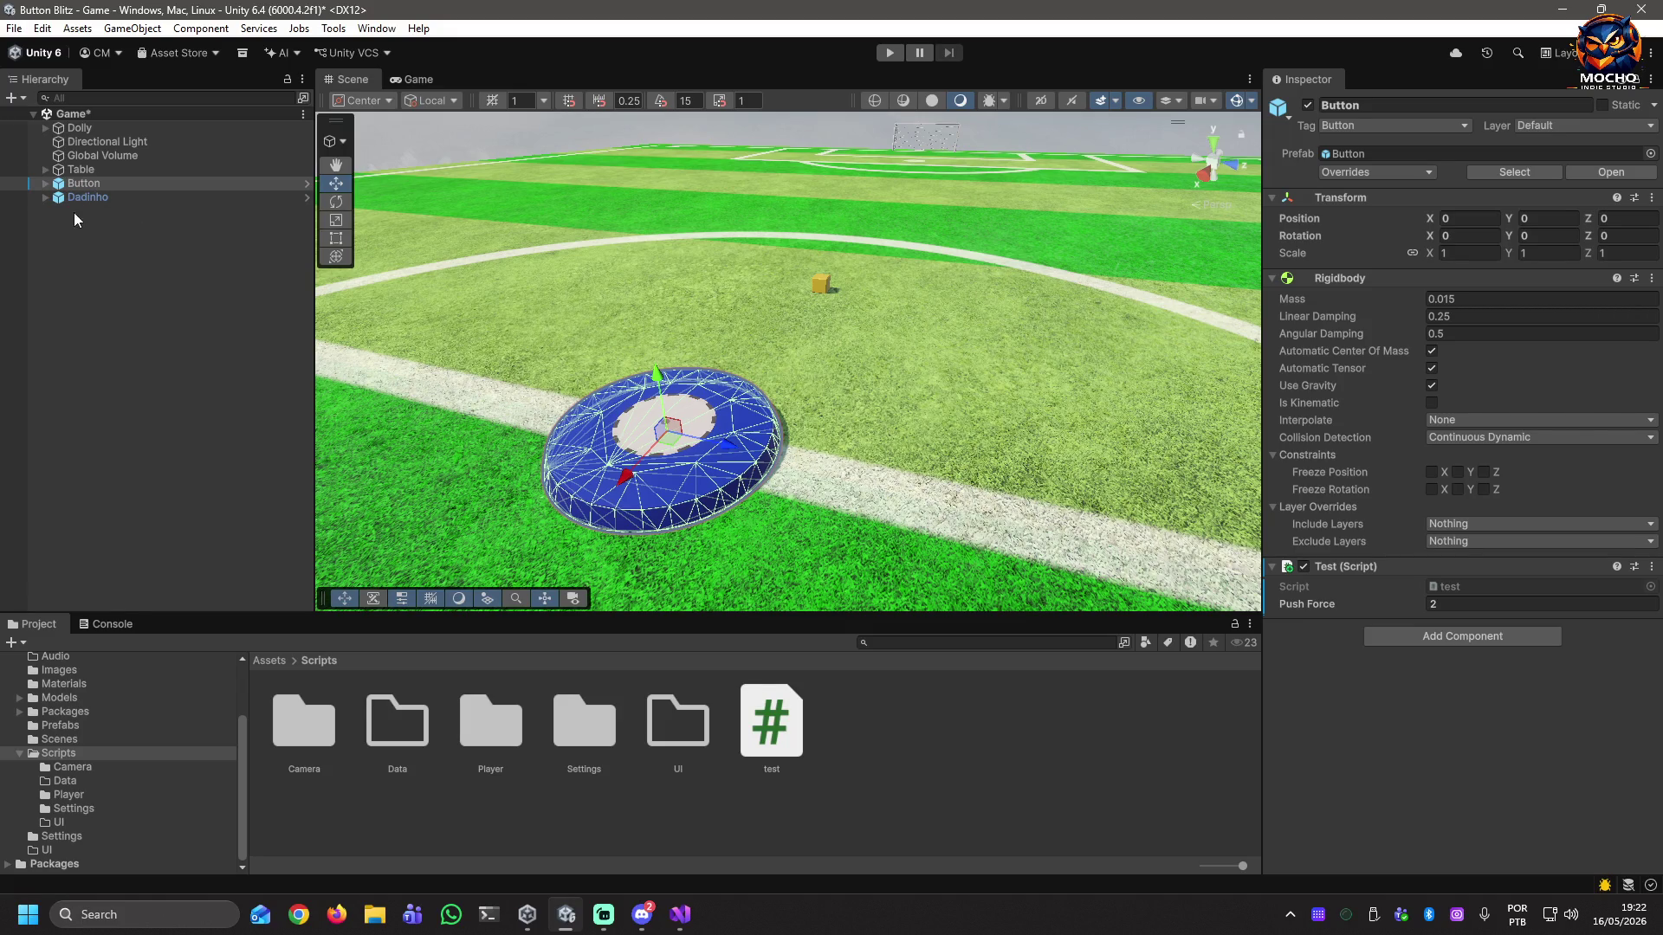
# Rotate the Button disc to -90 degrees around the Y axis.
pyautogui.click(78, 184)
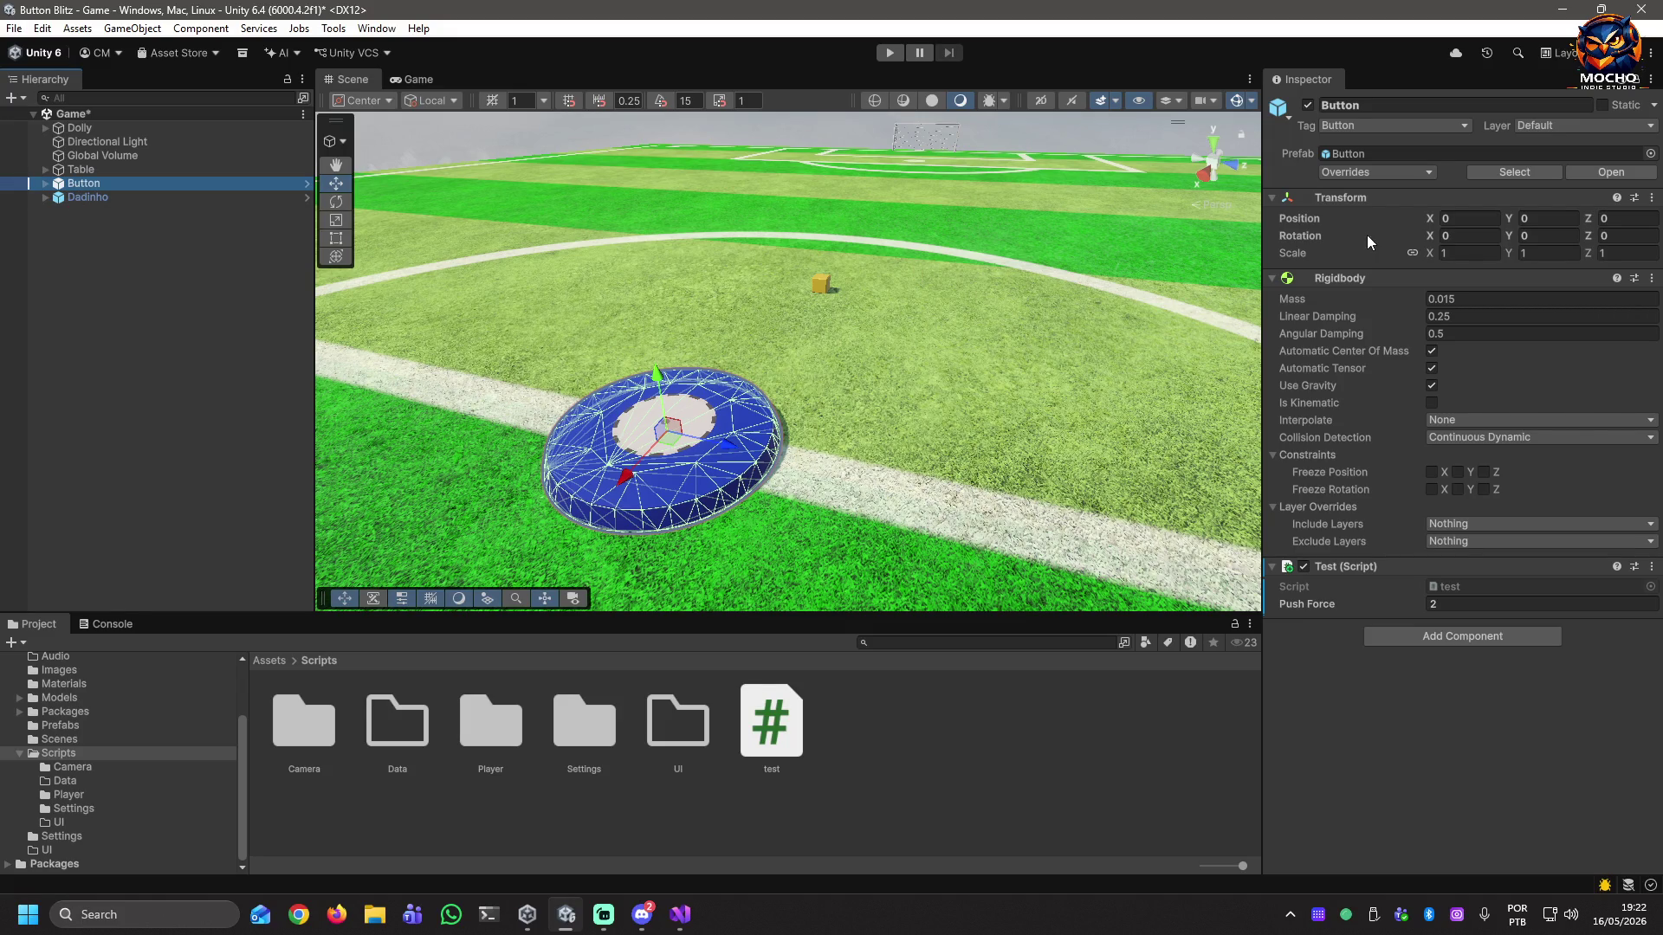
pyautogui.moveTo(1431, 239); pyautogui.dragTo(1338, 230)
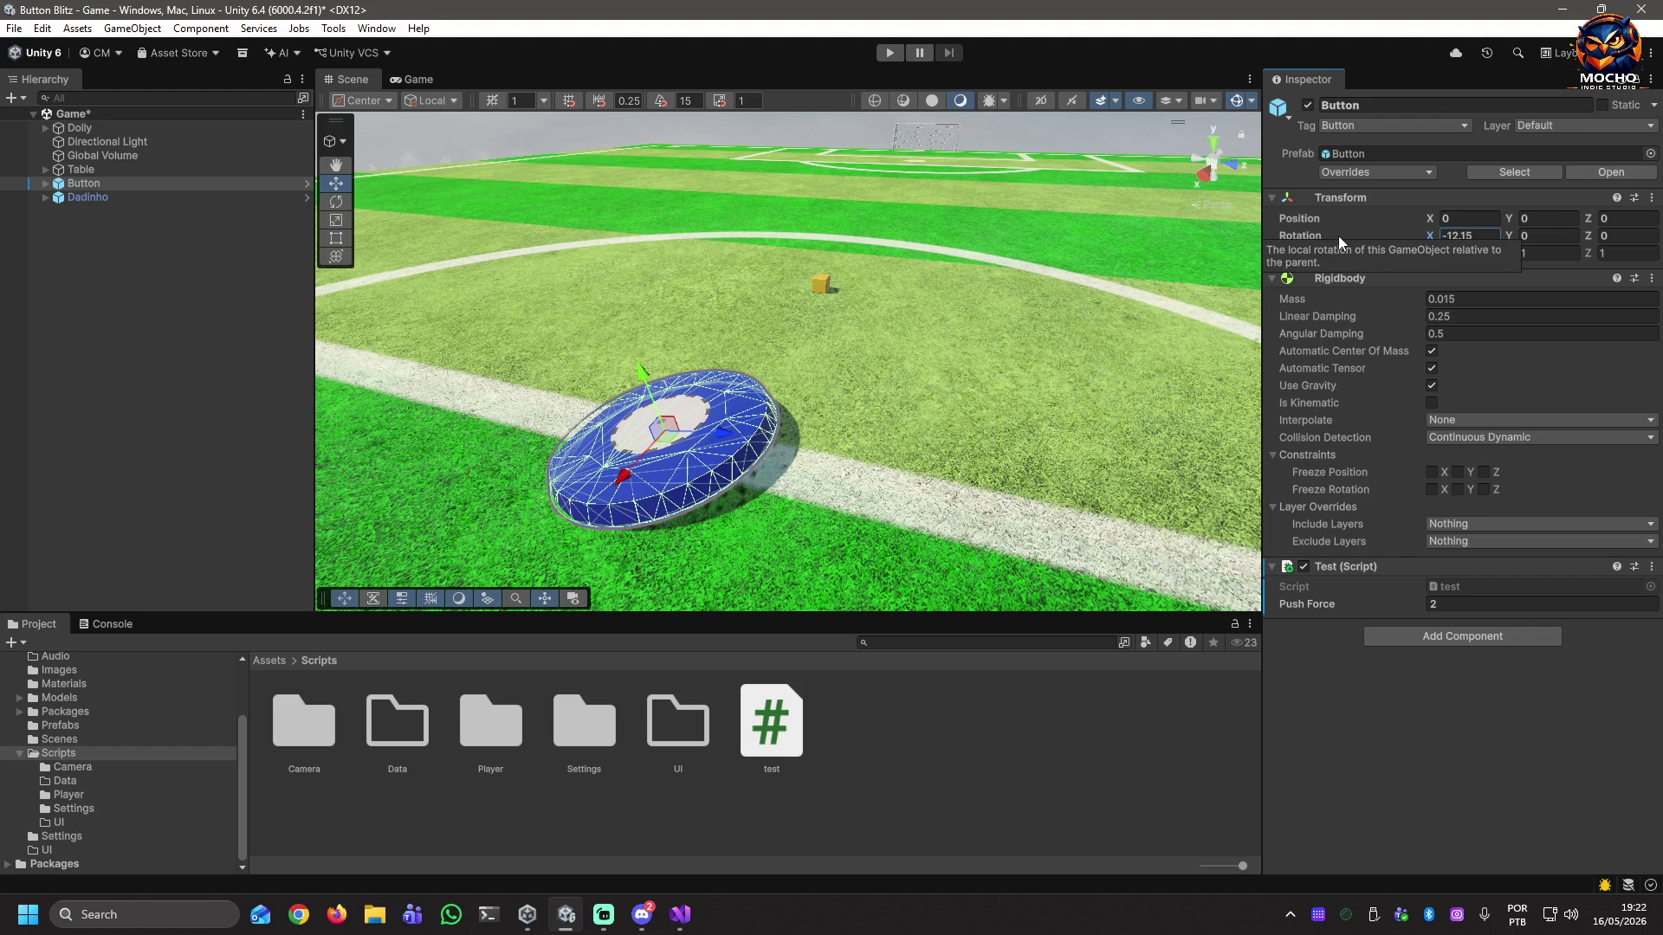
pyautogui.hotkey('ctrl', 'z')
pyautogui.moveTo(1509, 236); pyautogui.dragTo(341, 204)
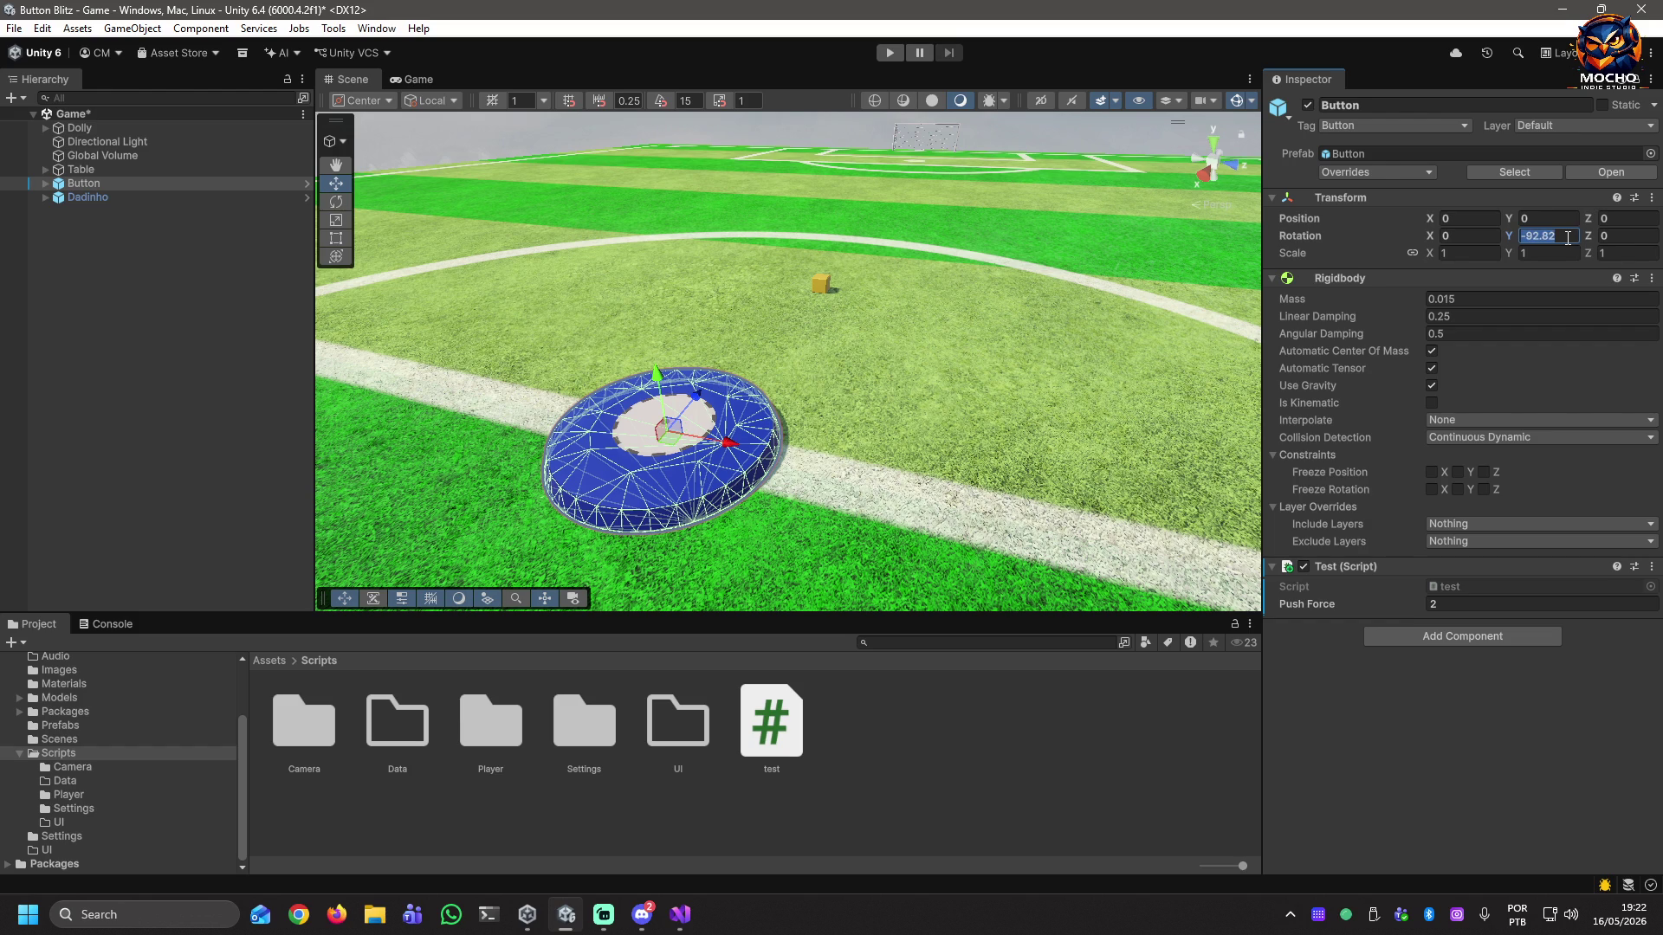
pyautogui.write('-90')
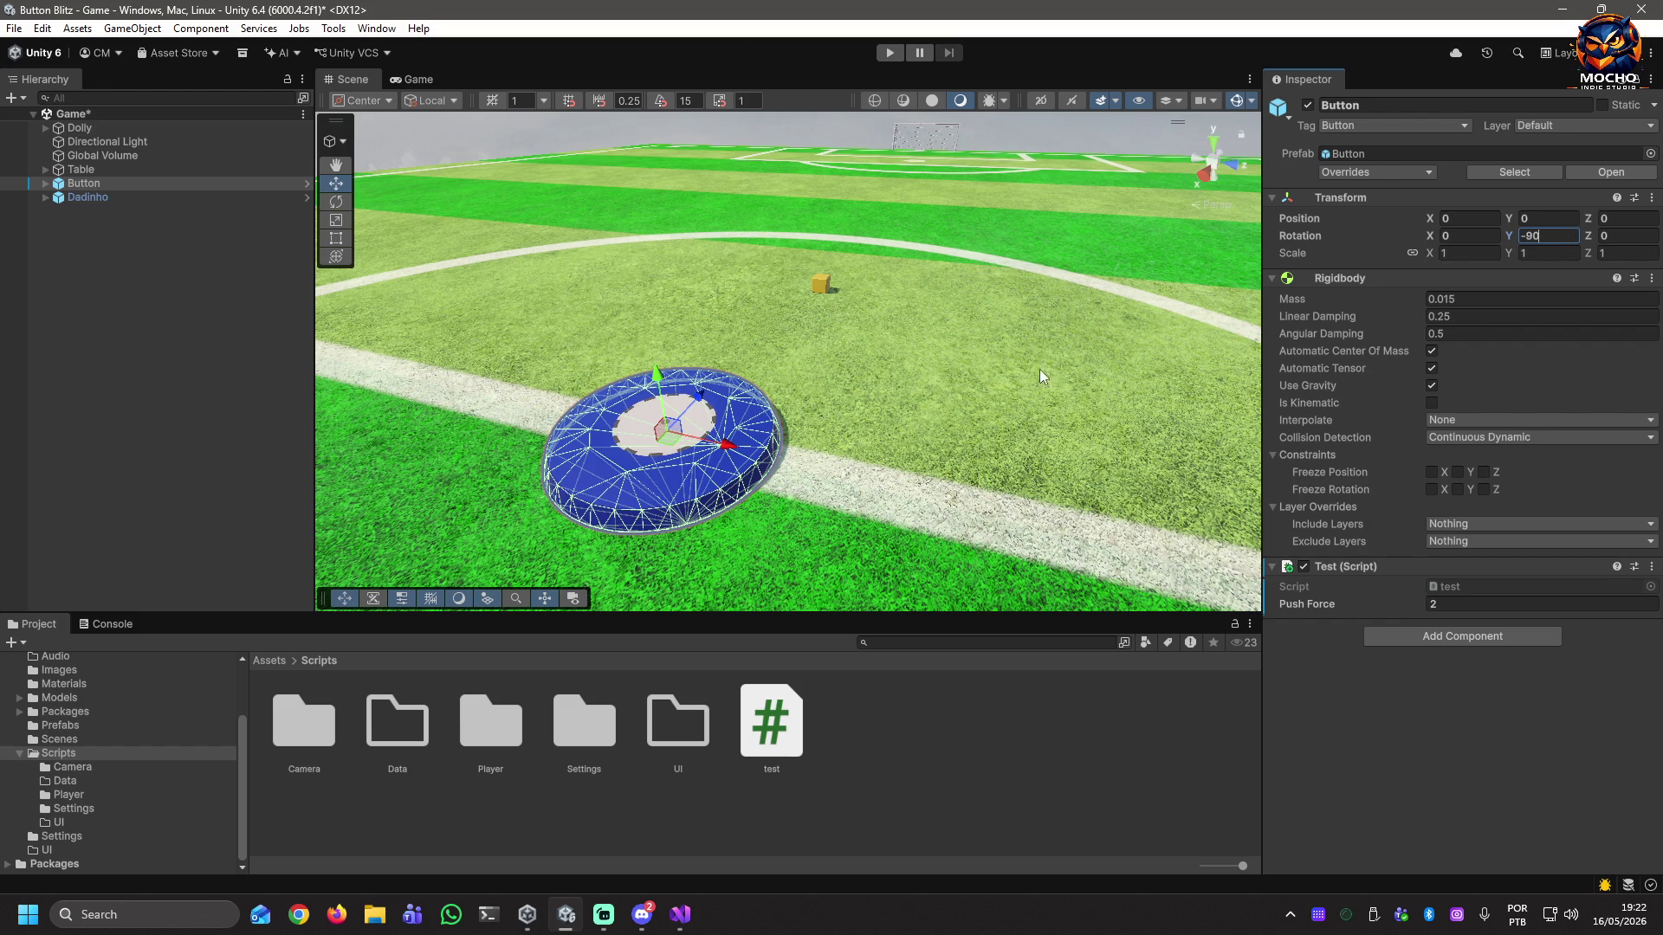
# Change the Button's Push Force from 2 to 10.
pyautogui.click(1494, 601)
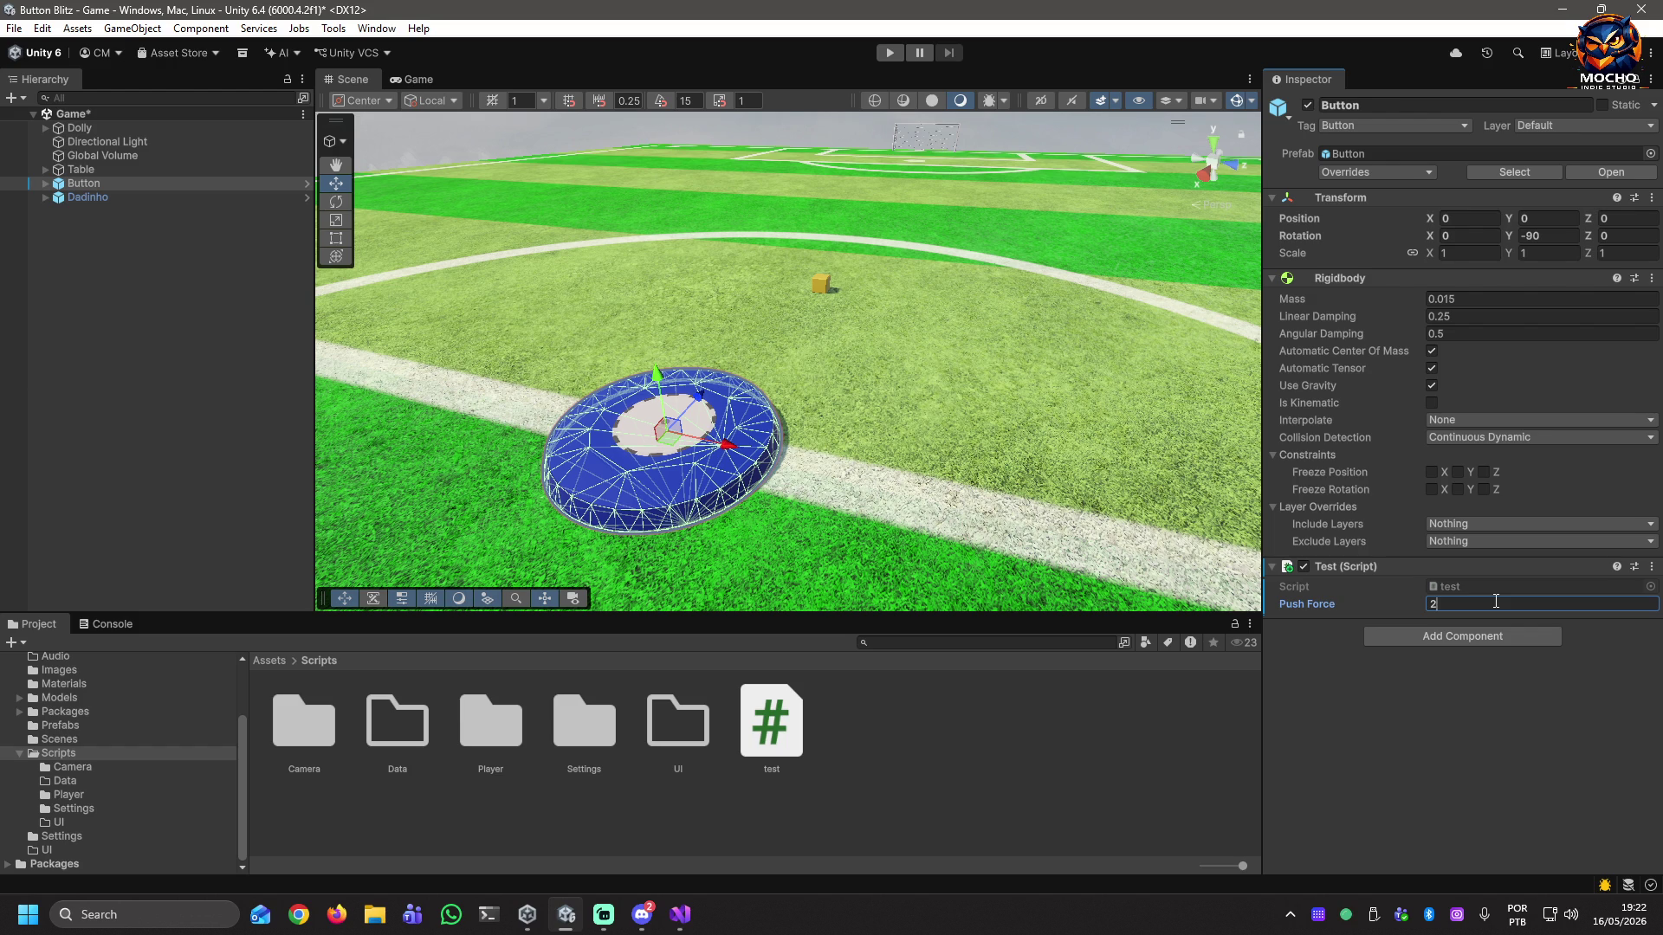
pyautogui.press('BackSpace')
pyautogui.write('10')
pyautogui.click(140, 288)
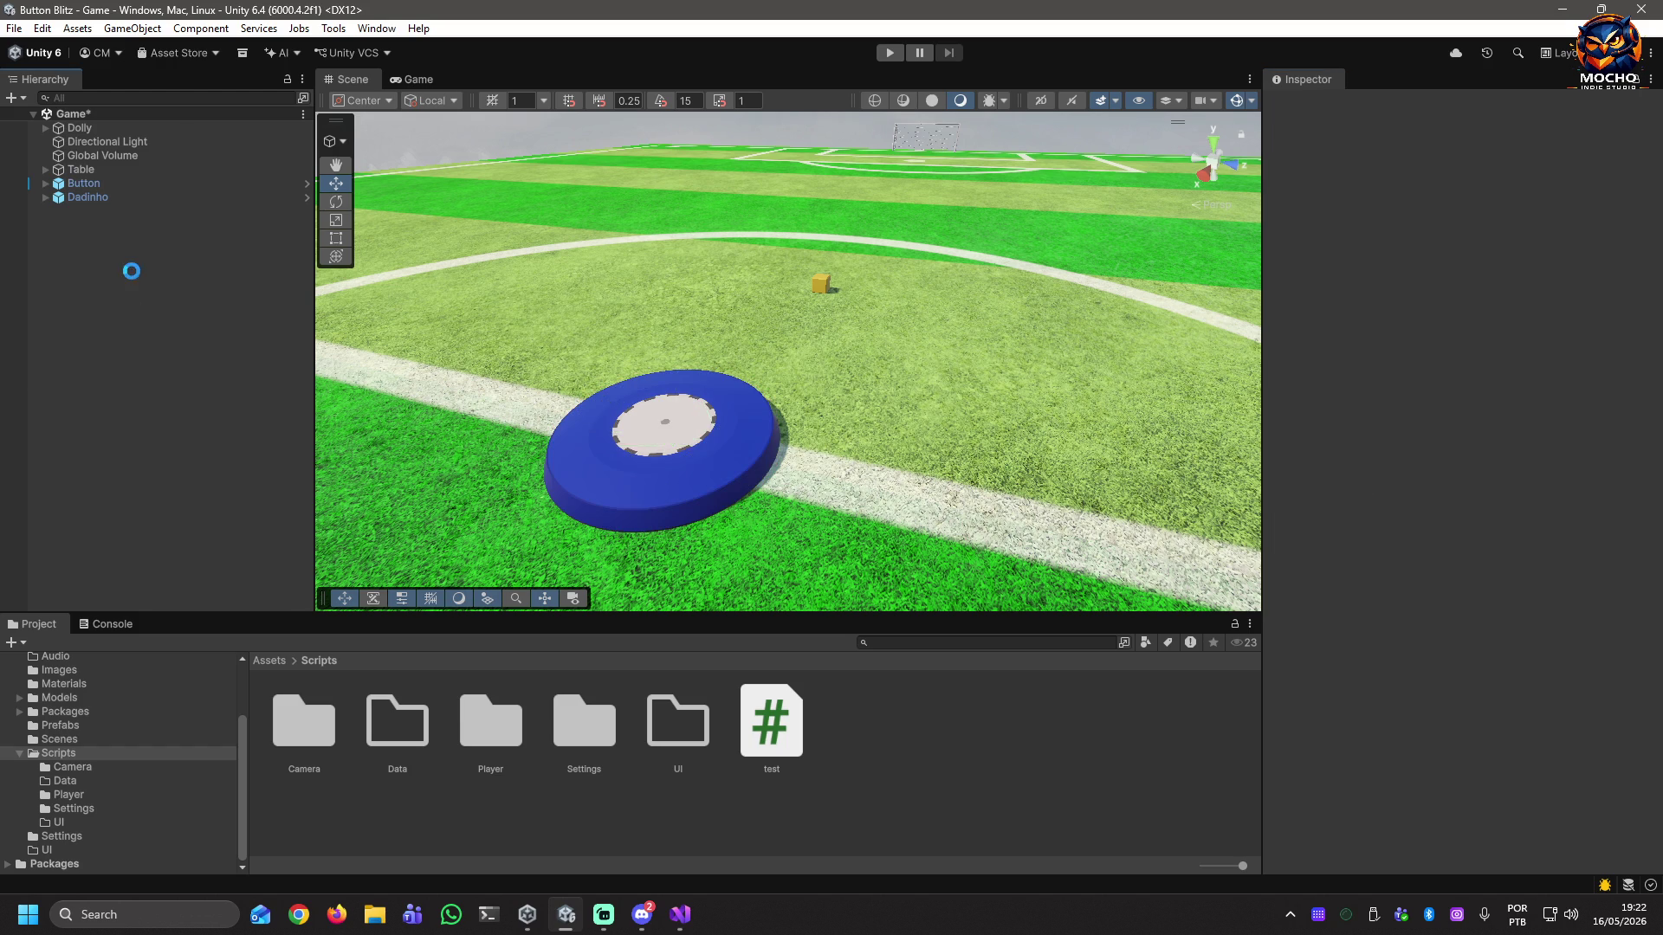
pyautogui.hotkey('ctrl', 's')
pyautogui.click(889, 55)
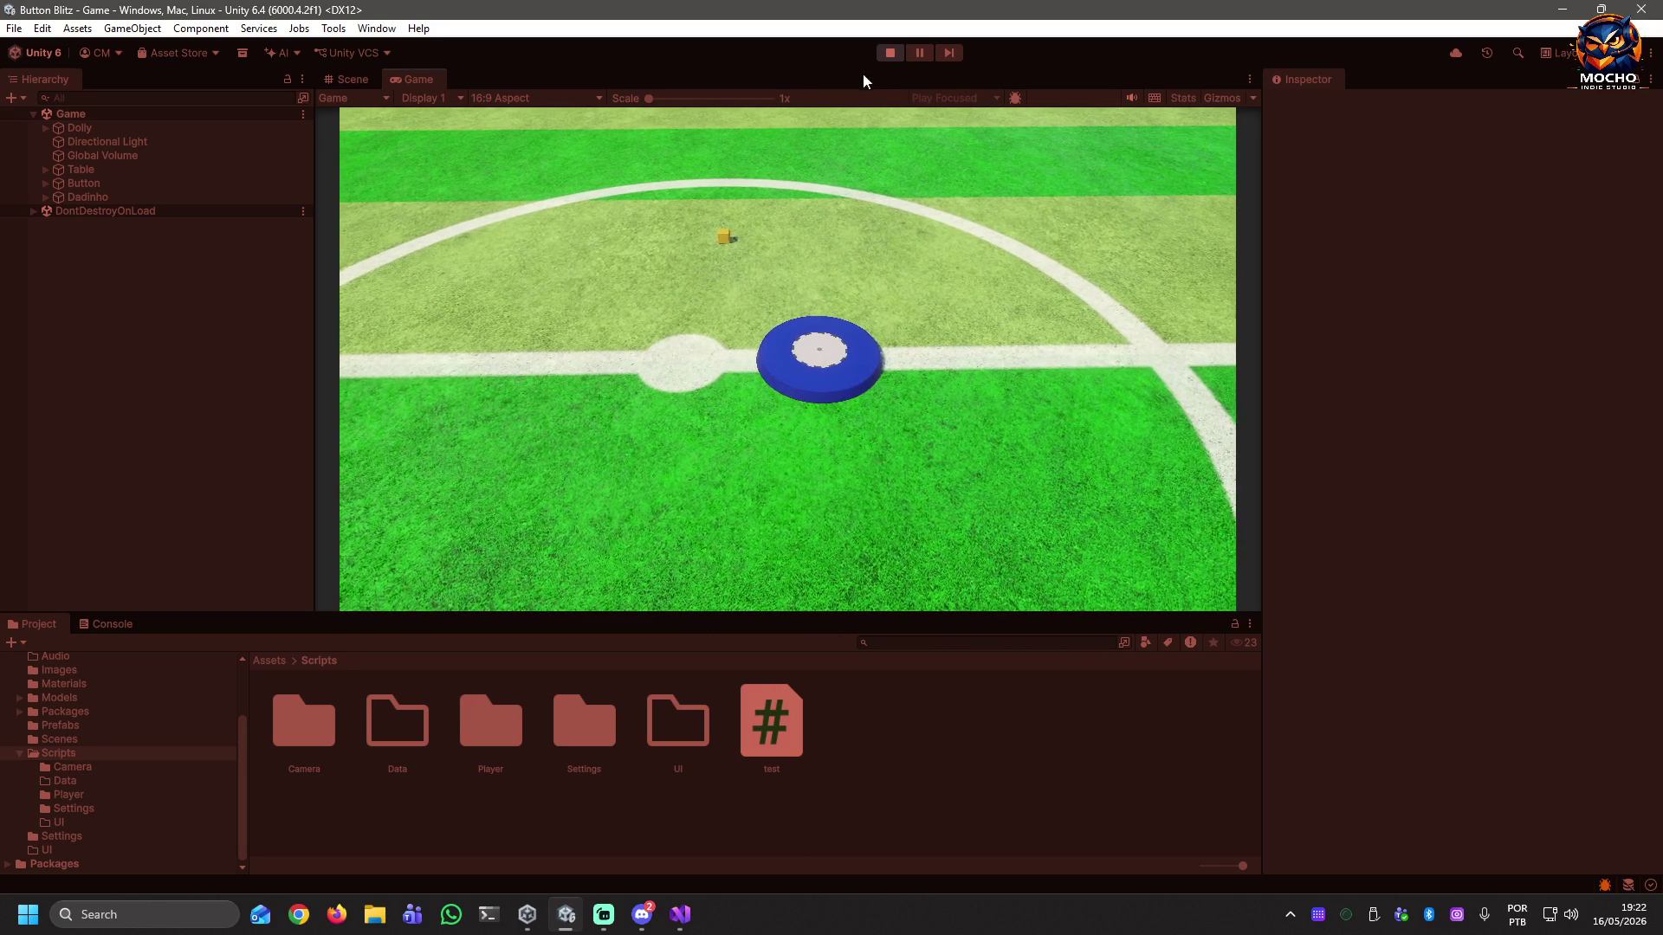
pyautogui.click(888, 53)
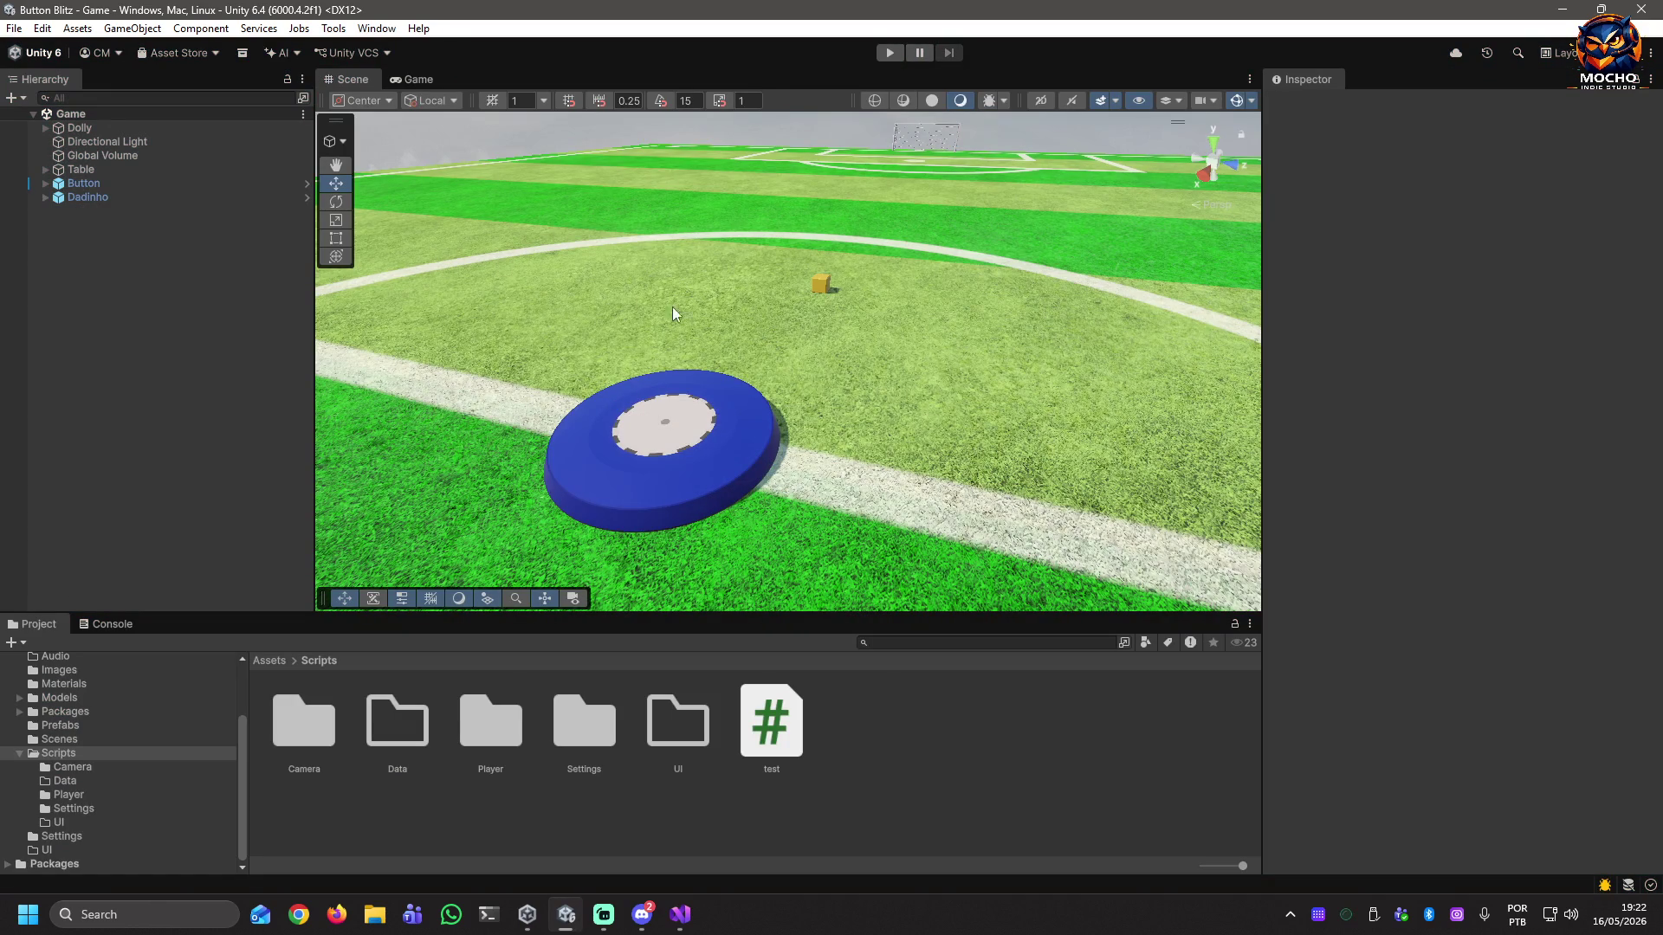
pyautogui.click(78, 187)
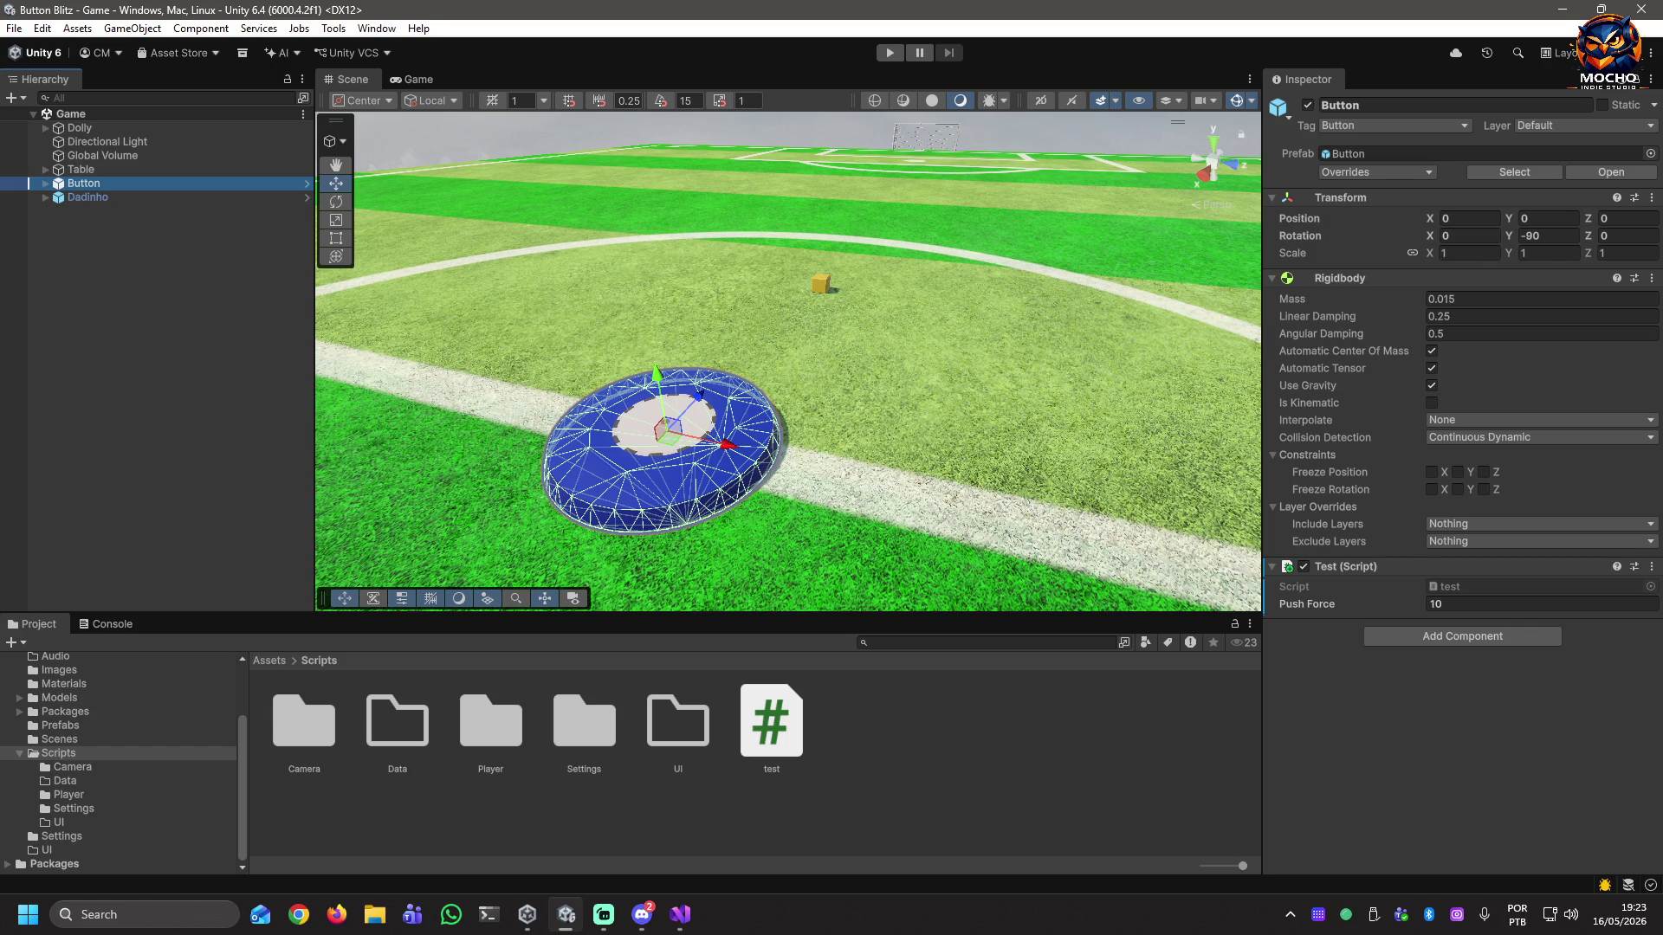
pyautogui.hotkey('alt', 'Tab')
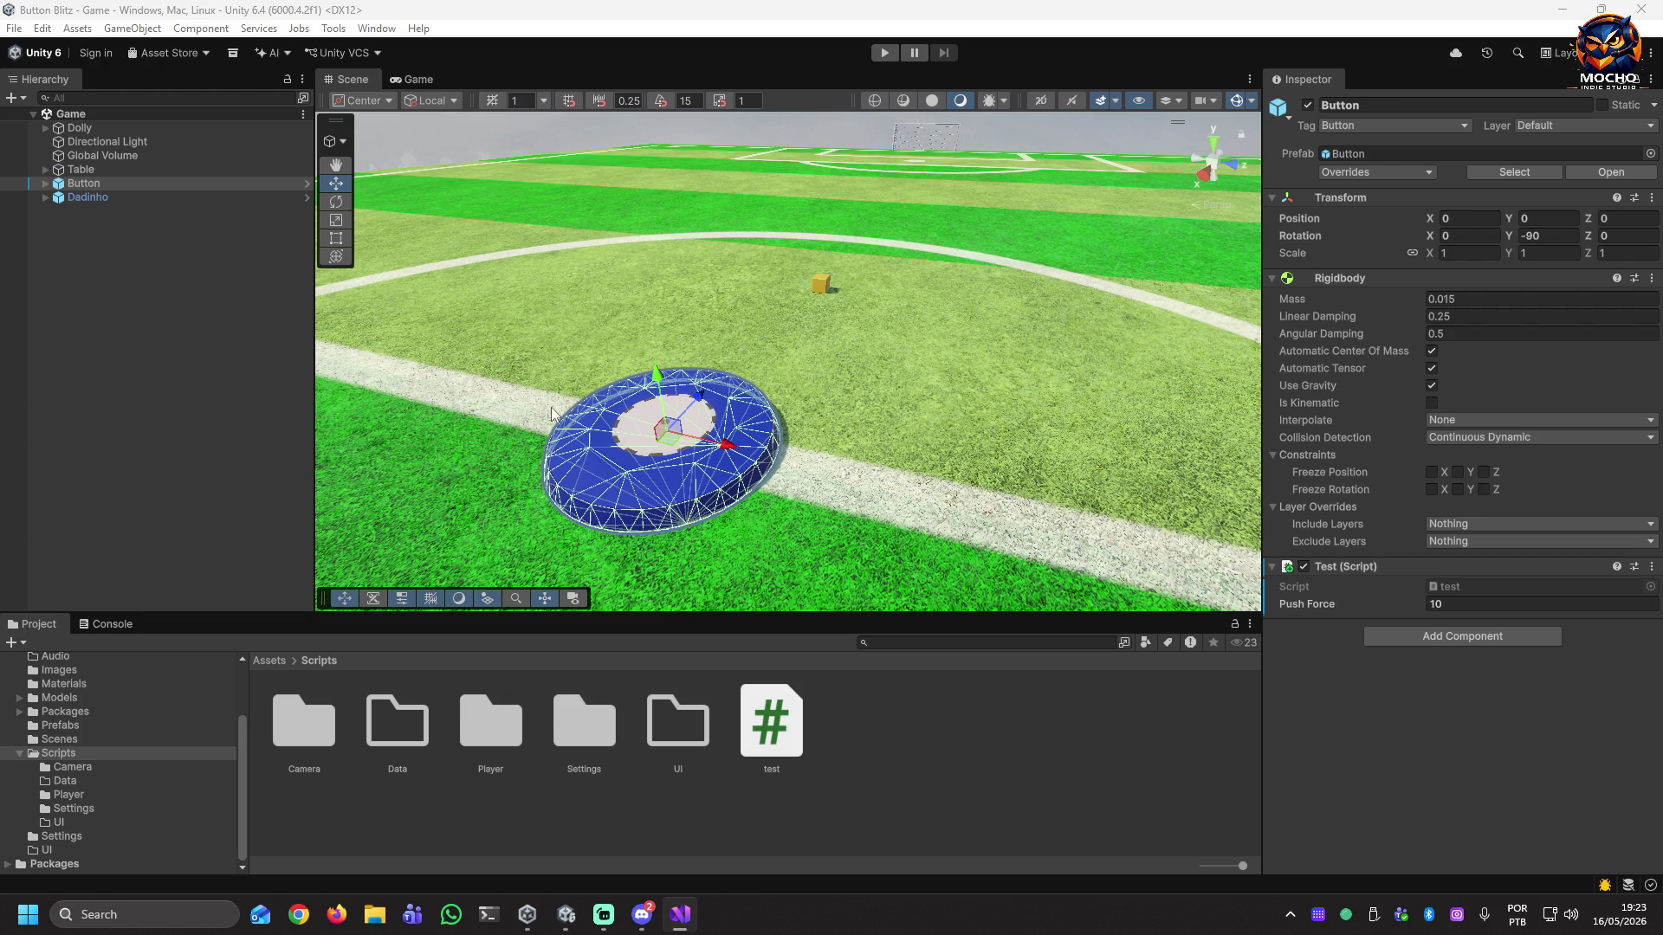
pyautogui.click(874, 50)
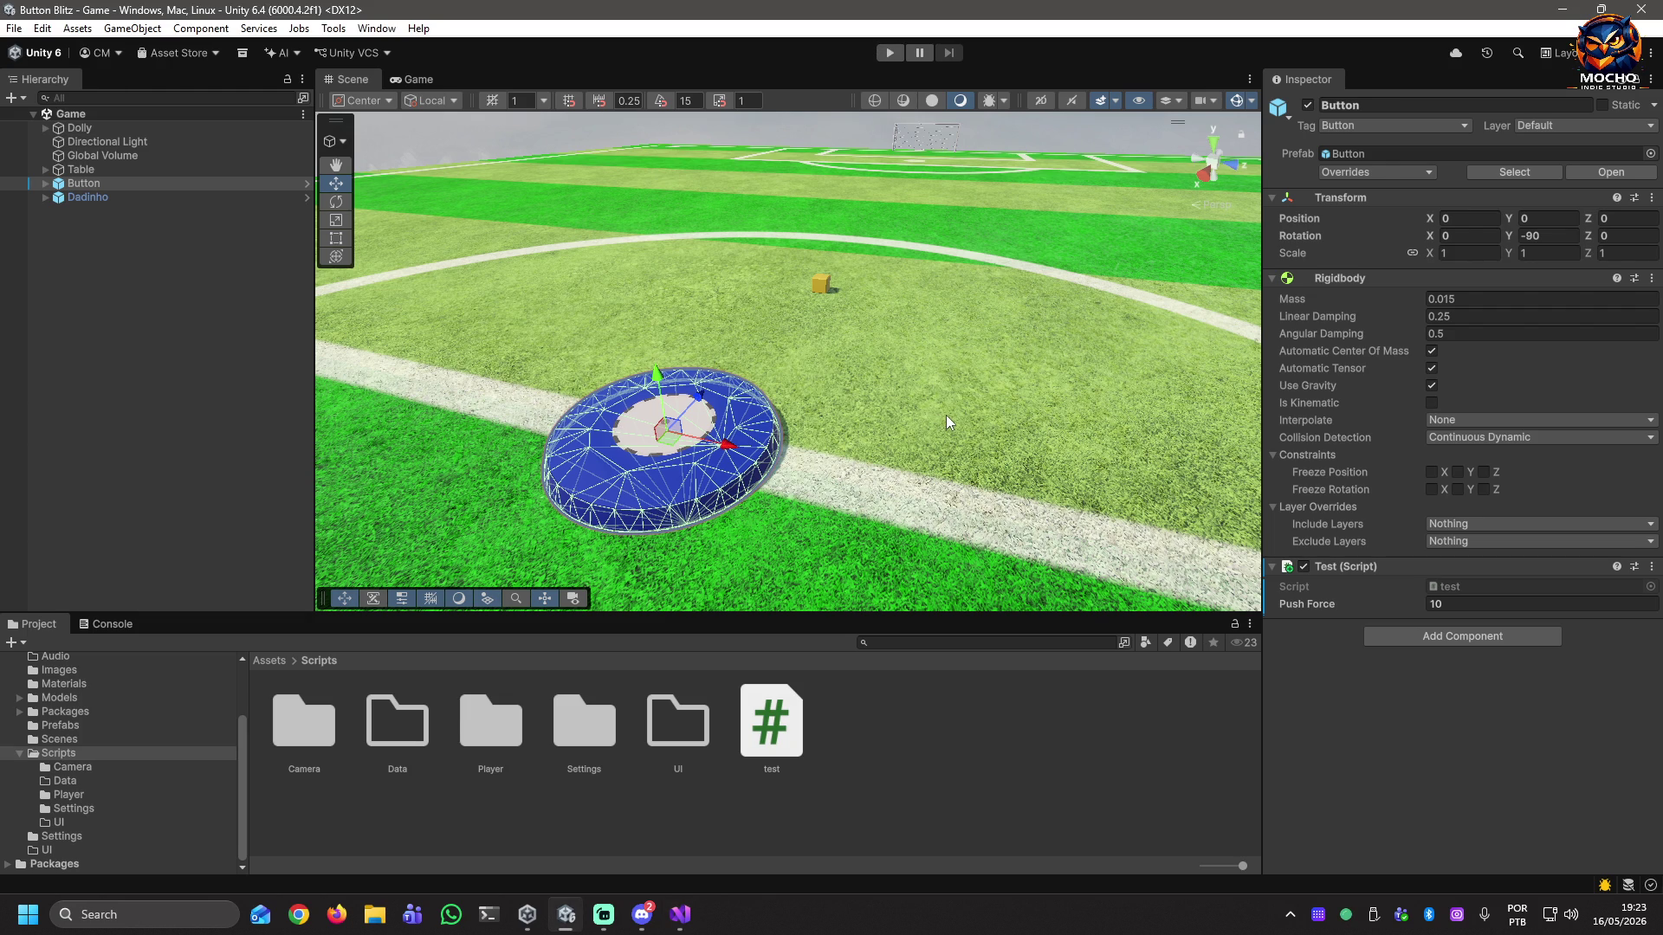
pyautogui.click(895, 54)
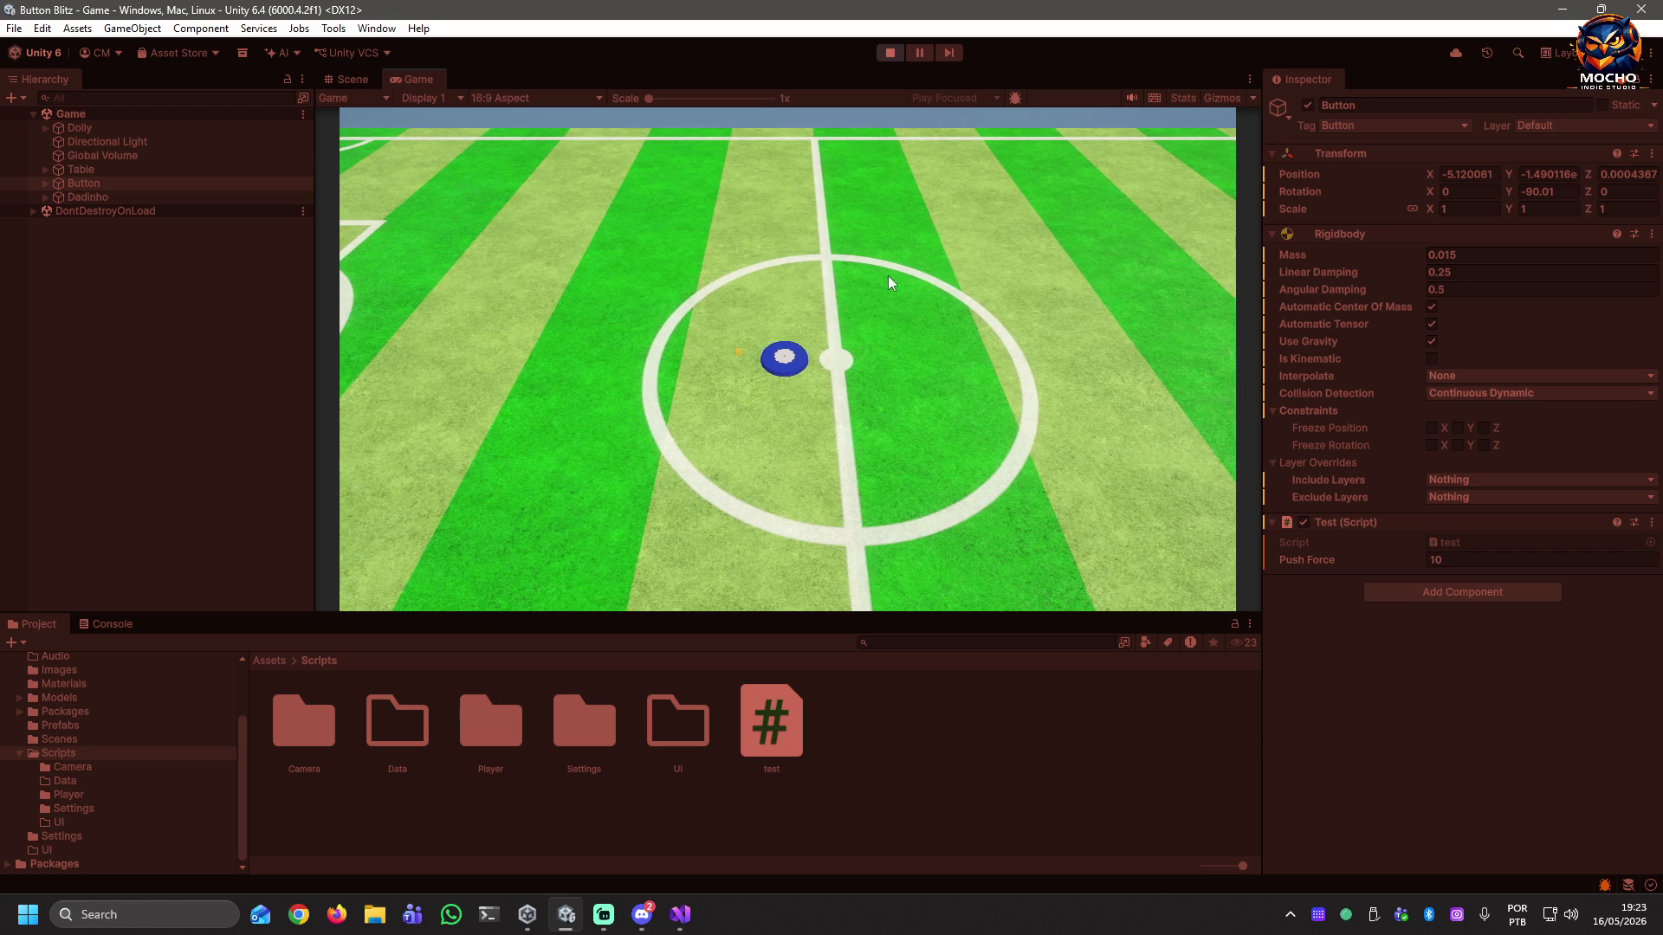
pyautogui.click(888, 53)
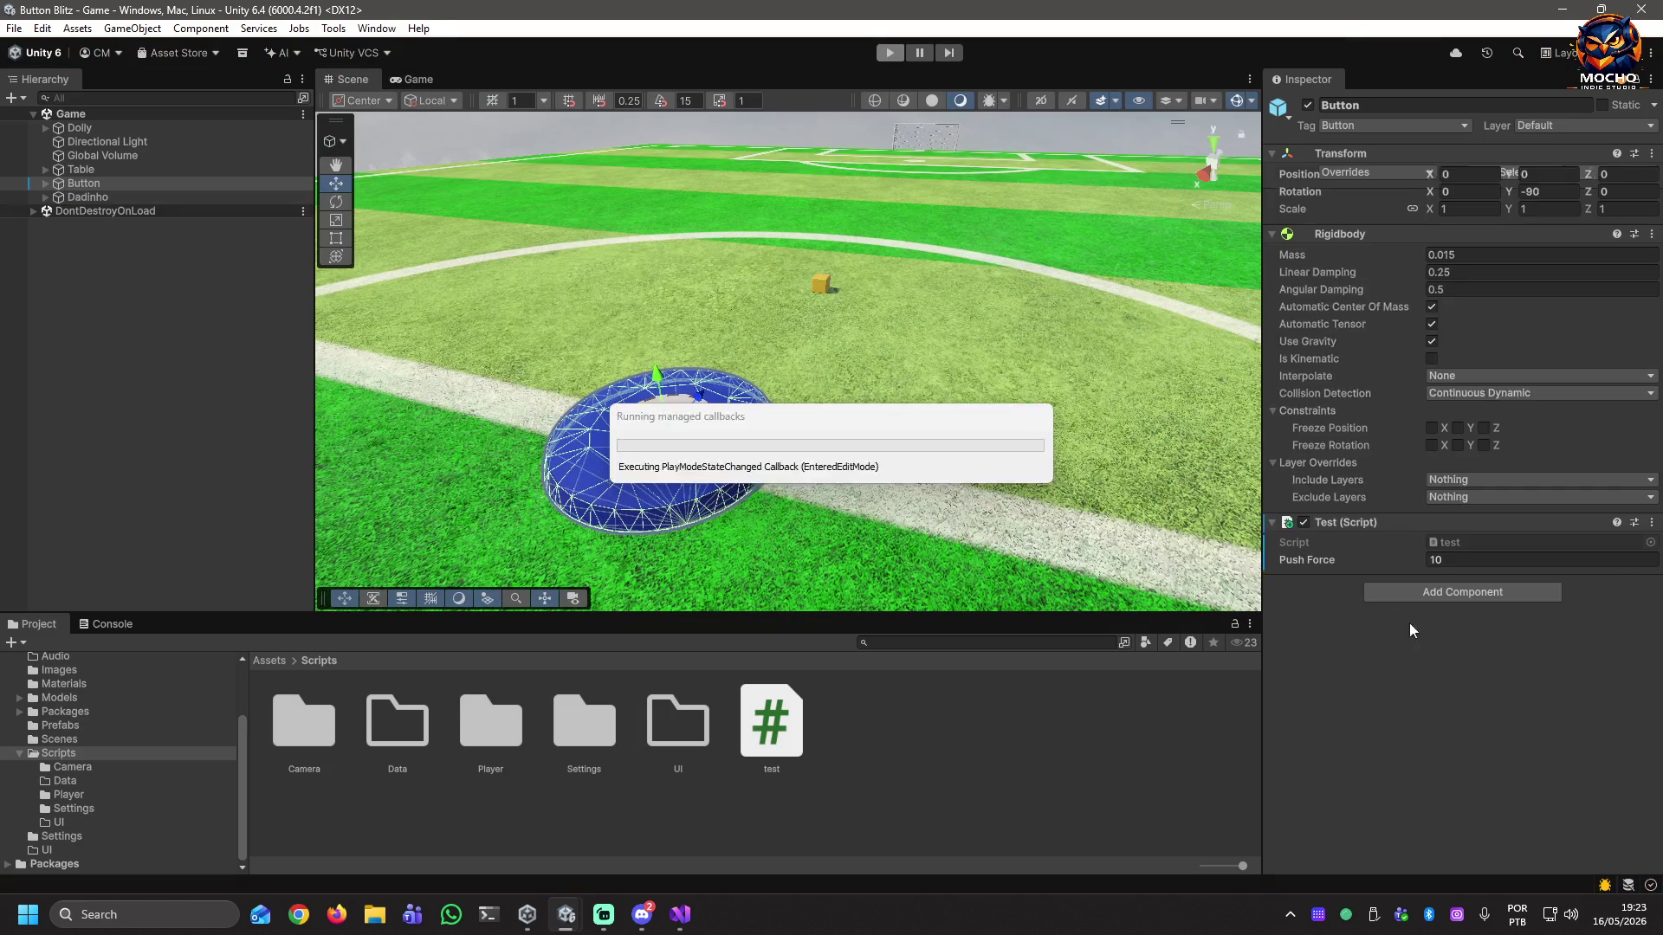
pyautogui.click(1476, 605)
# Set Push Force to 30 and play-test flicking the blue disc across the pitch.
pyautogui.write('30')
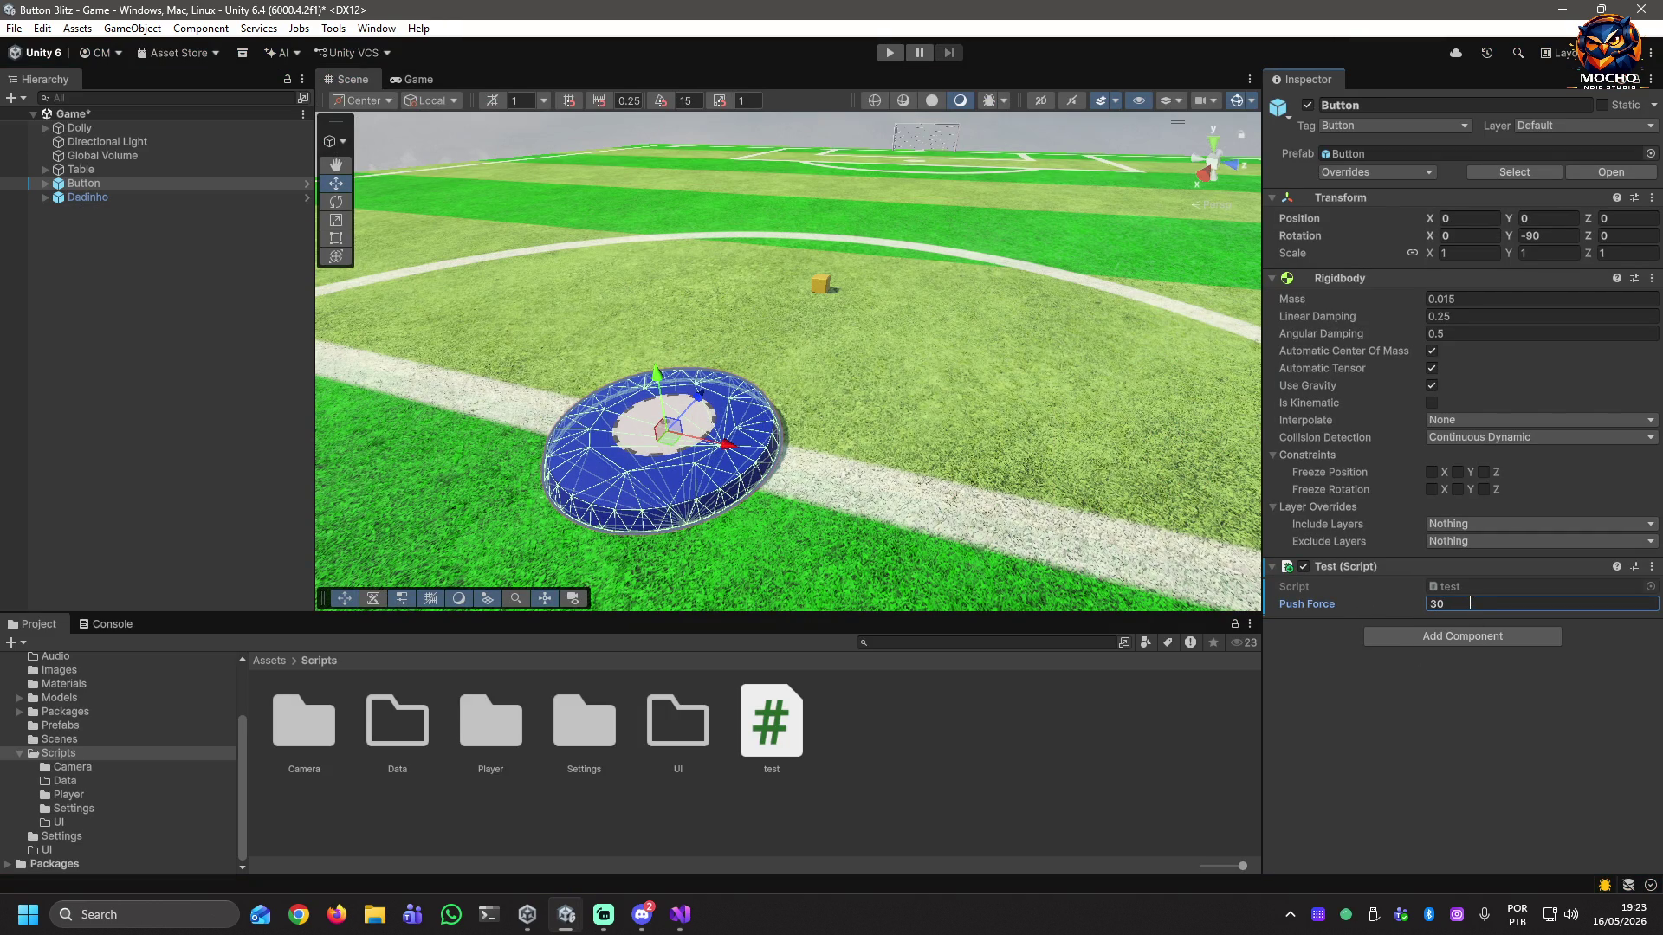
pyautogui.click(892, 52)
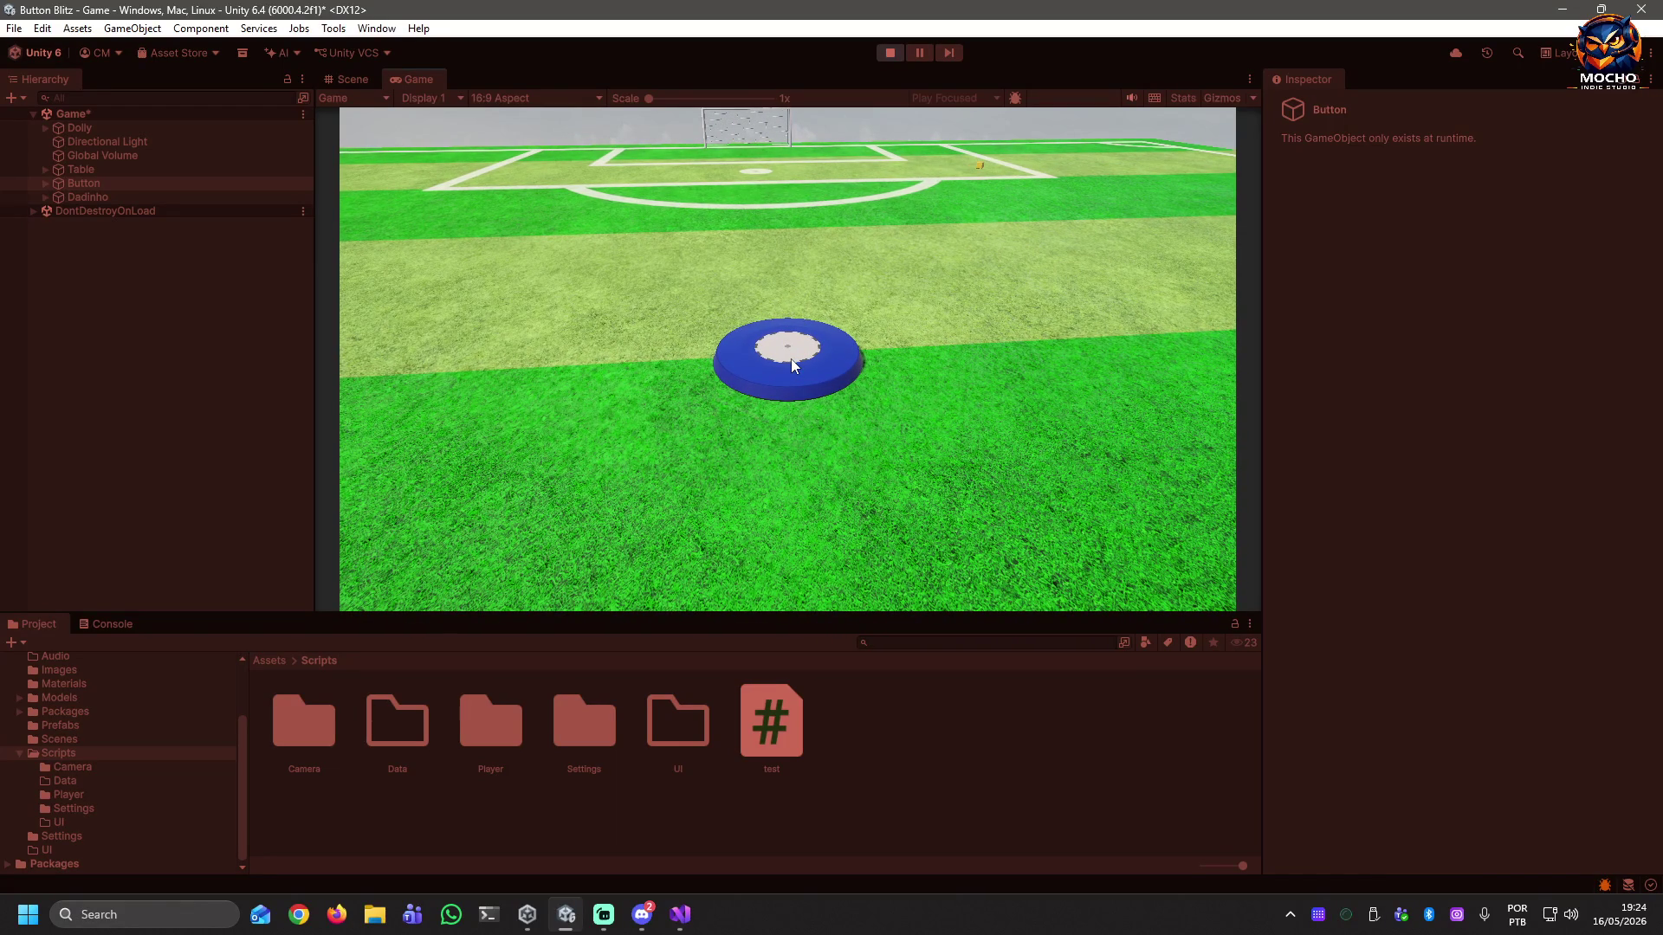
pyautogui.click(795, 362)
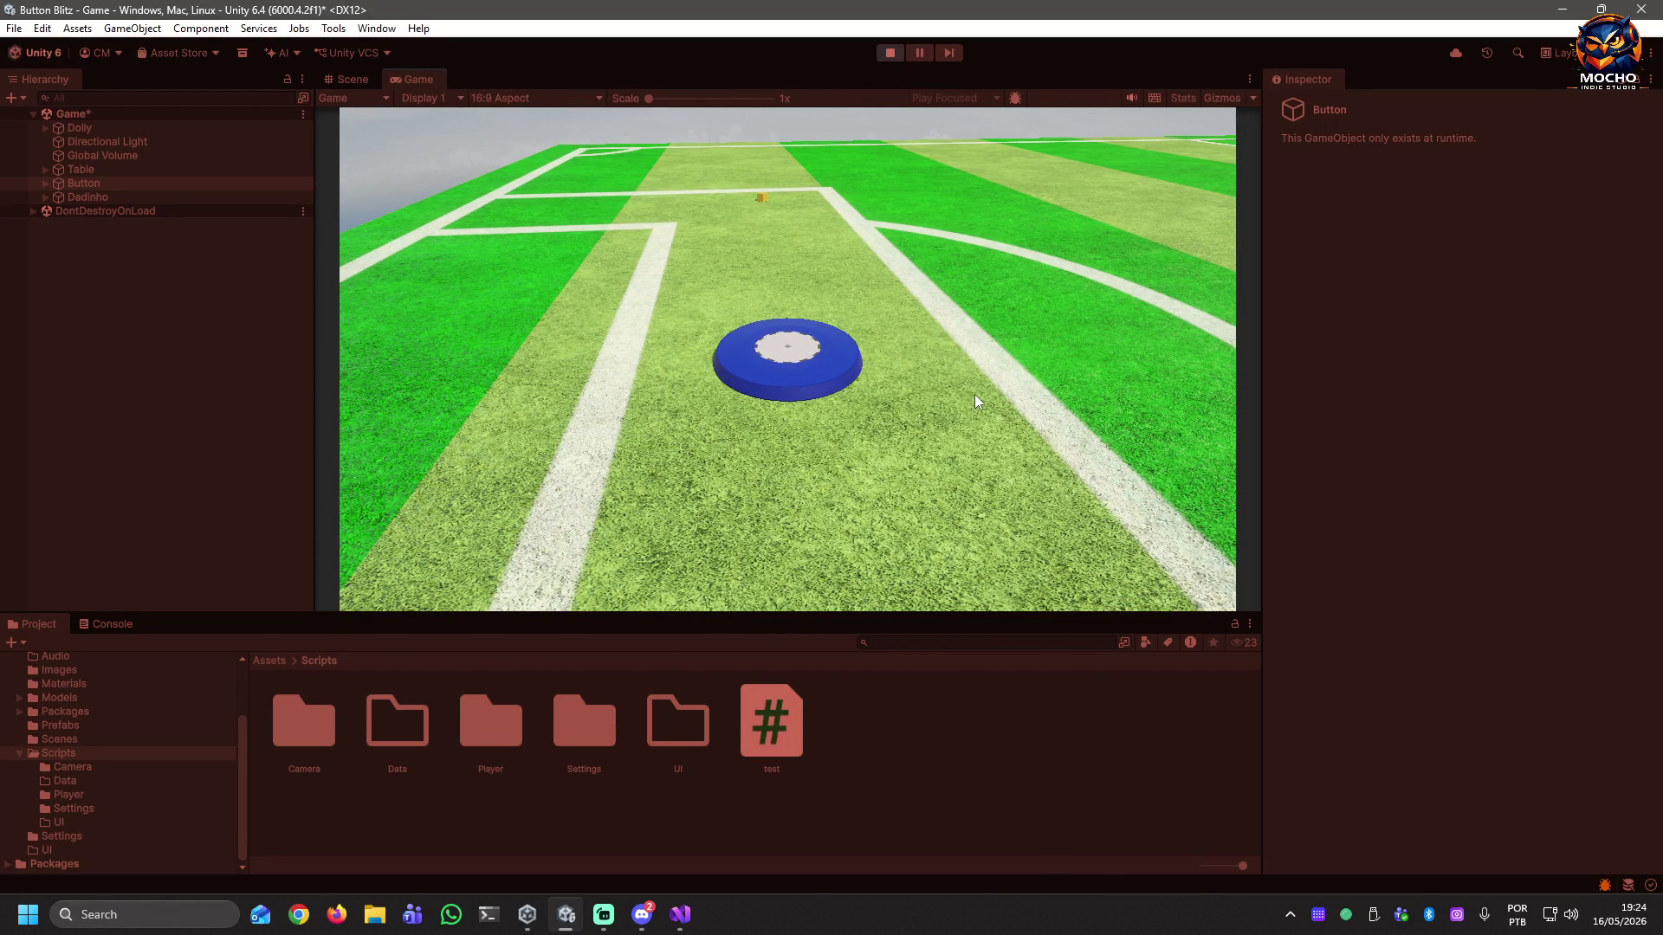
pyautogui.click(889, 52)
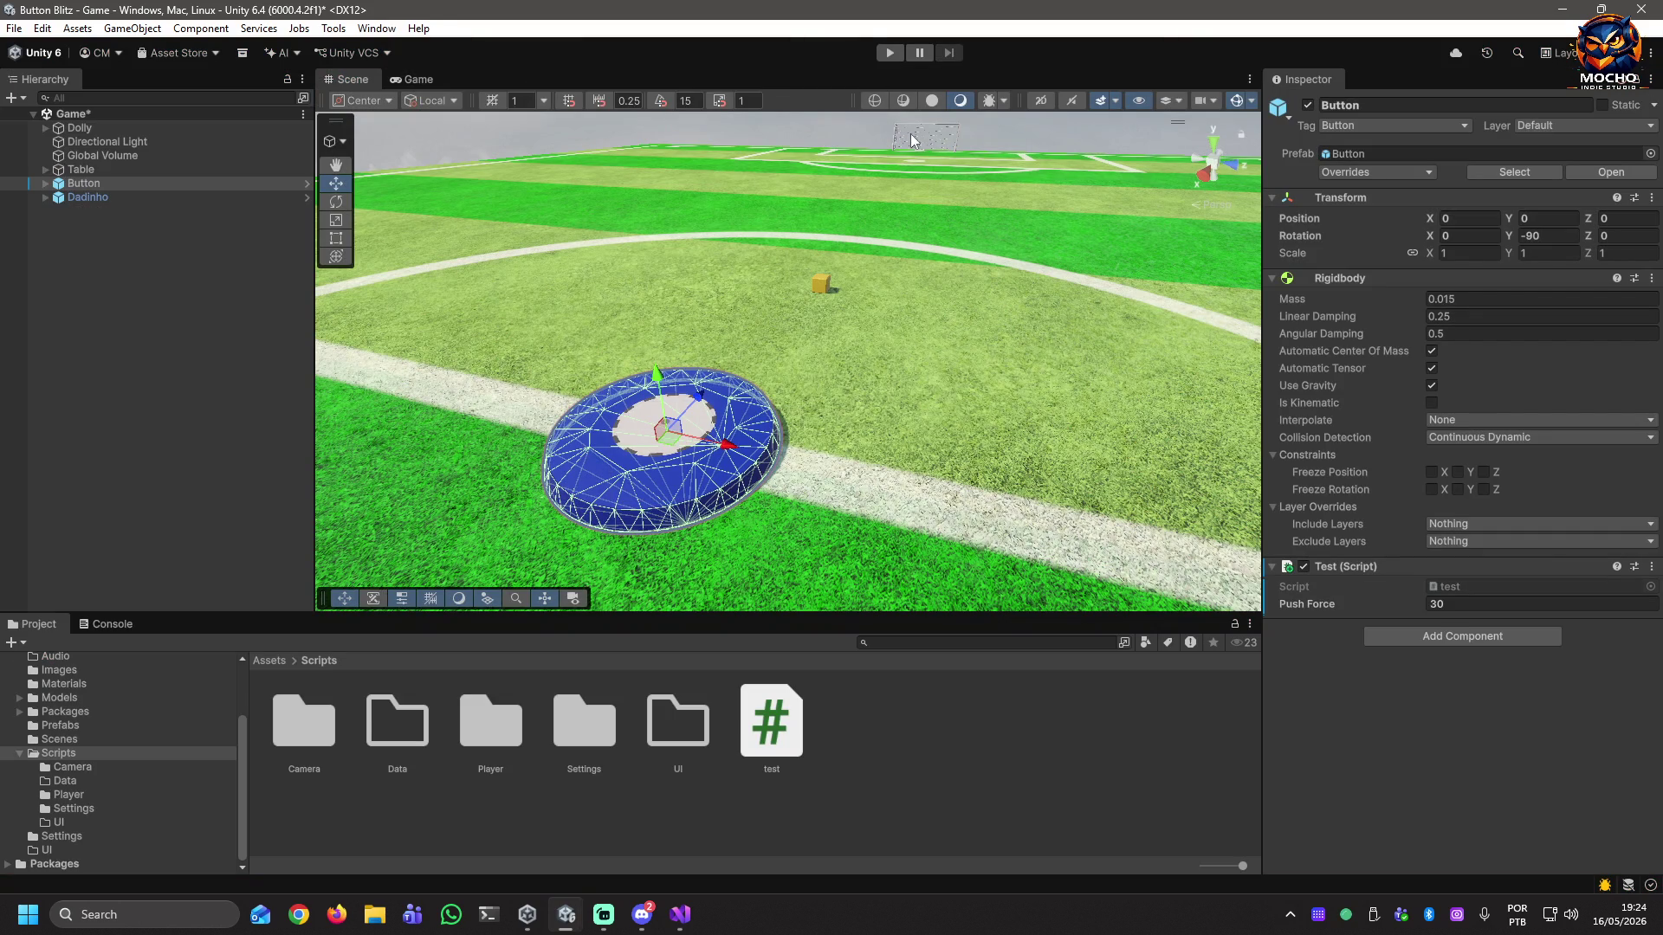
# Run a second play test, flicking the blue disc again.
pyautogui.click(889, 52)
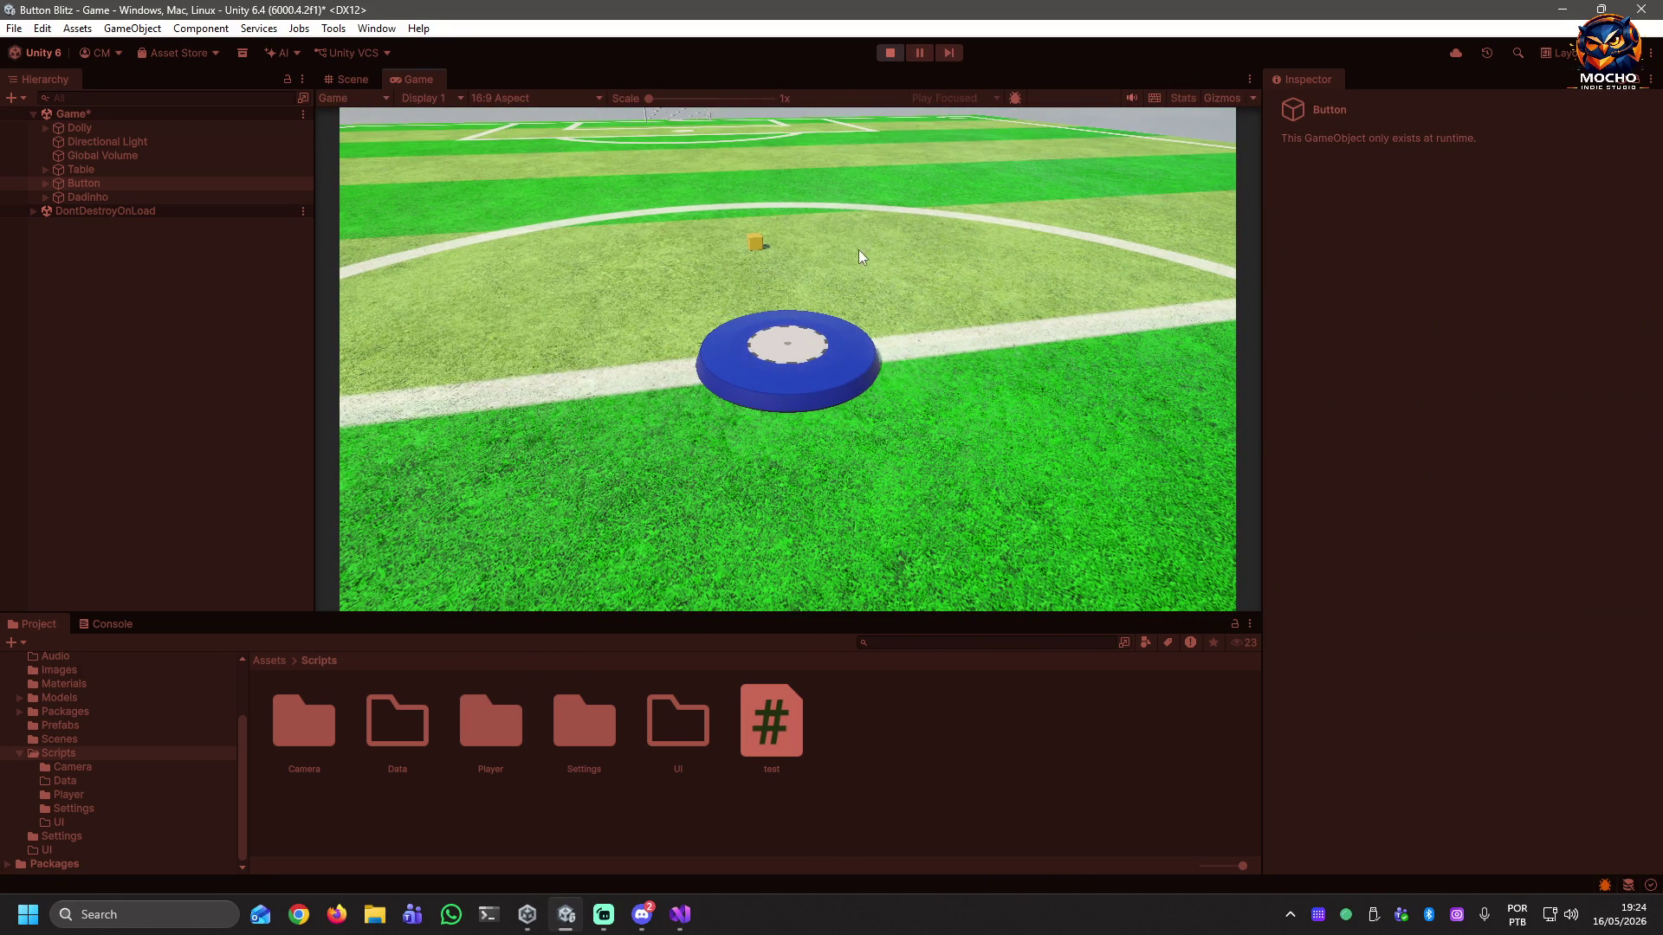
pyautogui.click(796, 368)
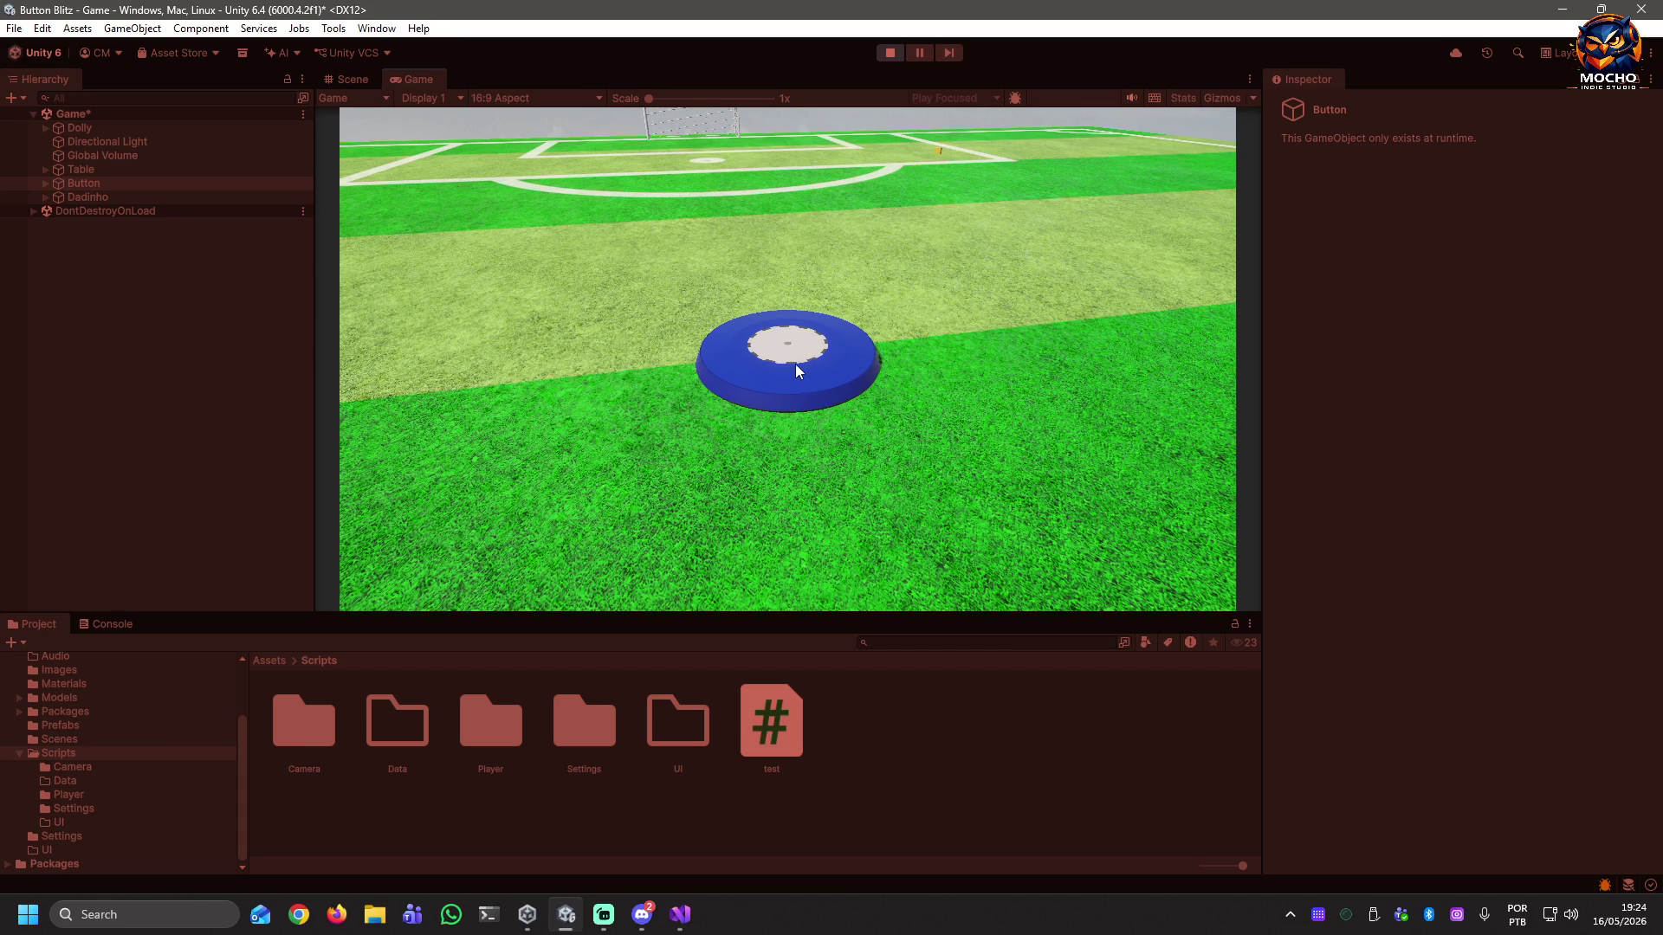
pyautogui.click(891, 53)
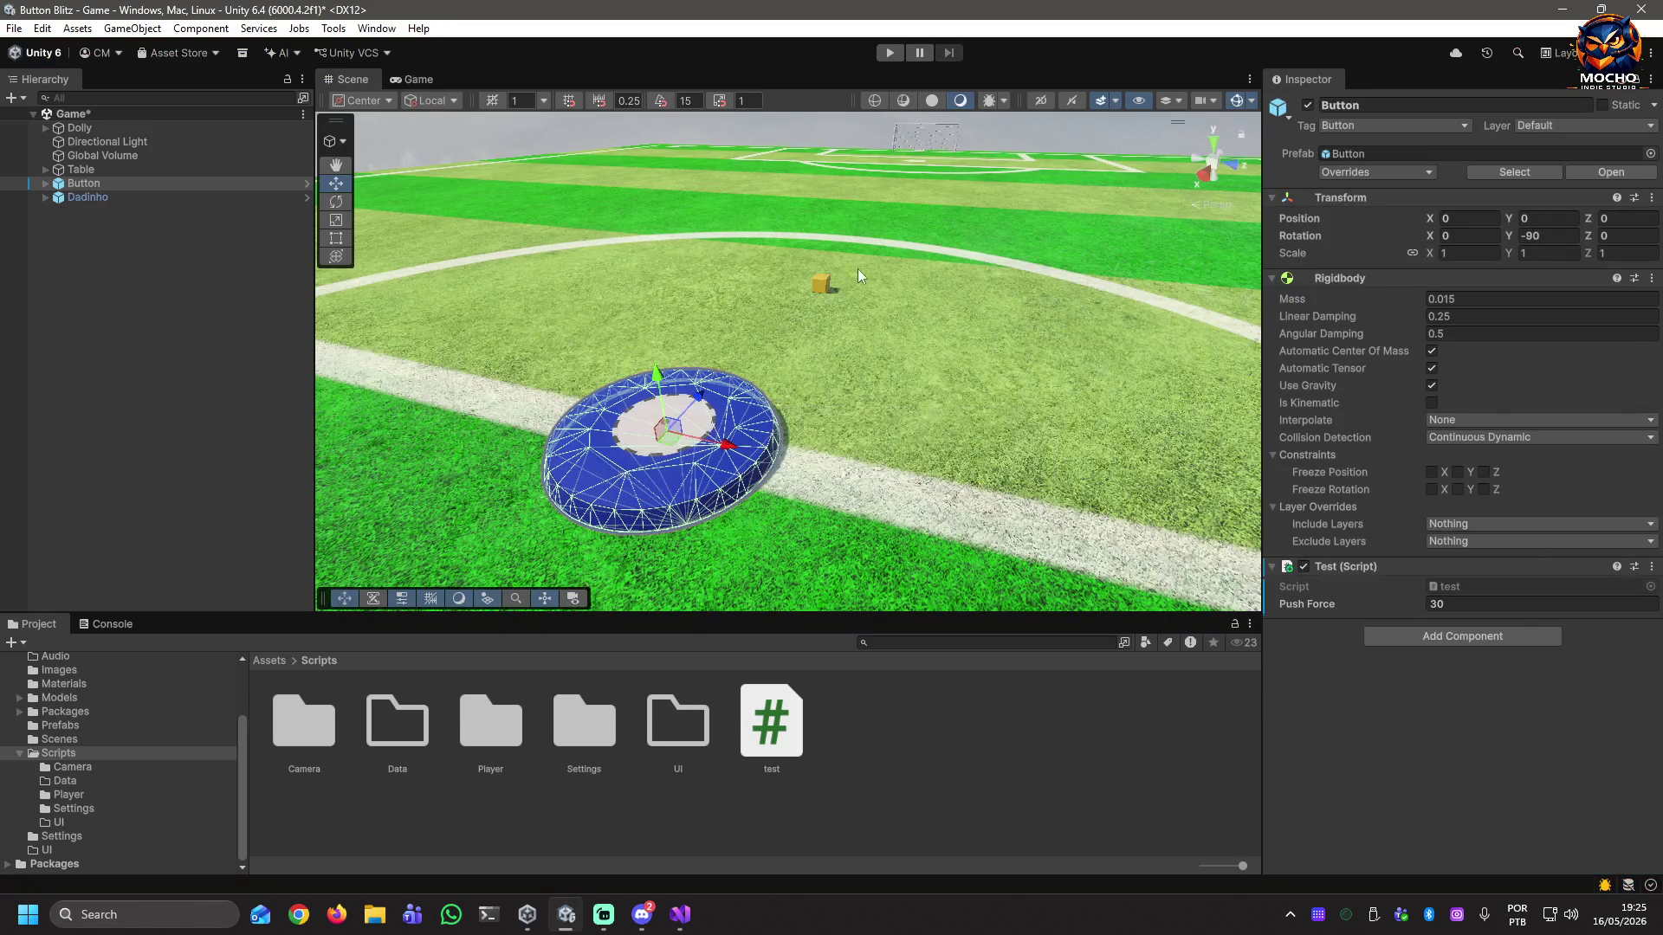
pyautogui.click(881, 57)
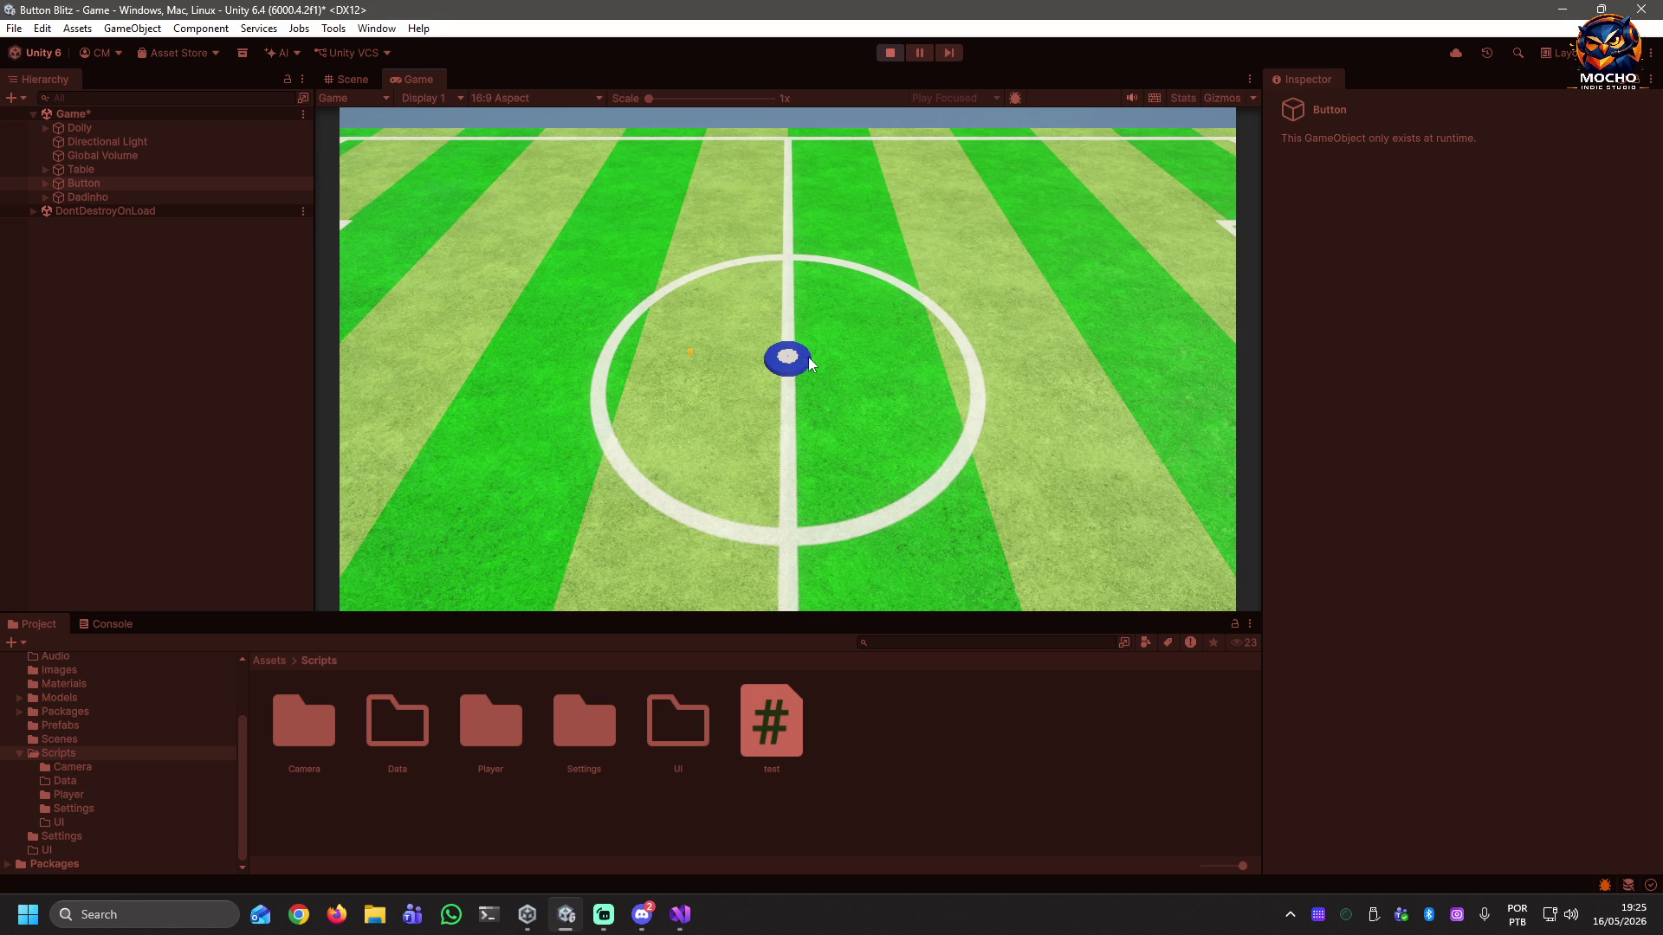
pyautogui.click(891, 53)
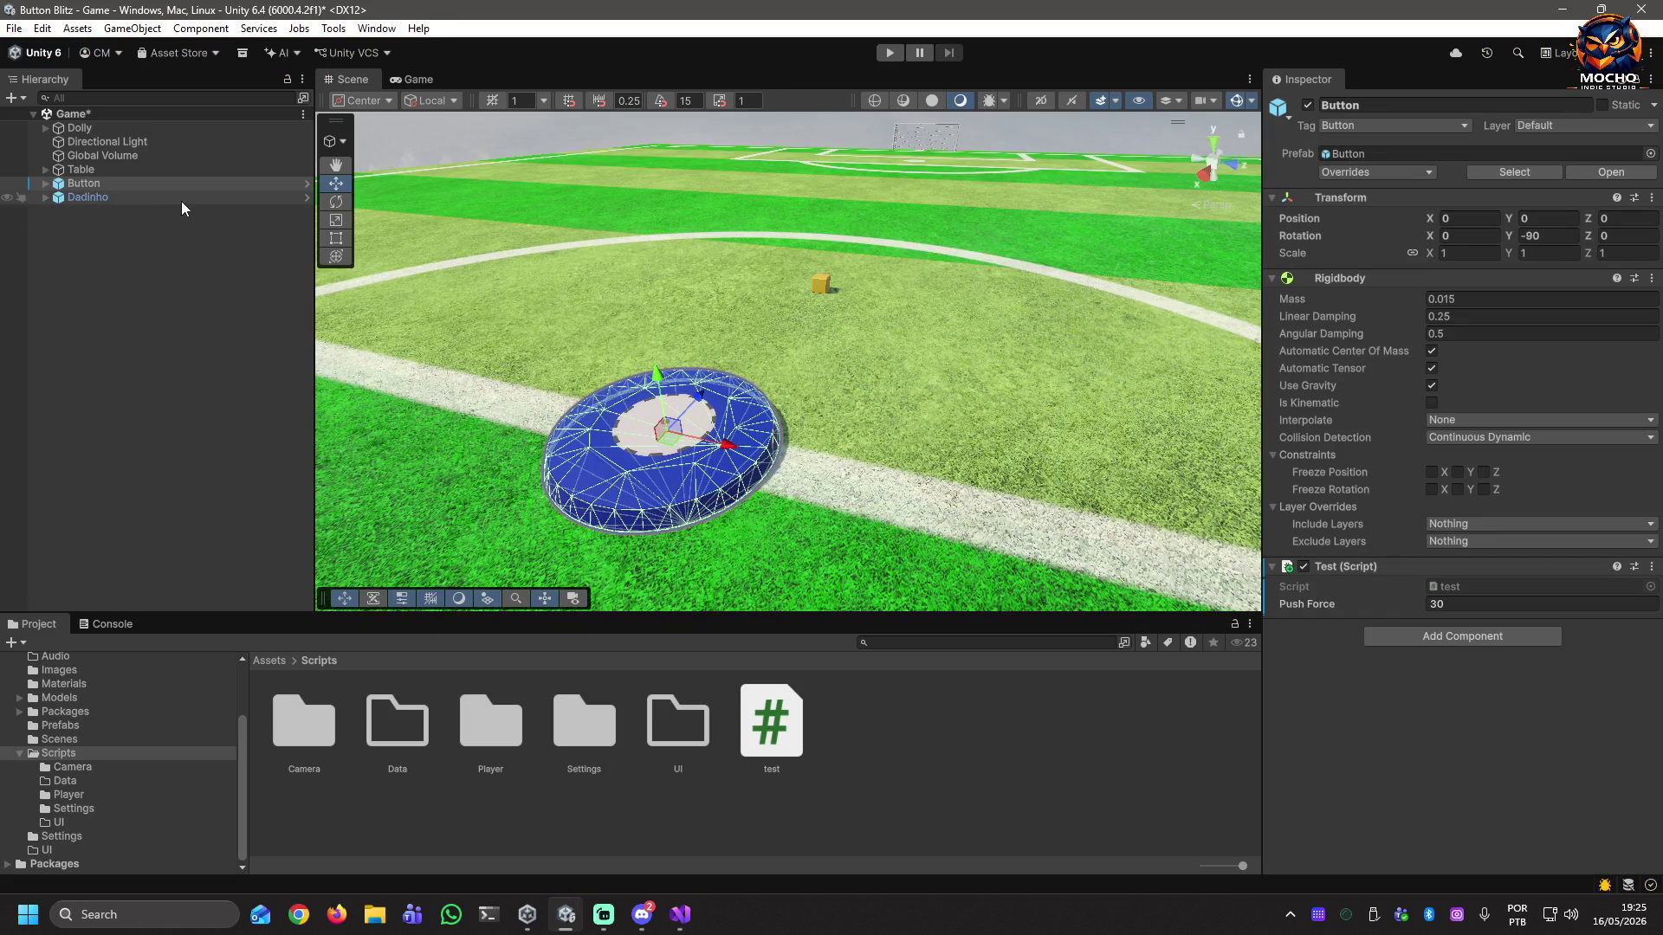
pyautogui.moveTo(780, 420)
pyautogui.mouseDown(button='right')
pyautogui.moveTo(520, 386)
pyautogui.moveTo(525, 400)
pyautogui.mouseUp(button='right')
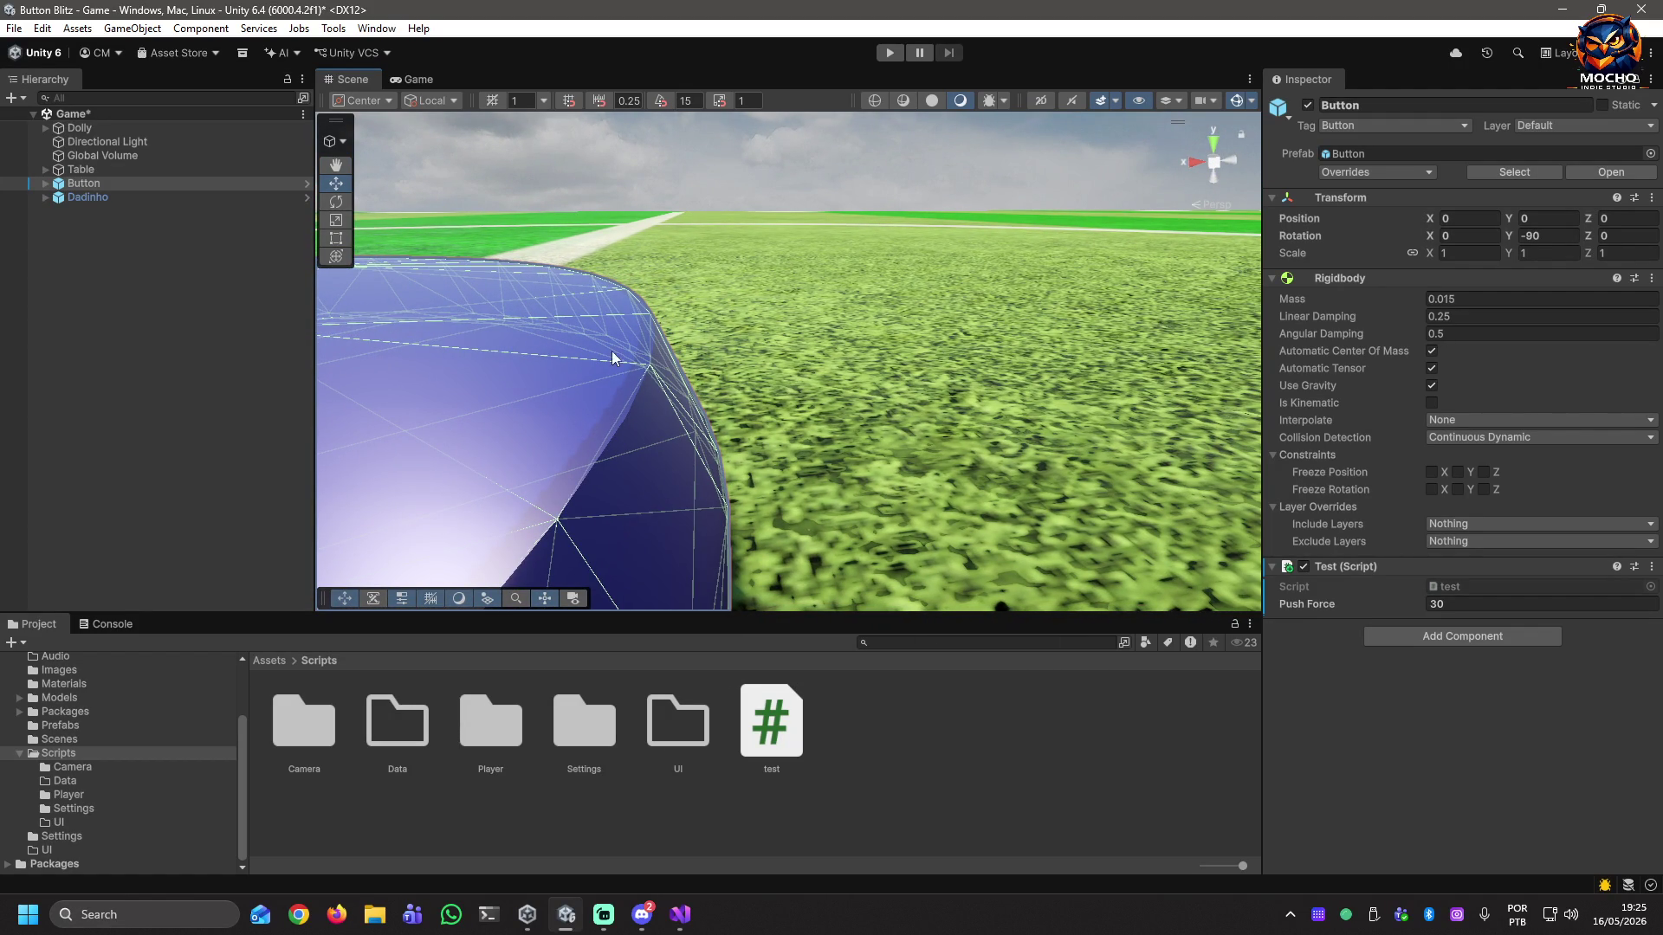
pyautogui.moveTo(793, 533)
pyautogui.mouseDown(button='right')
pyautogui.moveTo(776, 573)
pyautogui.moveTo(1049, 558)
pyautogui.moveTo(659, 547)
pyautogui.moveTo(1049, 530)
pyautogui.moveTo(1145, 550)
pyautogui.moveTo(1169, 515)
pyautogui.mouseUp(button='right')
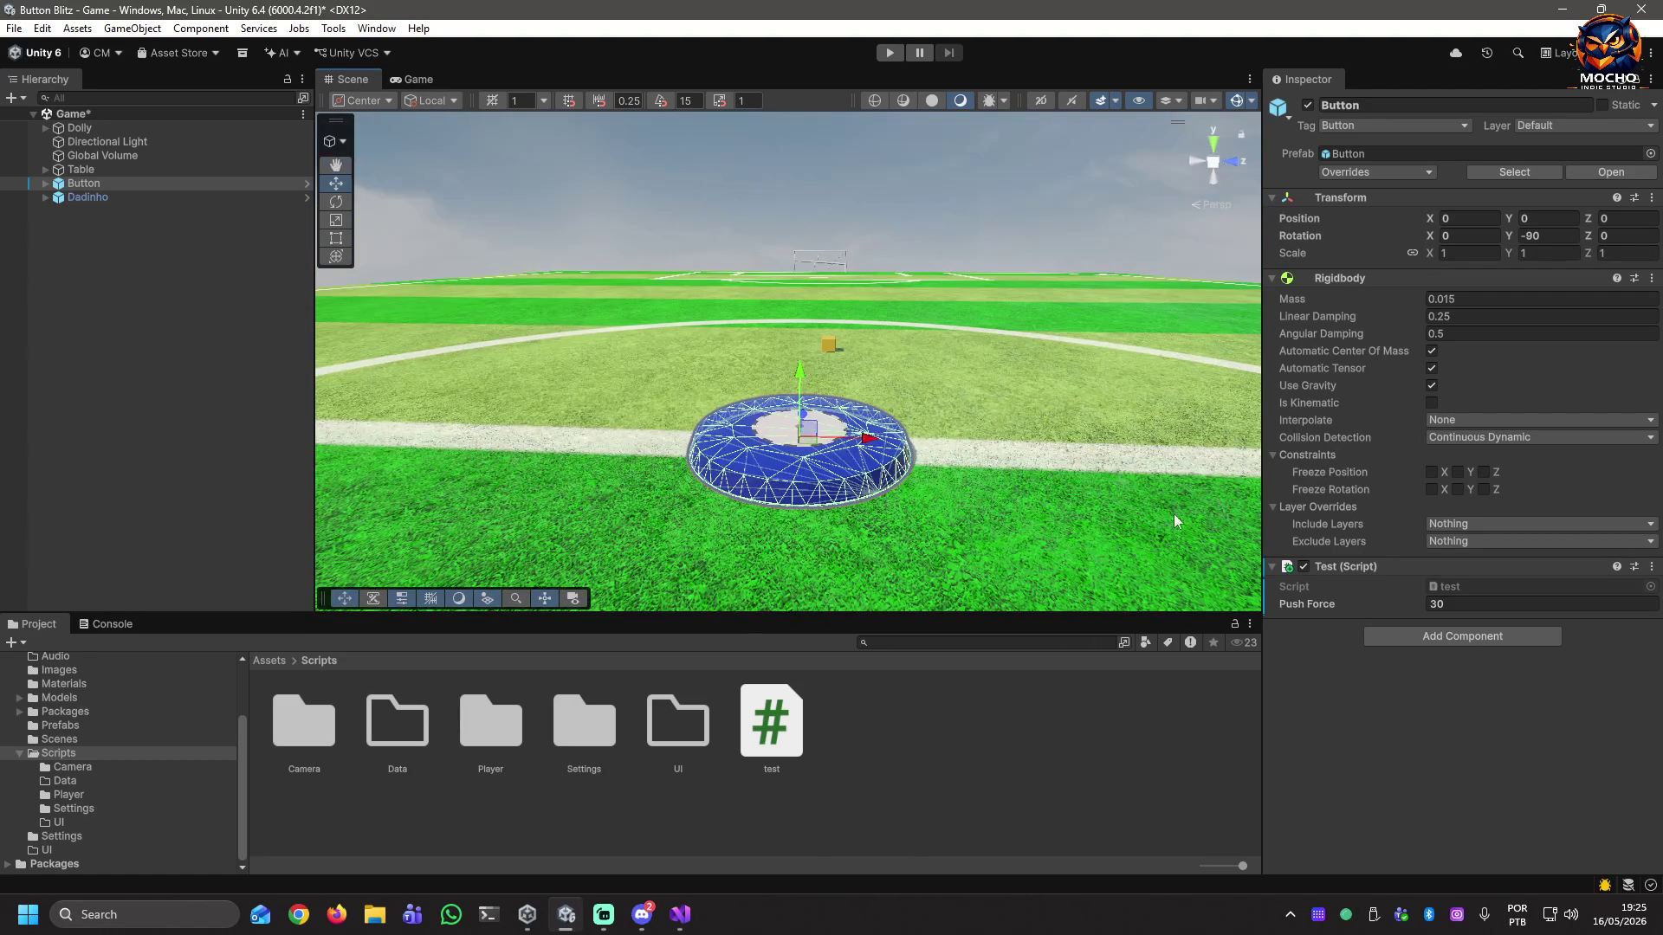
pyautogui.press('f')
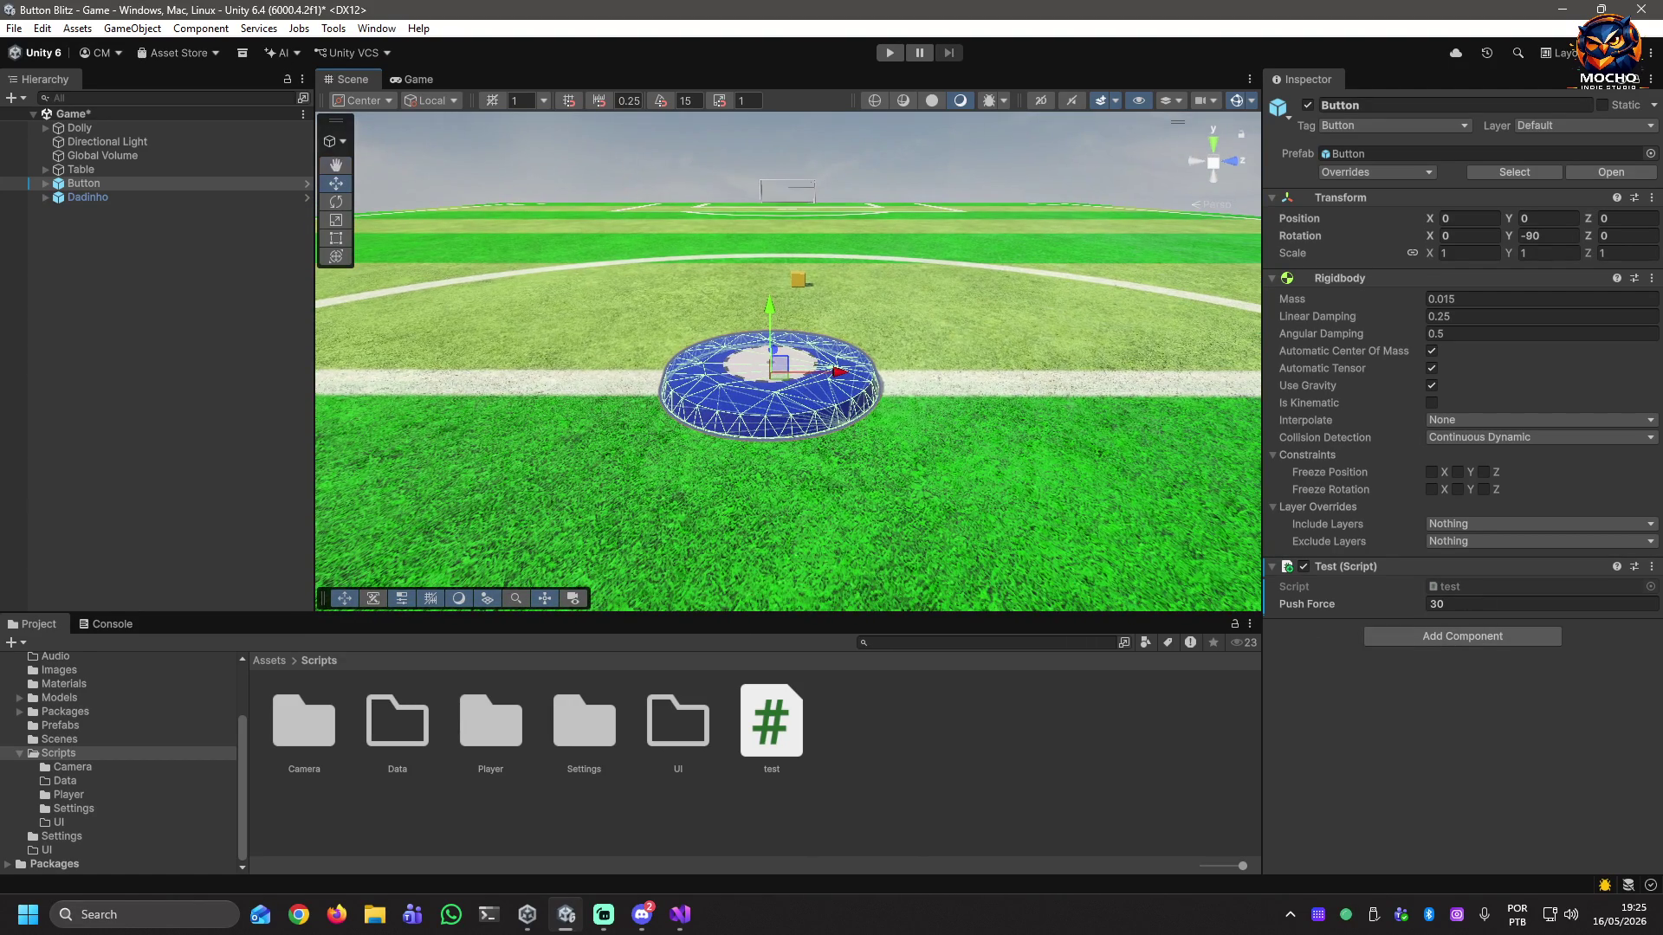
# Set the disc's Push Force to 100 and save the scene.
pyautogui.click(1510, 605)
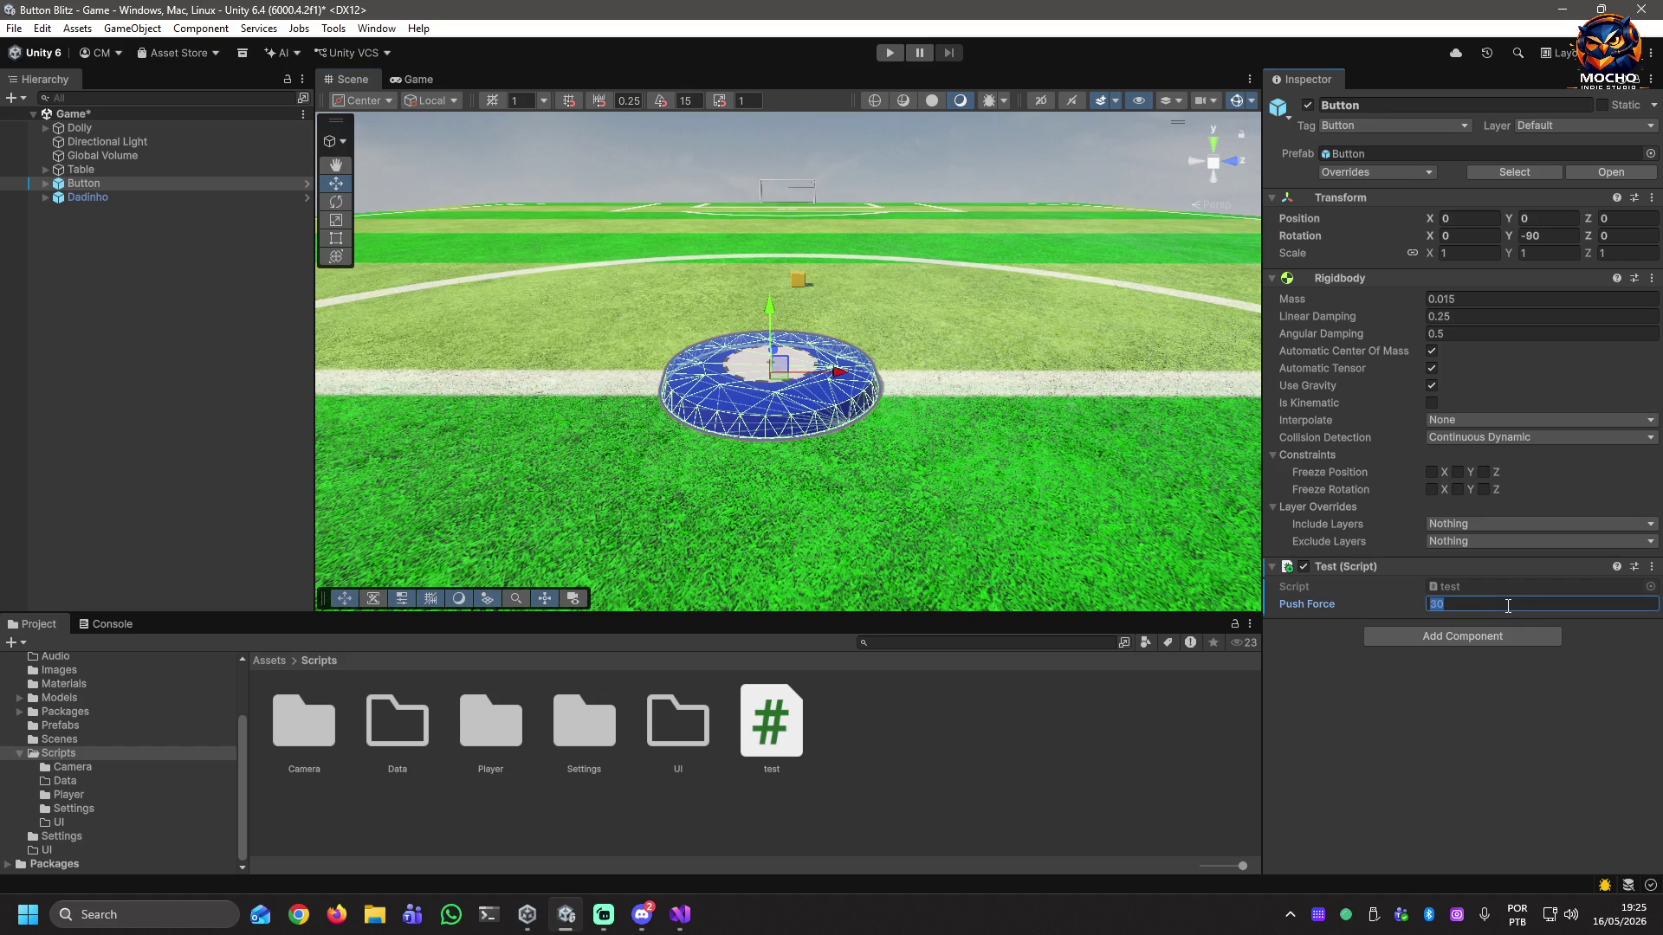
pyautogui.write('100')
pyautogui.click(263, 343)
pyautogui.hotkey('ctrl', 's')
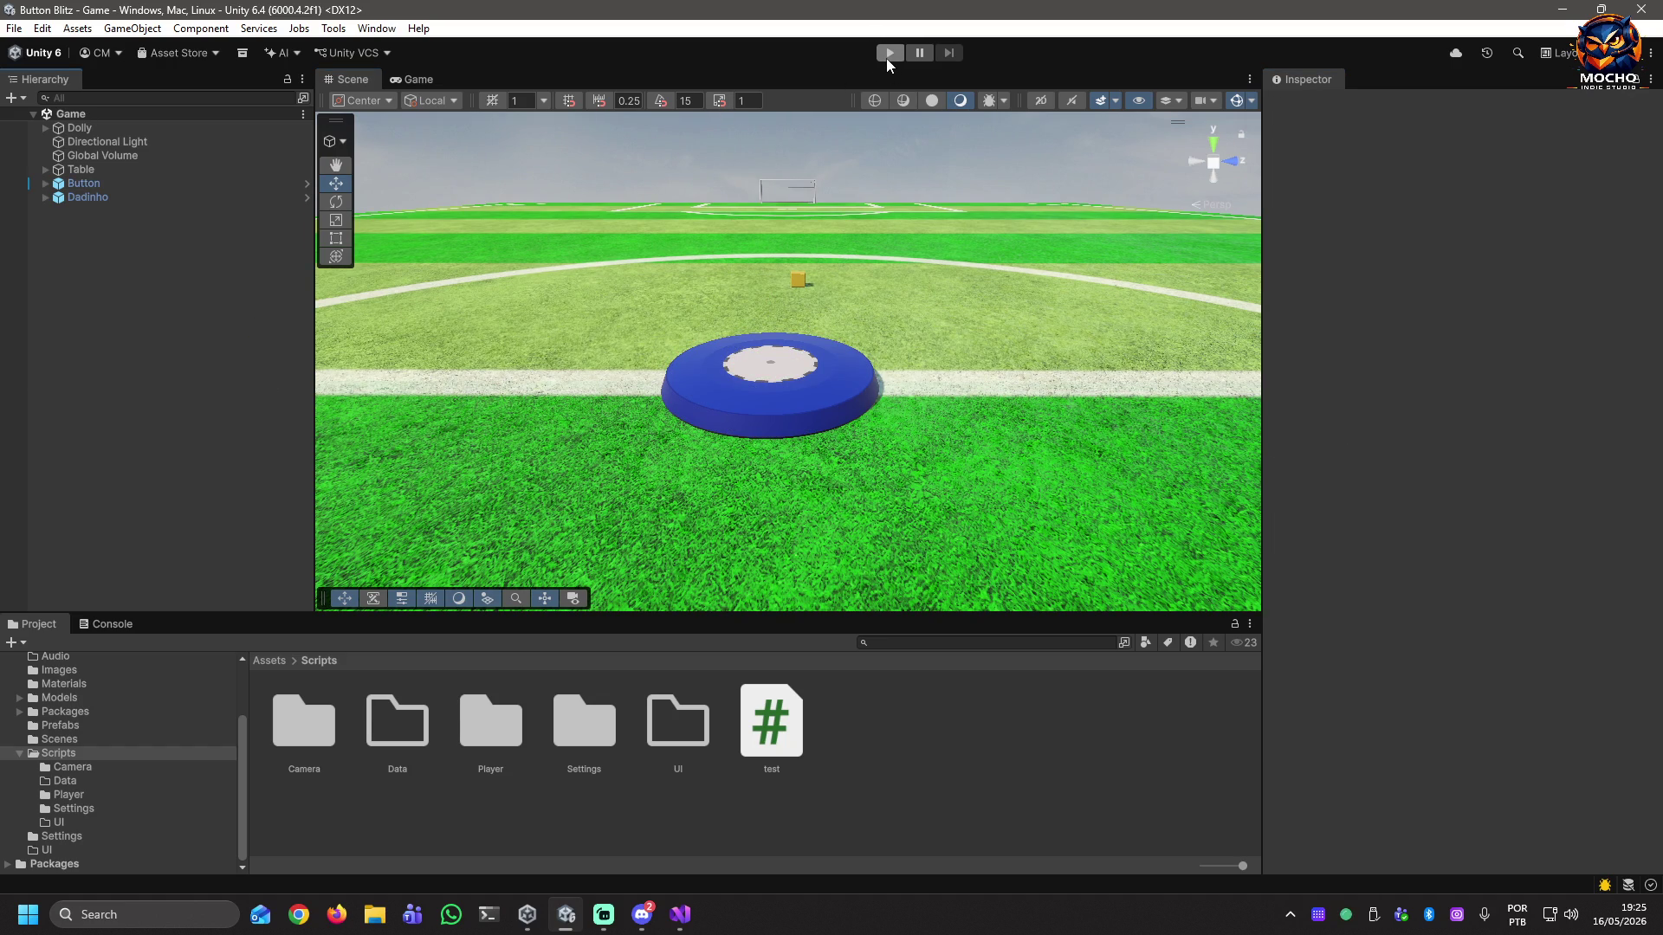
# Play-test flicking the disc toward the far goal, then stop.
pyautogui.click(886, 58)
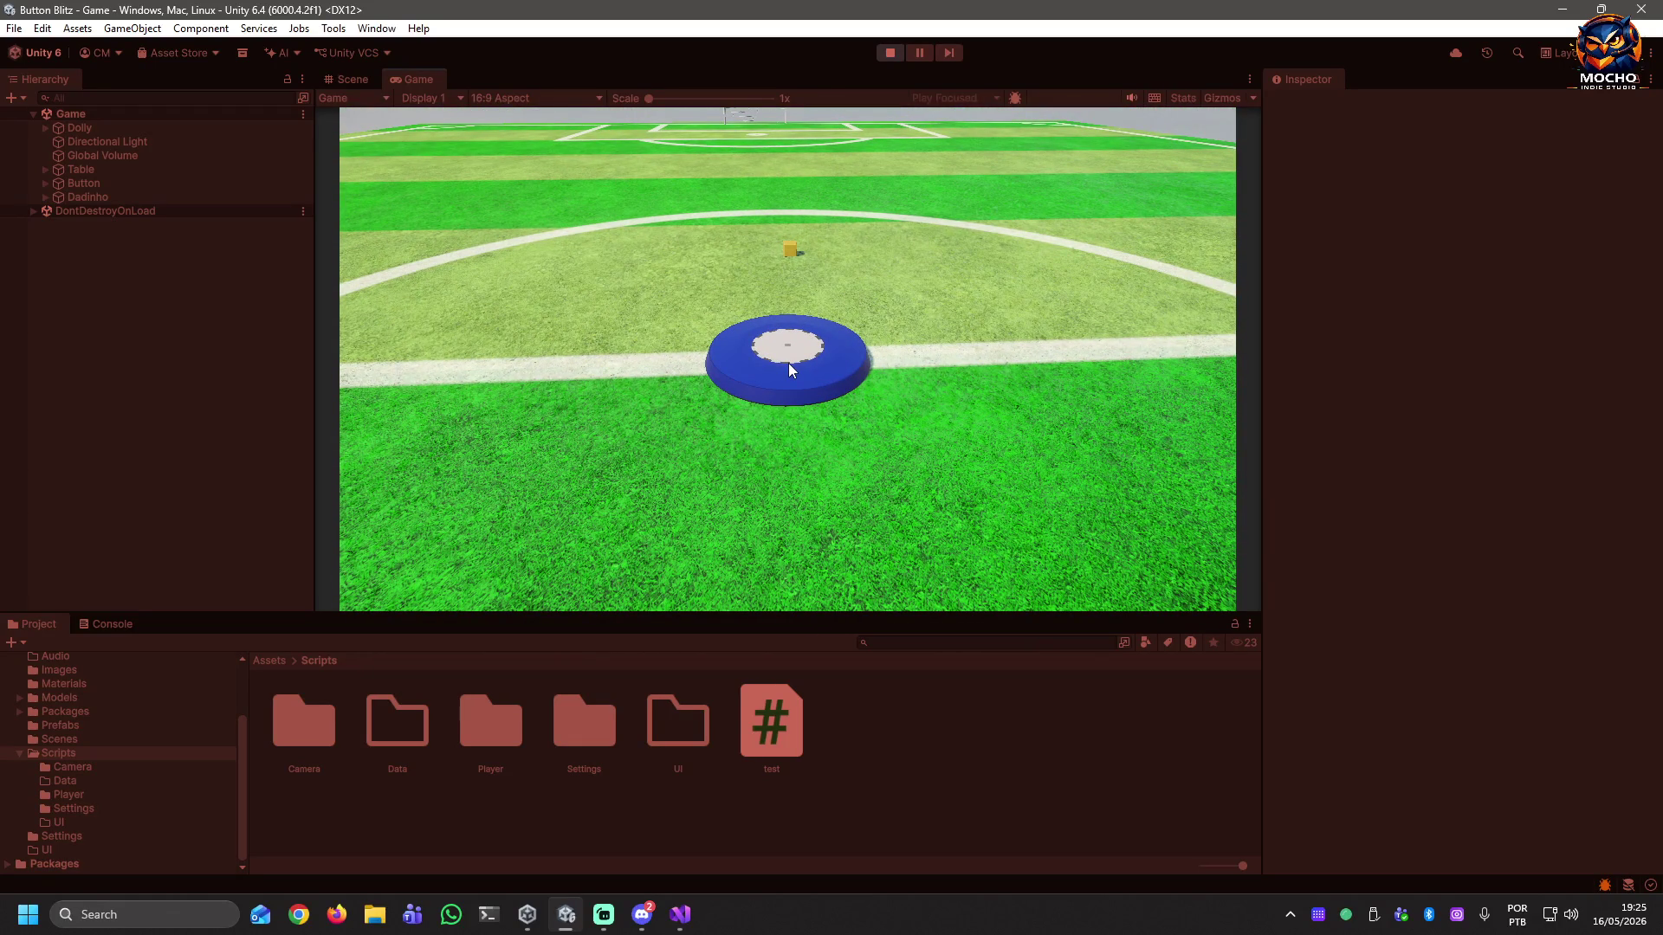
pyautogui.click(788, 362)
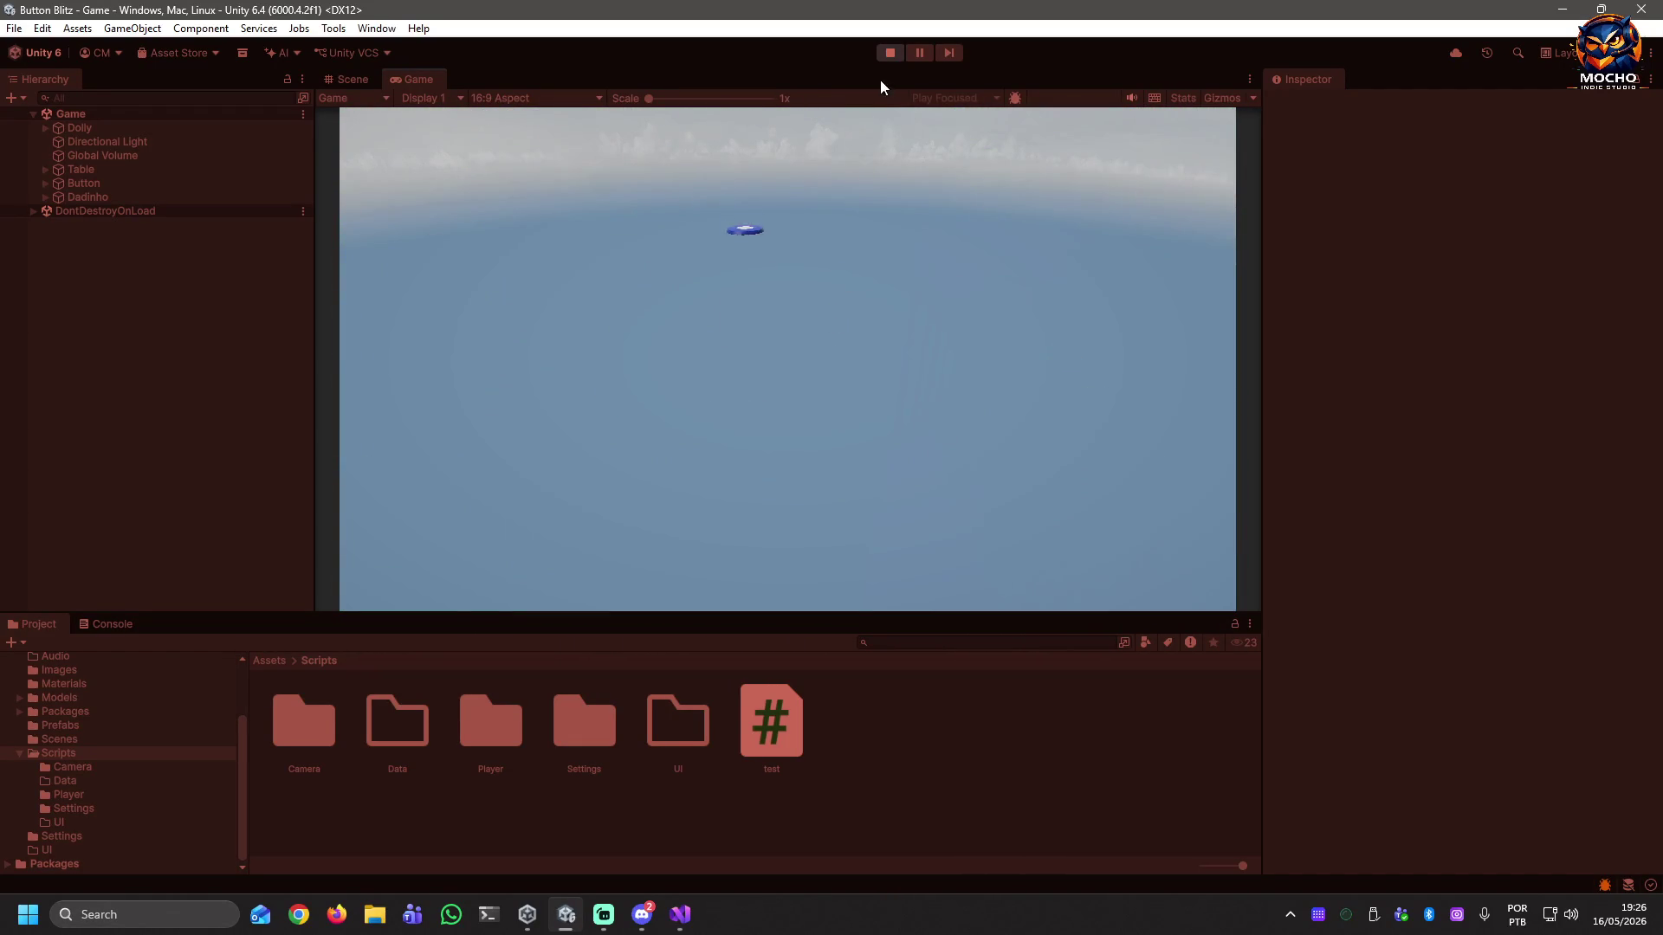
pyautogui.click(887, 54)
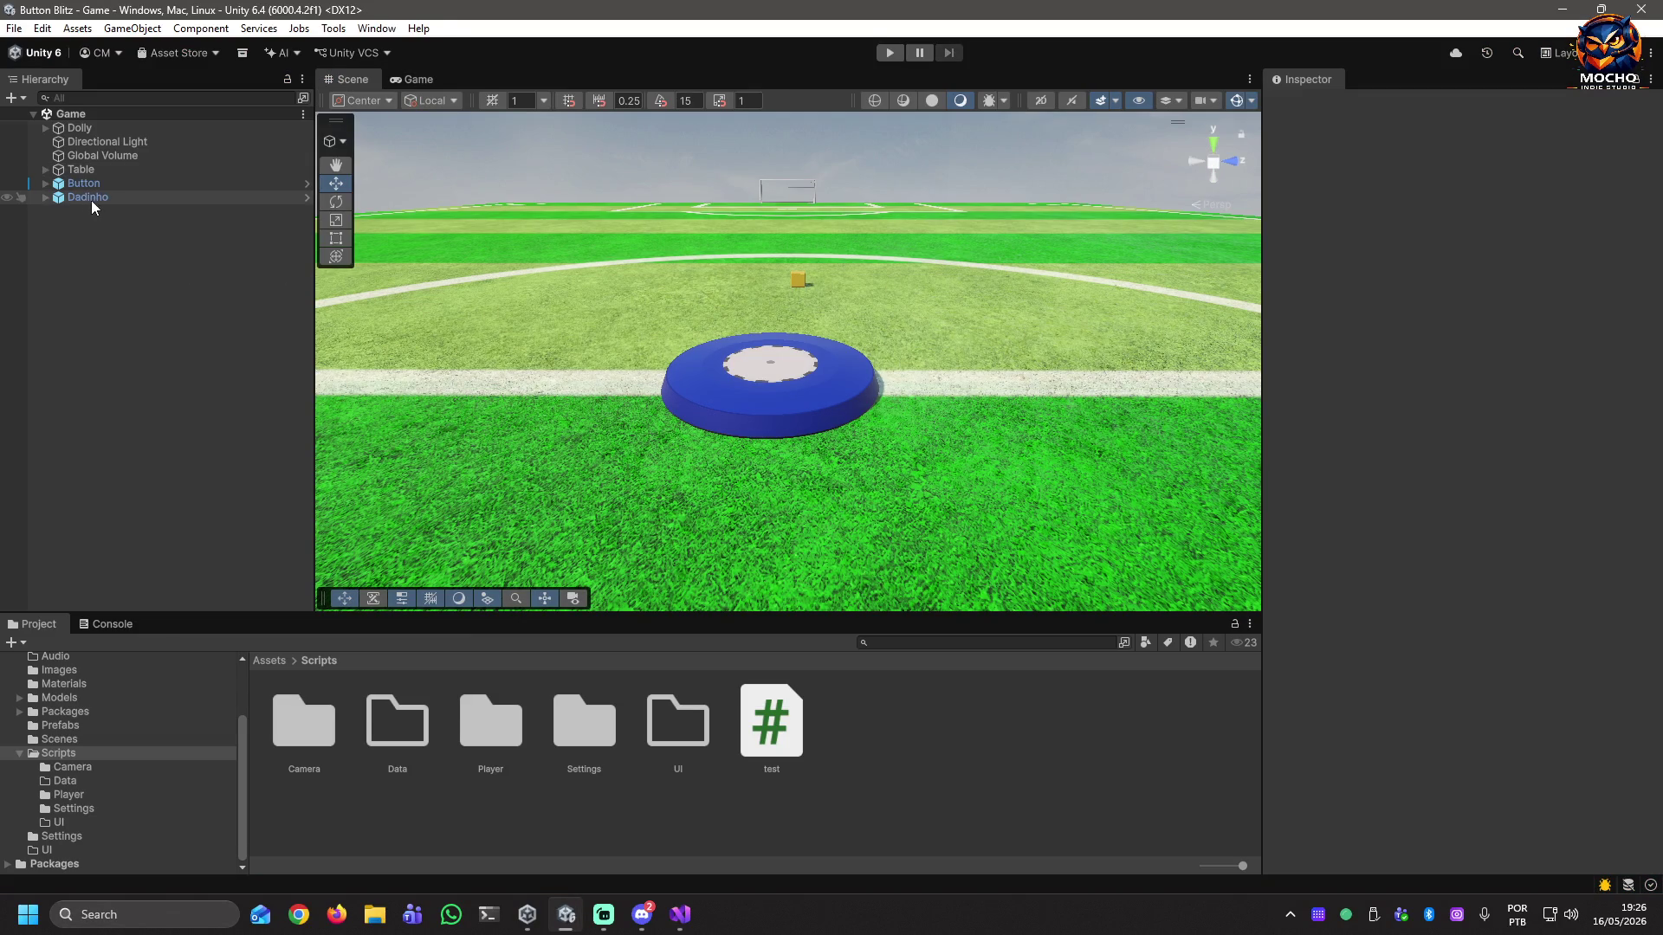
# Set the Button disc's Push Force to 40.
pyautogui.click(79, 184)
pyautogui.click(1471, 606)
pyautogui.doubleClick(1471, 605)
pyautogui.write('40')
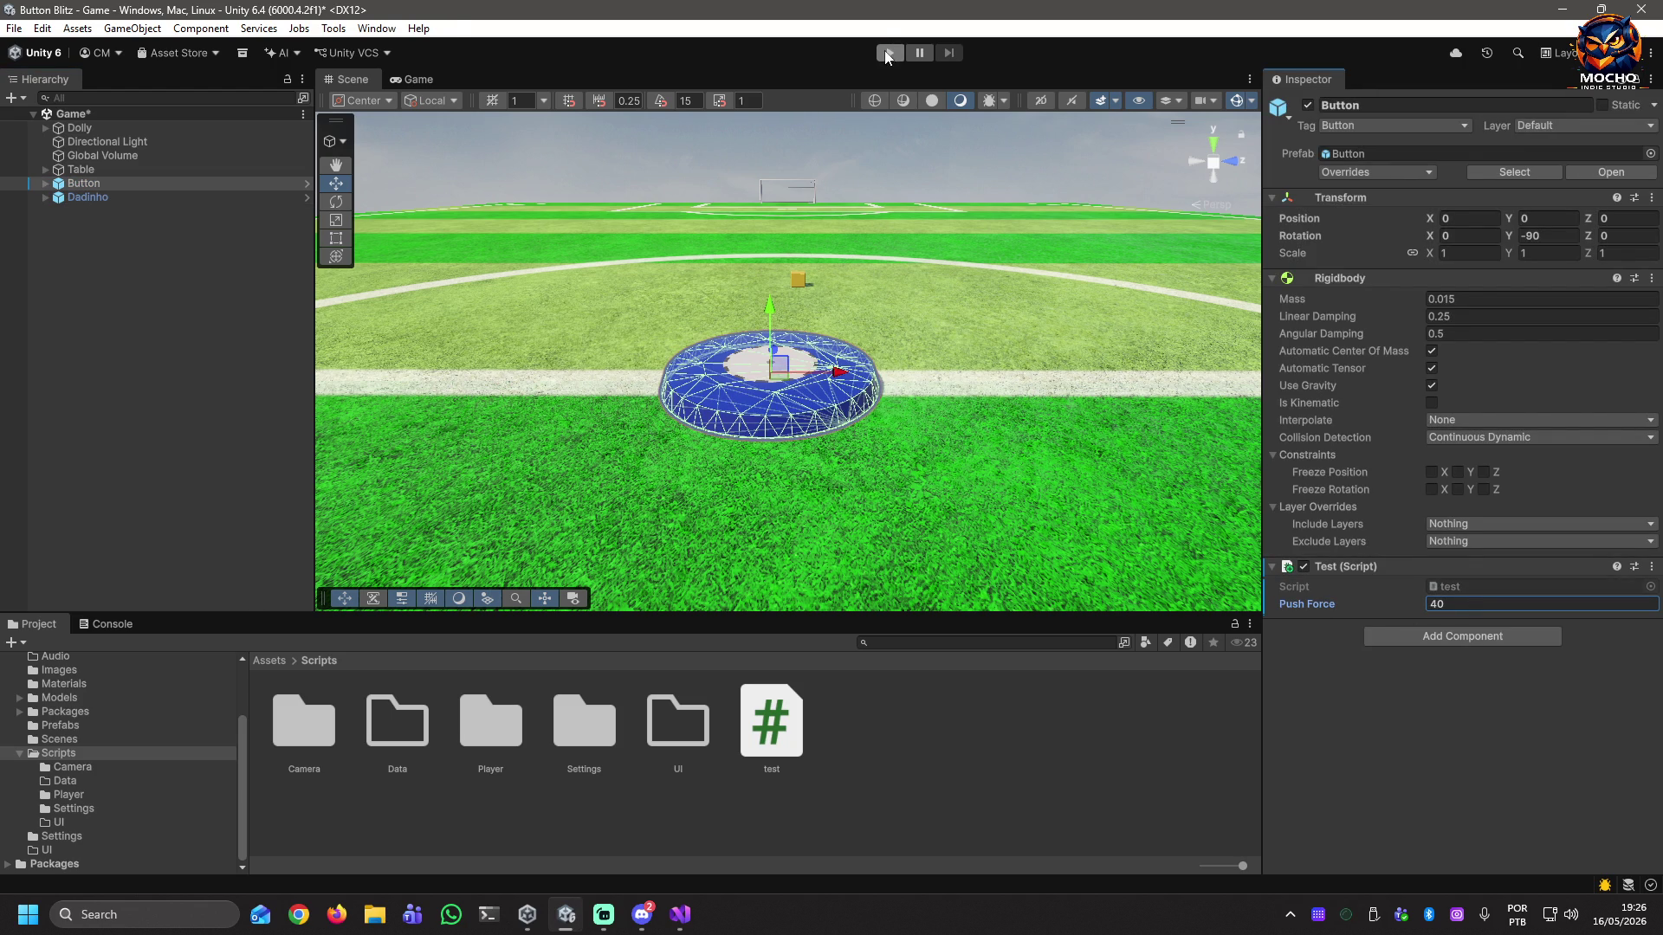
# Play-test with Push Force 40, stop, and tilt the Scene view toward the disc.
pyautogui.click(889, 52)
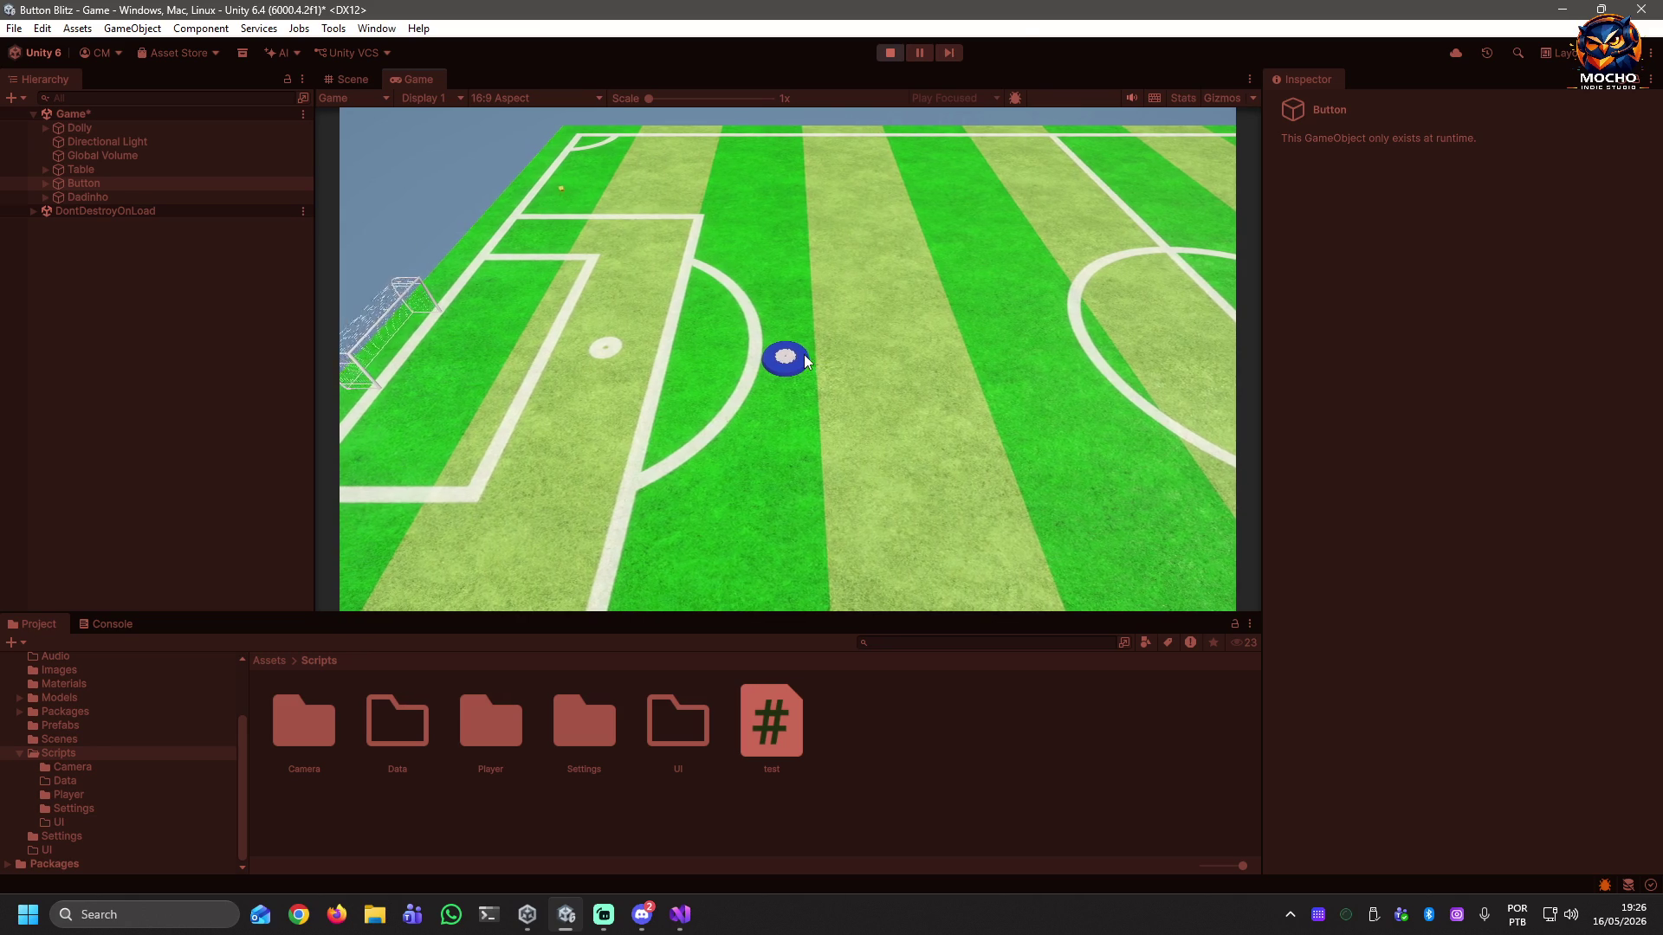
pyautogui.click(898, 53)
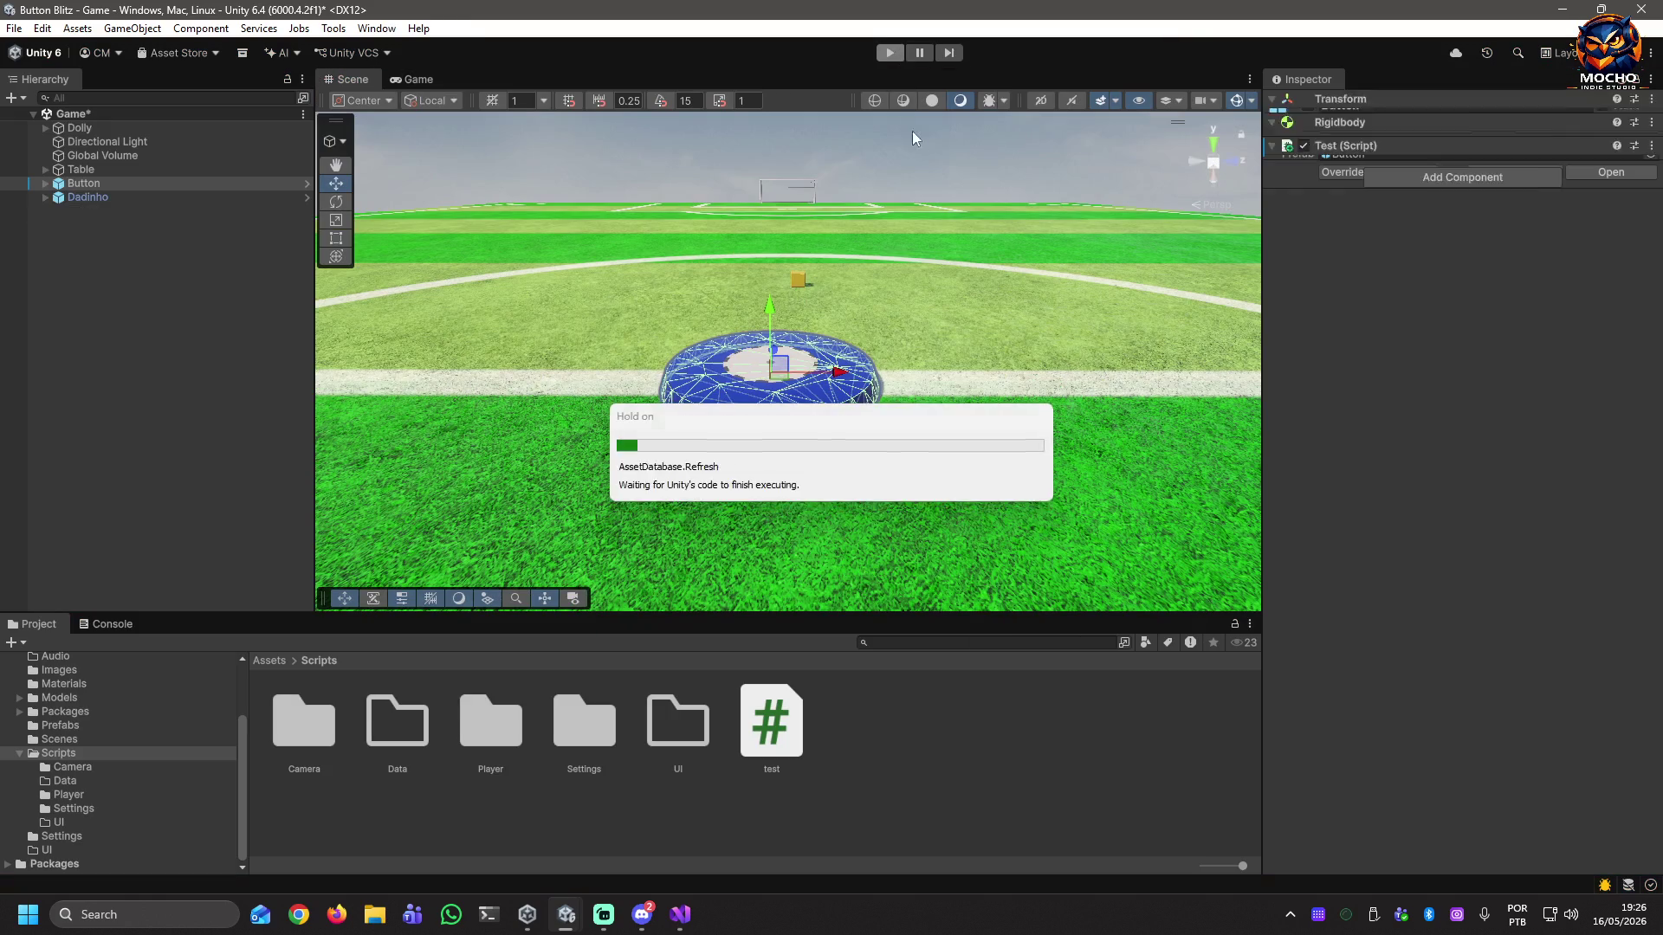
pyautogui.moveTo(807, 325); pyautogui.dragTo(847, 400, button='right')
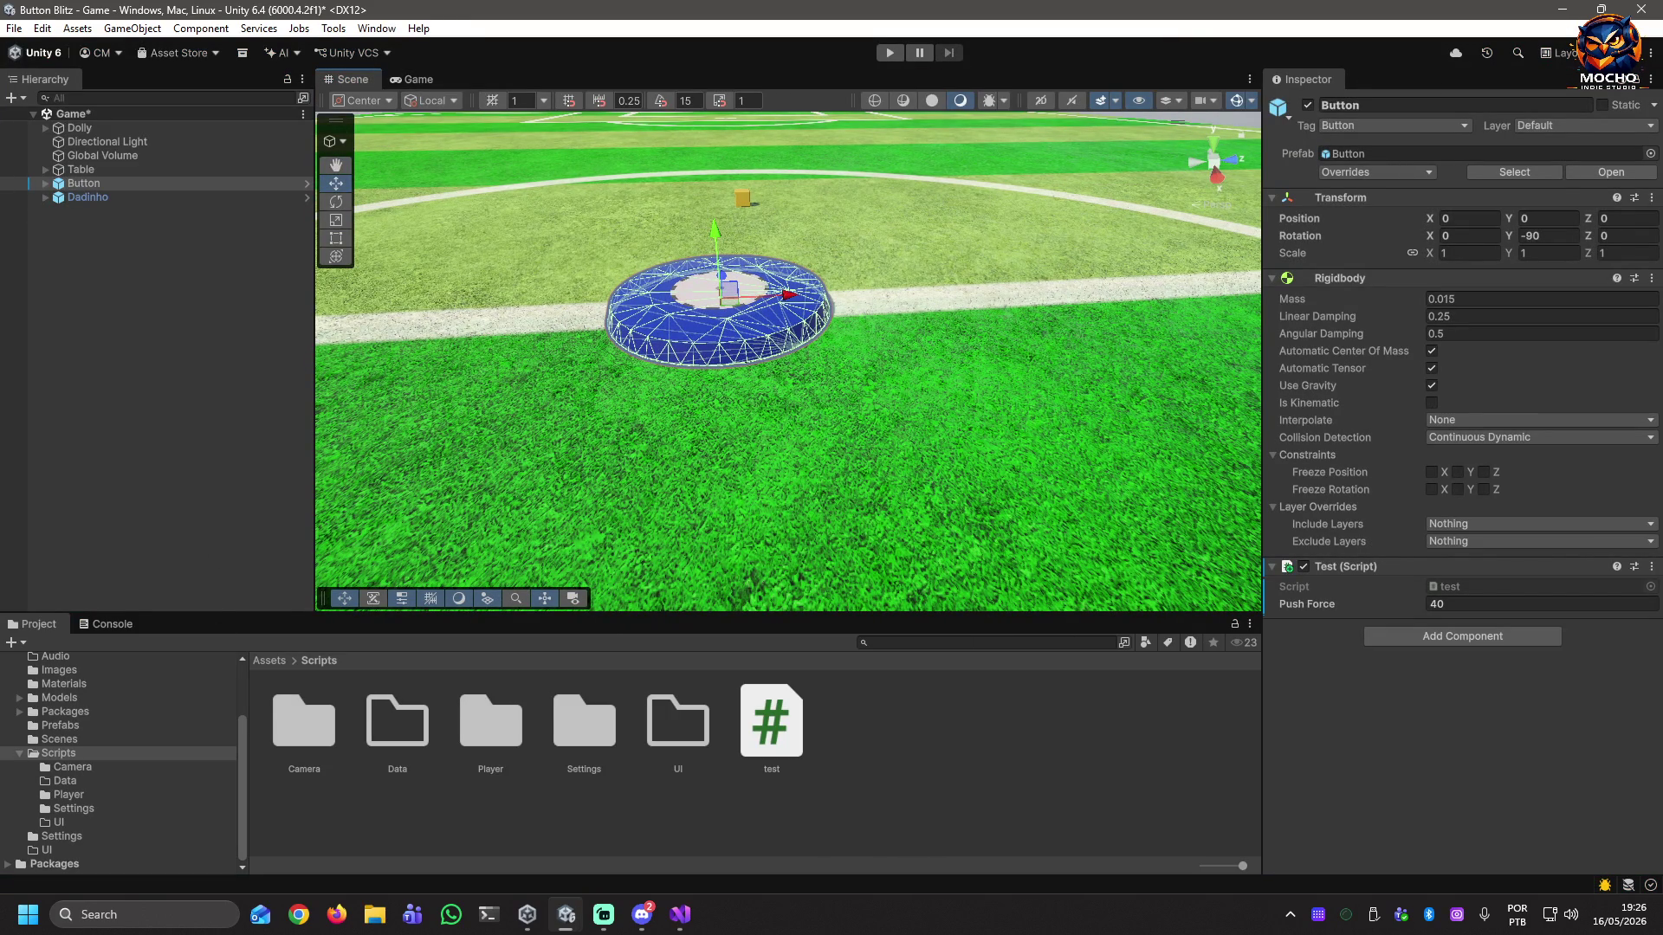
pyautogui.hotkey('alt', 'Tab')
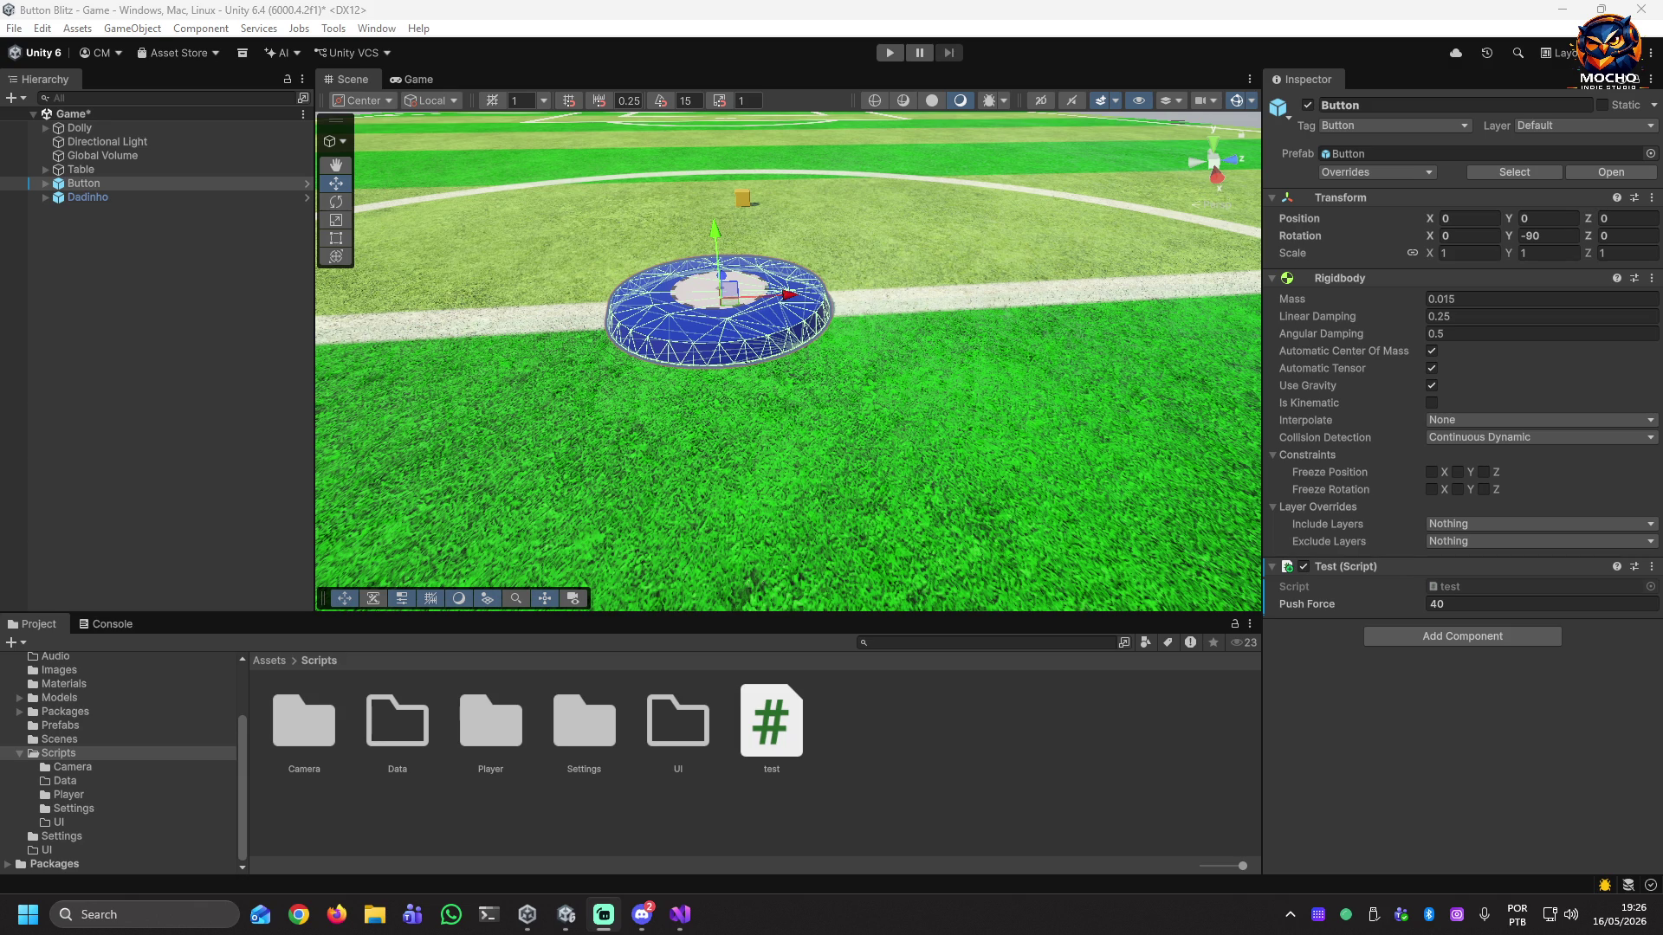
pyautogui.hotkey('alt', 'Tab')
pyautogui.hotkey('alt', 'Tab')
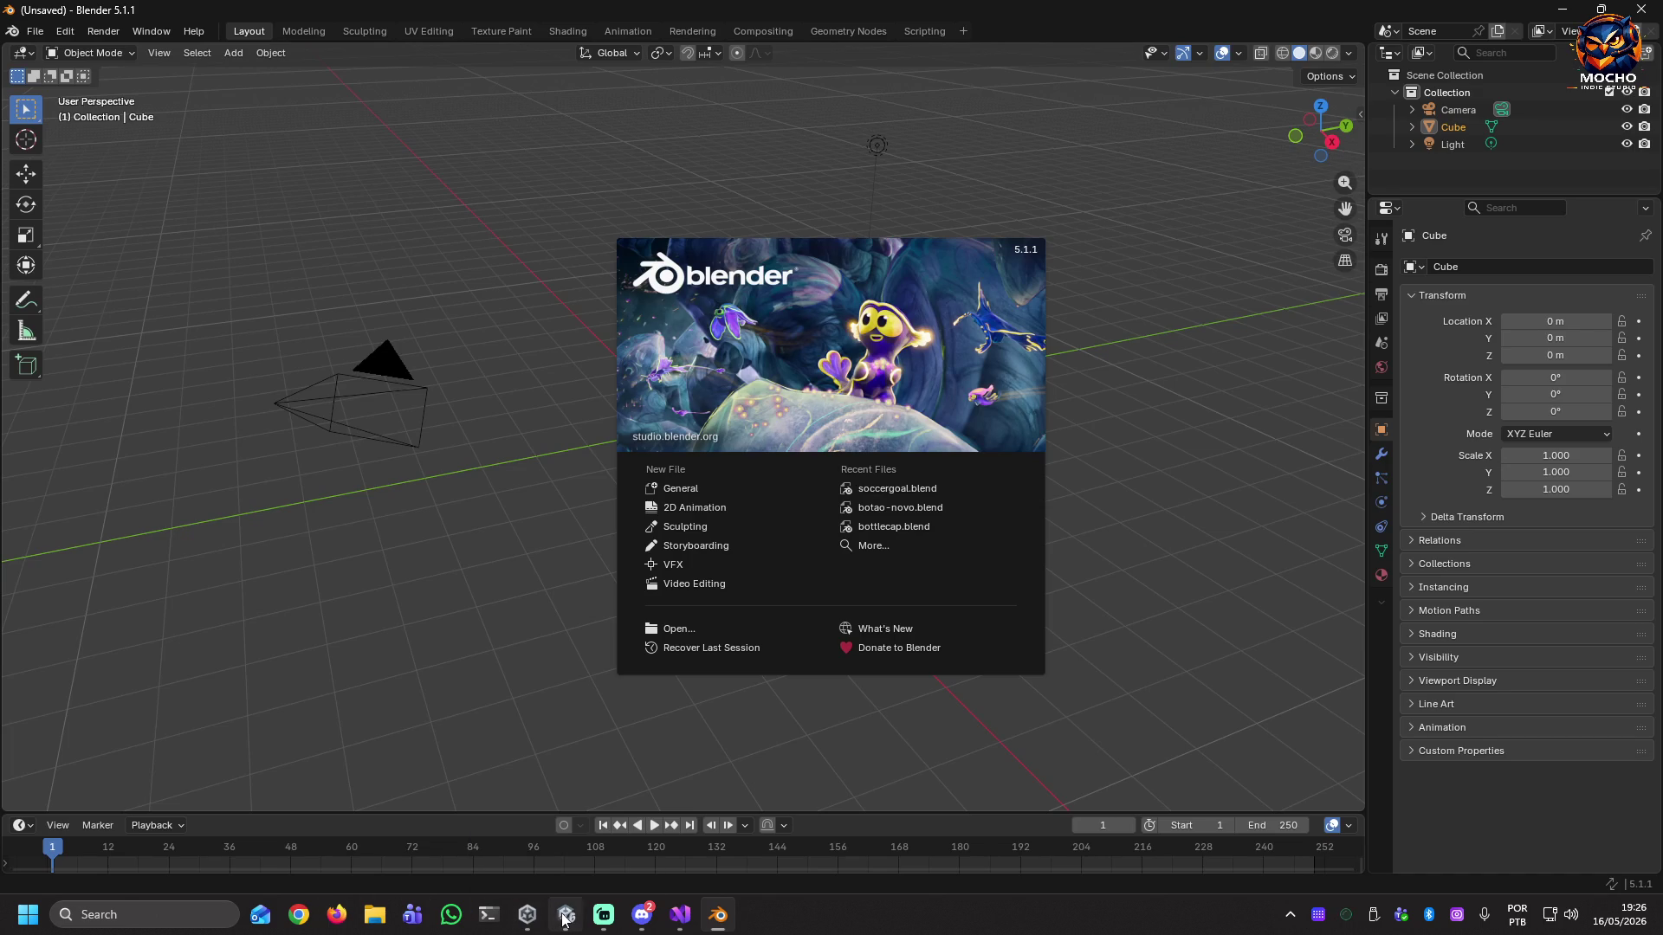
# Launch Blender with a fresh default scene, then return to the Unity editor.
pyautogui.click(542, 672)
pyautogui.click(568, 918)
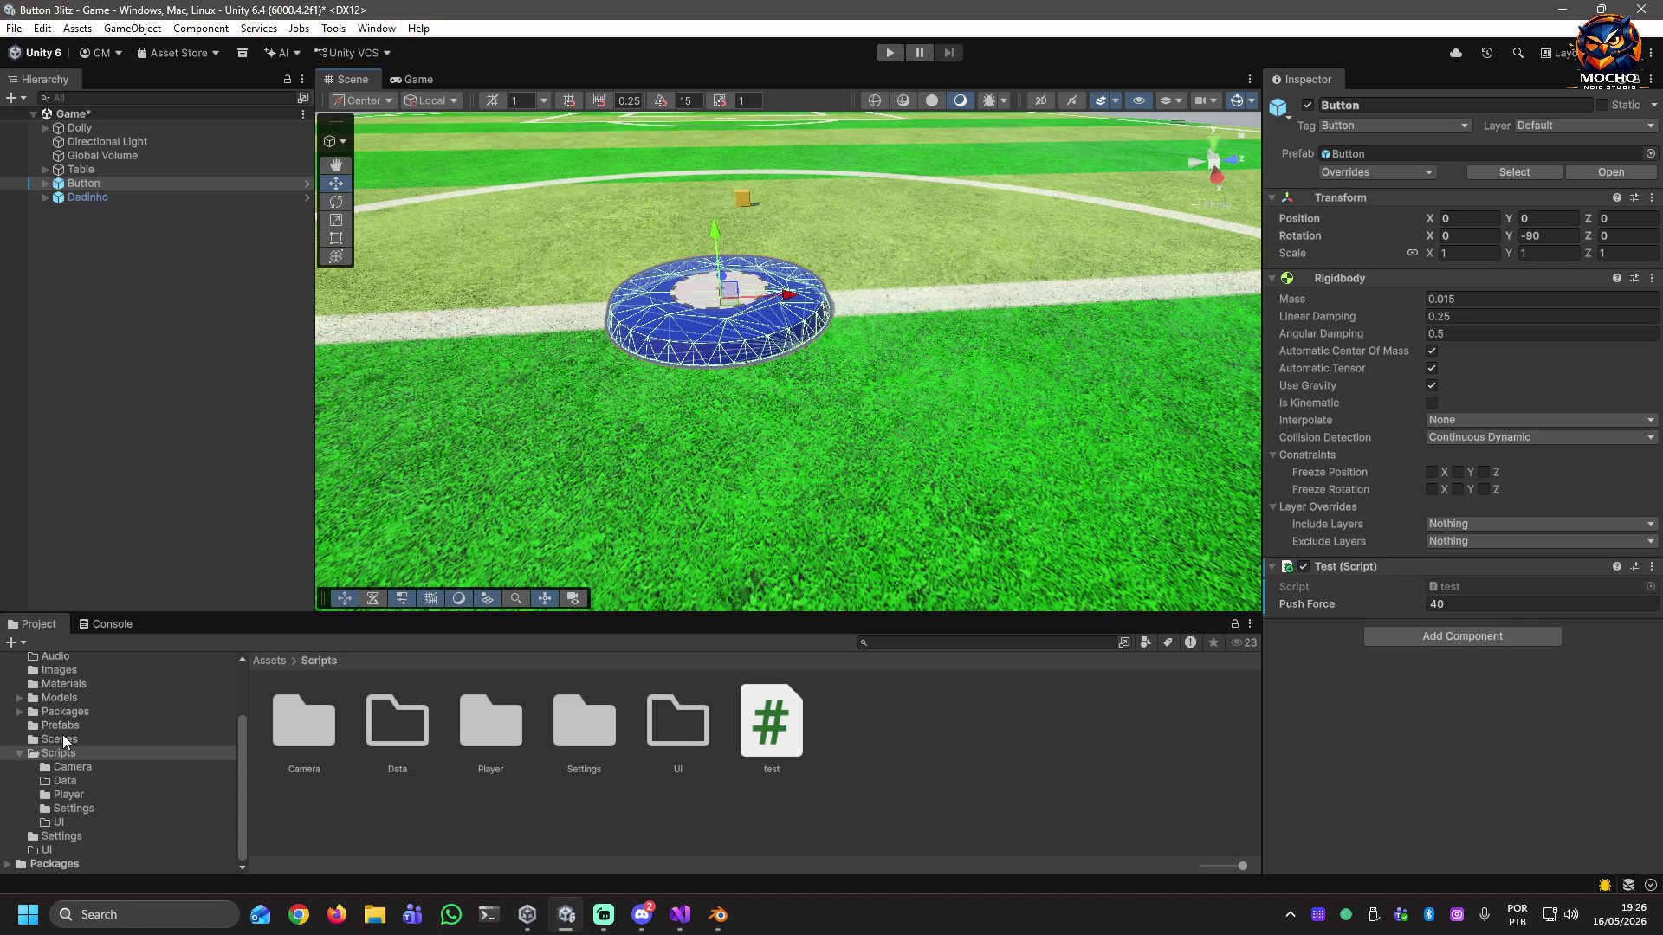
# Show Assets/Models (BotaoFutebol, dadinho, soccergoal) and reveal it in File Explorer.
pyautogui.click(19, 697)
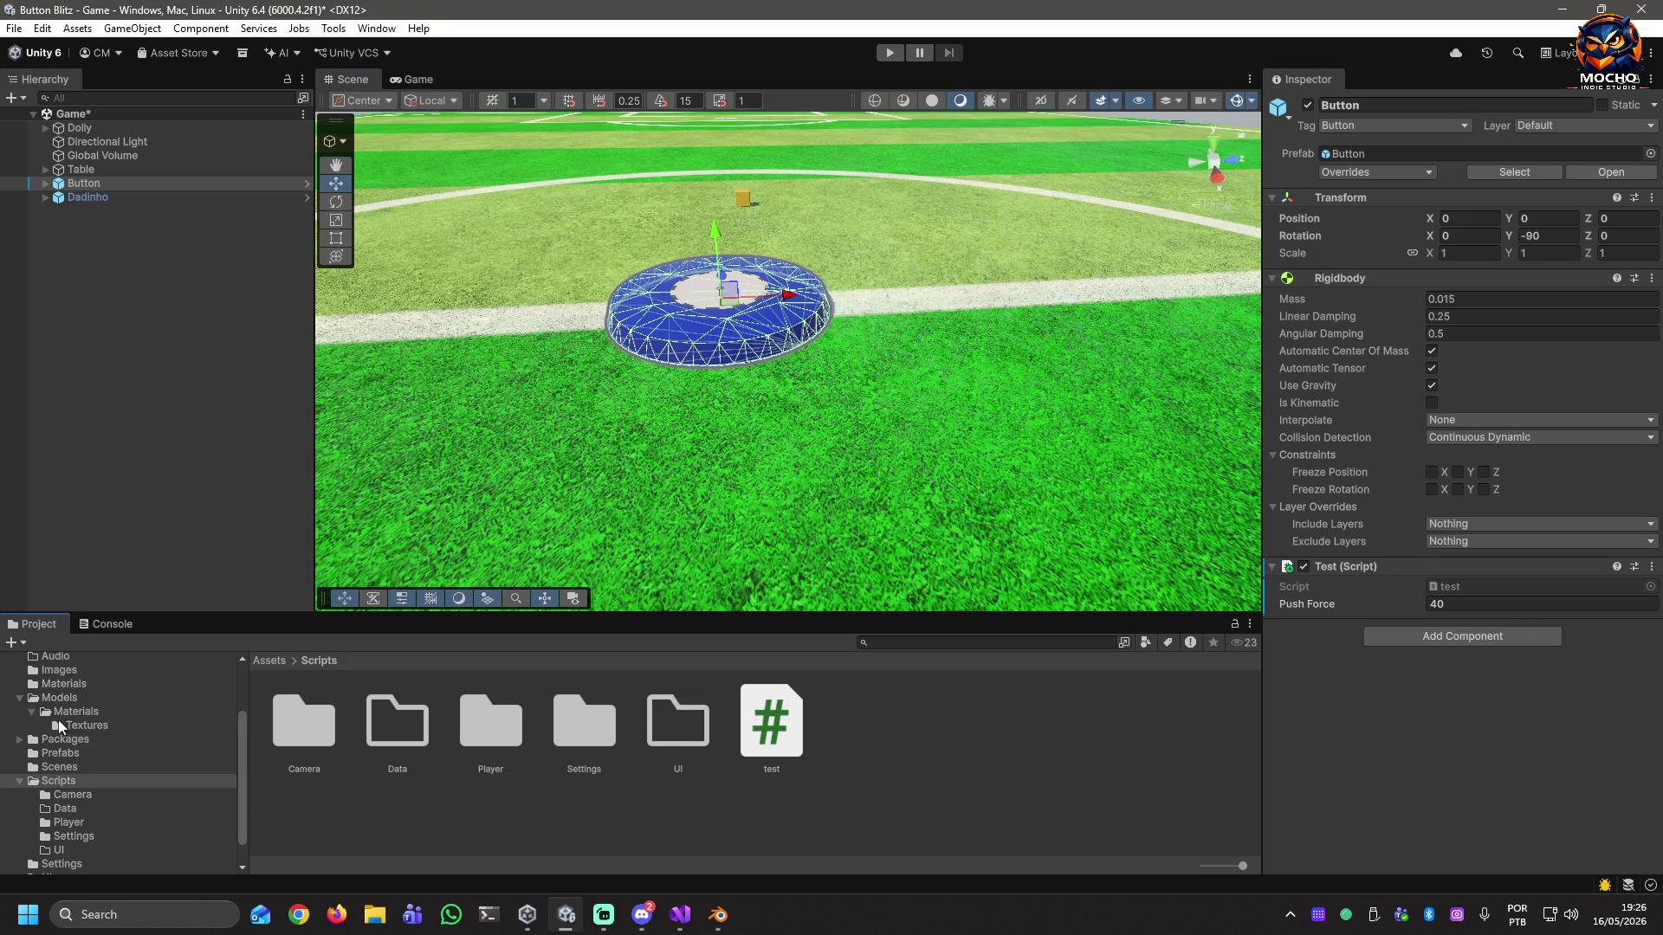
pyautogui.click(68, 711)
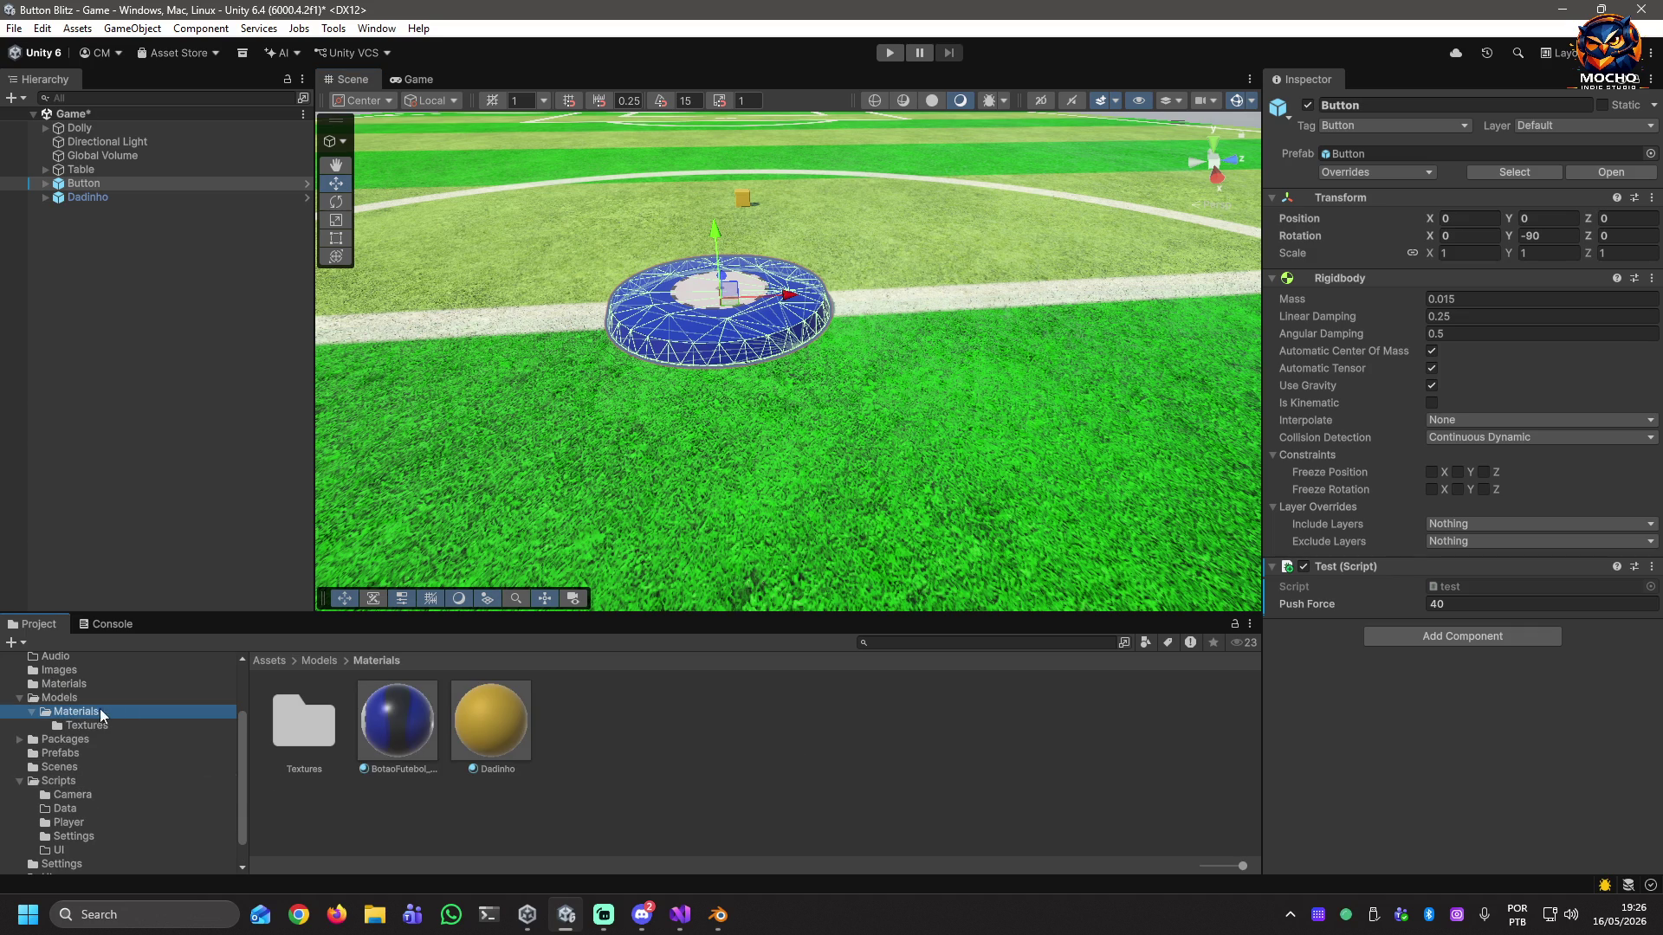
pyautogui.click(58, 699)
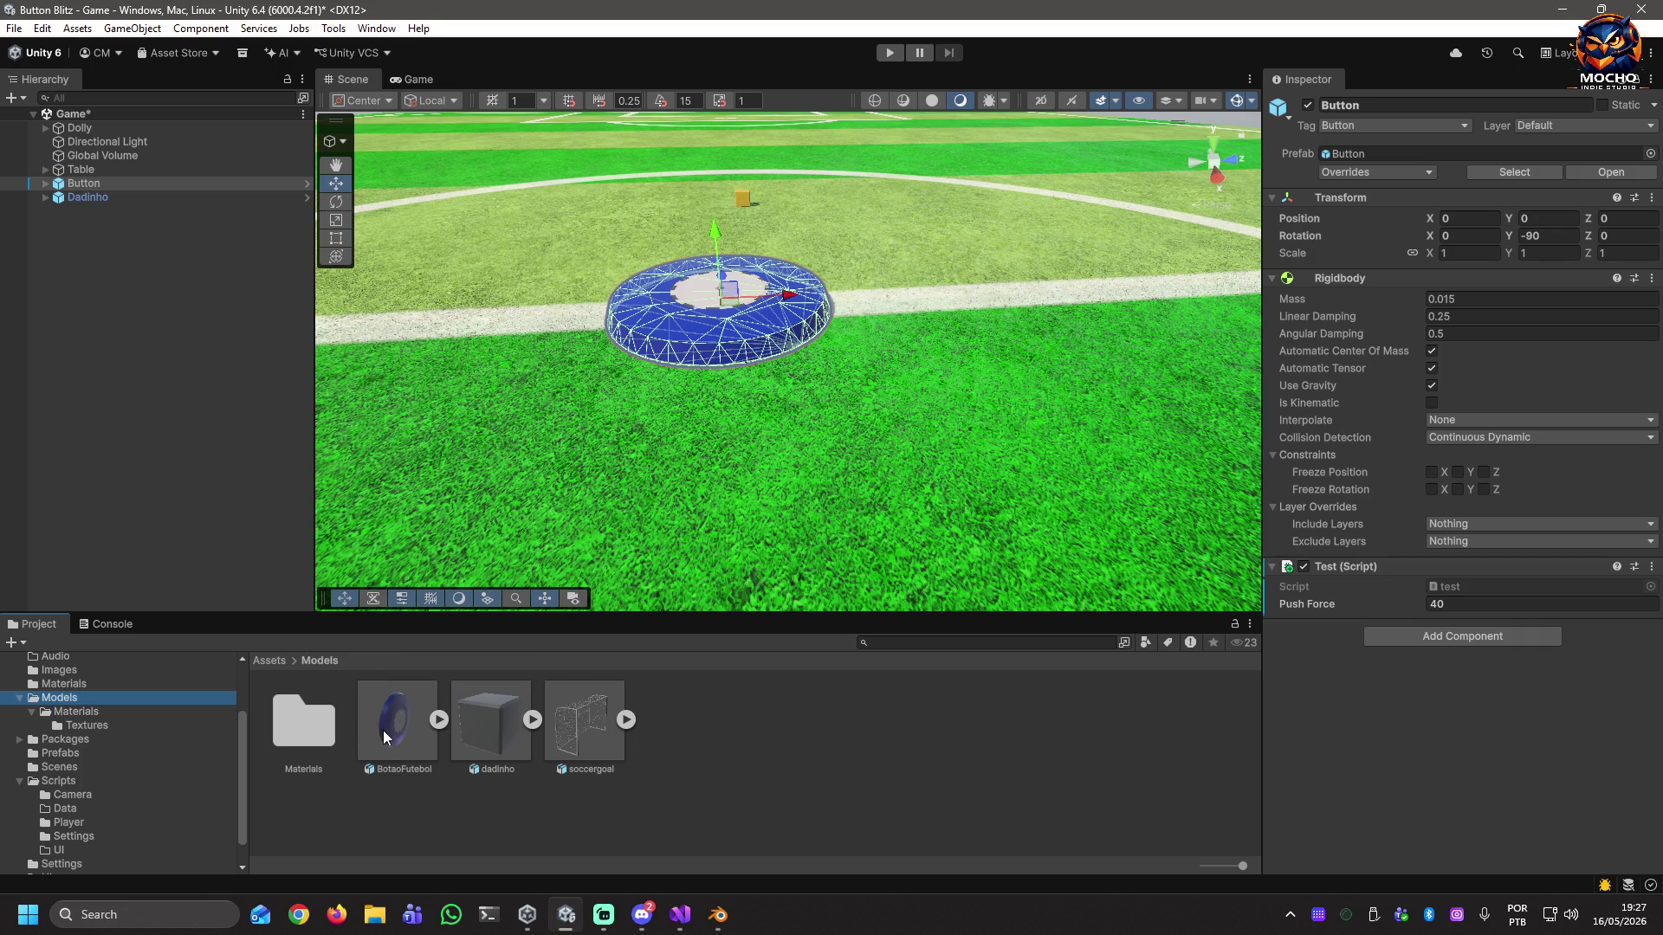
pyautogui.rightClick(426, 808)
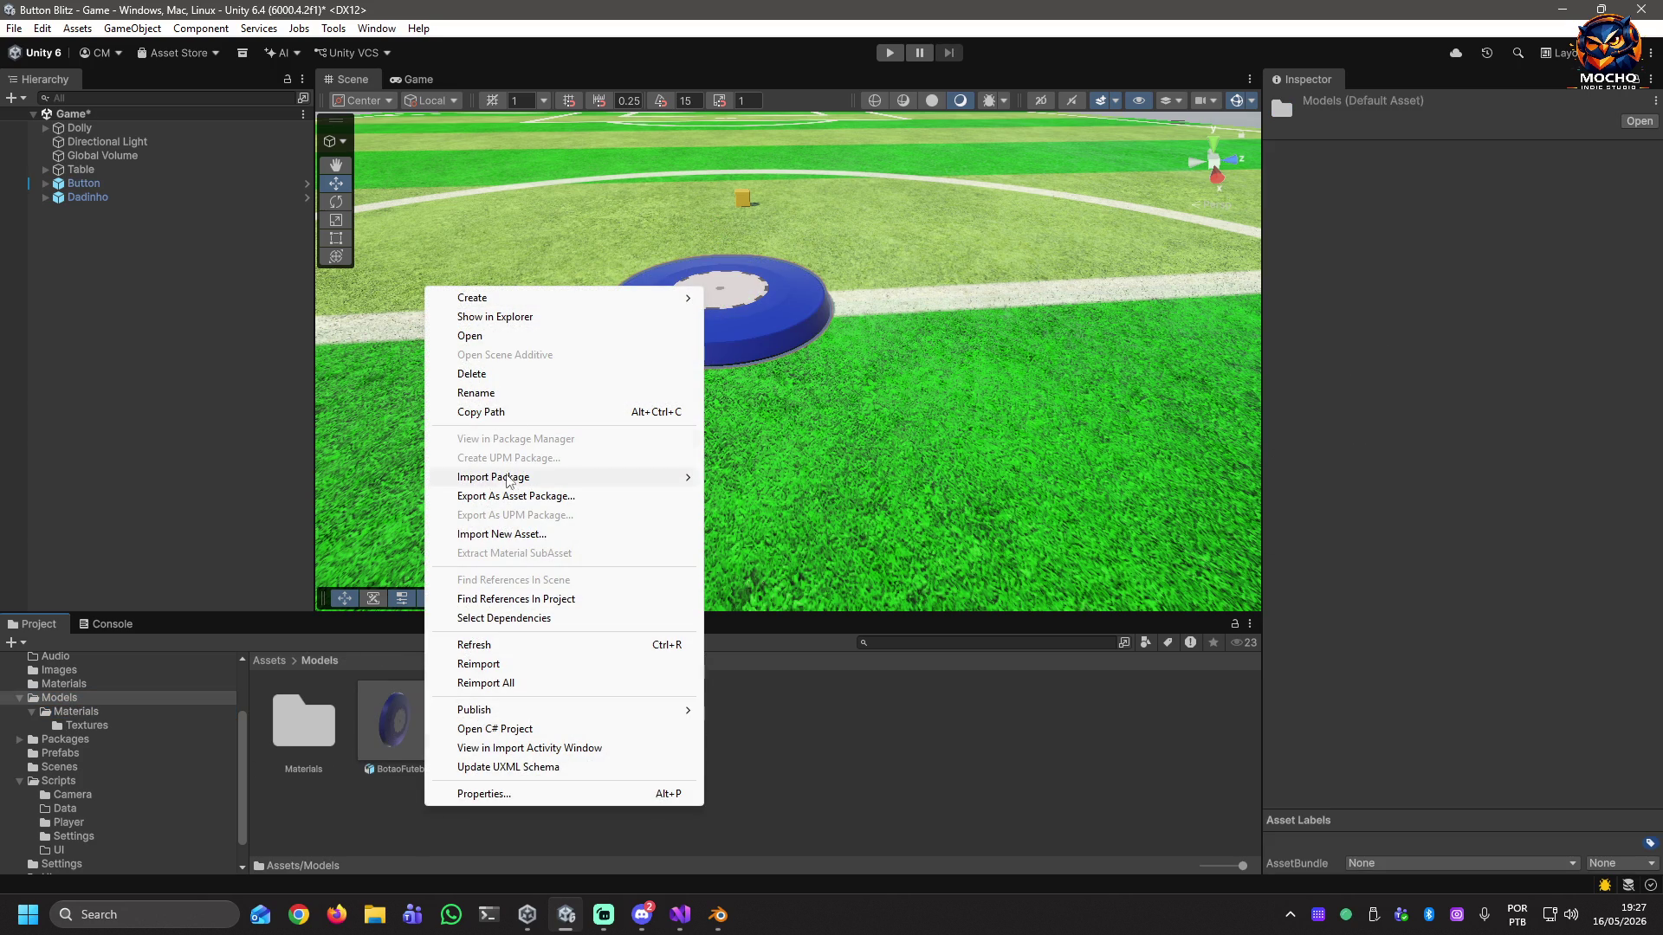
pyautogui.click(494, 317)
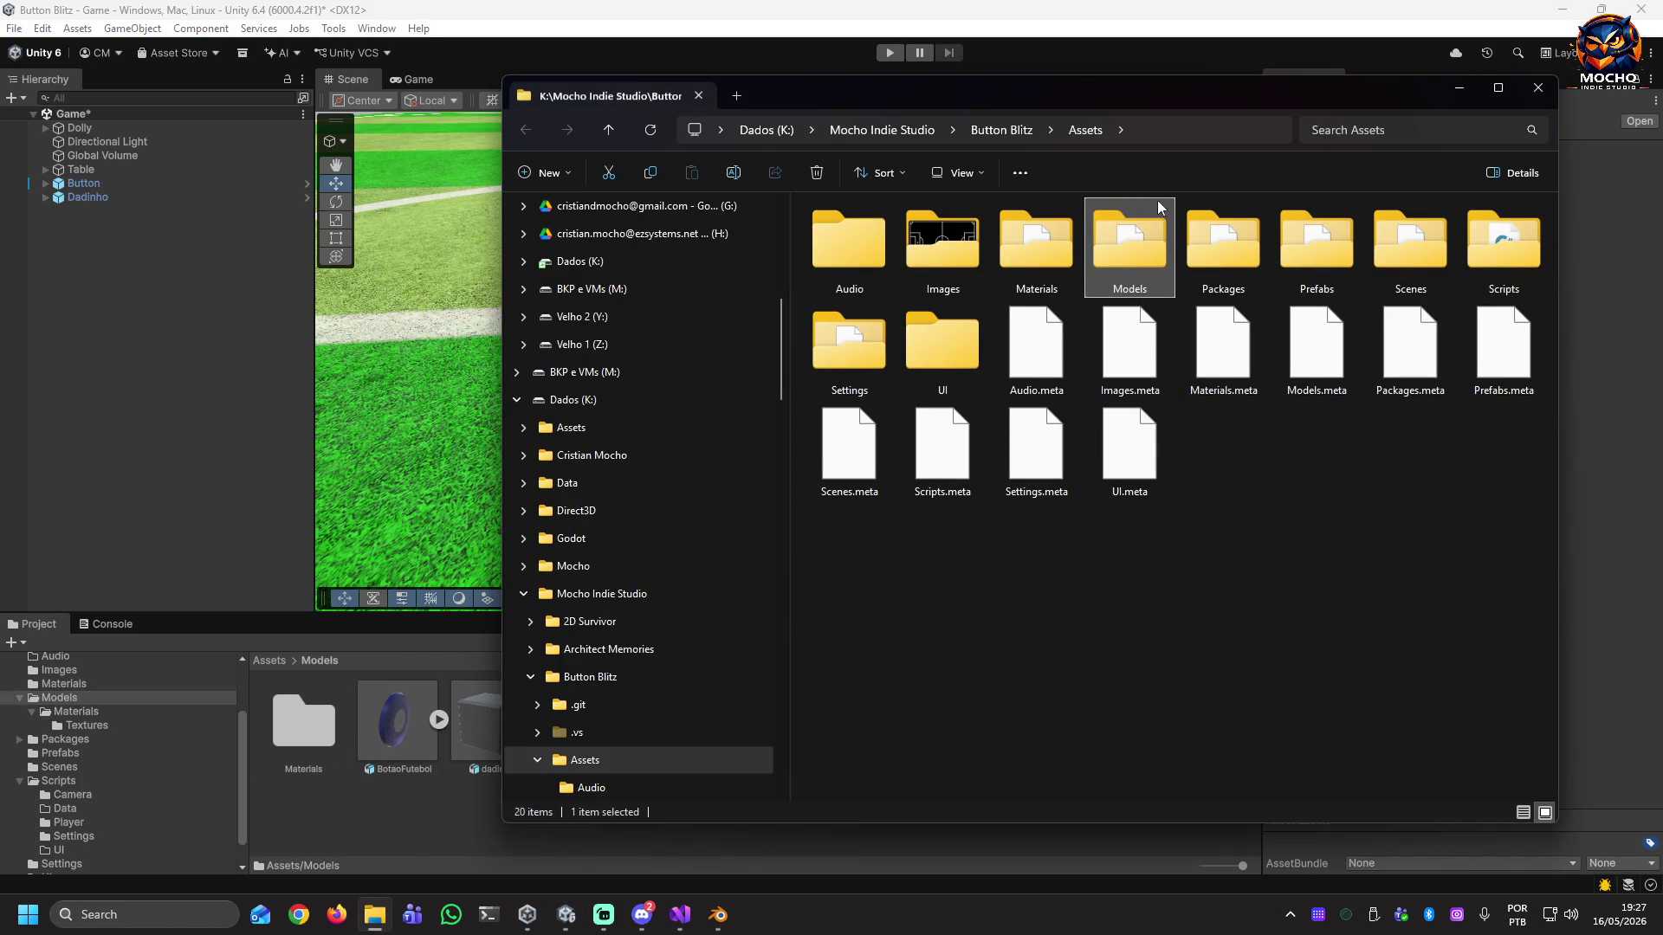
pyautogui.click(1538, 88)
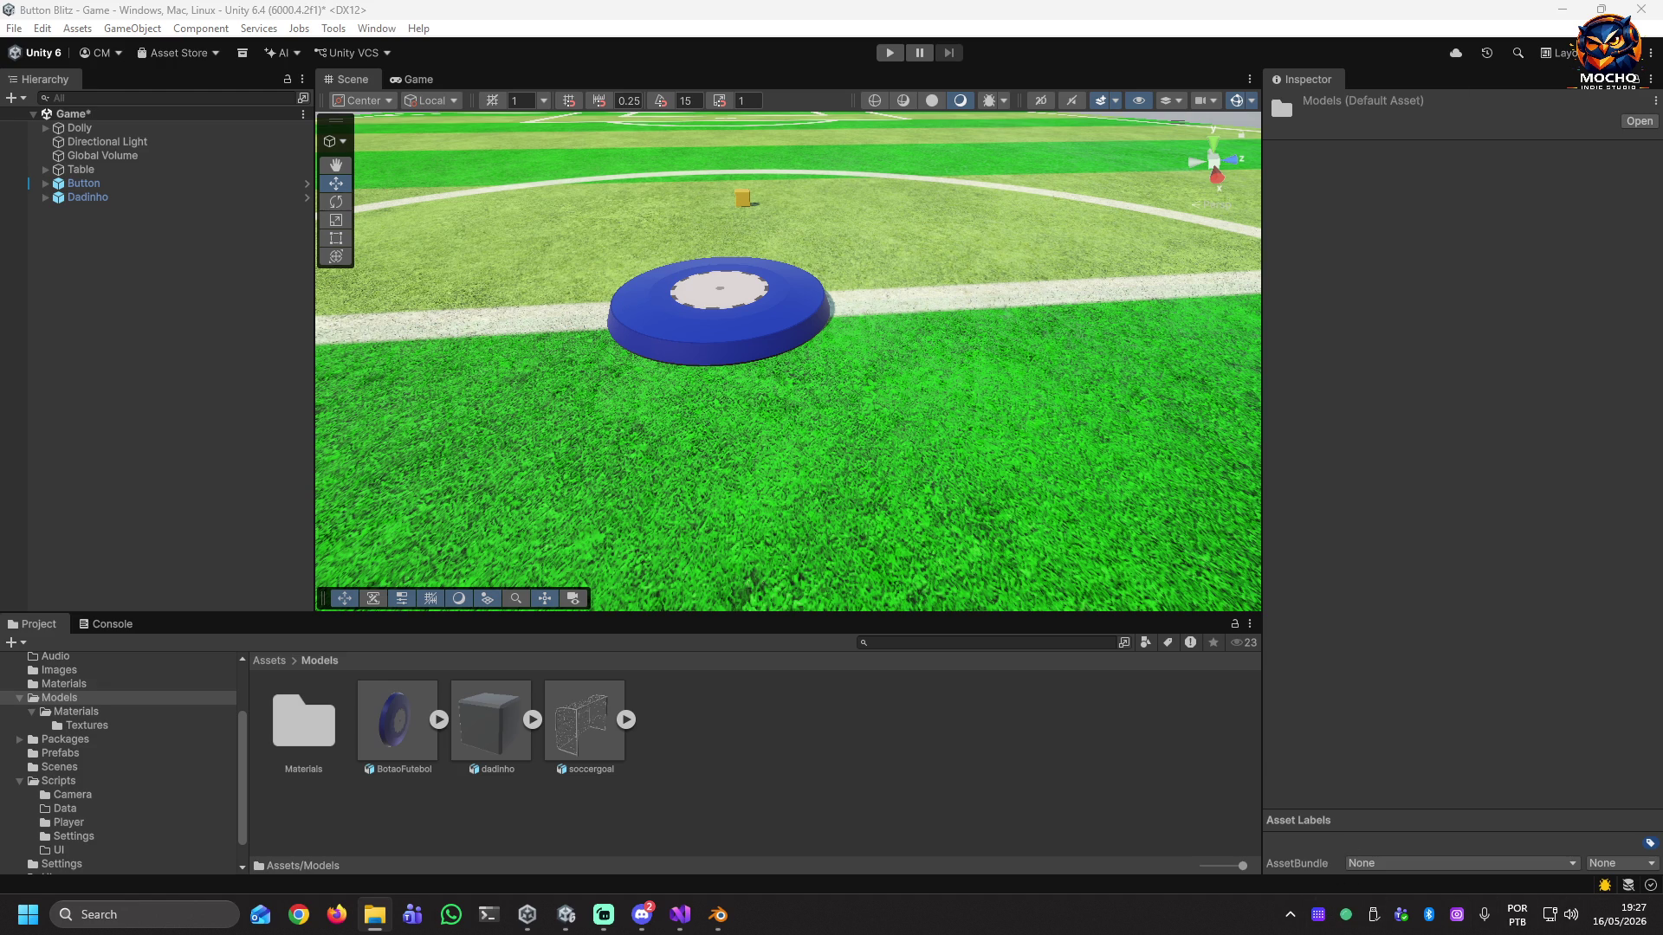
# Switch from Unity to the Blender window with the default cube scene.
pyautogui.hotkey('alt', 'Tab')
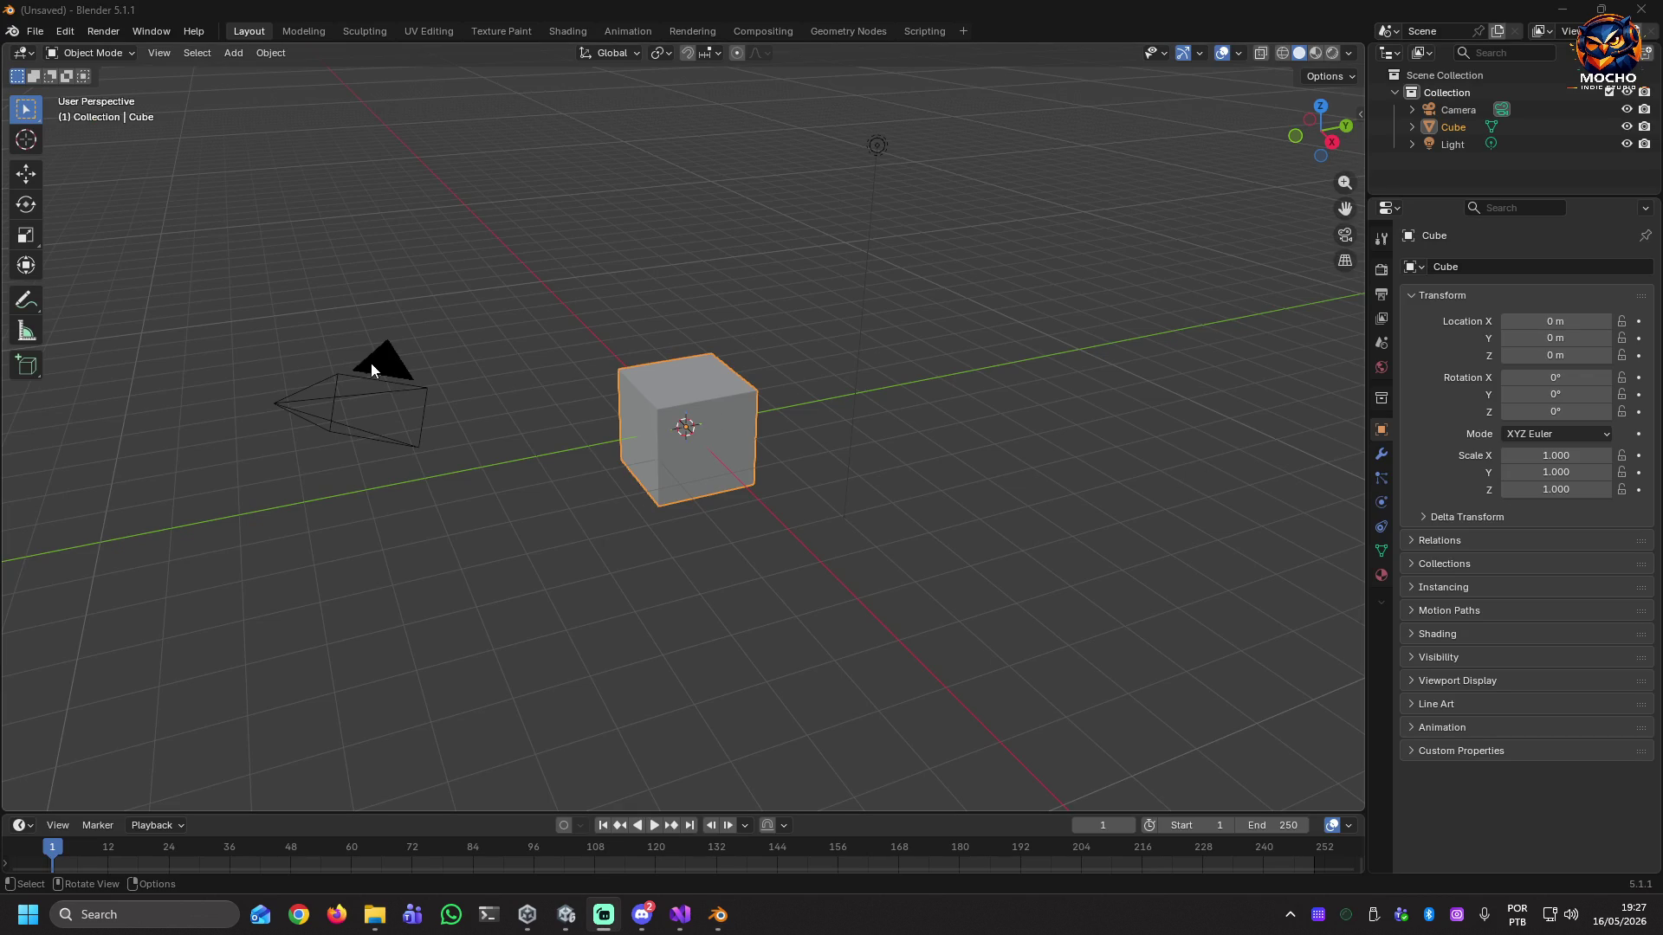
# Delete the default Cube, Camera and Light, then import BotaoFutebol.fbx from File Explorer.
pyautogui.press('a')
pyautogui.press('Delete')
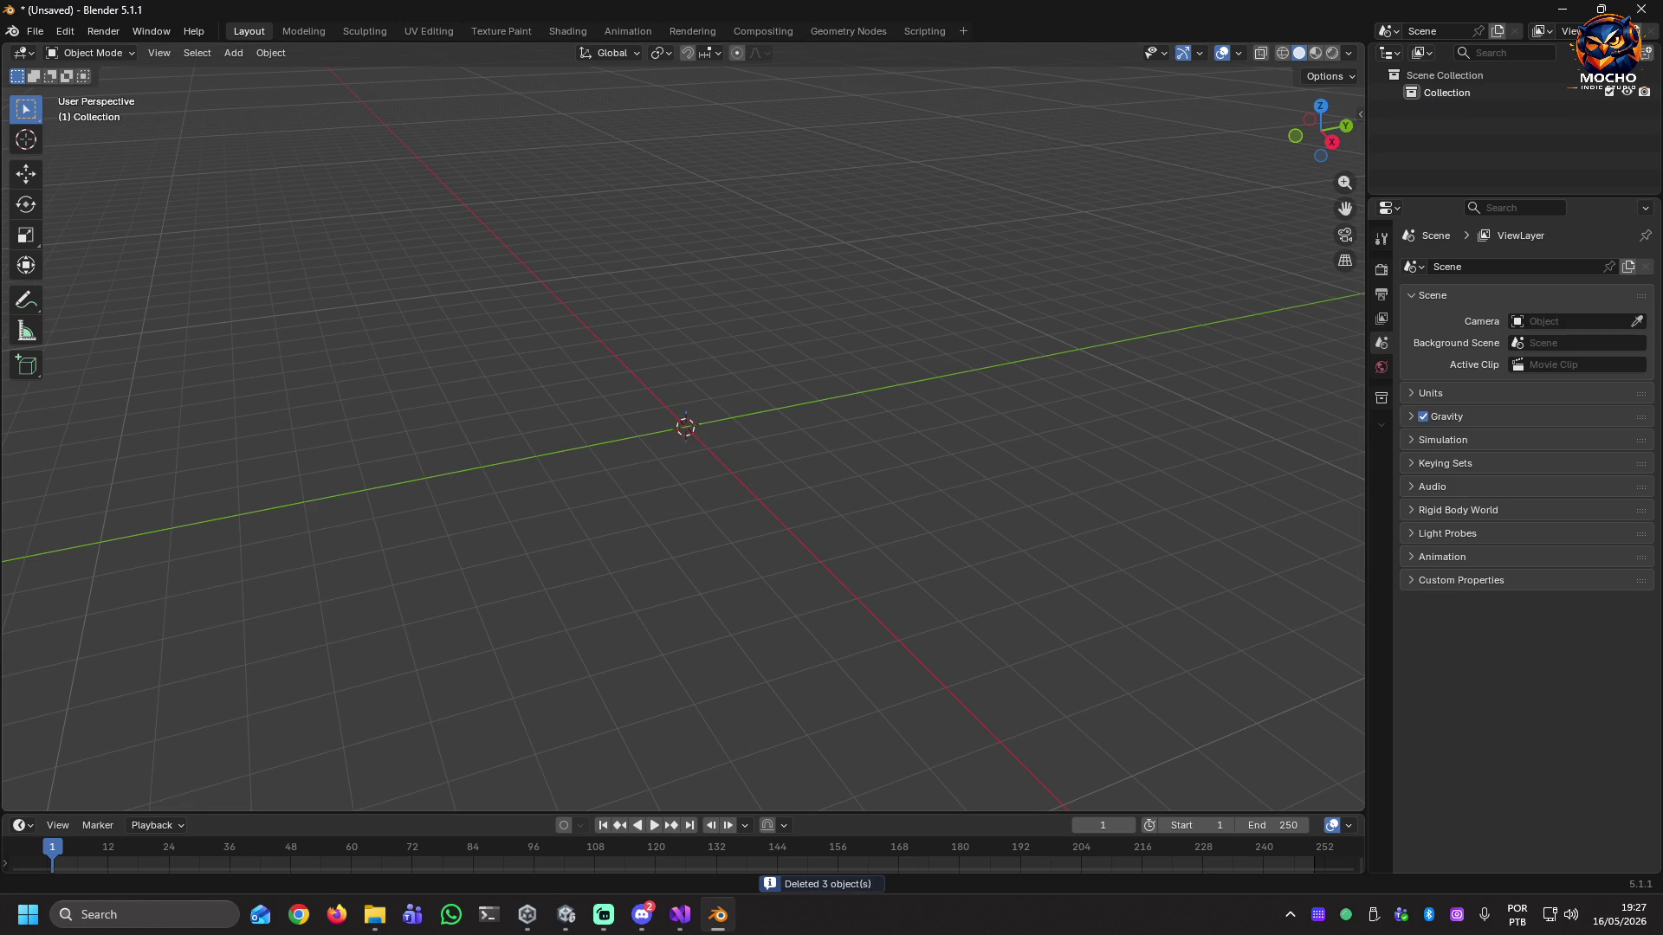
pyautogui.hotkey('alt', 'Tab')
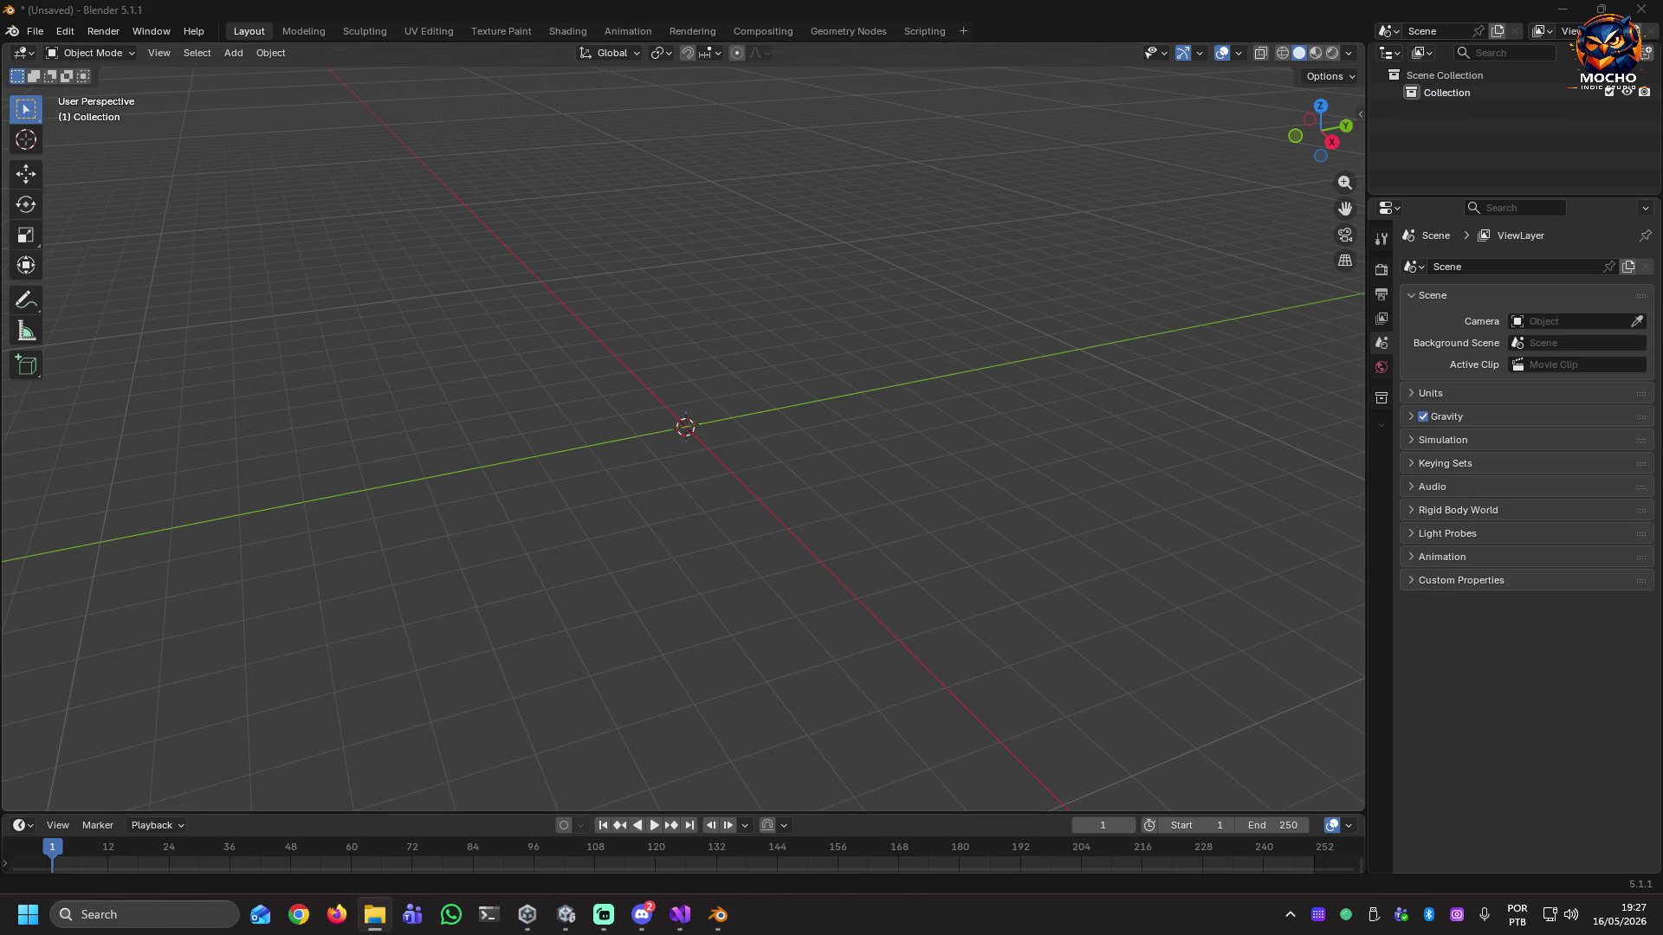
pyautogui.moveTo(863, 431); pyautogui.dragTo(862, 433)
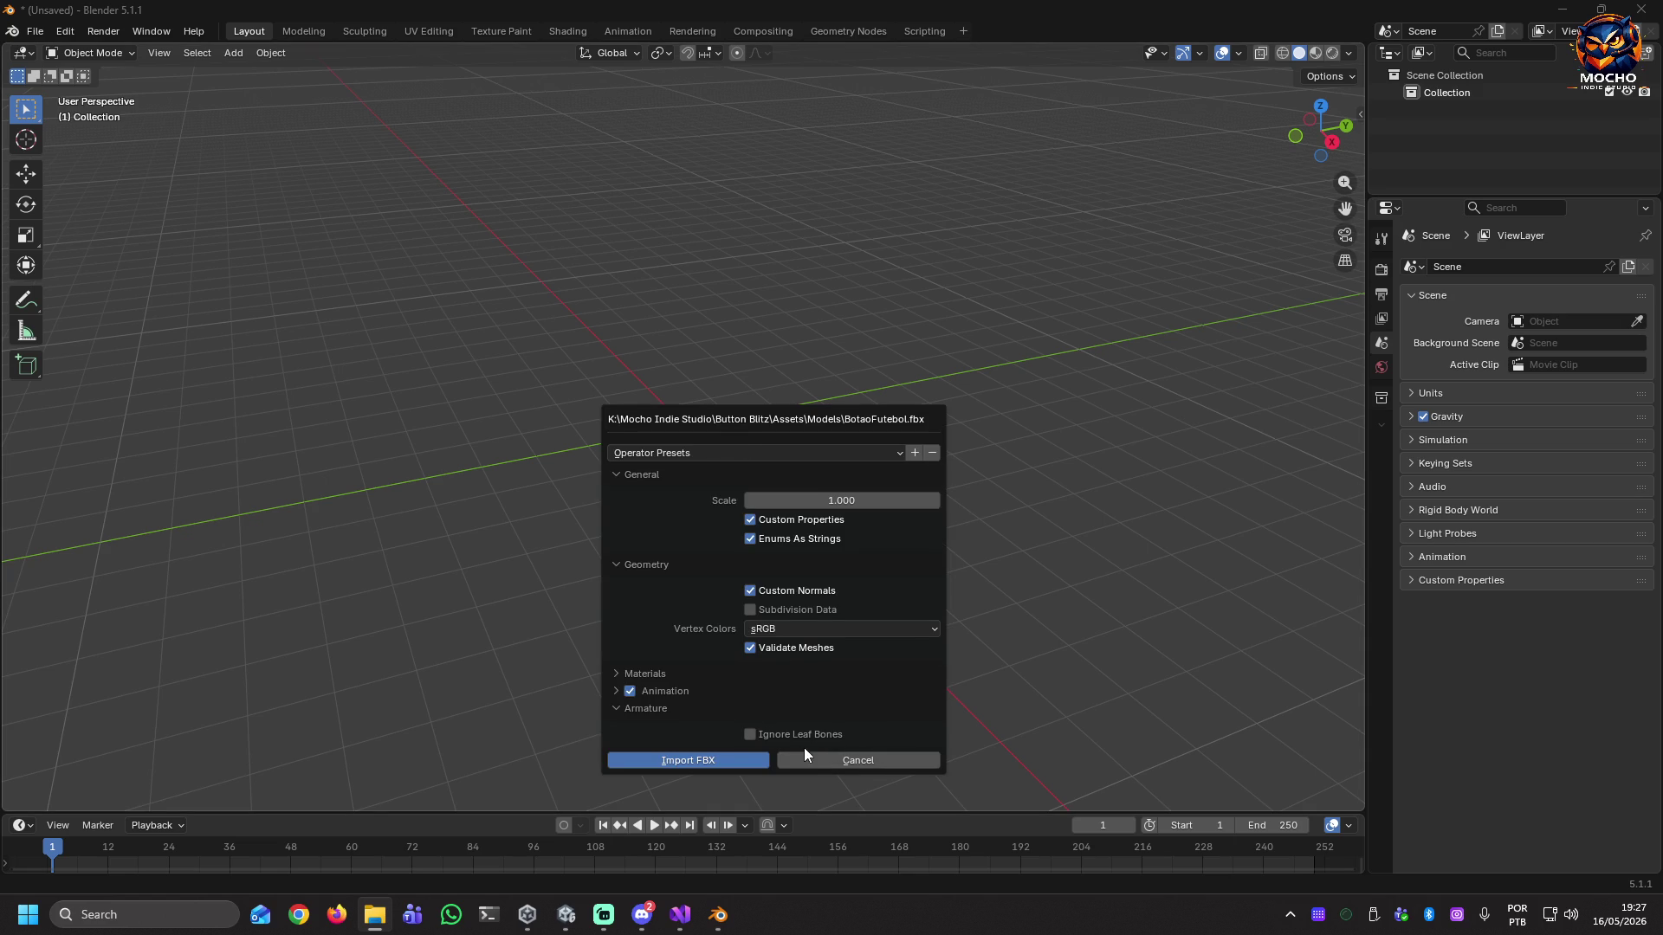
pyautogui.click(715, 761)
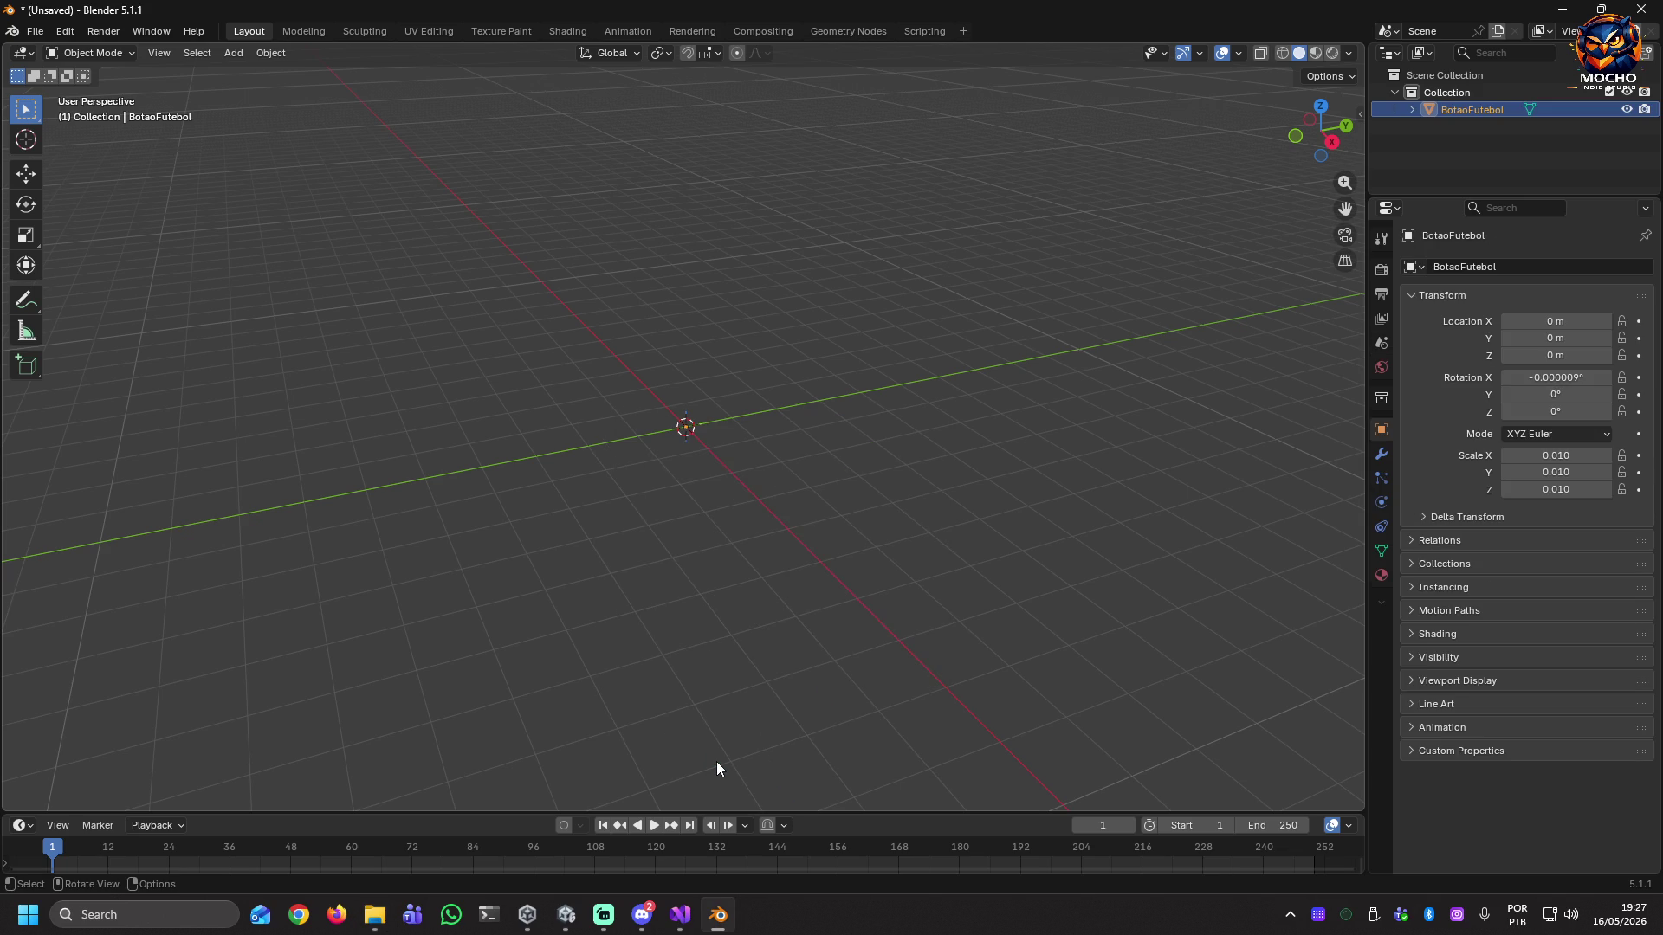
# Open recent file botao-novo.blend, discarding the unsaved Untitled scene.
pyautogui.rightClick(673, 426)
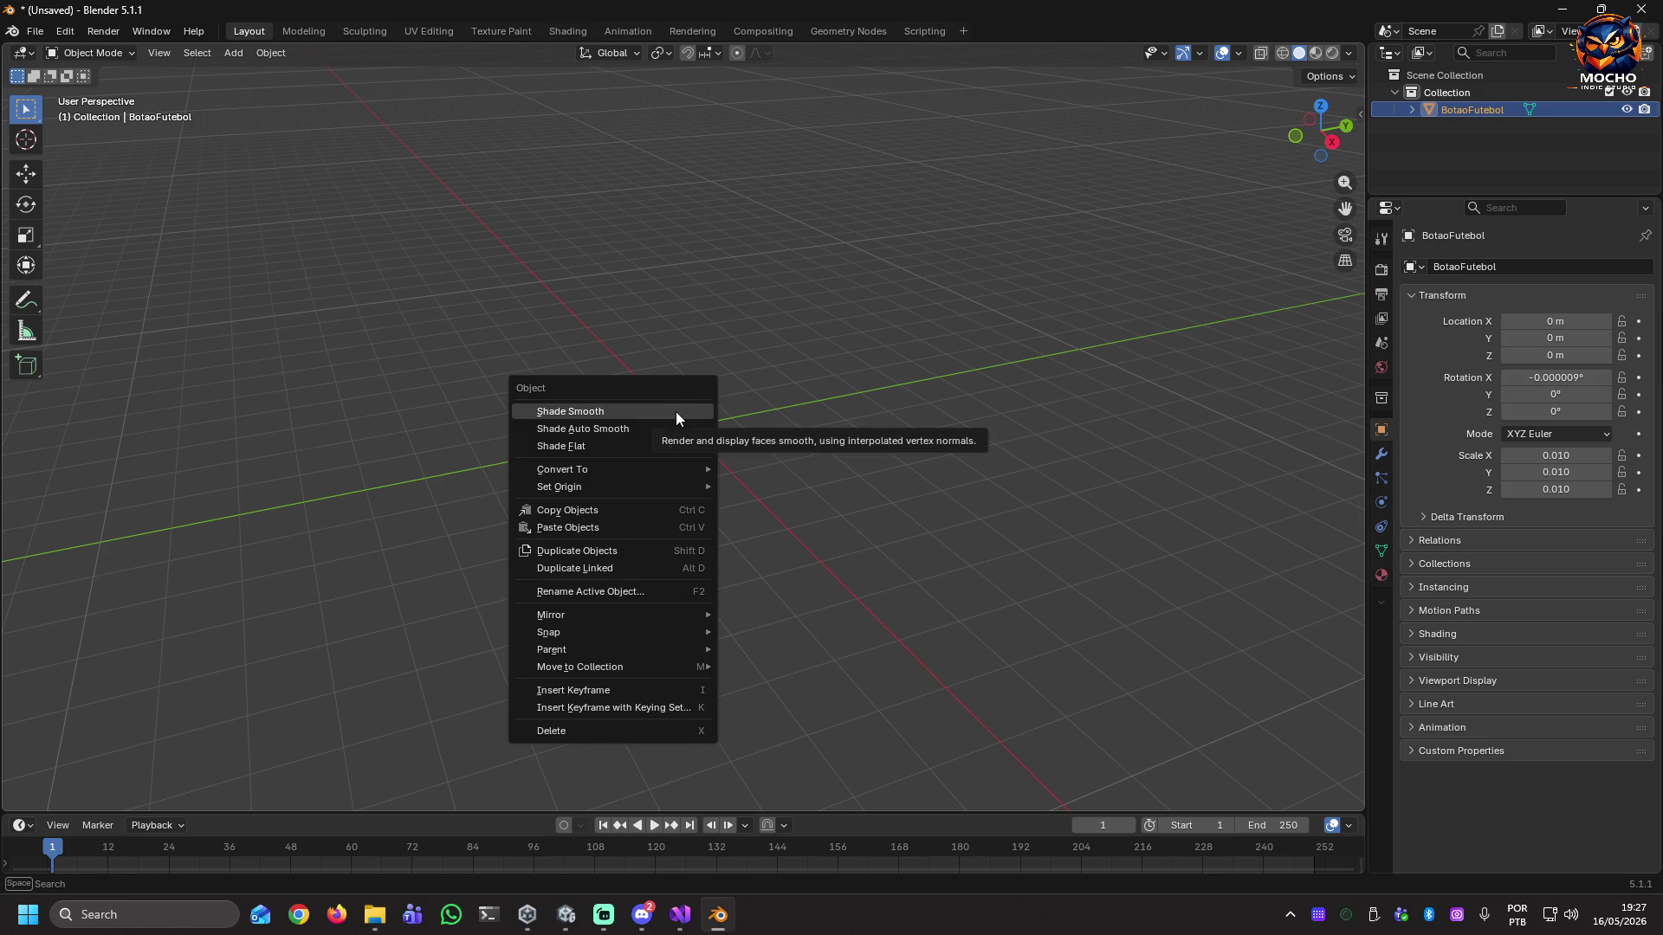
pyautogui.moveTo(738, 431)
pyautogui.mouseDown(button='middle')
pyautogui.moveTo(753, 387)
pyautogui.moveTo(717, 506)
pyautogui.moveTo(564, 350)
pyautogui.moveTo(527, 444)
pyautogui.moveTo(541, 449)
pyautogui.mouseUp(button='middle')
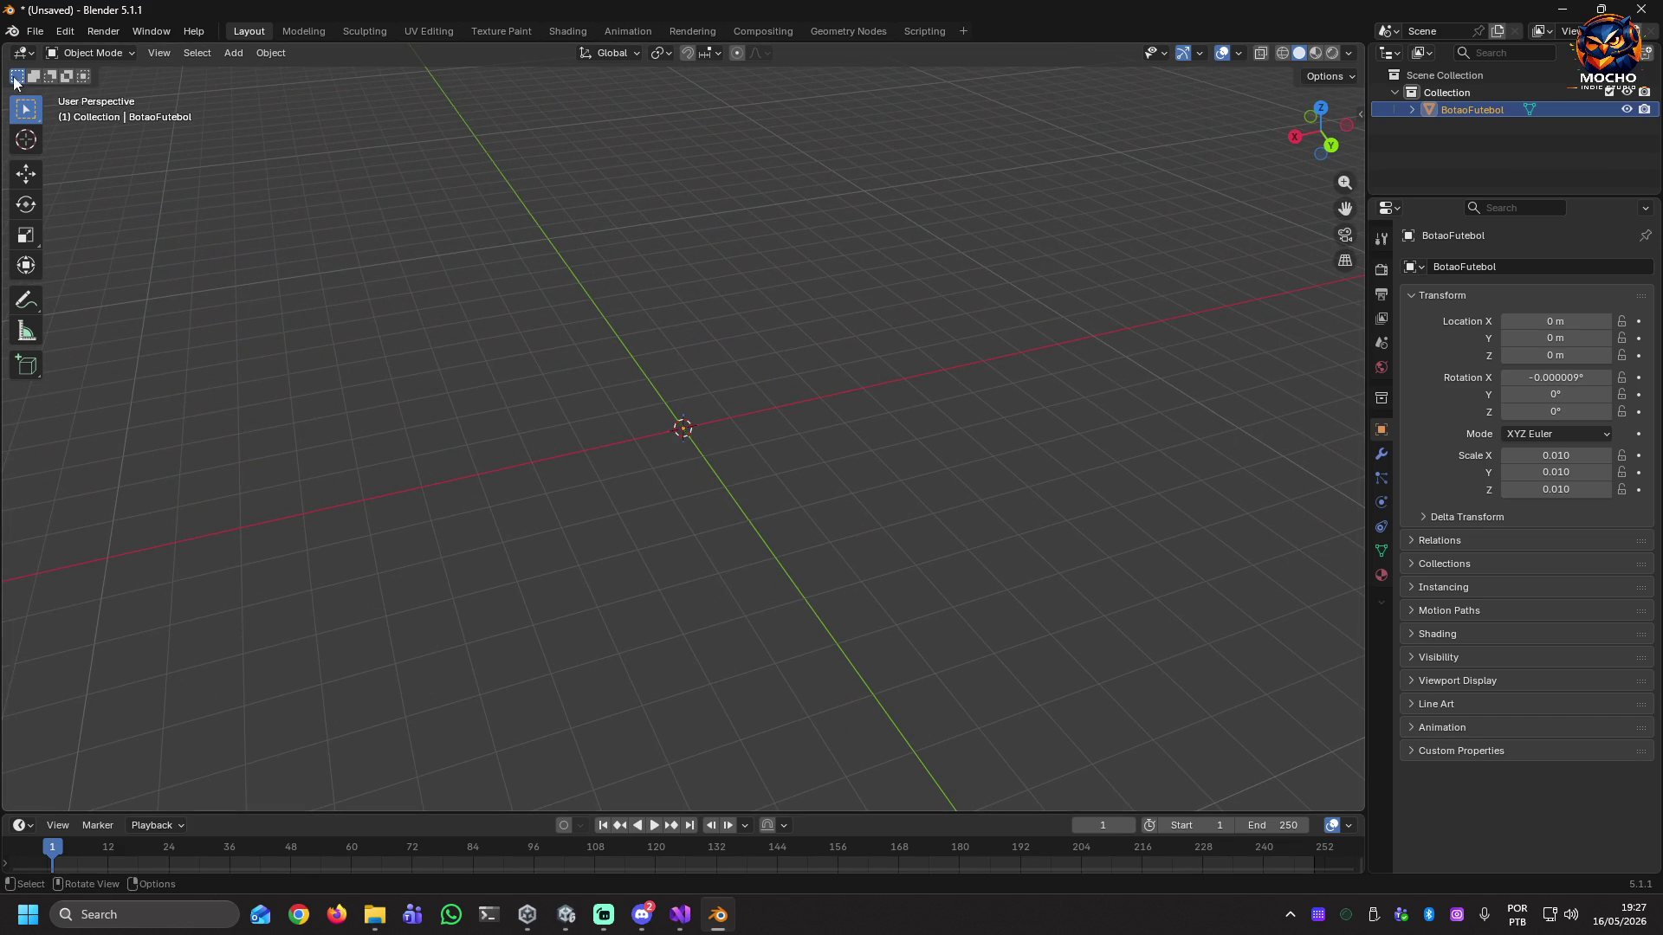
pyautogui.click(35, 31)
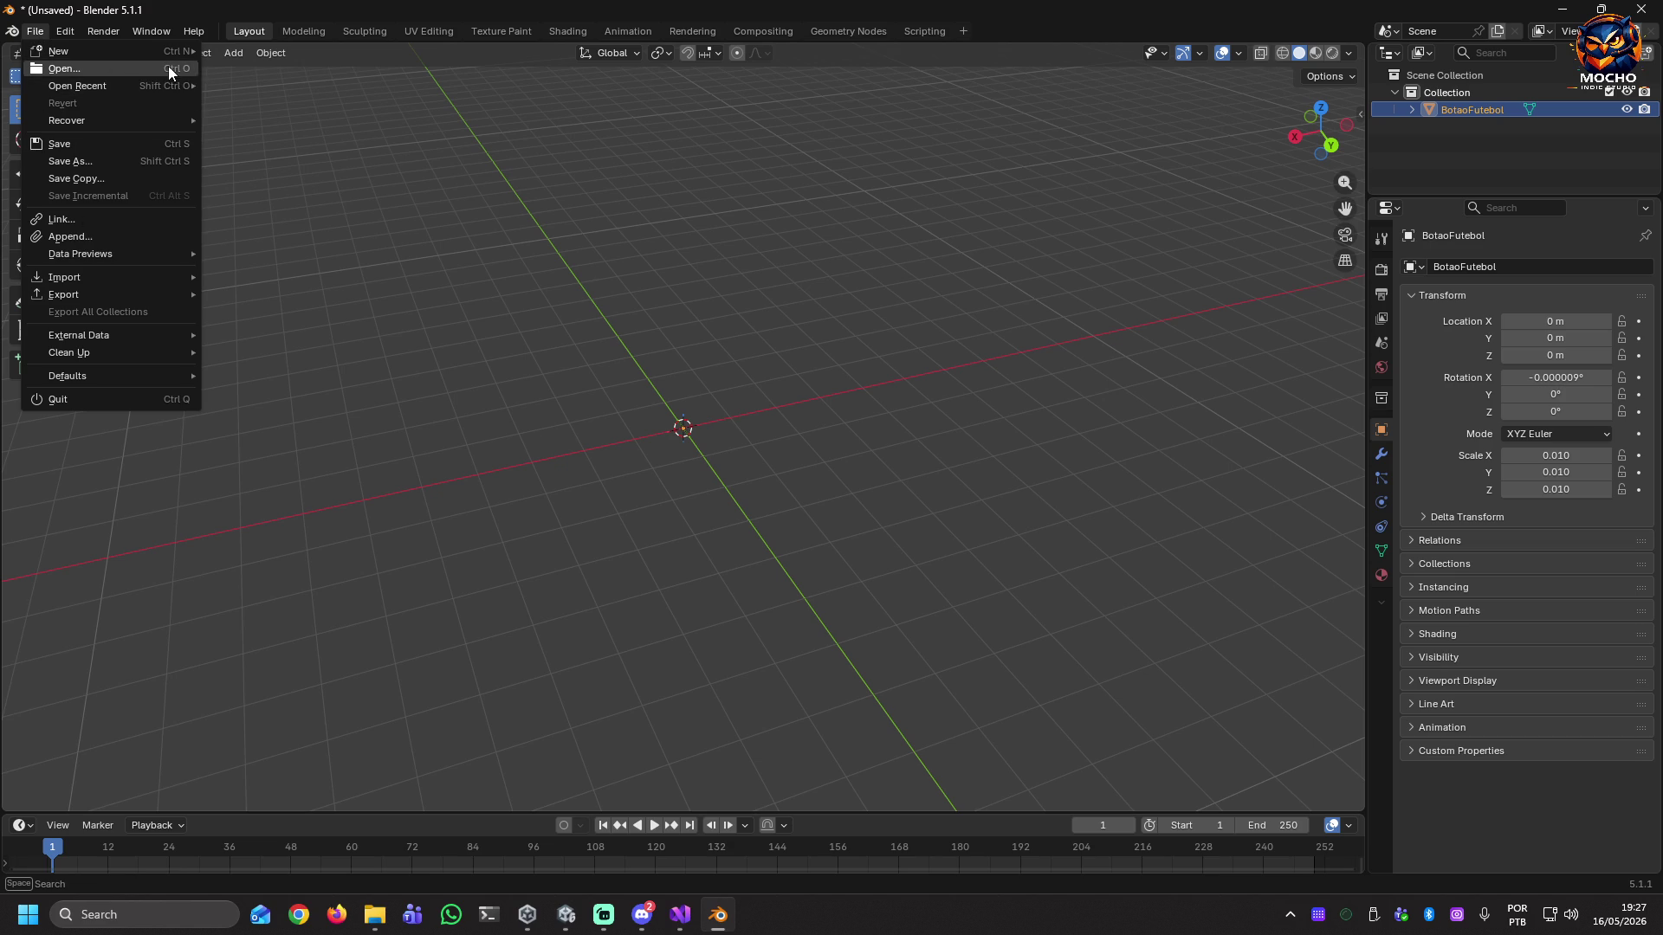
pyautogui.moveTo(173, 121)
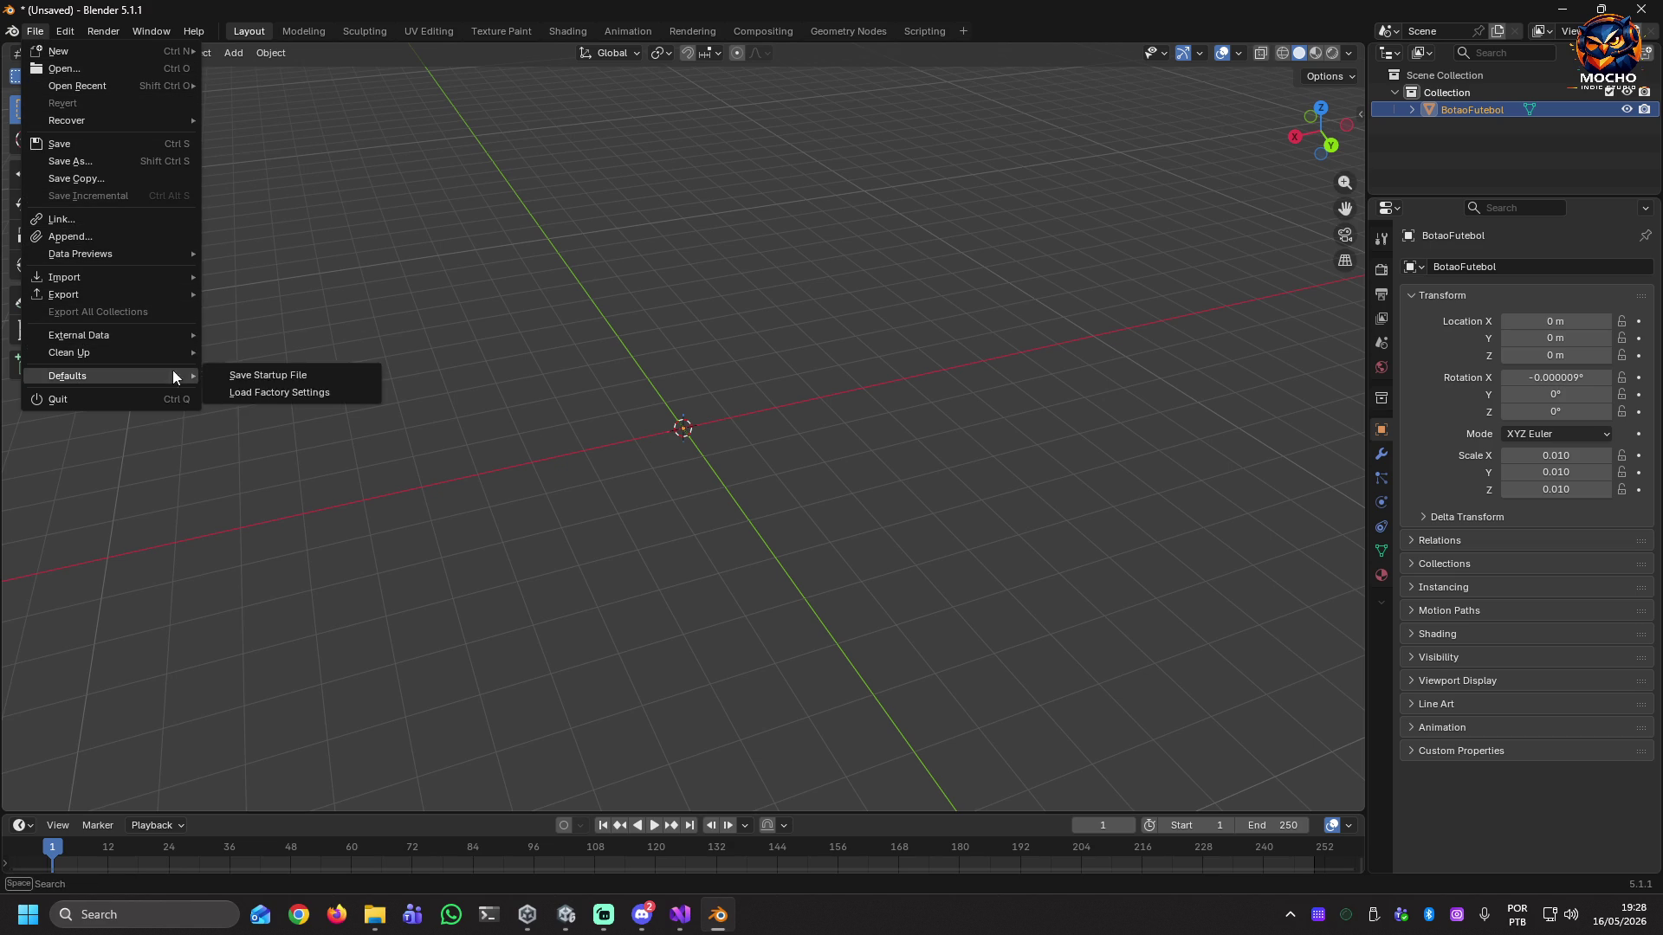
pyautogui.moveTo(148, 86)
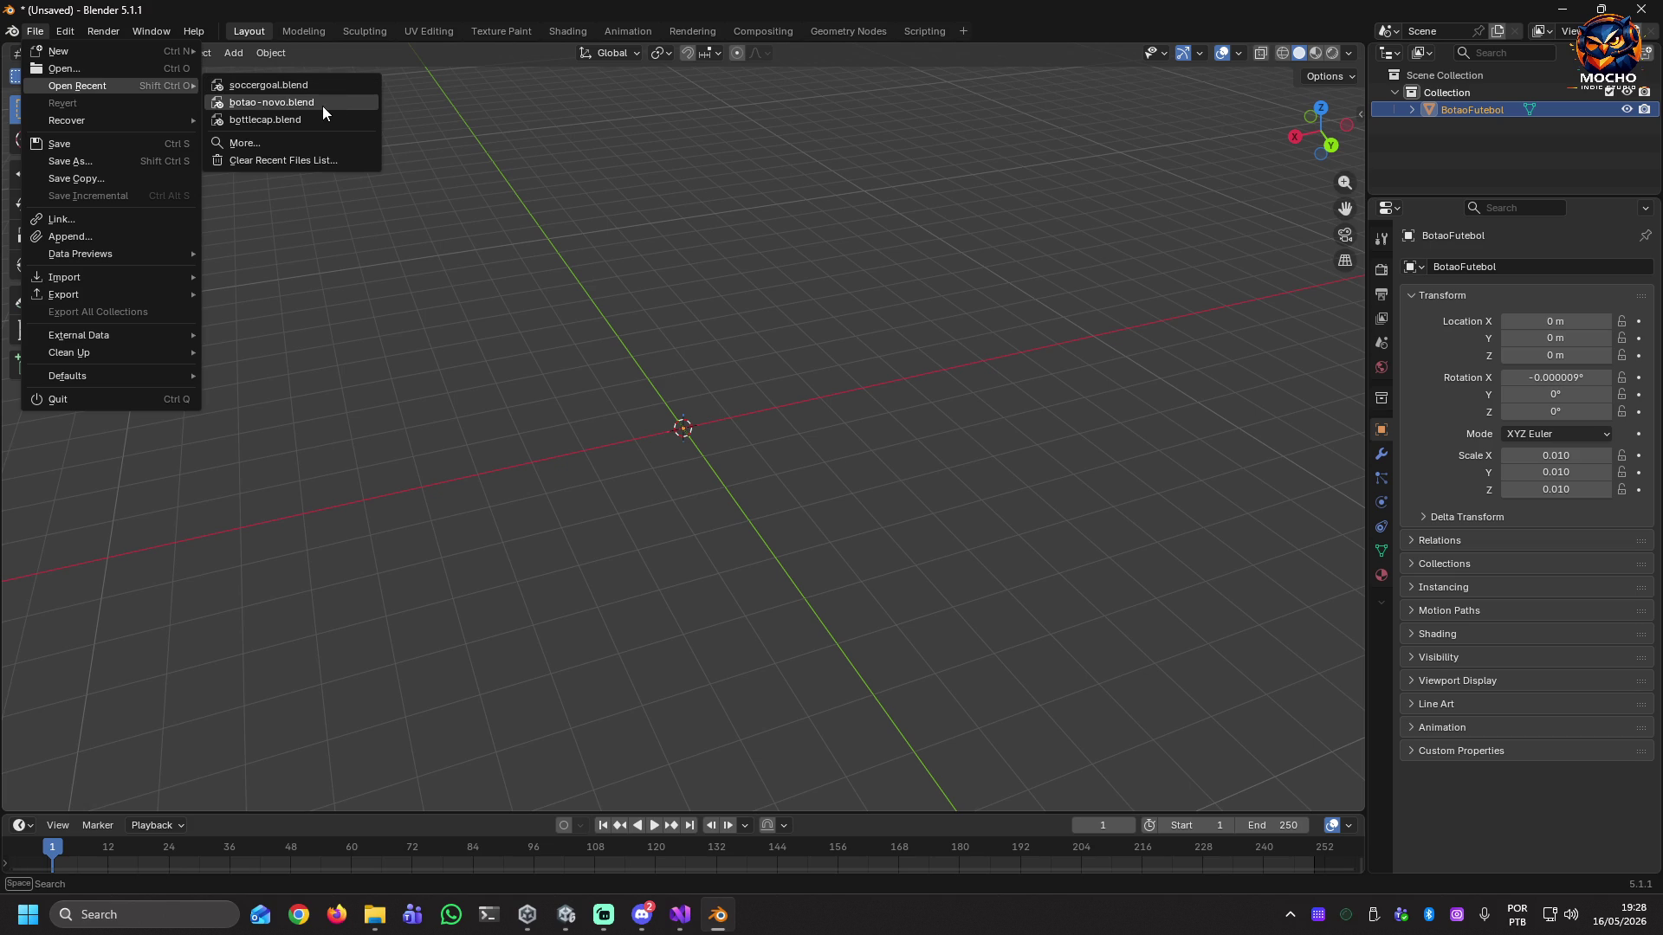
pyautogui.click(296, 103)
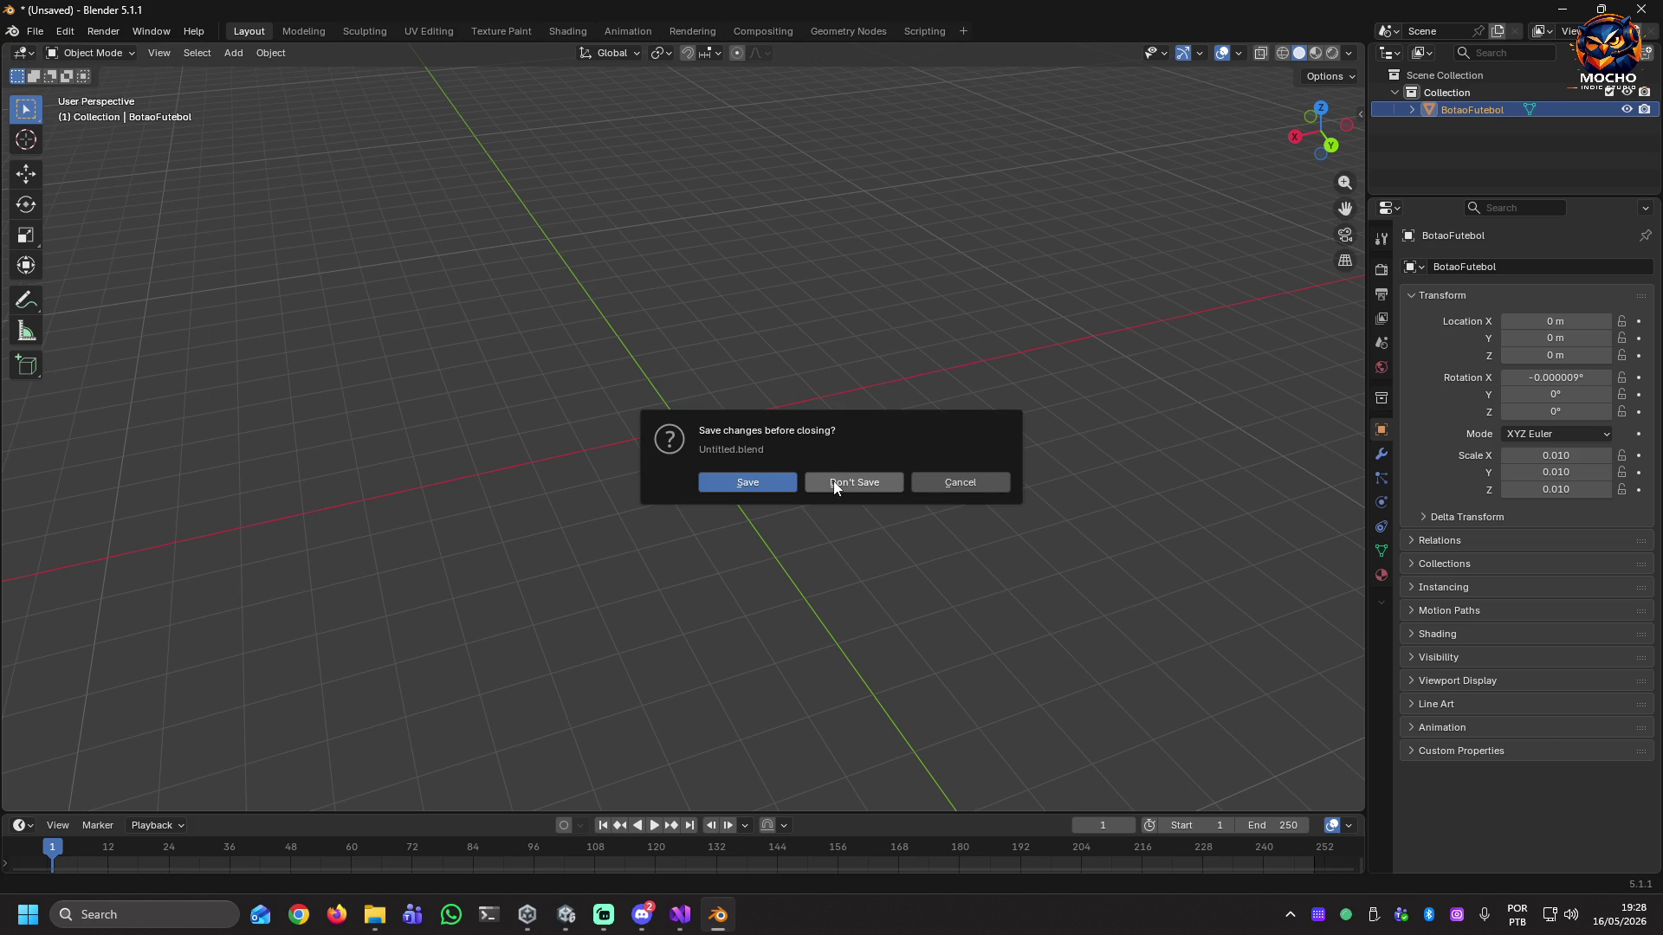
pyautogui.click(833, 480)
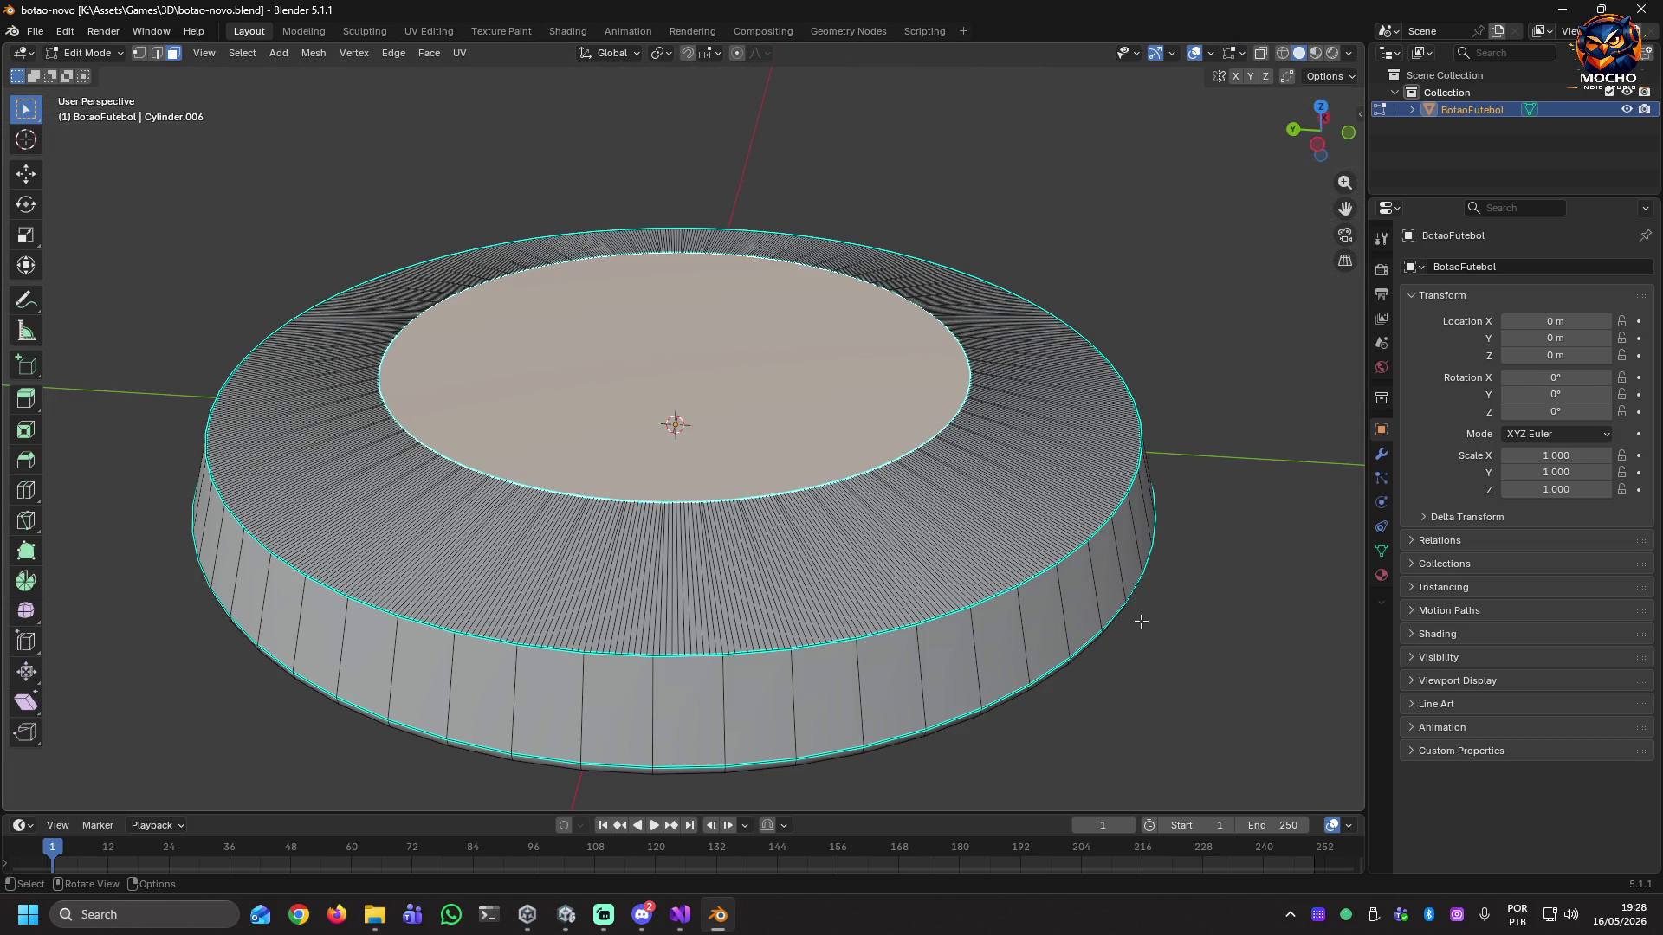
# Select the disc's side faces in Edit Mode instead of the top face.
pyautogui.rightClick(831, 662)
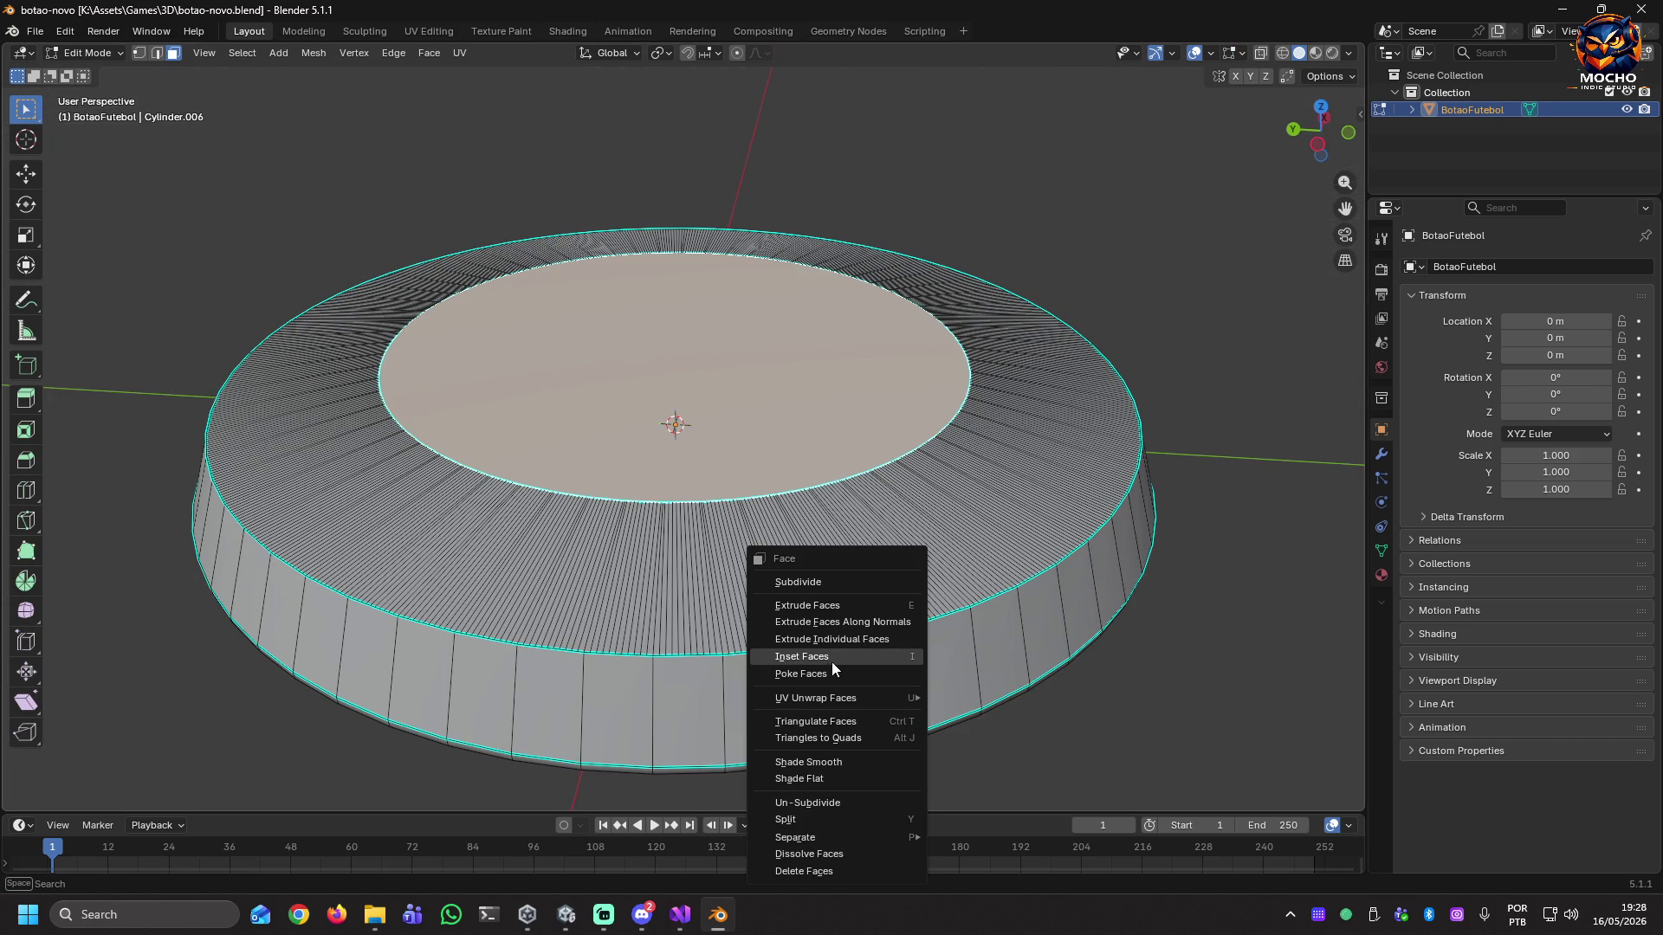
pyautogui.click(1211, 615)
pyautogui.click(1250, 631)
pyautogui.moveTo(1249, 631)
pyautogui.mouseDown(button='middle')
pyautogui.moveTo(1095, 568)
pyautogui.moveTo(1013, 588)
pyautogui.moveTo(909, 539)
pyautogui.moveTo(891, 553)
pyautogui.moveTo(905, 590)
pyautogui.moveTo(1013, 609)
pyautogui.mouseUp(button='middle')
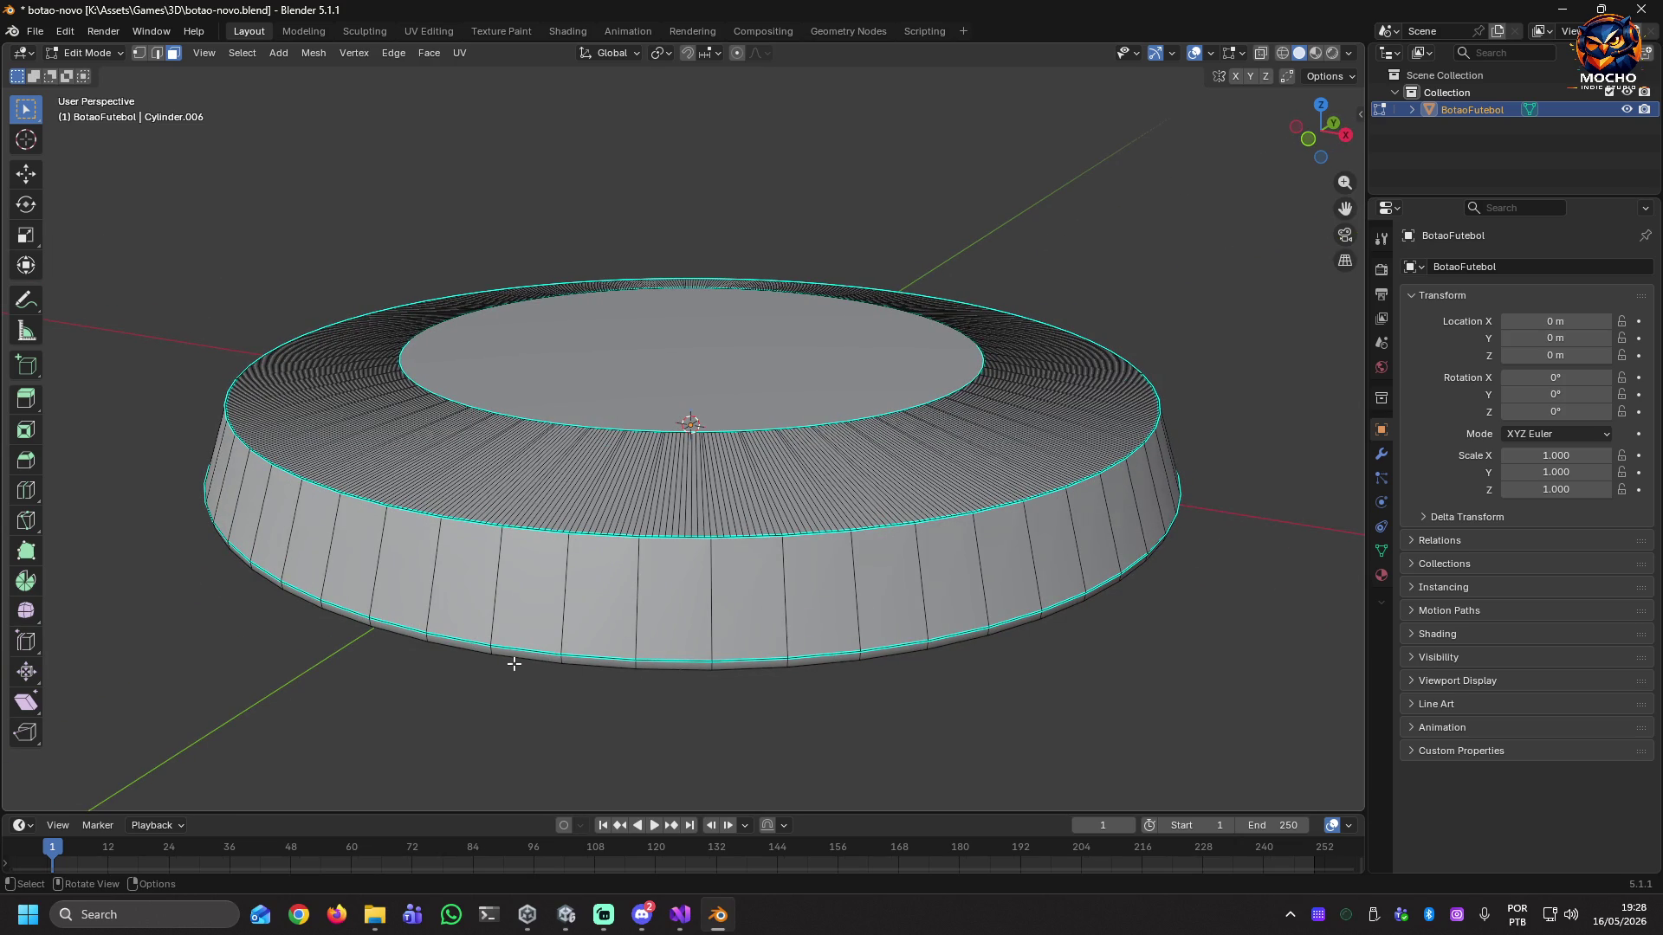
pyautogui.press('shift')
pyautogui.keyDown('shift'); pyautogui.click(430, 513); pyautogui.keyUp('shift')
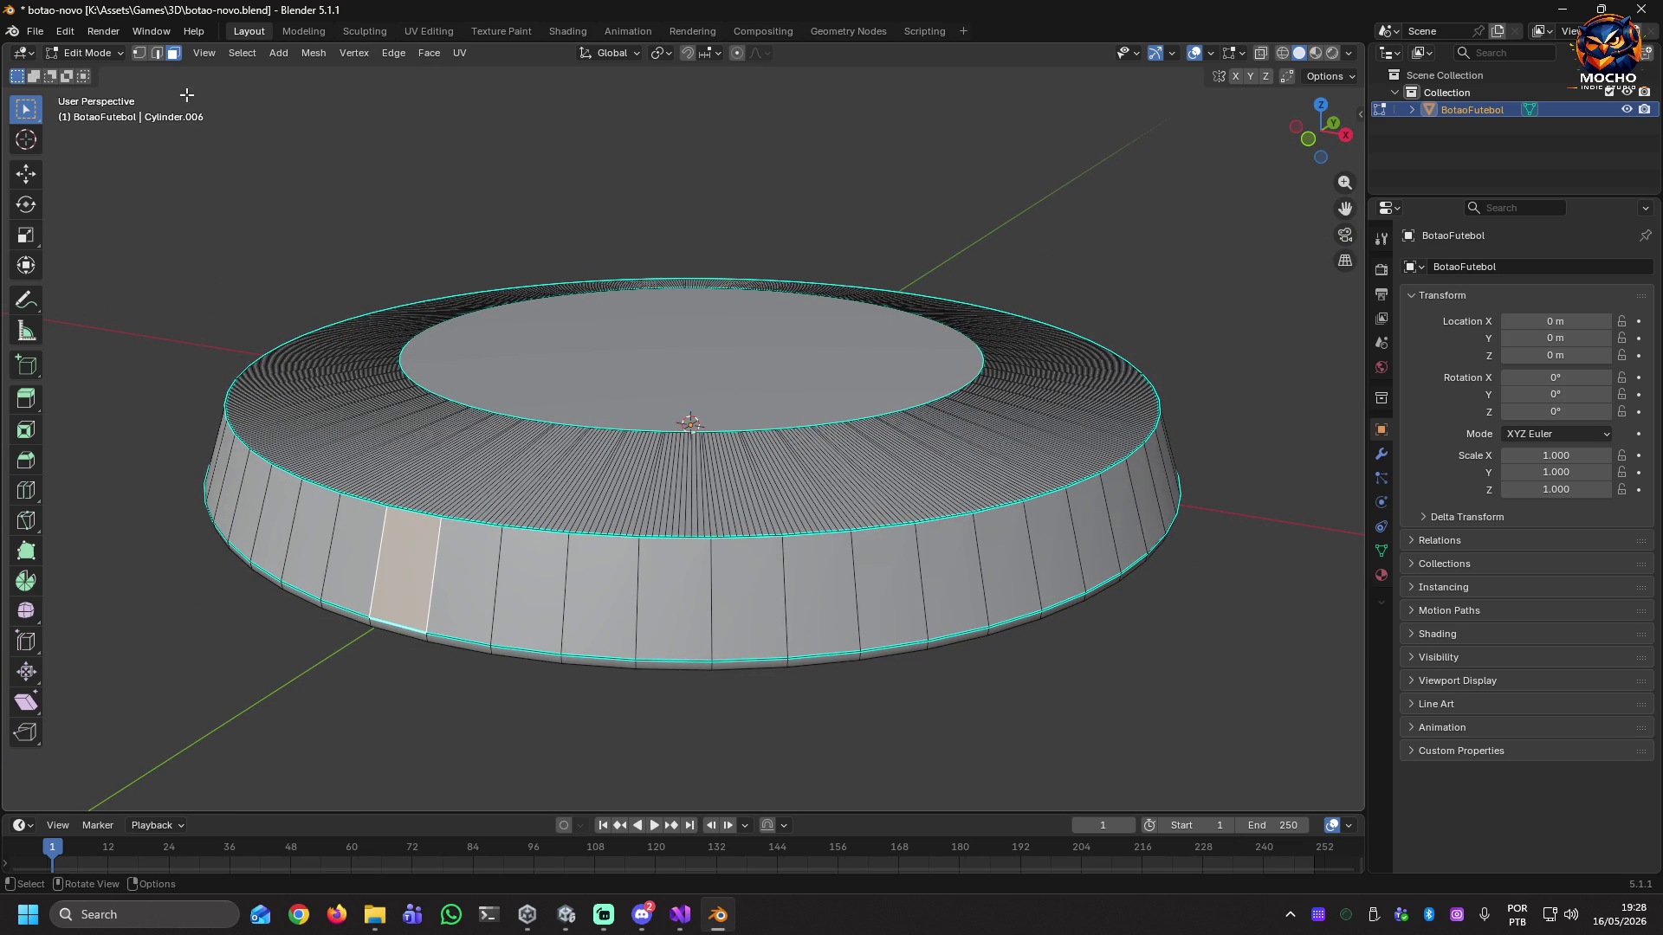
# Select the shortest edge path along the rim, then switch back to Object Mode.
pyautogui.click(164, 54)
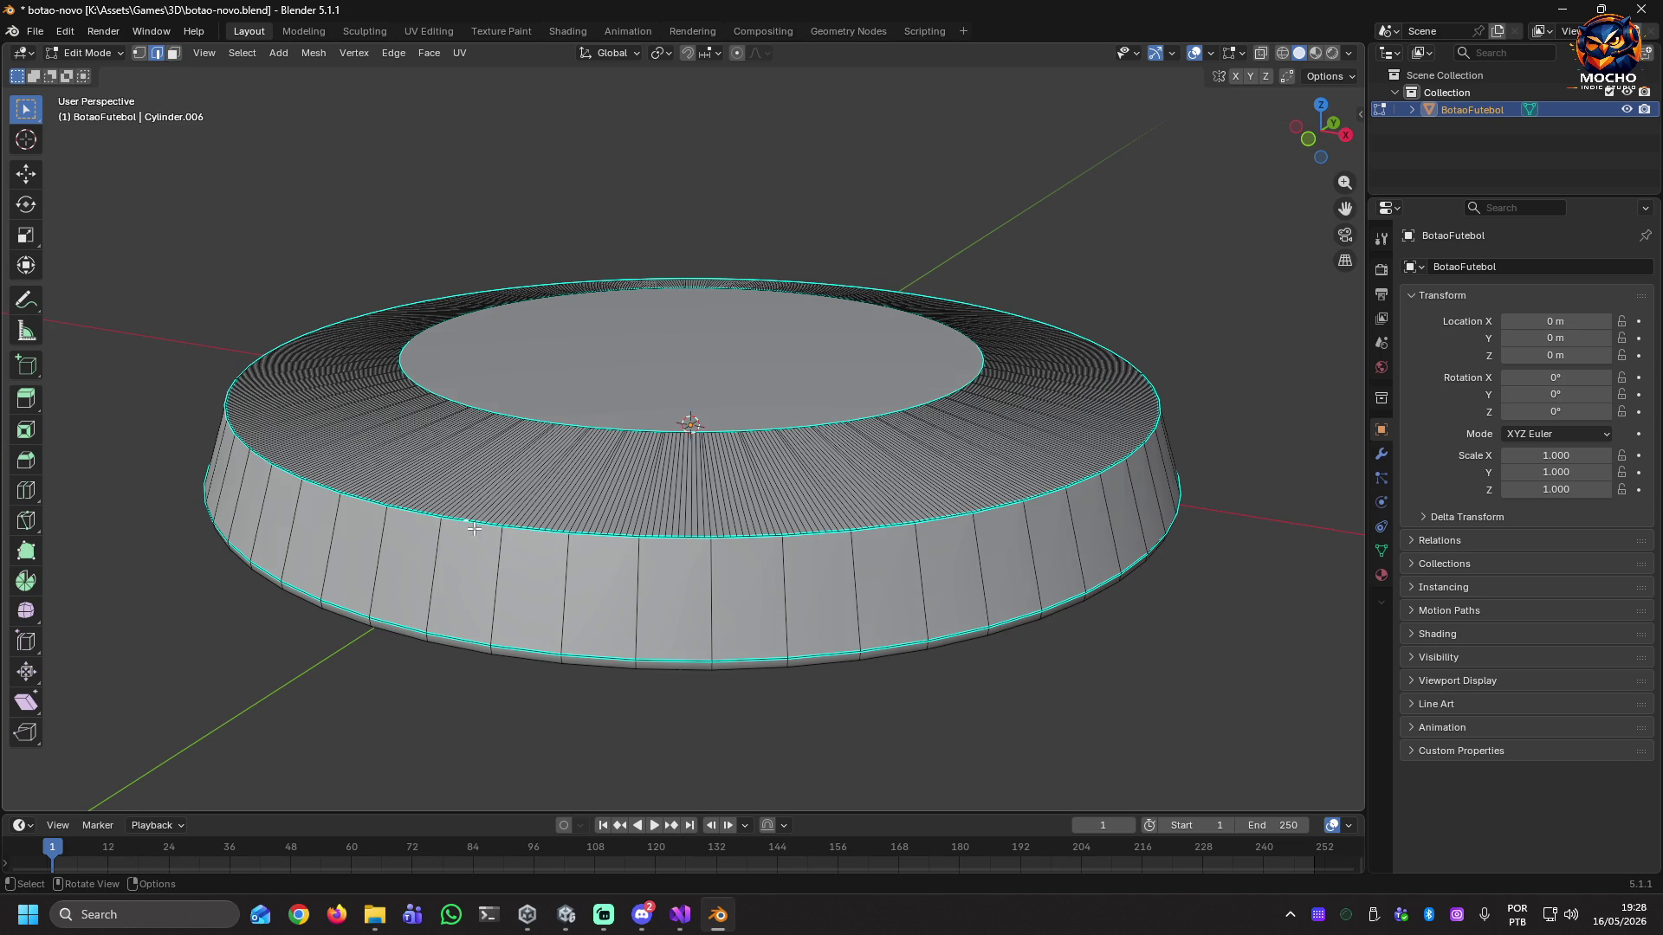
pyautogui.scroll(3, 467, 529)
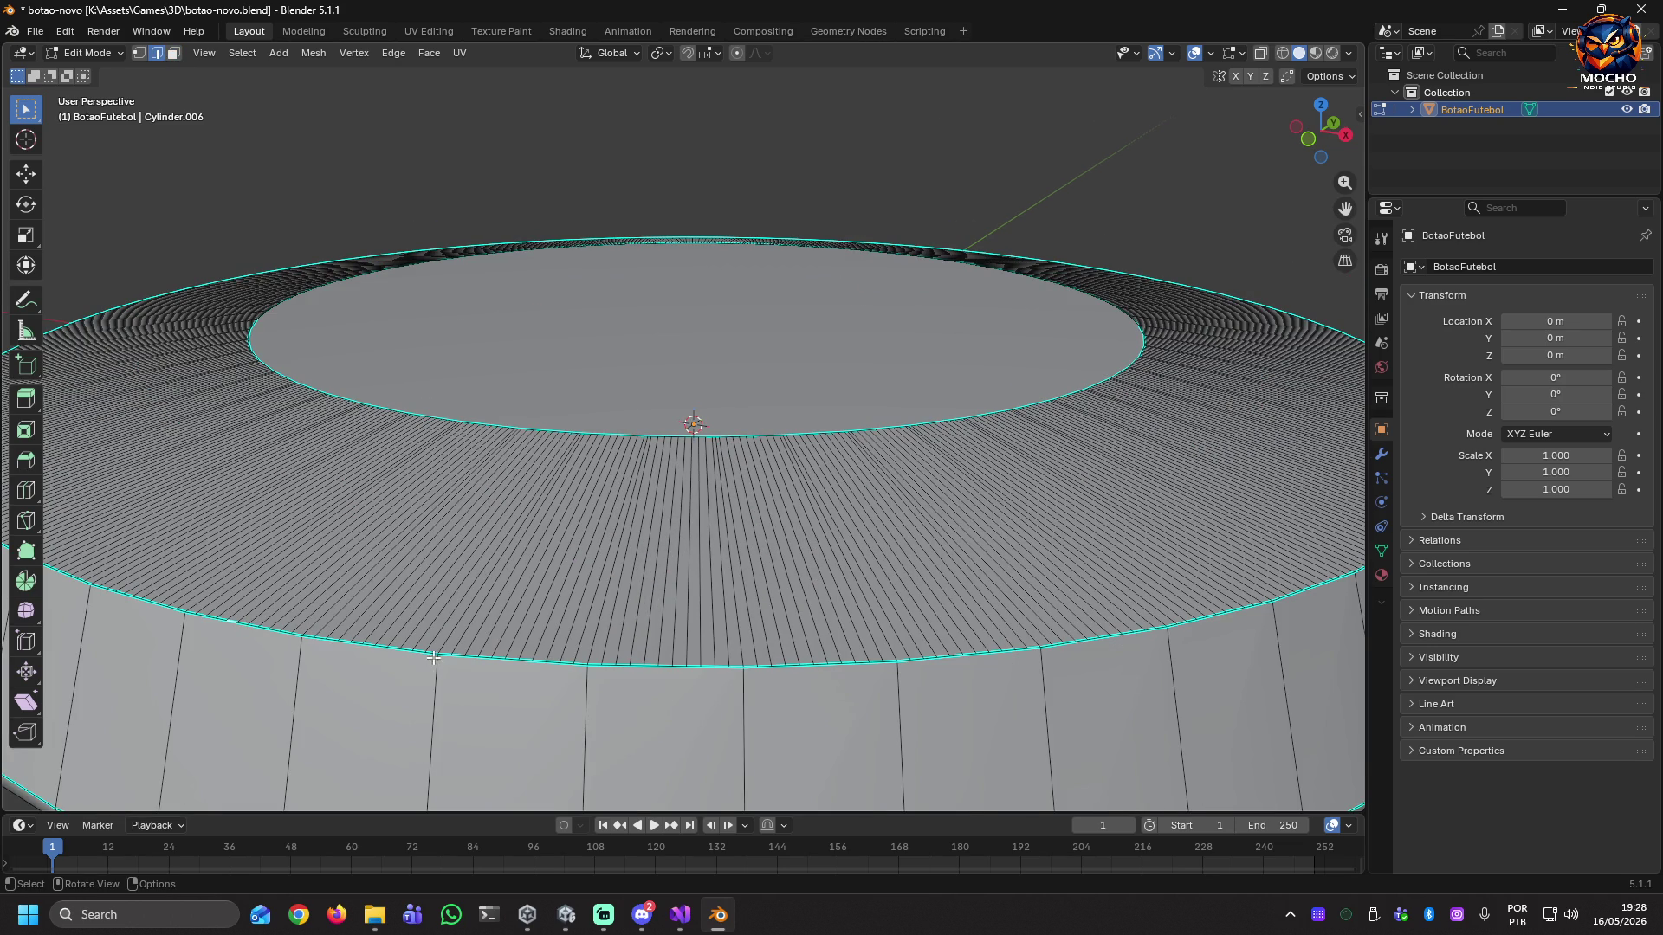
pyautogui.scroll(2, 433, 662)
pyautogui.moveTo(438, 661)
pyautogui.mouseDown(button='middle')
pyautogui.moveTo(445, 685)
pyautogui.moveTo(522, 725)
pyautogui.mouseUp(button='middle')
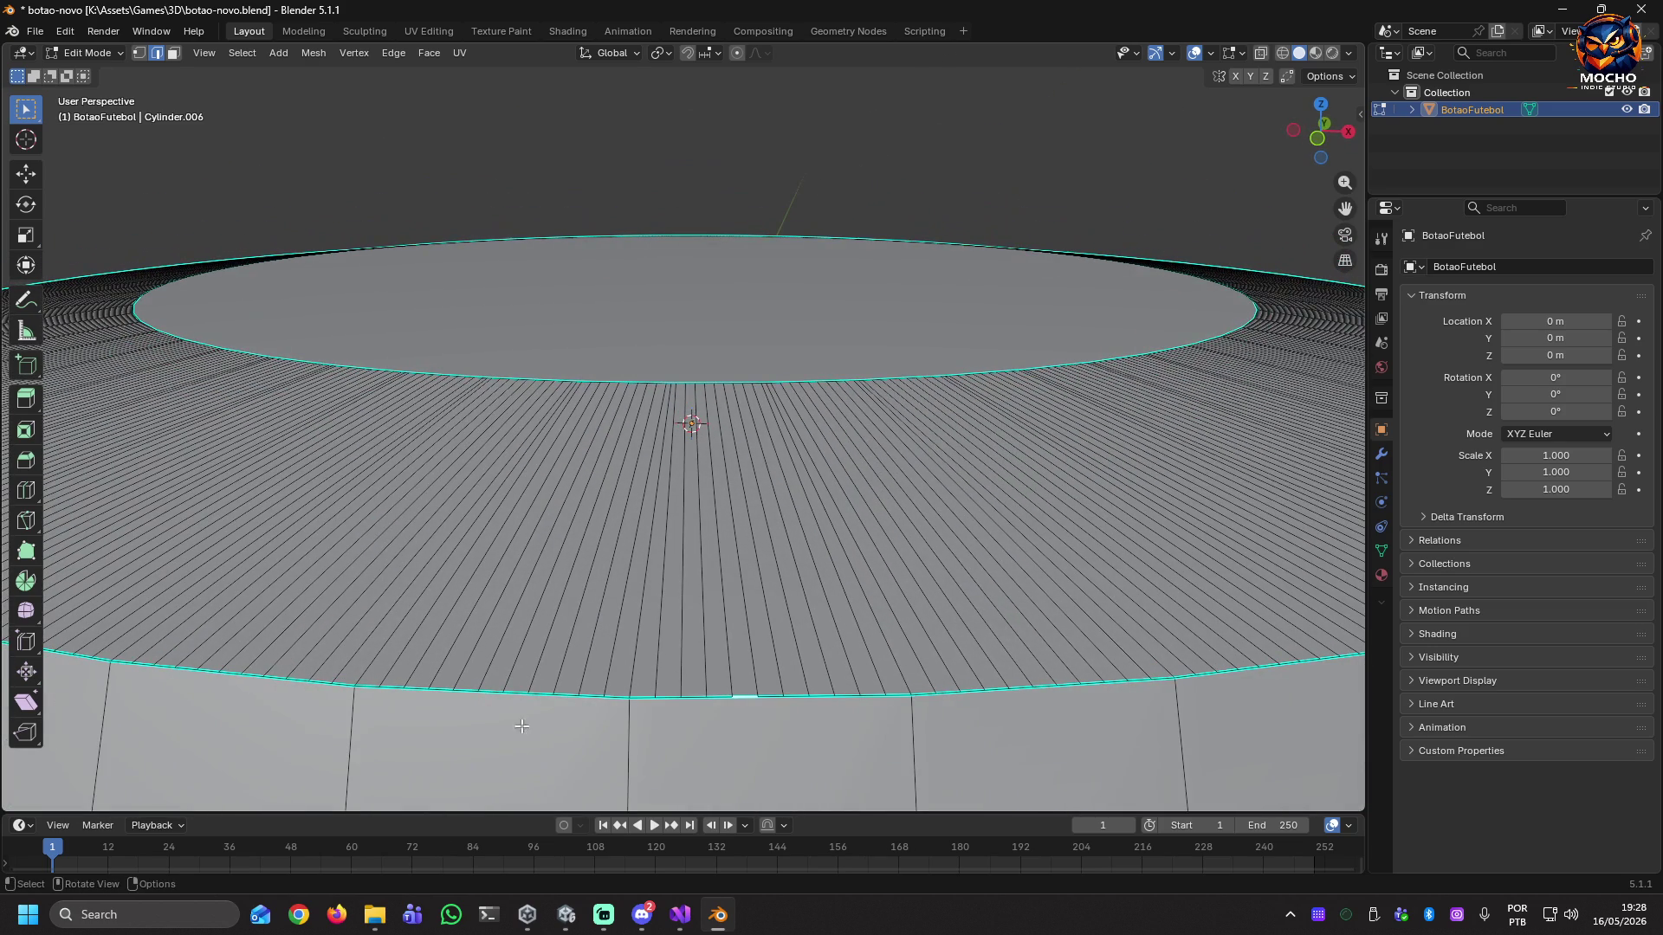
pyautogui.keyDown('ctrl'); pyautogui.click(603, 696); pyautogui.keyUp('ctrl')
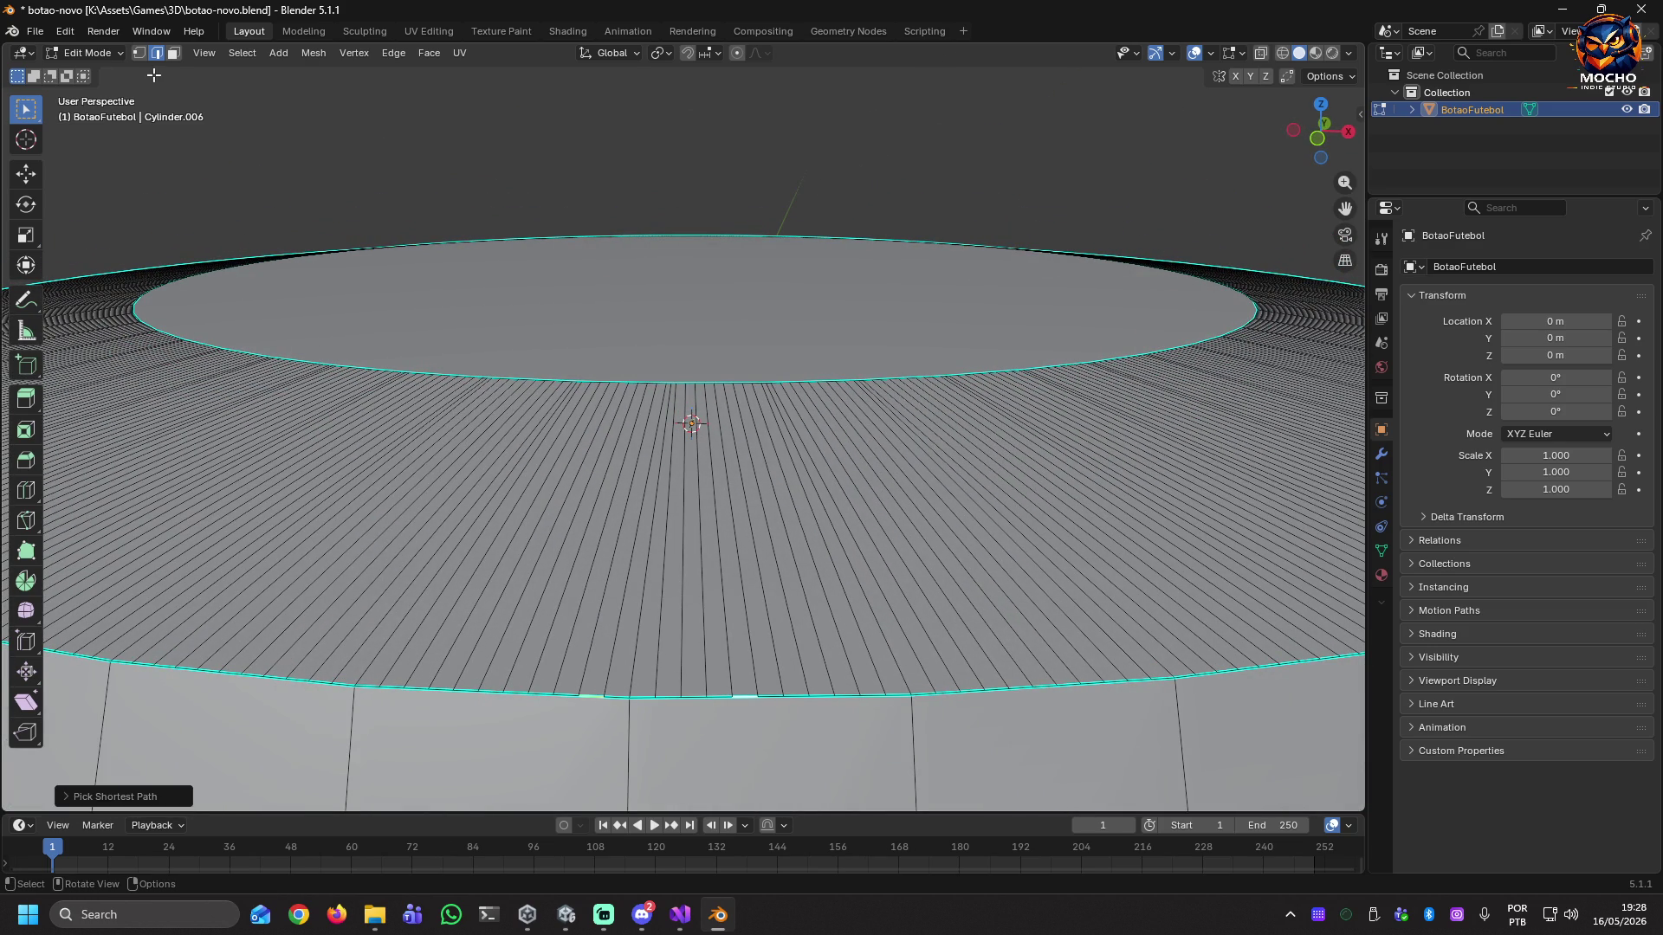
pyautogui.click(114, 54)
pyautogui.click(108, 74)
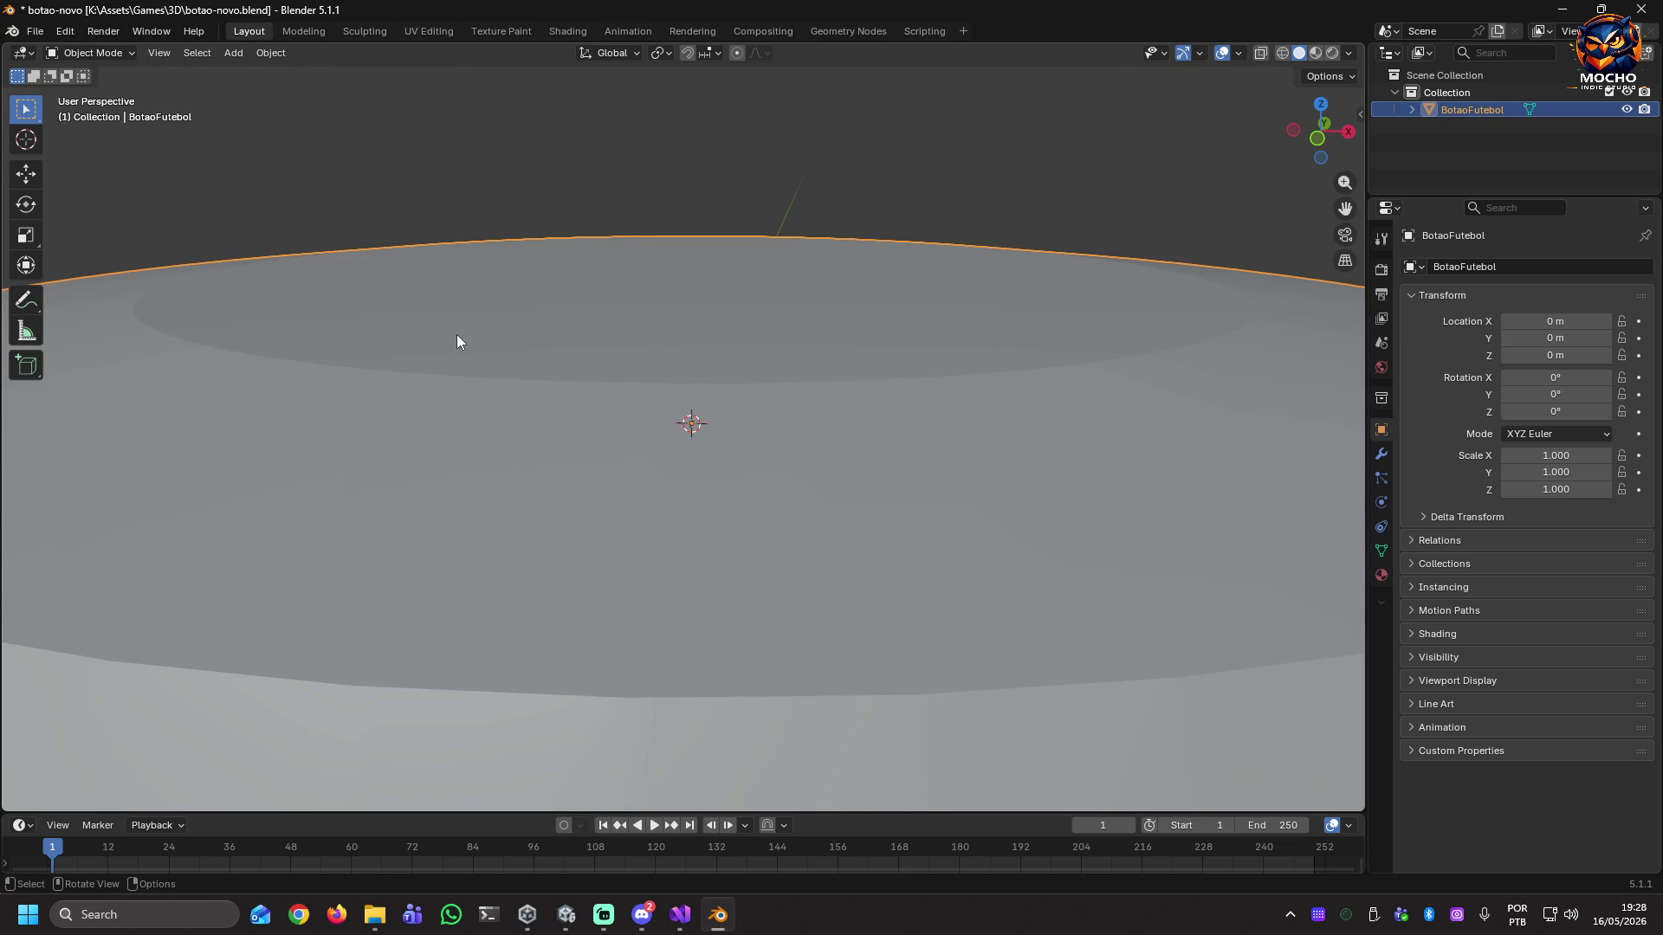
# Select the ring edge loop near the disc's rim and scale it to about 0.73.
pyautogui.press('Tab')
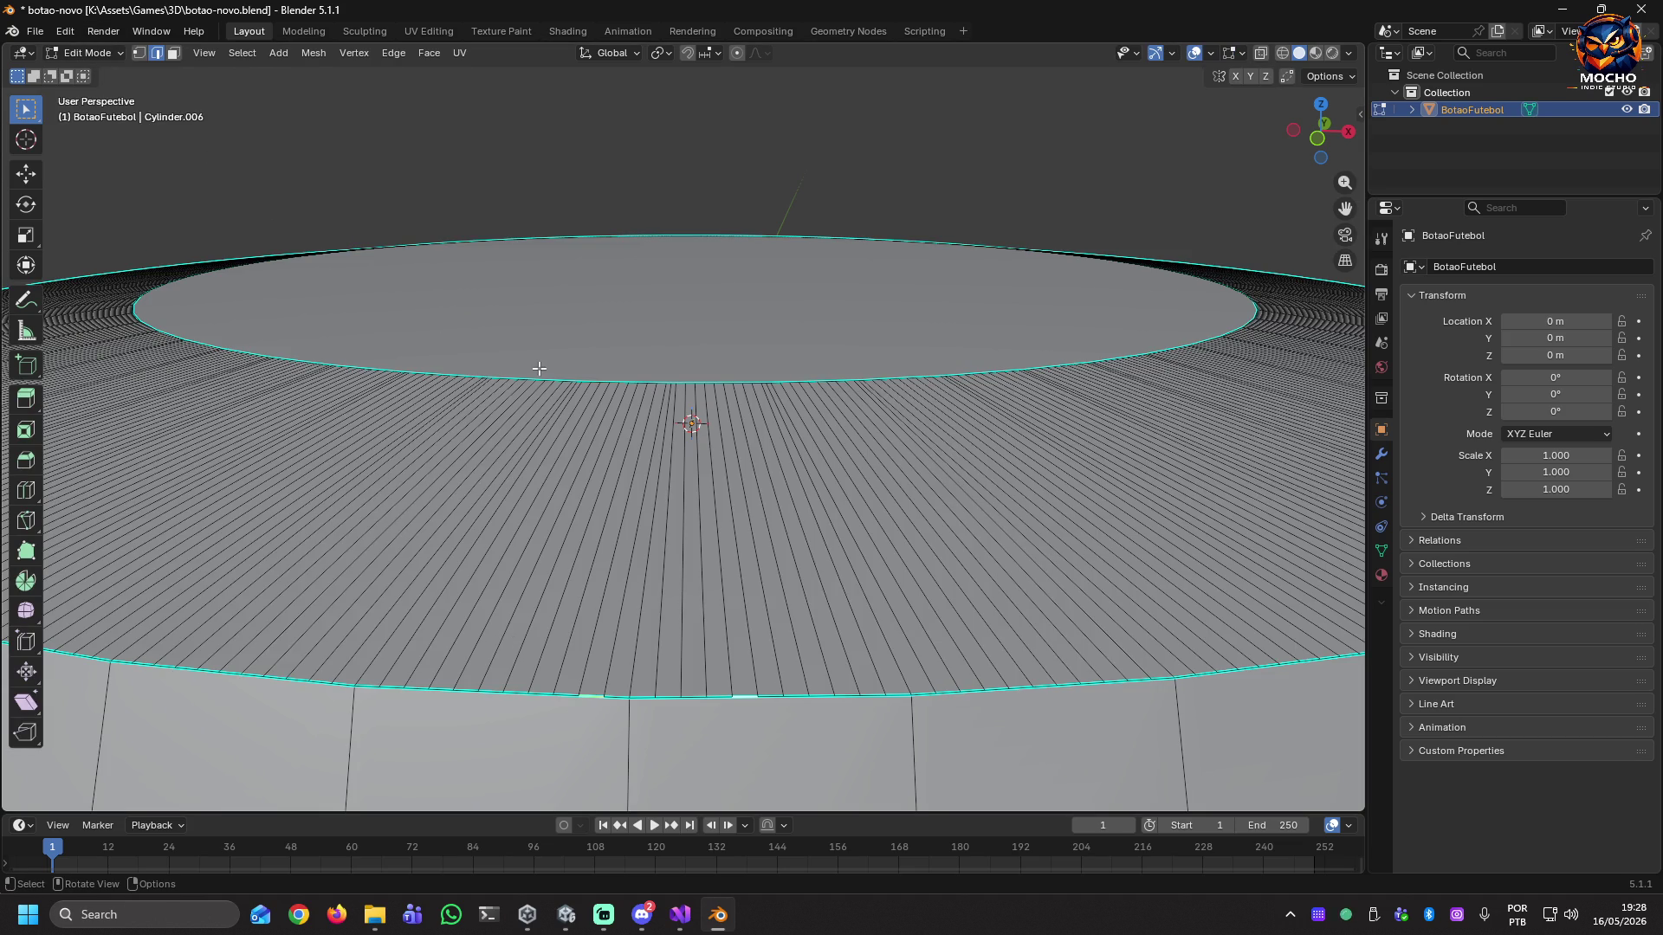
pyautogui.keyDown('shift'); pyautogui.click(537, 379); pyautogui.keyUp('shift')
pyautogui.keyDown('shift'); pyautogui.click(534, 377); pyautogui.keyUp('shift')
pyautogui.keyDown('alt'); pyautogui.keyDown('shift'); pyautogui.click(551, 379); pyautogui.keyUp('shift'); pyautogui.keyUp('alt')
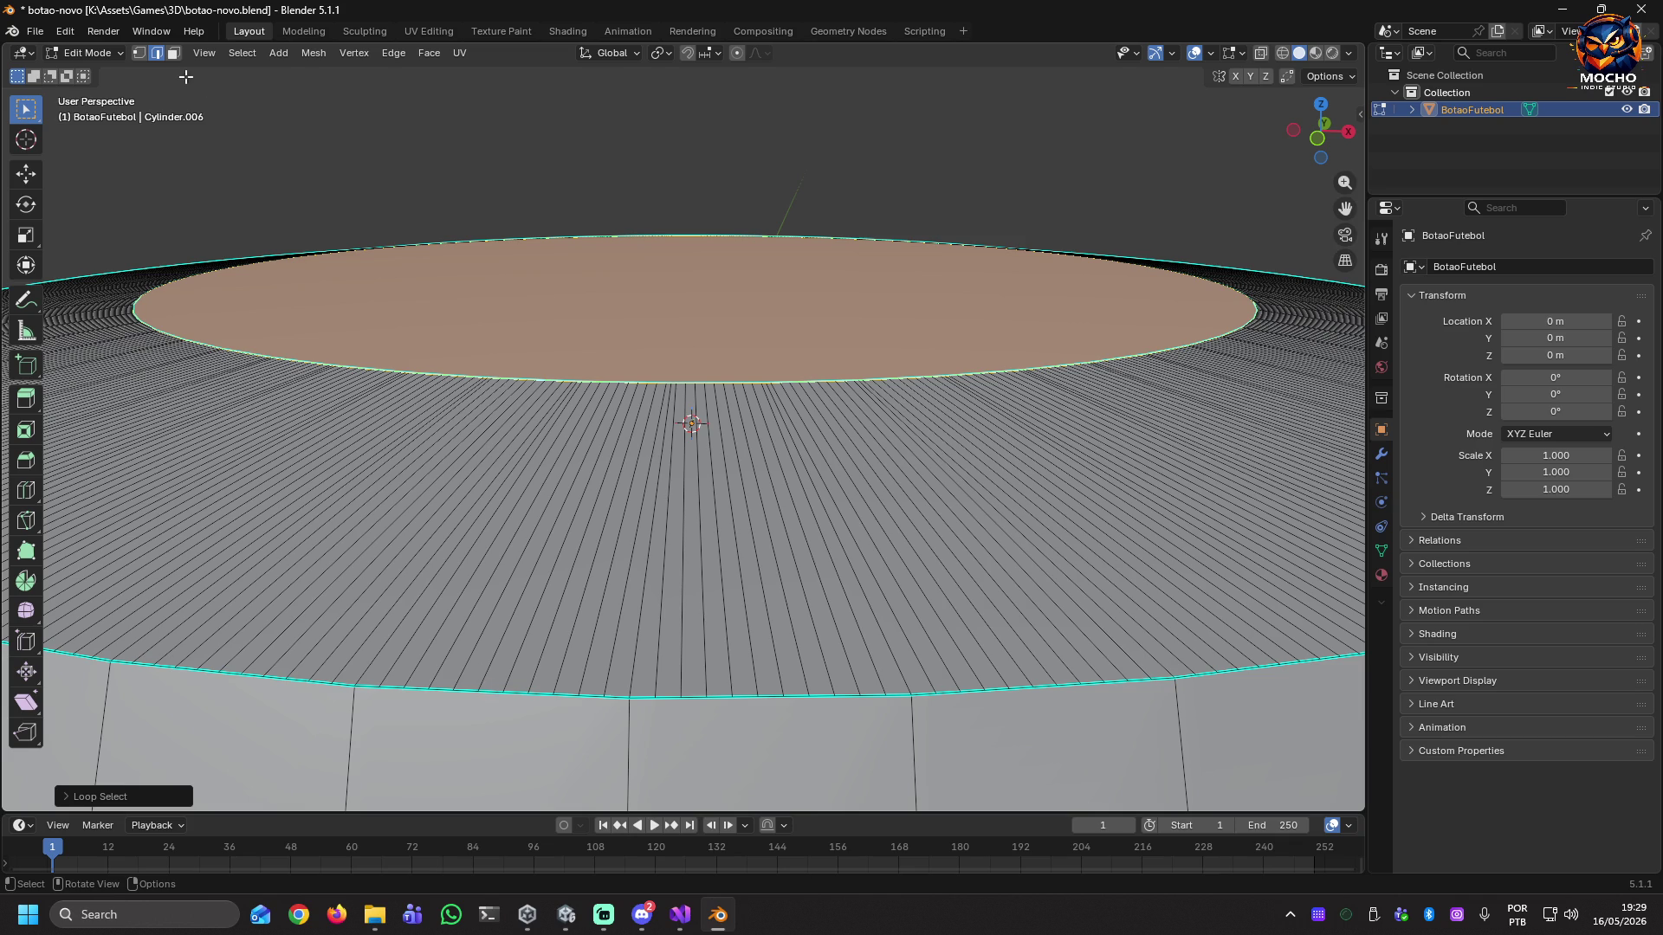
pyautogui.click(256, 126)
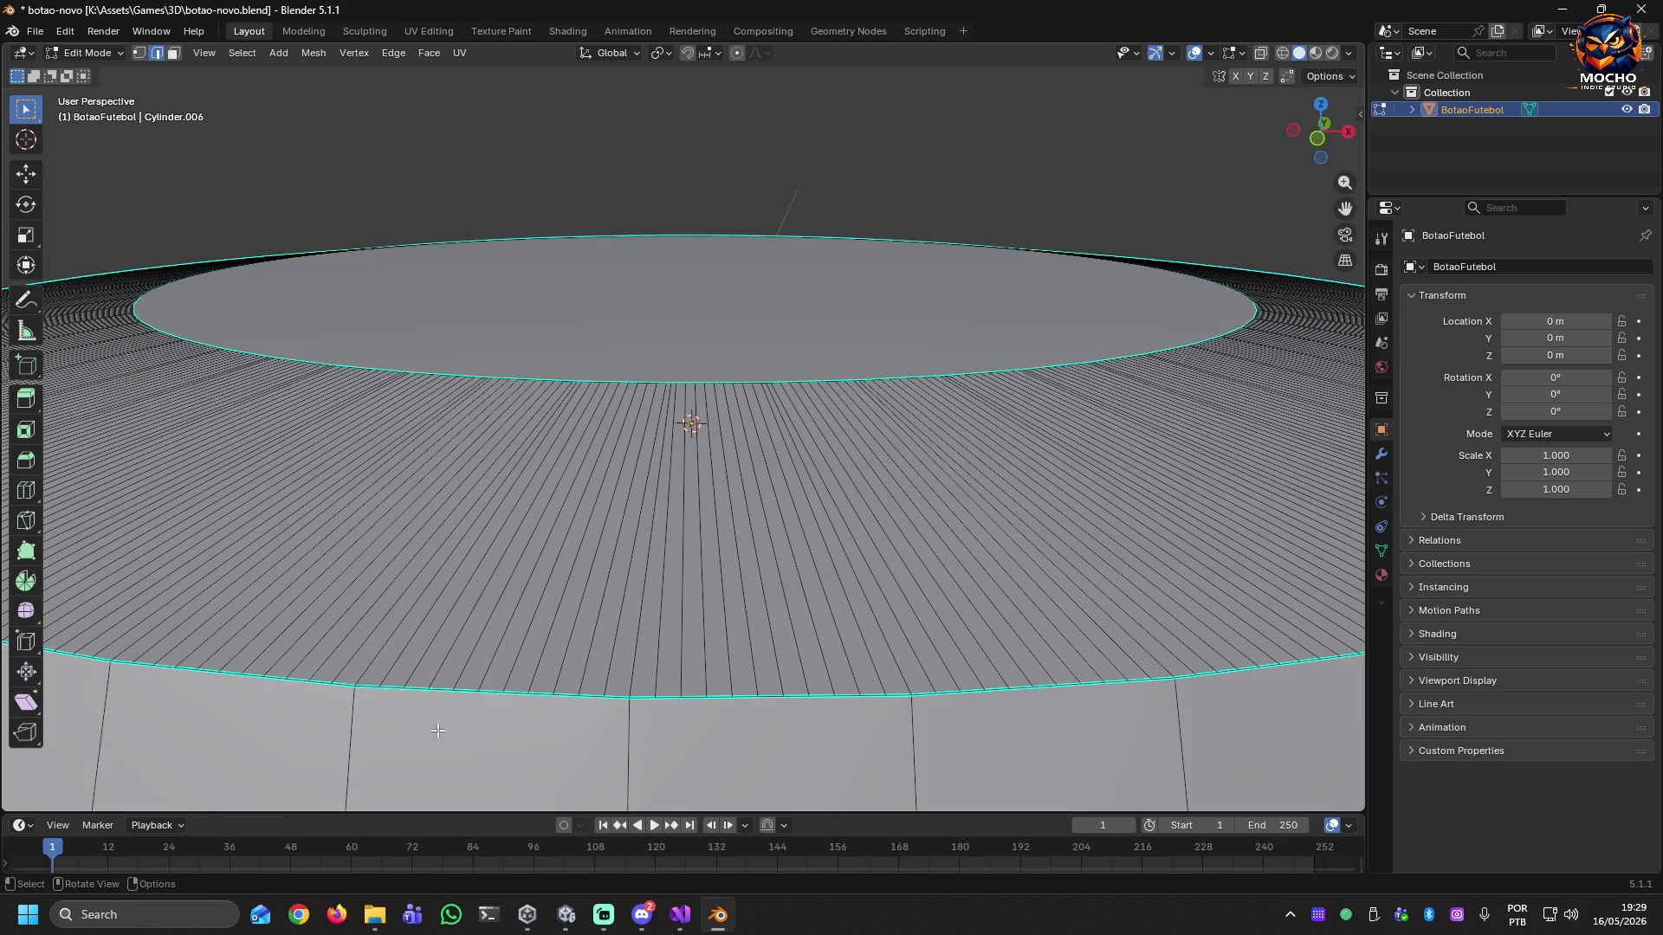
pyautogui.keyDown('alt'); pyautogui.click(441, 689); pyautogui.keyUp('alt')
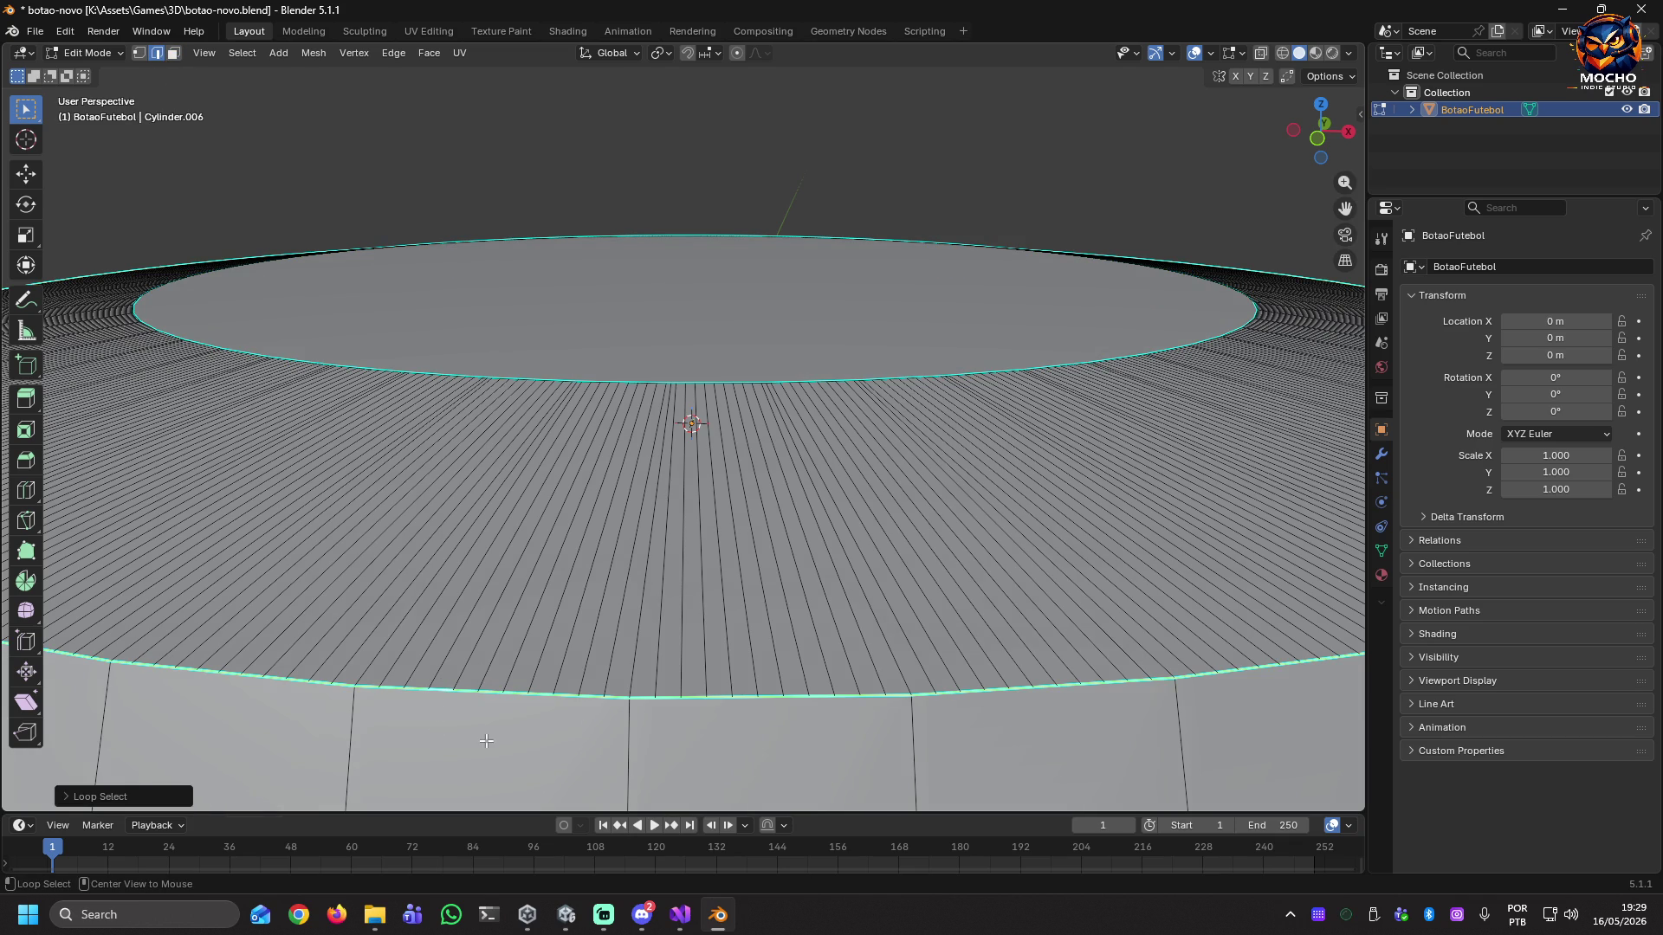
pyautogui.press('s')
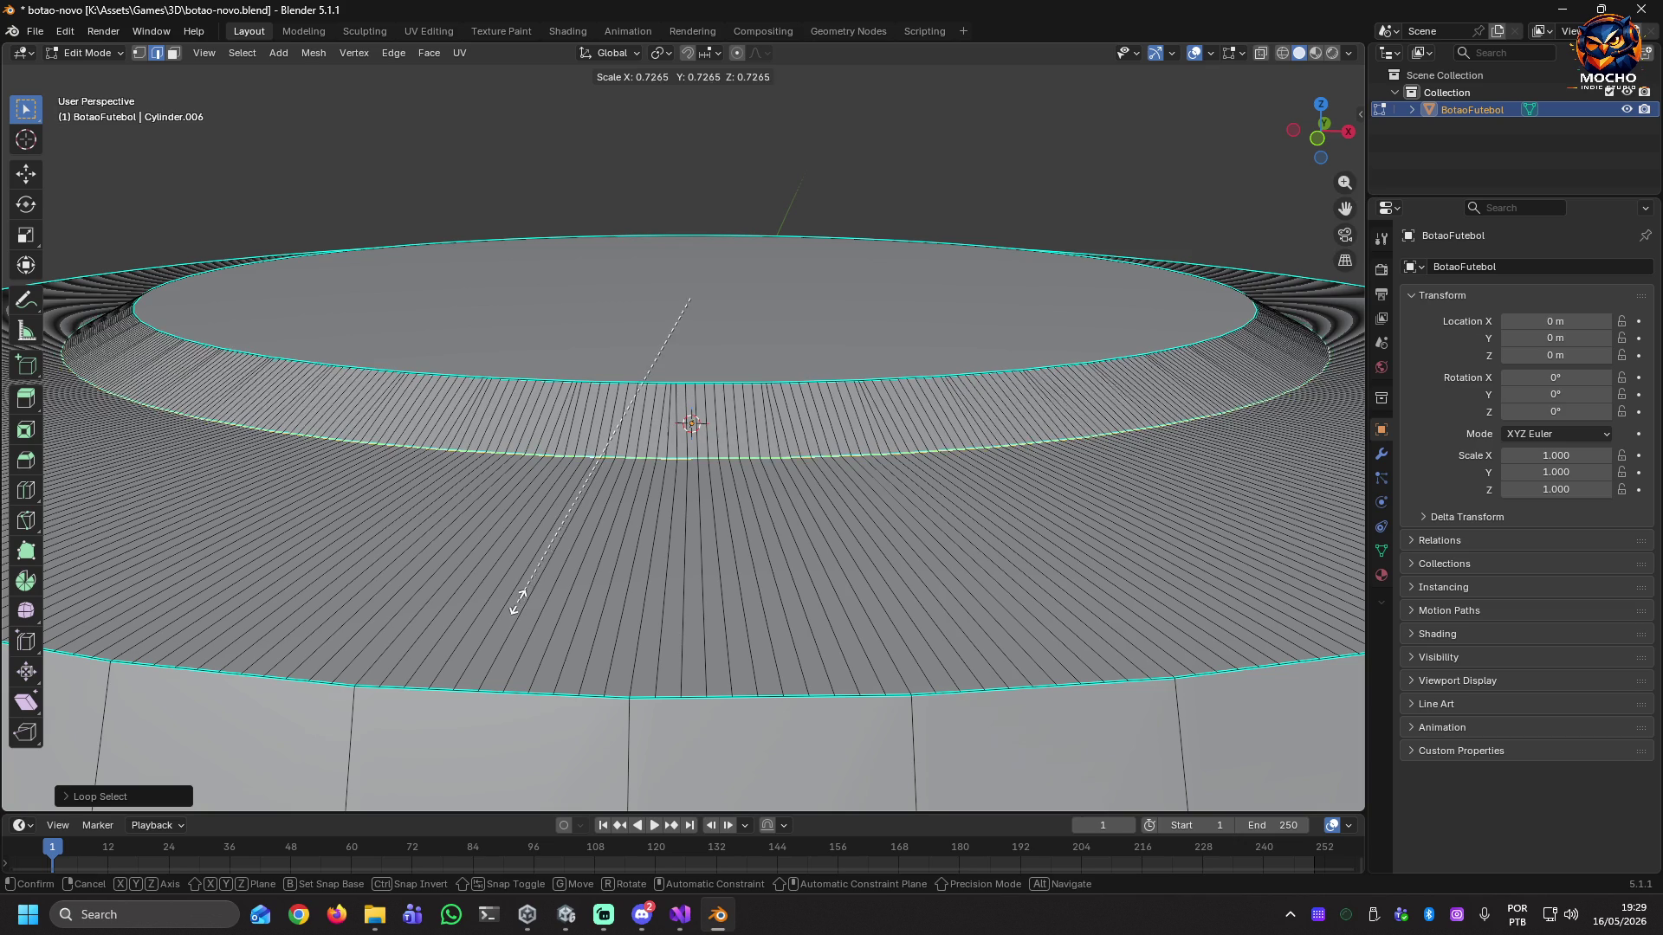
pyautogui.click(517, 616)
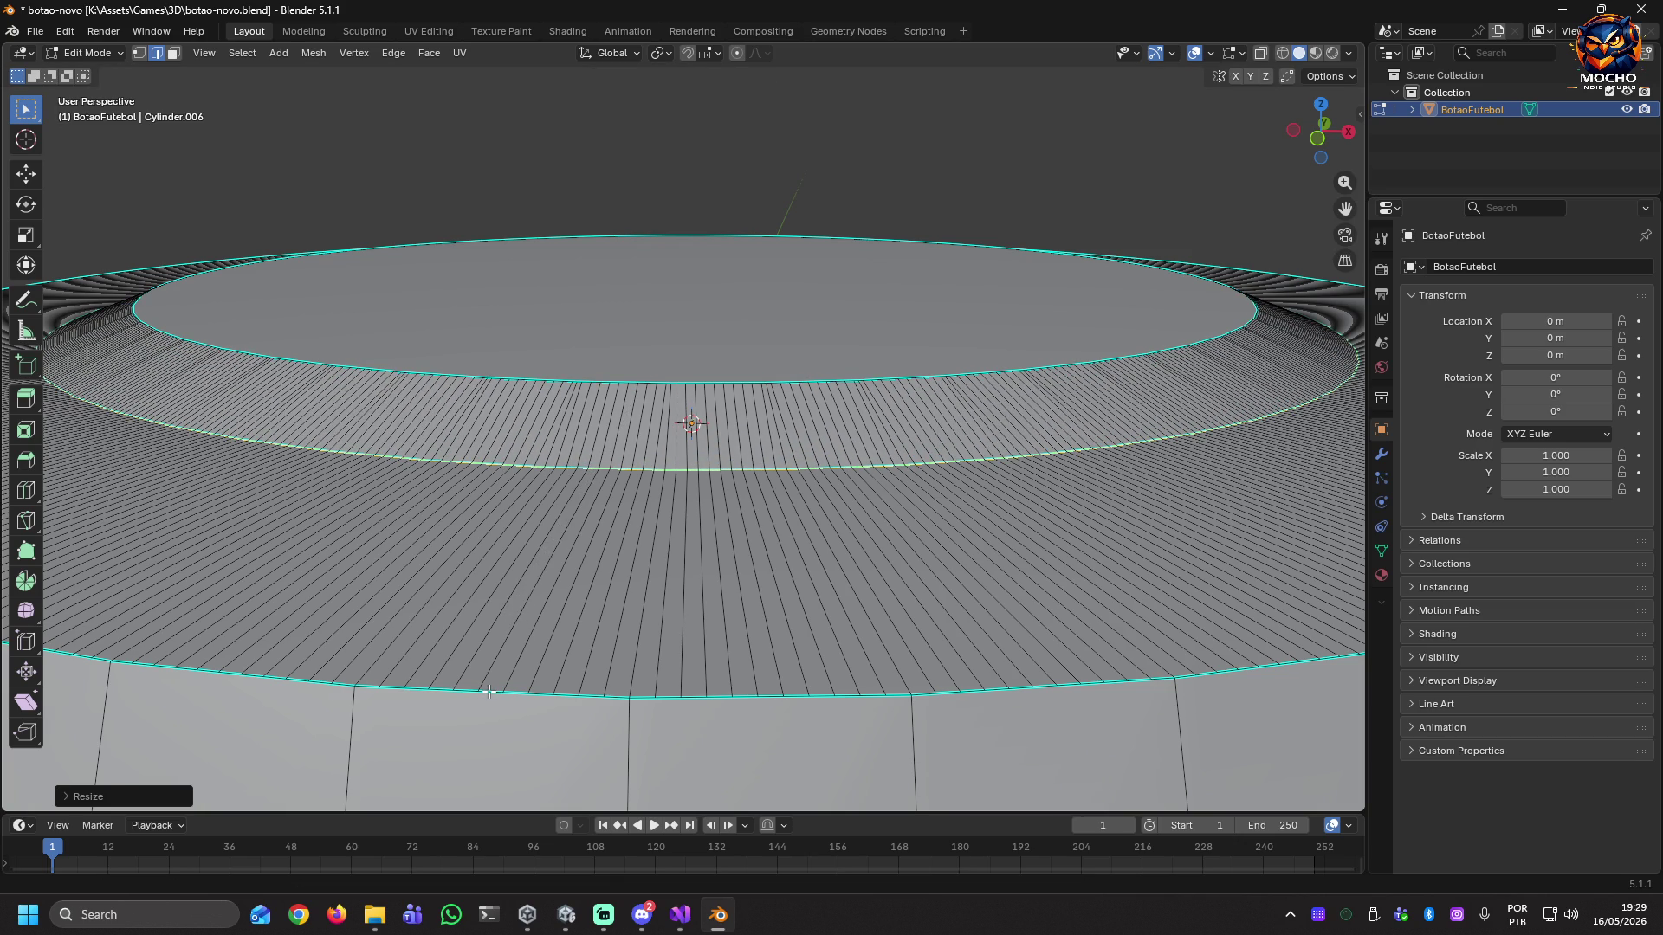
pyautogui.press('super')
pyautogui.press('super')
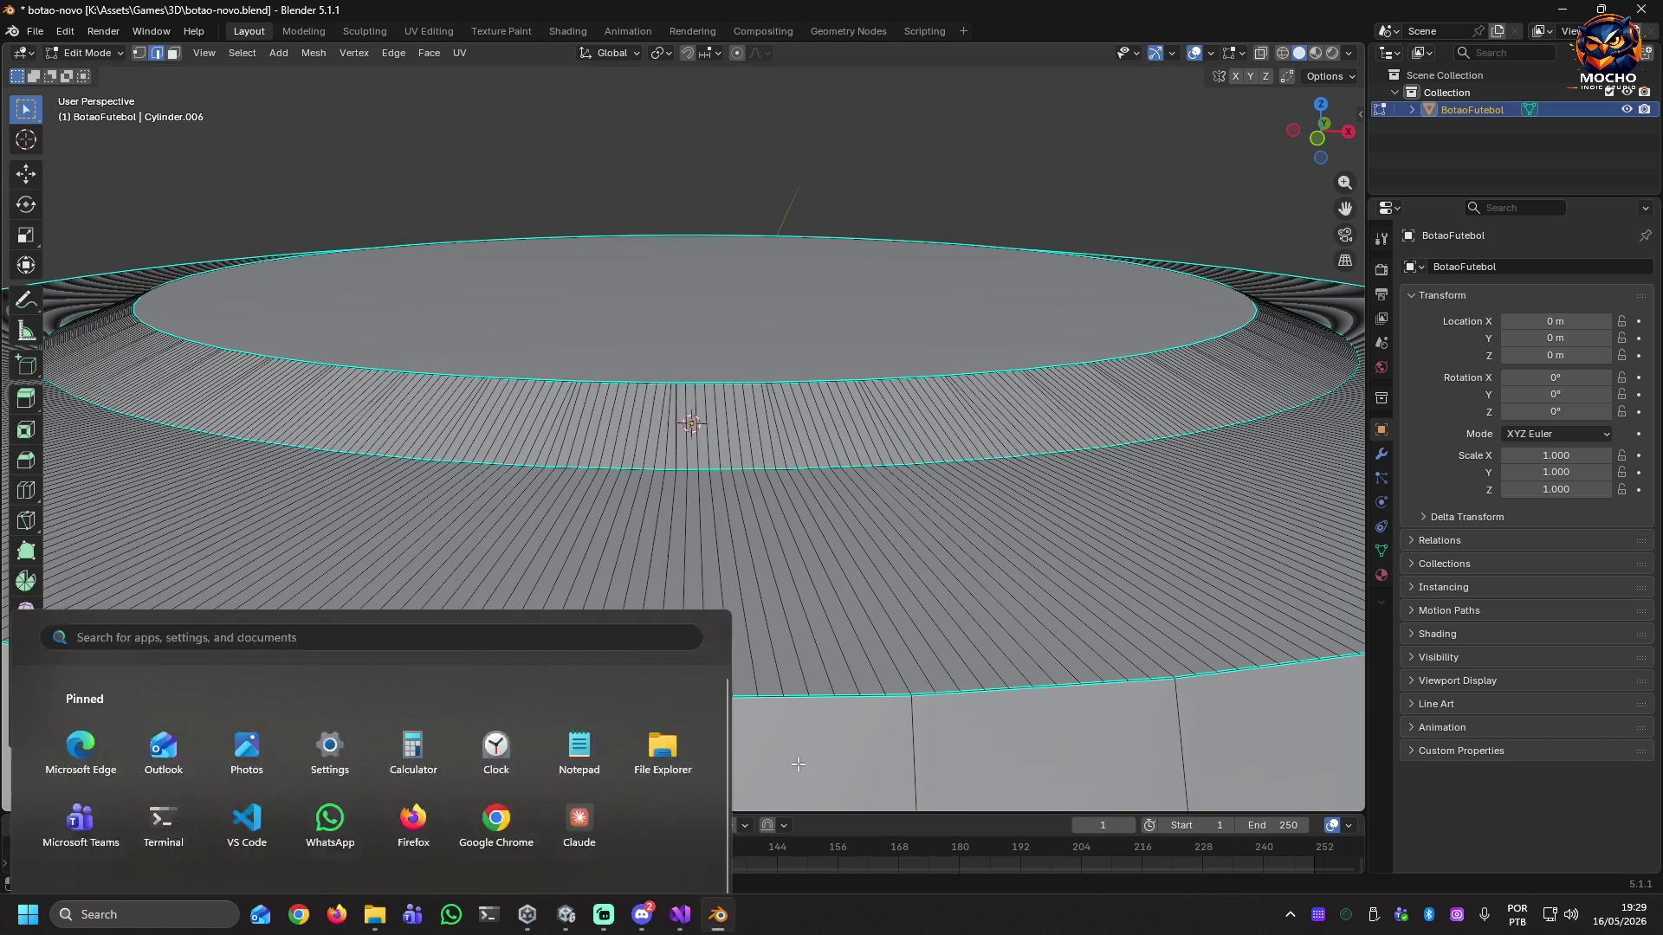
pyautogui.keyDown('alt'); pyautogui.click(564, 694); pyautogui.keyUp('alt')
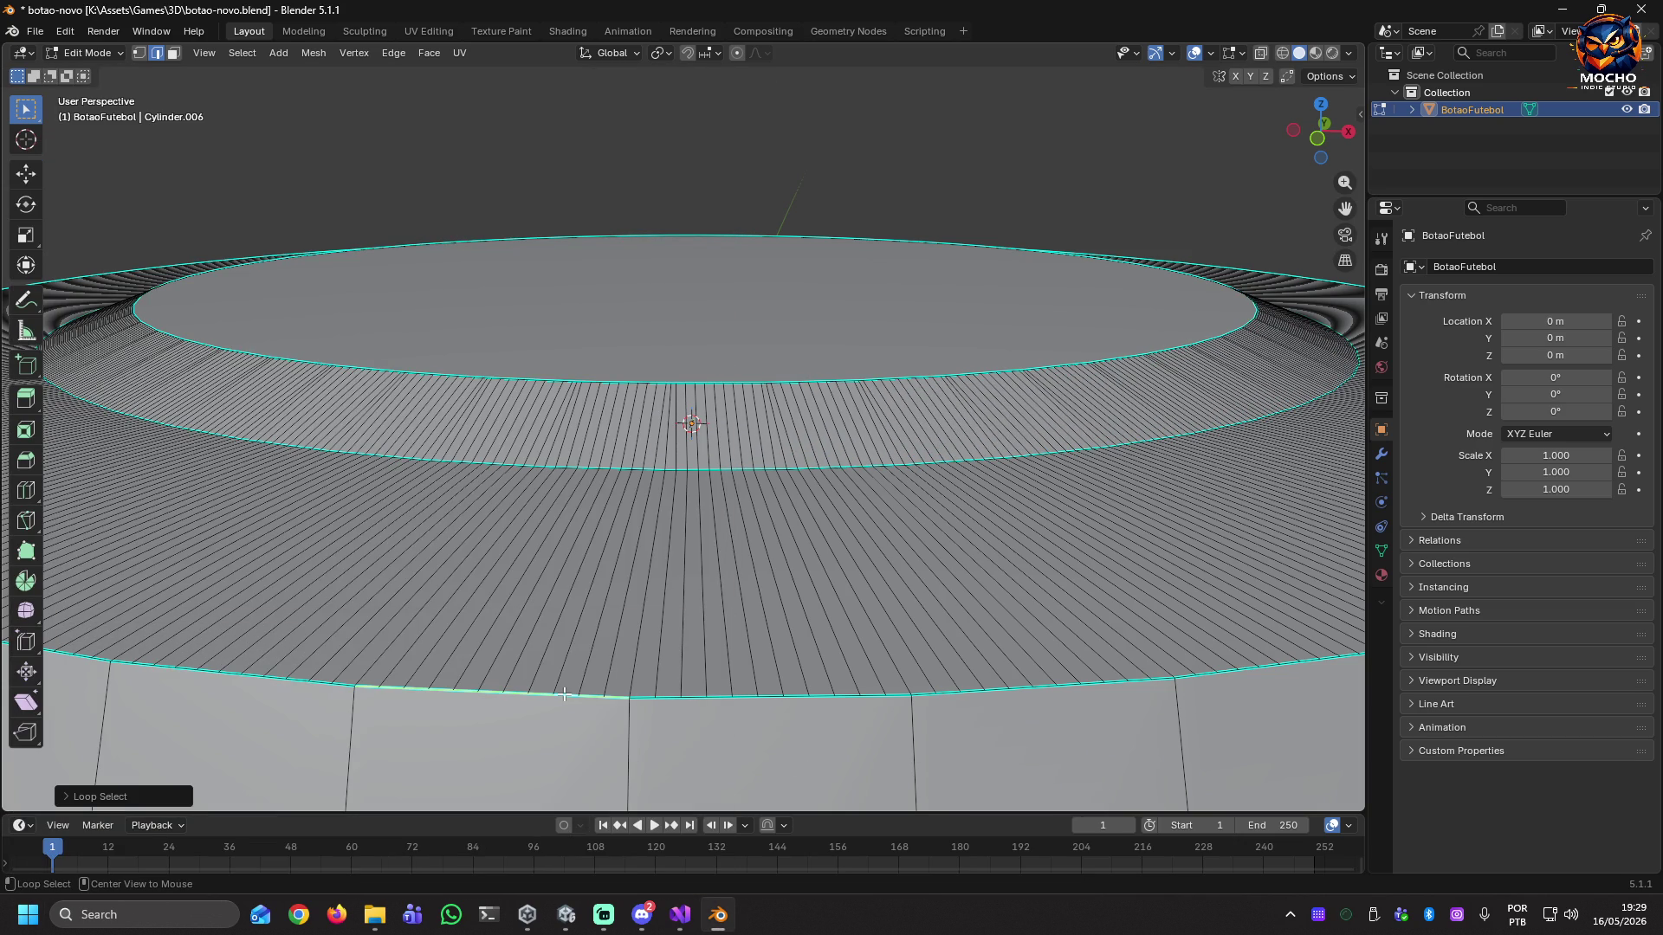
pyautogui.keyDown('shift'); pyautogui.click(568, 693); pyautogui.keyUp('shift')
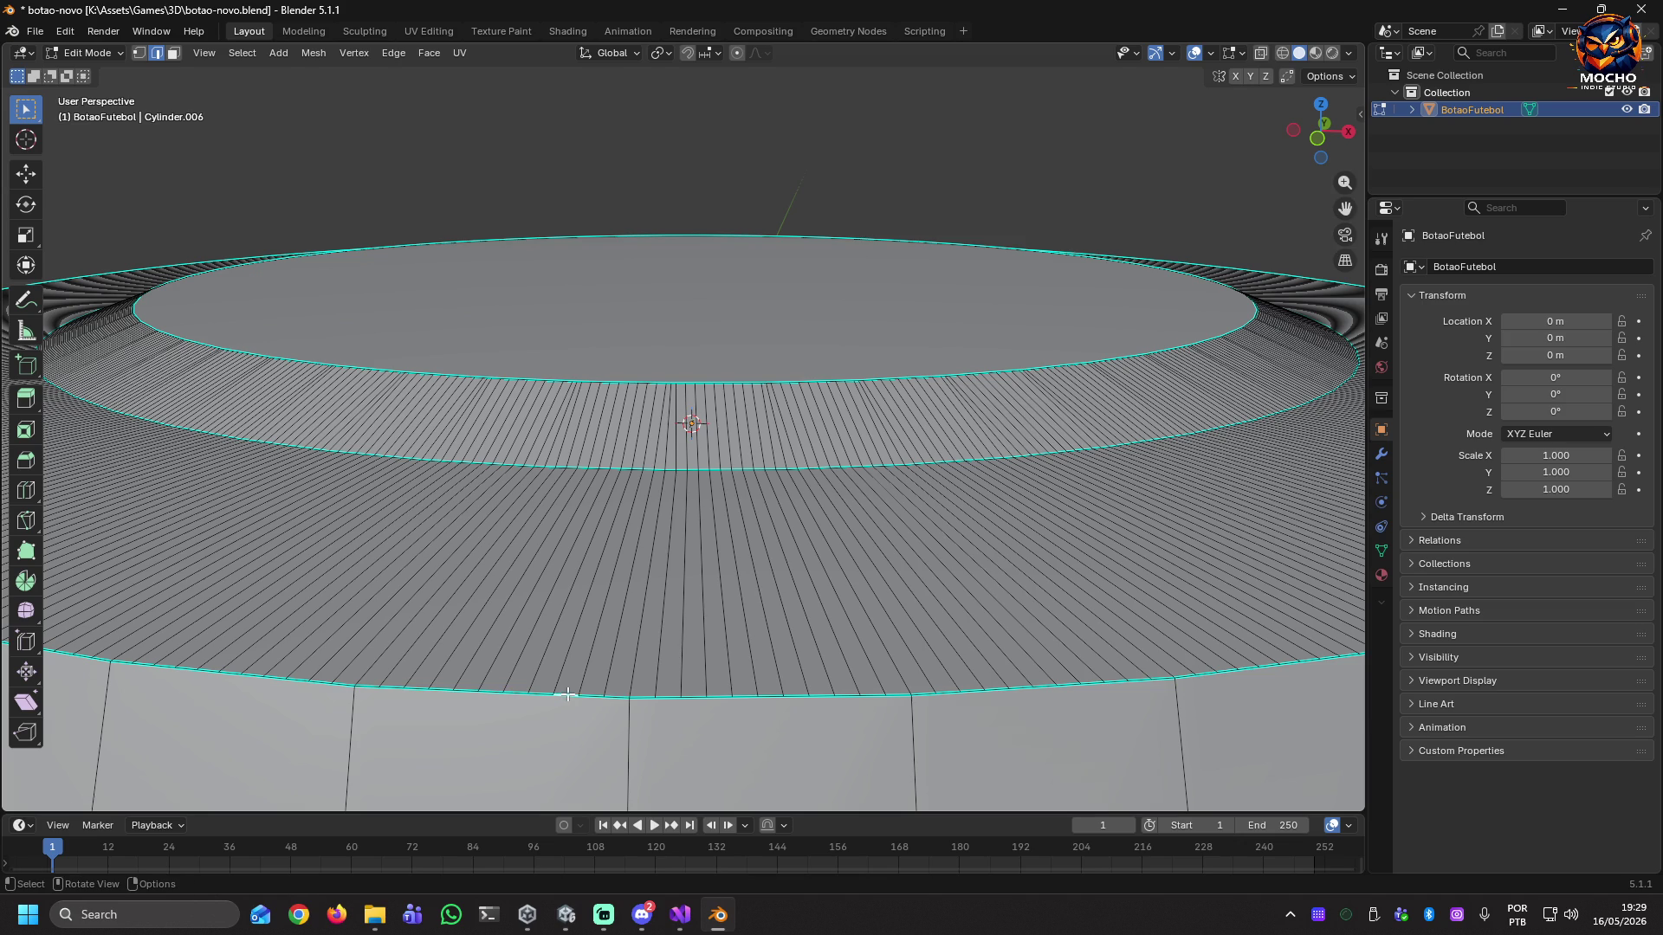
pyautogui.keyDown('alt'); pyautogui.click(642, 696); pyautogui.keyUp('alt')
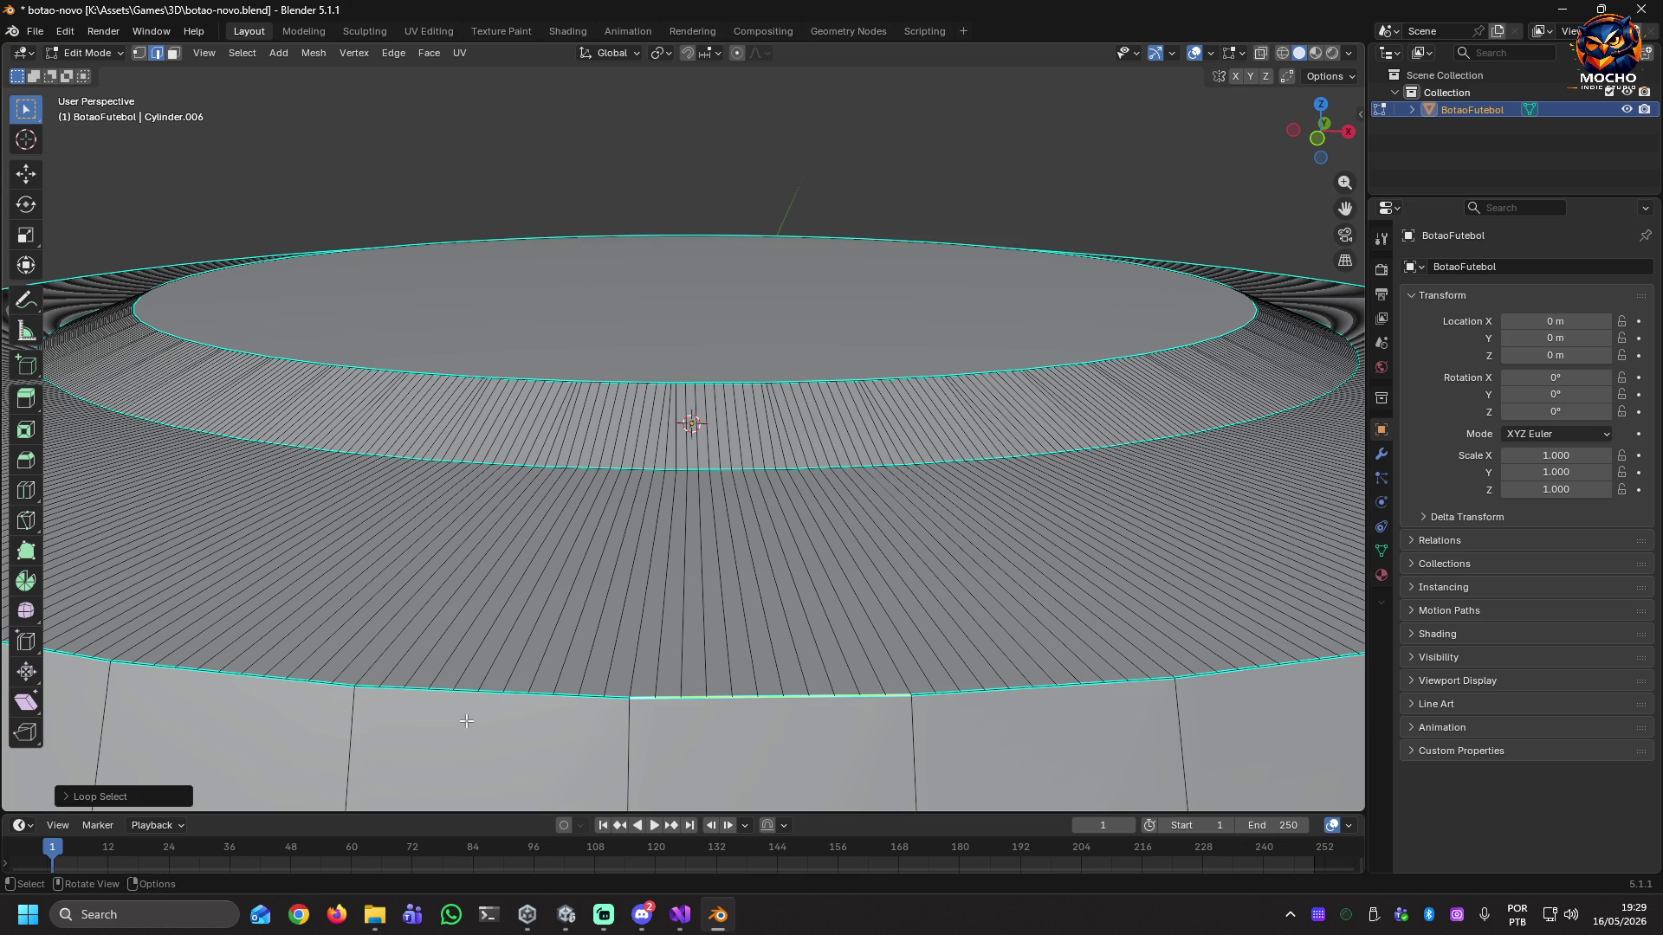
pyautogui.keyDown('alt'); pyautogui.click(368, 687); pyautogui.keyUp('alt')
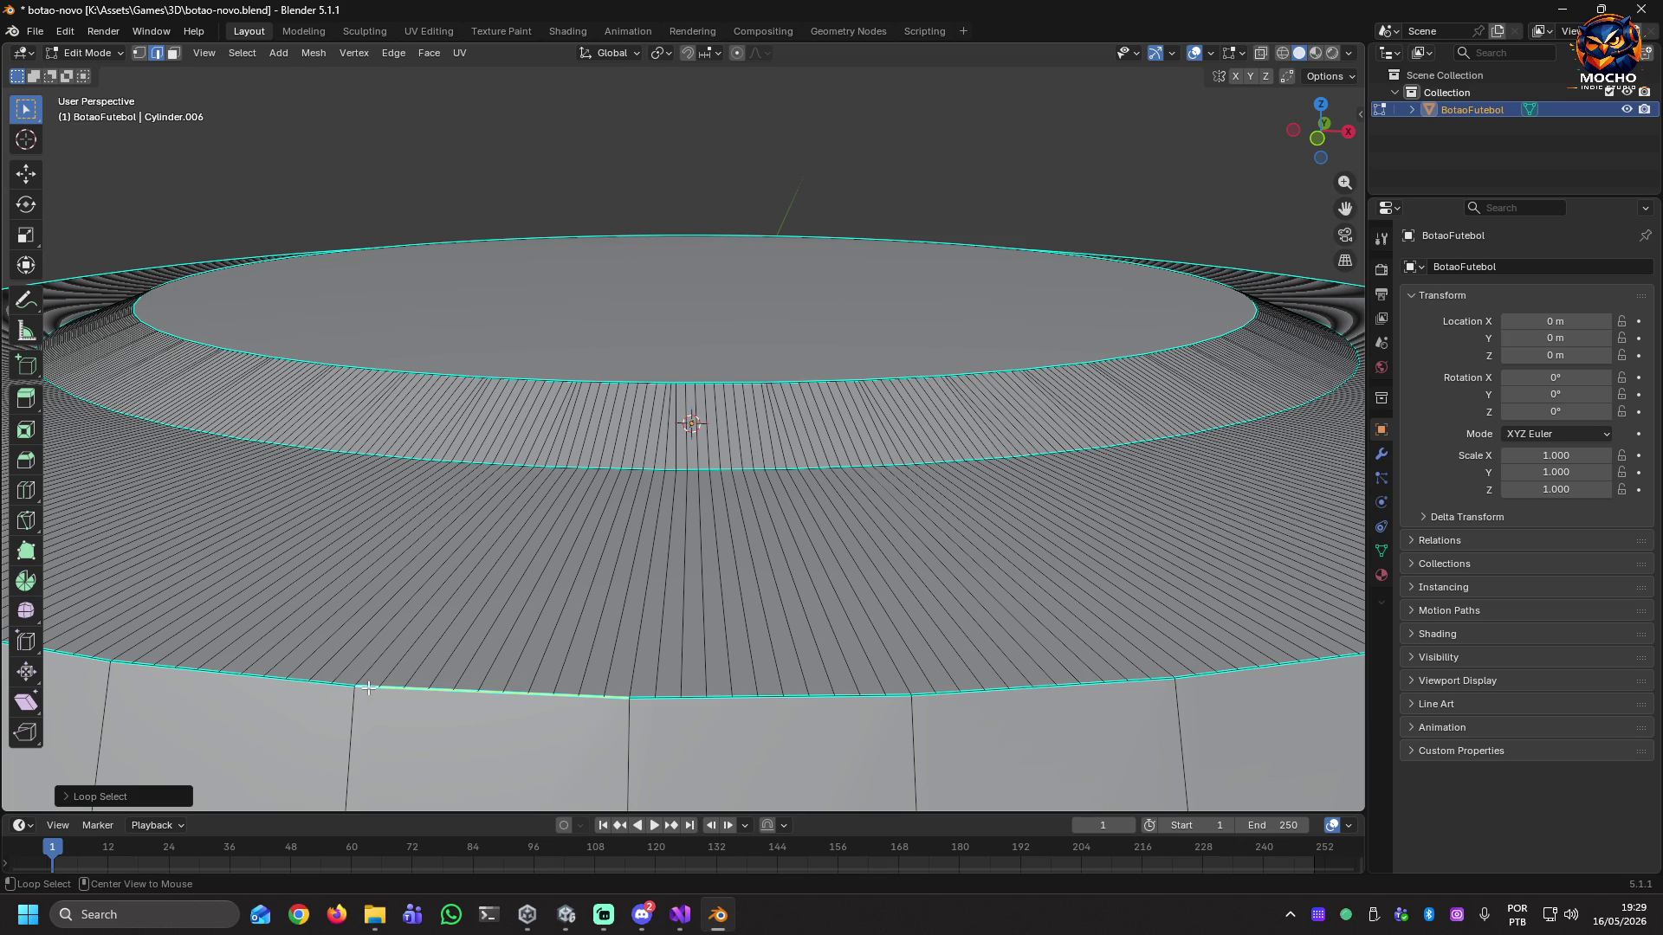
pyautogui.rightClick(776, 726)
pyautogui.moveTo(901, 684)
pyautogui.mouseDown(button='middle')
pyautogui.moveTo(876, 708)
pyautogui.moveTo(795, 635)
pyautogui.moveTo(820, 642)
pyautogui.moveTo(814, 672)
pyautogui.moveTo(803, 660)
pyautogui.mouseUp(button='middle')
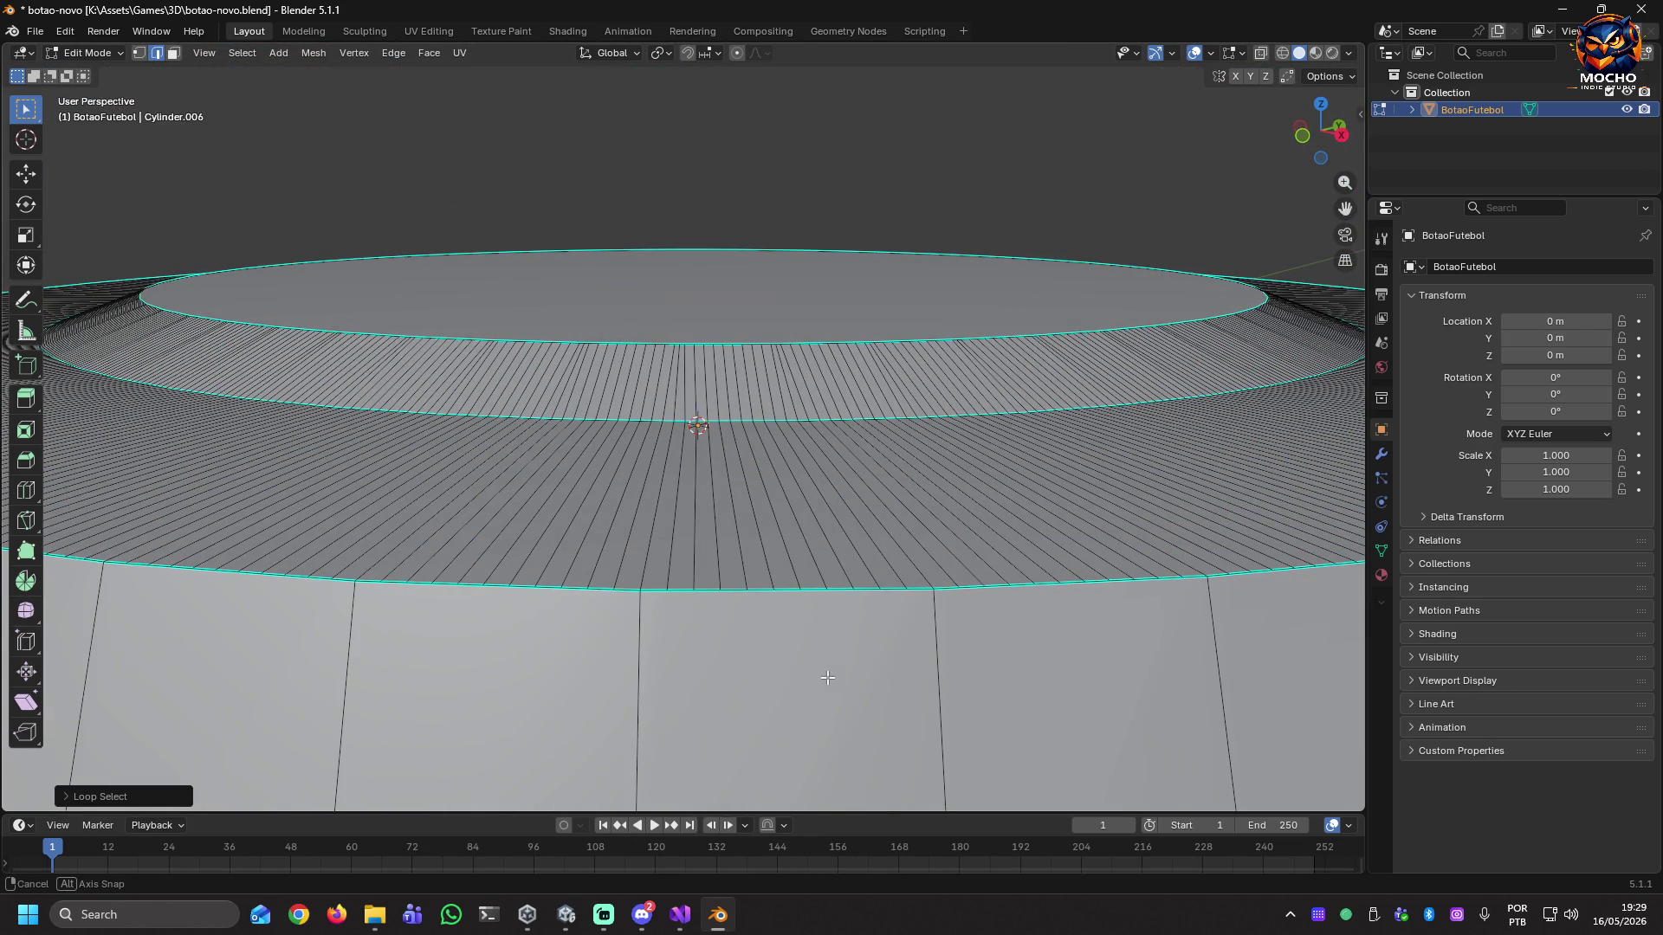
pyautogui.moveTo(483, 617)
pyautogui.mouseDown(button='middle')
pyautogui.moveTo(417, 601)
pyautogui.moveTo(475, 626)
pyautogui.mouseUp(button='middle')
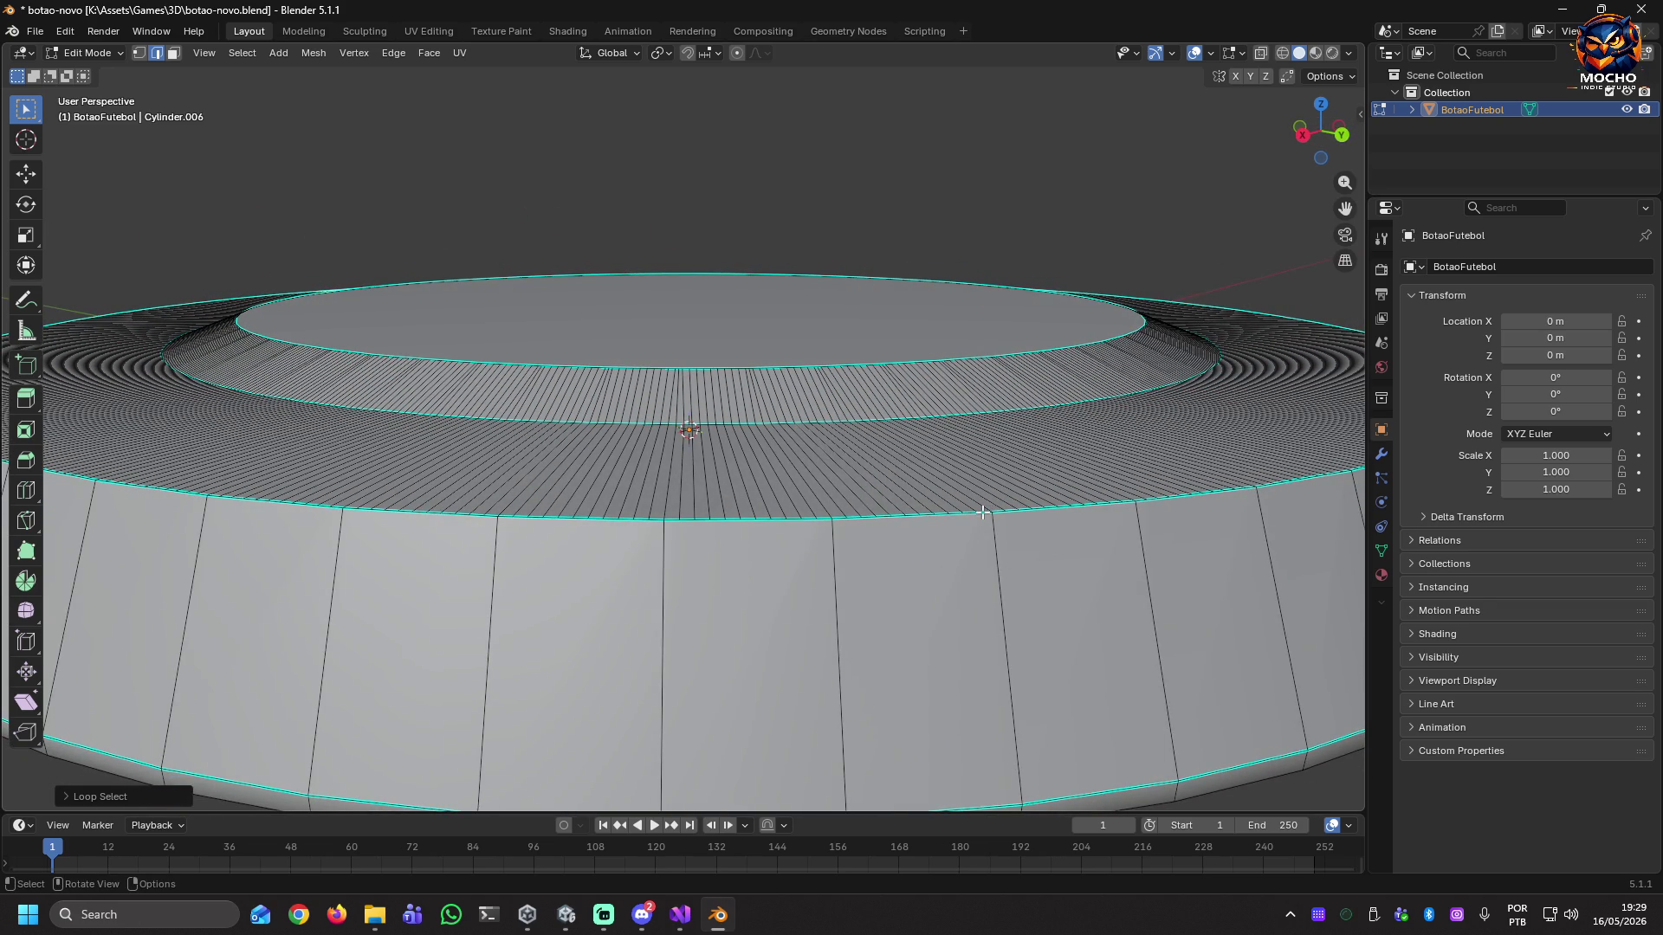
pyautogui.scroll(5, 980, 553)
pyautogui.scroll(-2, 1023, 592)
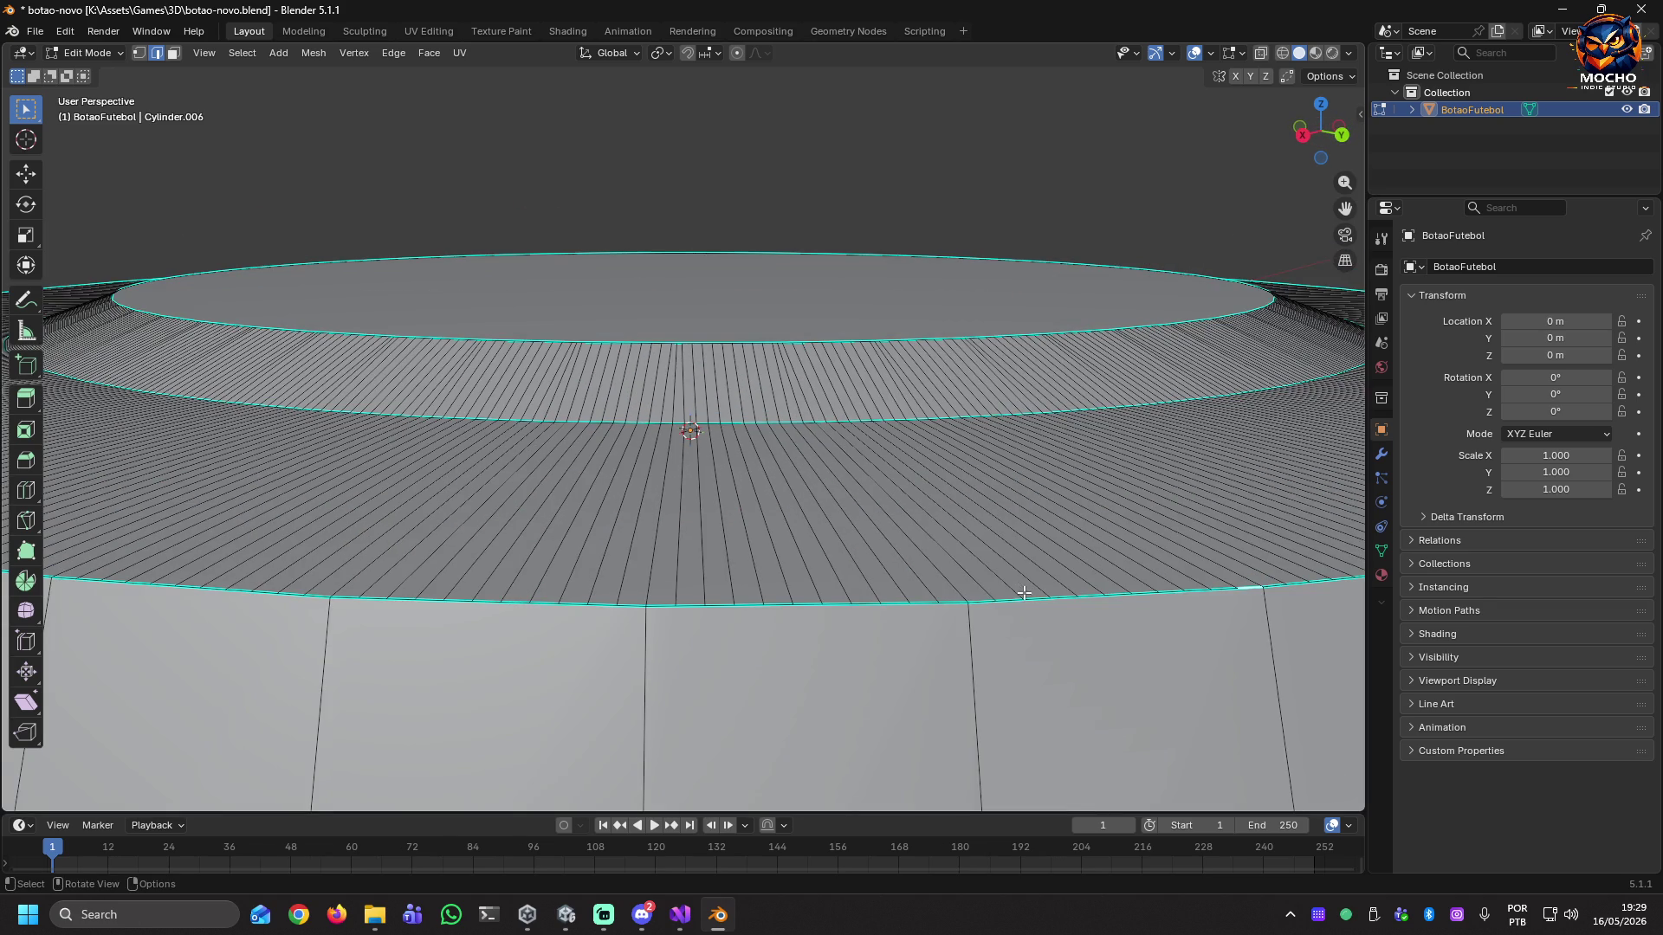
pyautogui.moveTo(1162, 613); pyautogui.dragTo(1132, 616, button='middle')
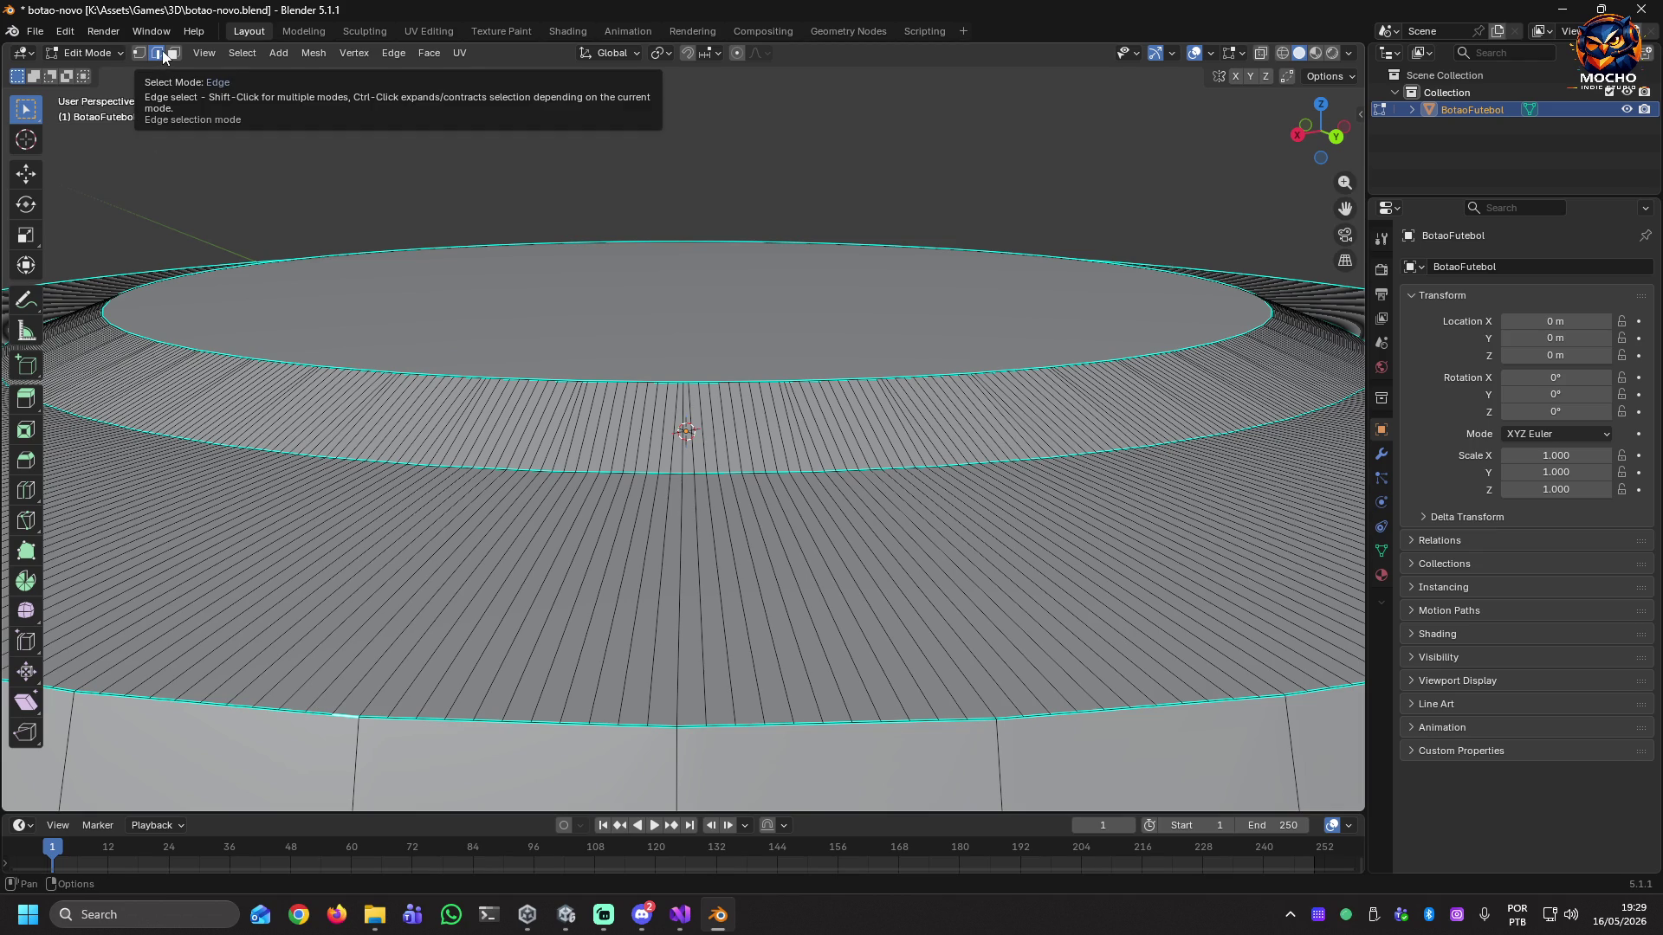
# Select the lower rim edge loop, then a vertical edge loop on the disc's band.
pyautogui.keyDown('ctrl'); pyautogui.click(430, 718); pyautogui.keyUp('ctrl')
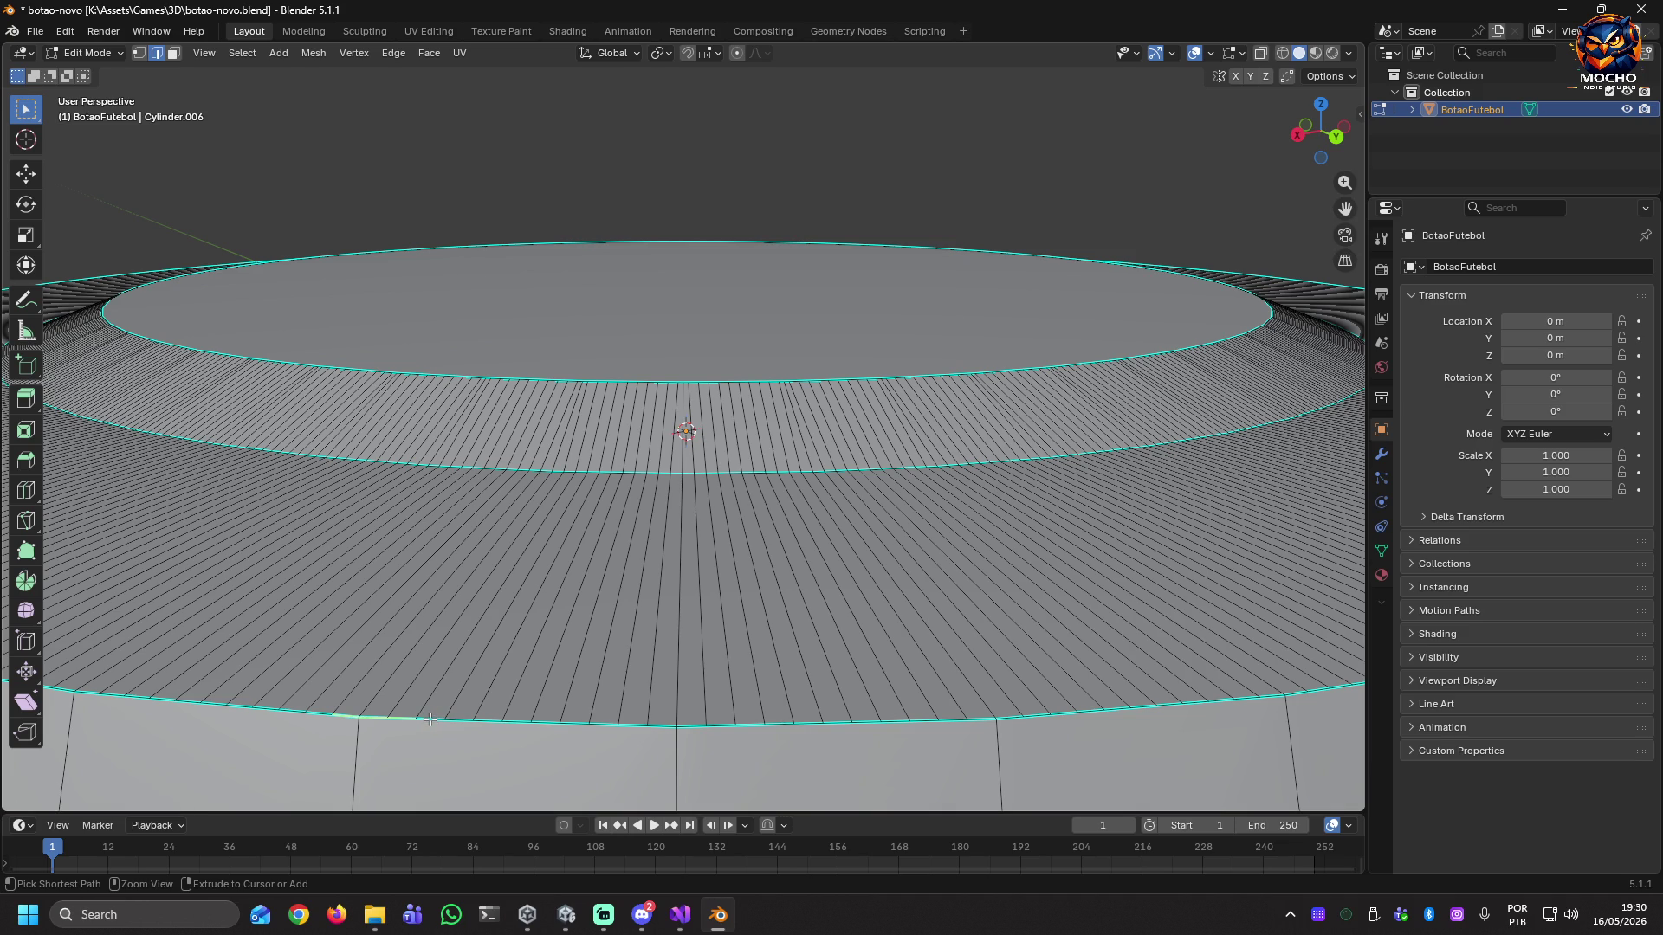
pyautogui.keyDown('ctrl'); pyautogui.click(317, 712); pyautogui.keyUp('ctrl')
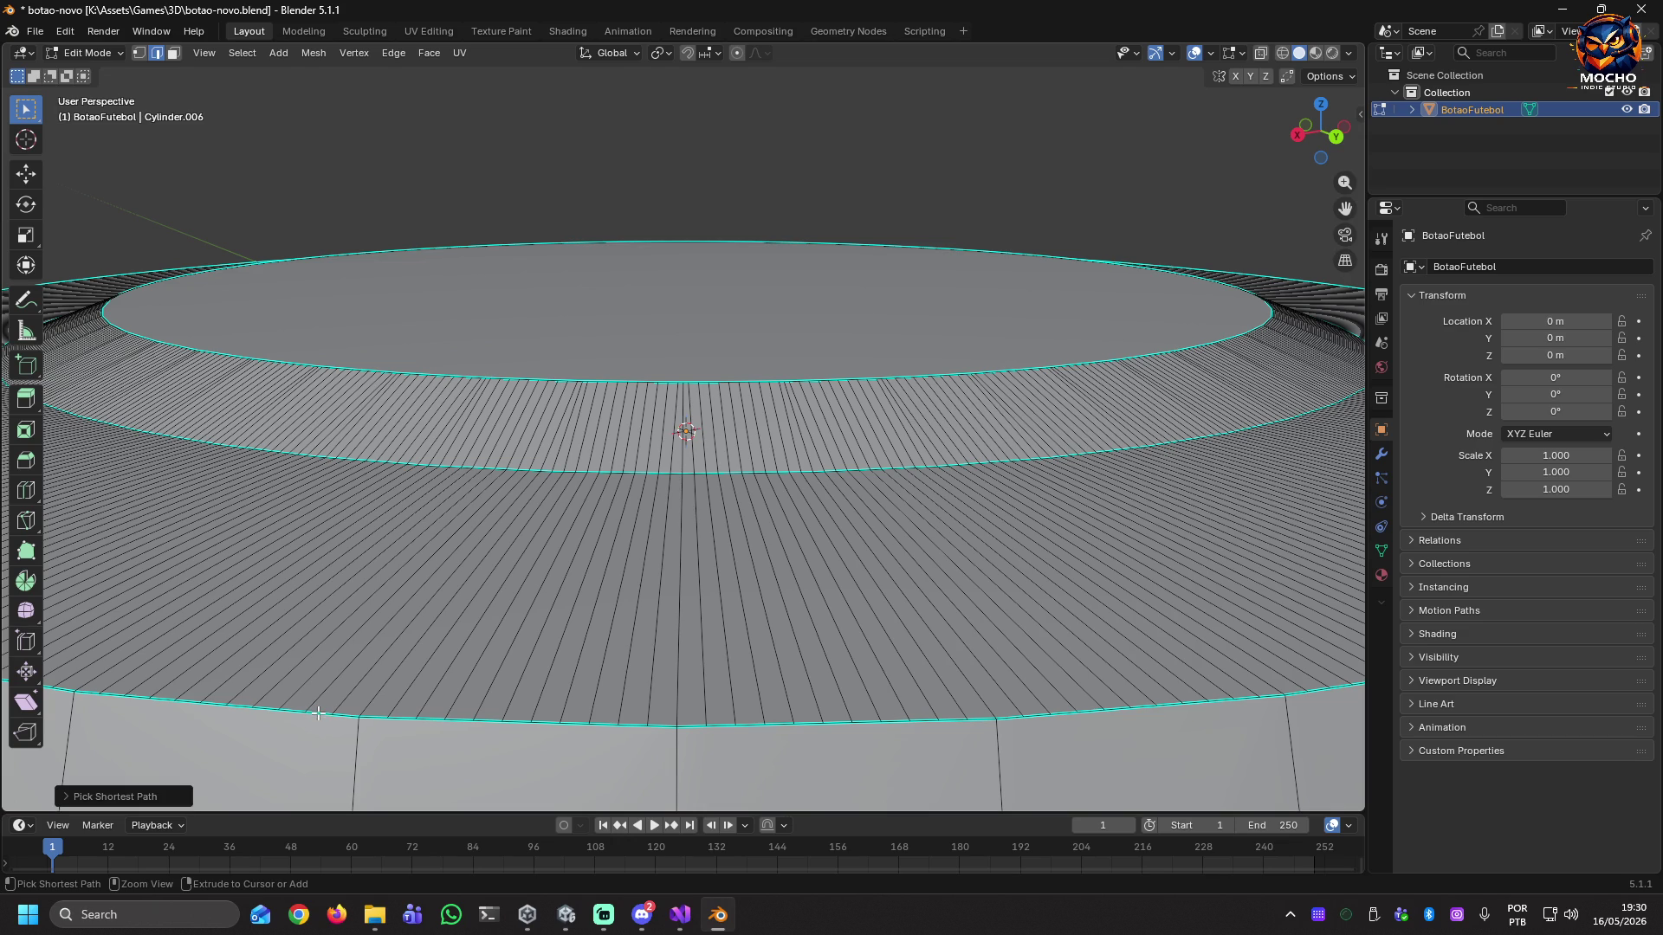
pyautogui.keyDown('alt'); pyautogui.keyDown('shift'); pyautogui.click(317, 712); pyautogui.keyUp('shift'); pyautogui.keyUp('alt')
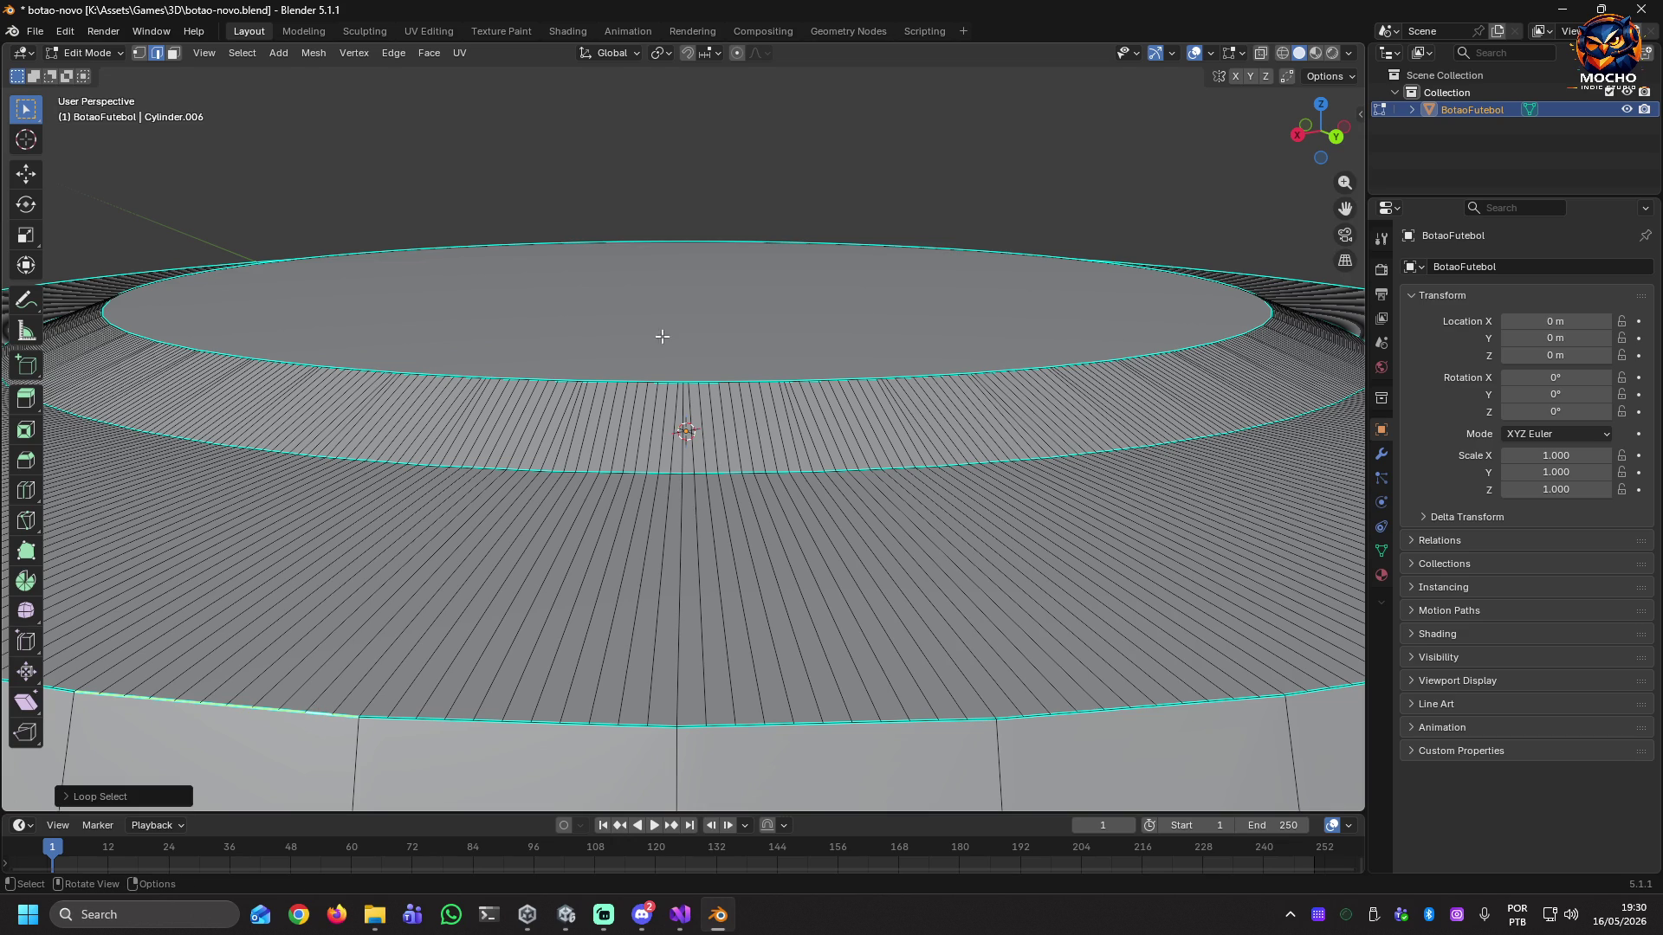
pyautogui.moveTo(505, 632)
pyautogui.mouseDown(button='middle')
pyautogui.moveTo(402, 647)
pyautogui.moveTo(482, 621)
pyautogui.mouseUp(button='middle')
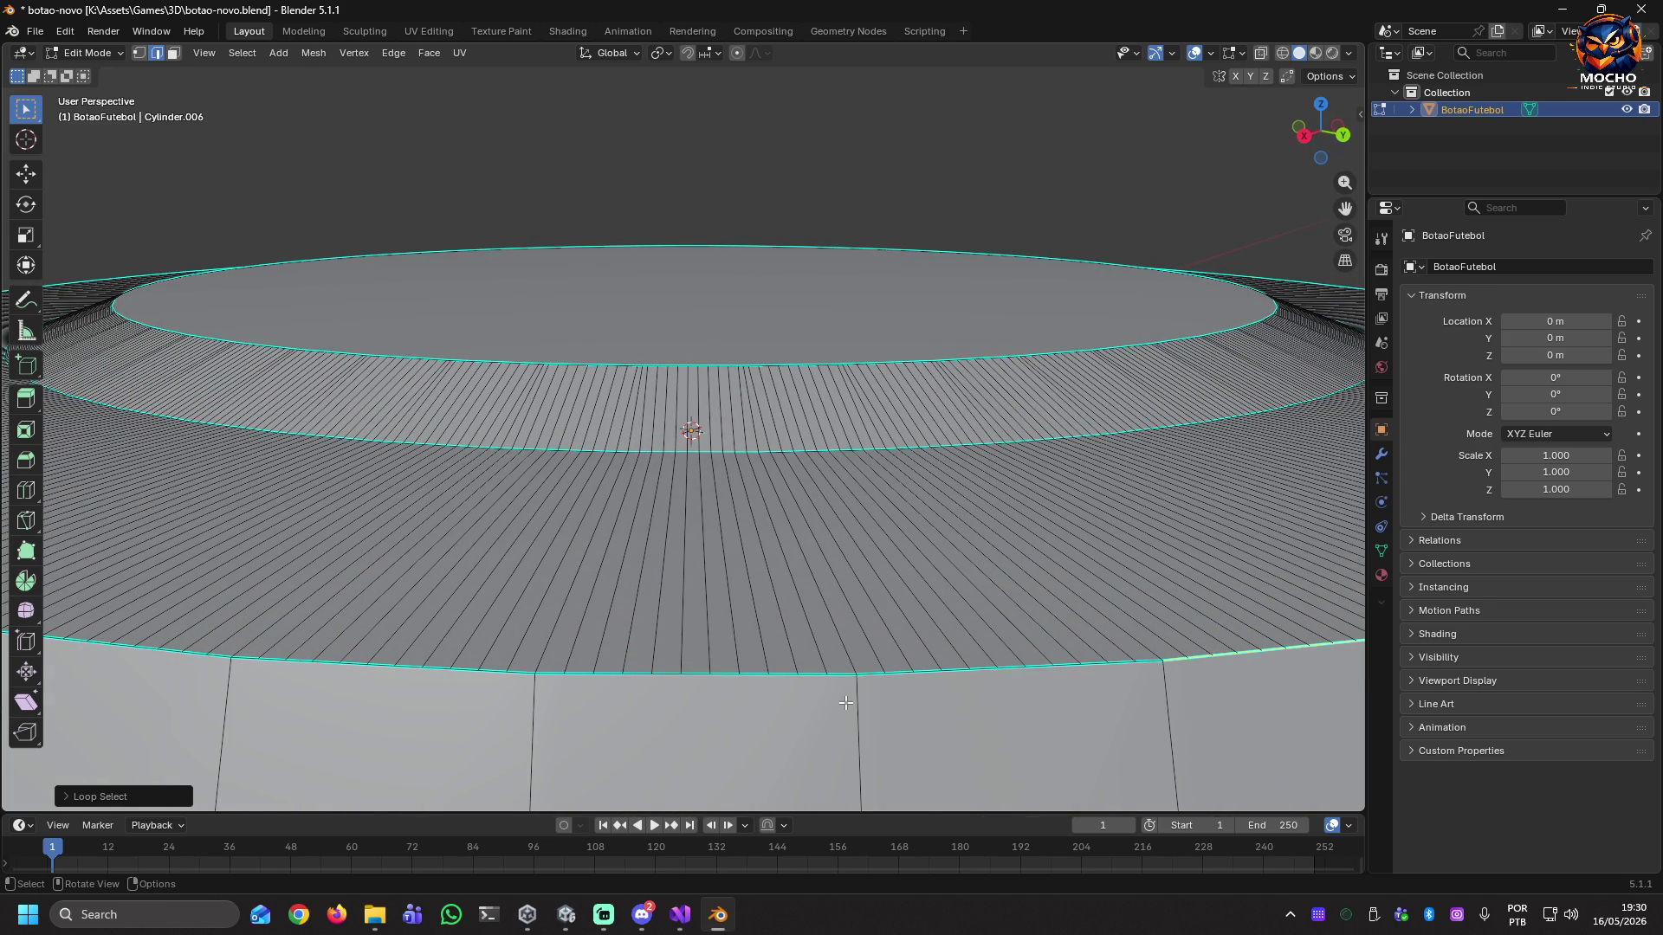
pyautogui.keyDown('alt'); pyautogui.click(730, 452); pyautogui.keyUp('alt')
pyautogui.keyDown('alt'); pyautogui.click(726, 450); pyautogui.keyUp('alt')
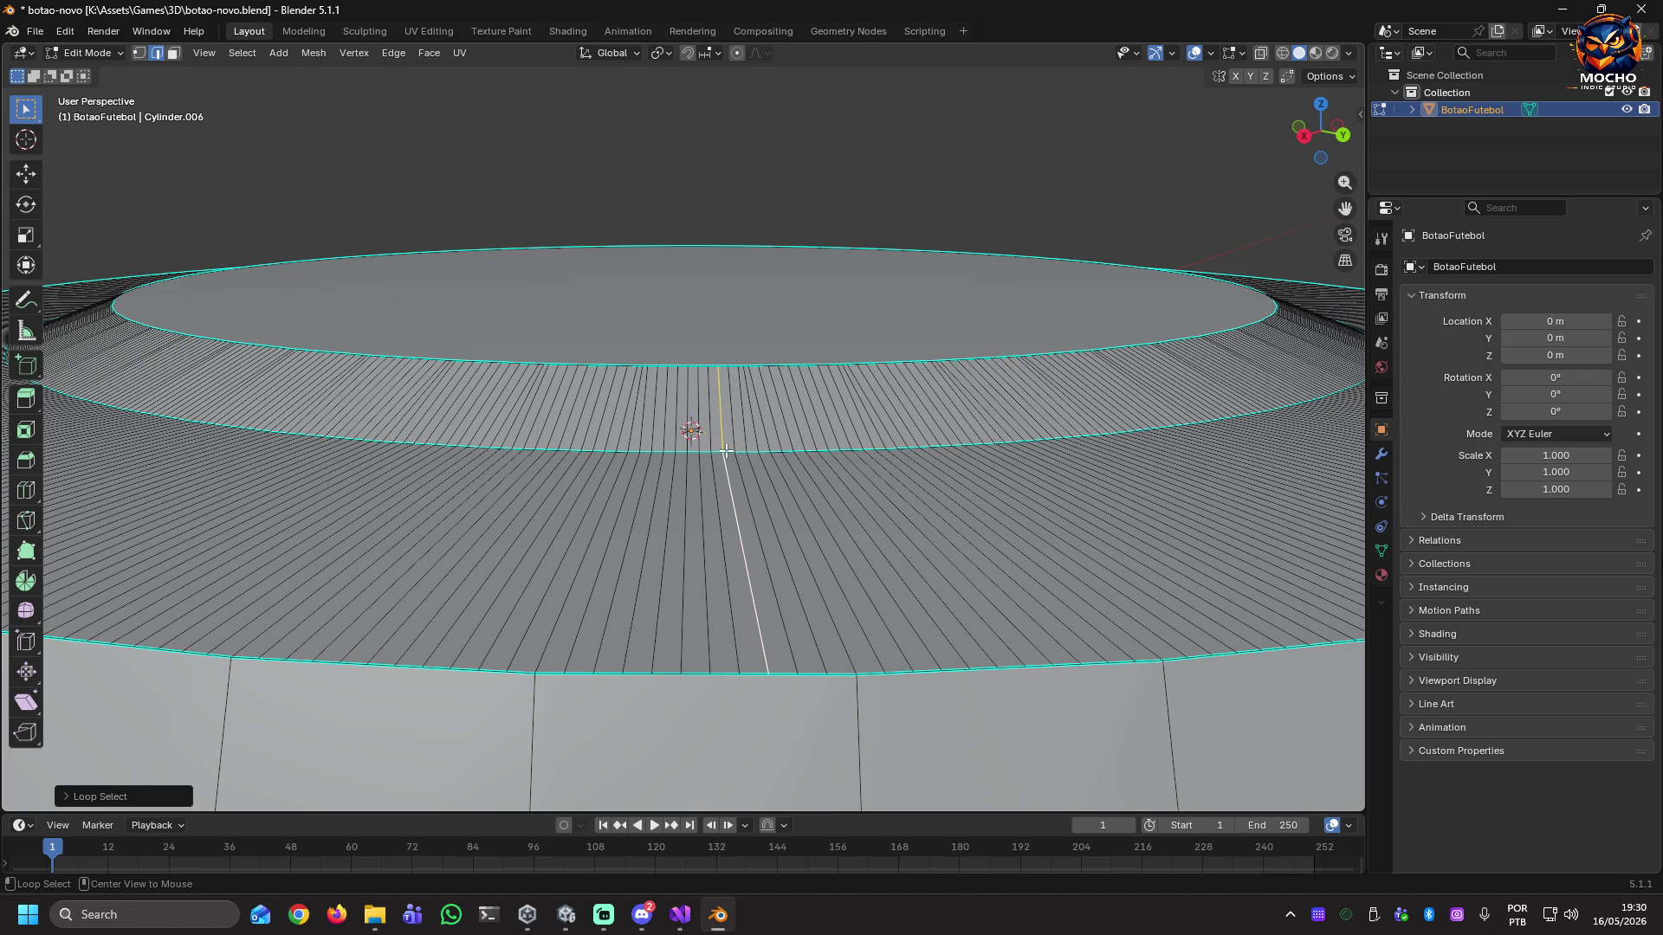
pyautogui.keyDown('alt'); pyautogui.click(730, 450); pyautogui.keyUp('alt')
pyautogui.keyDown('alt'); pyautogui.click(724, 450); pyautogui.keyUp('alt')
pyautogui.keyDown('alt'); pyautogui.click(729, 451); pyautogui.keyUp('alt')
# Select the band's horizontal loop, then view the disc from above and reselect the bottom ring loop.
pyautogui.scroll(5, 729, 451)
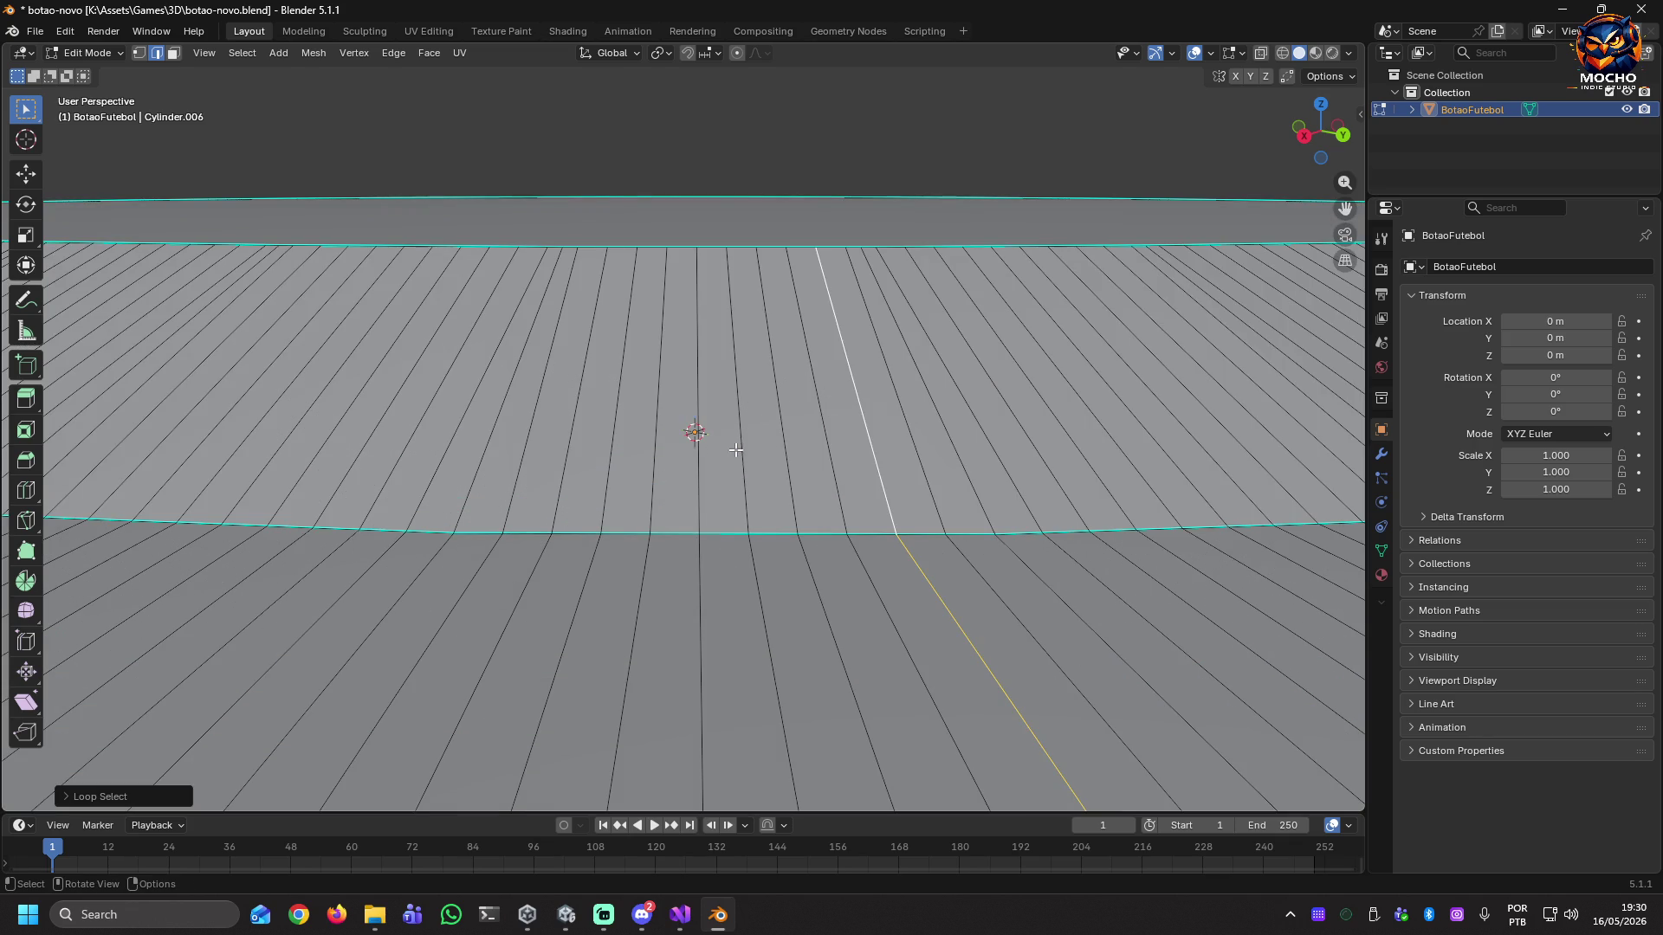
pyautogui.keyDown('alt'); pyautogui.click(718, 531); pyautogui.keyUp('alt')
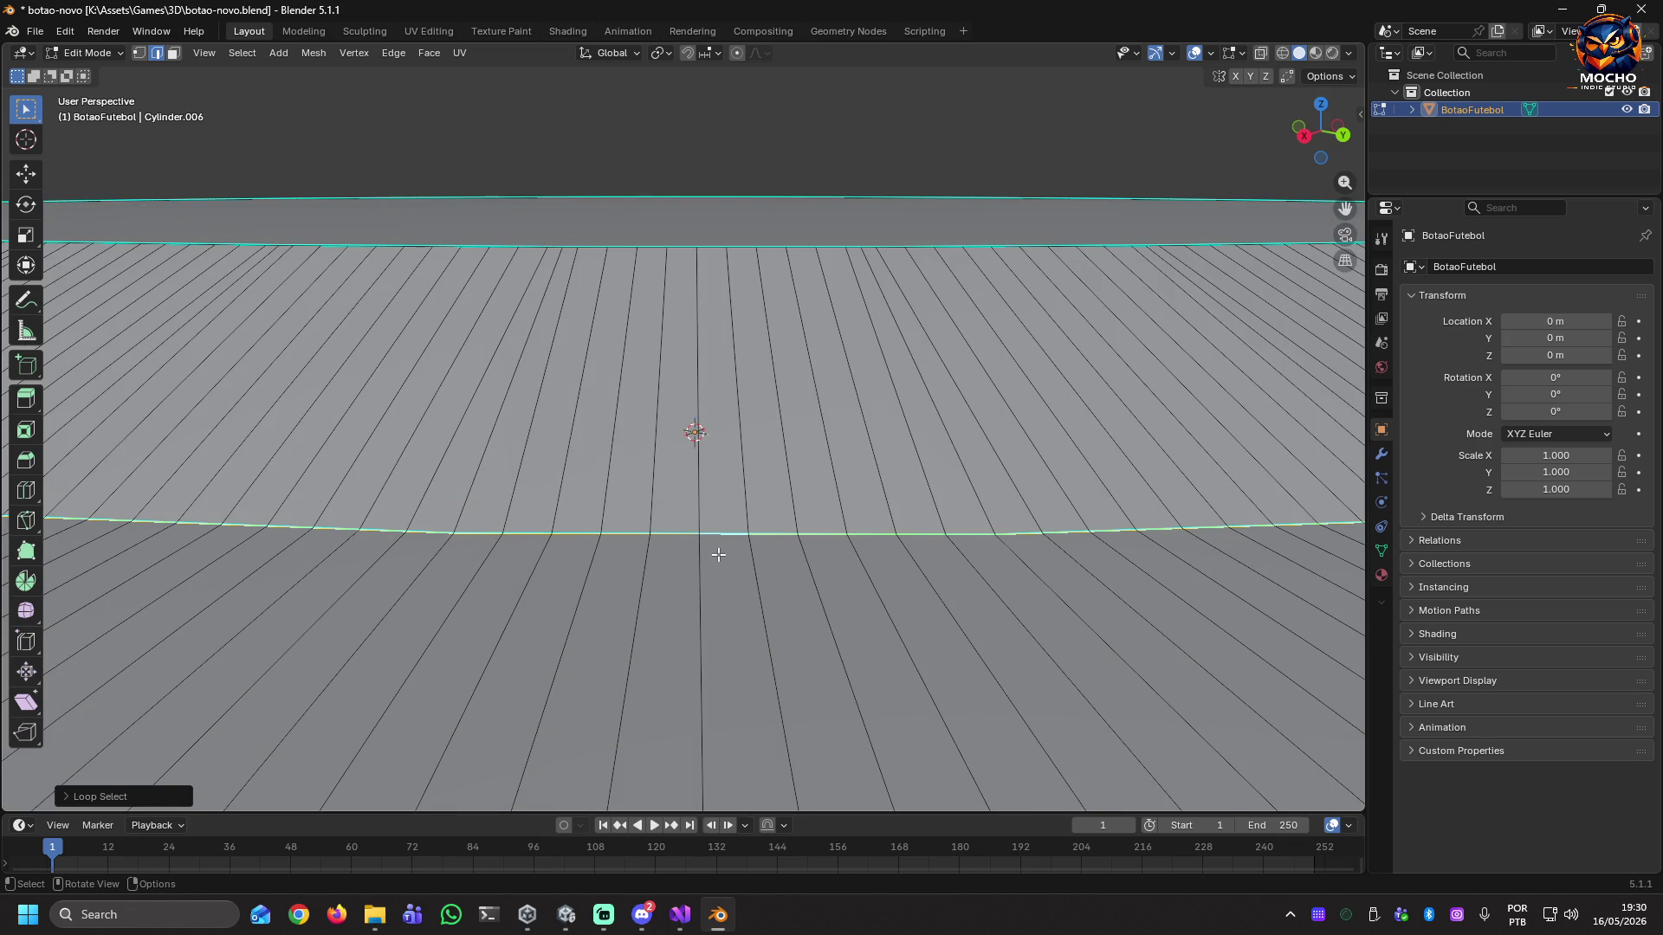
pyautogui.scroll(-4, 719, 554)
pyautogui.scroll(-5, 719, 554)
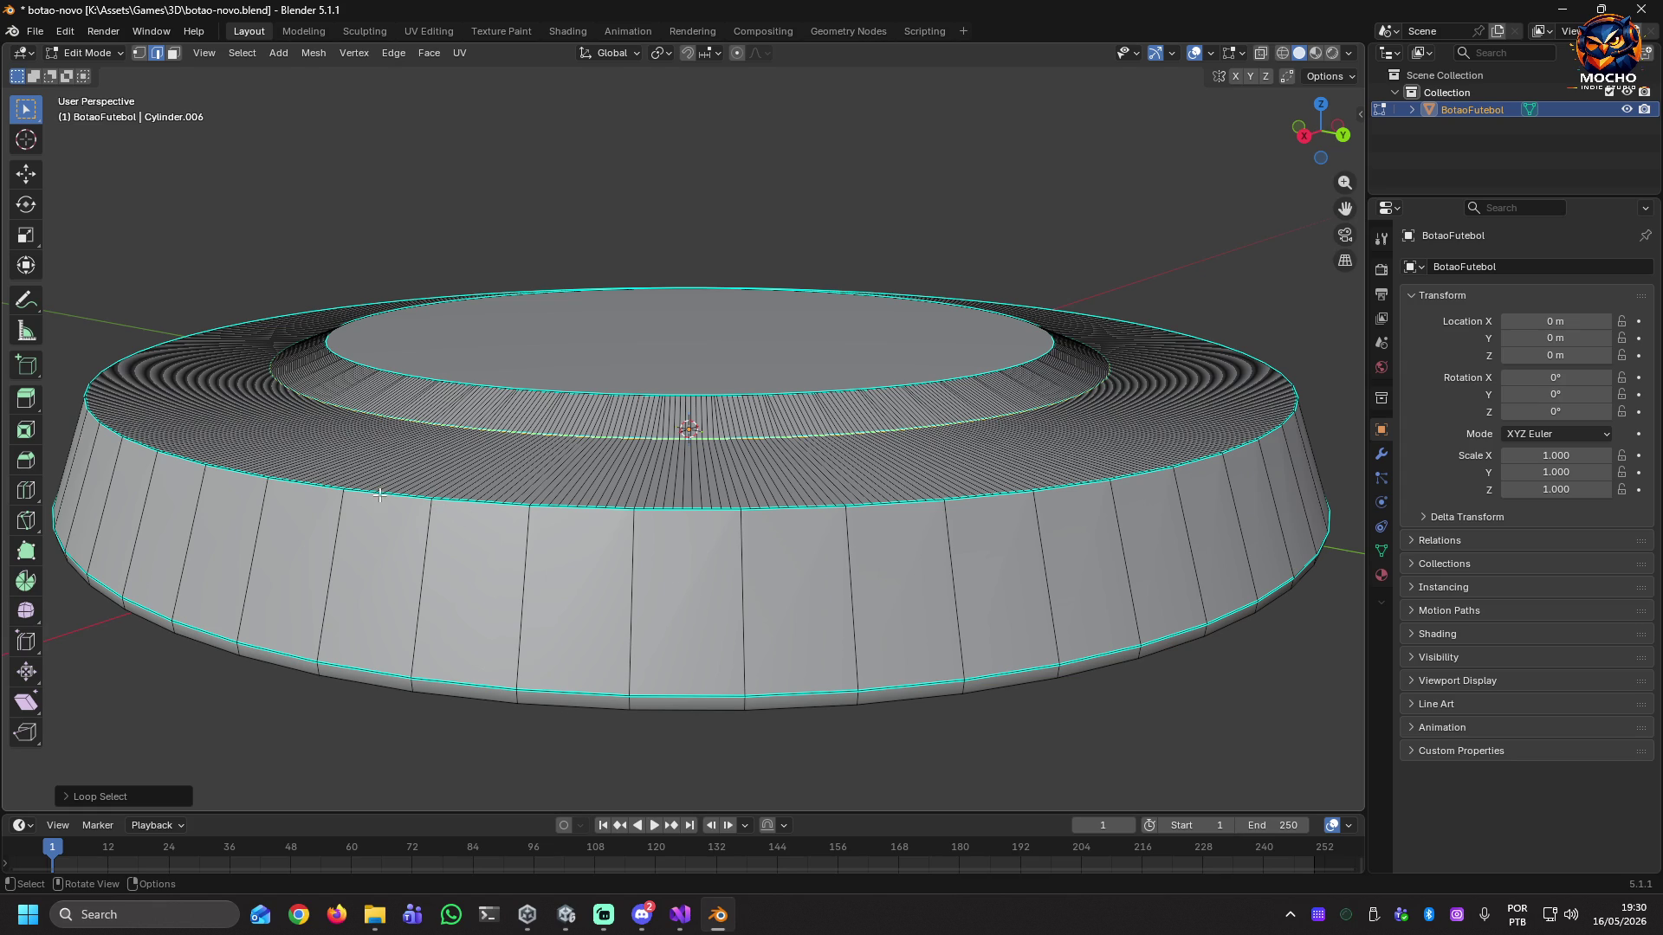
pyautogui.moveTo(585, 470)
pyautogui.mouseDown(button='middle')
pyautogui.moveTo(589, 520)
pyautogui.moveTo(685, 429)
pyautogui.mouseUp(button='middle')
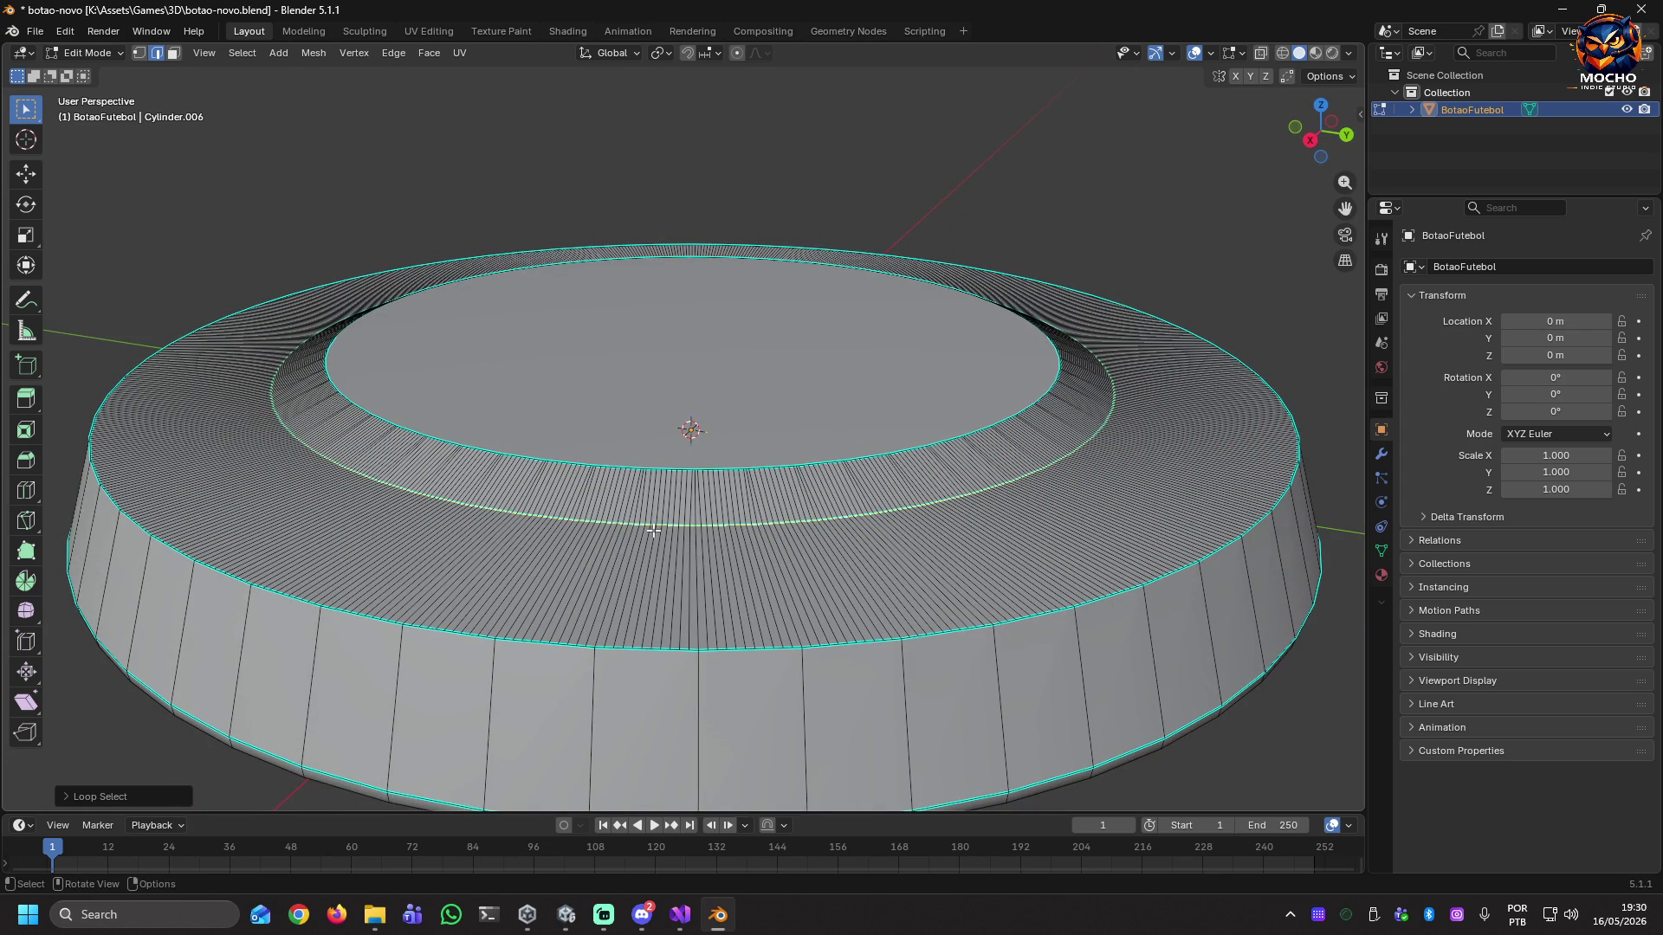
pyautogui.keyDown('alt'); pyautogui.keyDown('shift'); pyautogui.click(538, 641); pyautogui.keyUp('shift'); pyautogui.keyUp('alt')
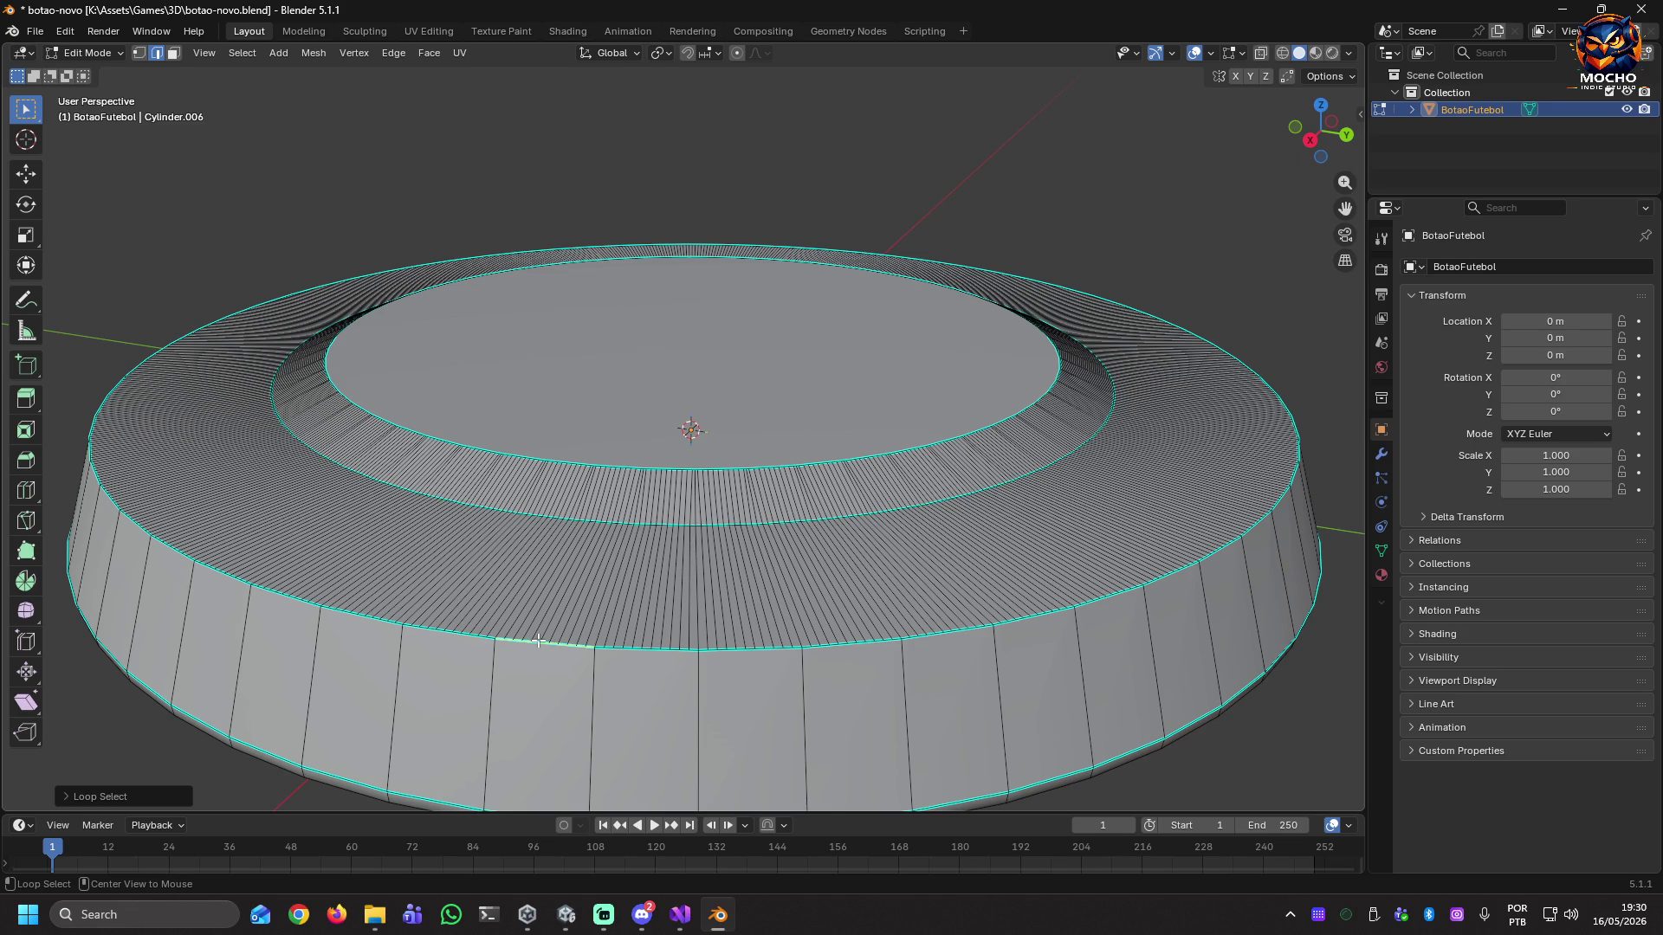
pyautogui.keyDown('alt'); pyautogui.keyDown('shift'); pyautogui.click(476, 635); pyautogui.keyUp('shift'); pyautogui.keyUp('alt')
pyautogui.keyDown('ctrl'); pyautogui.keyDown('alt'); pyautogui.keyDown('shift'); pyautogui.click(509, 640); pyautogui.keyUp('shift'); pyautogui.keyUp('alt'); pyautogui.keyUp('ctrl')
pyautogui.keyDown('ctrl'); pyautogui.keyDown('alt'); pyautogui.keyDown('shift'); pyautogui.click(501, 639); pyautogui.keyUp('shift'); pyautogui.keyUp('alt'); pyautogui.keyUp('ctrl')
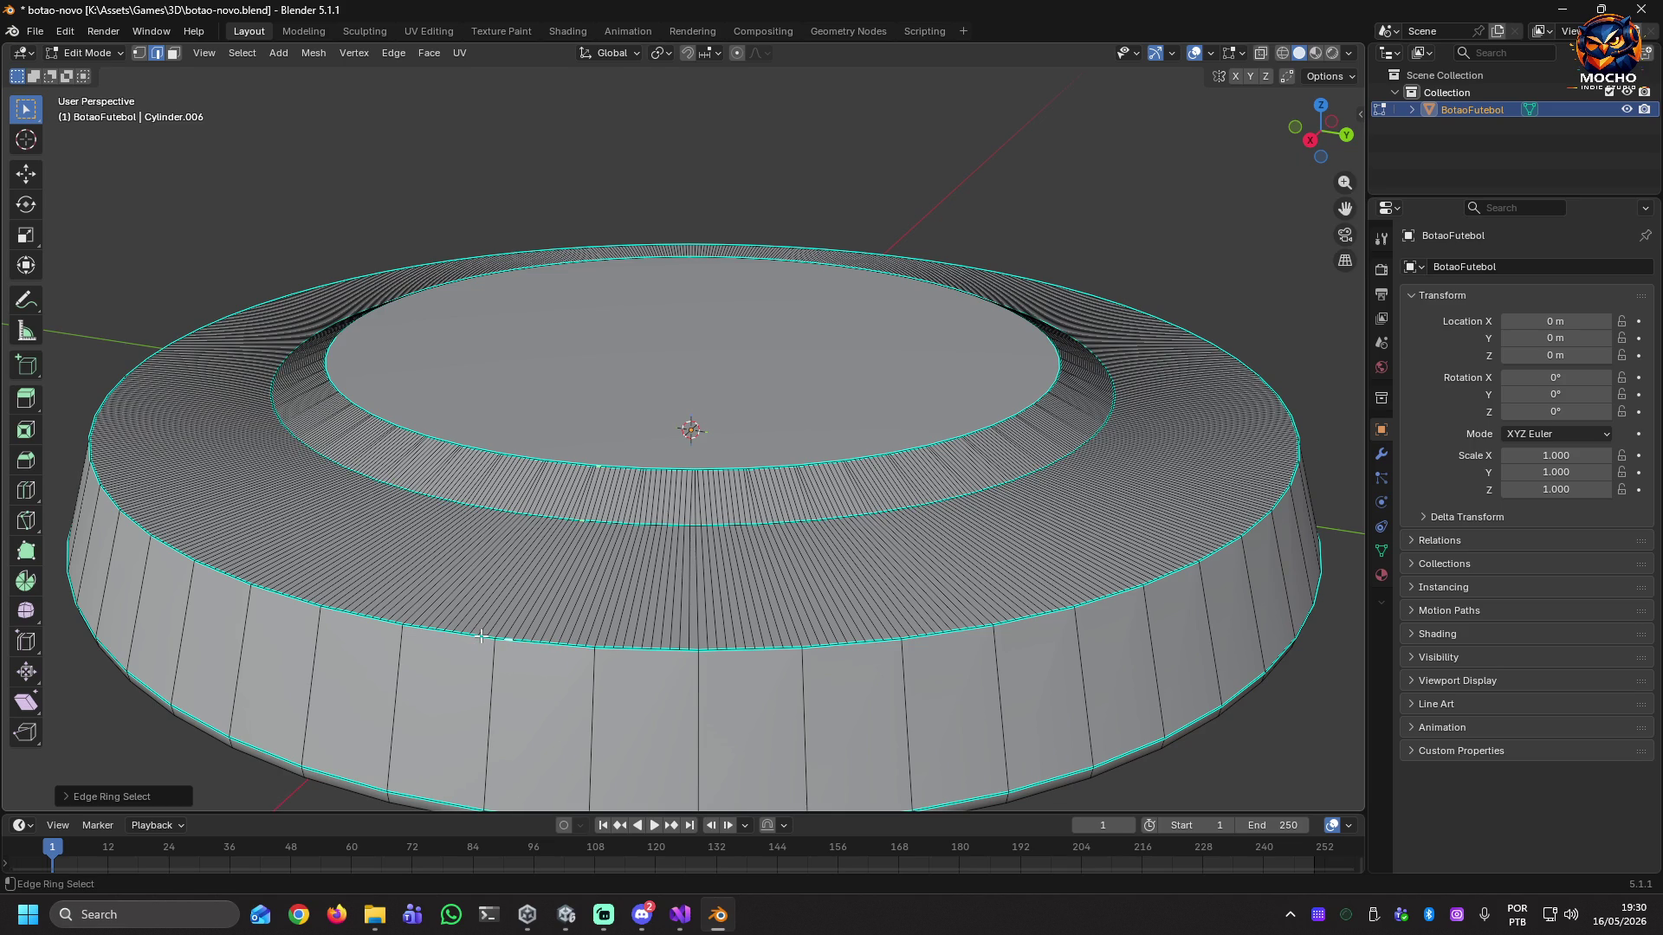
pyautogui.keyDown('alt'); pyautogui.keyDown('shift'); pyautogui.click(479, 635); pyautogui.keyUp('shift'); pyautogui.keyUp('alt')
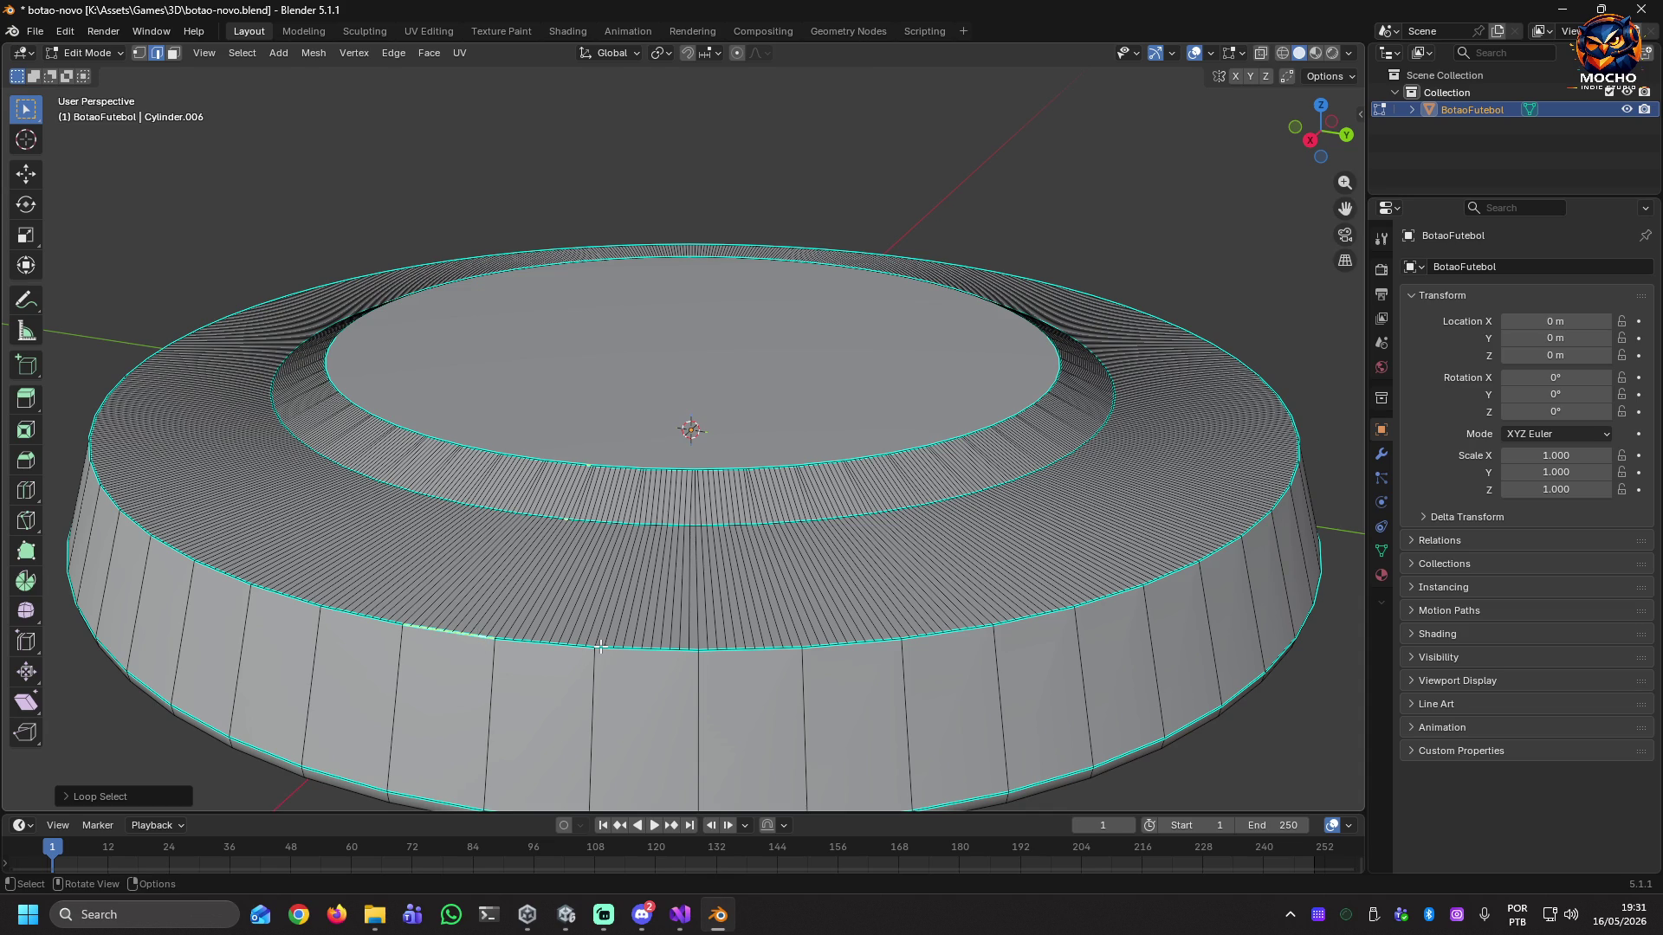
pyautogui.keyDown('shift'); pyautogui.click(524, 653); pyautogui.keyUp('shift')
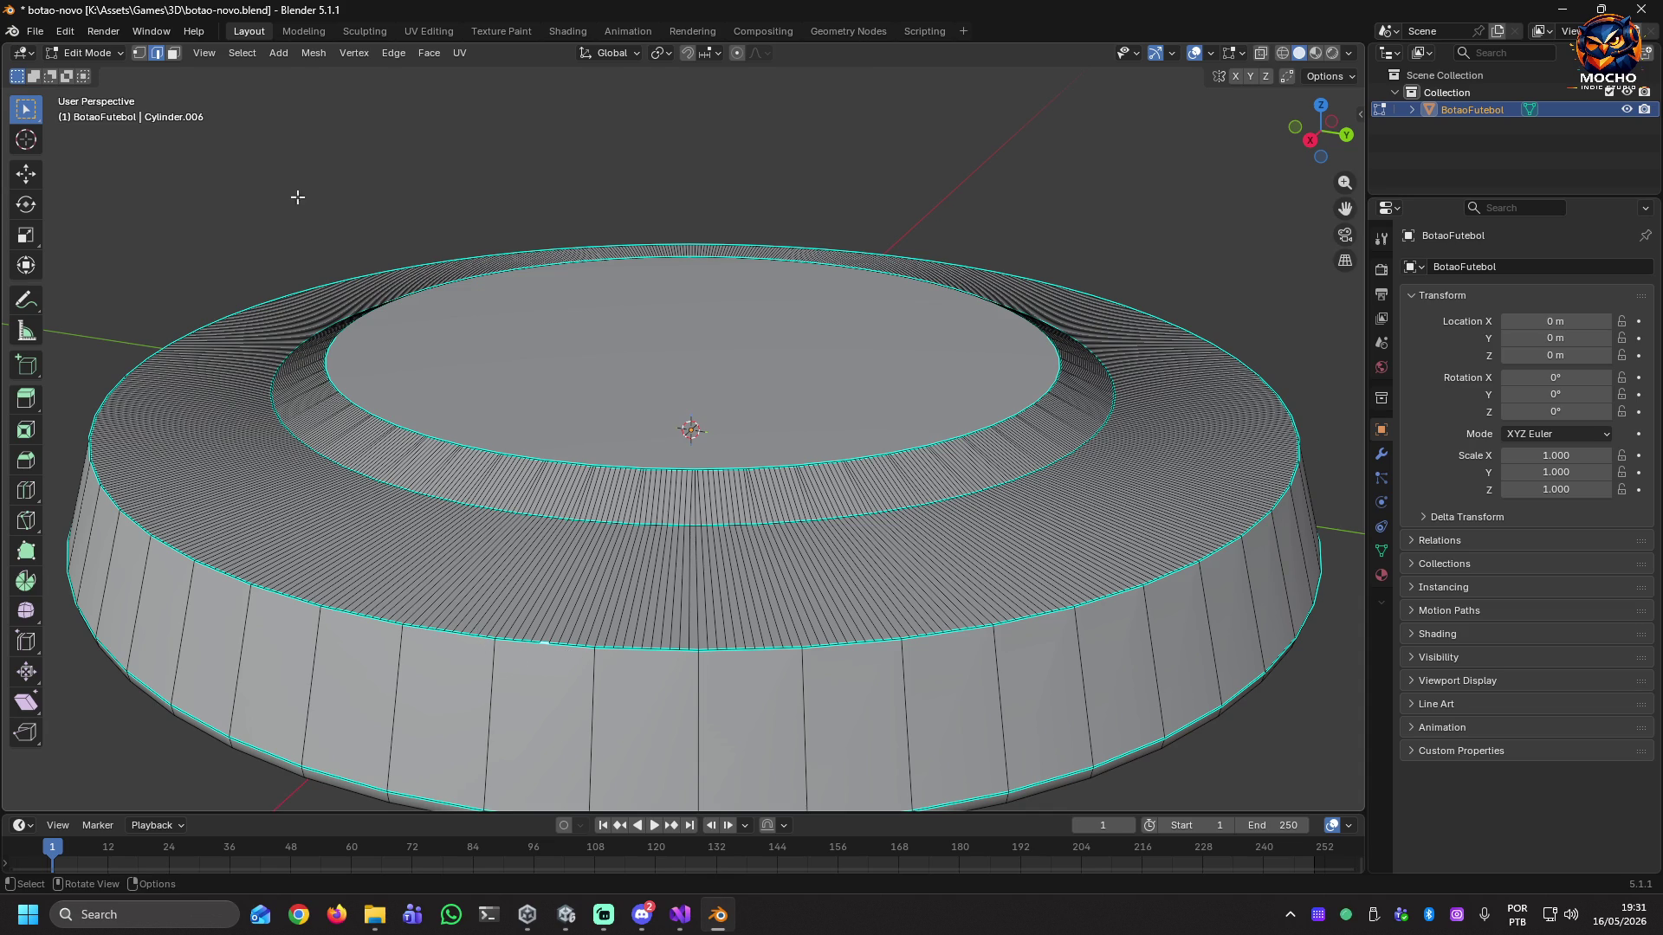
pyautogui.click(26, 140)
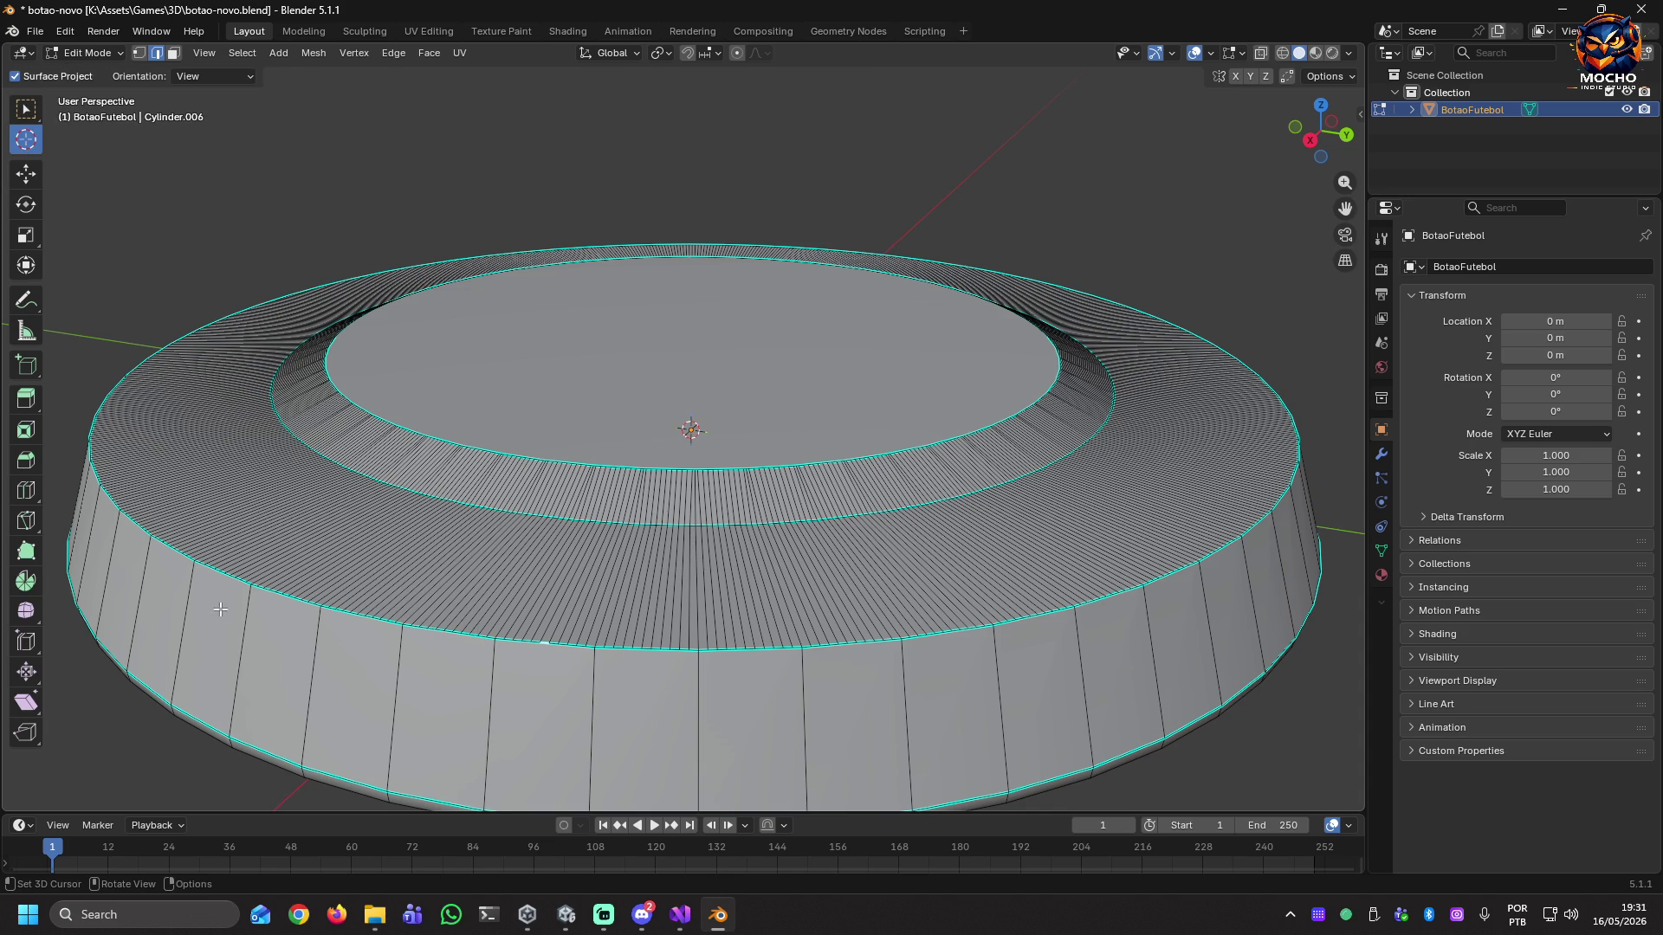
# Place the 3D cursor on the lower rim and show the Edge menu for the selected edges.
pyautogui.moveTo(258, 586); pyautogui.dragTo(291, 599)
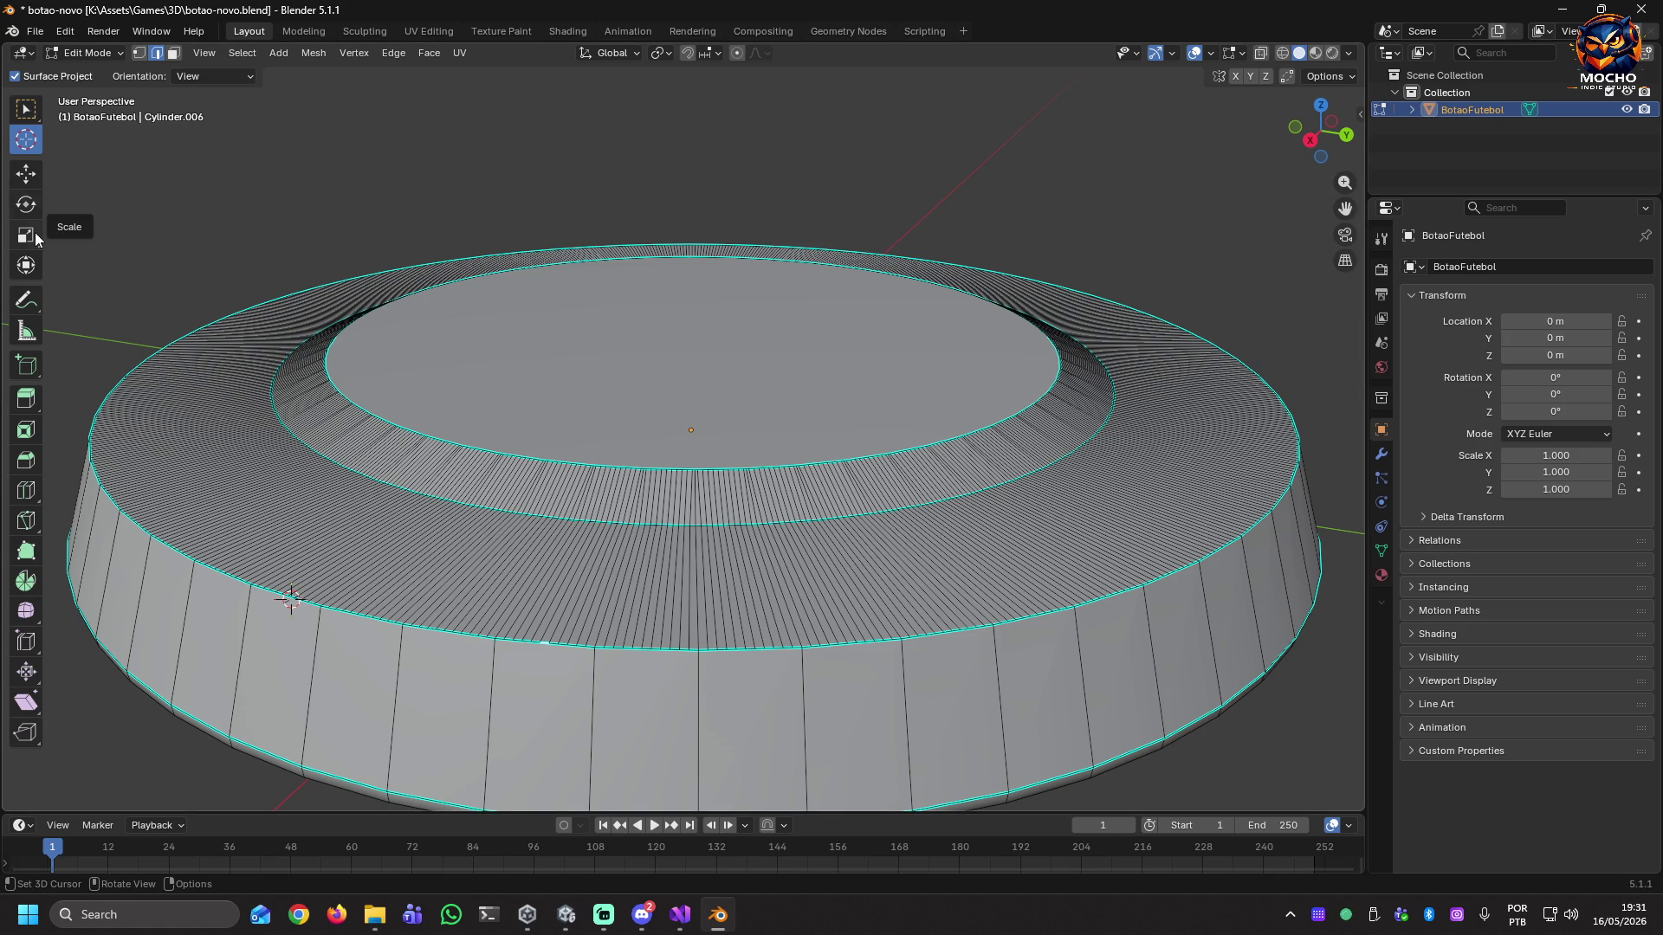
pyautogui.click(415, 659)
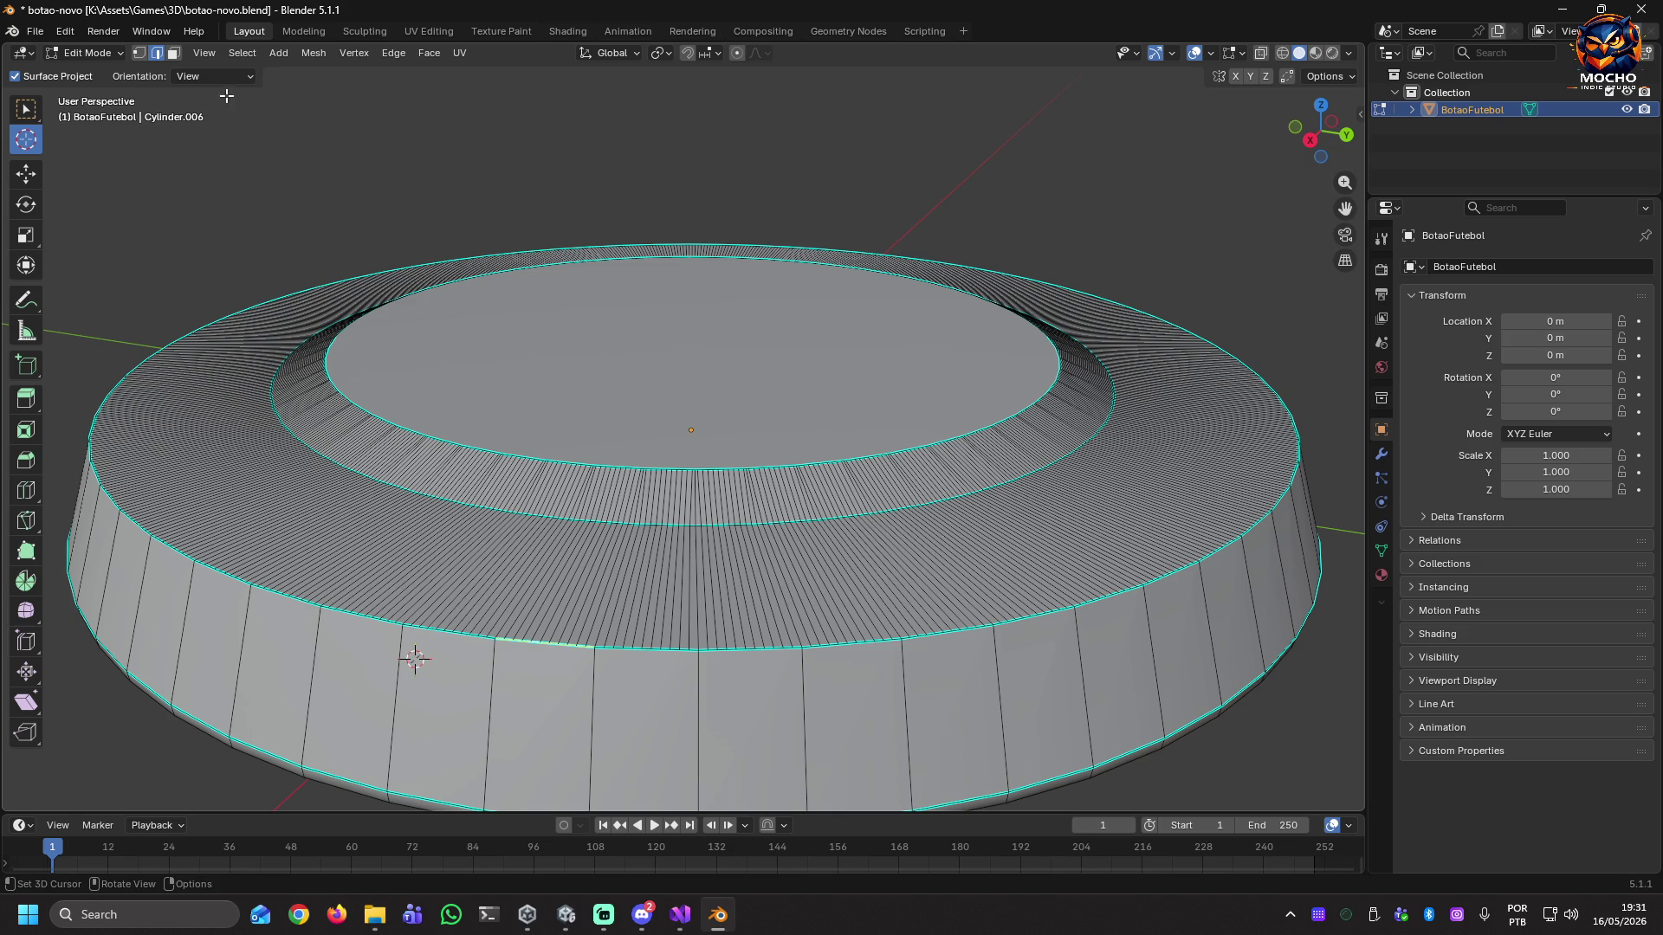
pyautogui.hotkey('ctrl', 'e')
pyautogui.hotkey('ctrl', 'e')
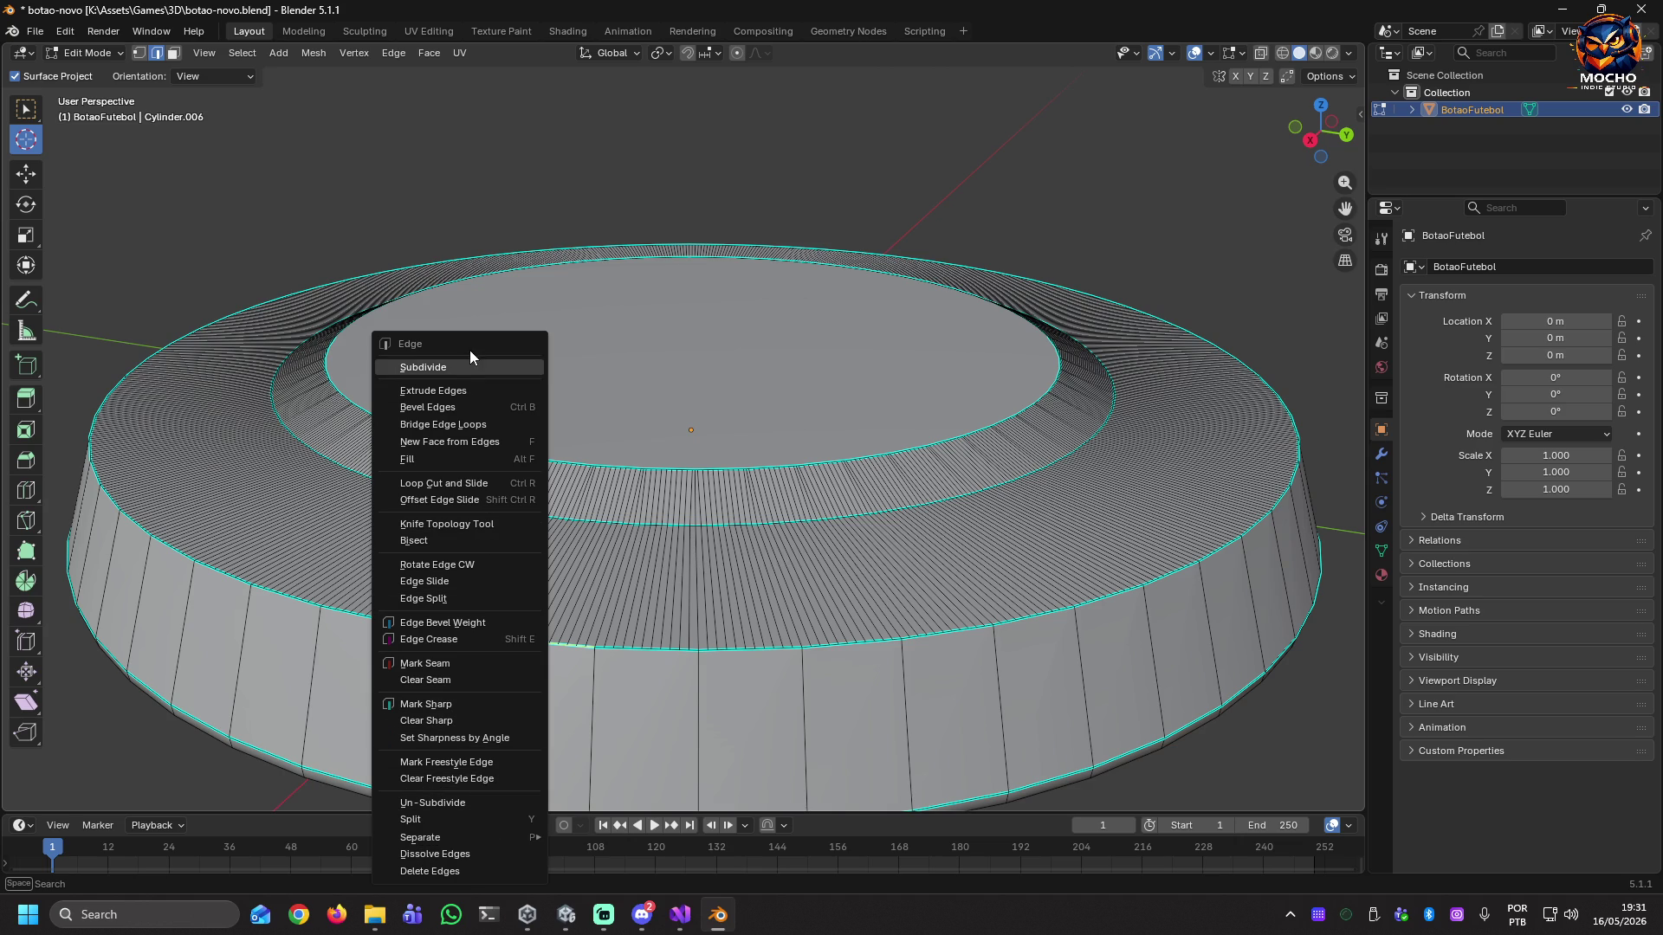
# Subdivide the selected rim edges and save botao-novo.blend, cancelling the stray scale and Shrink/Fatten.
pyautogui.press('s')
pyautogui.press('s')
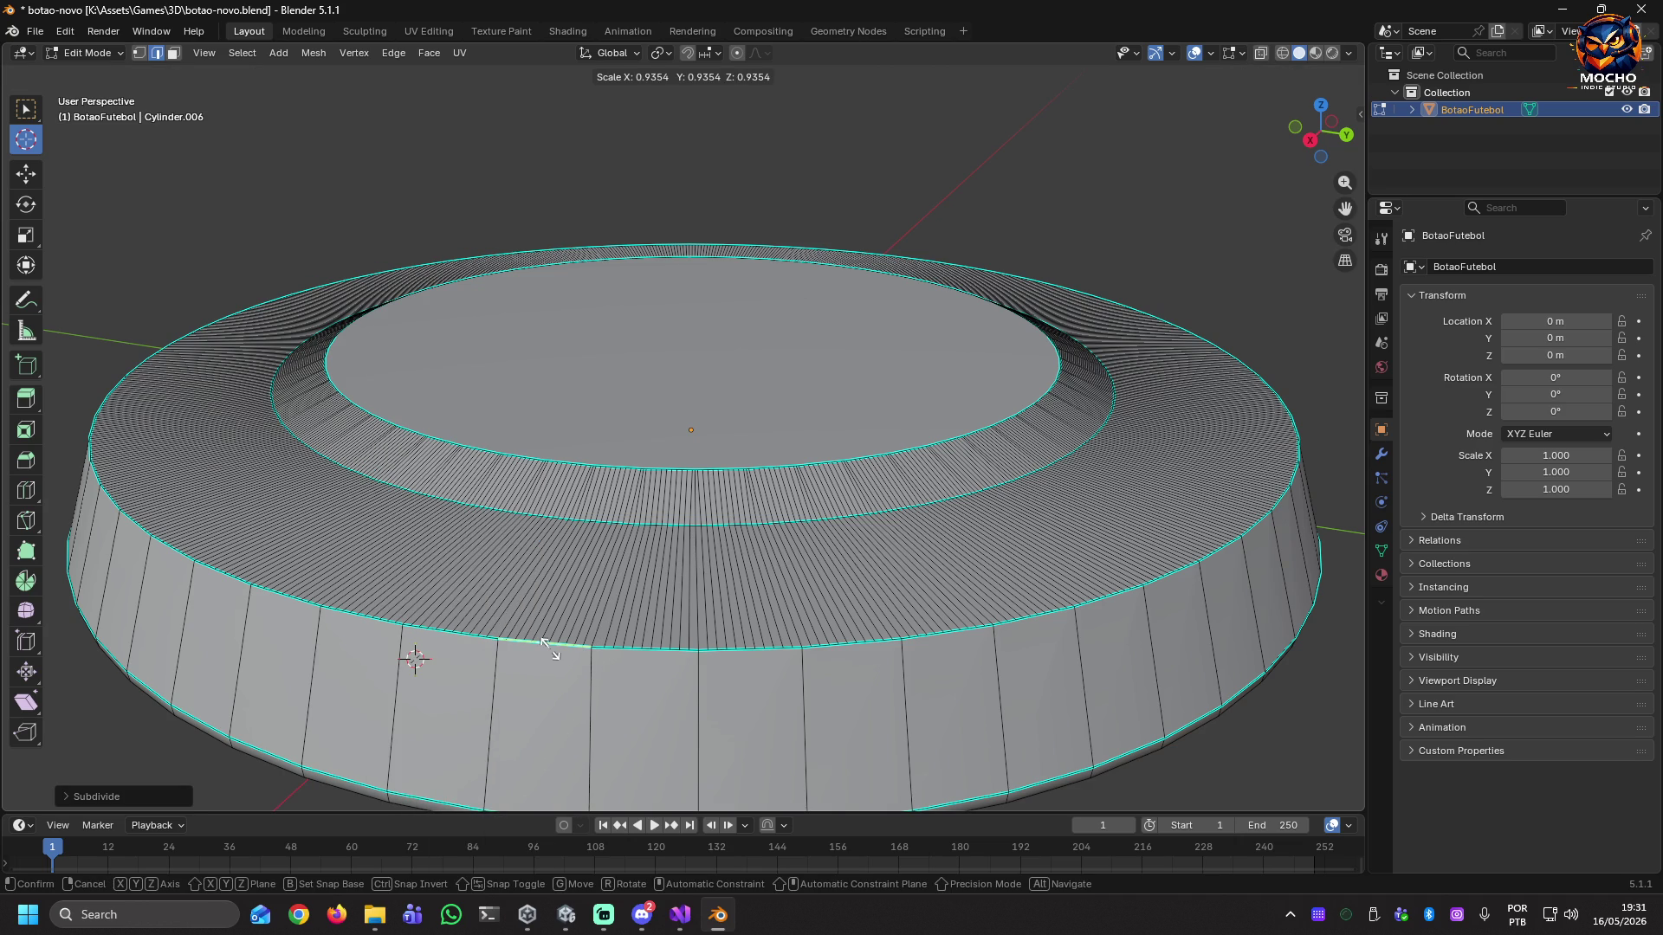
pyautogui.rightClick(543, 642)
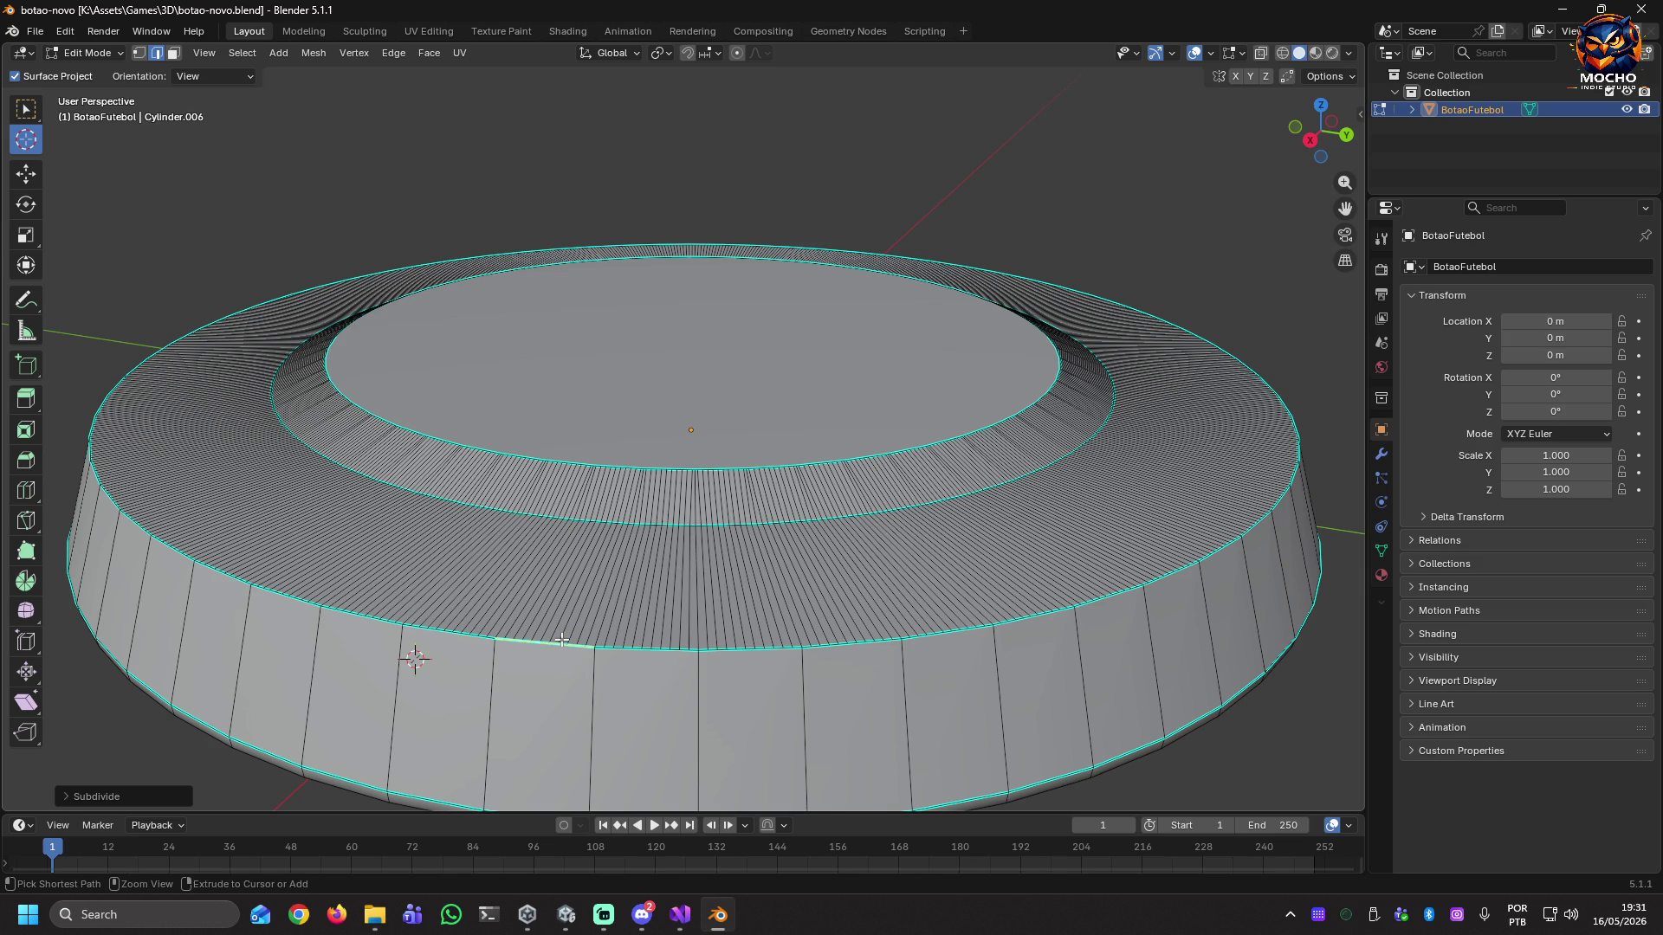
pyautogui.hotkey('ctrl', 's')
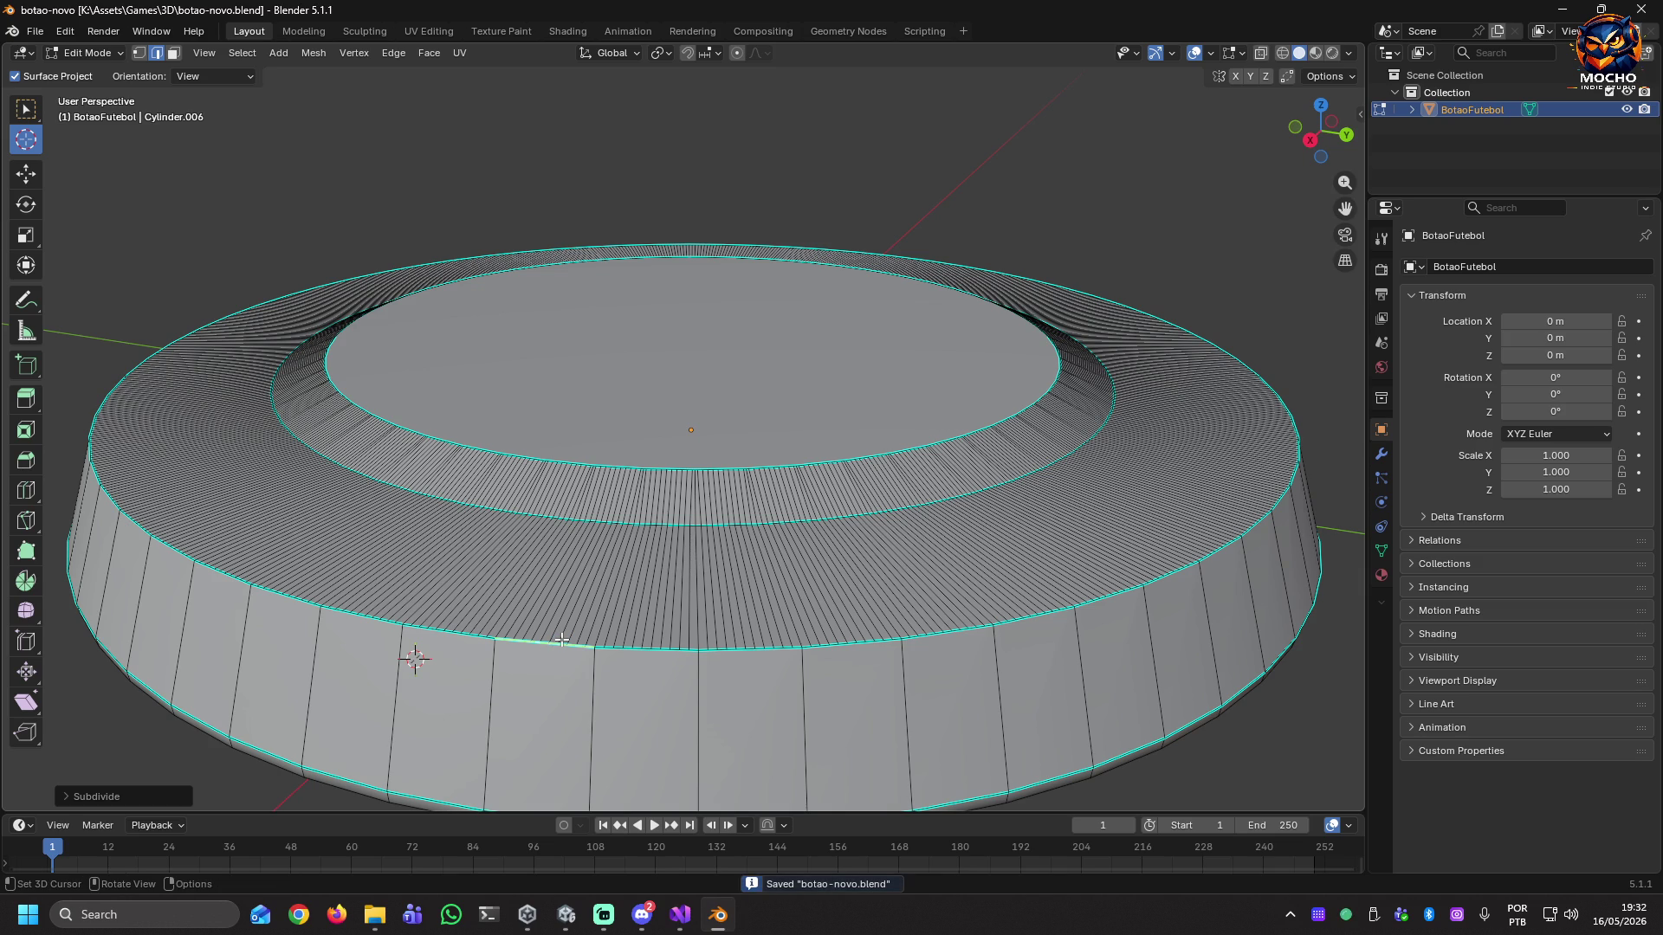
pyautogui.hotkey('alt', 's')
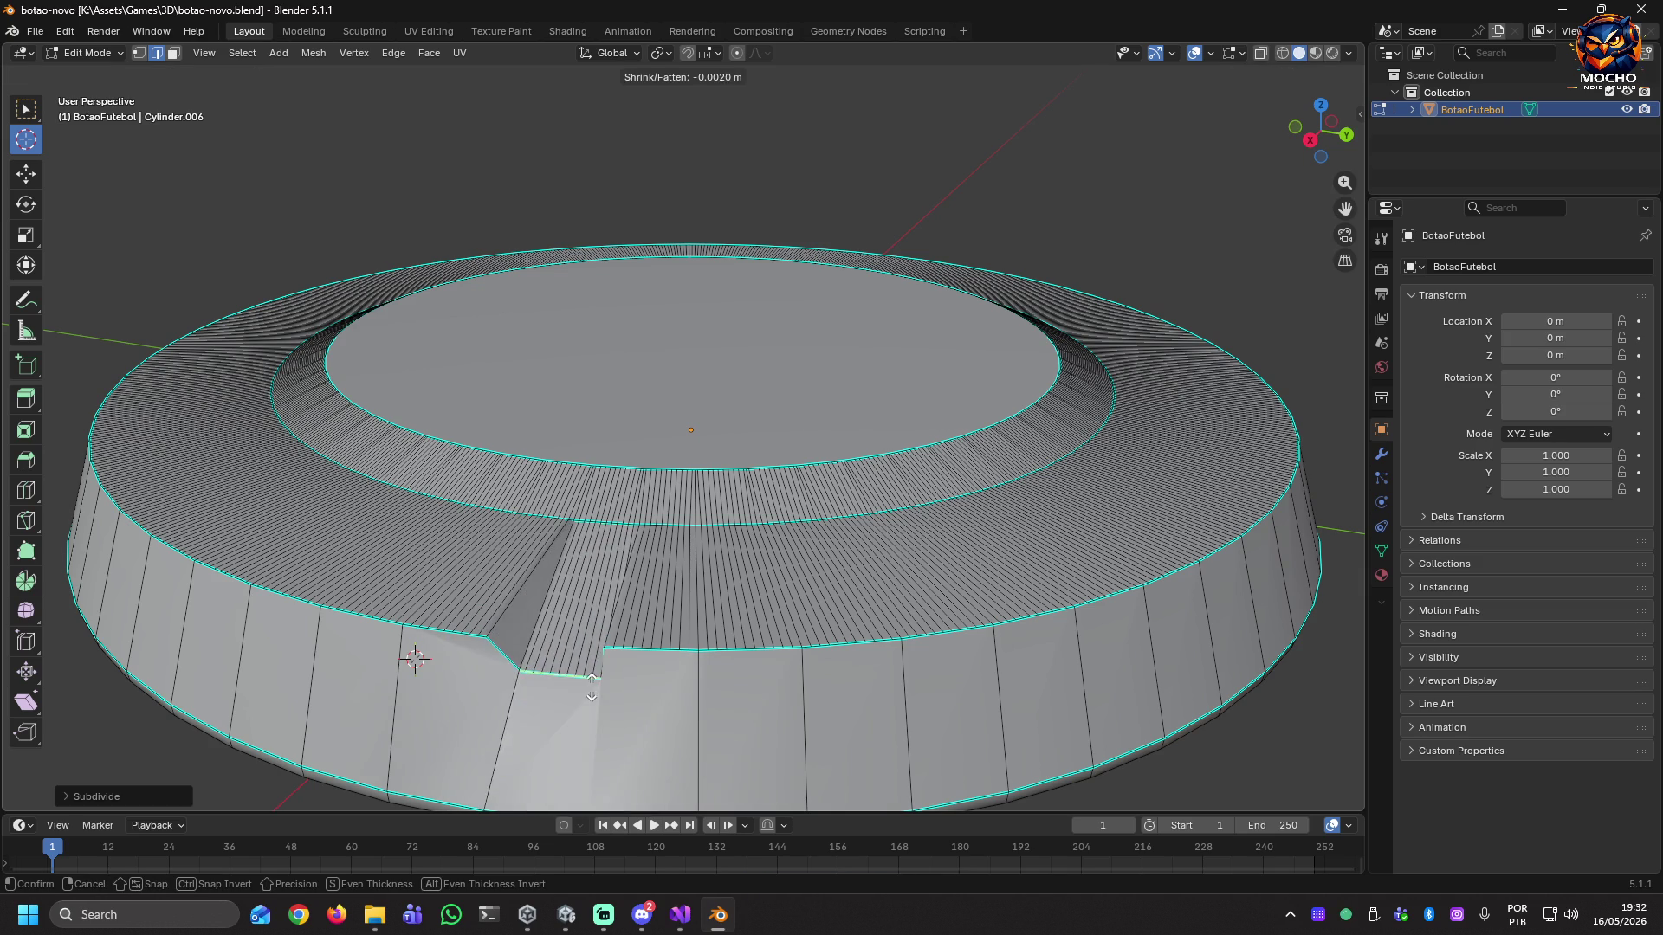
pyautogui.rightClick(591, 685)
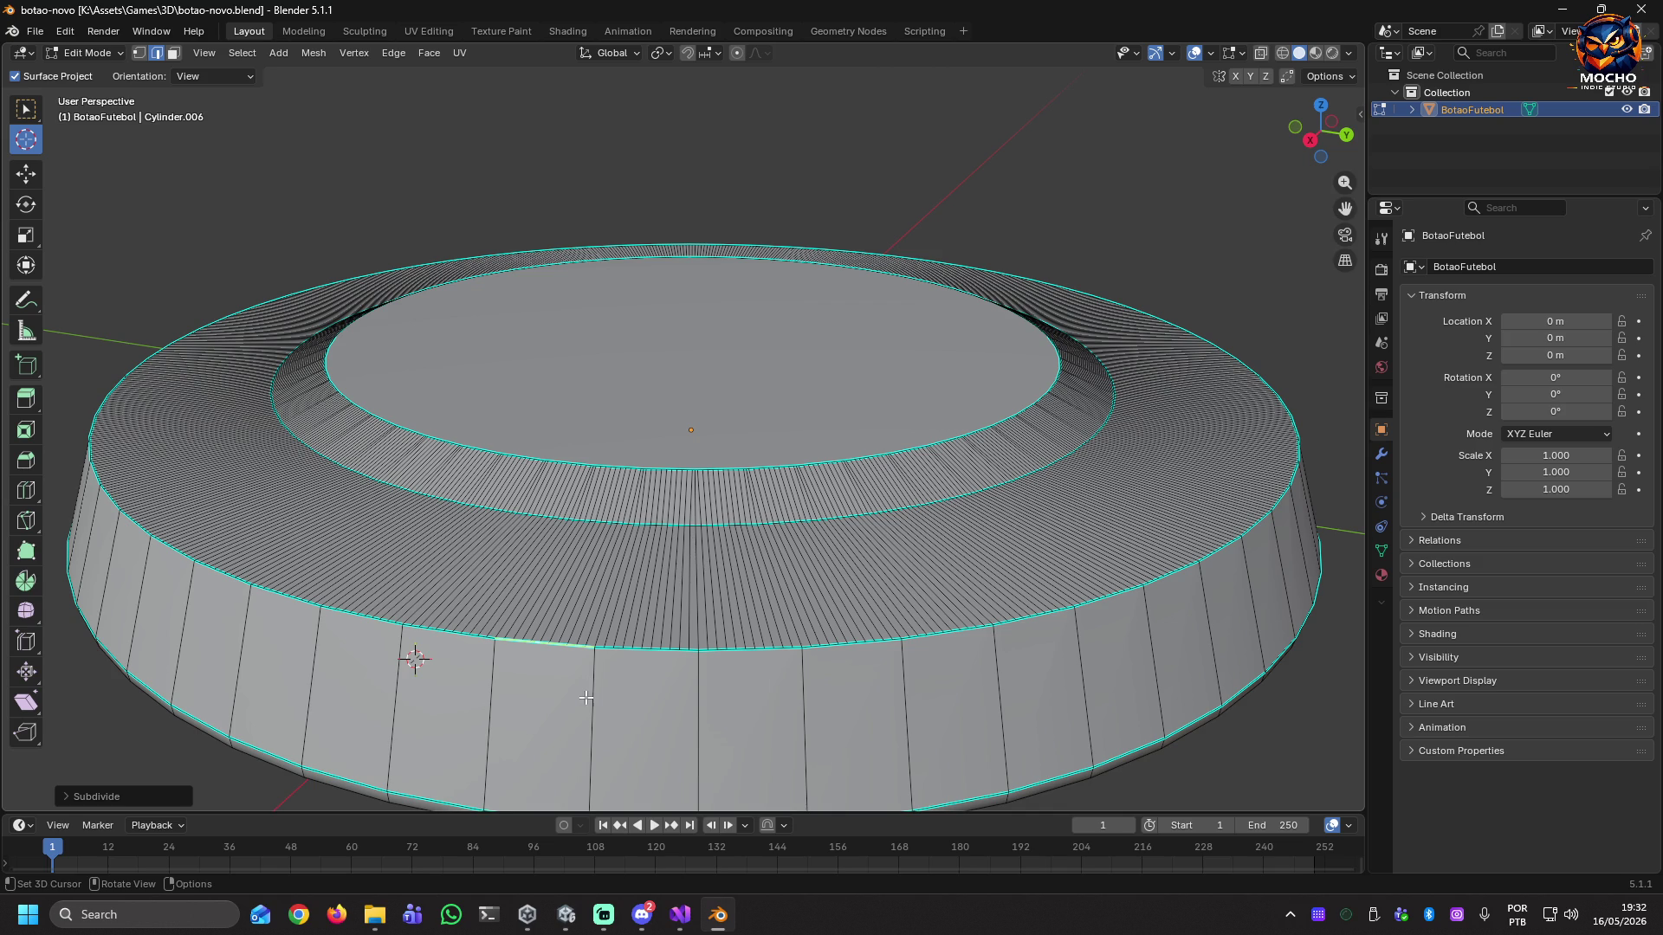
# Maximize the 3D view and make Extrude Region the active tool.
pyautogui.press('space')
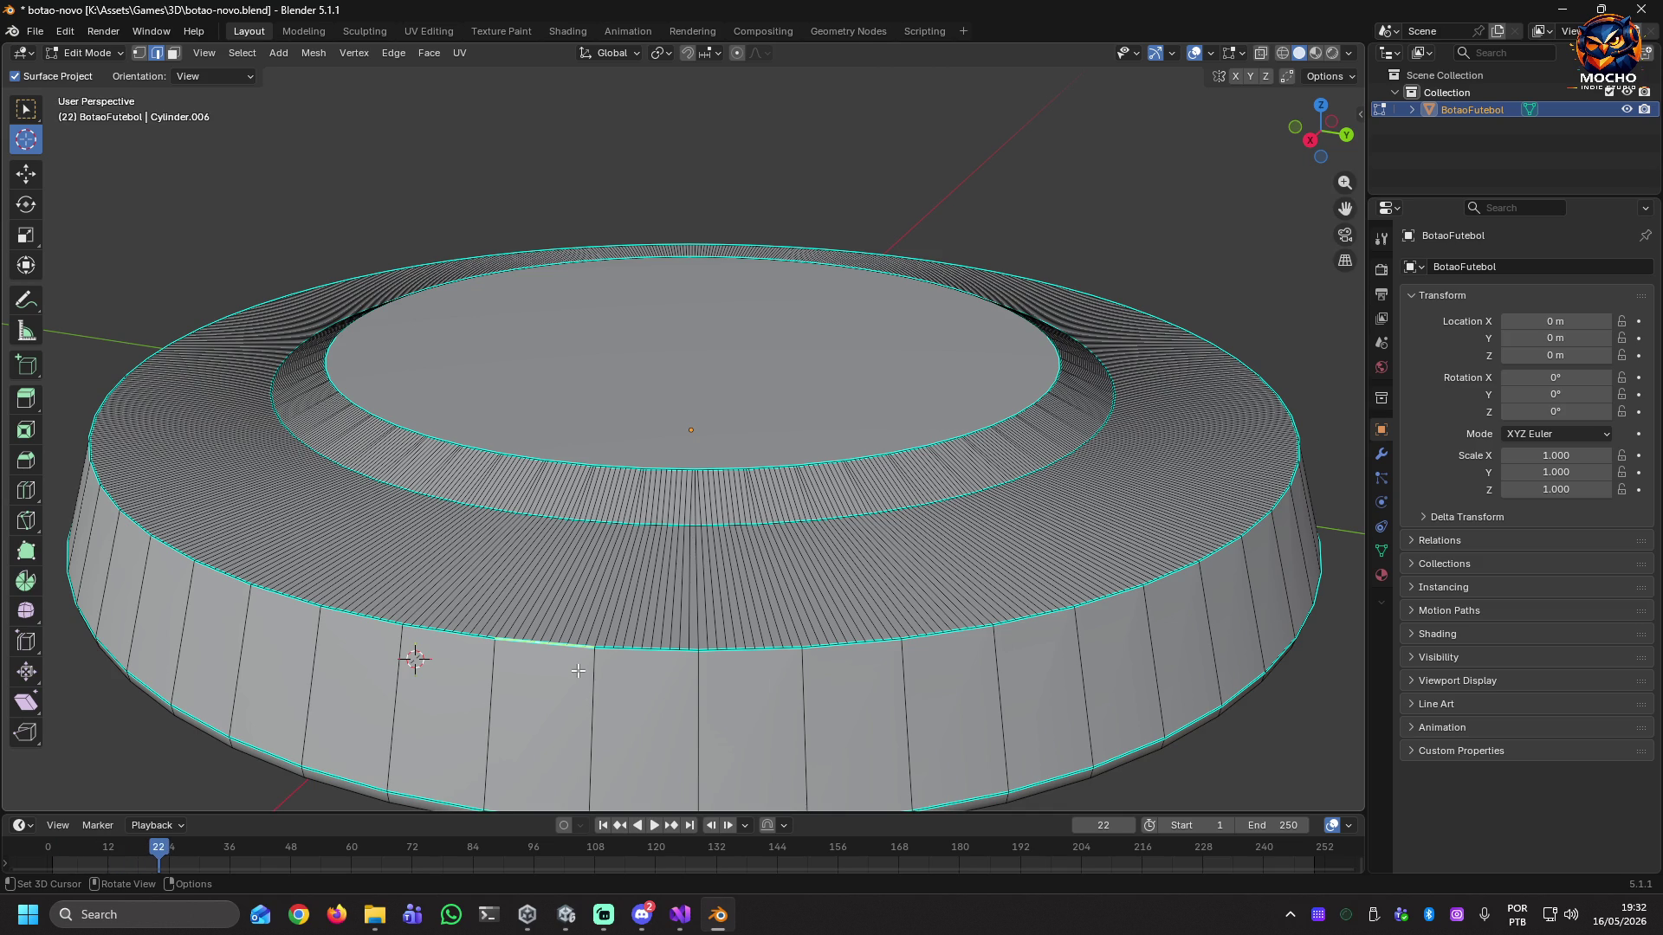
pyautogui.hotkey('ctrl', 'space')
pyautogui.hotkey('ctrl', 'space')
pyautogui.hotkey('ctrl', 'space')
pyautogui.hotkey('ctrl', 'space')
pyautogui.hotkey('alt', 'space')
pyautogui.press('Escape')
pyautogui.hotkey('shift', 'space')
pyautogui.click(579, 672)
pyautogui.hotkey('shift', 'space')
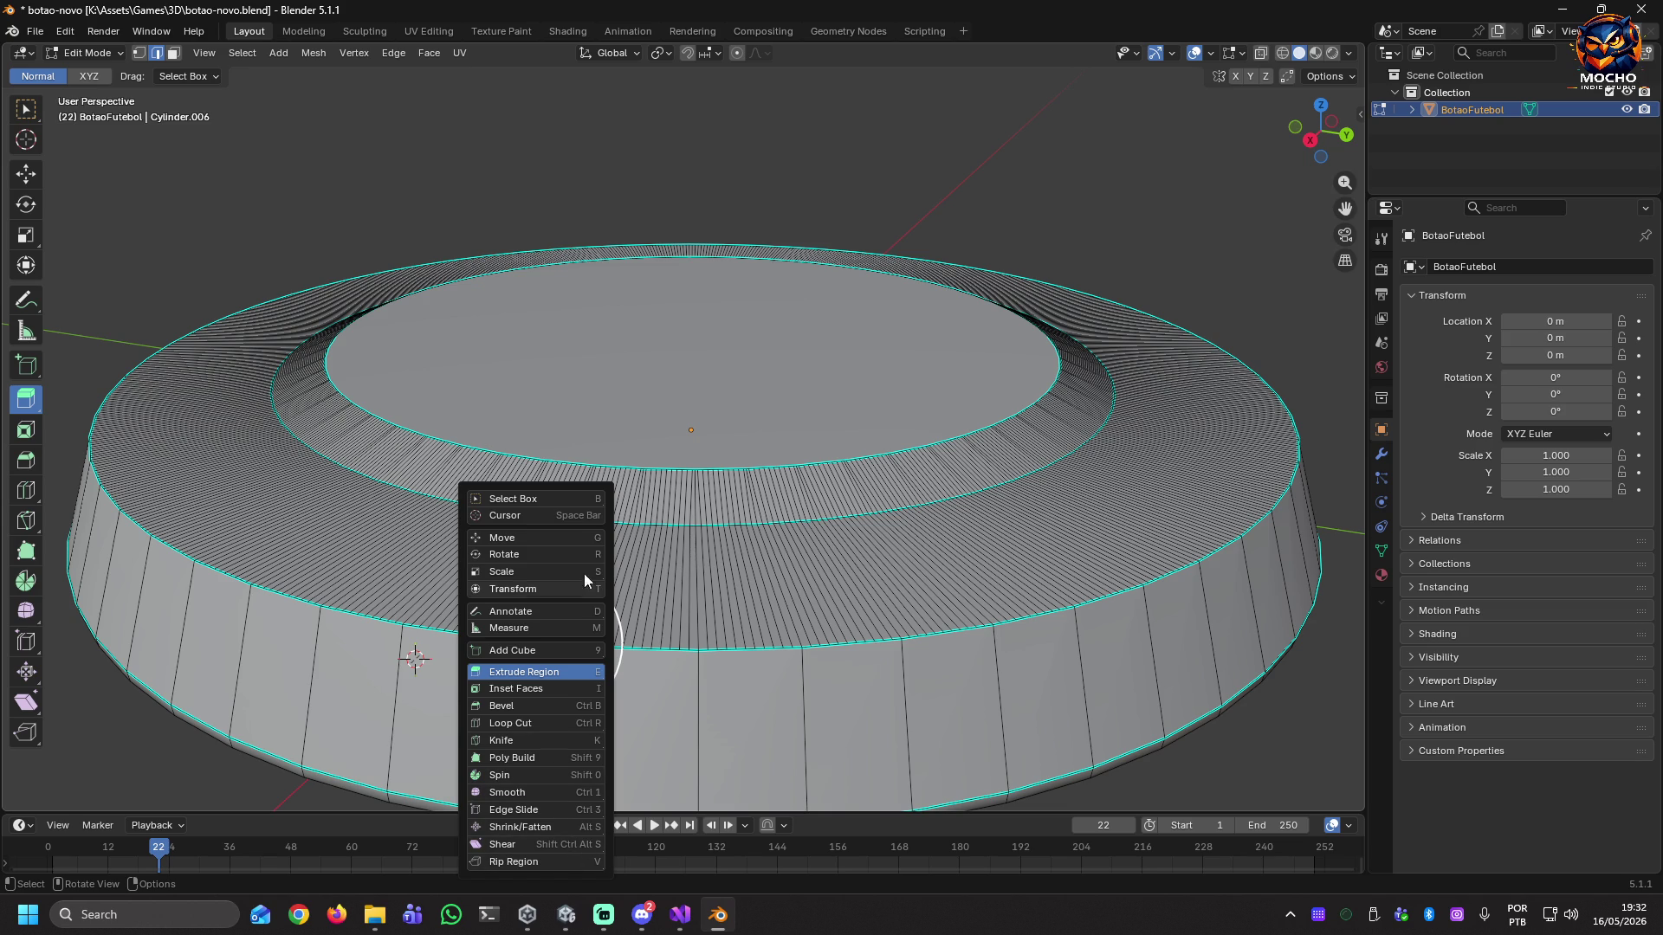
# Switch to Select Box and select rim paths and side-wall faces from several angles.
pyautogui.click(544, 499)
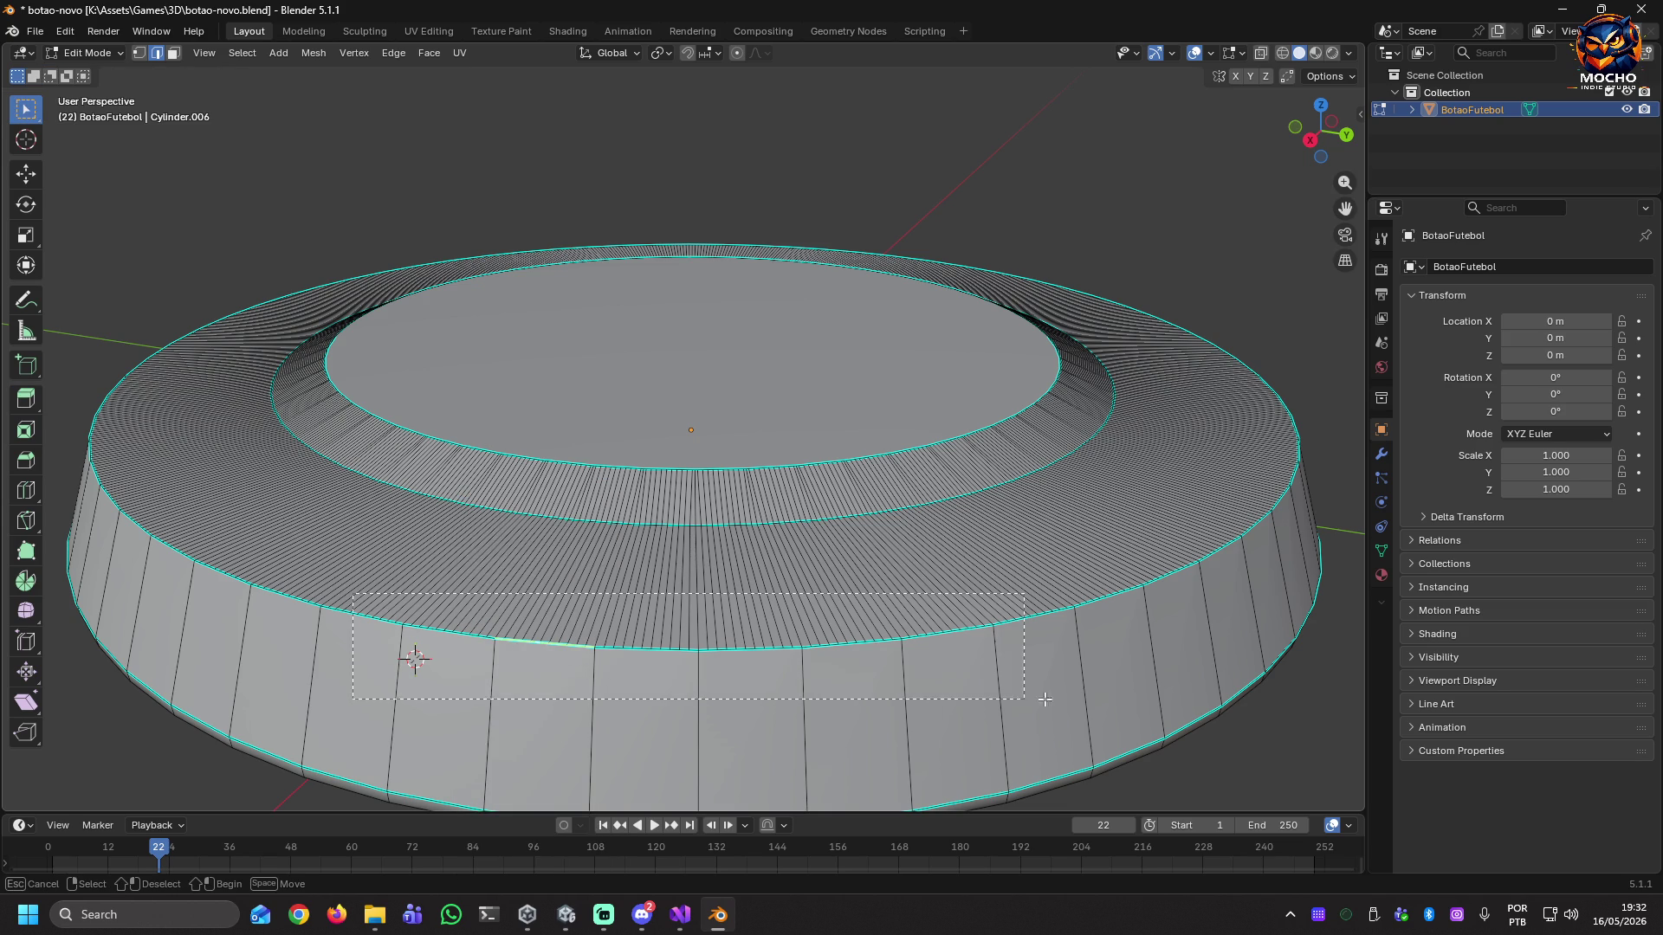
pyautogui.keyDown('ctrl'); pyautogui.click(1119, 683); pyautogui.keyUp('ctrl')
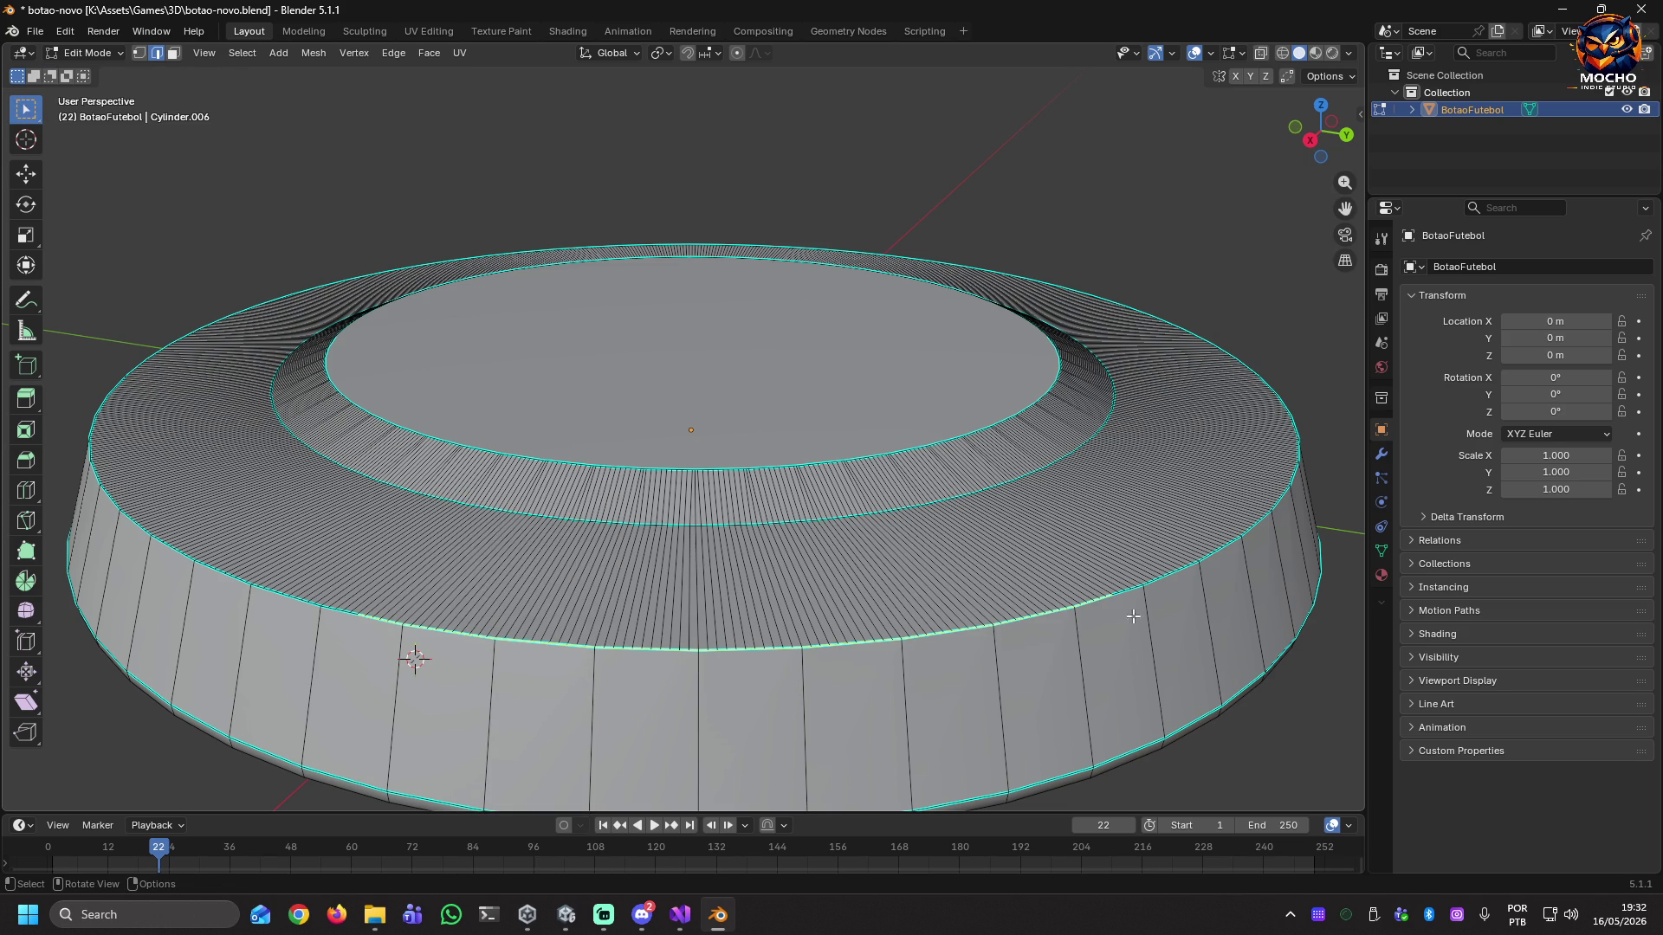
pyautogui.keyDown('ctrl'); pyautogui.click(1245, 630); pyautogui.keyUp('ctrl')
pyautogui.moveTo(145, 517)
pyautogui.mouseDown()
pyautogui.moveTo(256, 559)
pyautogui.moveTo(887, 680)
pyautogui.moveTo(1100, 680)
pyautogui.moveTo(832, 680)
pyautogui.mouseUp()
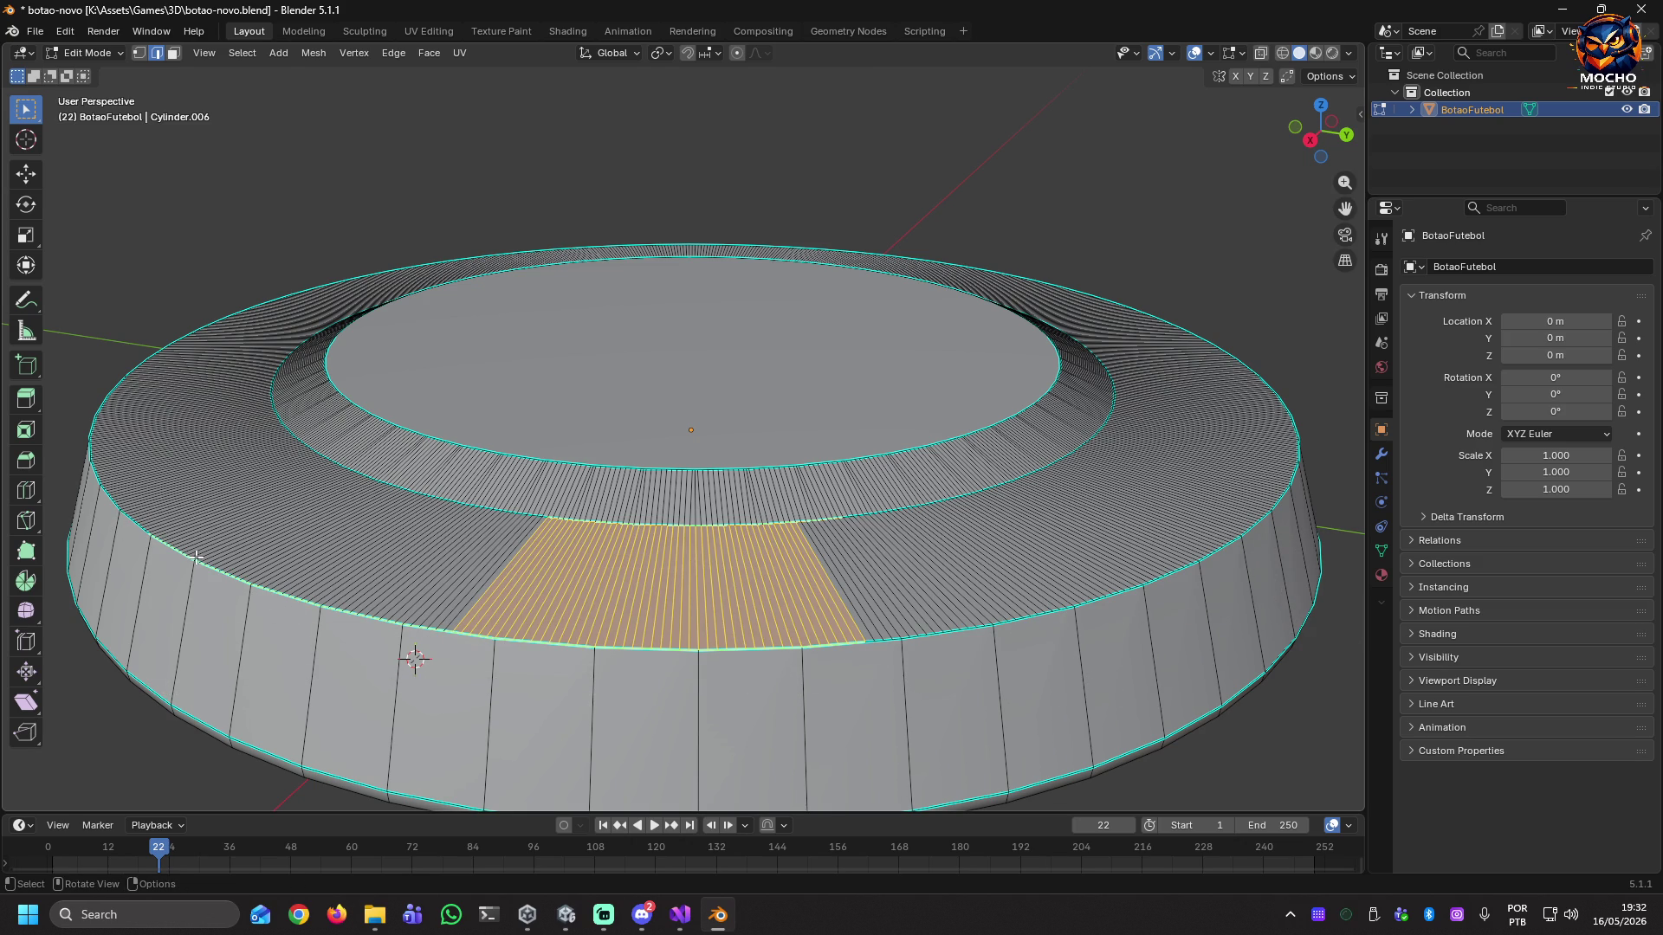
pyautogui.moveTo(199, 576); pyautogui.dragTo(1028, 716)
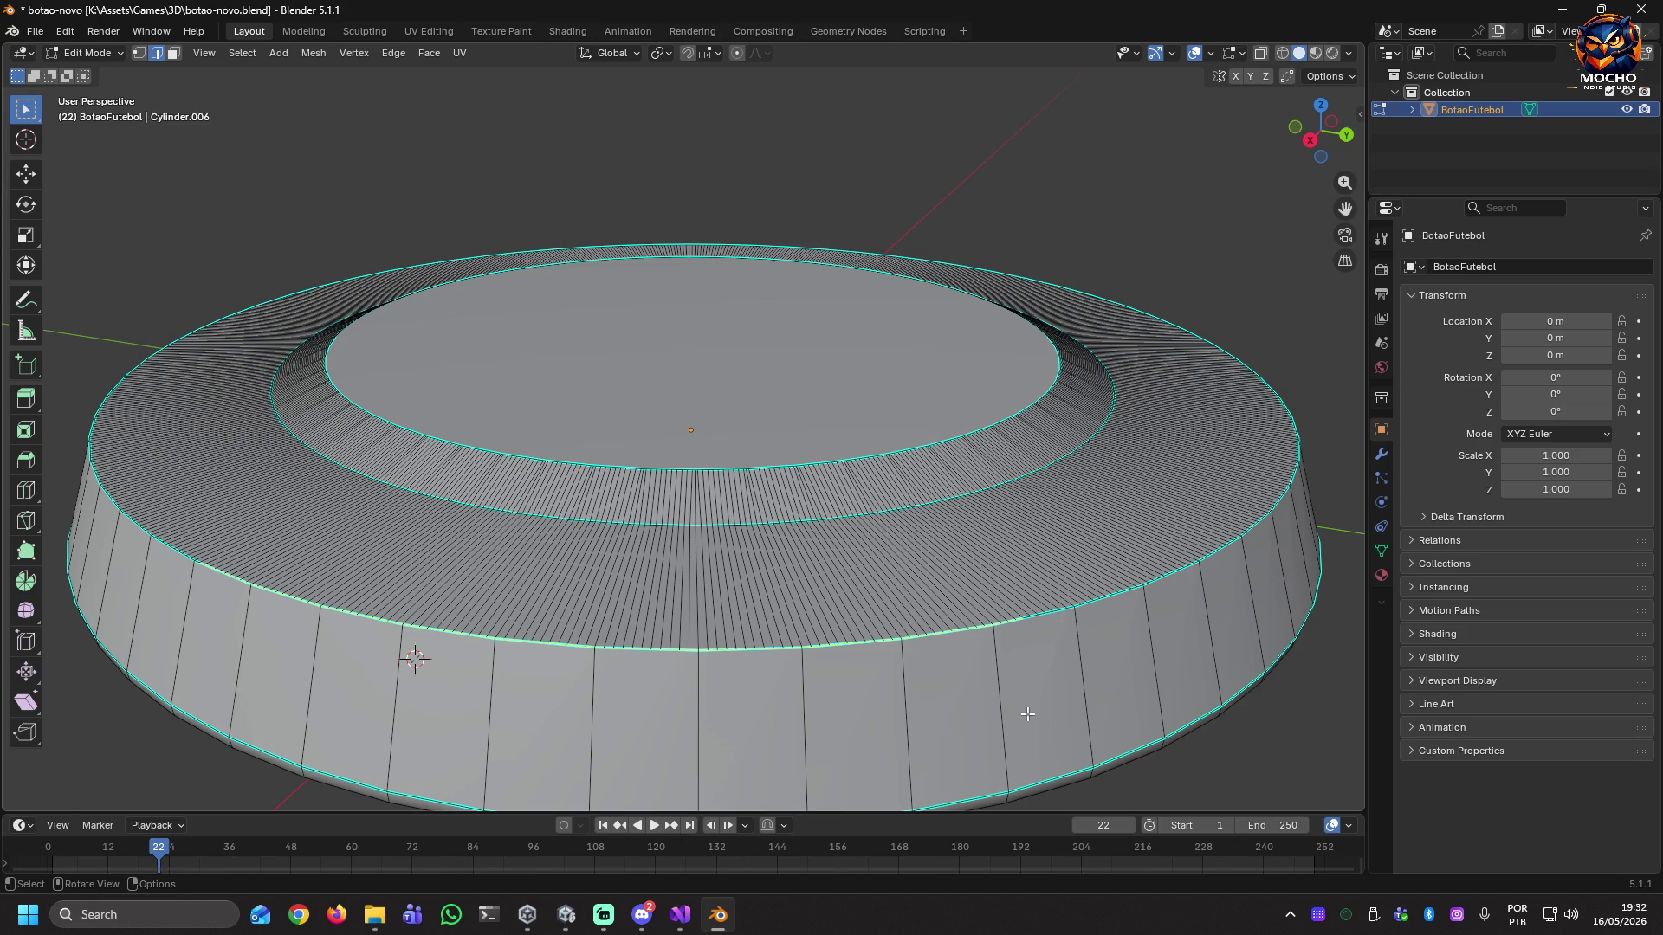
pyautogui.moveTo(976, 579); pyautogui.dragTo(1173, 636)
pyautogui.moveTo(1272, 658)
pyautogui.mouseDown(button='middle')
pyautogui.moveTo(880, 622)
pyautogui.moveTo(1013, 642)
pyautogui.mouseUp(button='middle')
pyautogui.moveTo(170, 498)
pyautogui.mouseDown()
pyautogui.moveTo(419, 612)
pyautogui.moveTo(856, 642)
pyautogui.moveTo(1107, 631)
pyautogui.mouseUp()
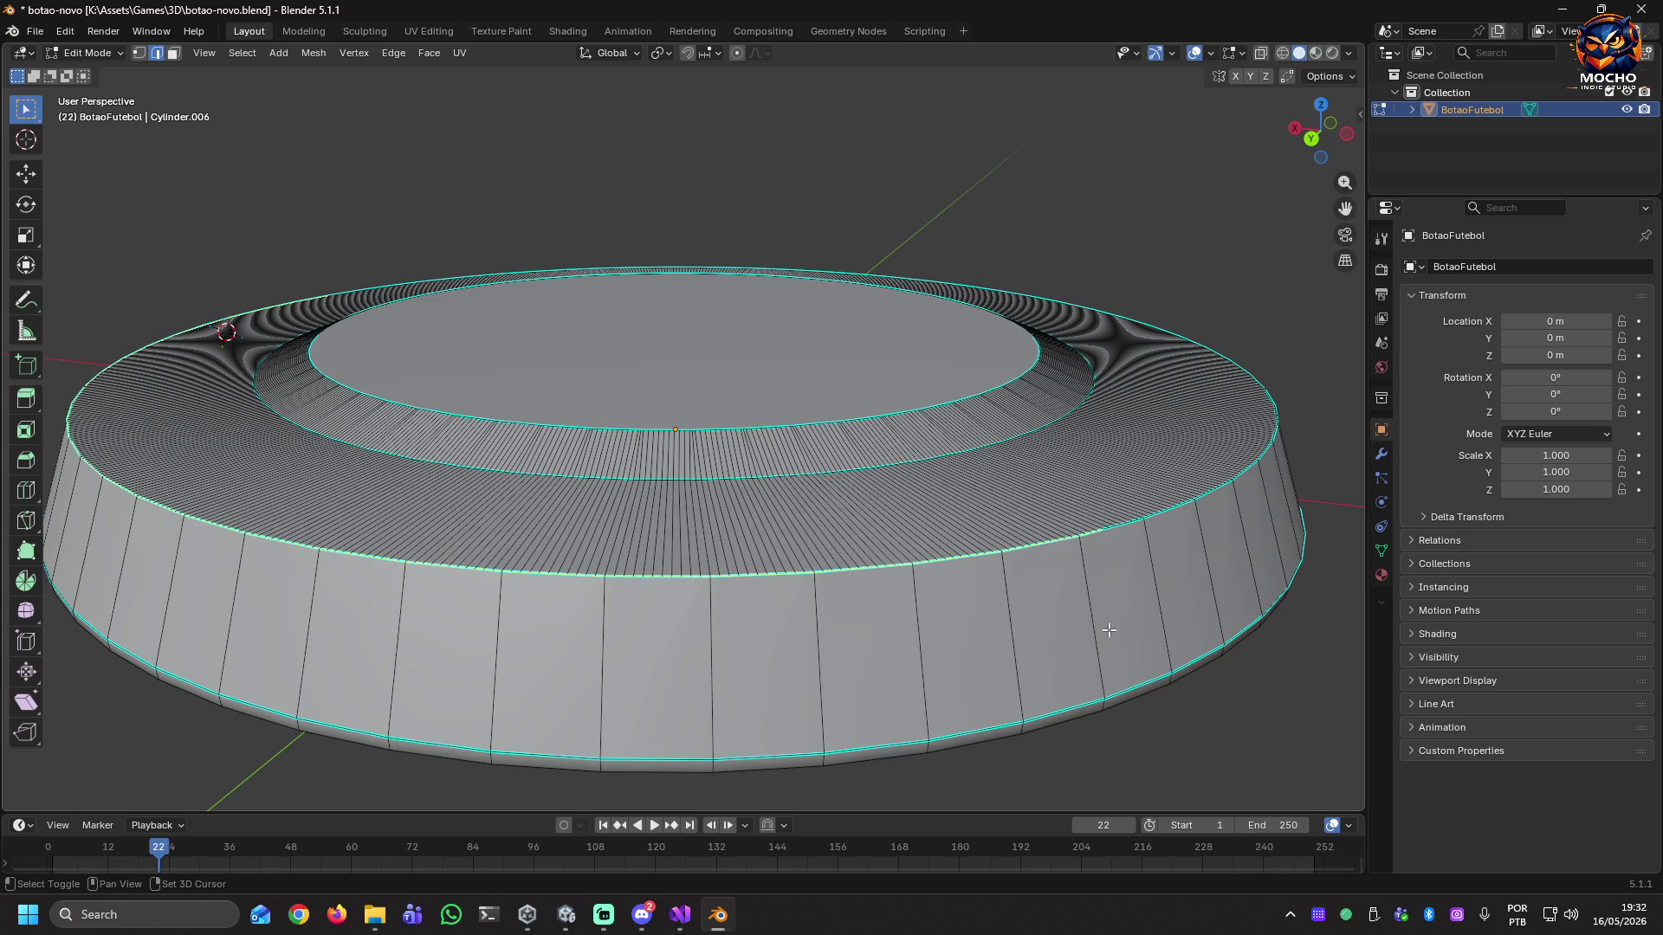
pyautogui.moveTo(1124, 616); pyautogui.dragTo(929, 624, button='middle')
# Box-select the top edge loop along the disc's outer wall.
pyautogui.moveTo(335, 582); pyautogui.dragTo(432, 614)
pyautogui.moveTo(1036, 669)
pyautogui.mouseDown()
pyautogui.moveTo(1103, 672)
pyautogui.moveTo(1083, 672)
pyautogui.mouseUp()
pyautogui.moveTo(1083, 672); pyautogui.dragTo(598, 597, button='middle')
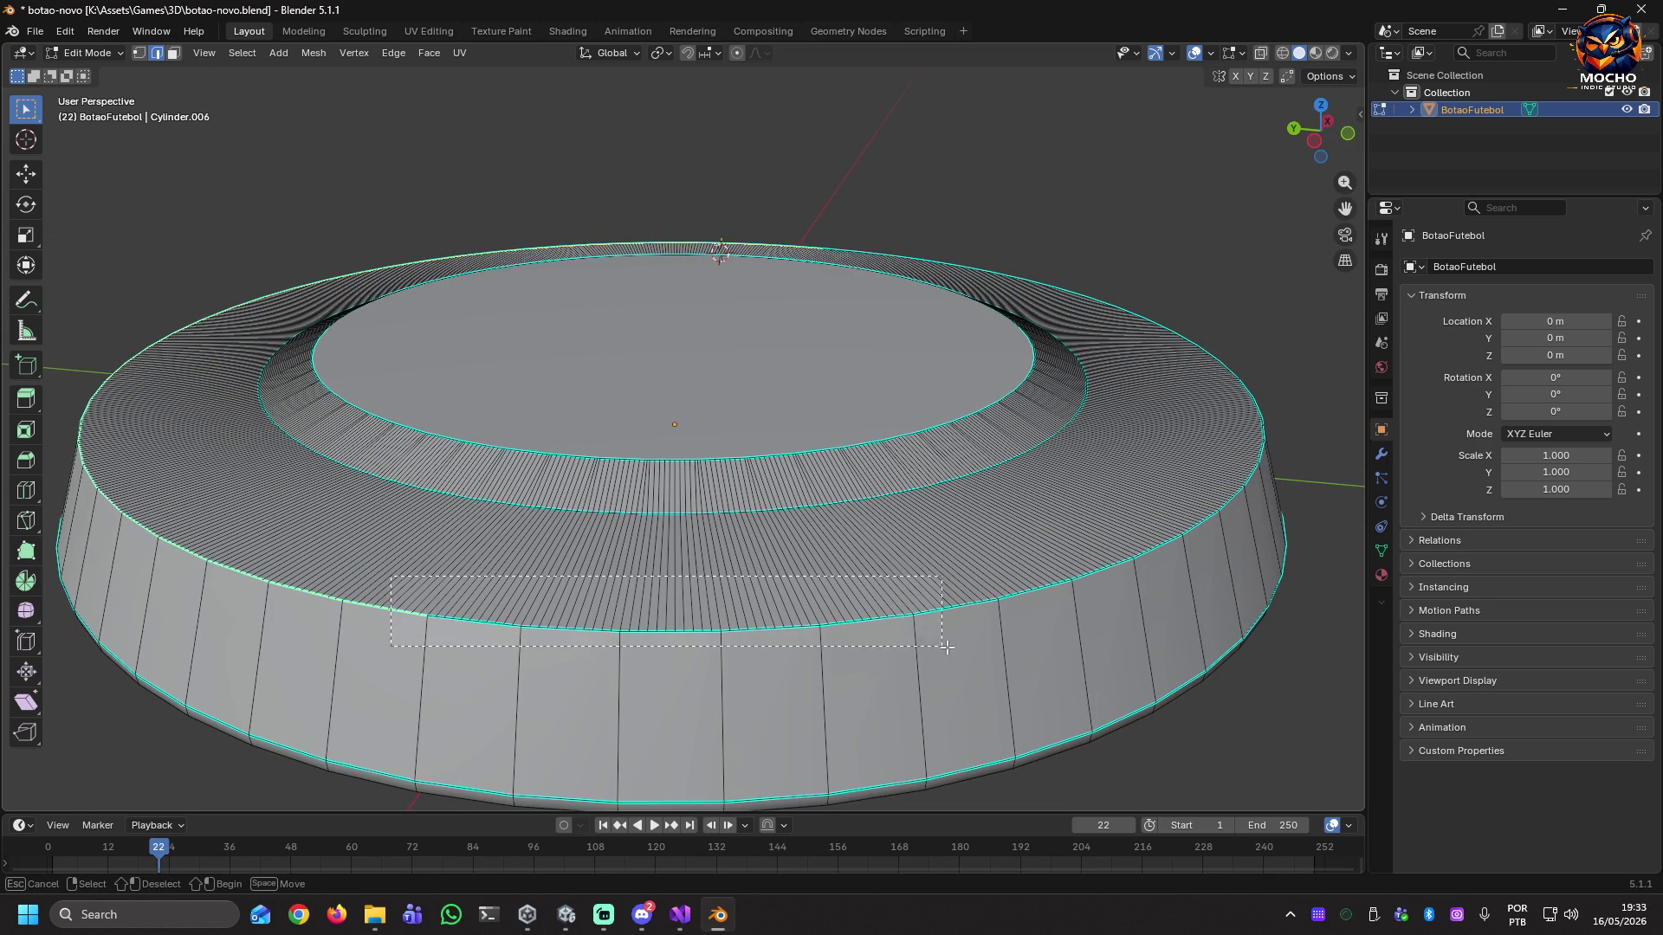
pyautogui.moveTo(1073, 668); pyautogui.dragTo(1040, 653, button='middle')
pyautogui.moveTo(425, 589)
pyautogui.mouseDown()
pyautogui.moveTo(845, 647)
pyautogui.moveTo(1097, 654)
pyautogui.mouseUp()
pyautogui.moveTo(1217, 651)
pyautogui.mouseDown(button='middle')
pyautogui.moveTo(1117, 651)
pyautogui.moveTo(1109, 632)
pyautogui.mouseUp(button='middle')
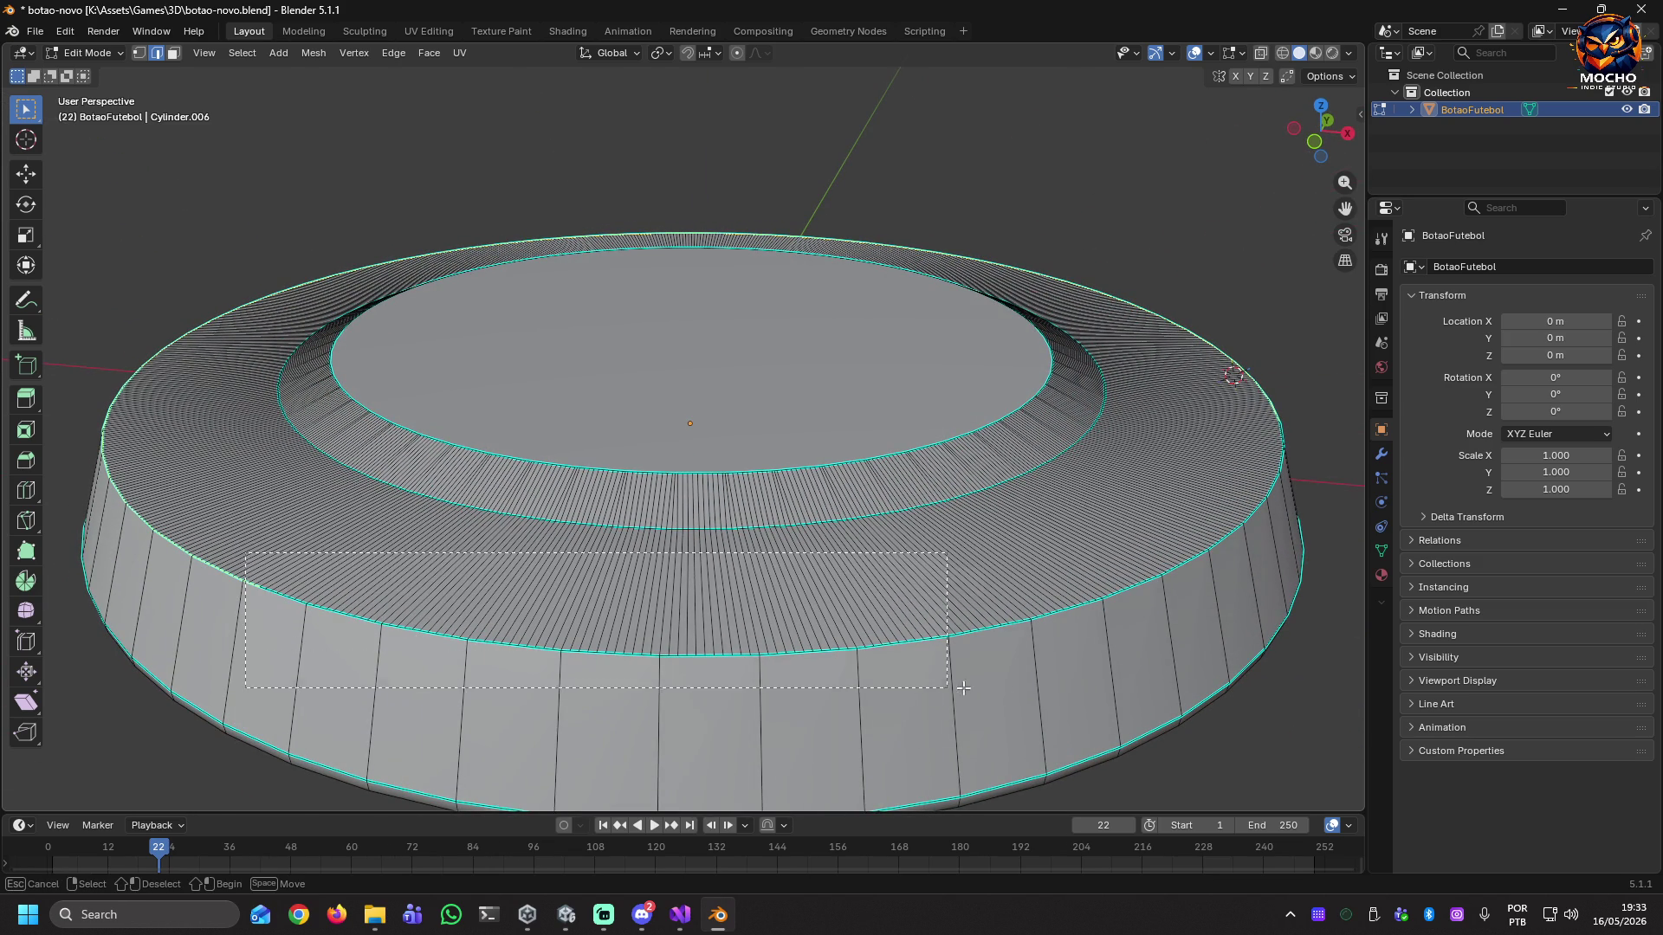
pyautogui.moveTo(1129, 676); pyautogui.dragTo(1039, 676, button='middle')
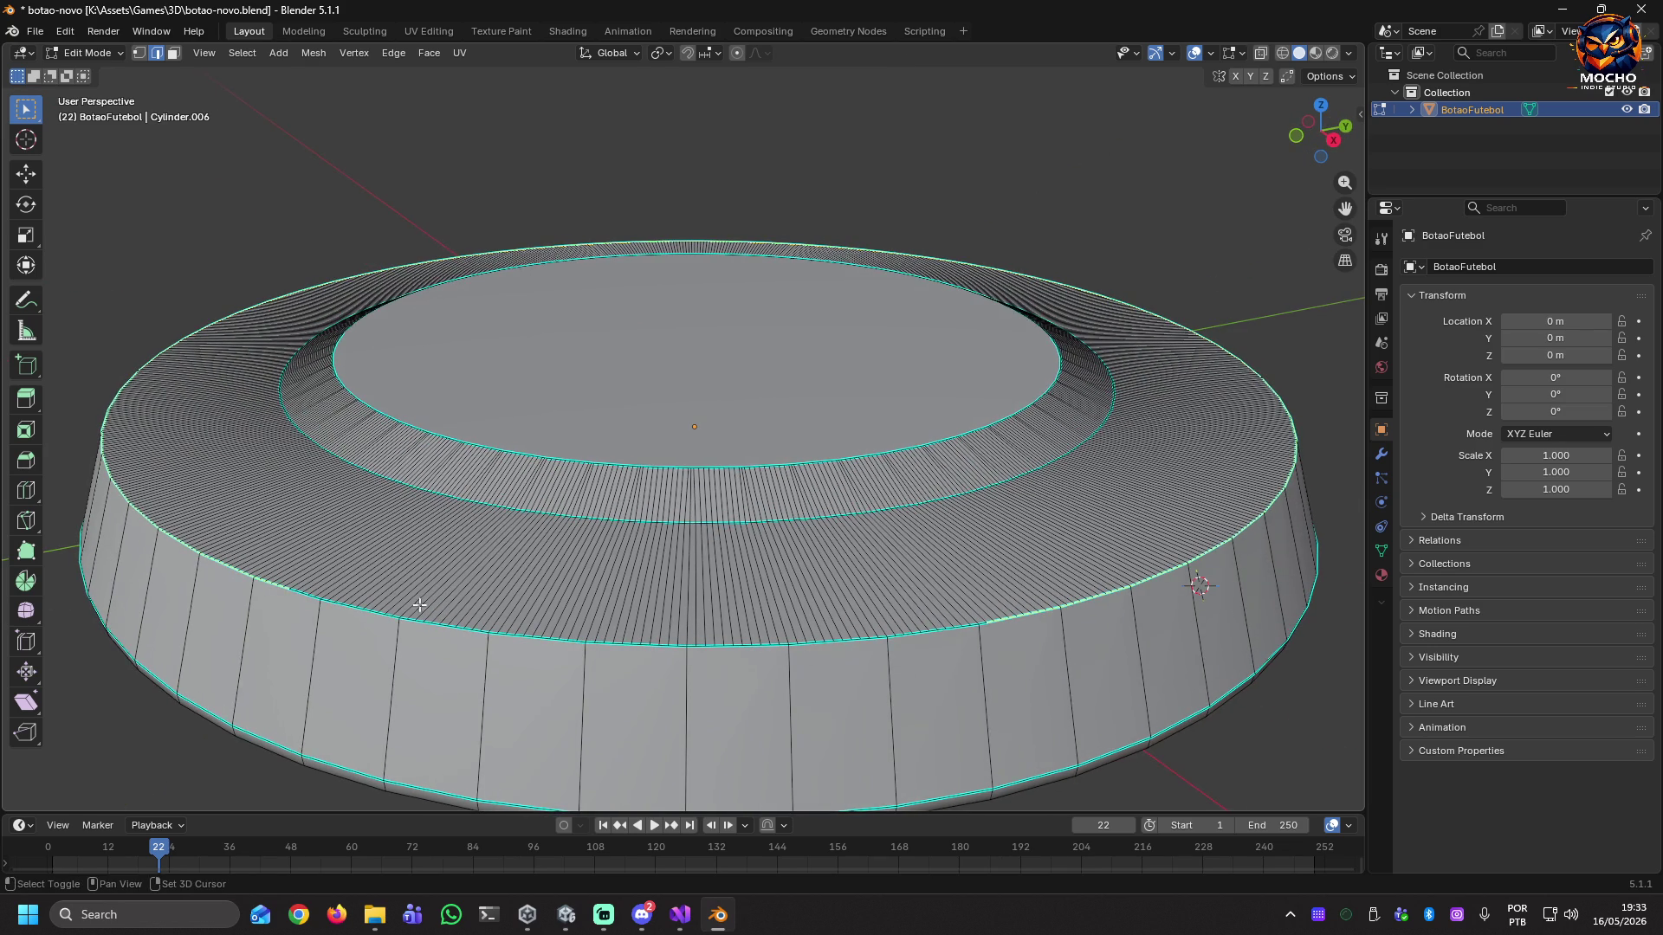
pyautogui.moveTo(259, 573)
pyautogui.mouseDown()
pyautogui.moveTo(627, 651)
pyautogui.moveTo(1083, 677)
pyautogui.mouseUp()
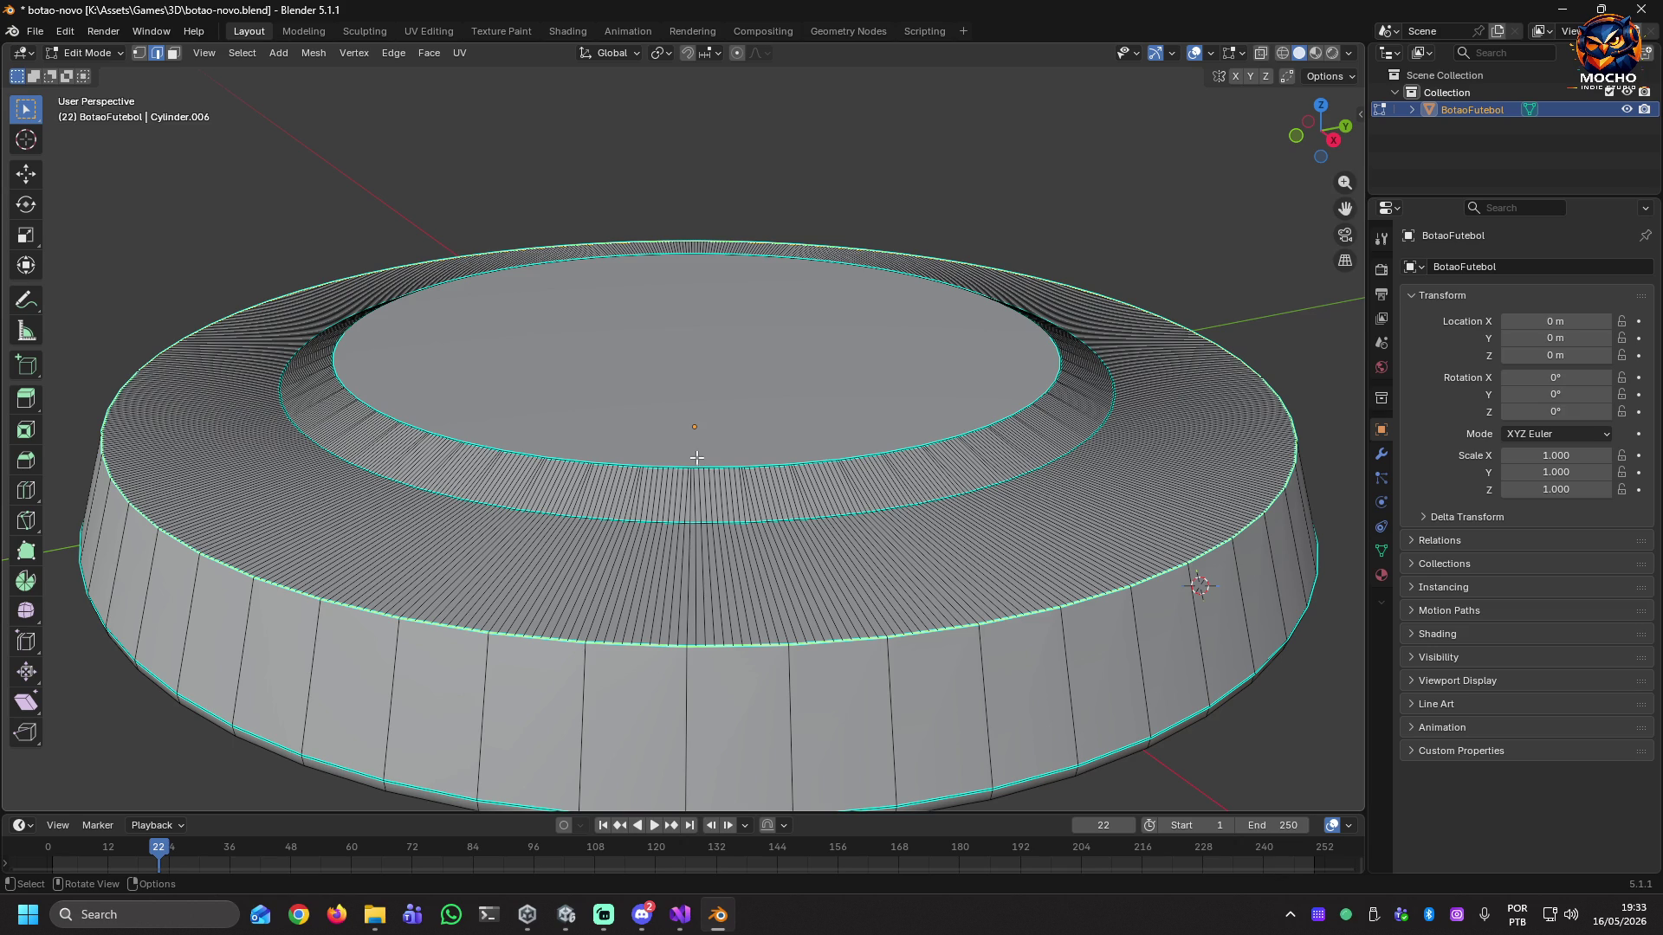
pyautogui.press('s')
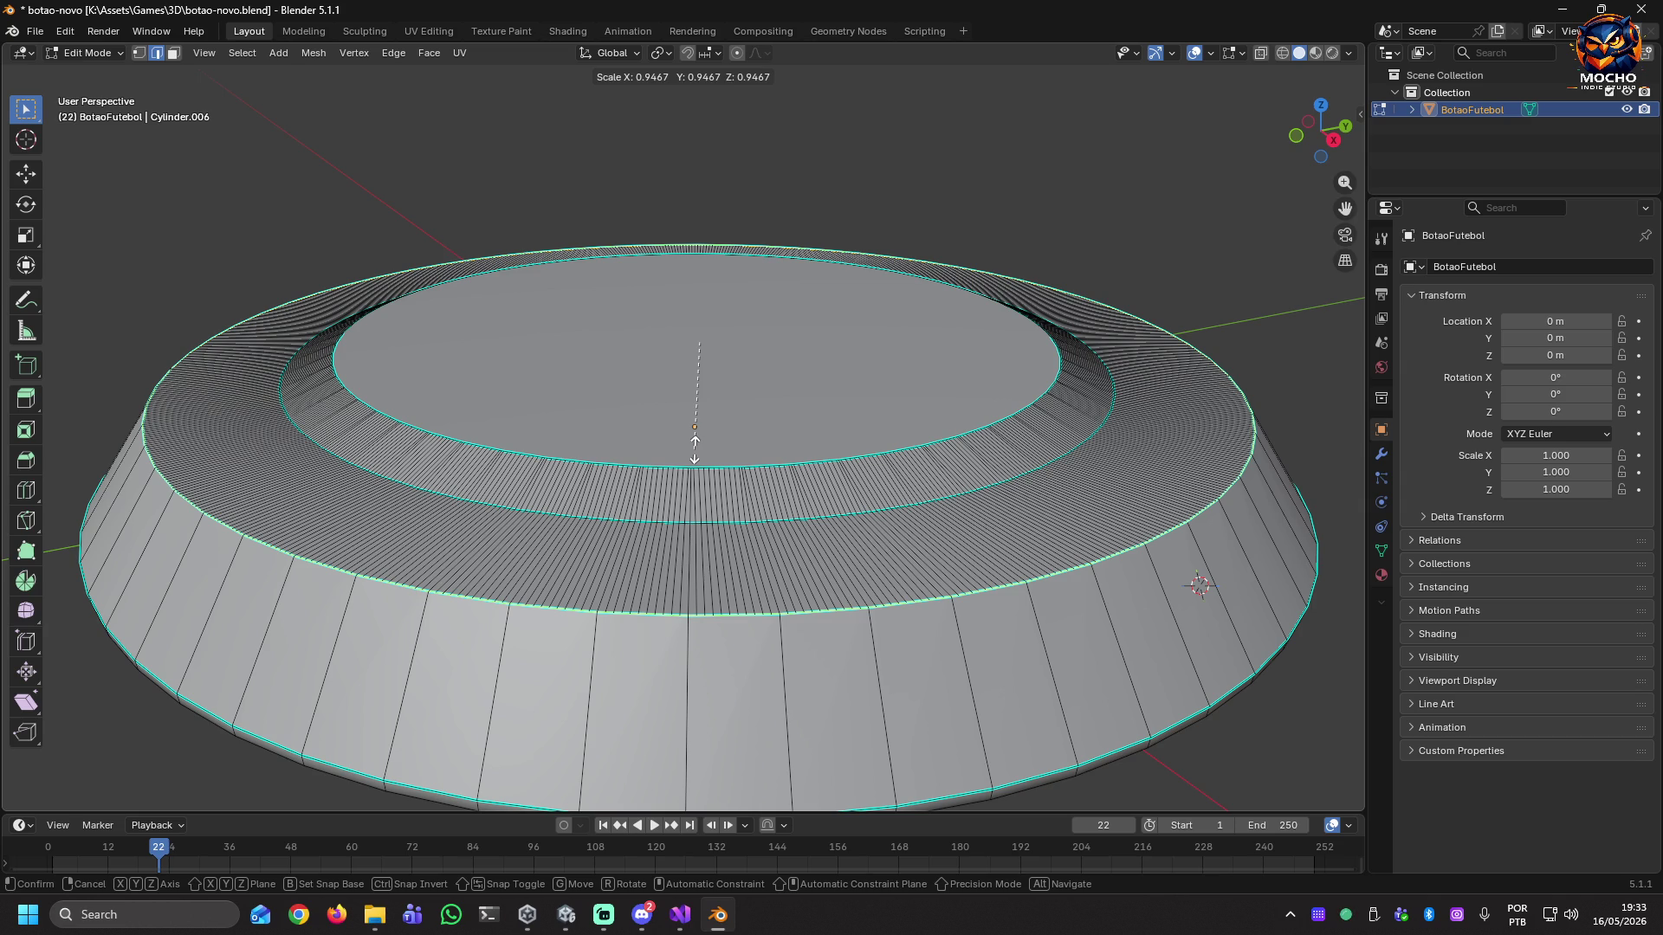
# Confirm the wall loop scale at 0.9467 and save botao-novo.blend.
pyautogui.click(694, 448)
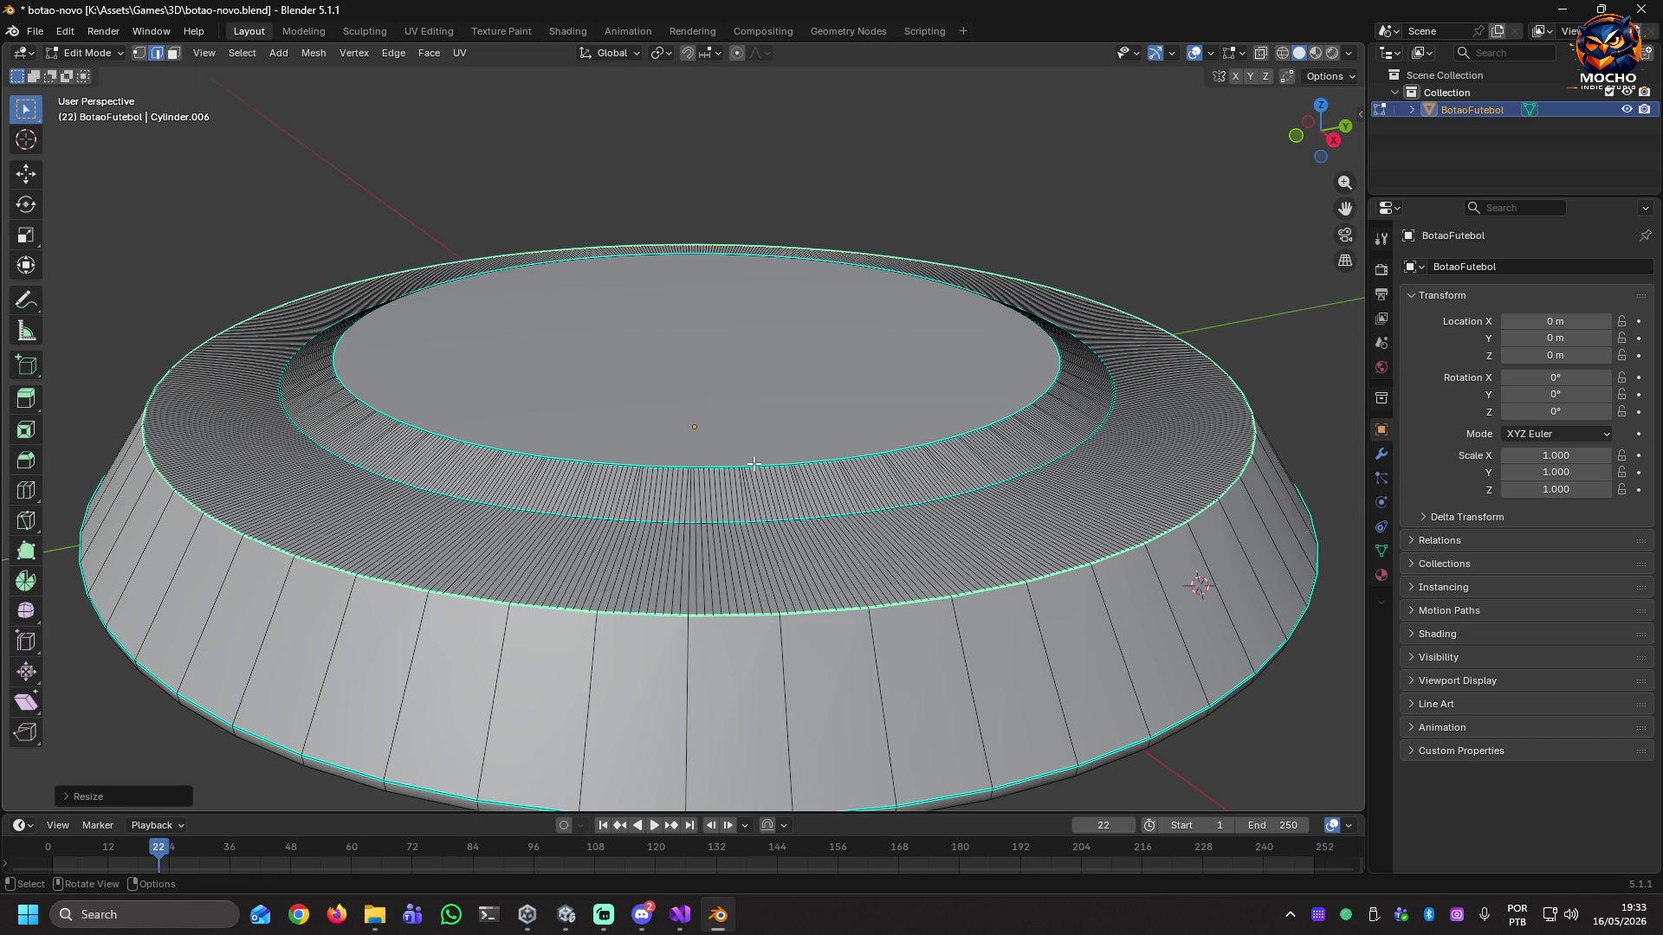
pyautogui.moveTo(920, 595)
pyautogui.mouseDown(button='middle')
pyautogui.moveTo(909, 610)
pyautogui.moveTo(1035, 589)
pyautogui.moveTo(1043, 527)
pyautogui.moveTo(1106, 538)
pyautogui.moveTo(1095, 572)
pyautogui.moveTo(1100, 526)
pyautogui.moveTo(1161, 523)
pyautogui.moveTo(1151, 561)
pyautogui.moveTo(1108, 591)
pyautogui.mouseUp(button='middle')
pyautogui.scroll(-5, 904, 623)
pyautogui.scroll(2, 789, 491)
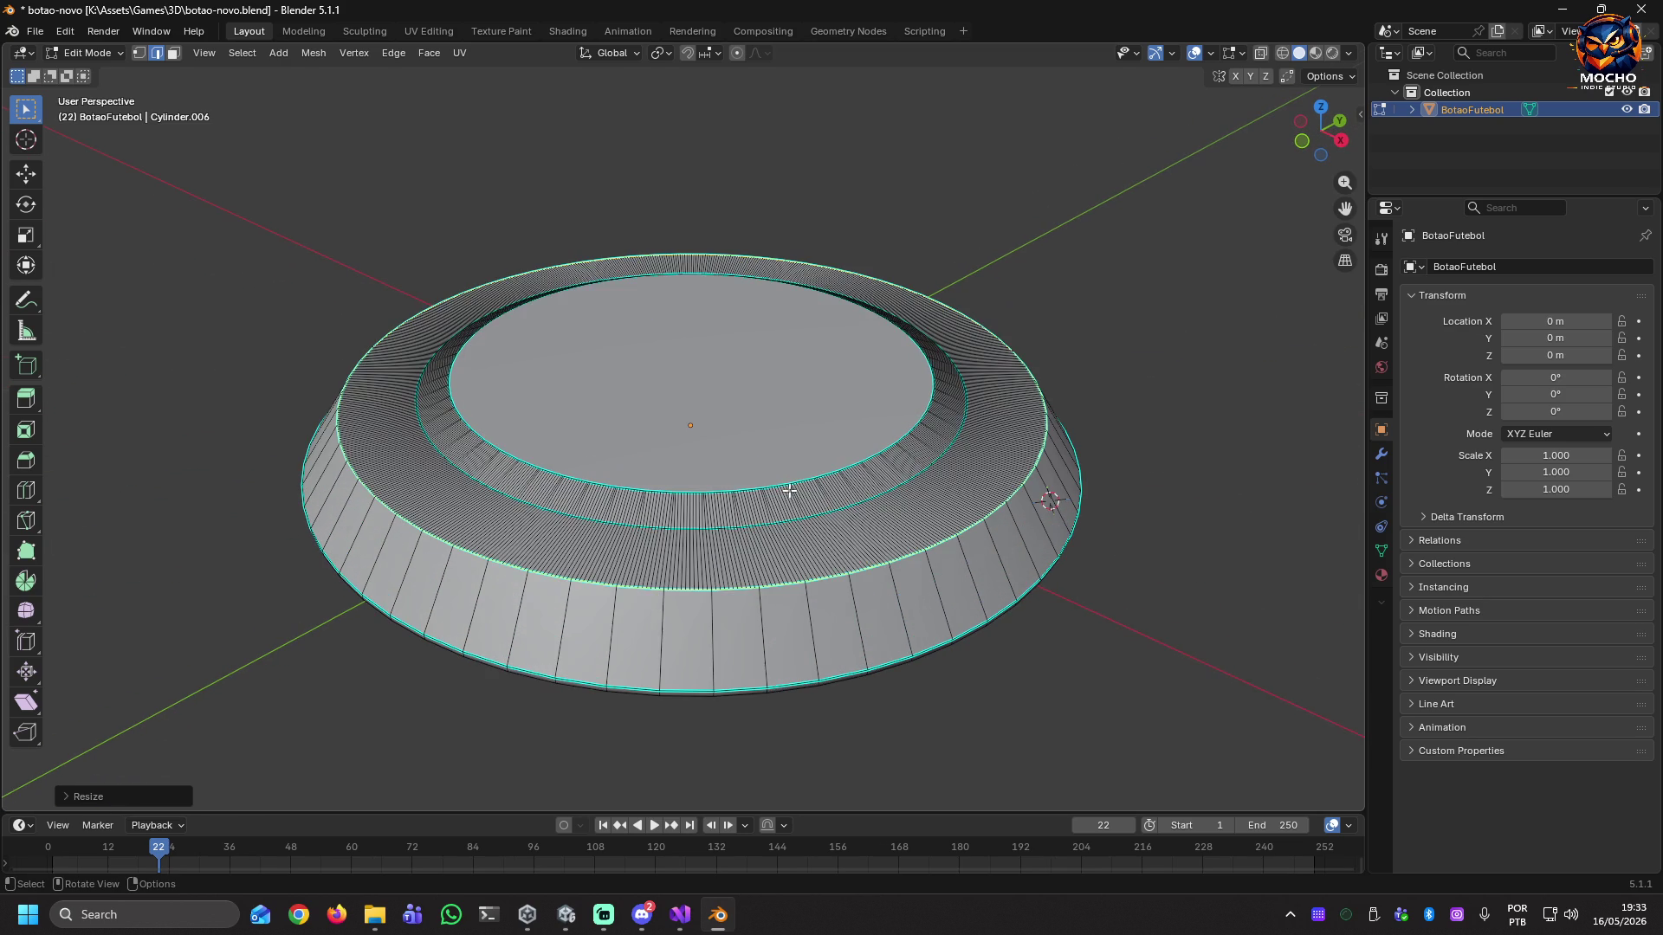
pyautogui.hotkey('ctrl', 's')
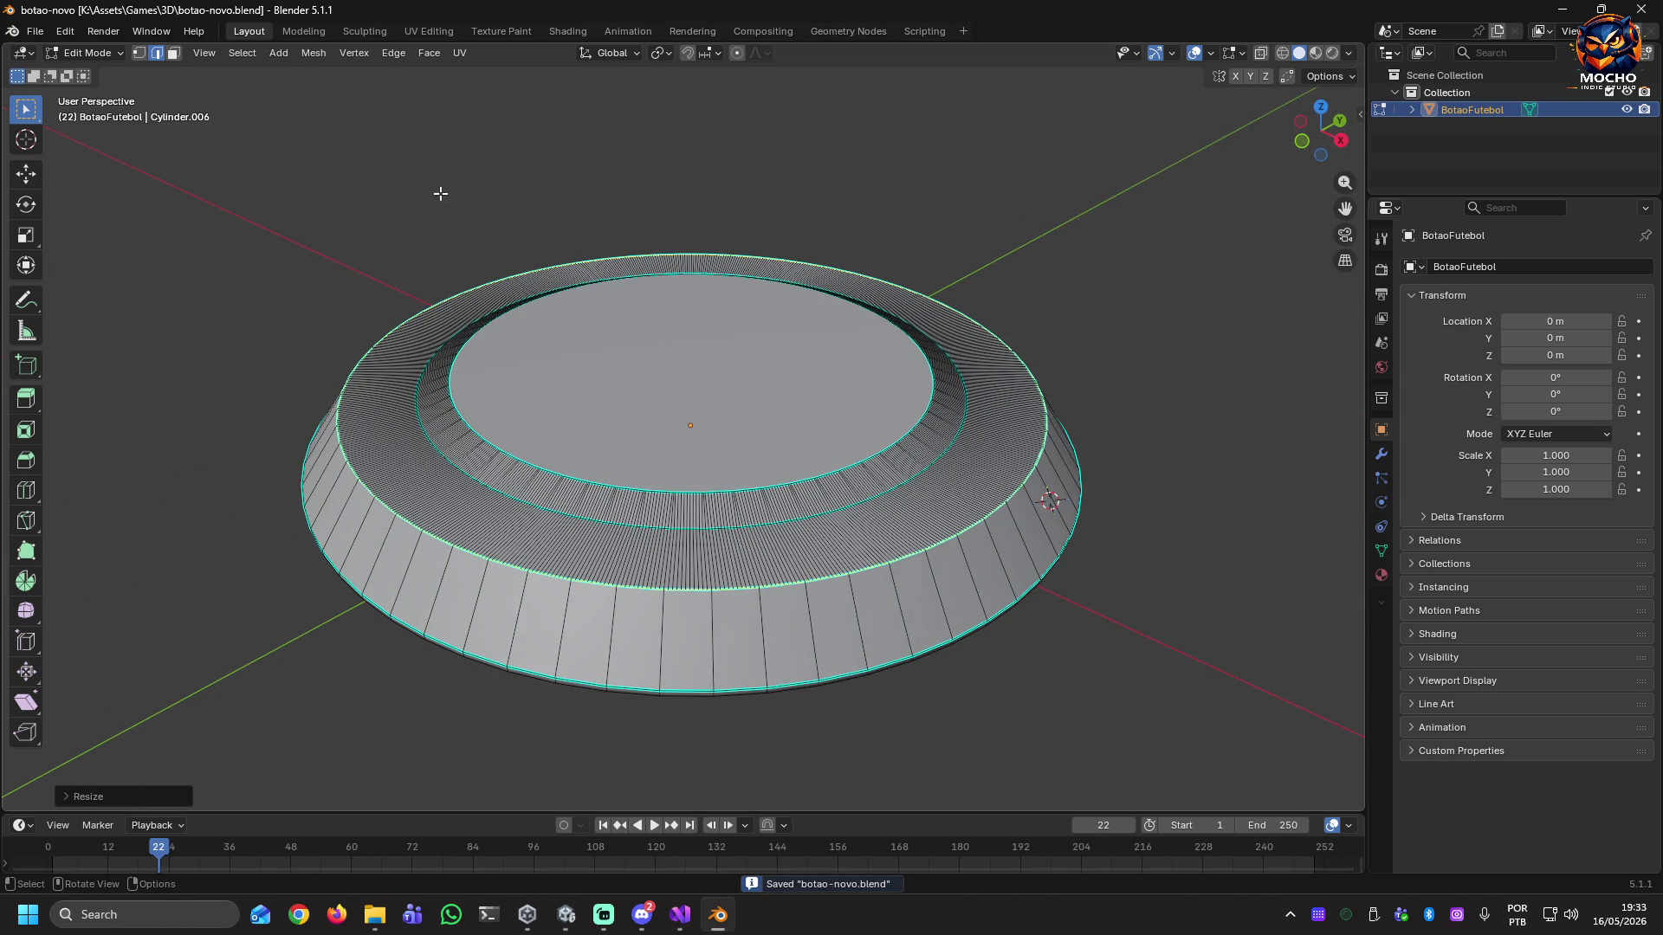
pyautogui.click(35, 32)
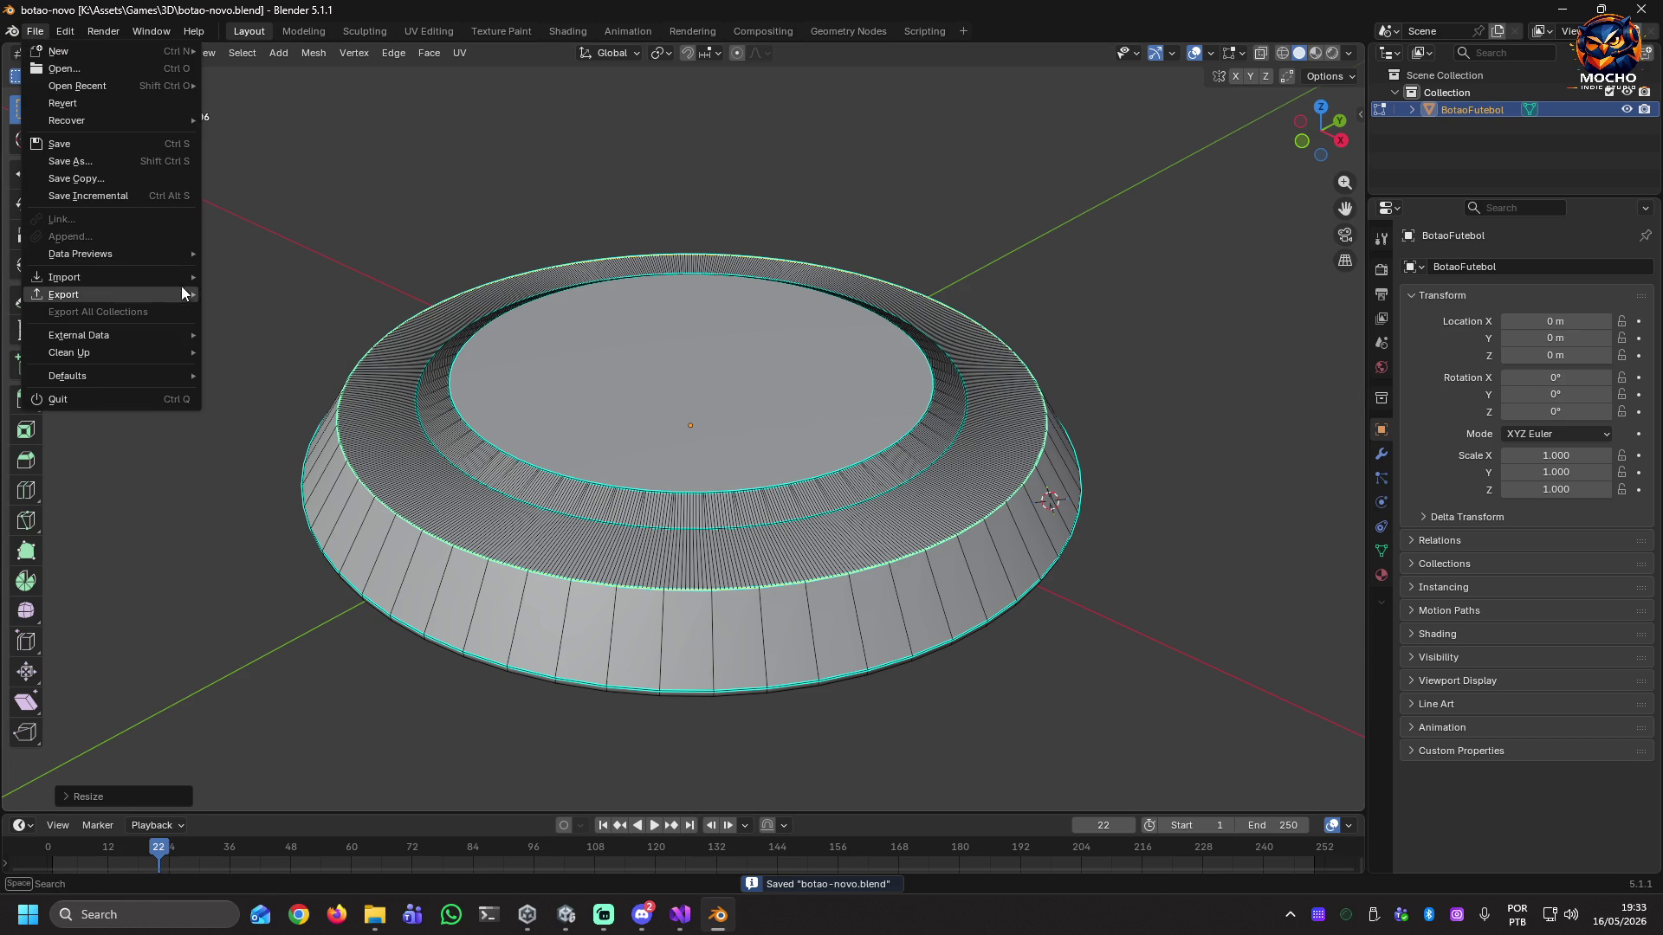
# Export the reshaped disc as FBX to the pasted Assets/Models path, overwriting BotaoFutebol.fbx.
pyautogui.moveTo(124, 298)
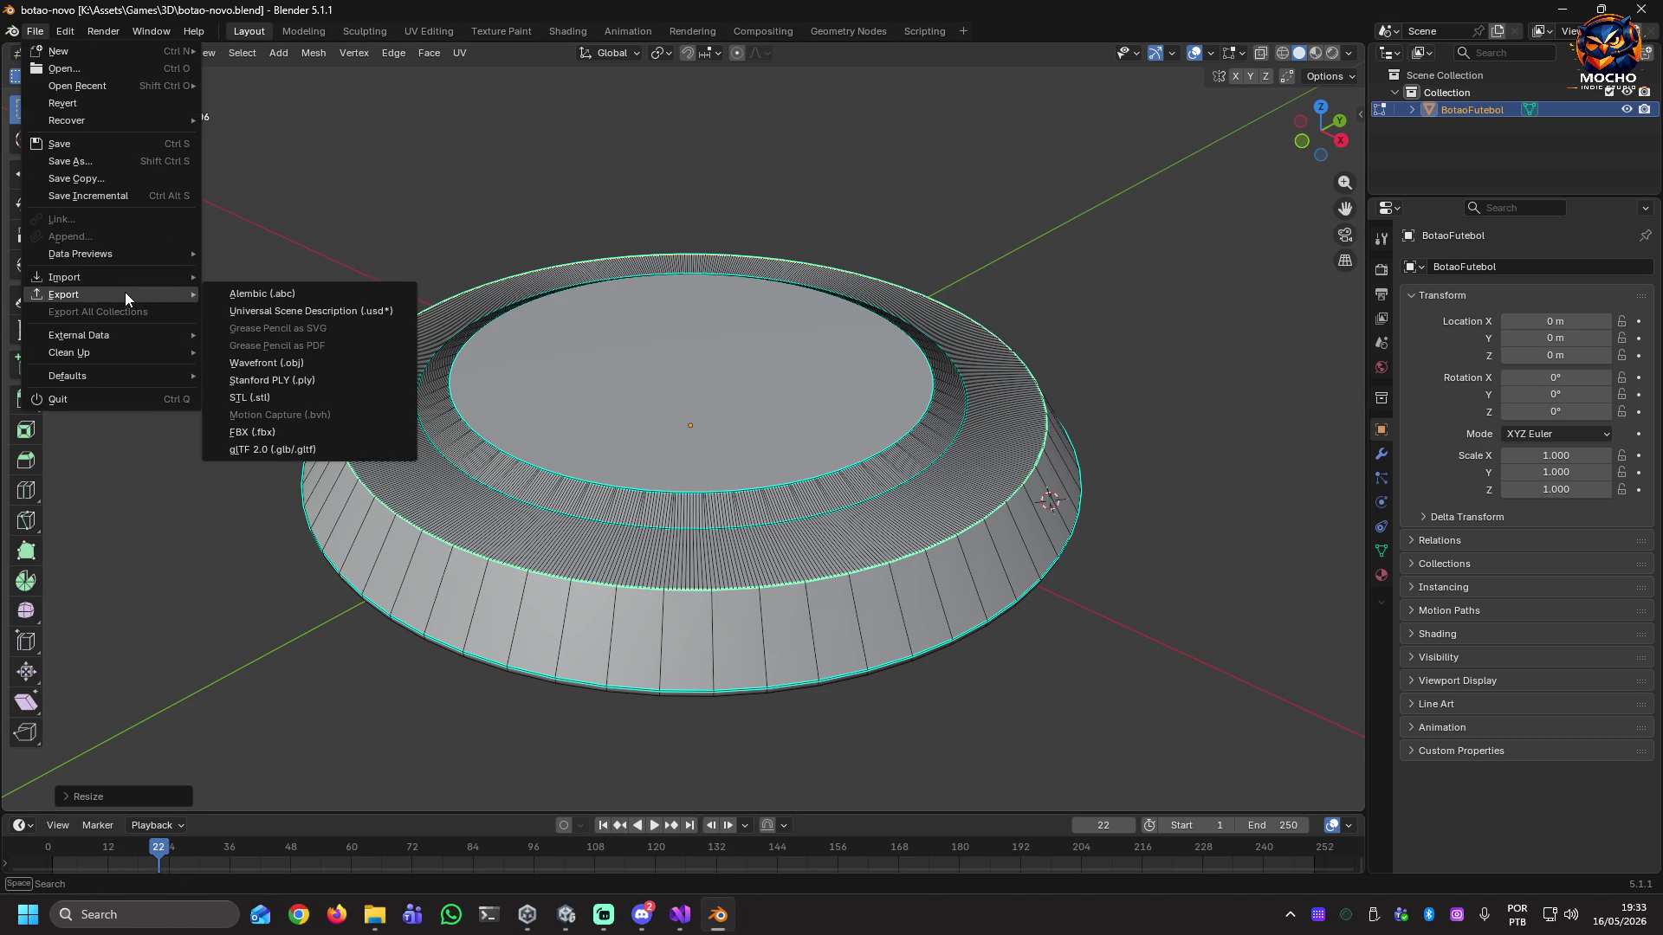
pyautogui.click(305, 431)
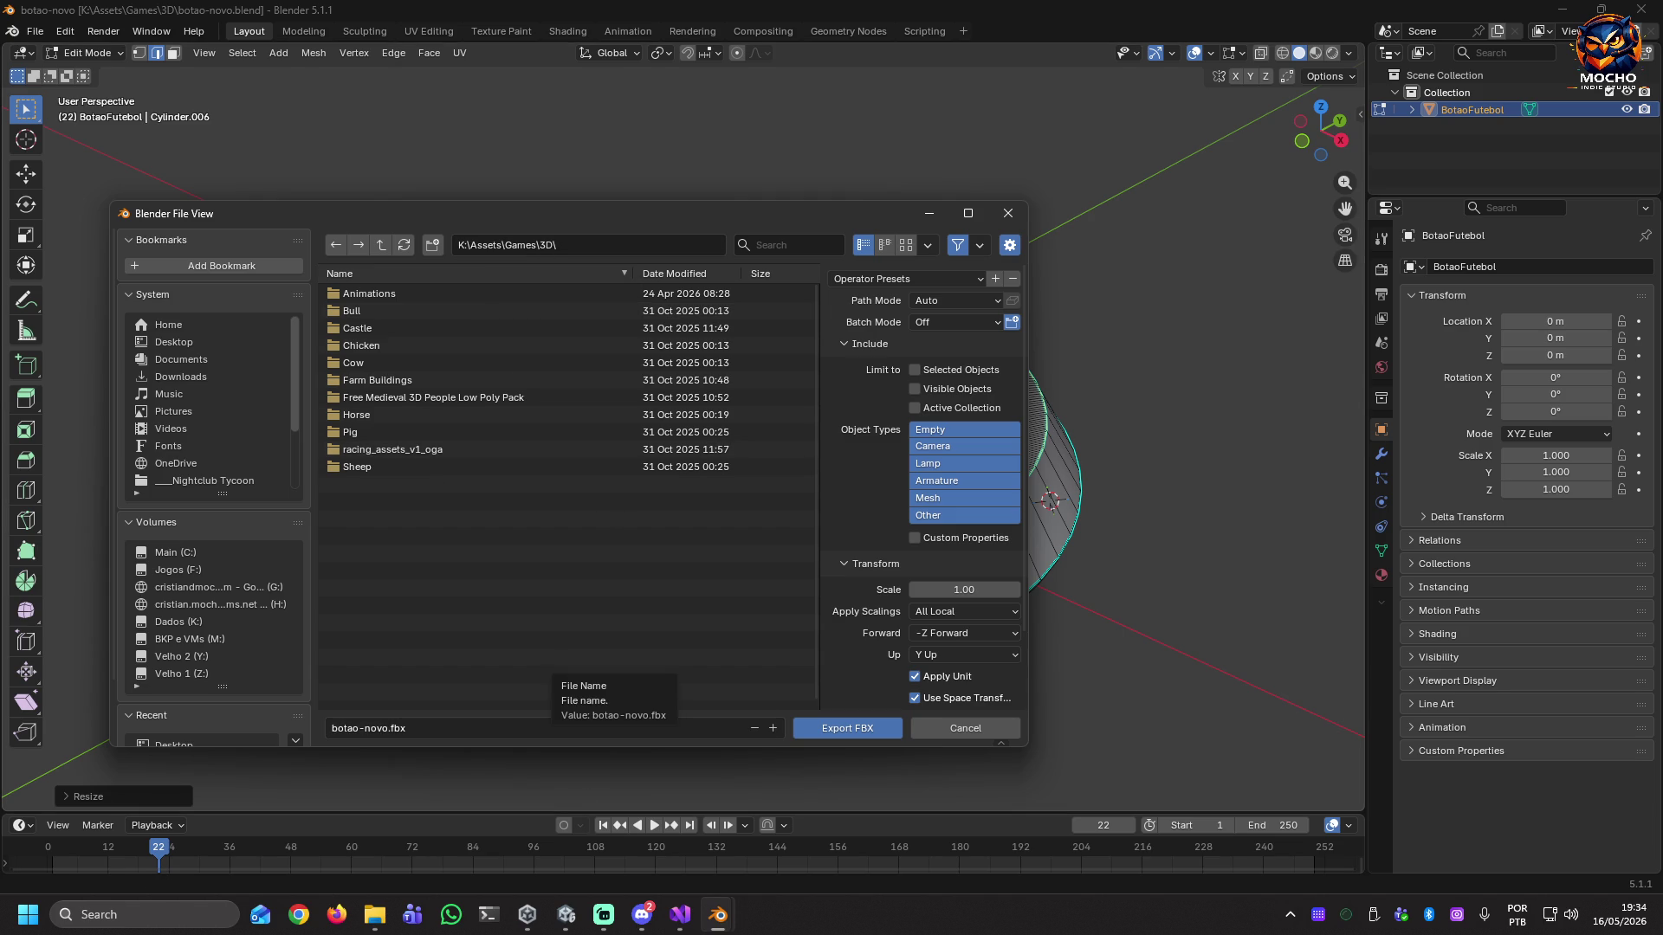
pyautogui.press('super+e')
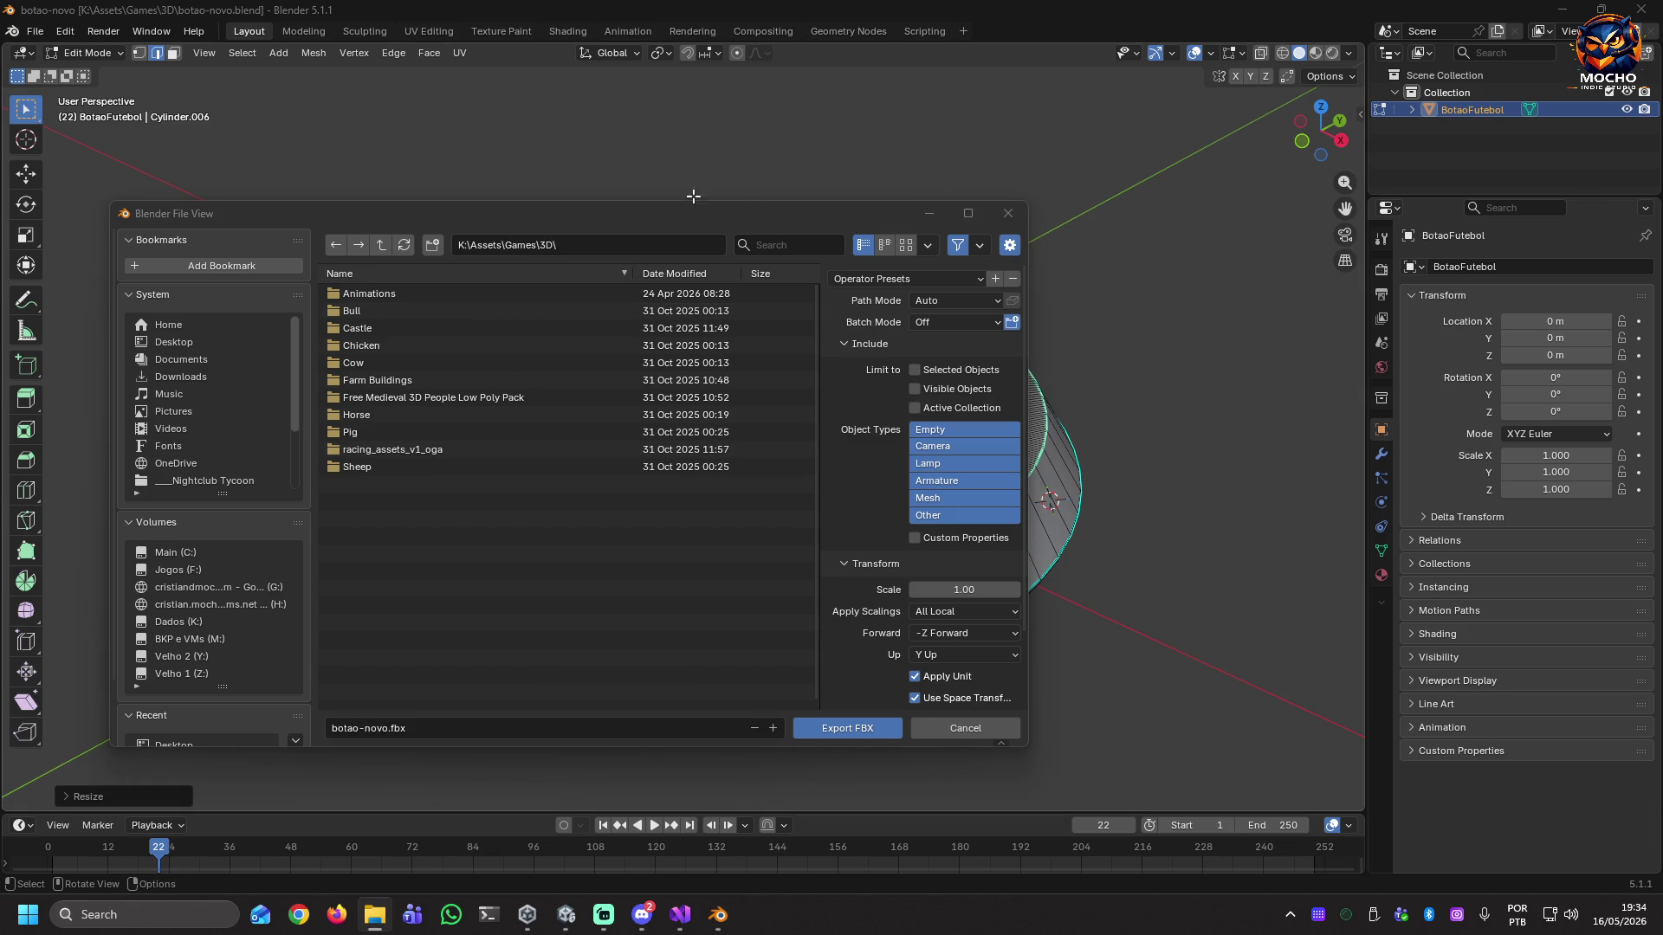
pyautogui.click(594, 247)
pyautogui.write('K:\\Mocho Indie Studio\\Button Blitz\\Assets\\Models')
pyautogui.press('Return')
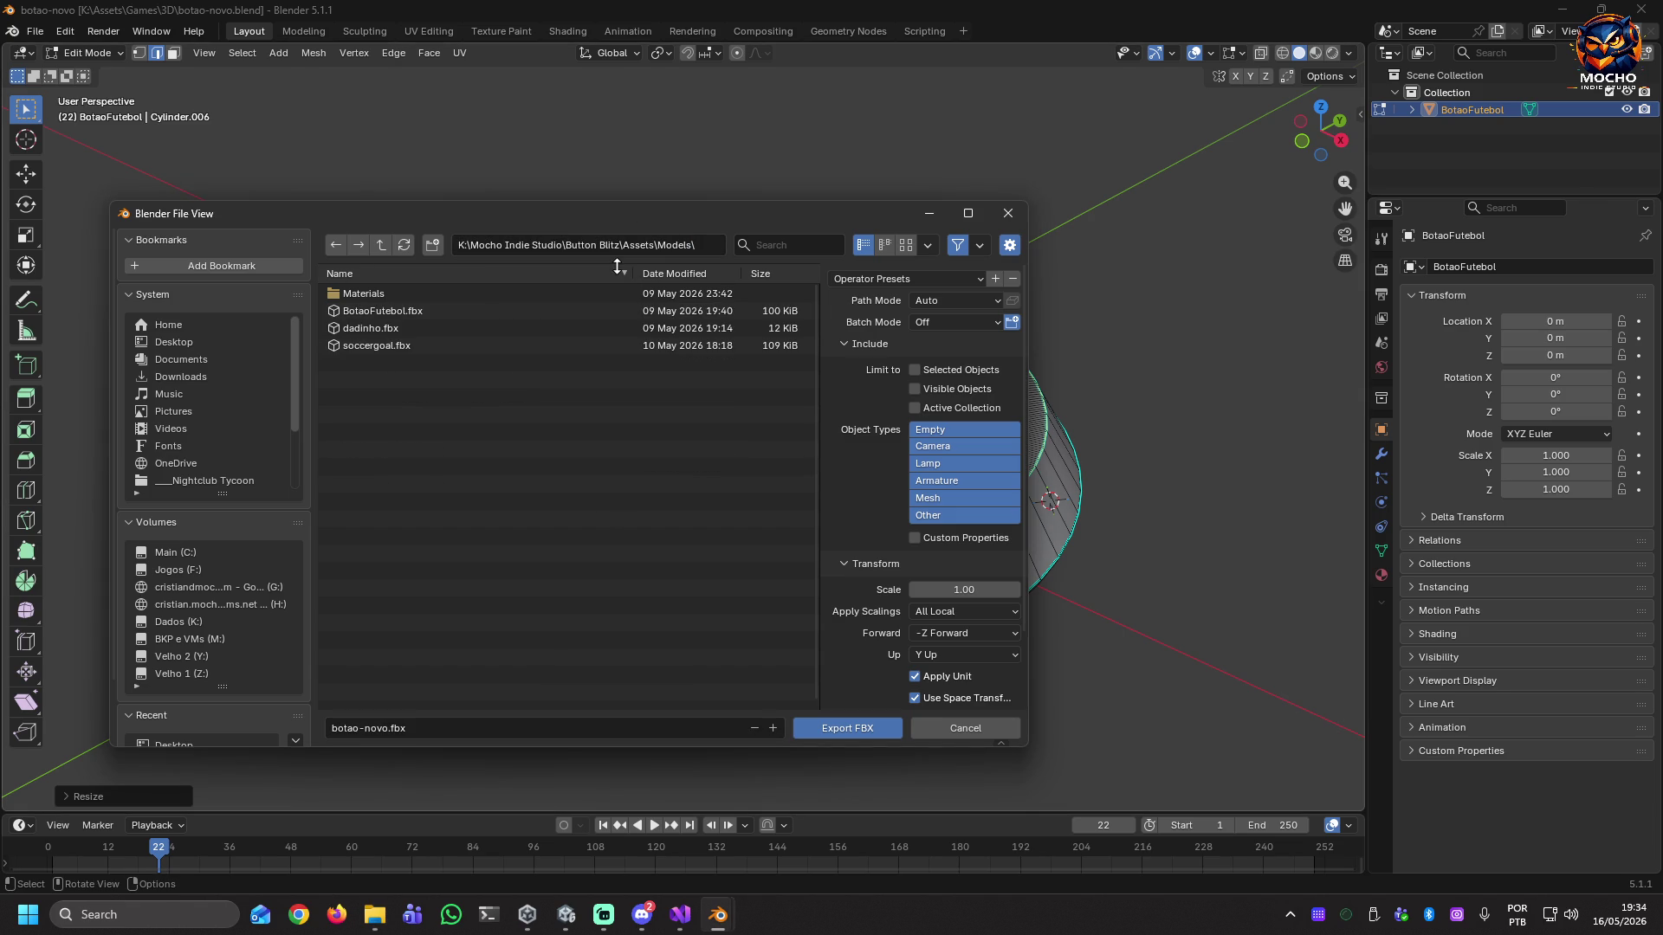
pyautogui.click(388, 312)
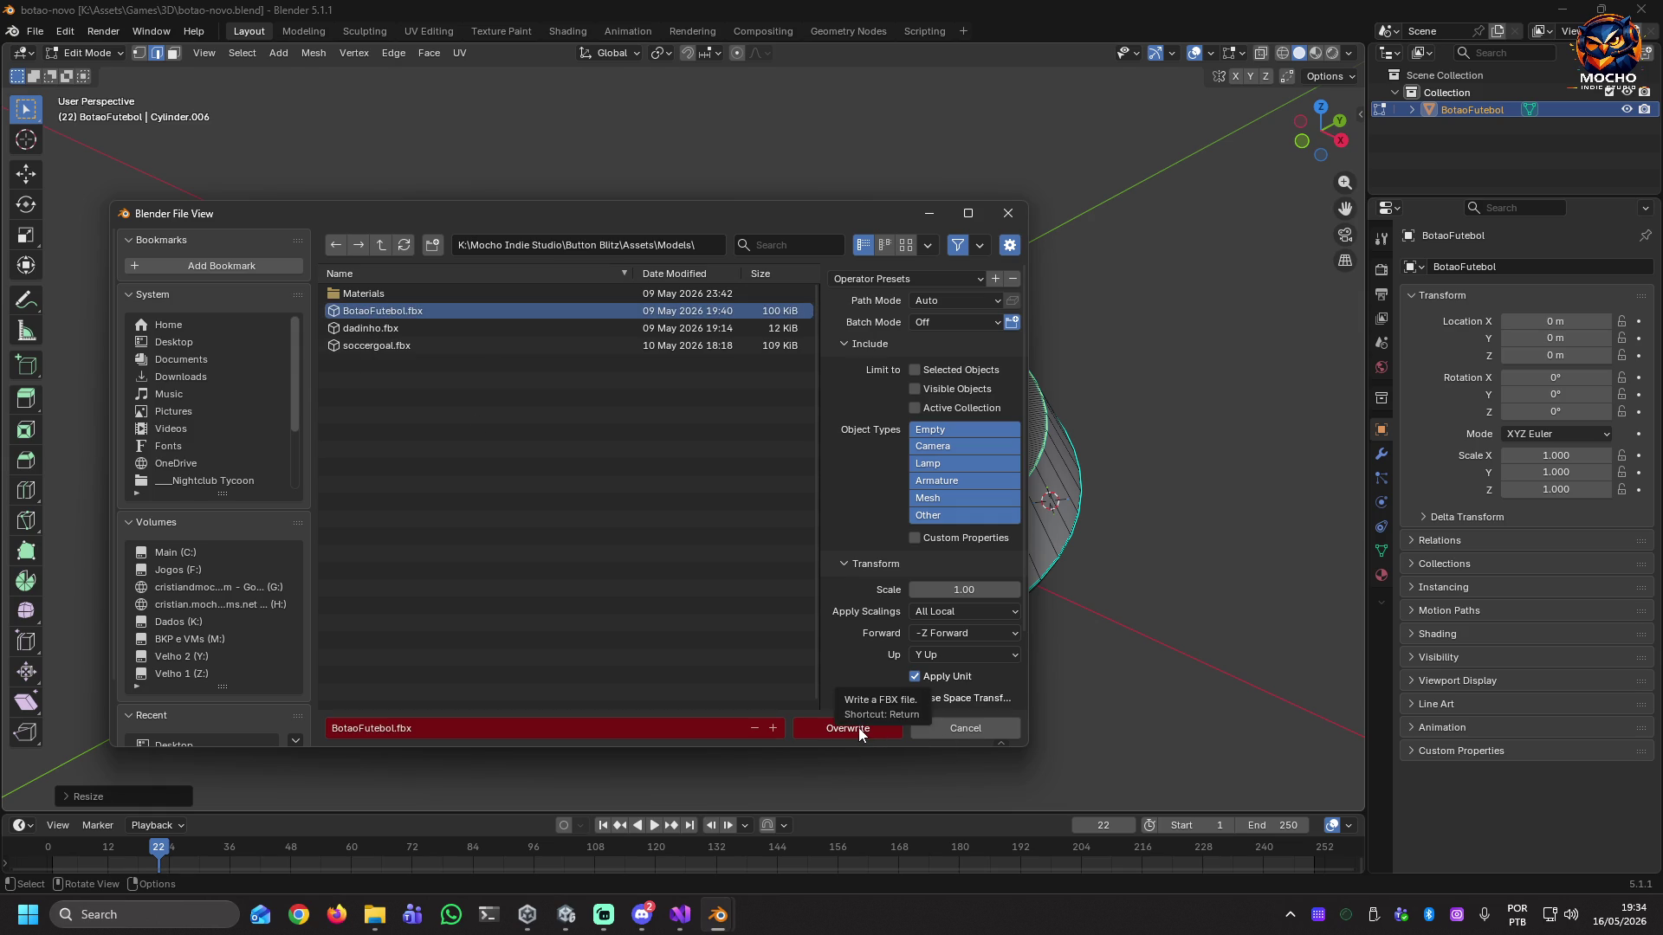
pyautogui.click(885, 727)
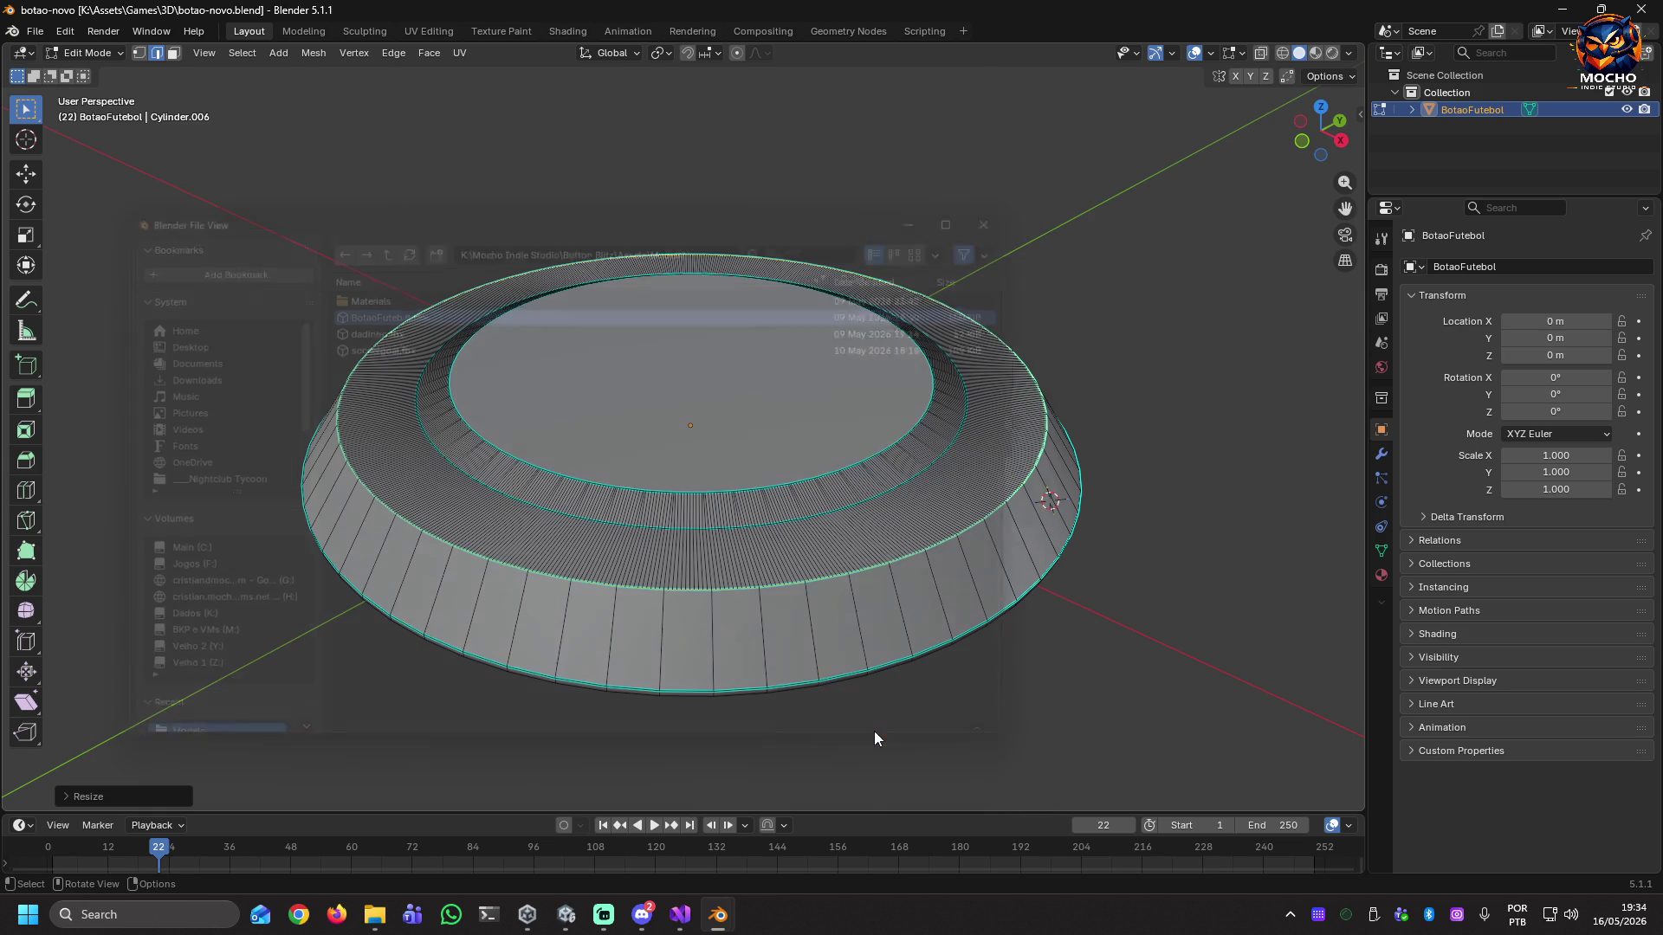
pyautogui.click(1563, 10)
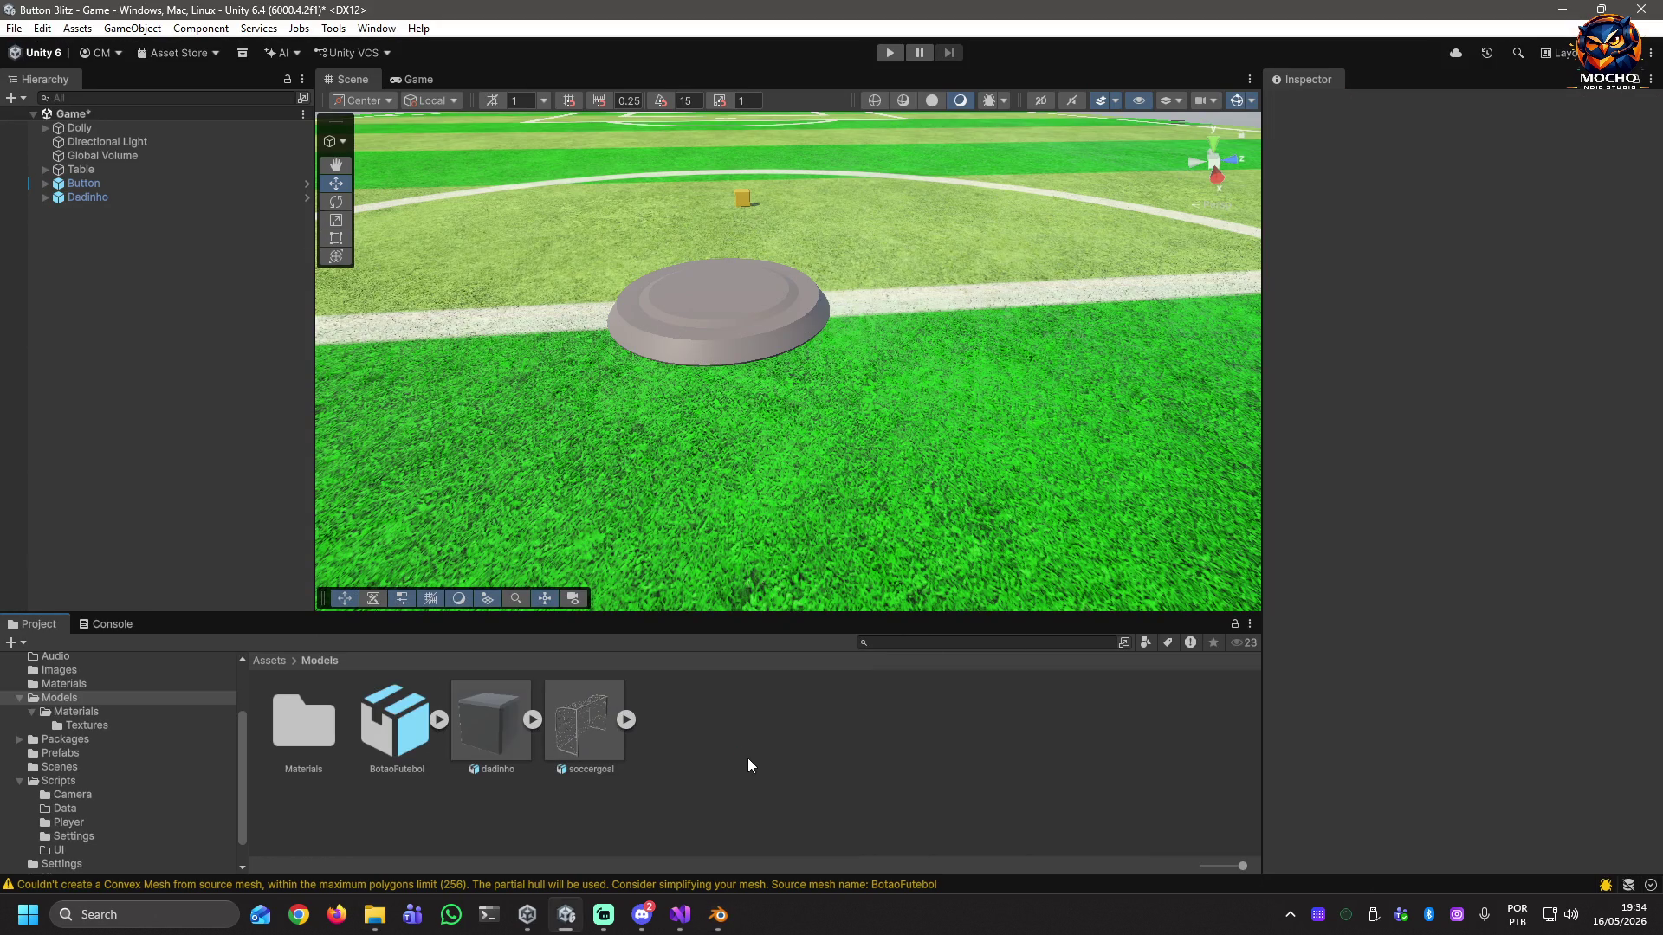
# Play-test the reshaped button by flicking it toward the far goal, then stop Play mode.
pyautogui.moveTo(734, 343)
pyautogui.mouseDown(button='right')
pyautogui.moveTo(735, 327)
pyautogui.moveTo(761, 375)
pyautogui.moveTo(920, 346)
pyautogui.moveTo(826, 268)
pyautogui.moveTo(831, 300)
pyautogui.moveTo(768, 283)
pyautogui.moveTo(755, 346)
pyautogui.mouseUp(button='right')
pyautogui.click(890, 55)
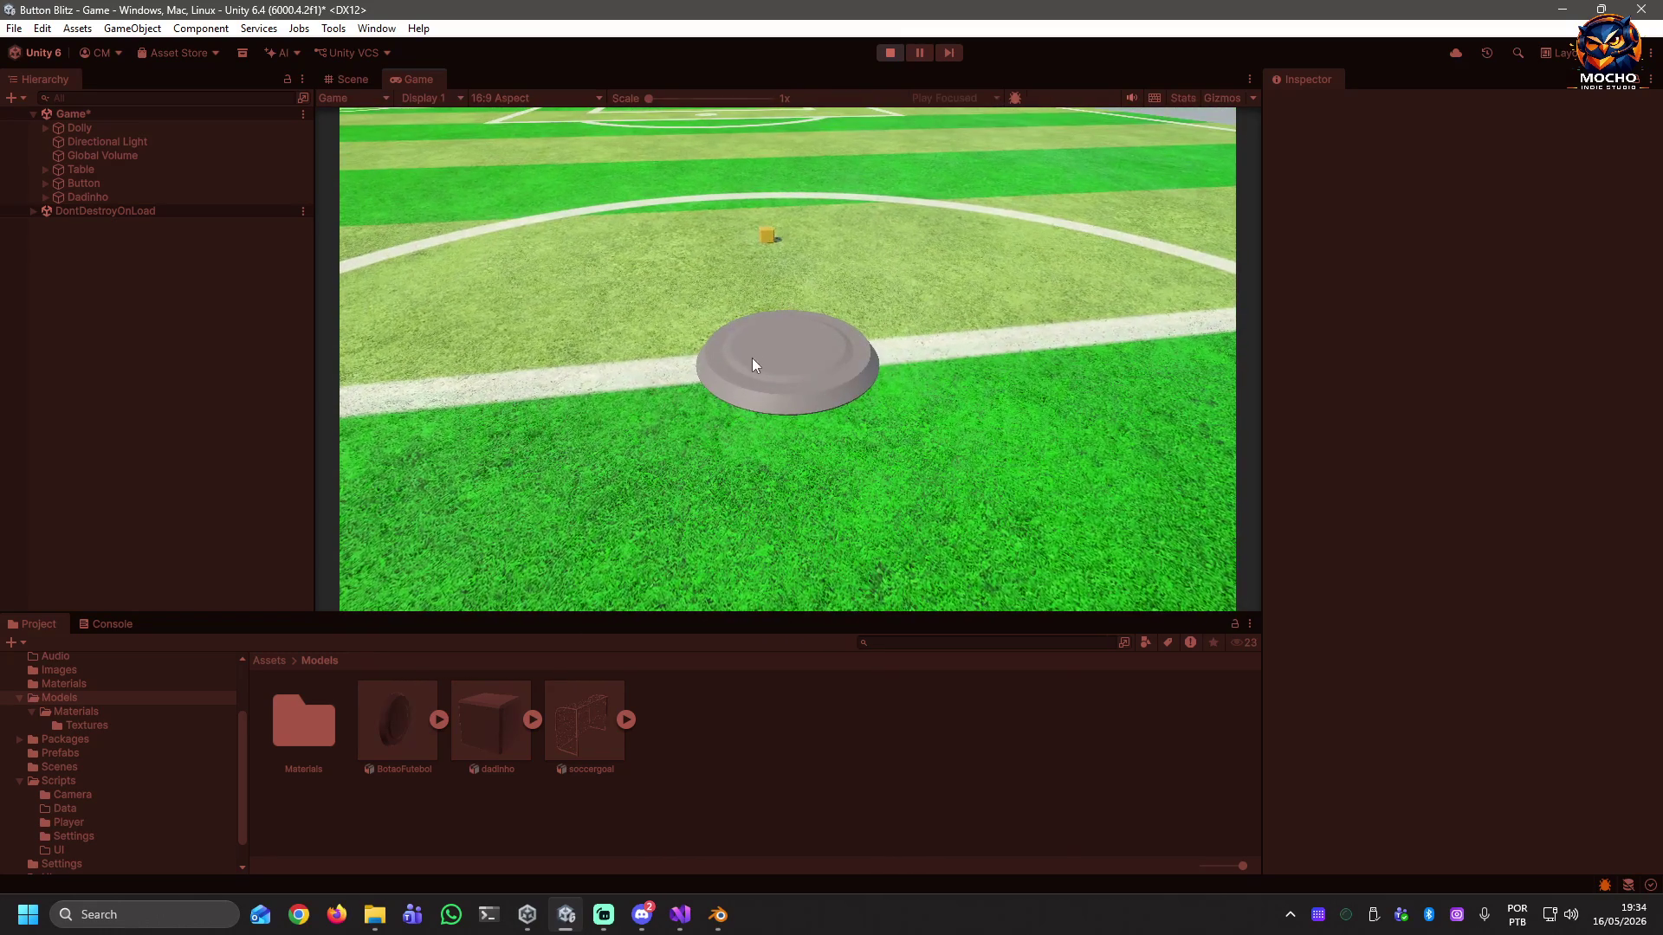
pyautogui.click(767, 351)
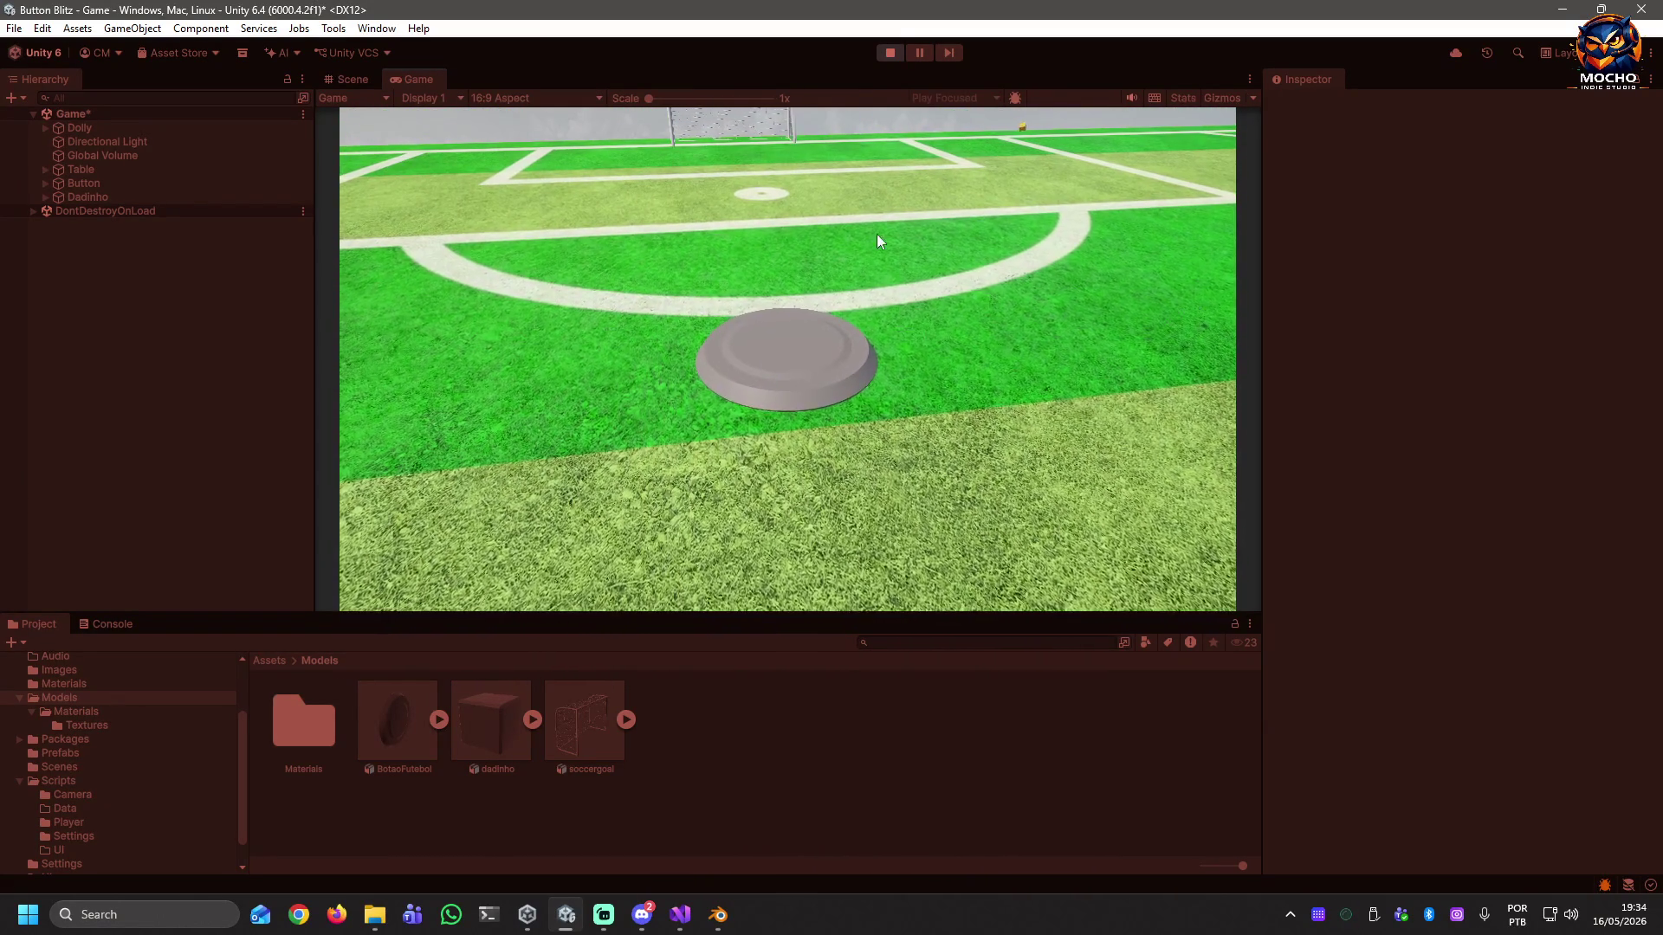
pyautogui.click(894, 52)
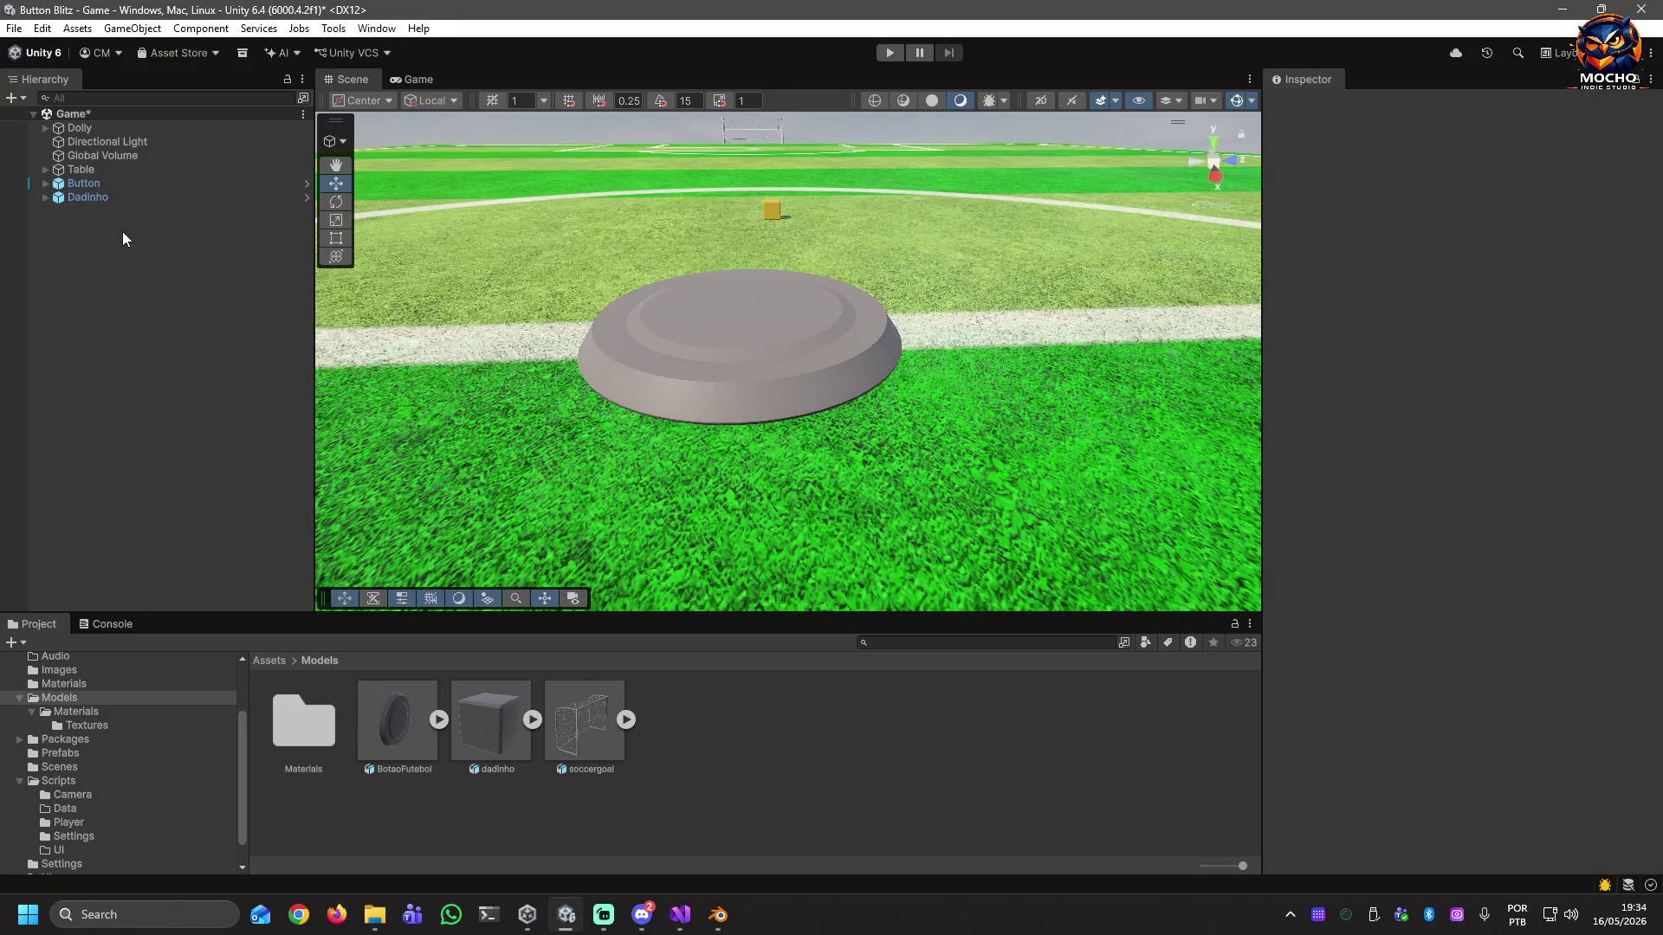
# Select Dadinho to show its Rigidbody, then frame and orbit the view around the cube.
pyautogui.click(66, 198)
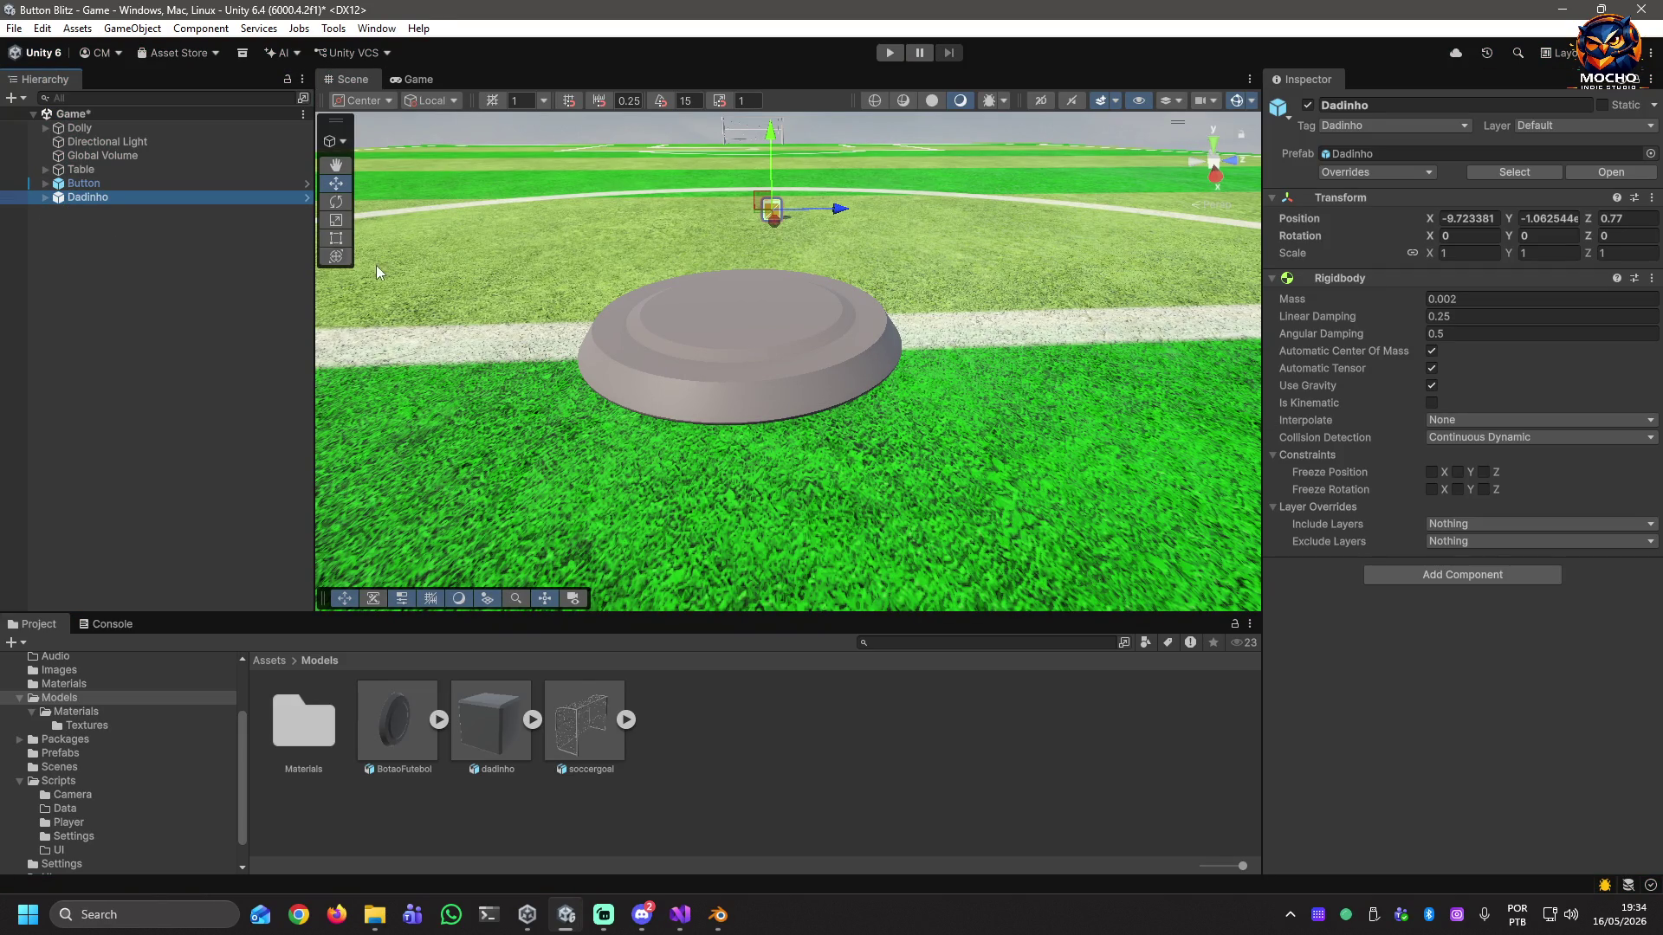
pyautogui.doubleClick(90, 198)
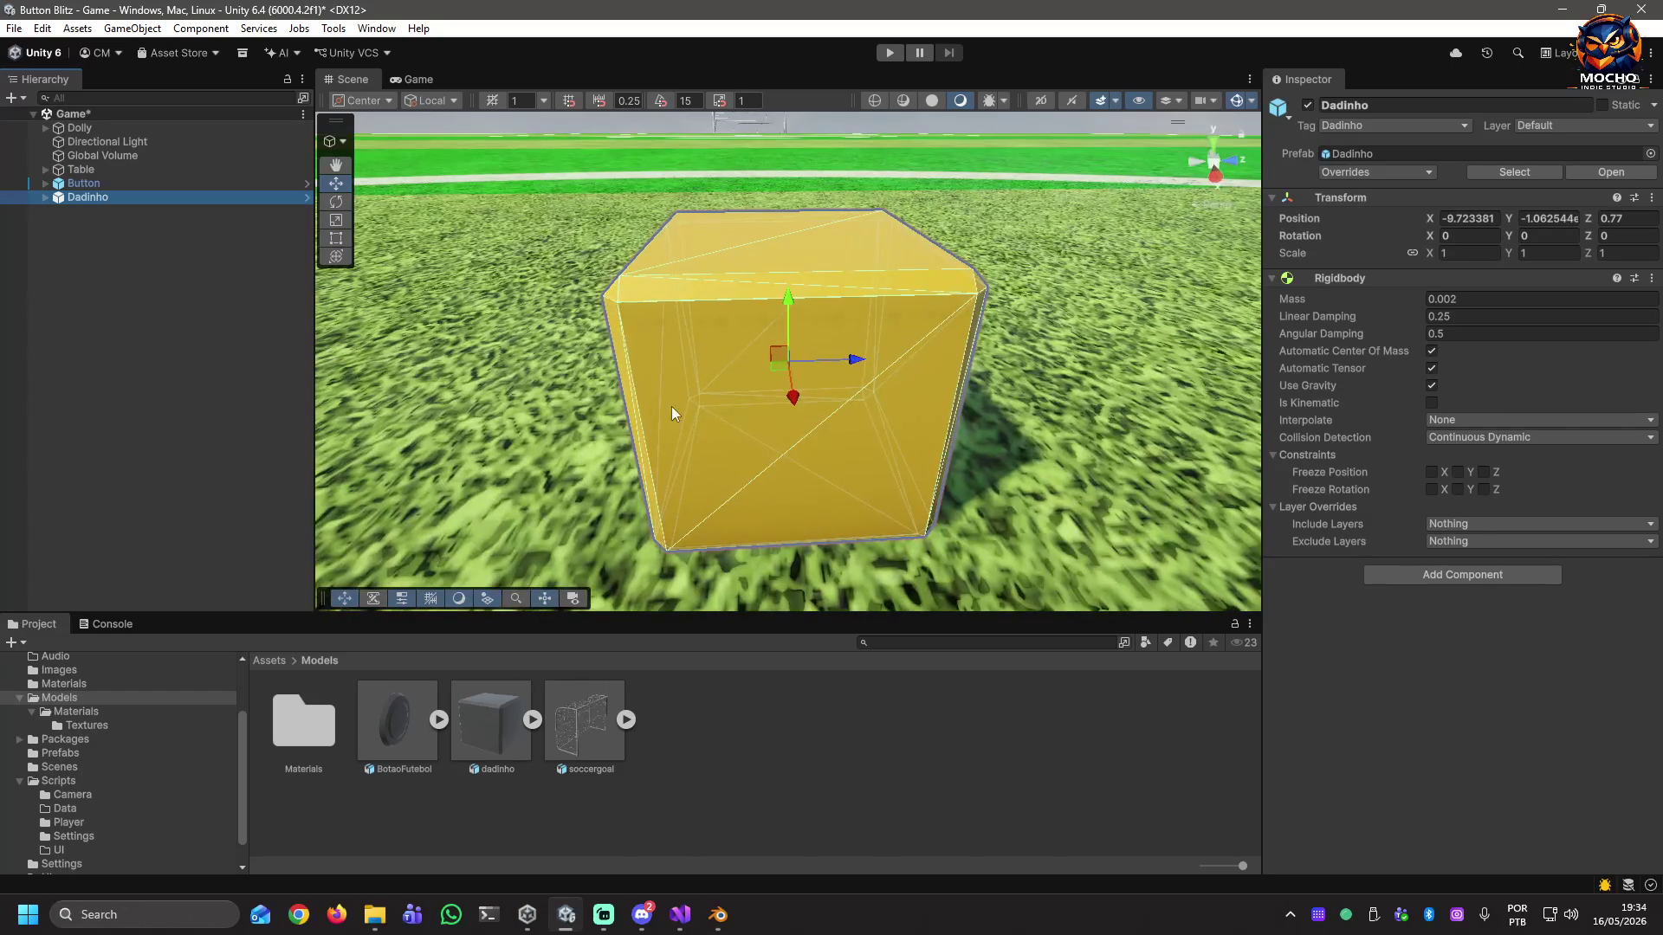
pyautogui.moveTo(681, 451)
pyautogui.keyDown('alt'); pyautogui.mouseDown()
pyautogui.moveTo(780, 416)
pyautogui.moveTo(1370, 377)
pyautogui.moveTo(466, 310)
pyautogui.mouseUp(); pyautogui.keyUp('alt')
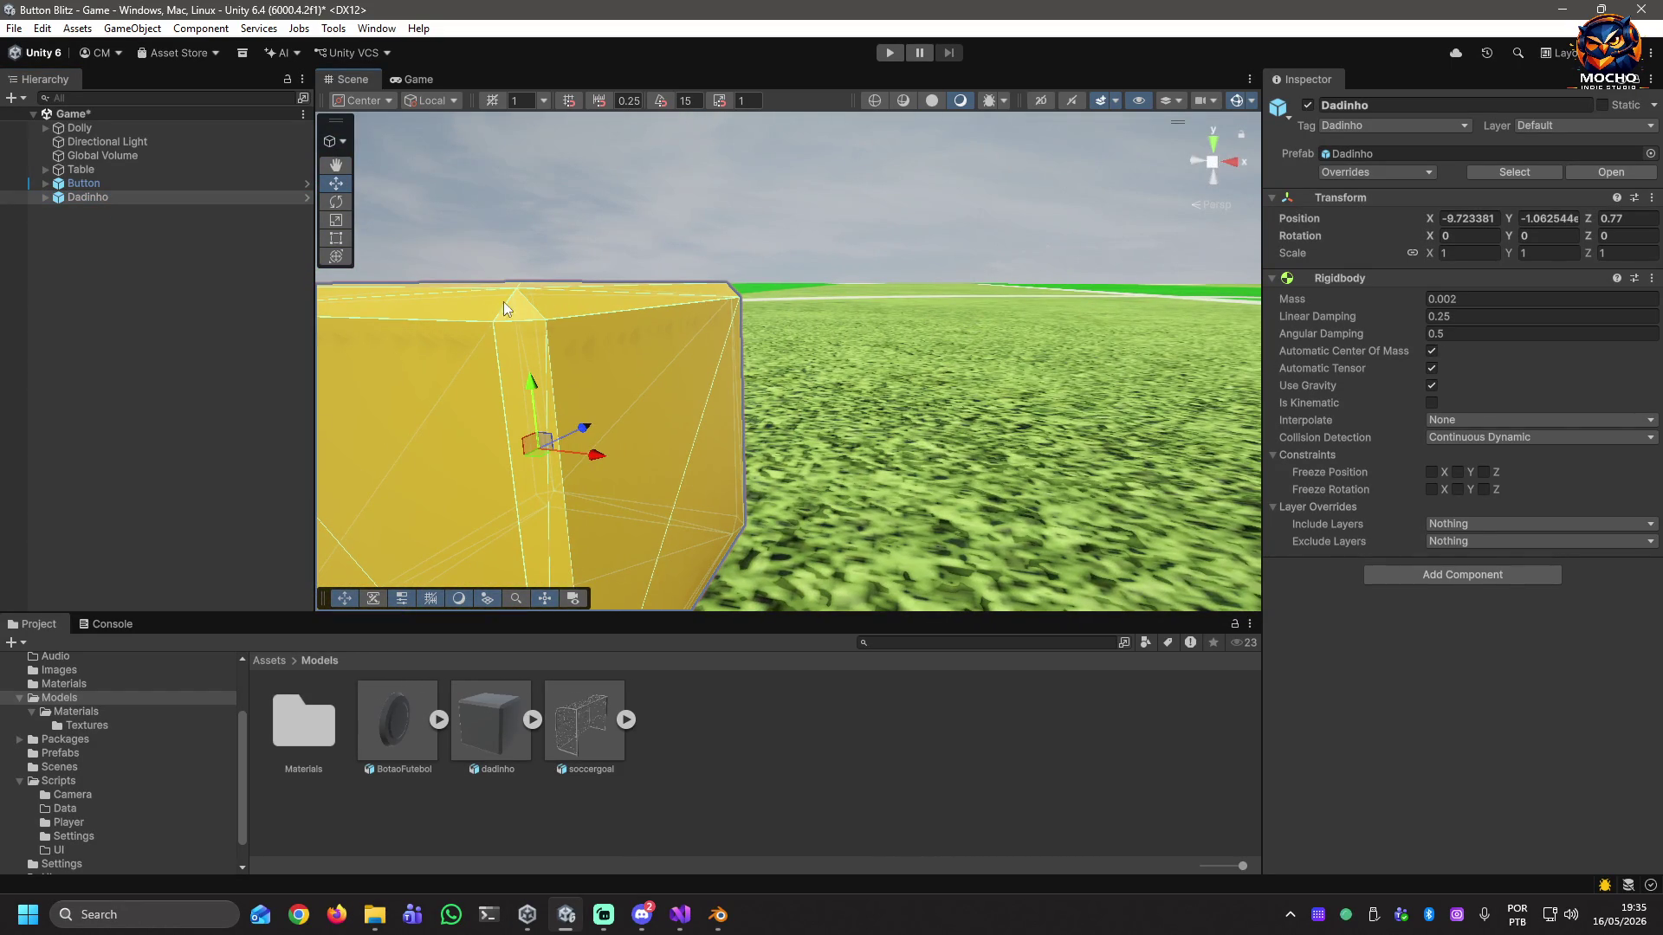
pyautogui.keyDown('alt'); pyautogui.moveTo(589, 324); pyautogui.dragTo(624, 511); pyautogui.keyUp('alt')
pyautogui.click(76, 185)
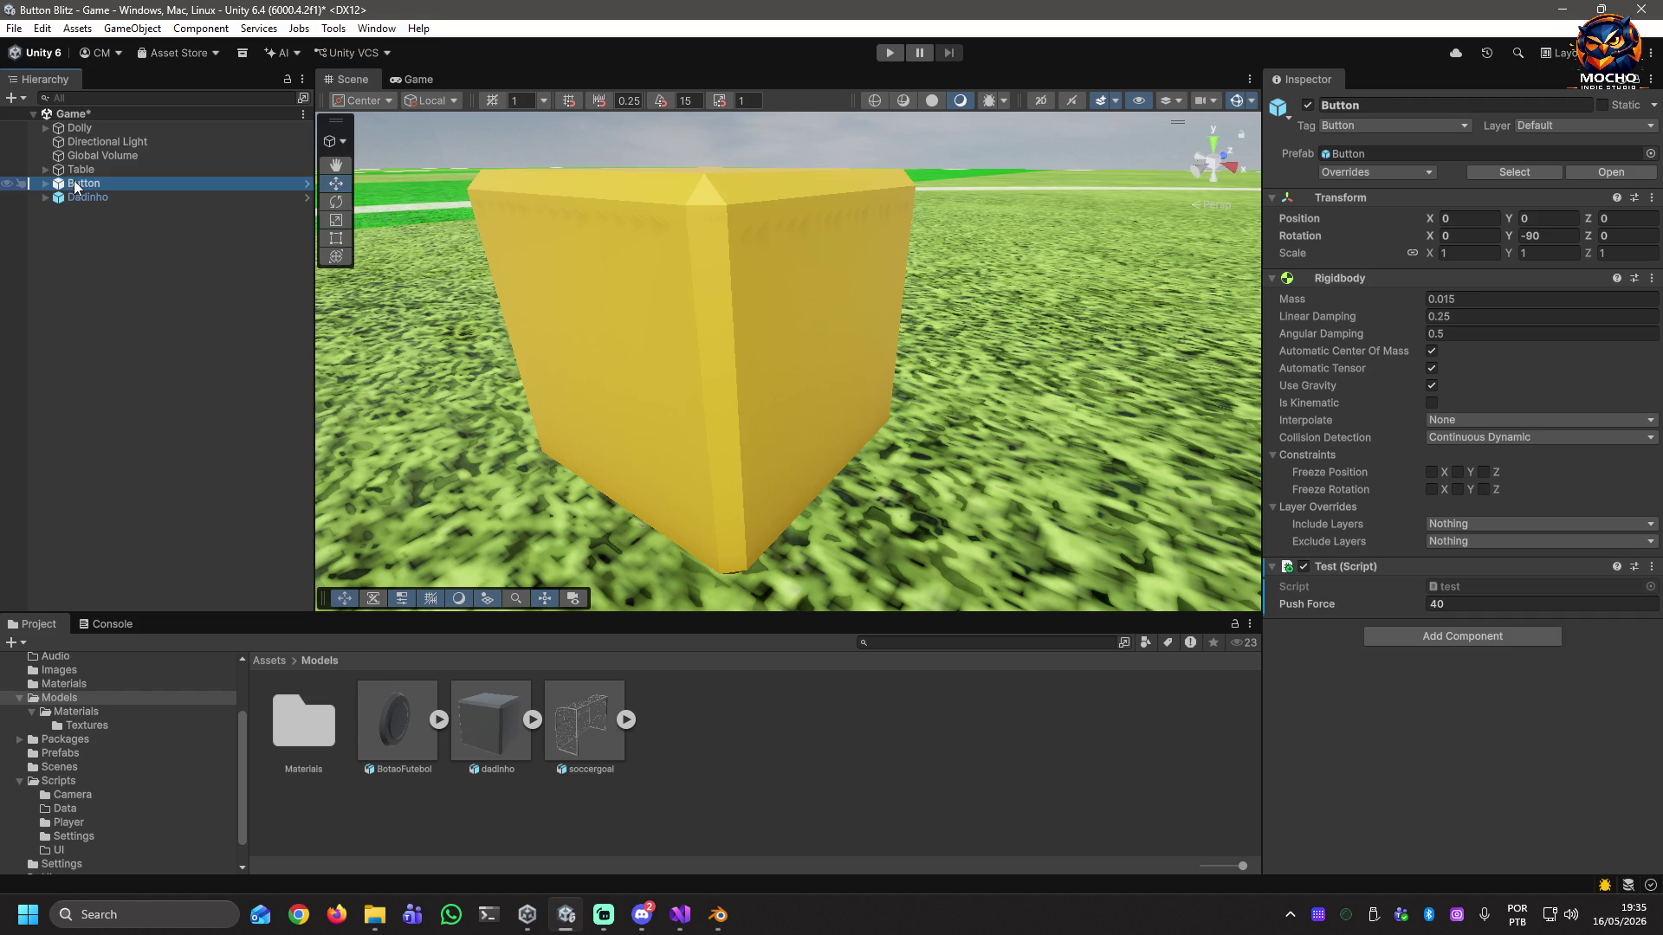
pyautogui.doubleClick(76, 184)
pyautogui.moveTo(623, 455)
pyautogui.keyDown('alt'); pyautogui.mouseDown()
pyautogui.moveTo(533, 509)
pyautogui.moveTo(557, 310)
pyautogui.moveTo(641, 333)
pyautogui.mouseUp(); pyautogui.keyUp('alt')
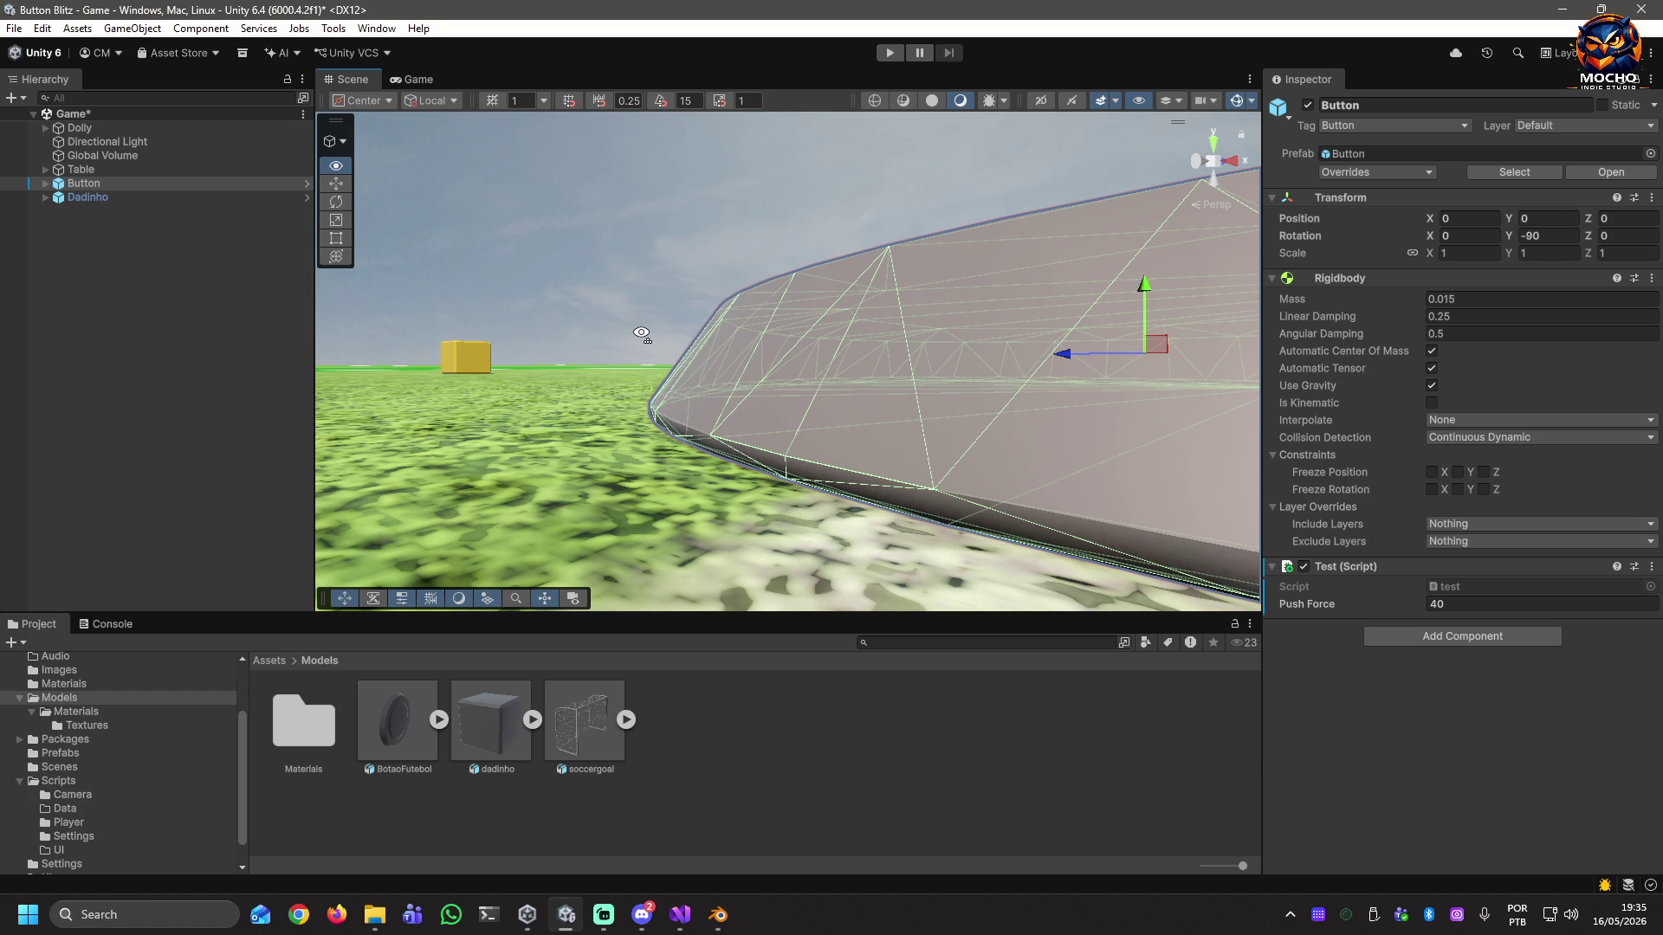
pyautogui.moveTo(699, 336)
pyautogui.mouseDown(button='right')
pyautogui.moveTo(902, 301)
pyautogui.moveTo(546, 382)
pyautogui.moveTo(547, 364)
pyautogui.moveTo(384, 453)
pyautogui.mouseUp(button='right')
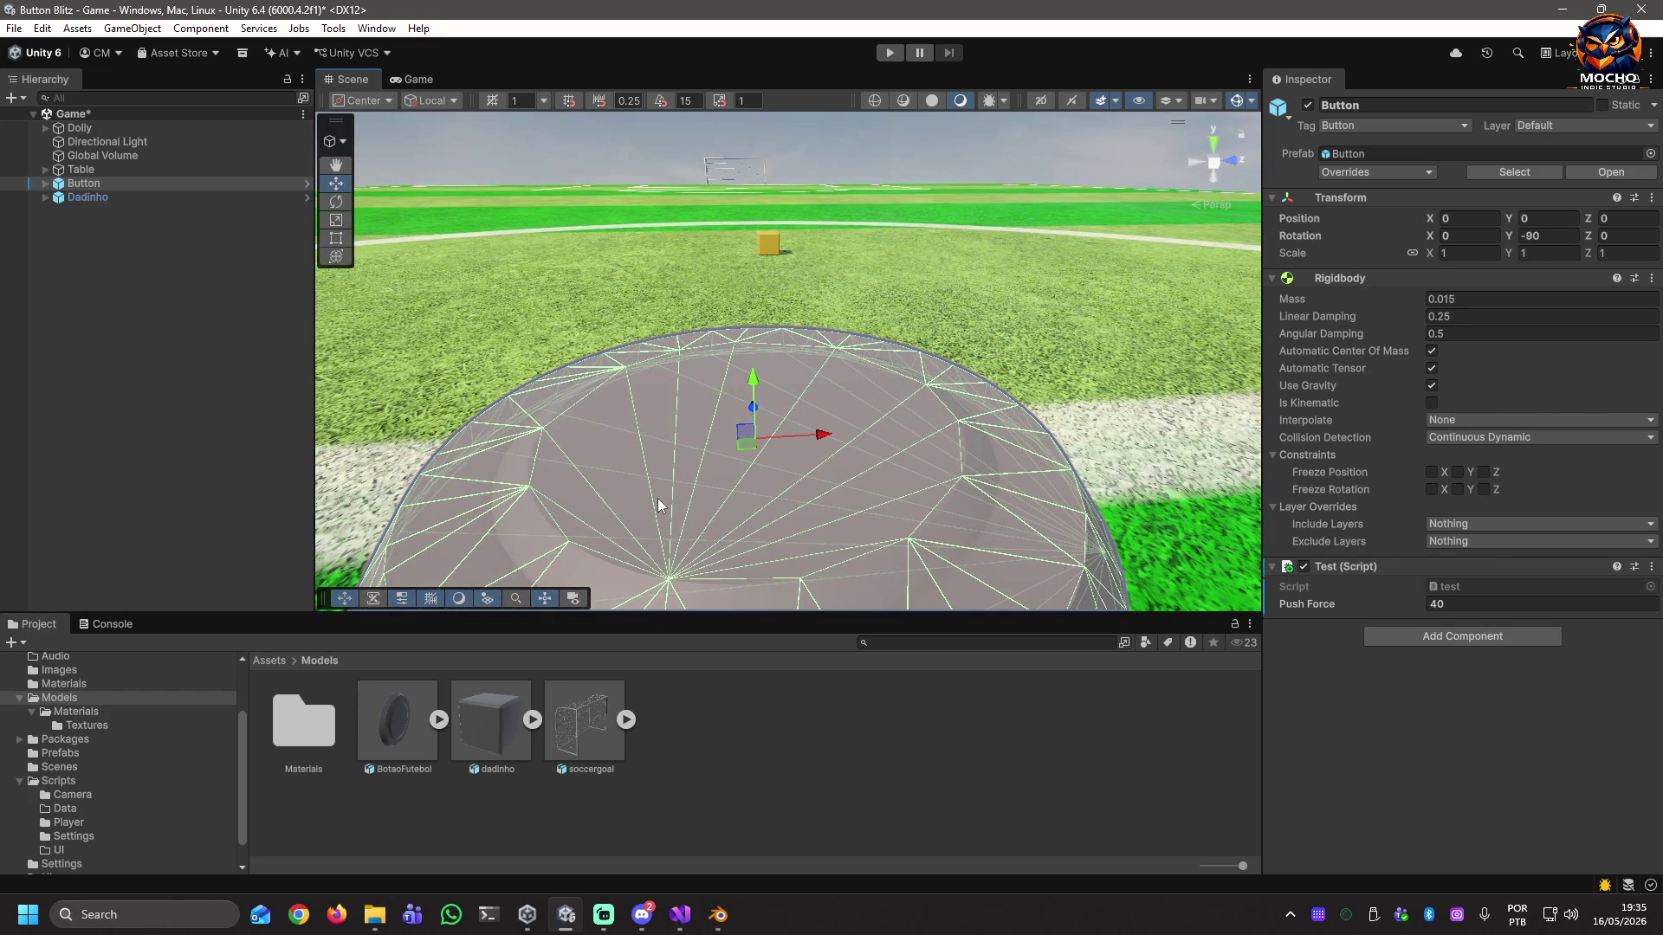
pyautogui.click(91, 199)
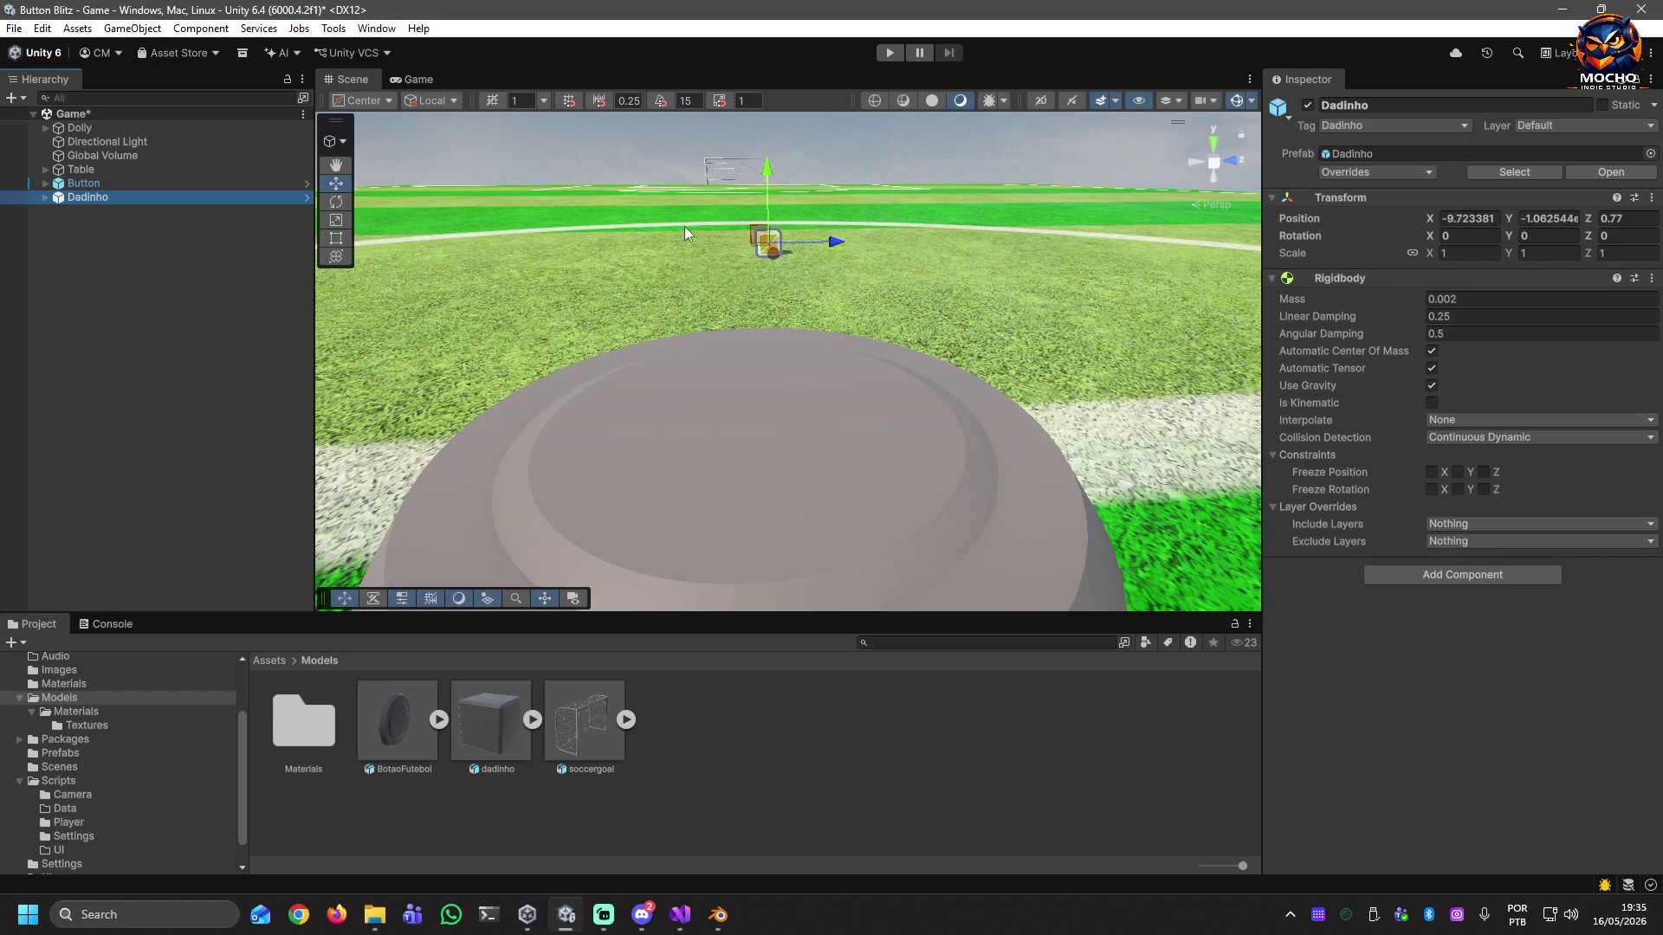
pyautogui.click(1473, 222)
# Zero Dadinho's X, Y and Z position and drag the cube along X toward the far field.
pyautogui.write('0')
pyautogui.press('Tab')
pyautogui.write('0')
pyautogui.press('Tab')
pyautogui.write('0')
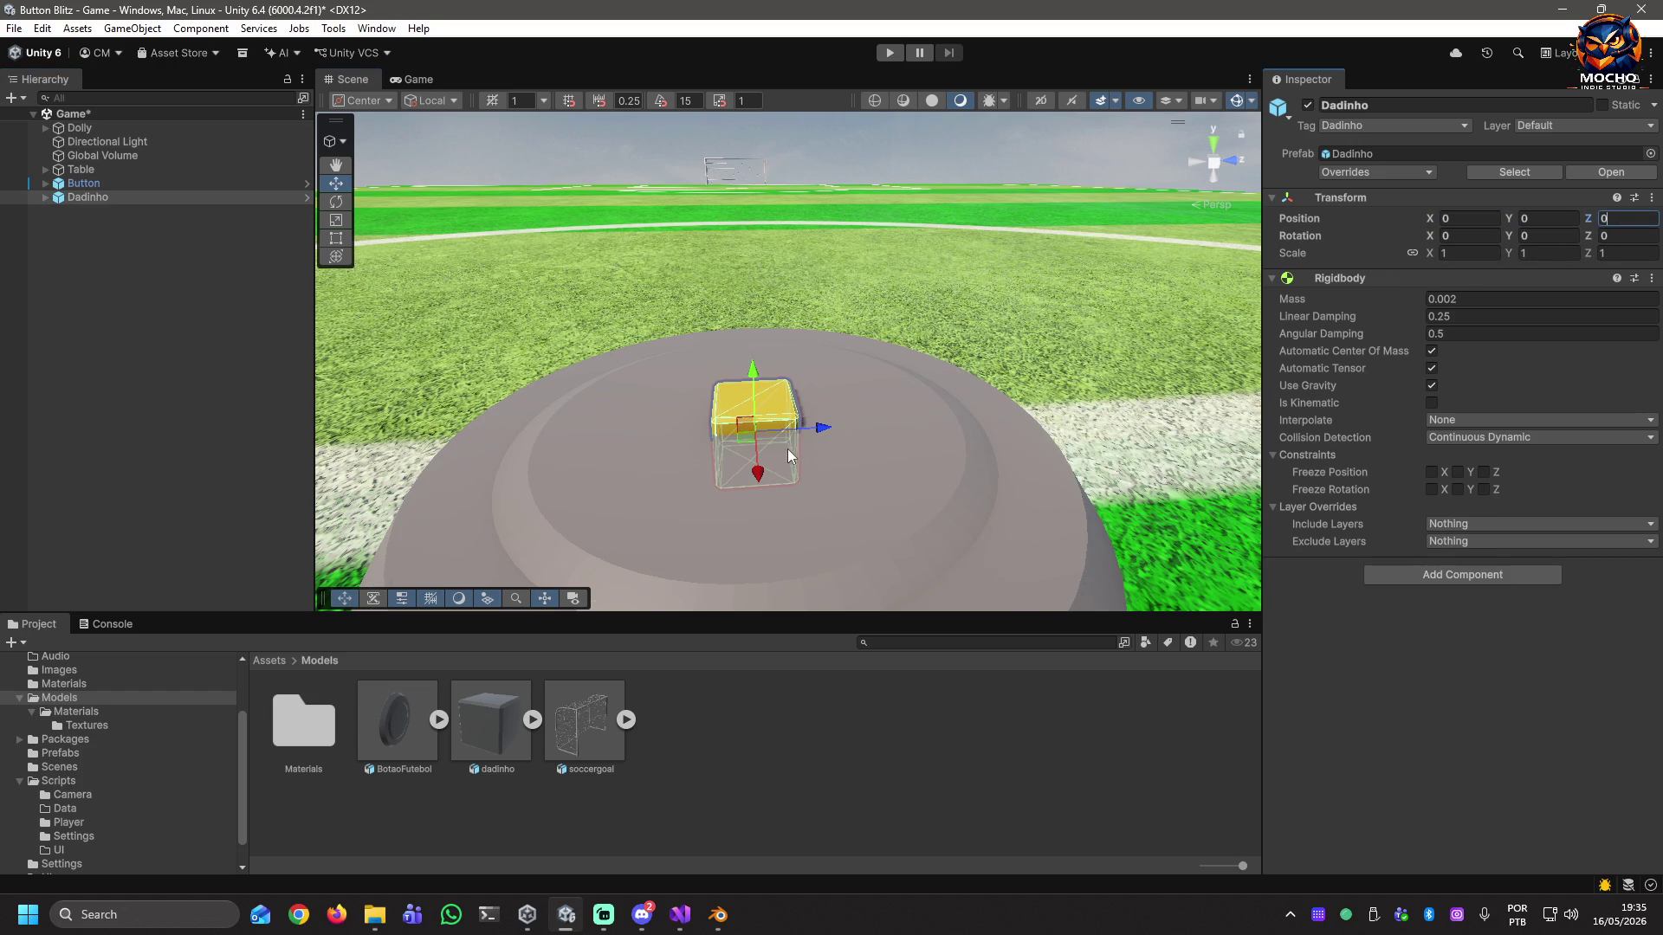
pyautogui.moveTo(758, 472); pyautogui.dragTo(741, 269)
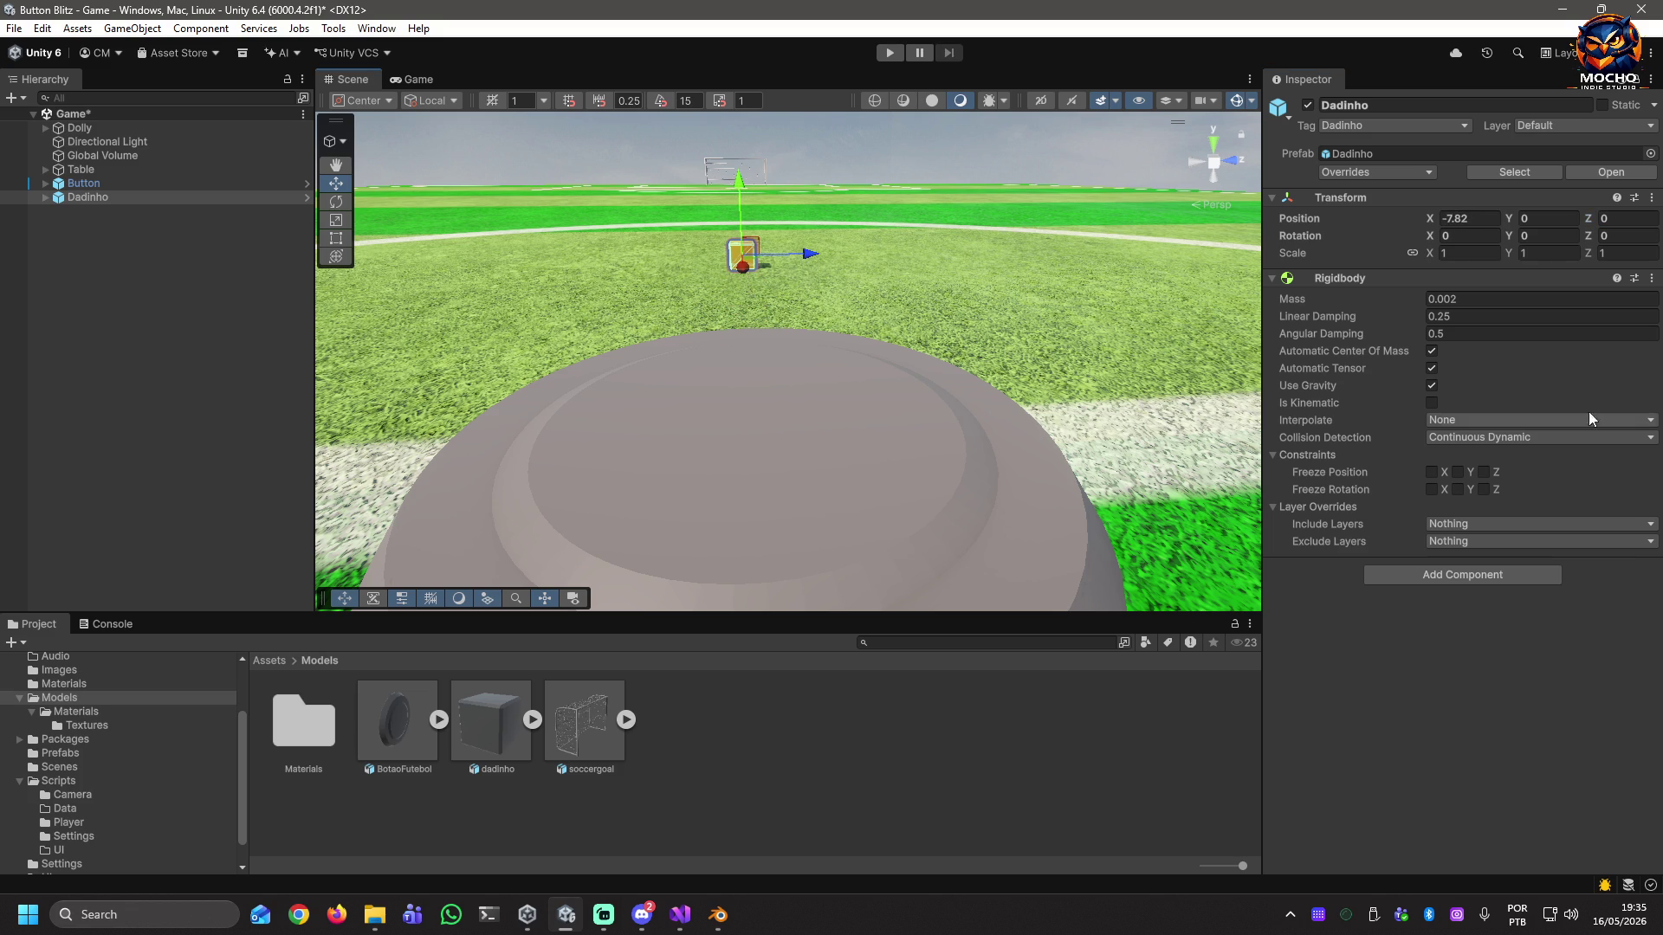
pyautogui.click(1511, 297)
pyautogui.click(1485, 205)
pyautogui.click(1485, 206)
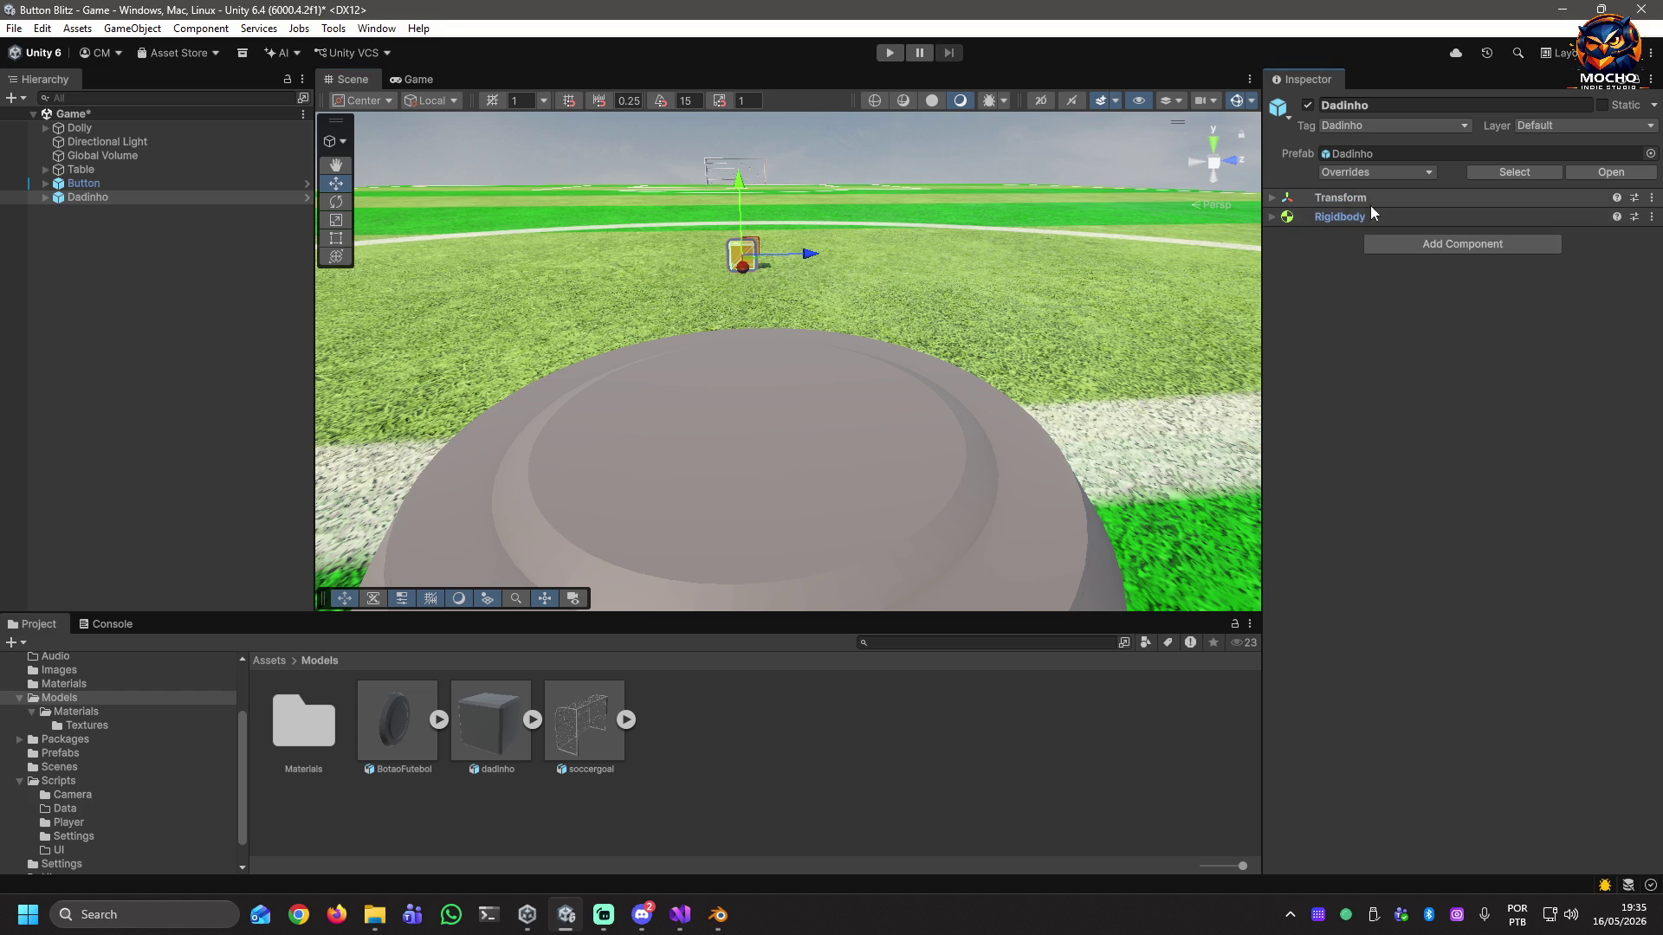
pyautogui.click(1351, 215)
pyautogui.click(1358, 205)
# Set Dadinho's X position to -9, frame the cube, and start a play test.
pyautogui.click(1470, 219)
pyautogui.write('9')
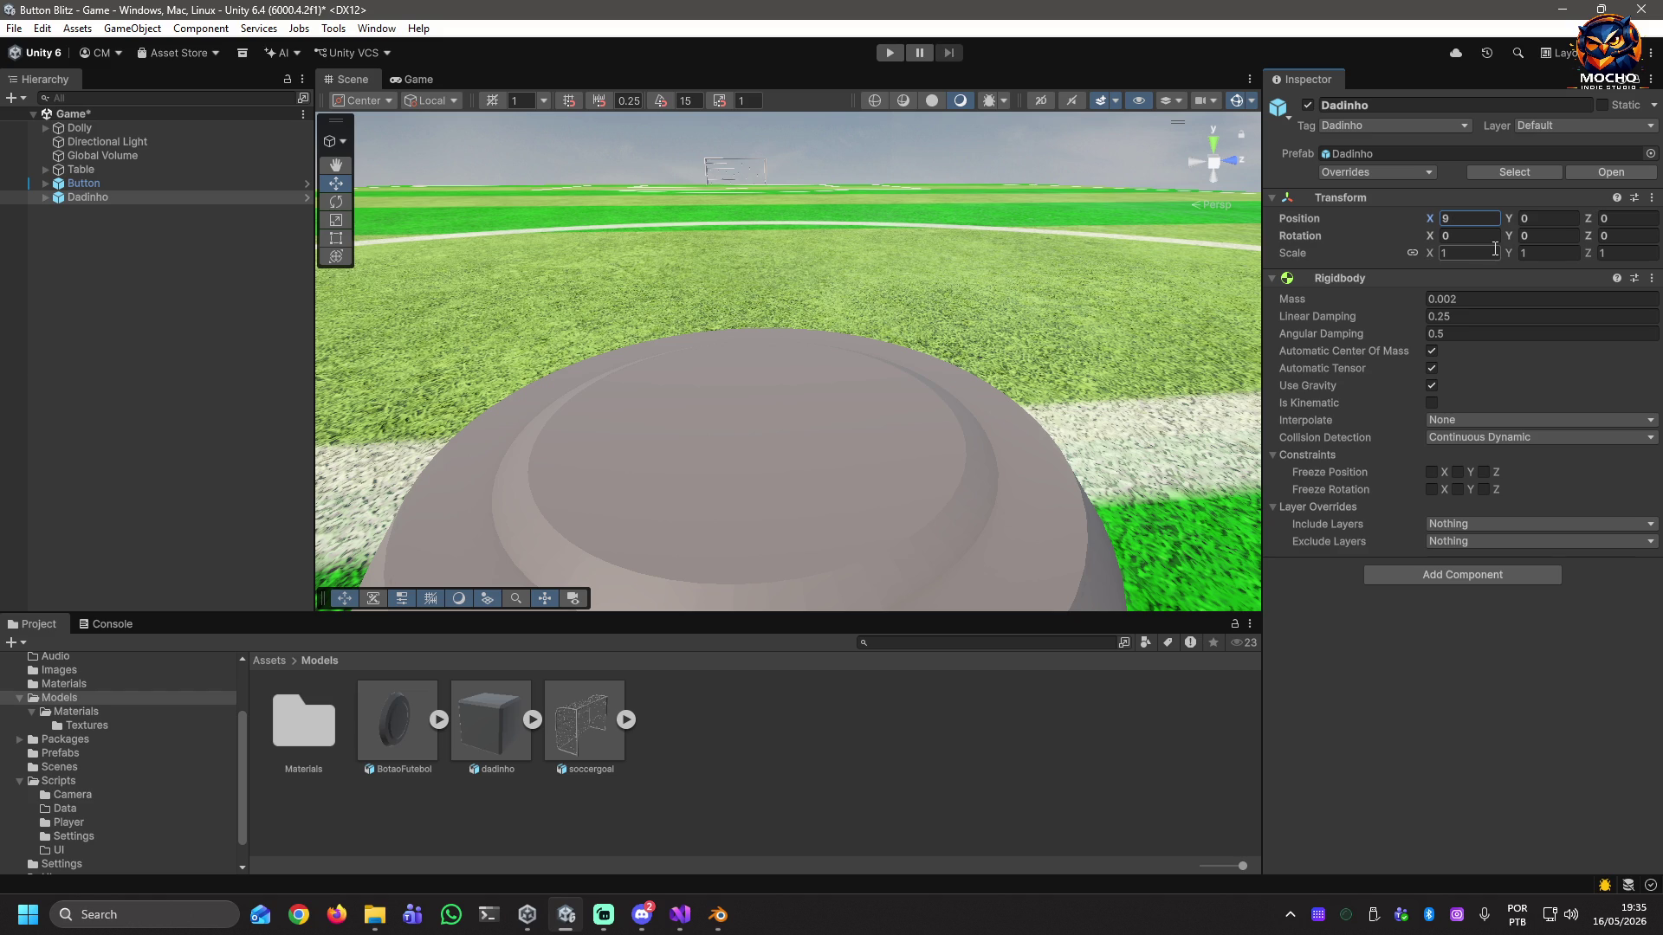
pyautogui.moveTo(907, 435)
pyautogui.mouseDown(button='right')
pyautogui.moveTo(915, 381)
pyautogui.moveTo(283, 423)
pyautogui.mouseUp(button='right')
pyautogui.press('f')
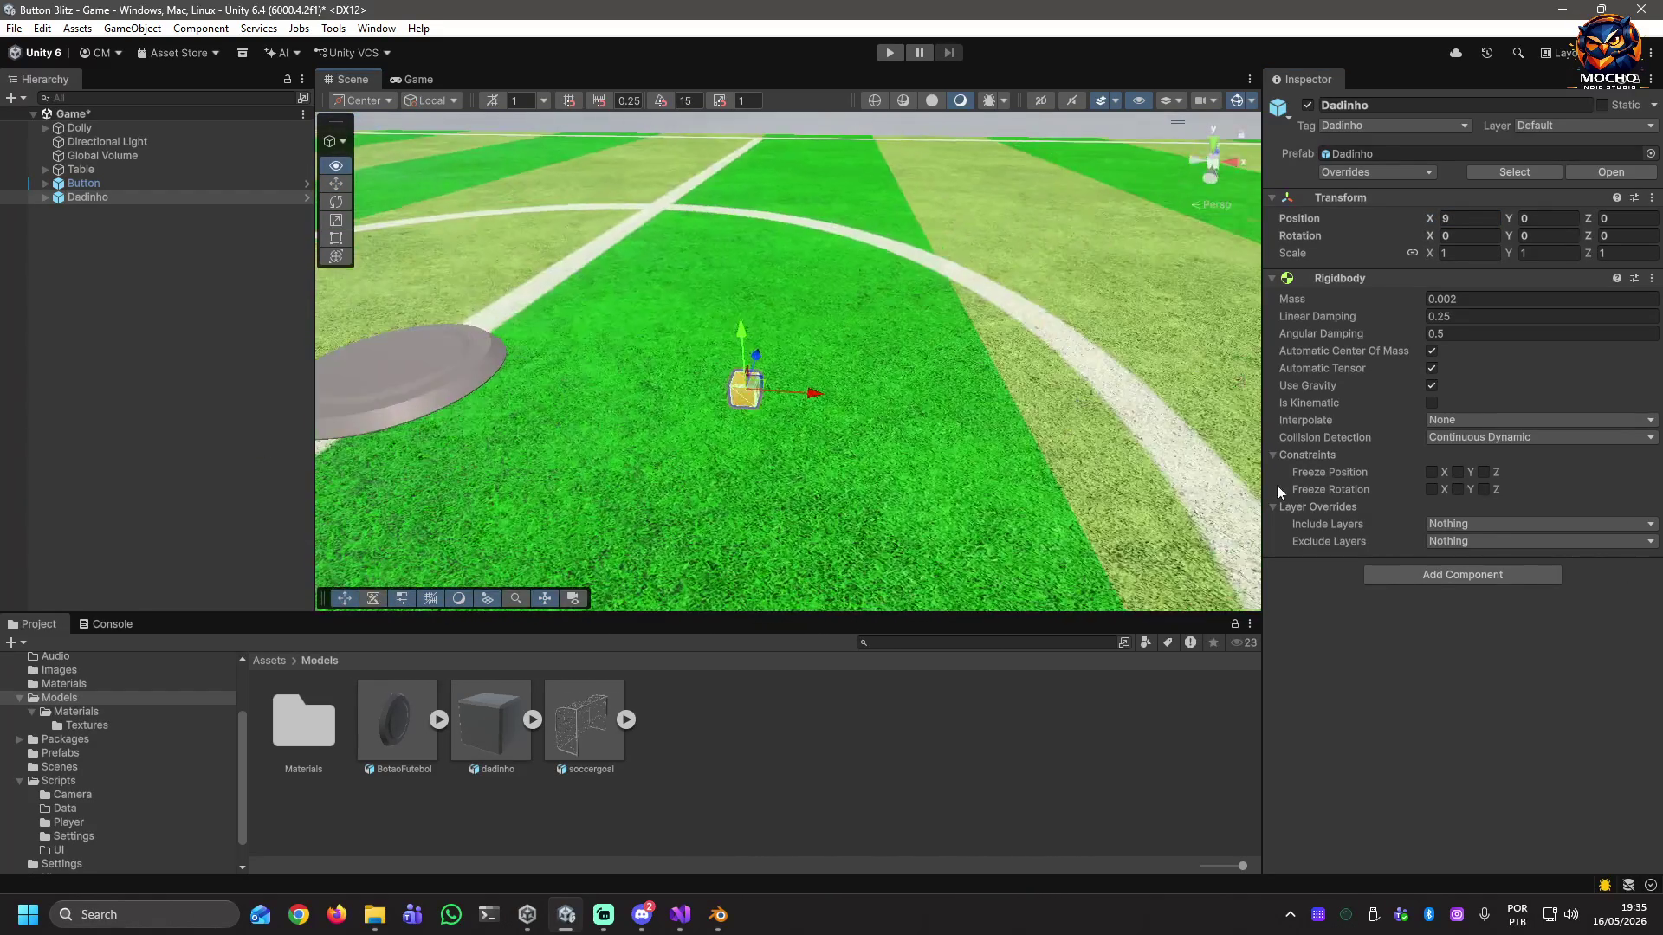
pyautogui.click(1476, 218)
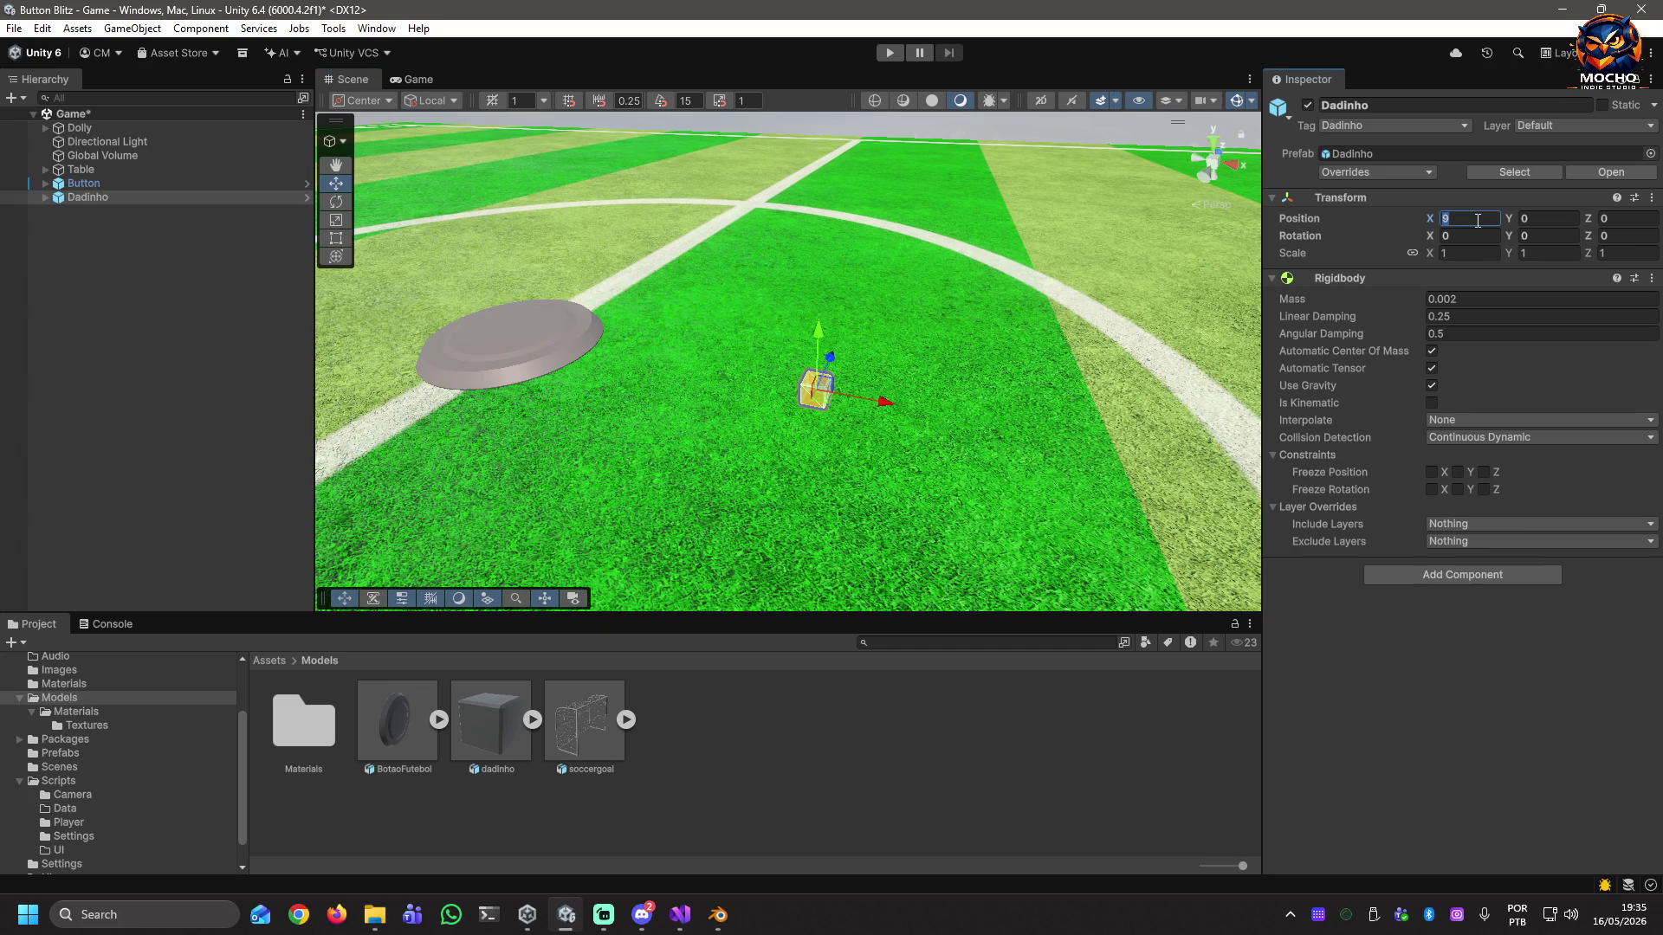
pyautogui.write('-9')
pyautogui.moveTo(1046, 164)
pyautogui.mouseDown(button='right')
pyautogui.moveTo(772, 372)
pyautogui.moveTo(546, 345)
pyautogui.moveTo(752, 246)
pyautogui.mouseUp(button='right')
pyautogui.click(890, 53)
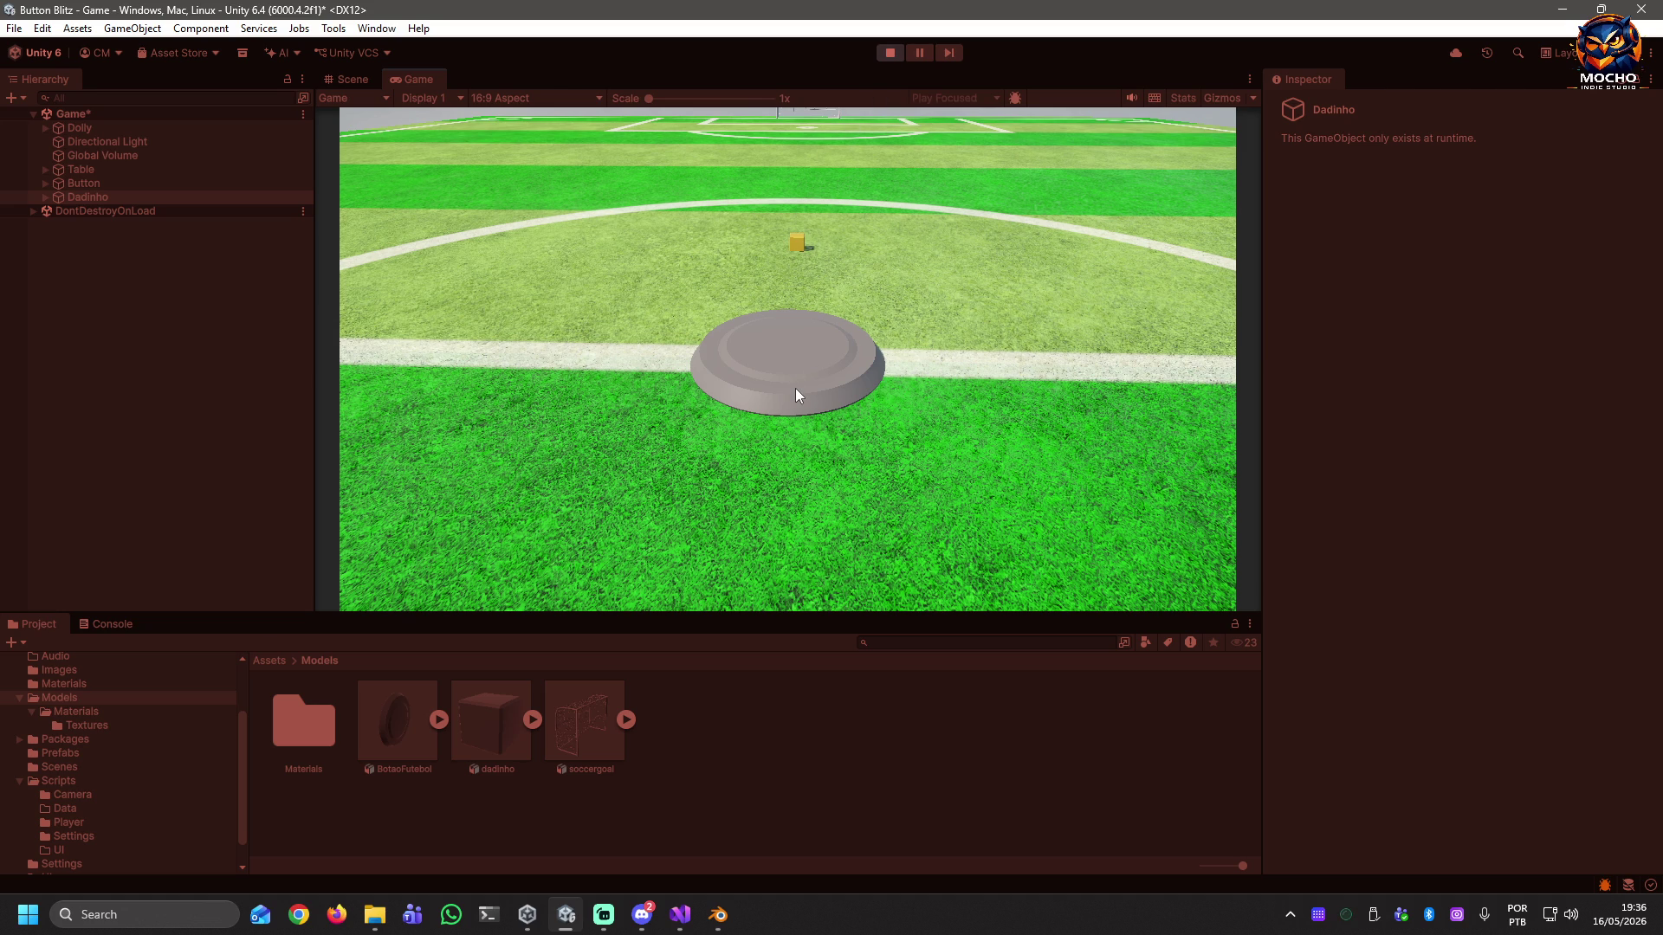
# Flick the Button disc forward toward the Dadinho cube, then stop the play test.
pyautogui.click(798, 396)
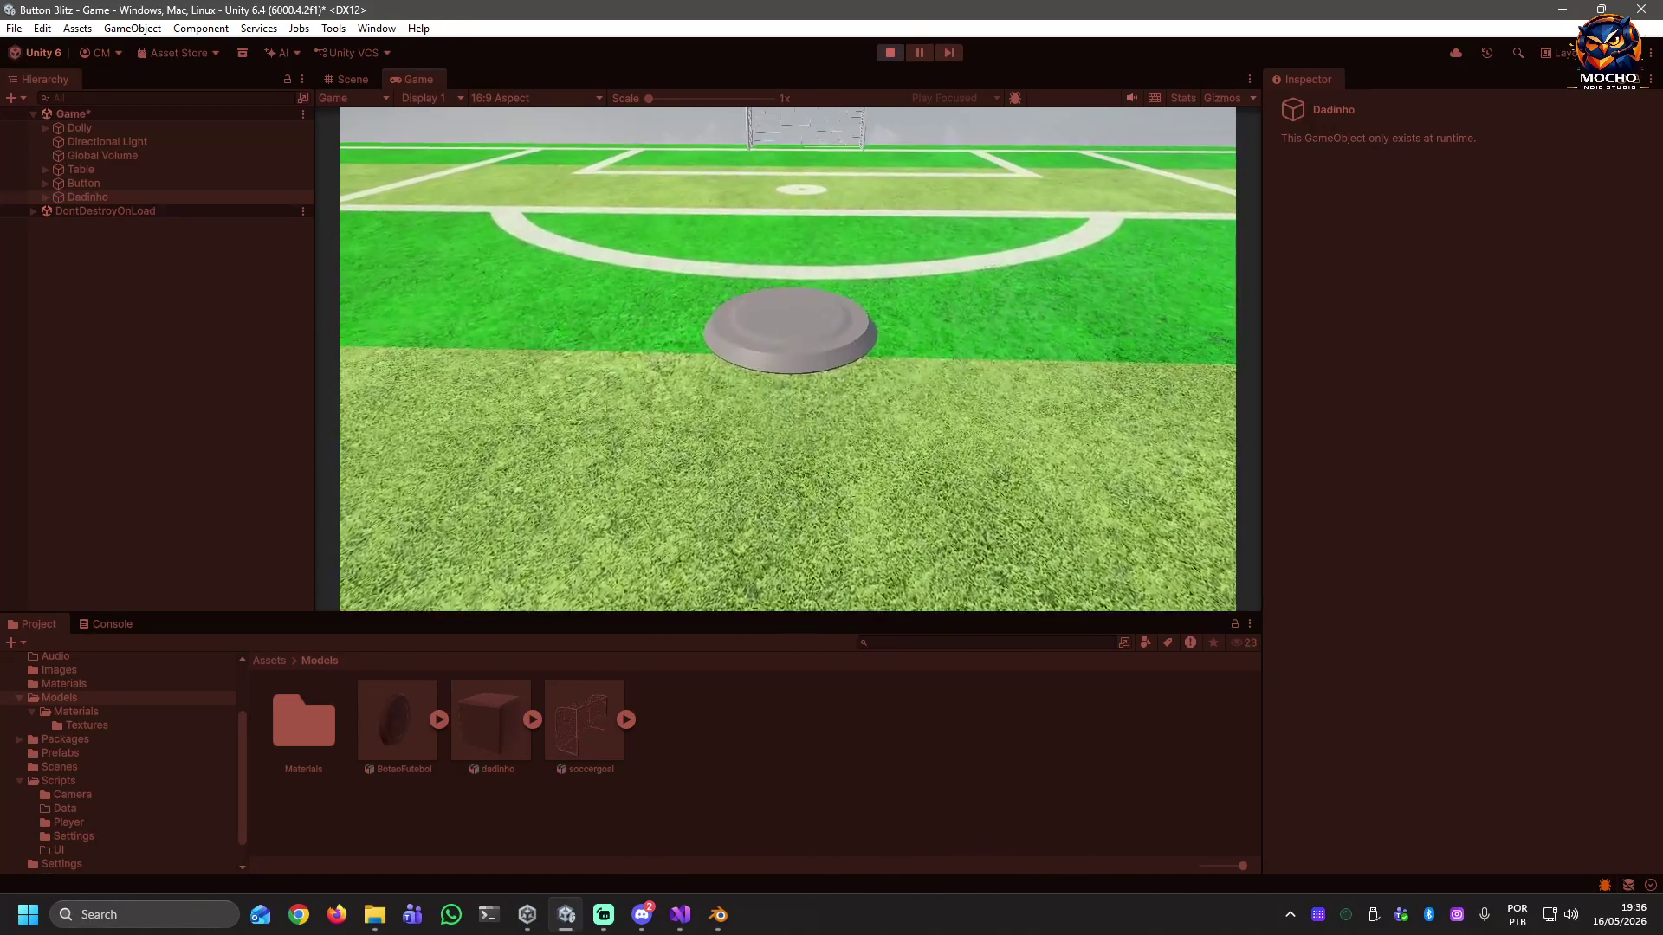
pyautogui.click(884, 54)
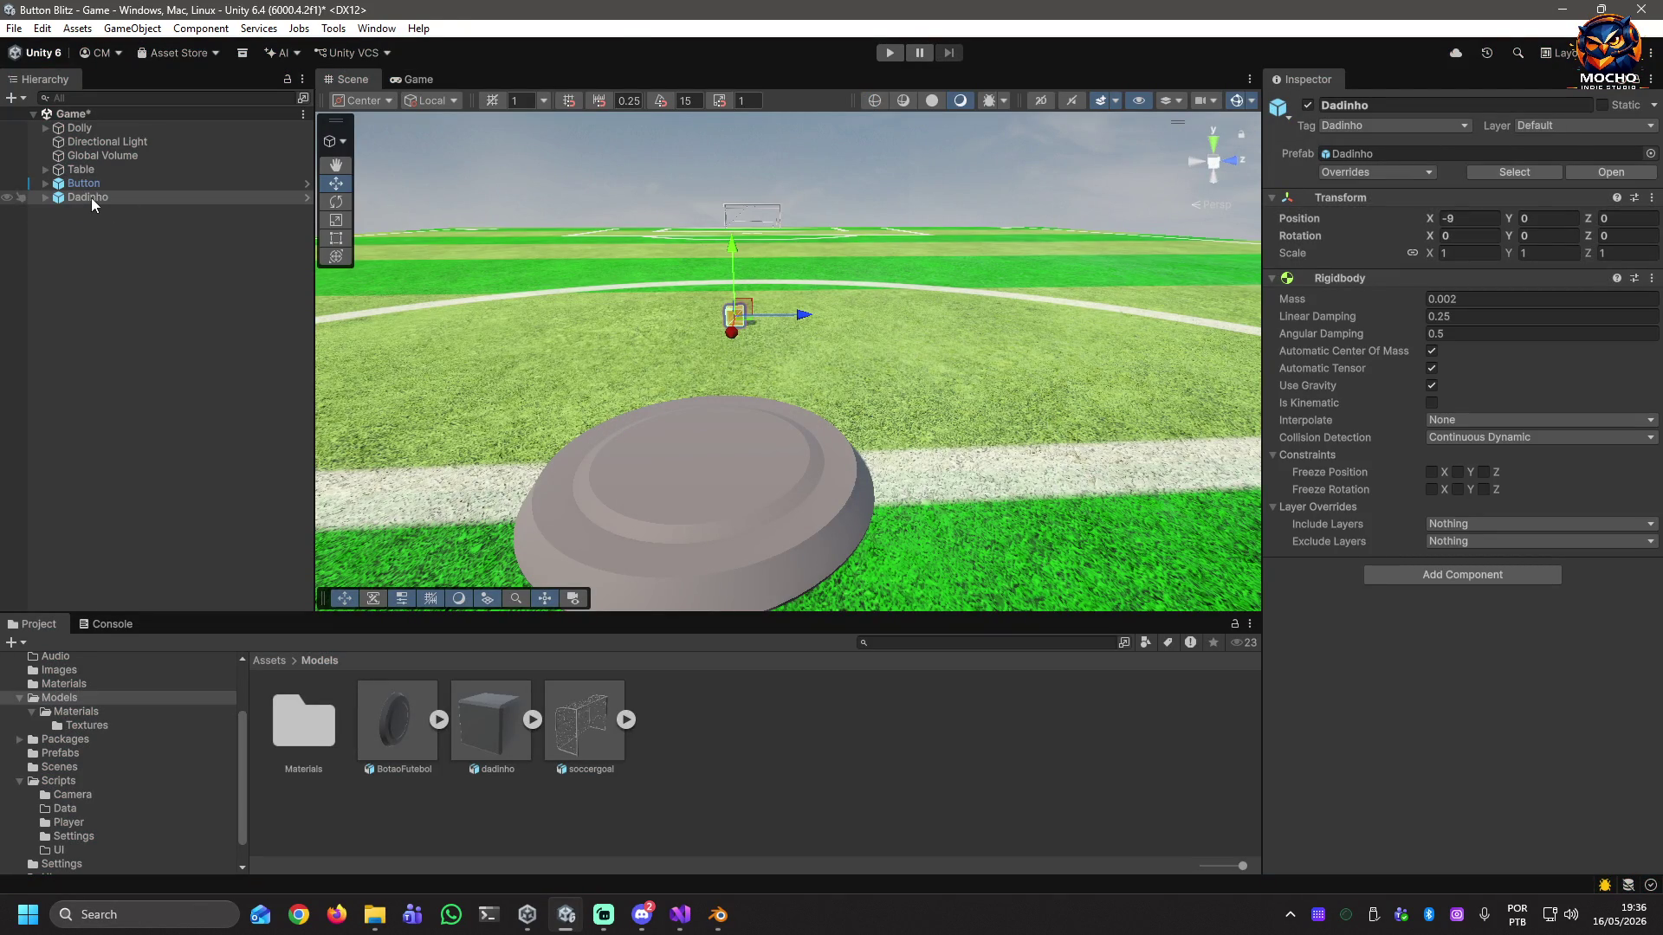
# Save the scene and give the Button disc Rigidbody mass 0.15 and linear damping 0.5.
pyautogui.click(110, 261)
pyautogui.hotkey('ctrl', 's')
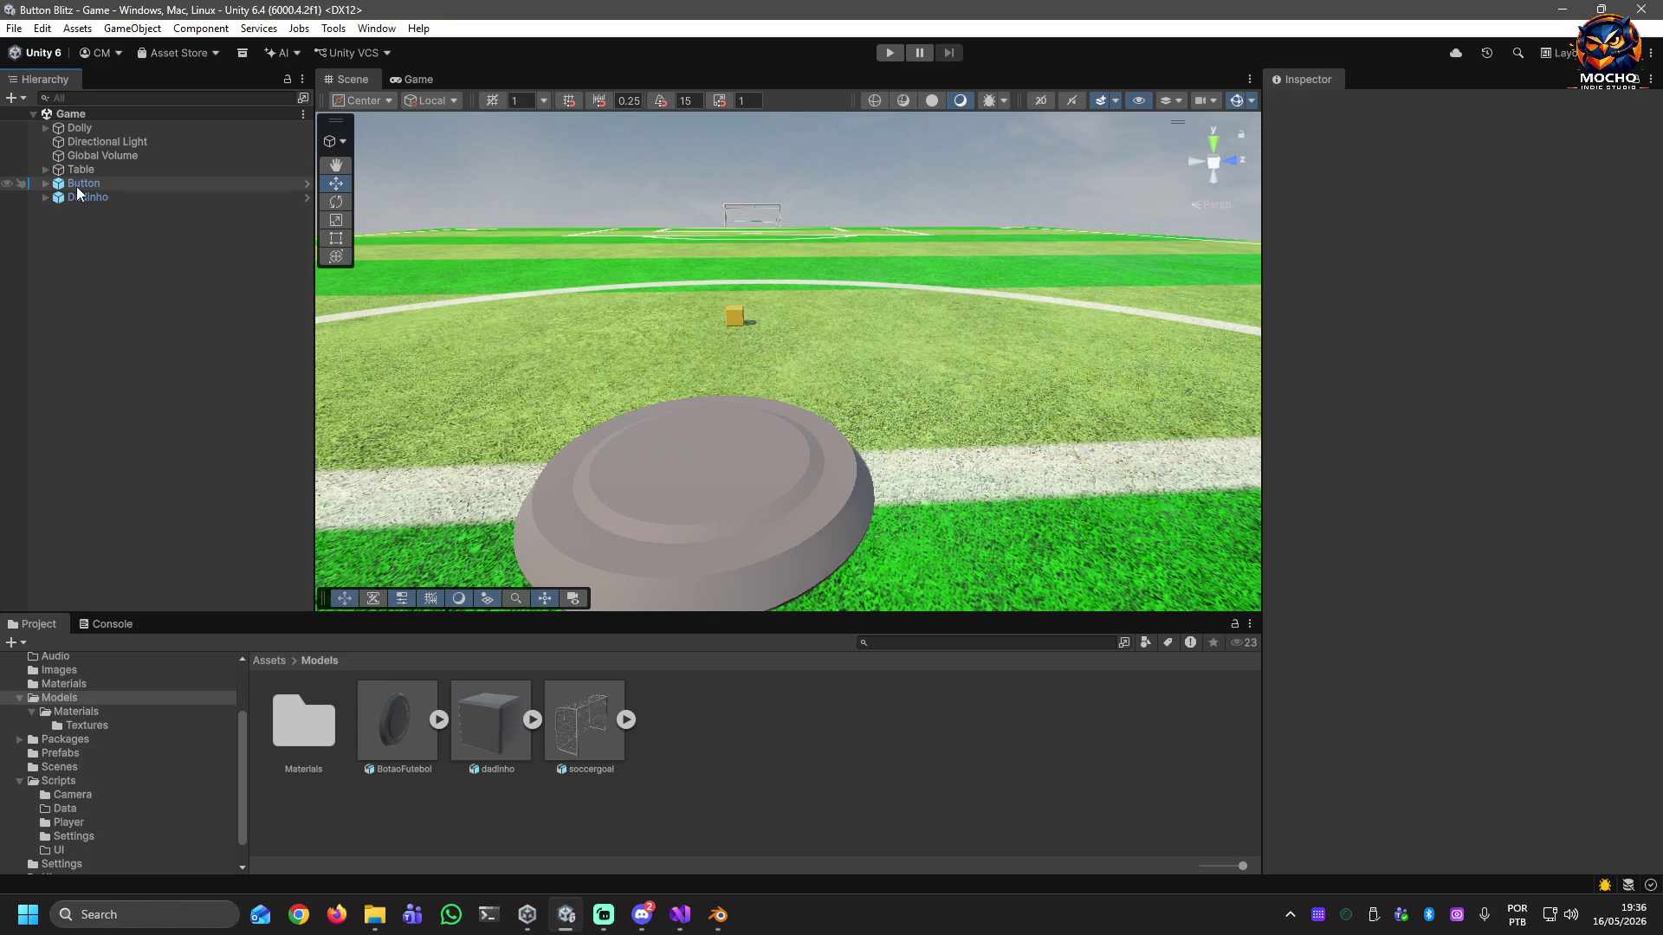
pyautogui.click(76, 184)
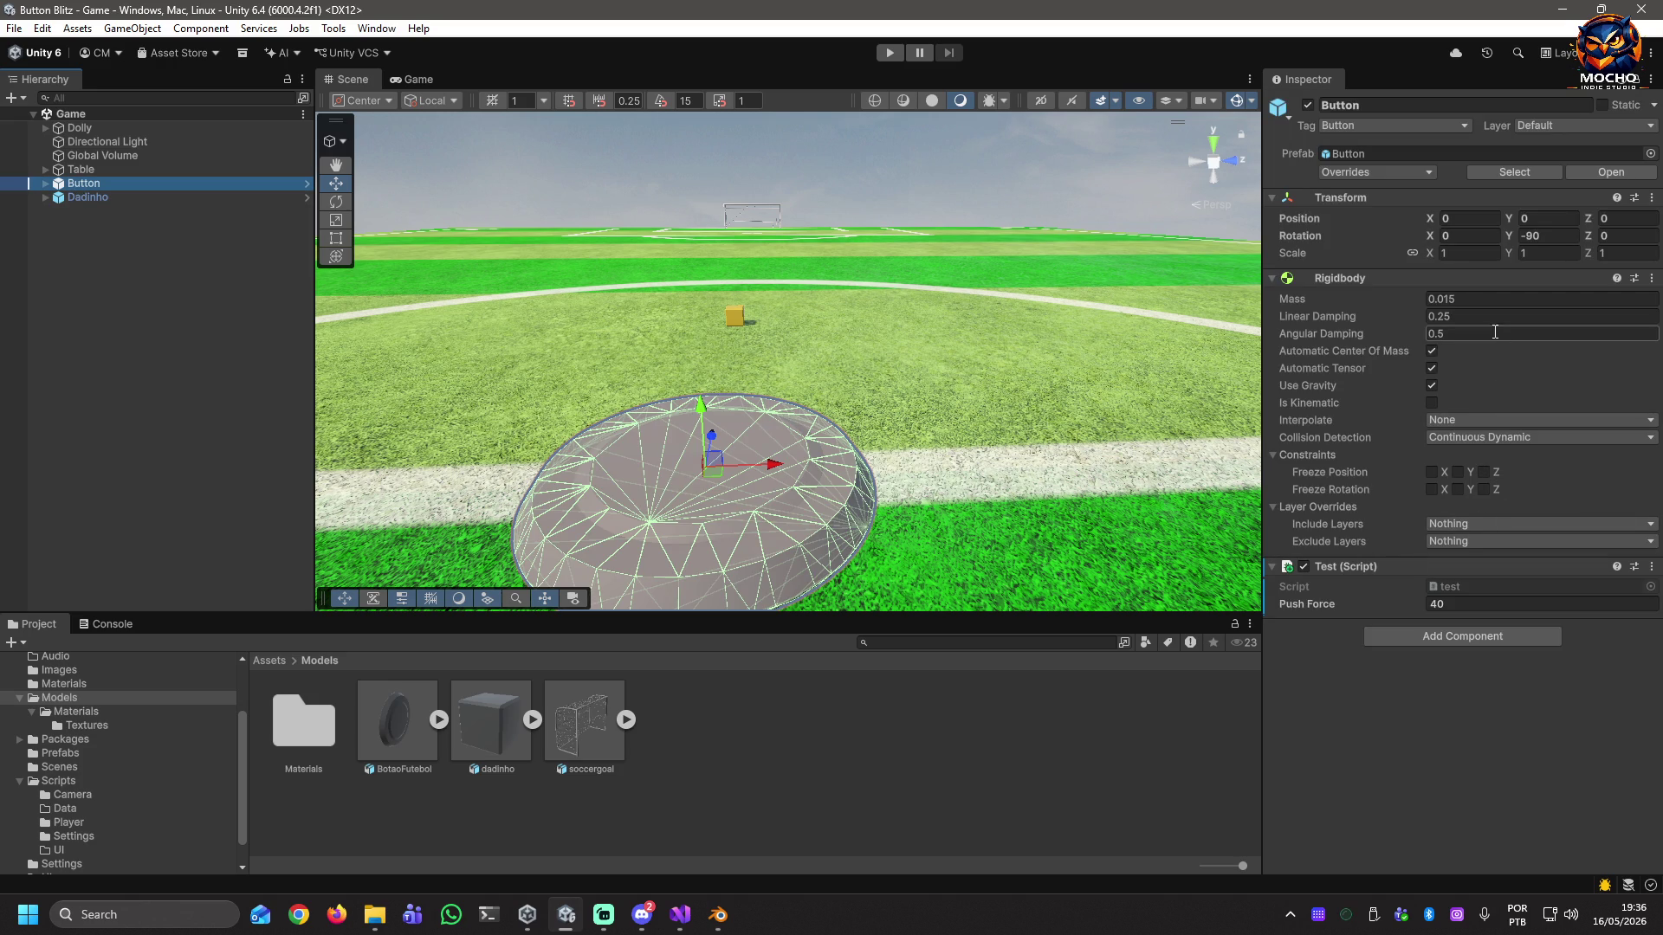
pyautogui.click(1485, 298)
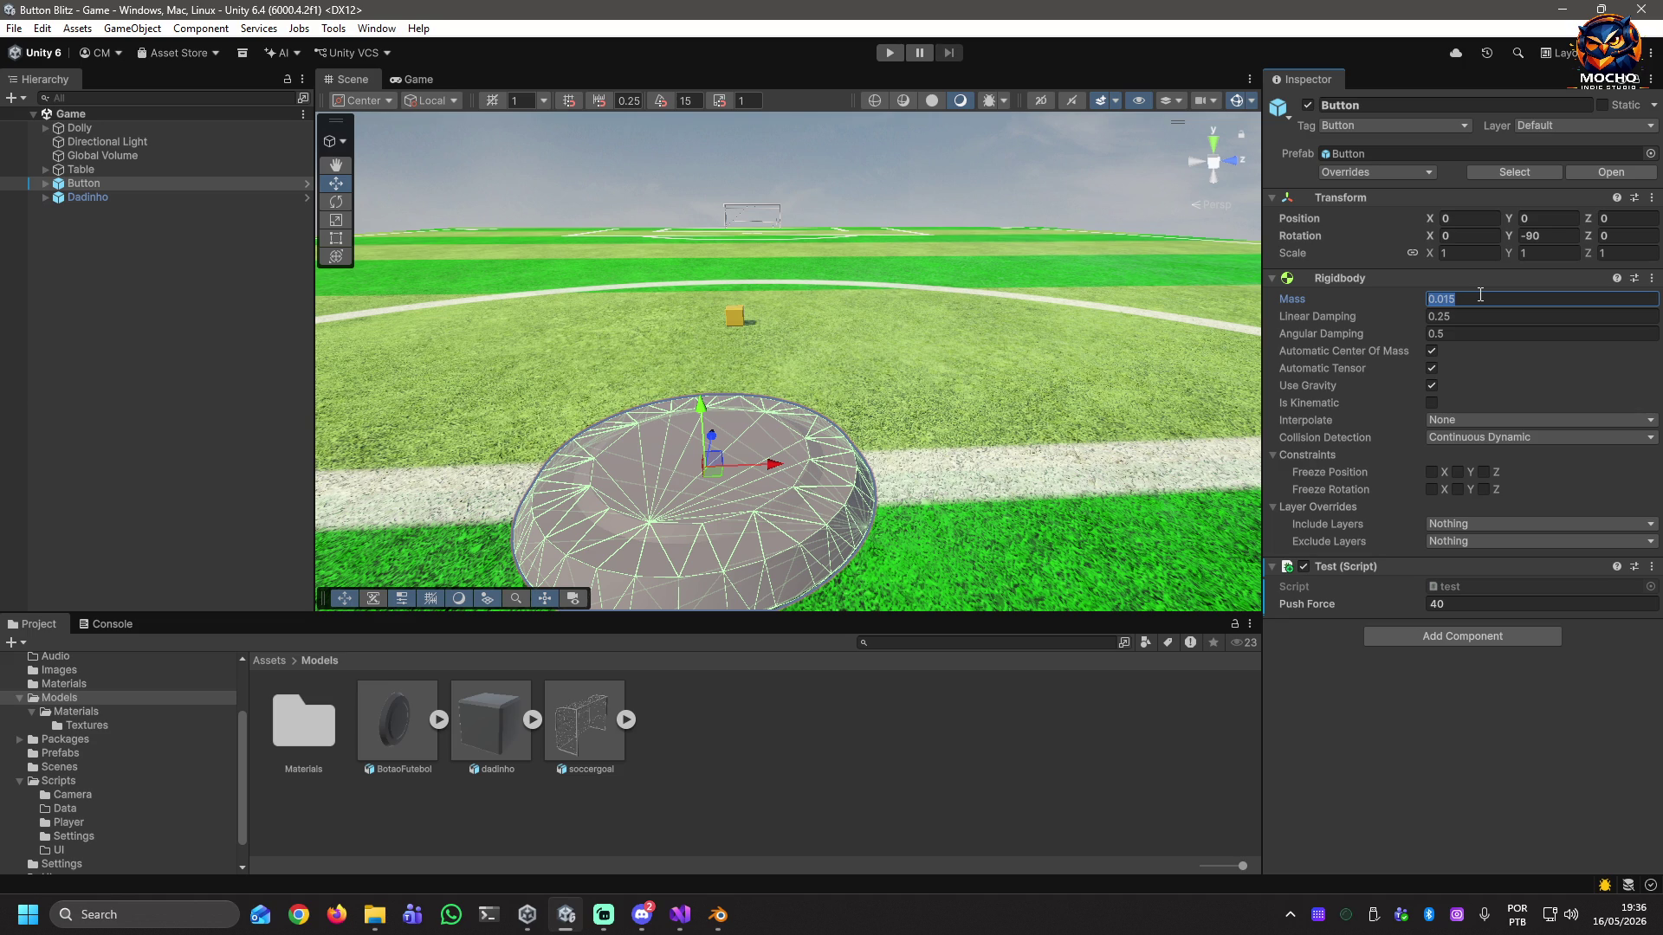
pyautogui.press('Delete')
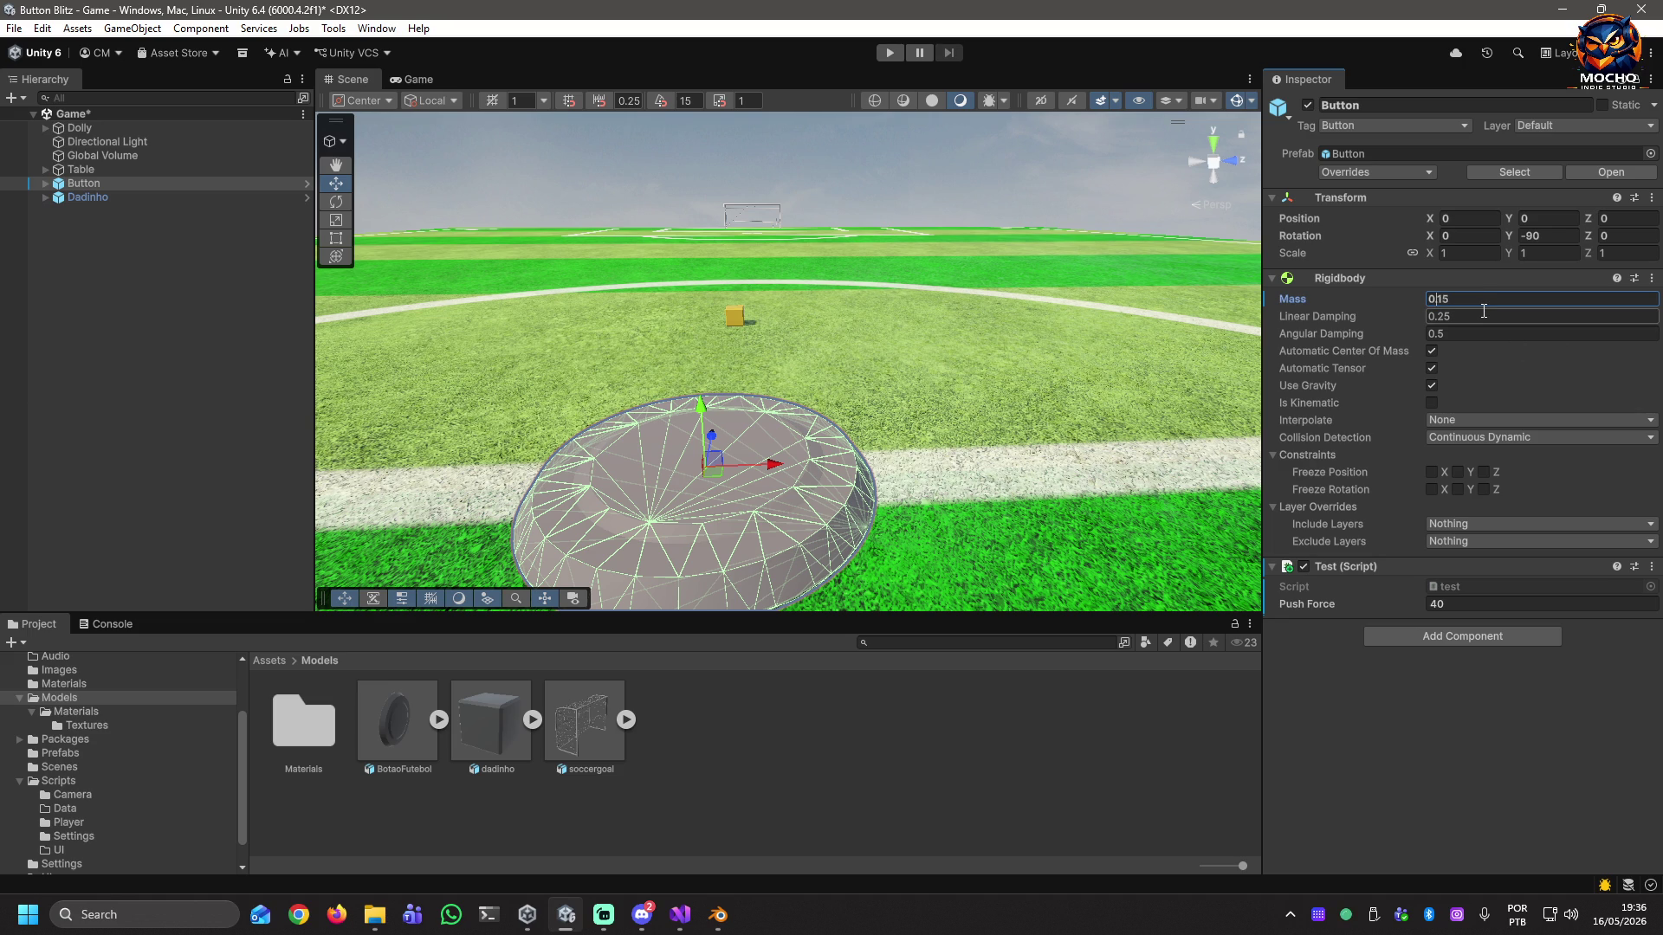
pyautogui.click(1480, 315)
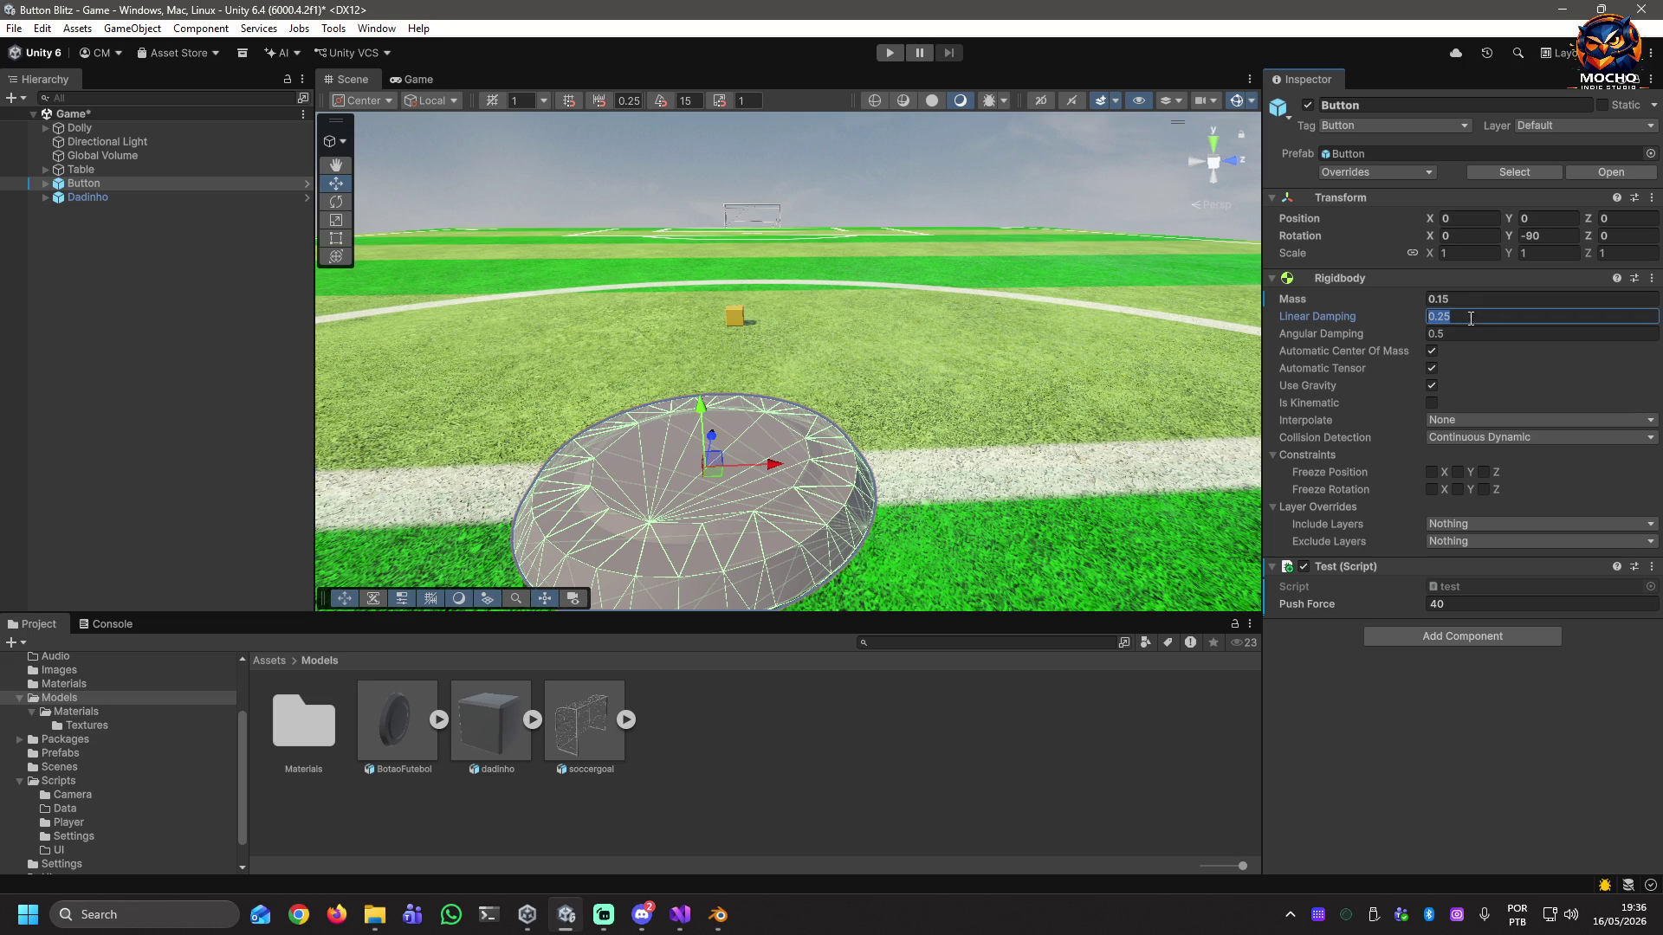
pyautogui.write('0')
pyautogui.click(1469, 297)
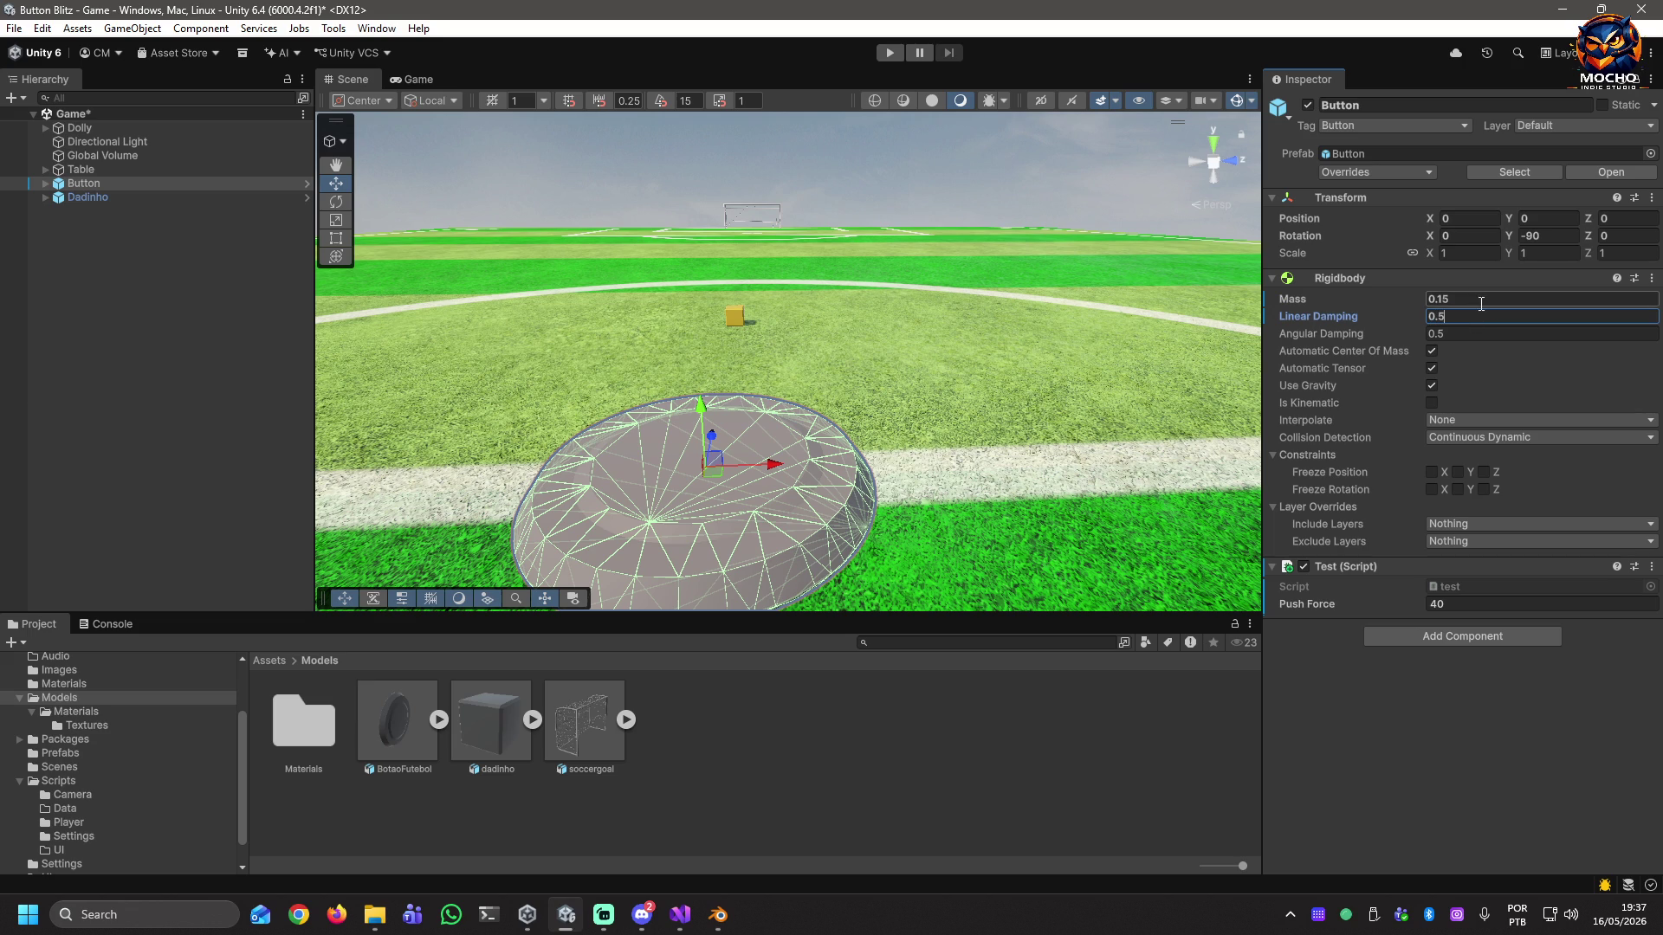
# Set Dadinho's Rigidbody mass to 0.02 and linear damping to 0.75, then restart play.
pyautogui.click(90, 198)
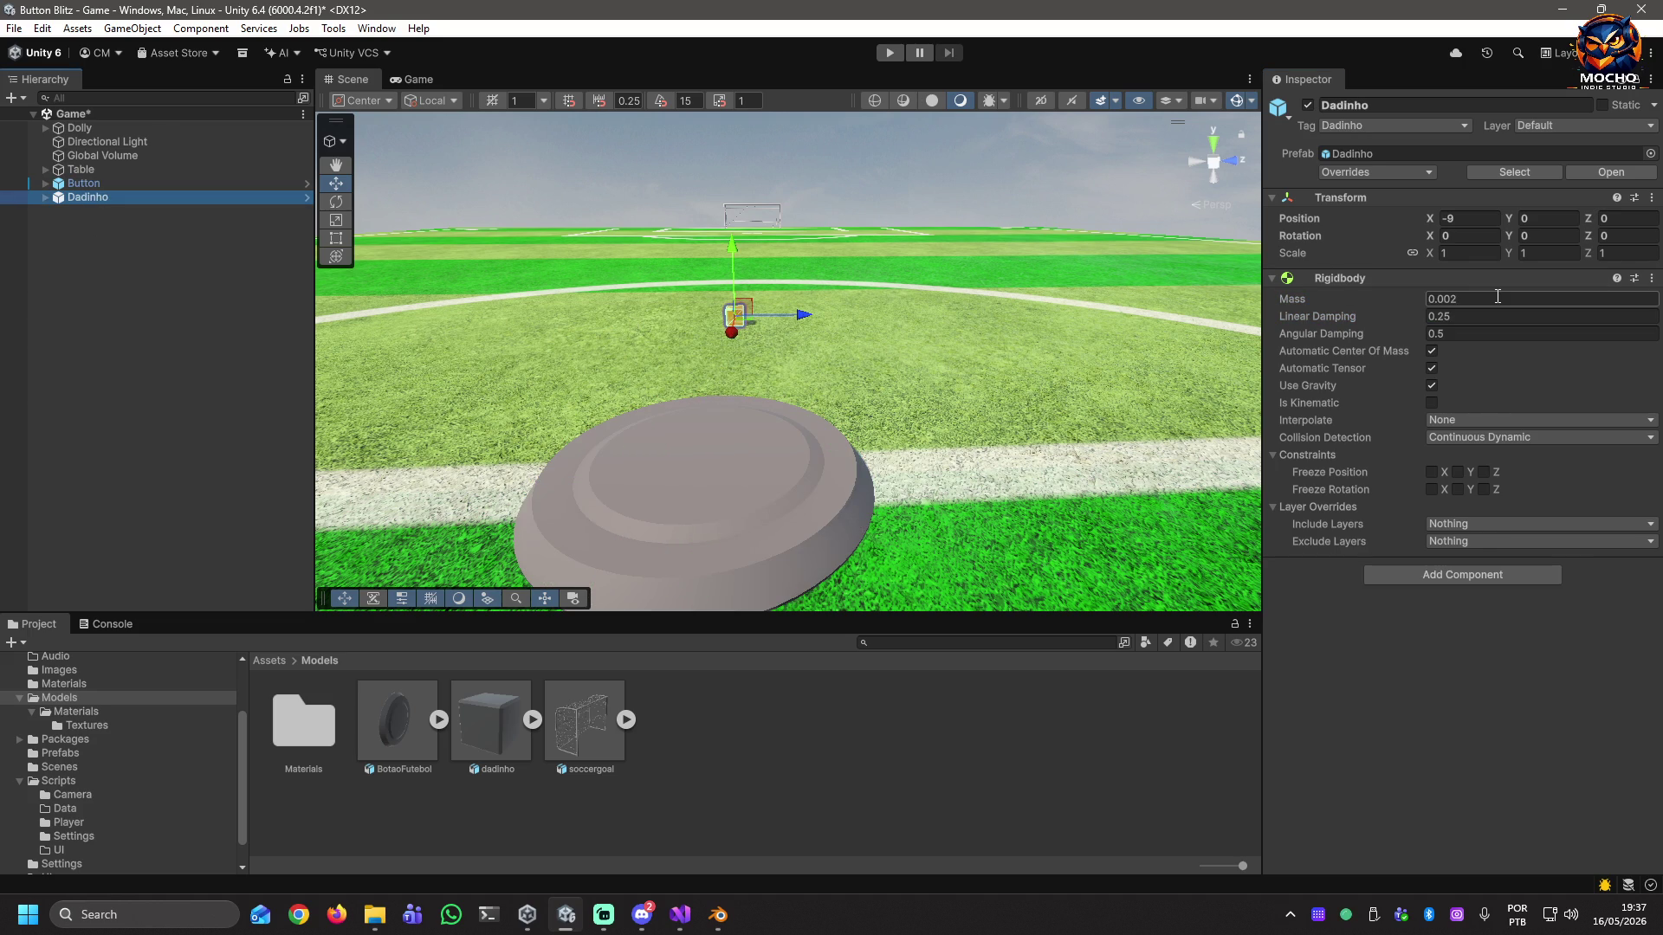
pyautogui.click(1452, 297)
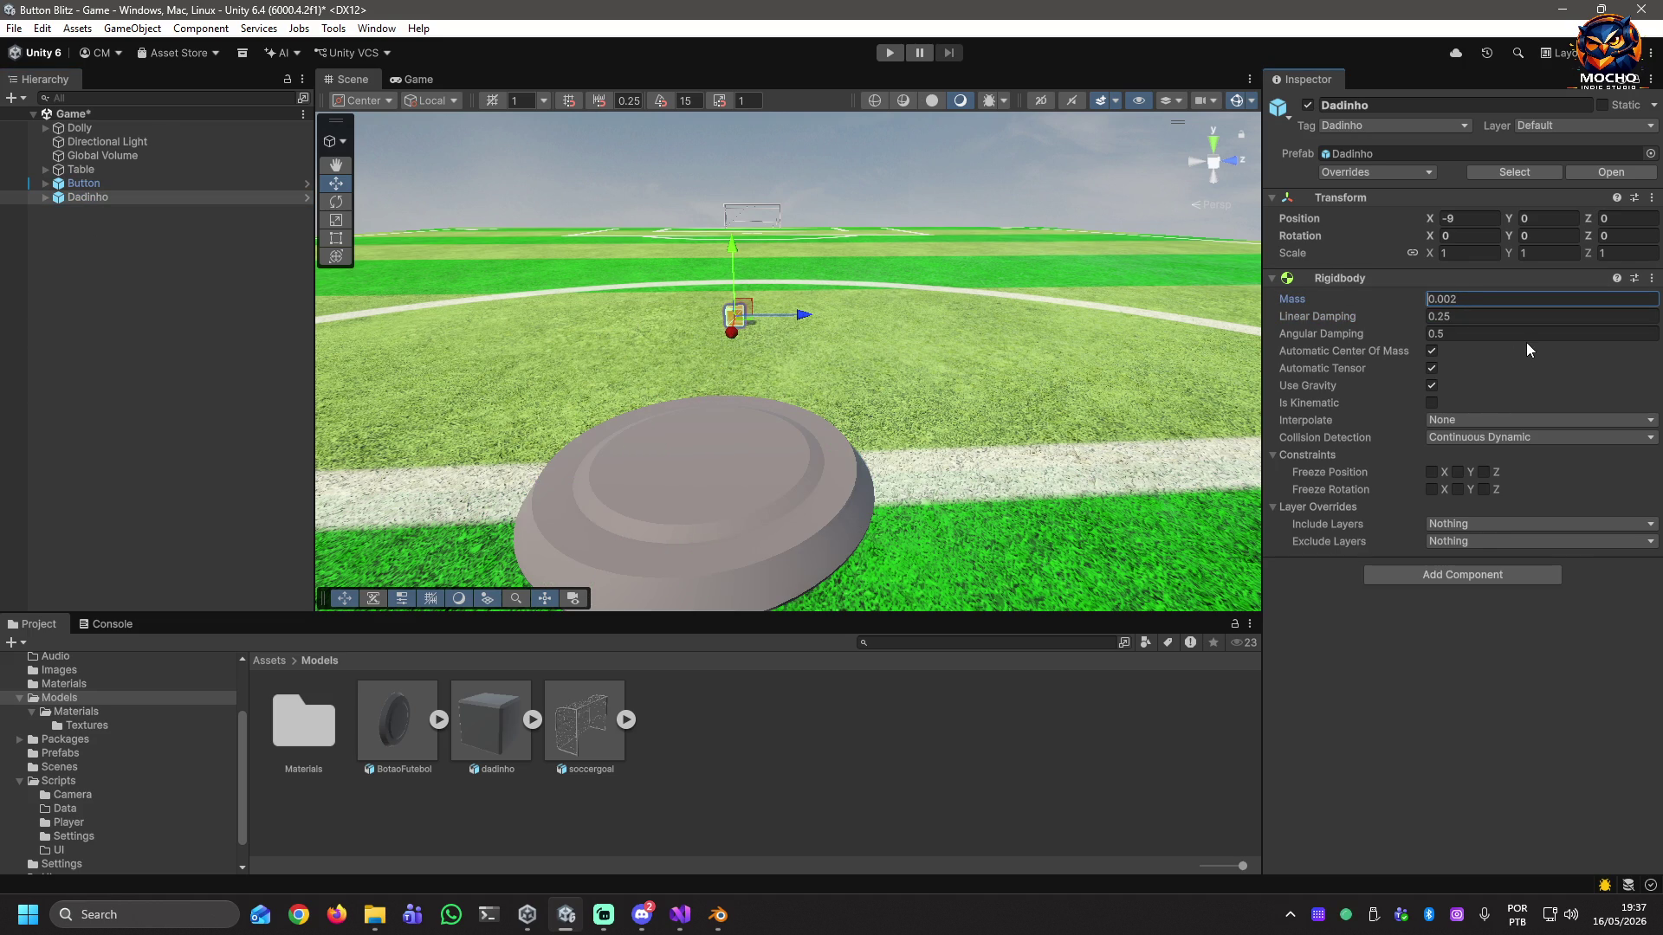
pyautogui.press('Delete')
pyautogui.click(1505, 313)
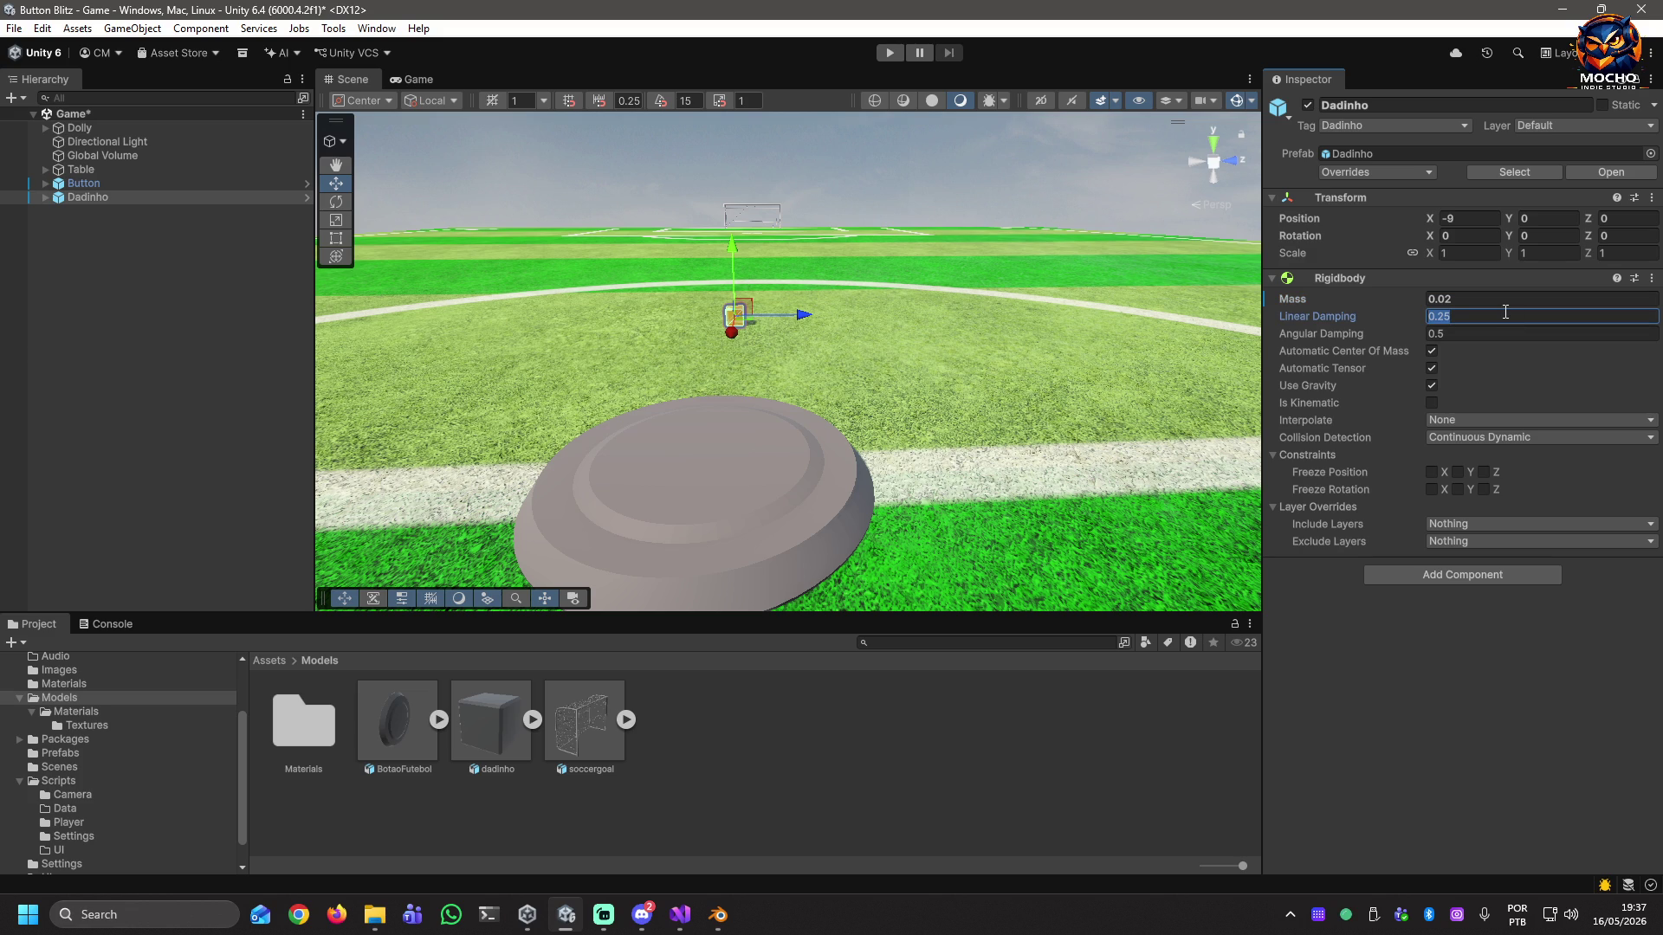
pyautogui.write('0')
pyautogui.click(175, 350)
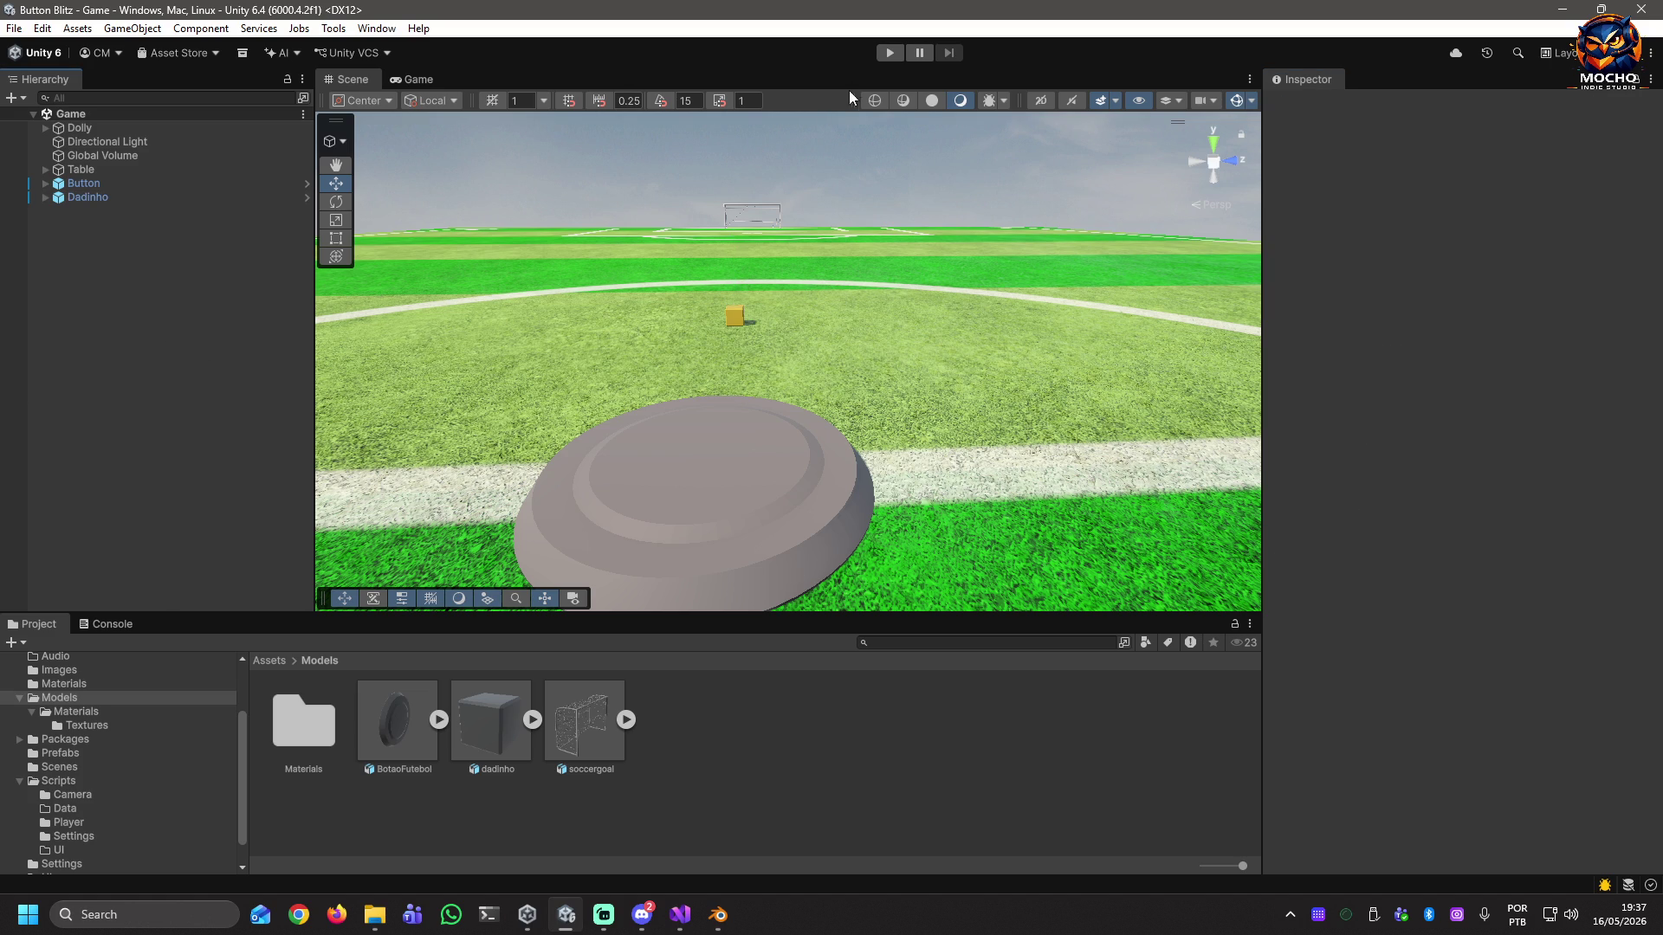
pyautogui.click(882, 58)
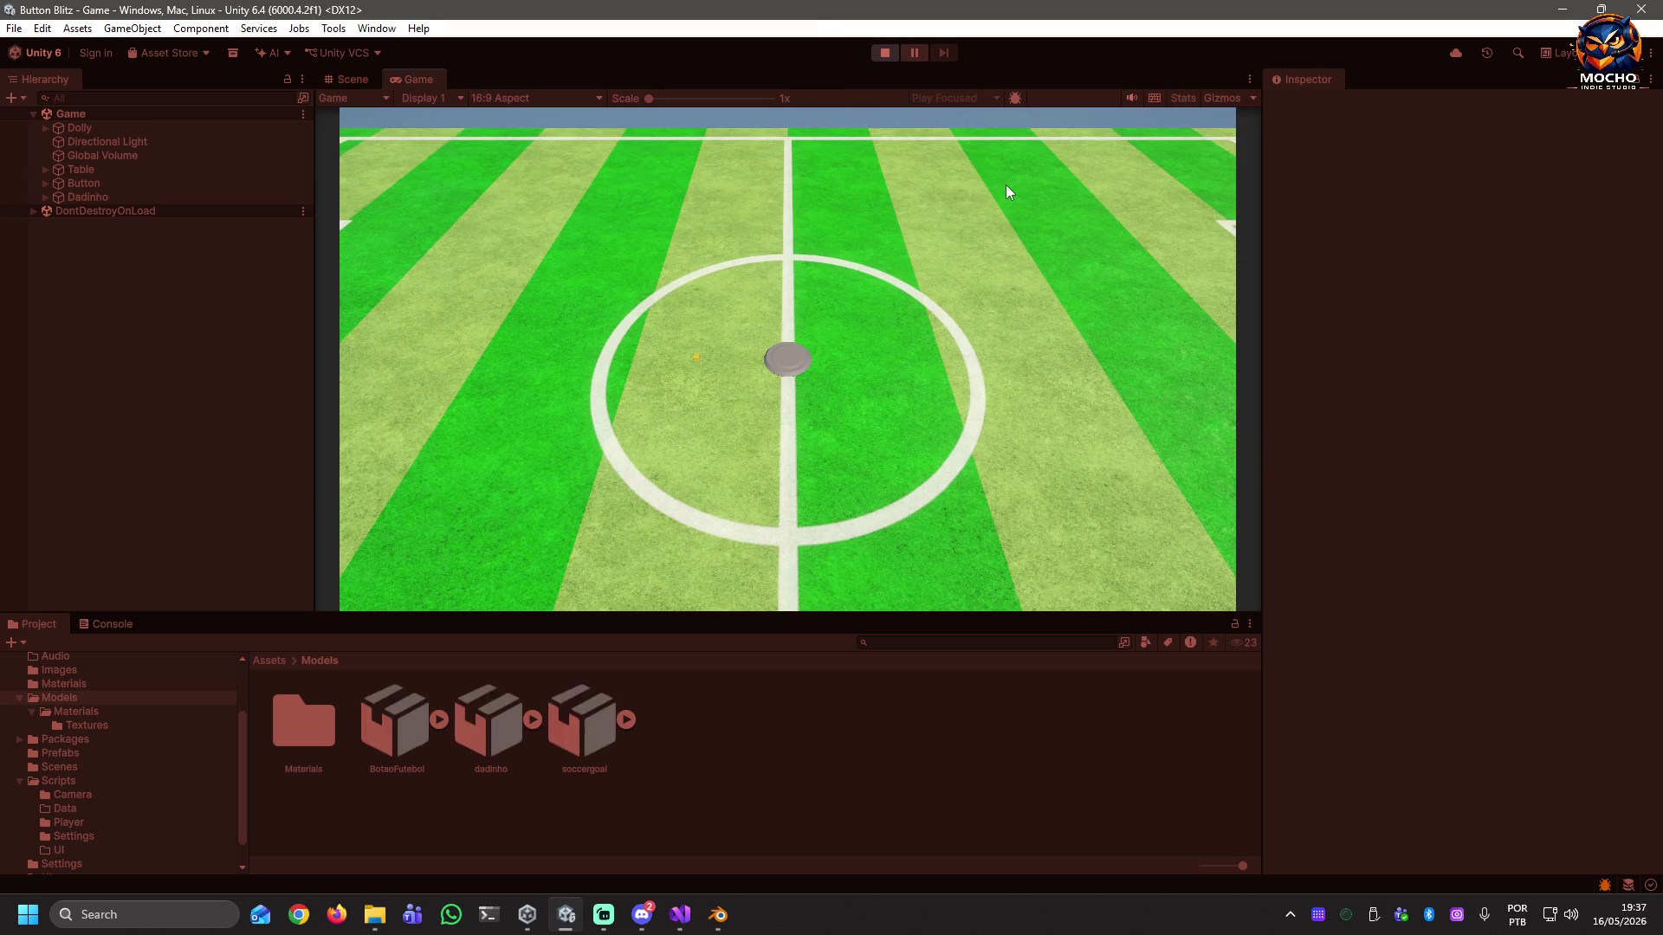
# During play, set the Button disc's Push Force to 300.
pyautogui.click(82, 197)
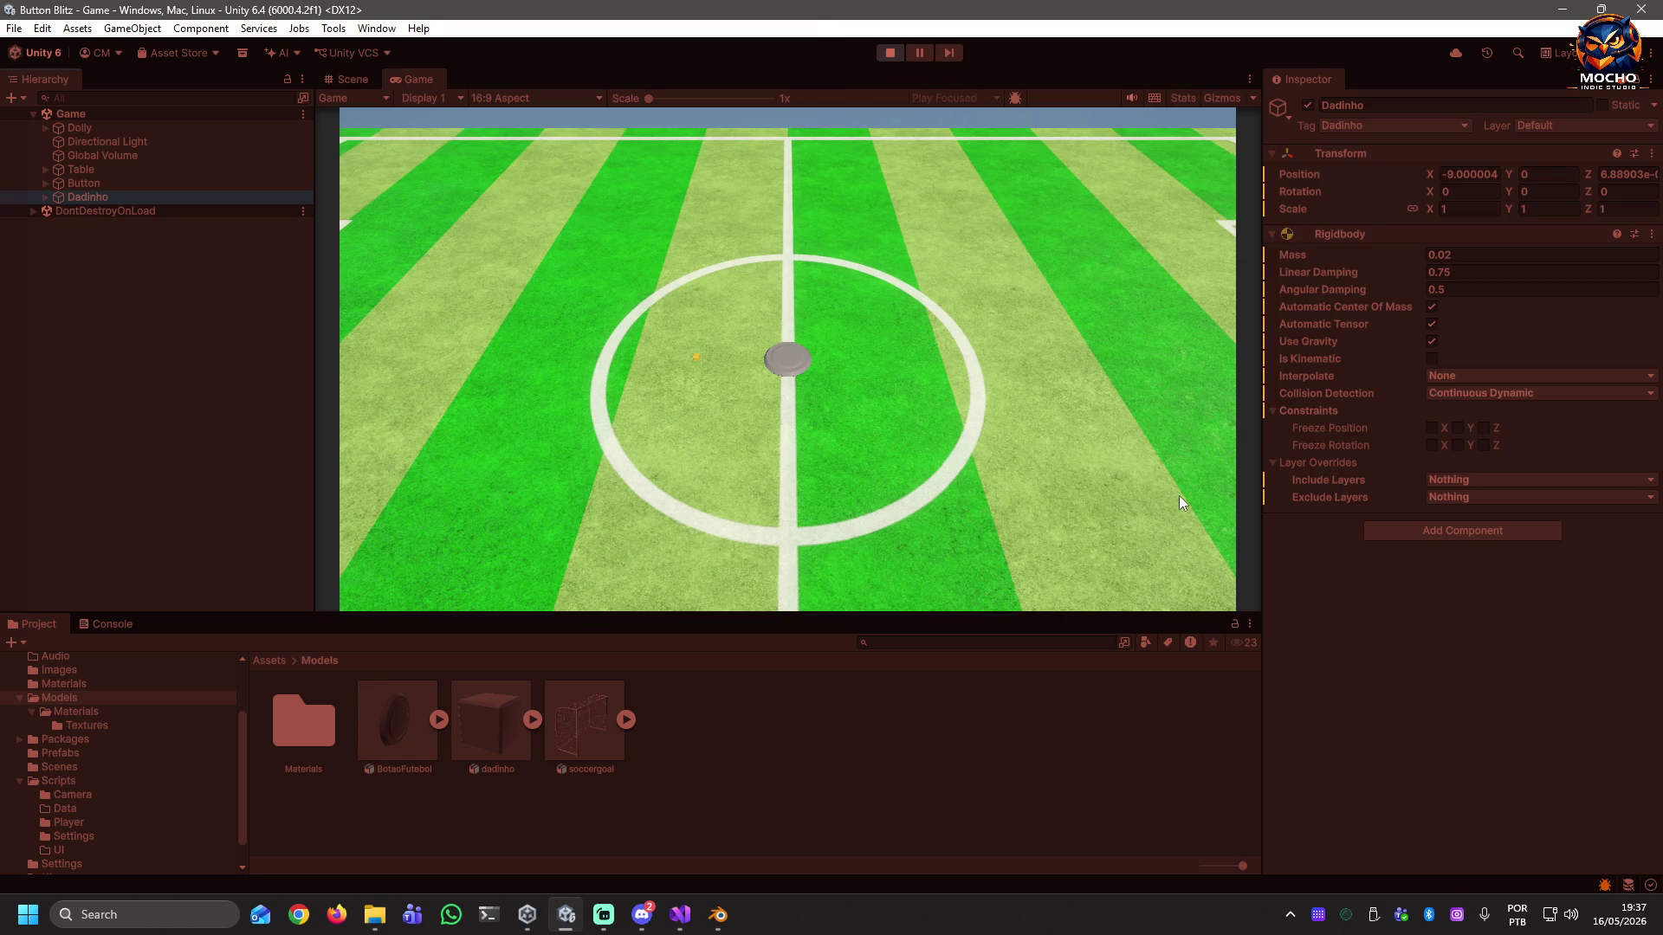
pyautogui.click(76, 182)
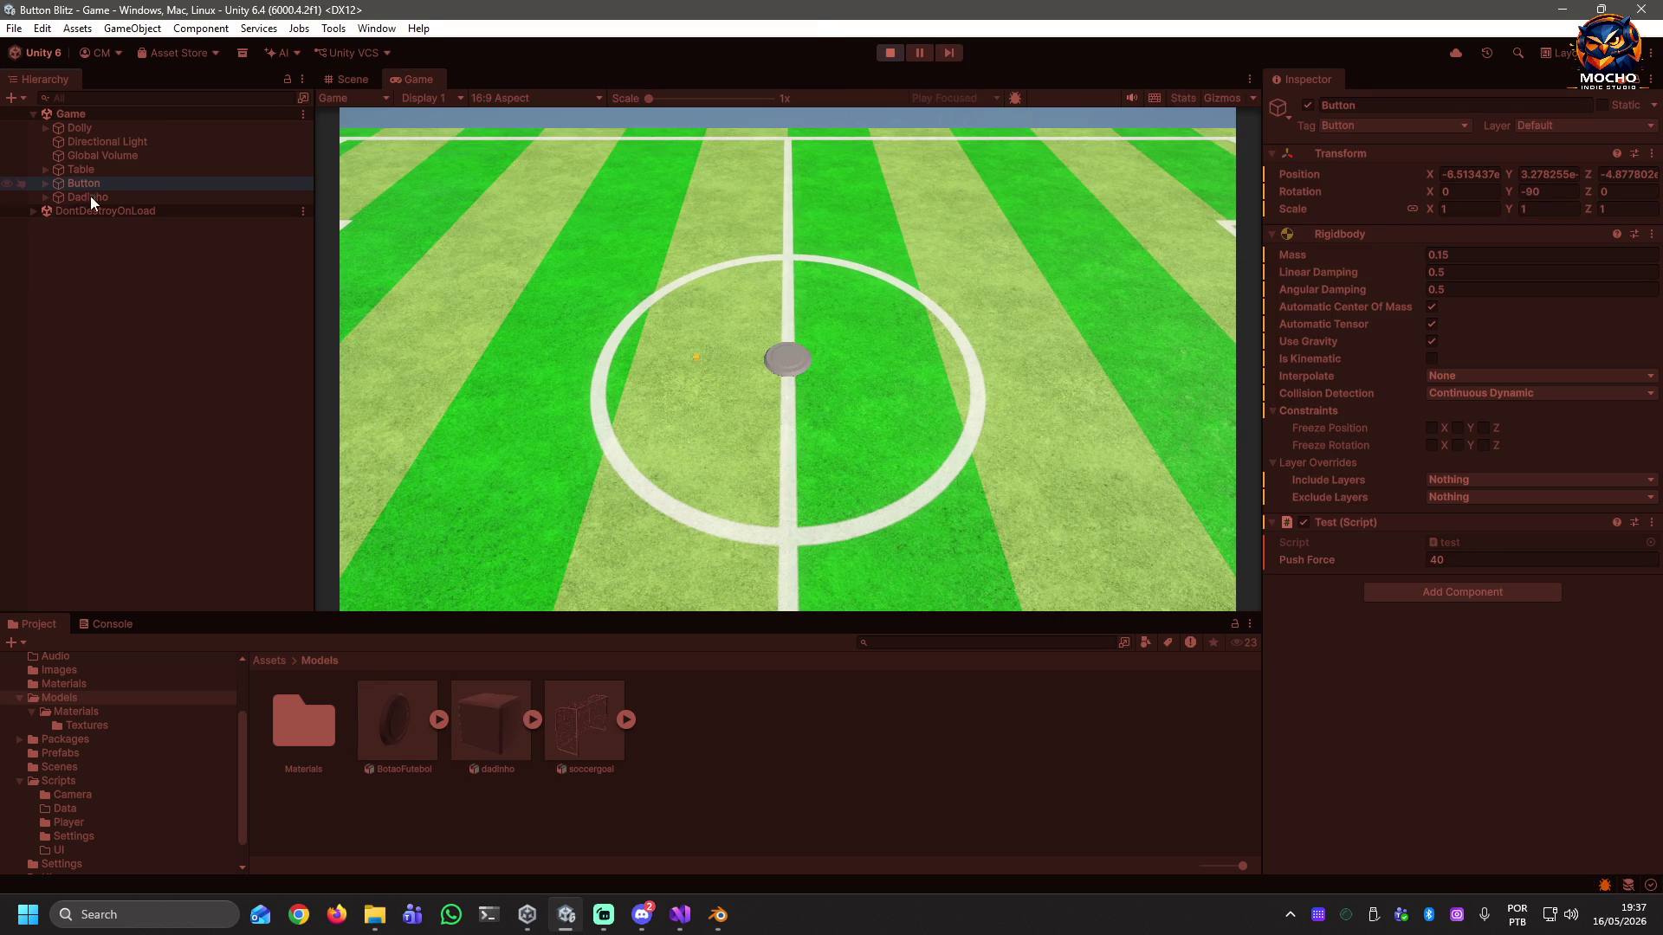
pyautogui.click(1467, 561)
pyautogui.write('300')
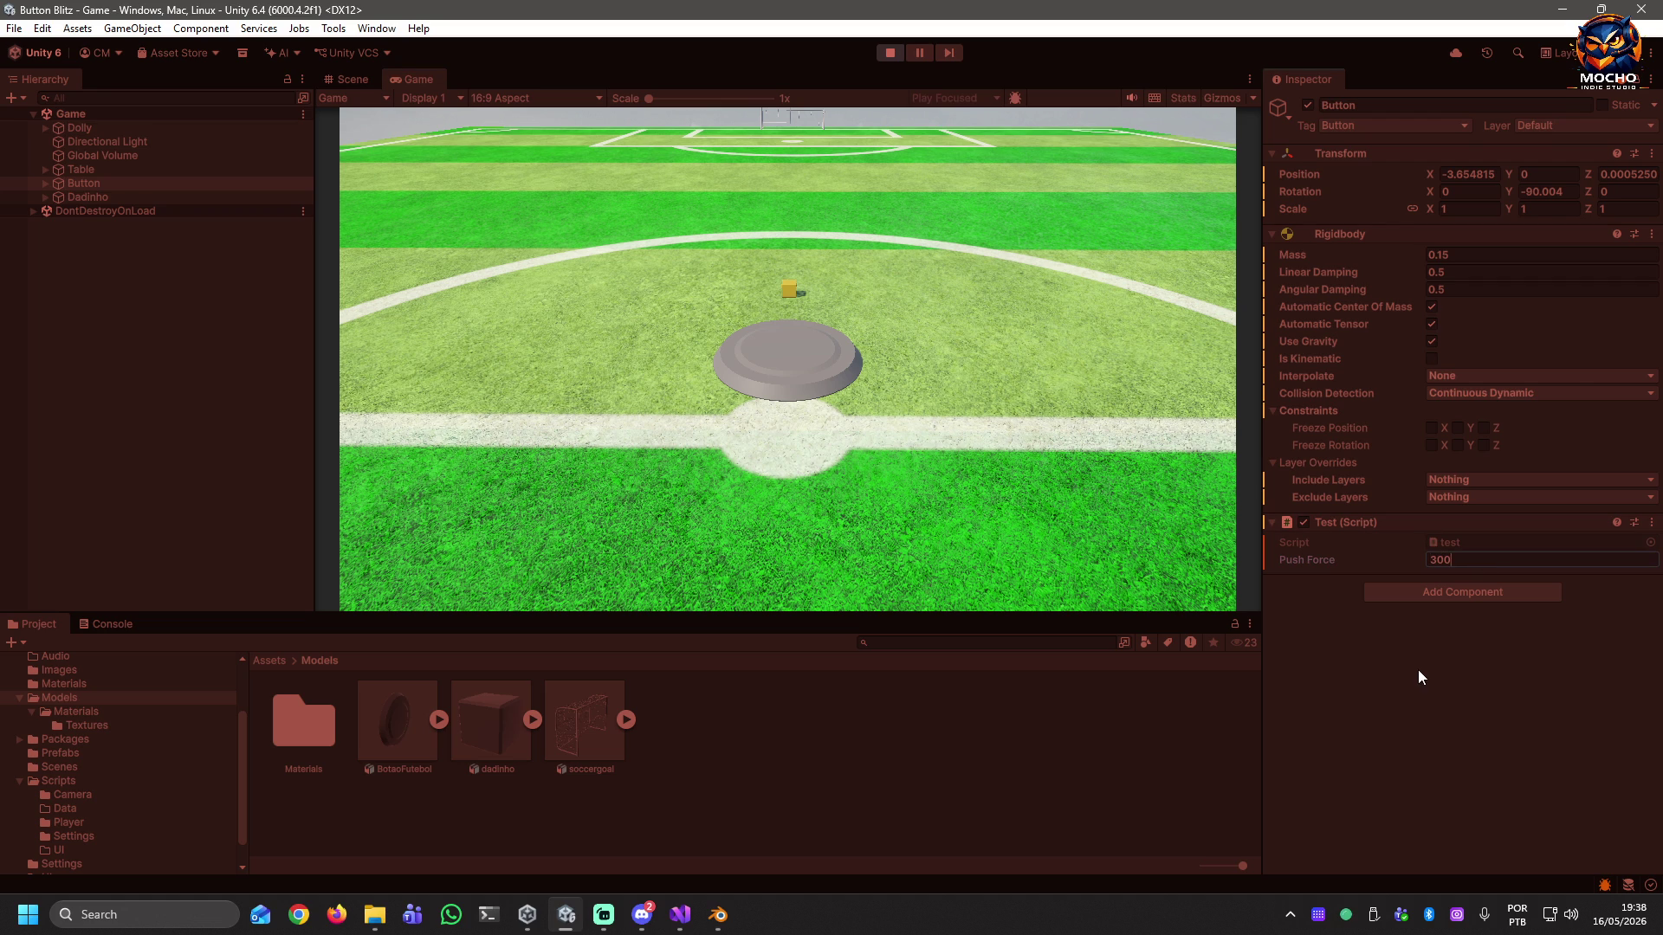
pyautogui.click(1419, 671)
# Flick the disc up the pitch twice toward the goal, then stop the game.
pyautogui.click(785, 367)
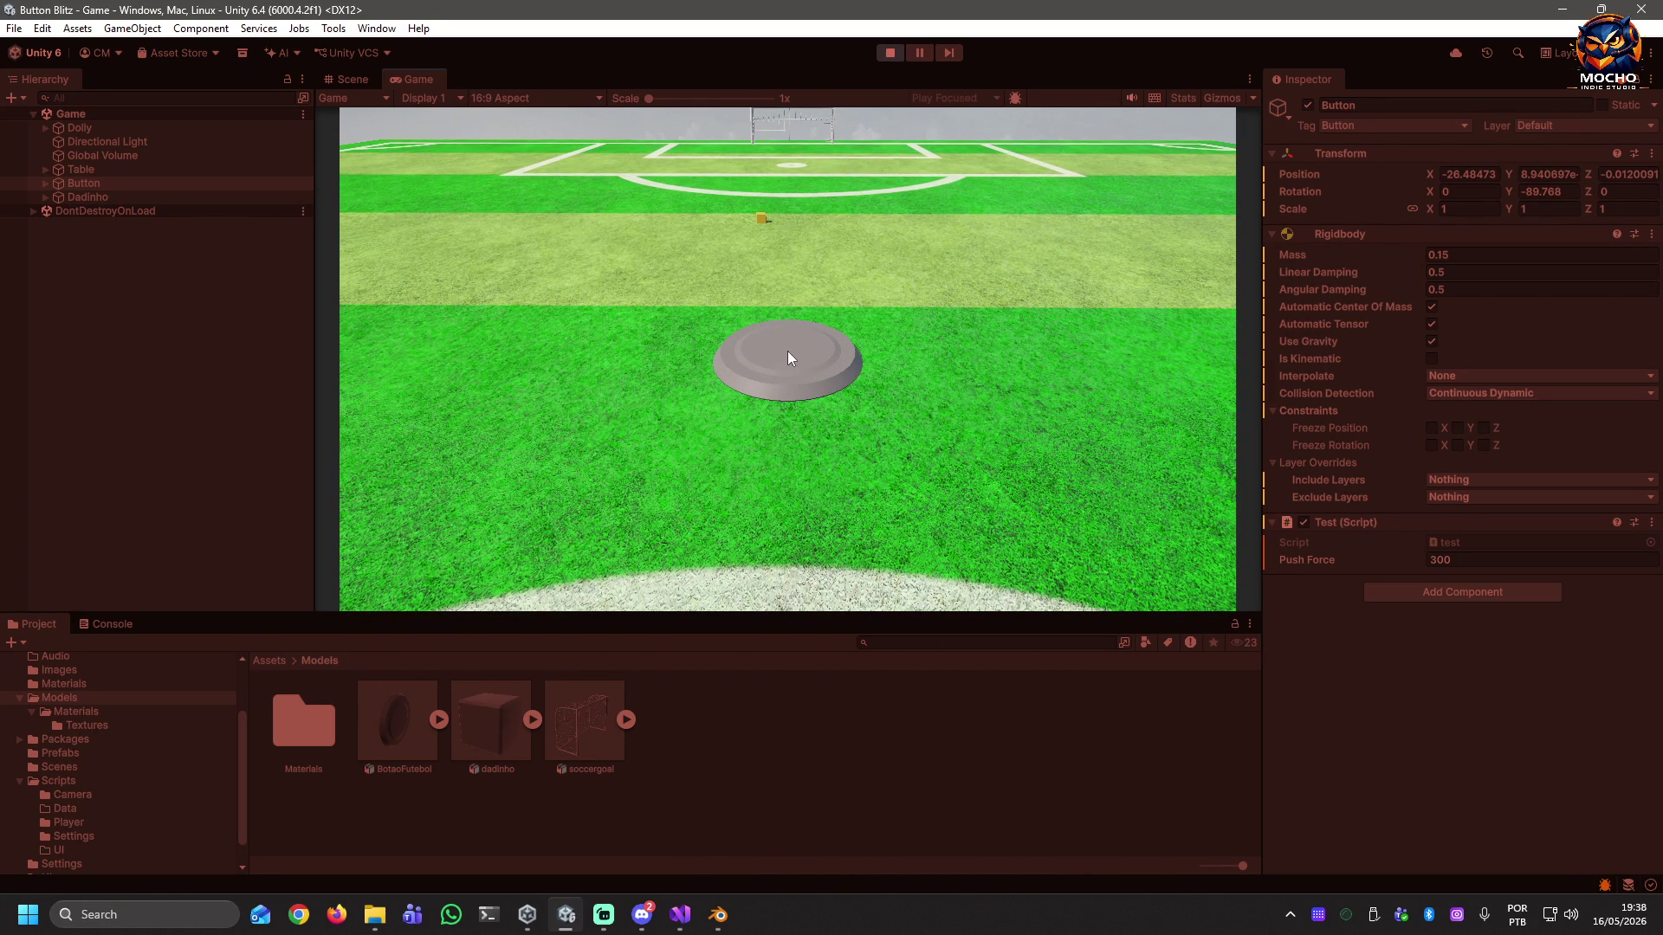
pyautogui.click(798, 355)
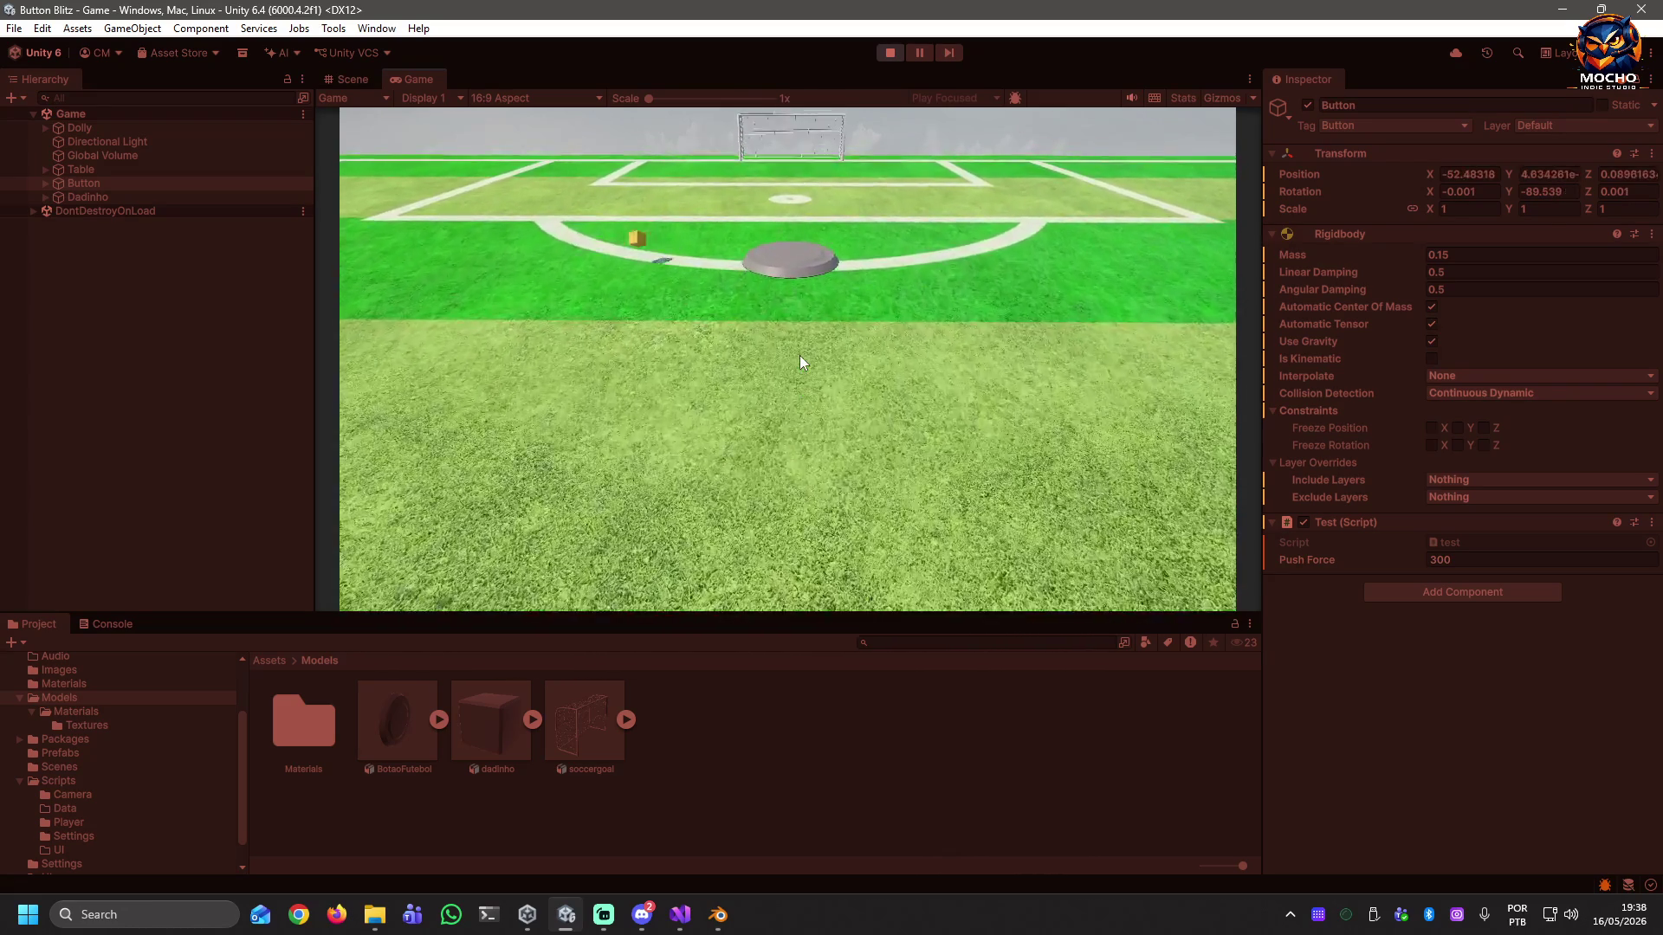
pyautogui.click(886, 54)
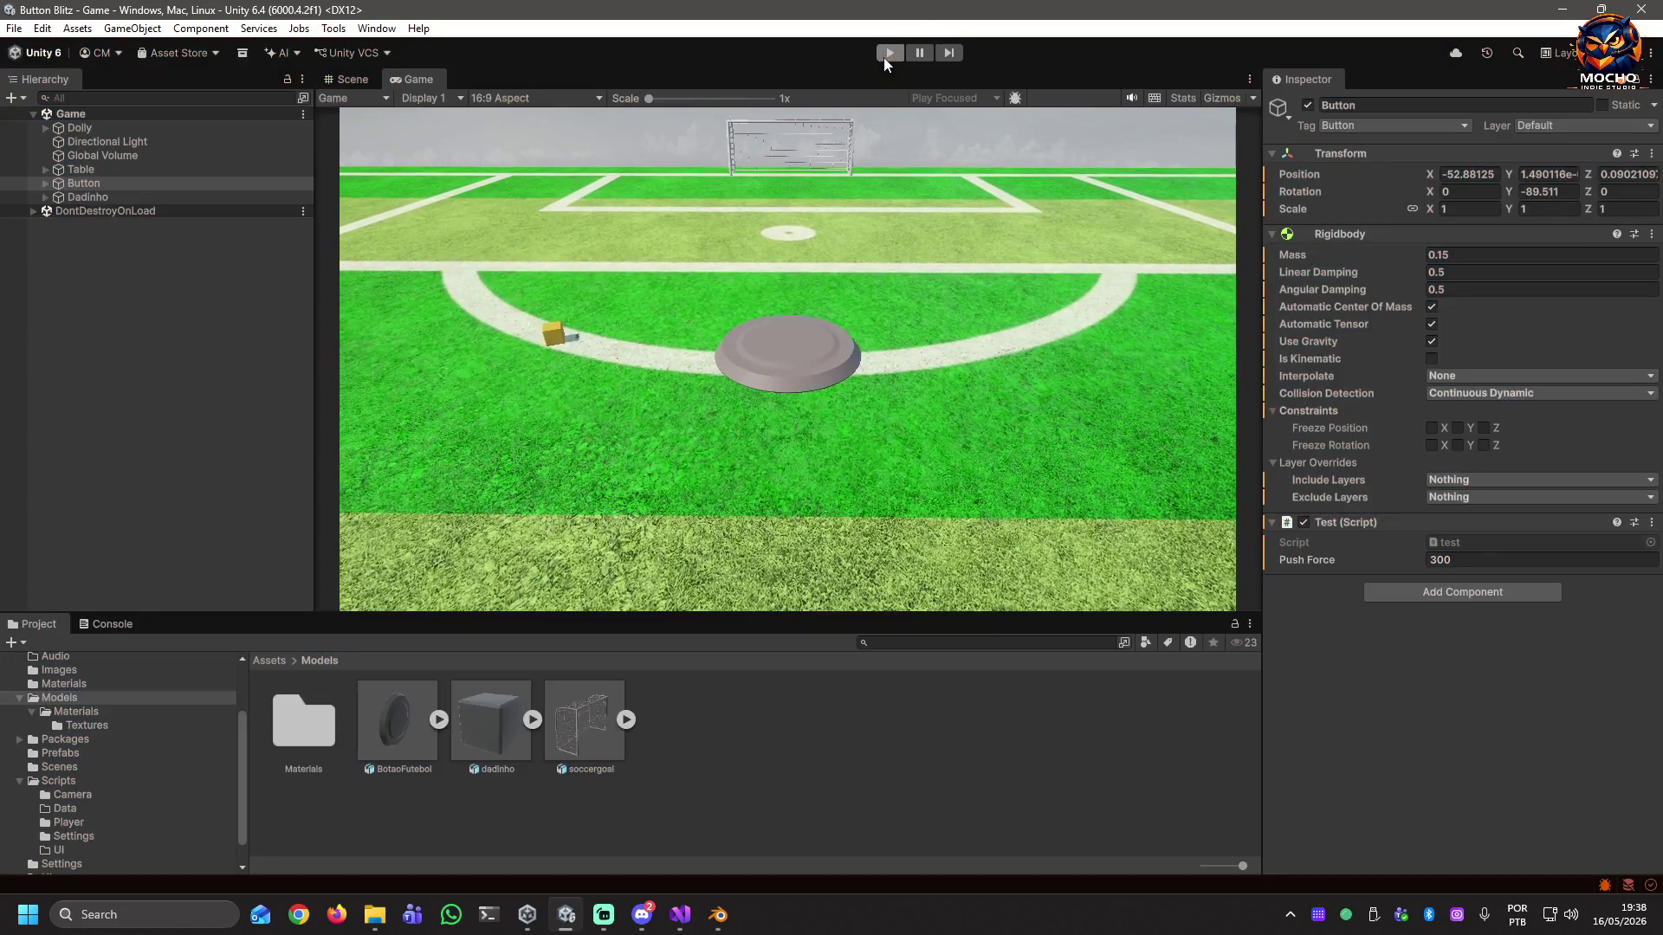
# Start the game and raise the Button disc's Push Force to 400.
pyautogui.click(890, 54)
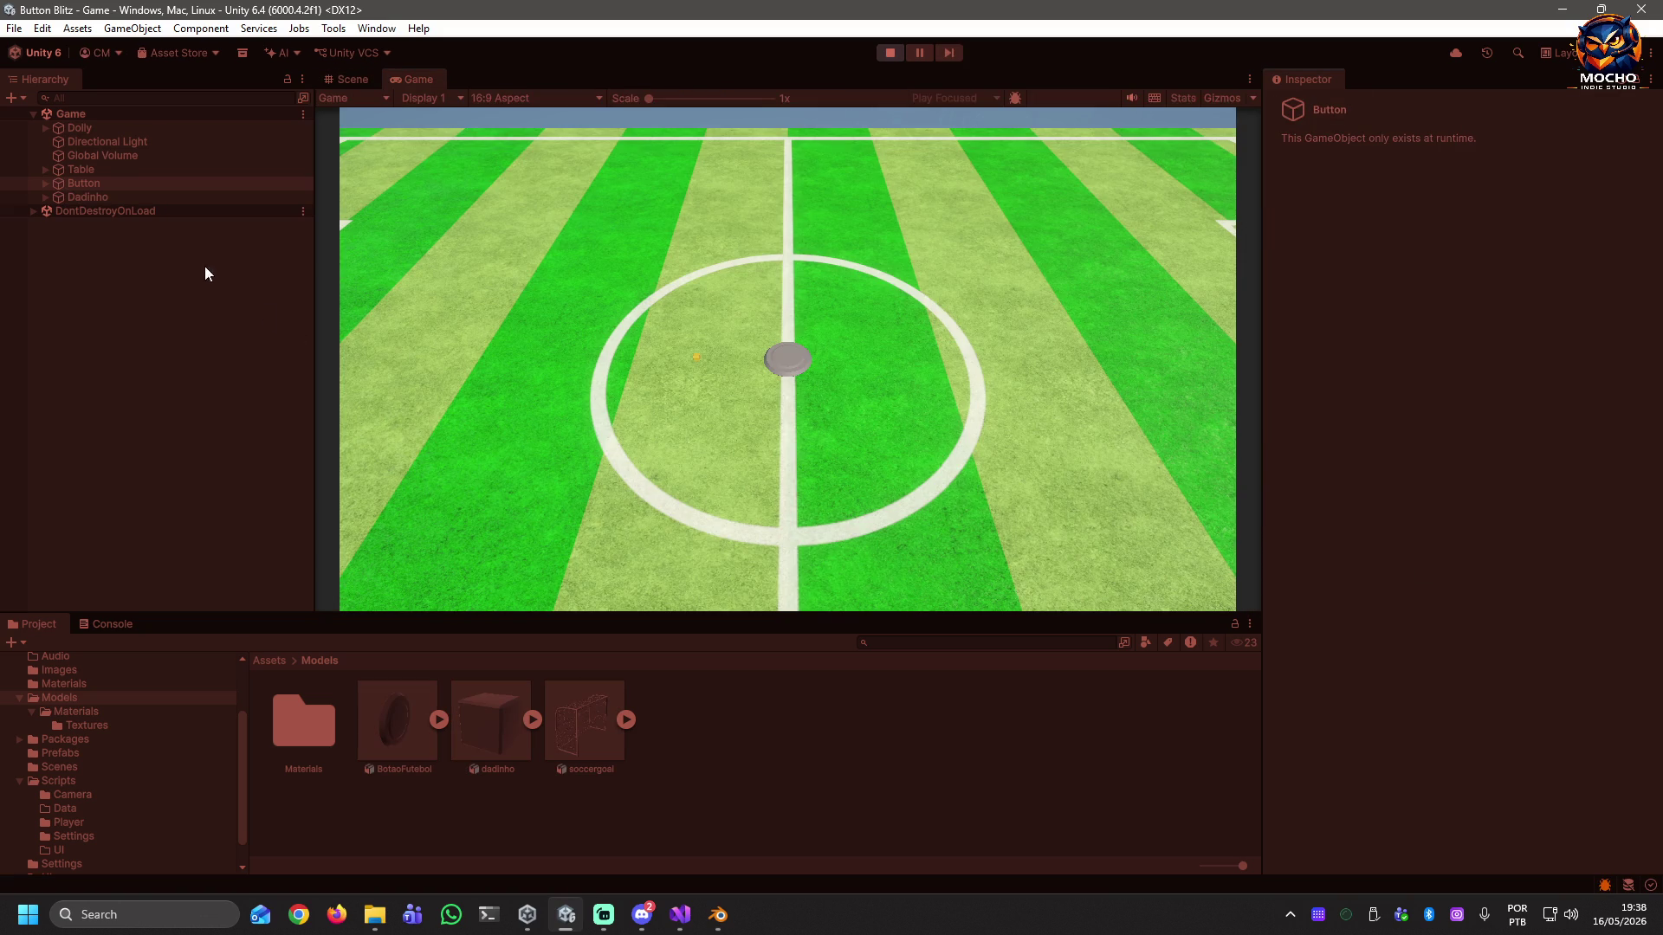
pyautogui.click(84, 185)
pyautogui.click(92, 185)
pyautogui.click(1486, 559)
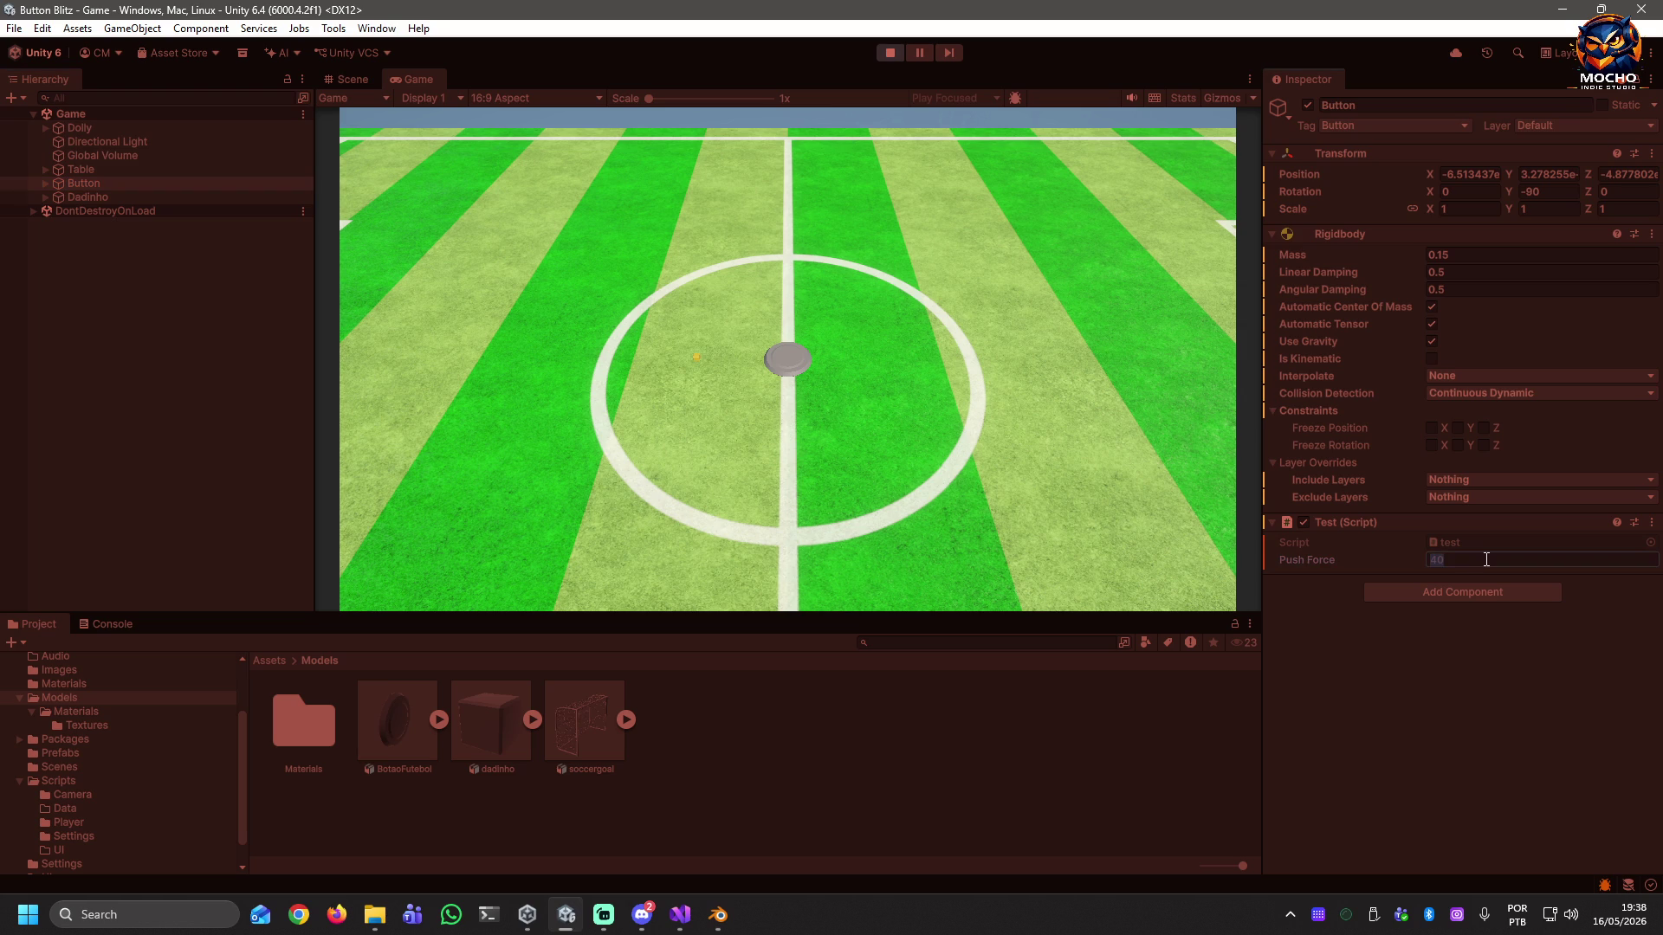
pyautogui.write('0')
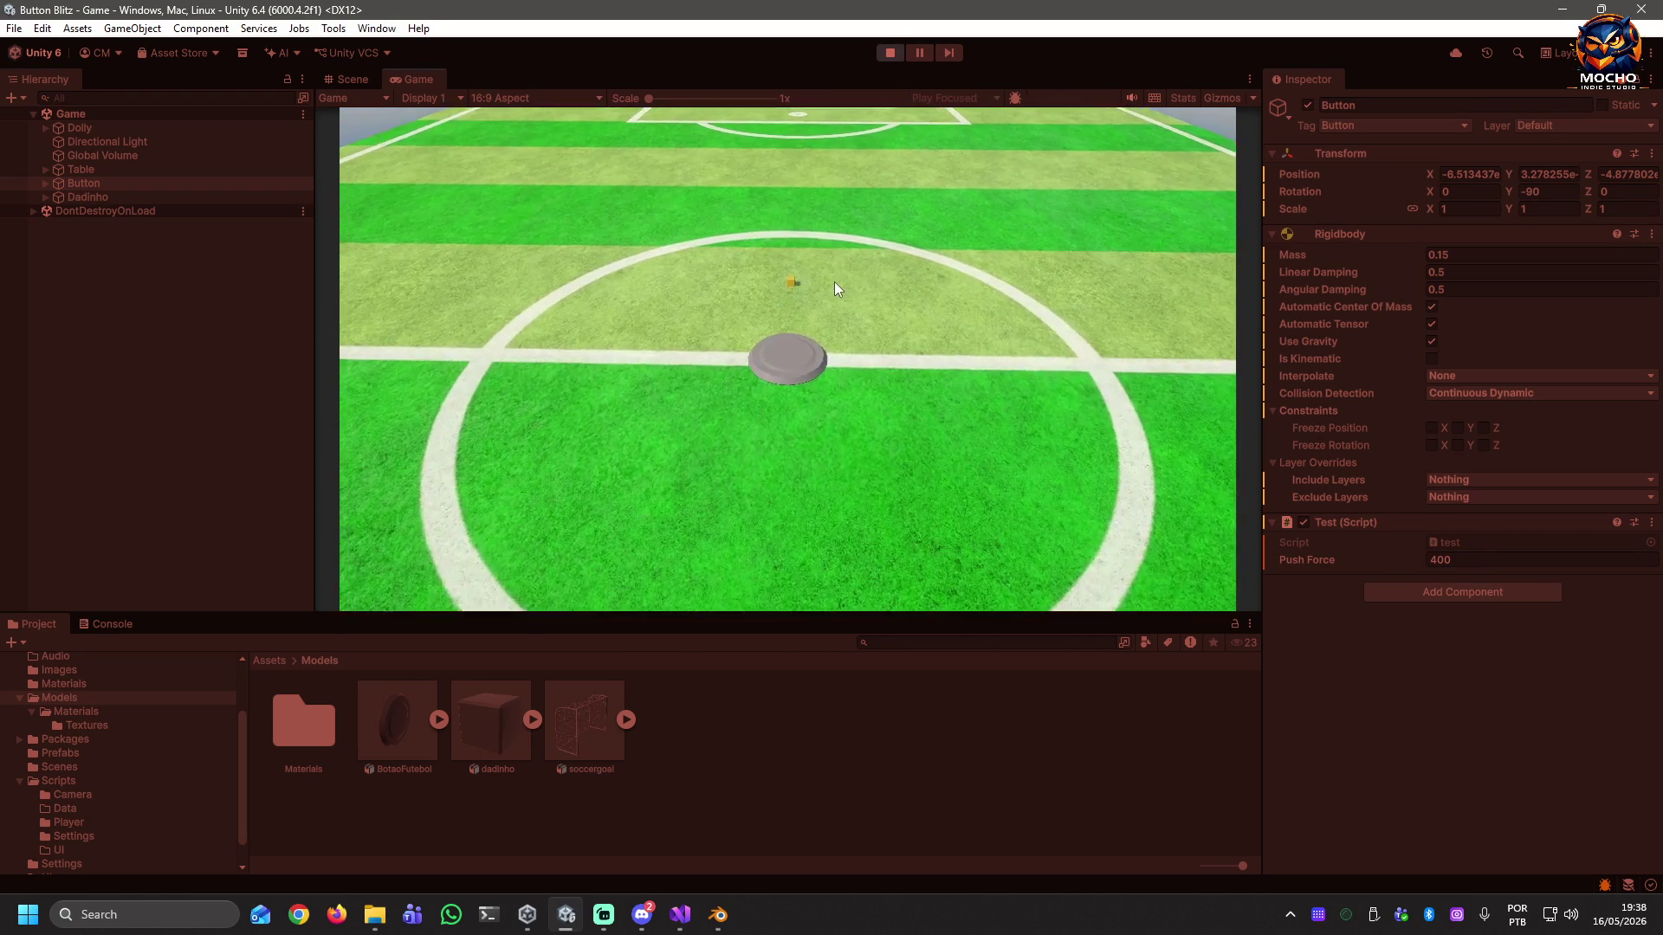
# Test-flick the disc up the pitch, restart the game, and open the Materials folder.
pyautogui.click(802, 355)
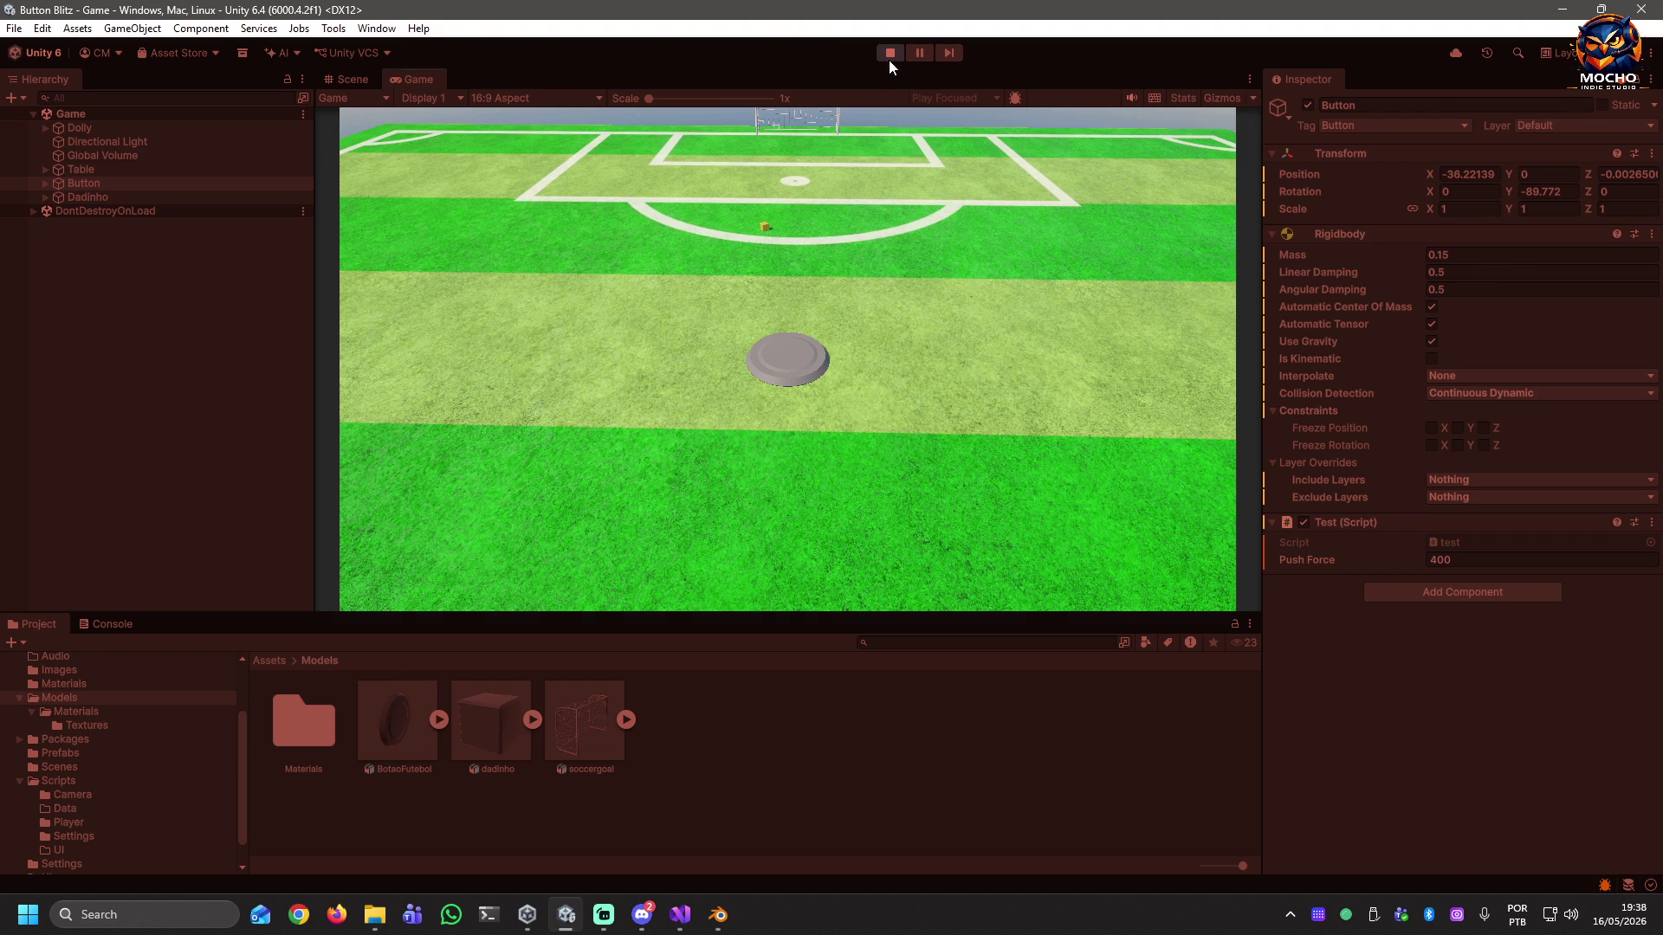
pyautogui.click(888, 59)
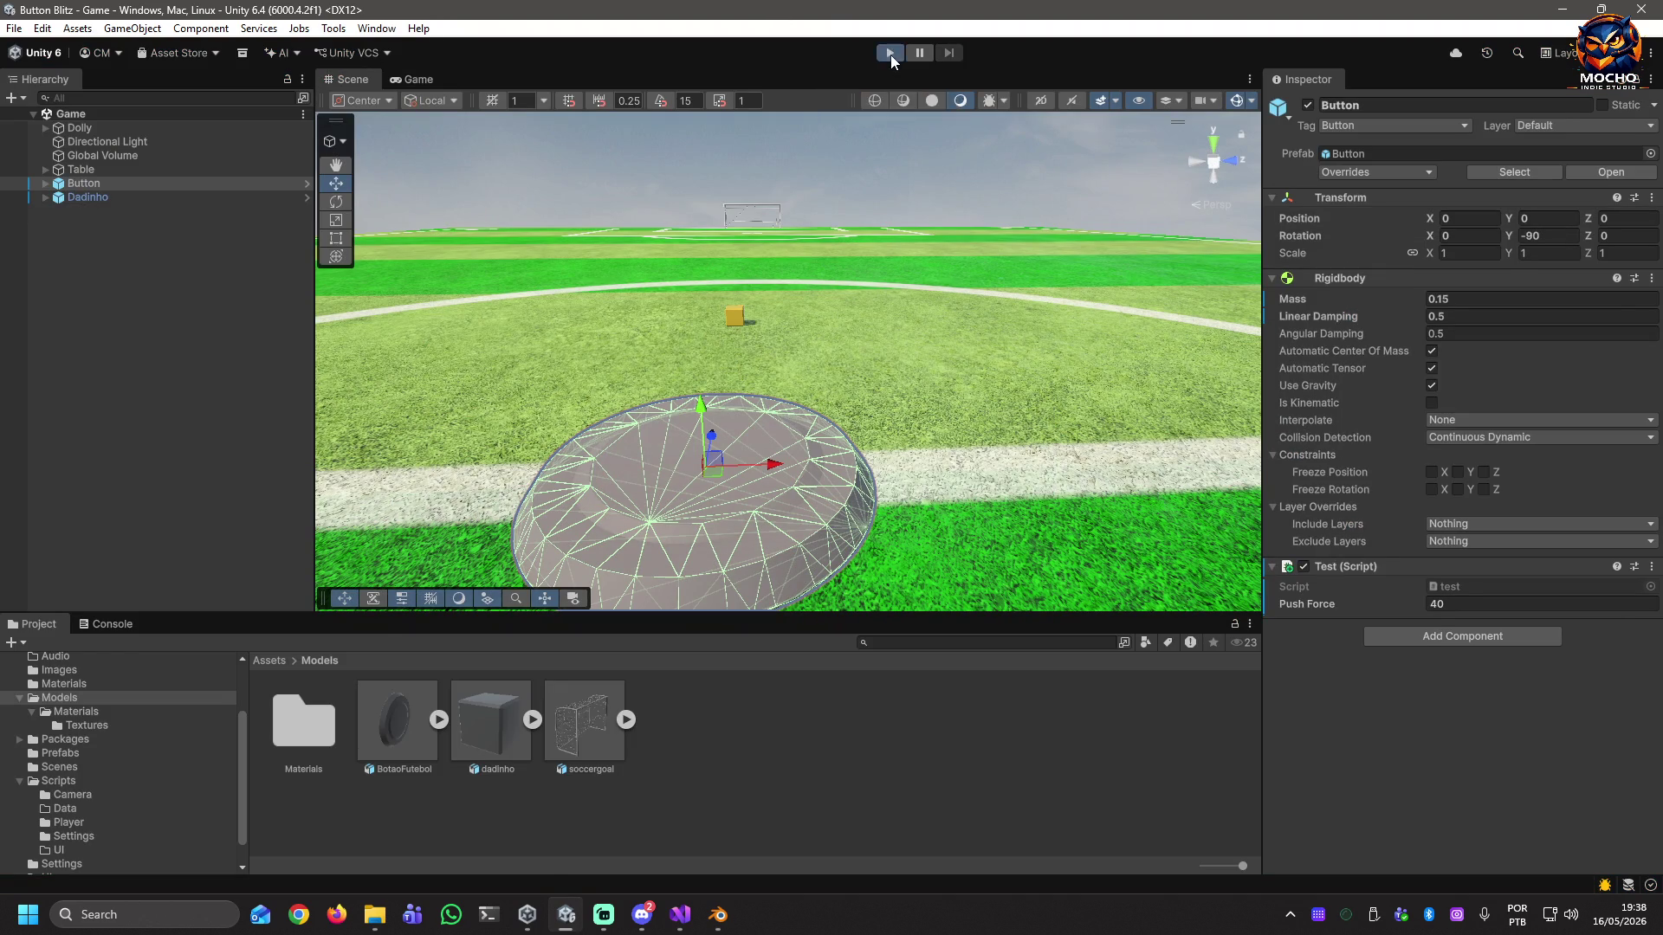
pyautogui.click(890, 55)
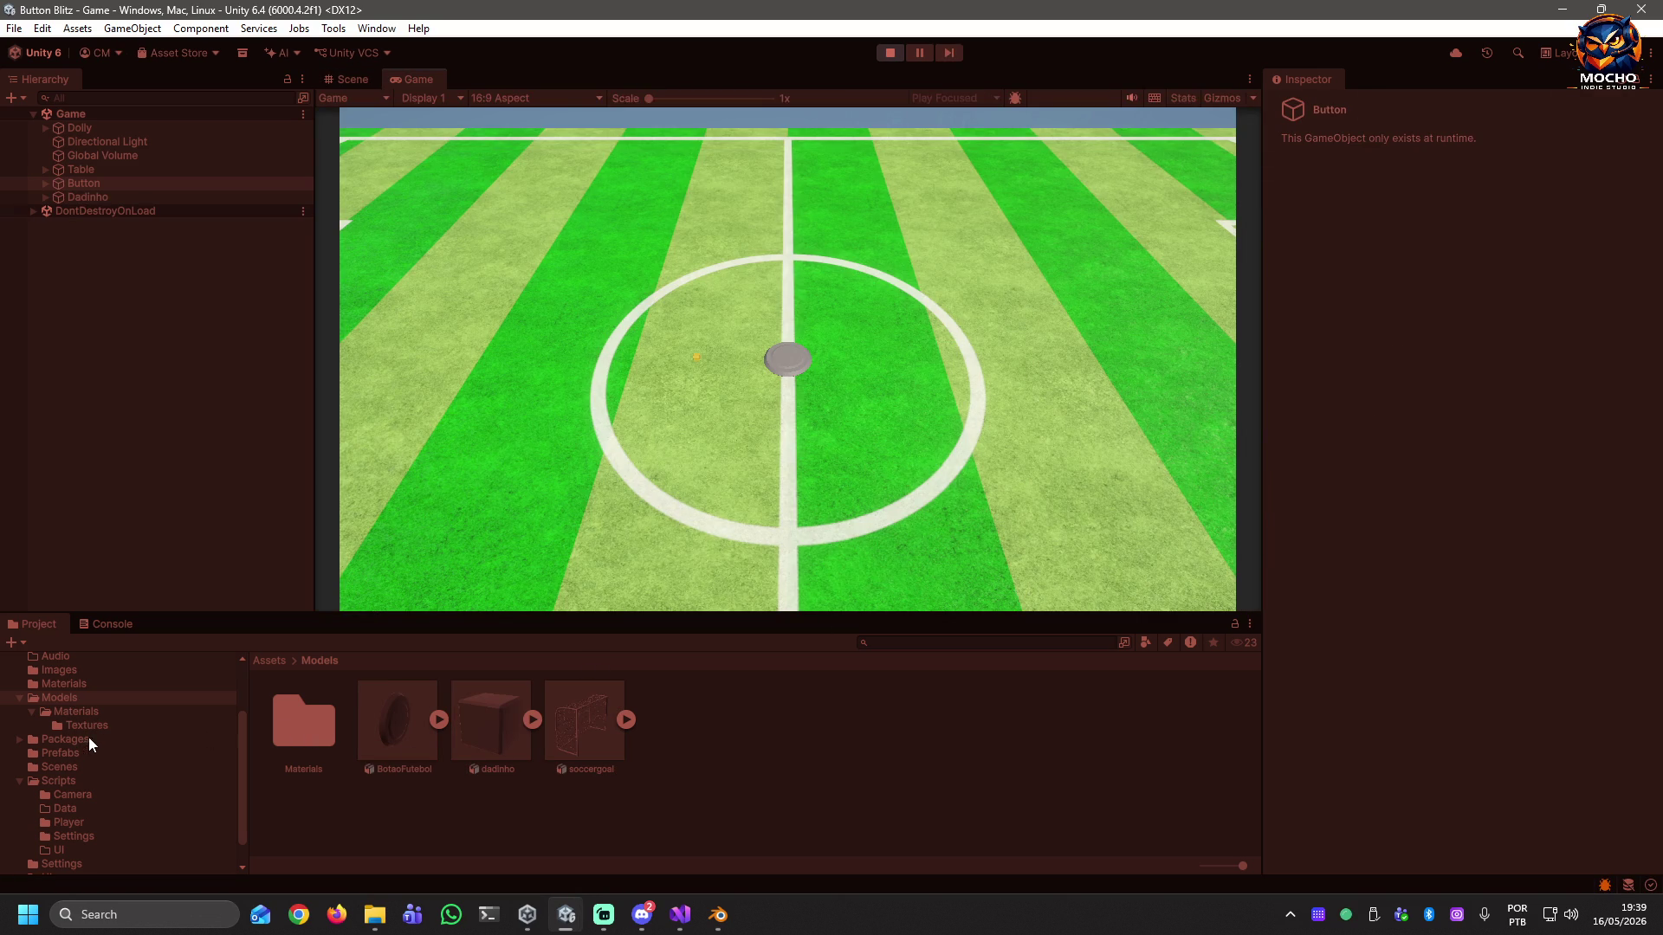
pyautogui.click(61, 686)
# Give Bouncy Plastic static friction 0.75, dynamic 0.5, bounciness 0.75, and Average friction and bounce combining.
pyautogui.click(293, 734)
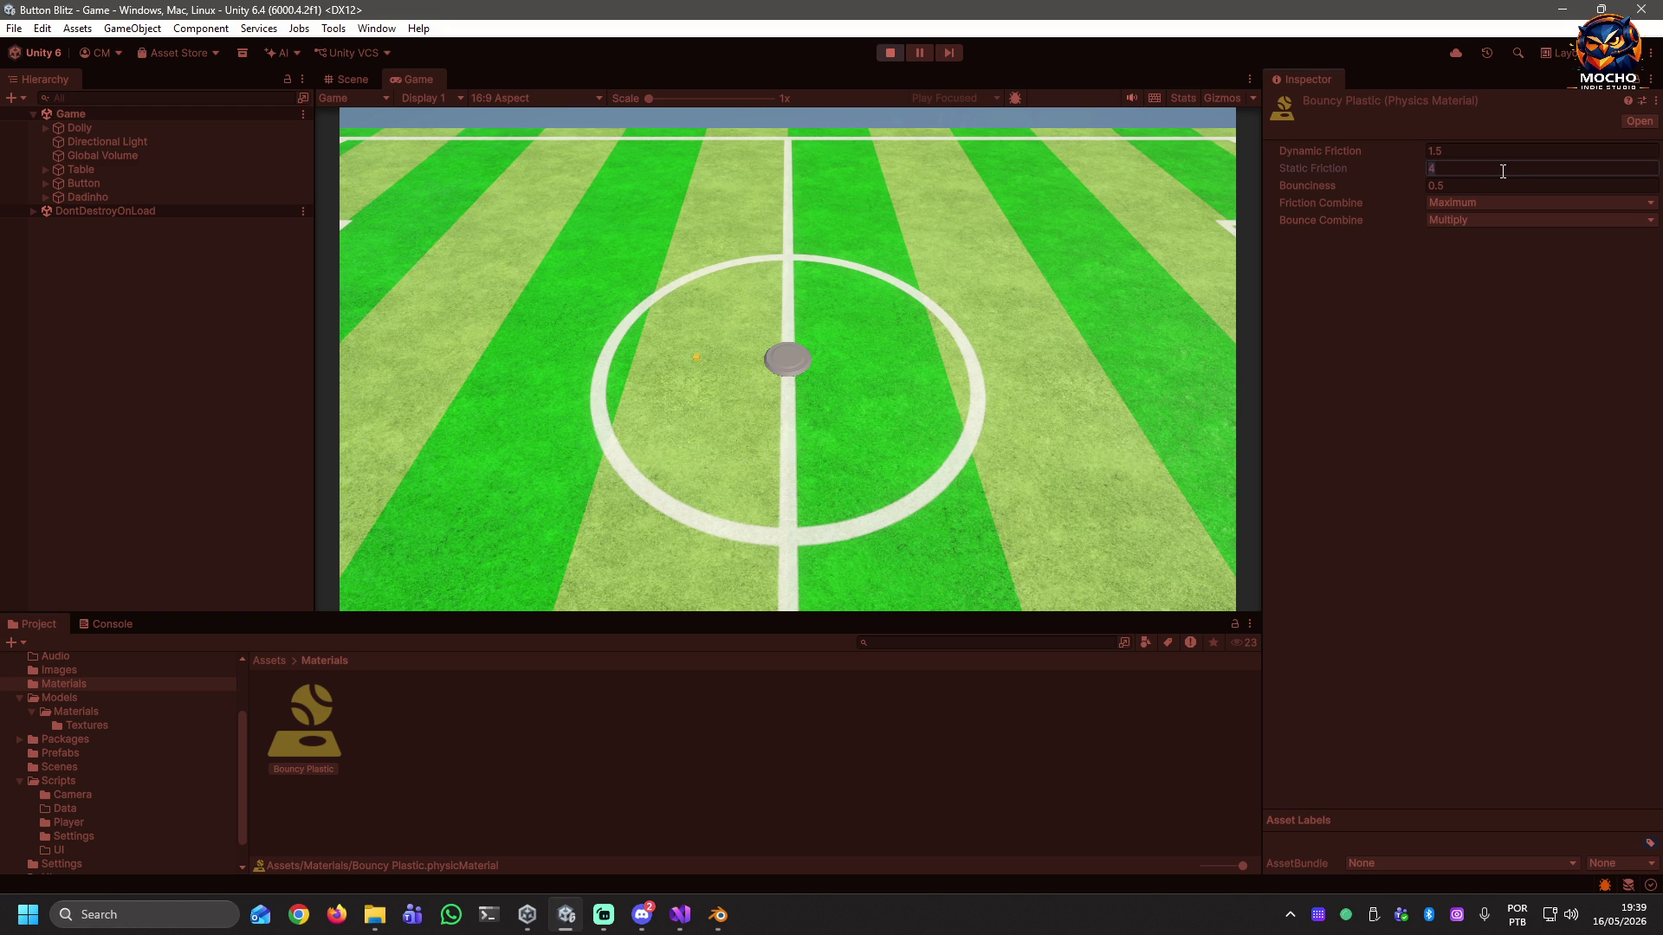
pyautogui.write('.75')
pyautogui.click(1501, 153)
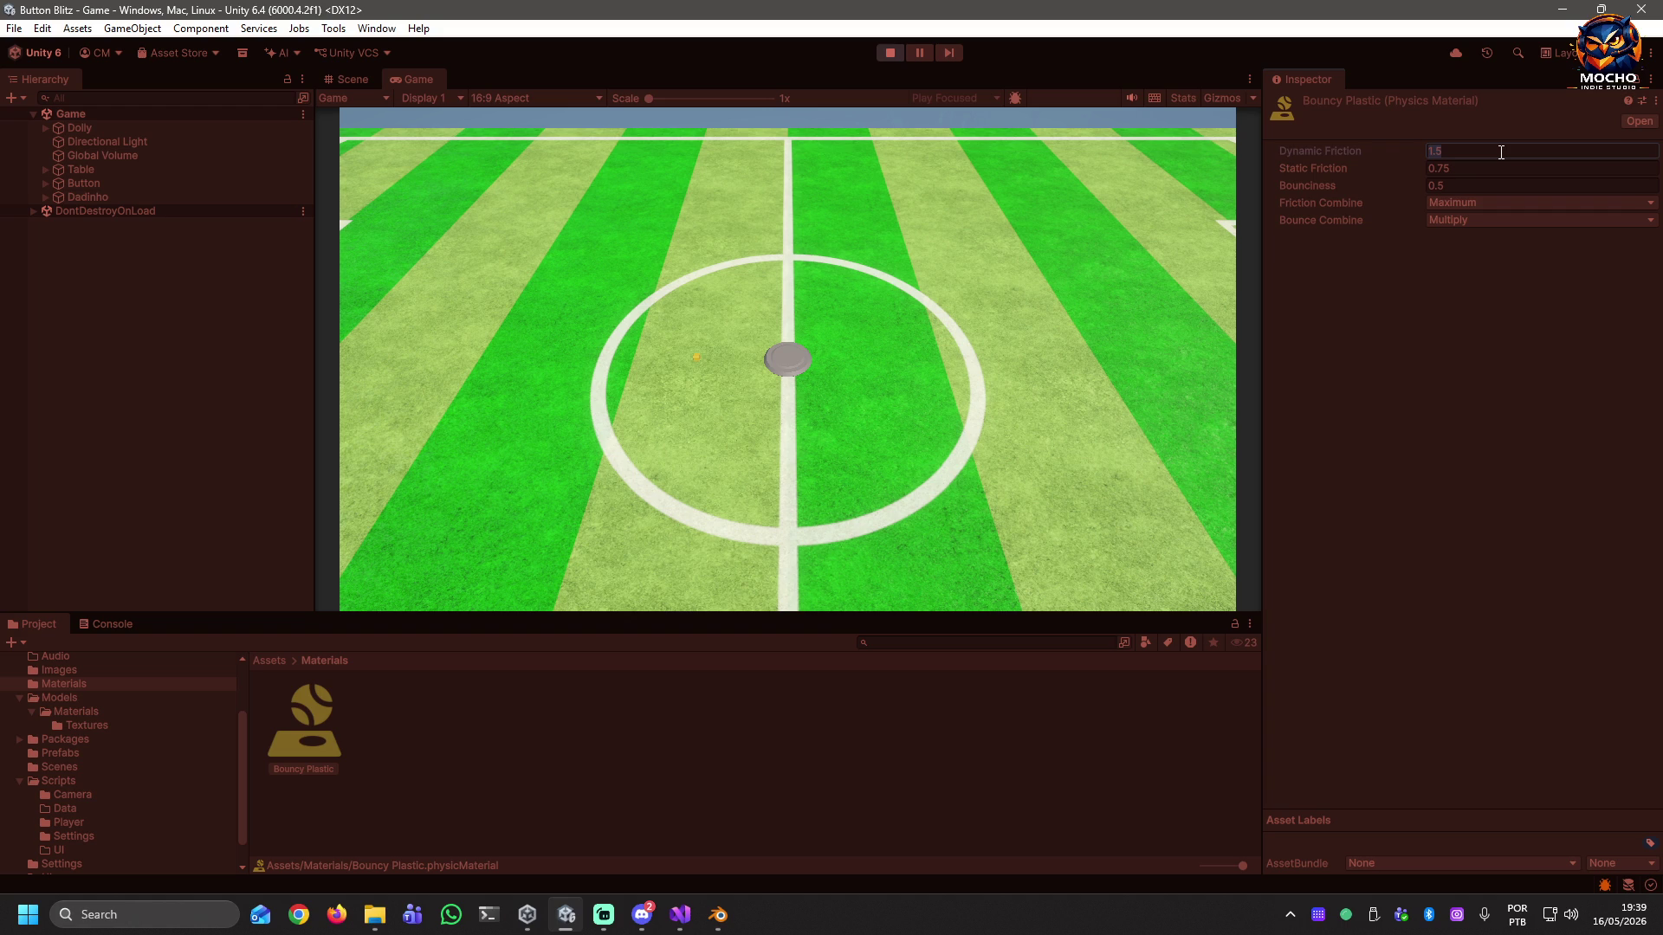
pyautogui.write('0.5')
pyautogui.click(1487, 184)
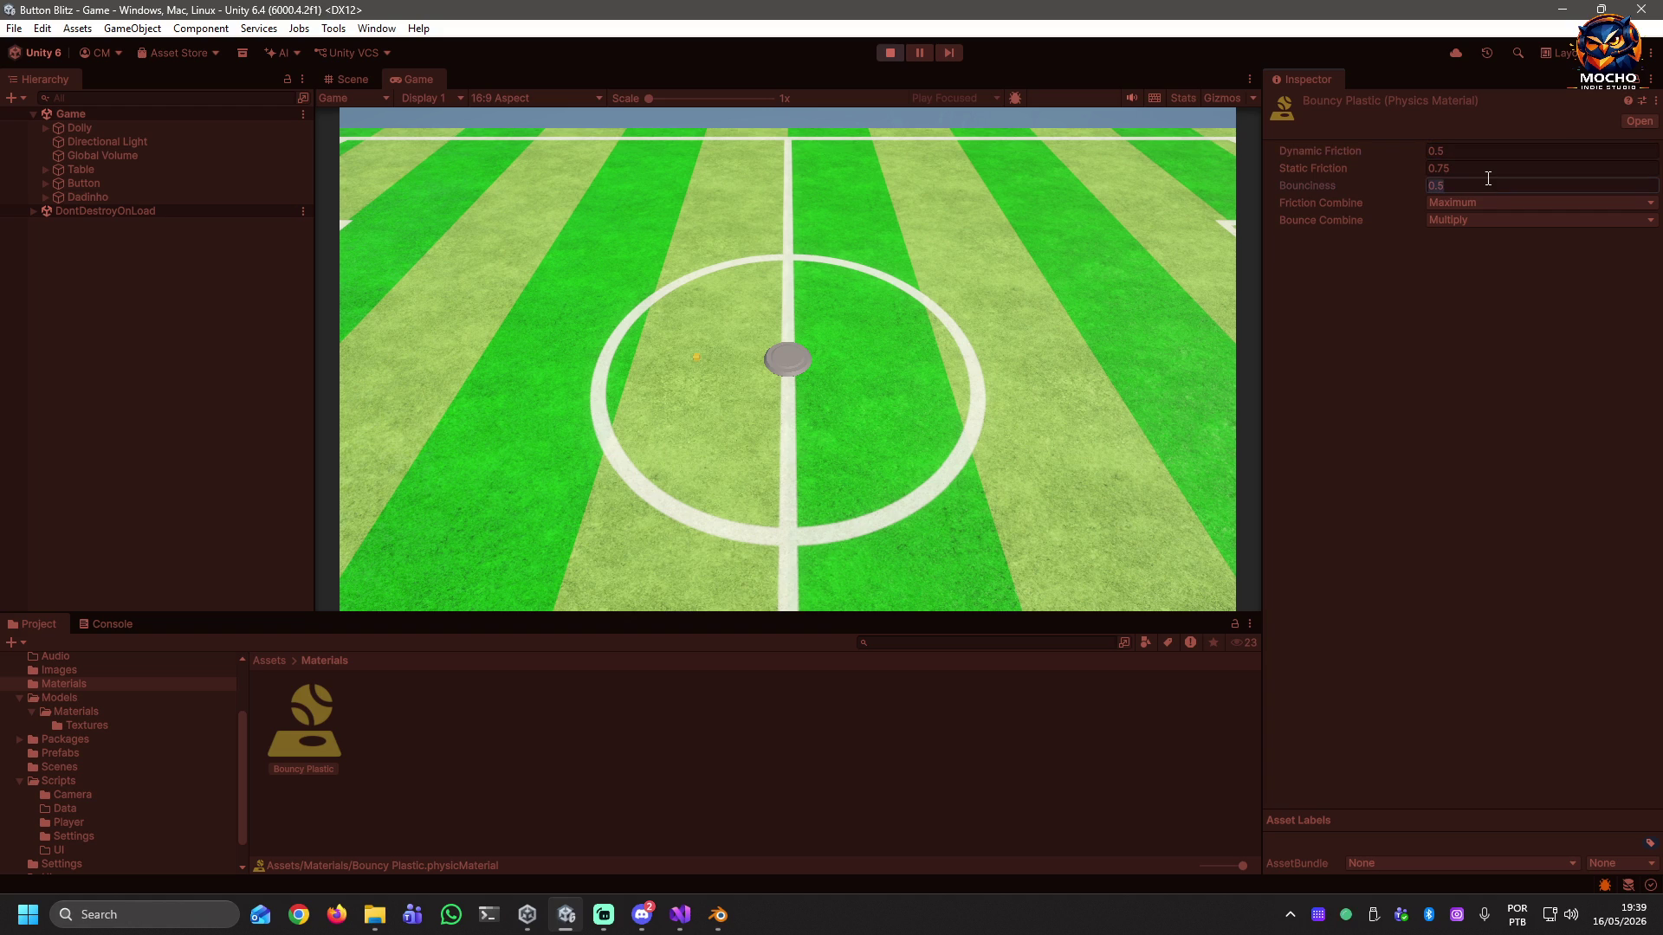
pyautogui.write('0.7')
pyautogui.click(1508, 205)
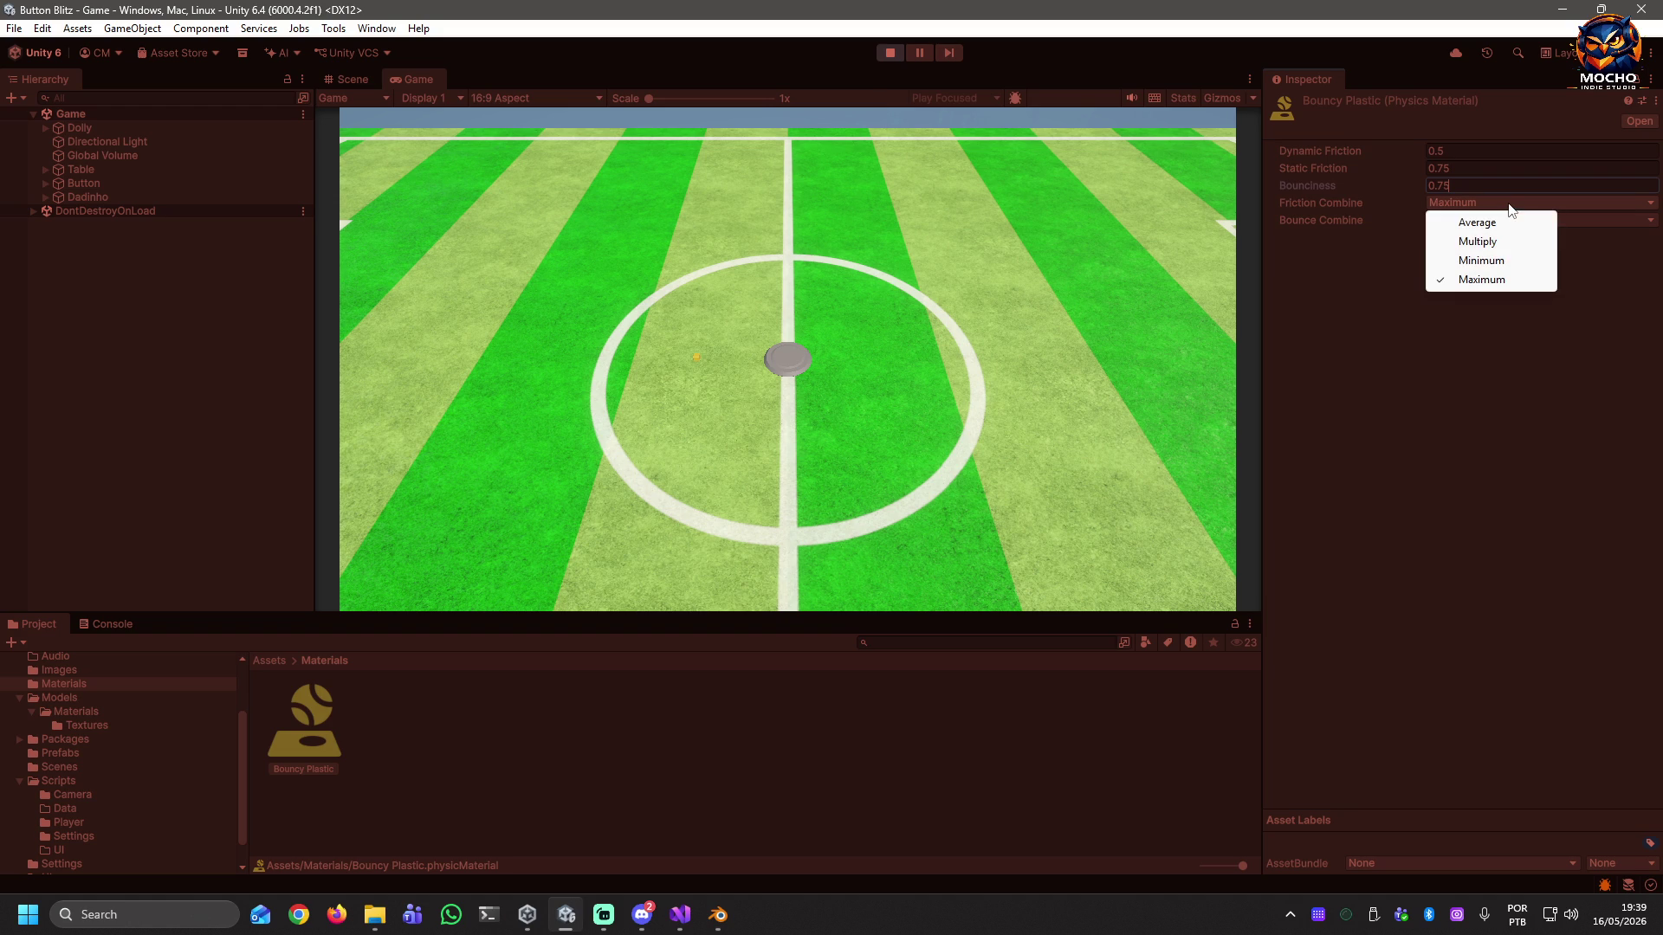
pyautogui.click(1502, 224)
pyautogui.click(1502, 220)
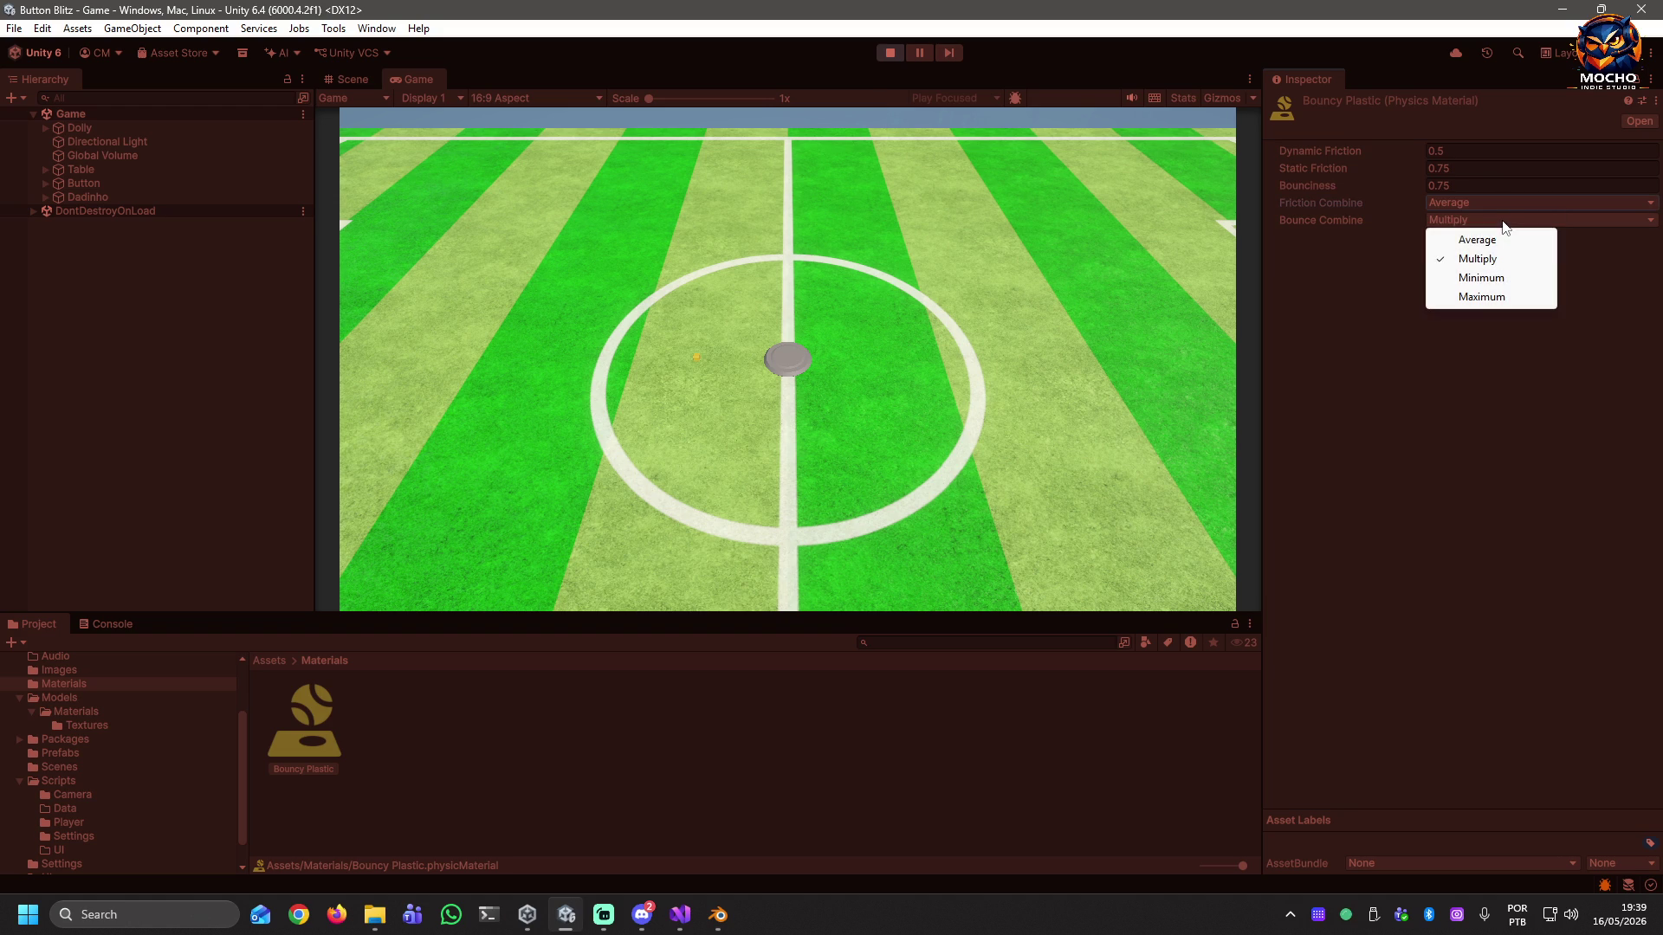
pyautogui.click(1510, 239)
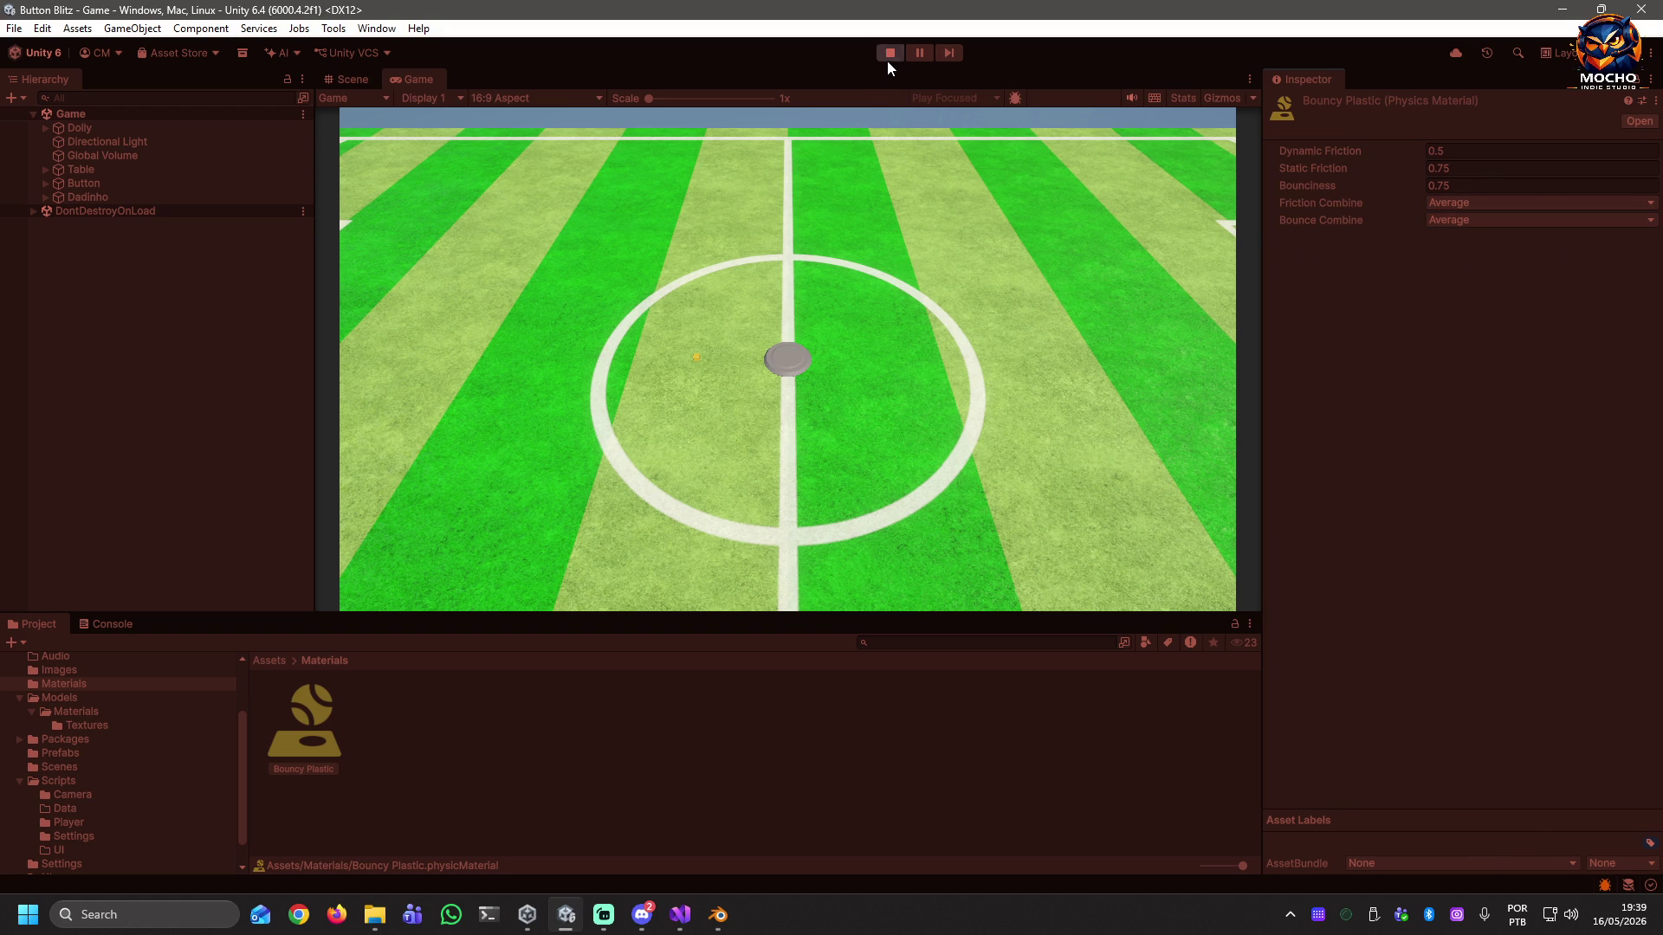
# Nudge the disc in play and set the Button's Push Force to 350.
pyautogui.click(788, 365)
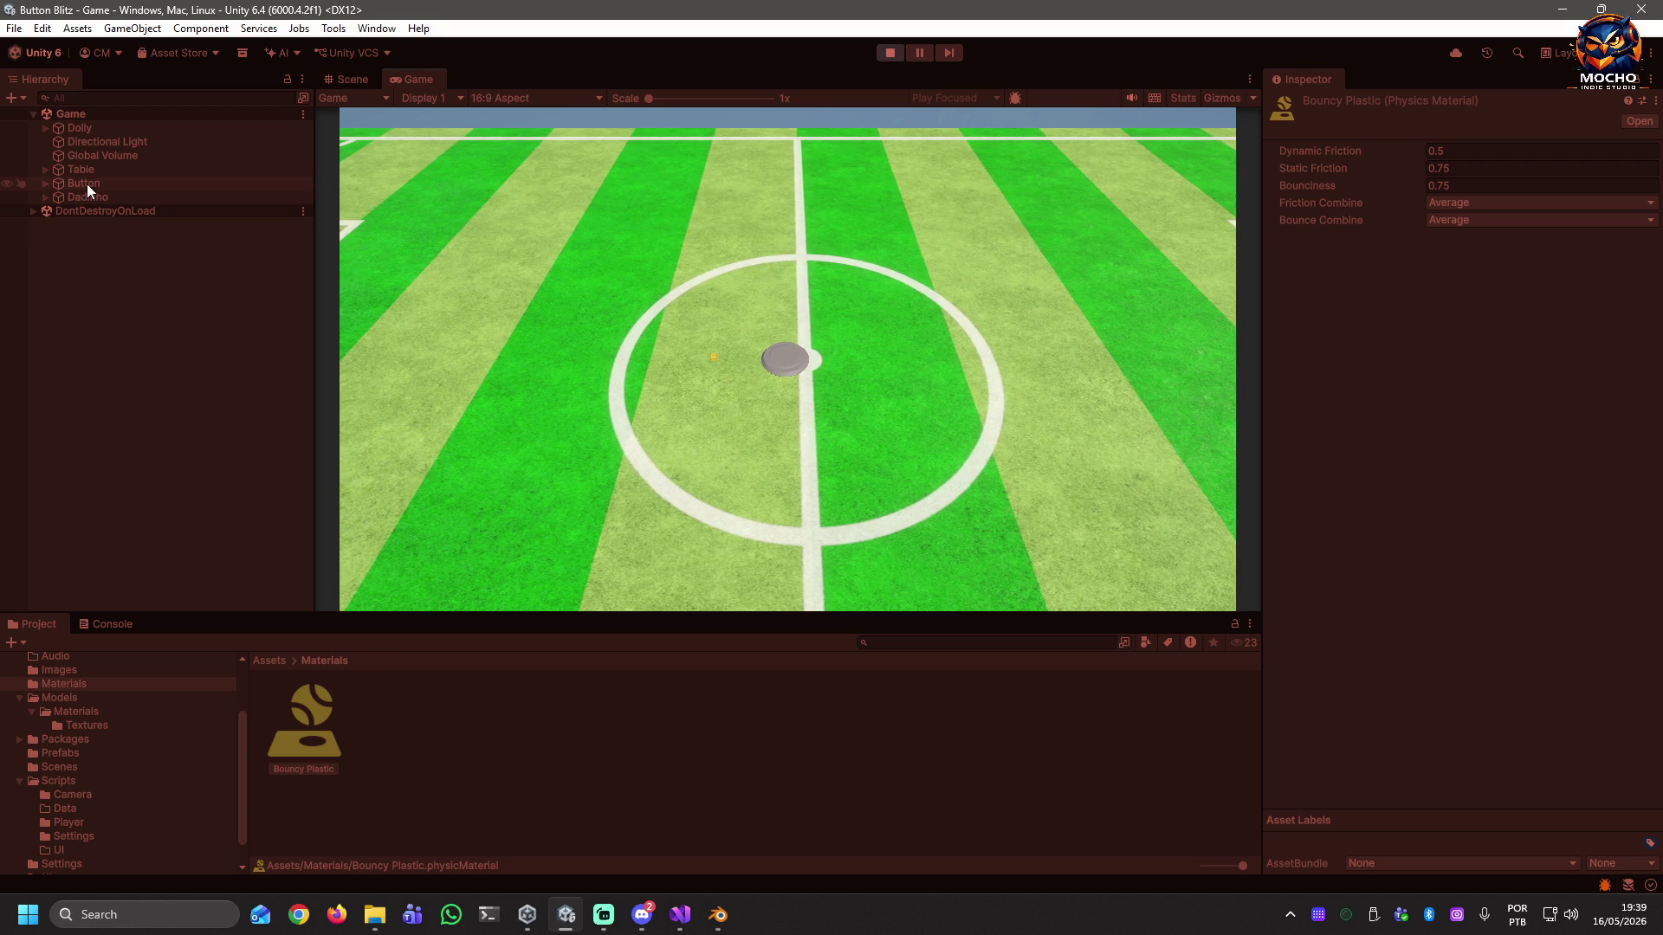
pyautogui.click(86, 185)
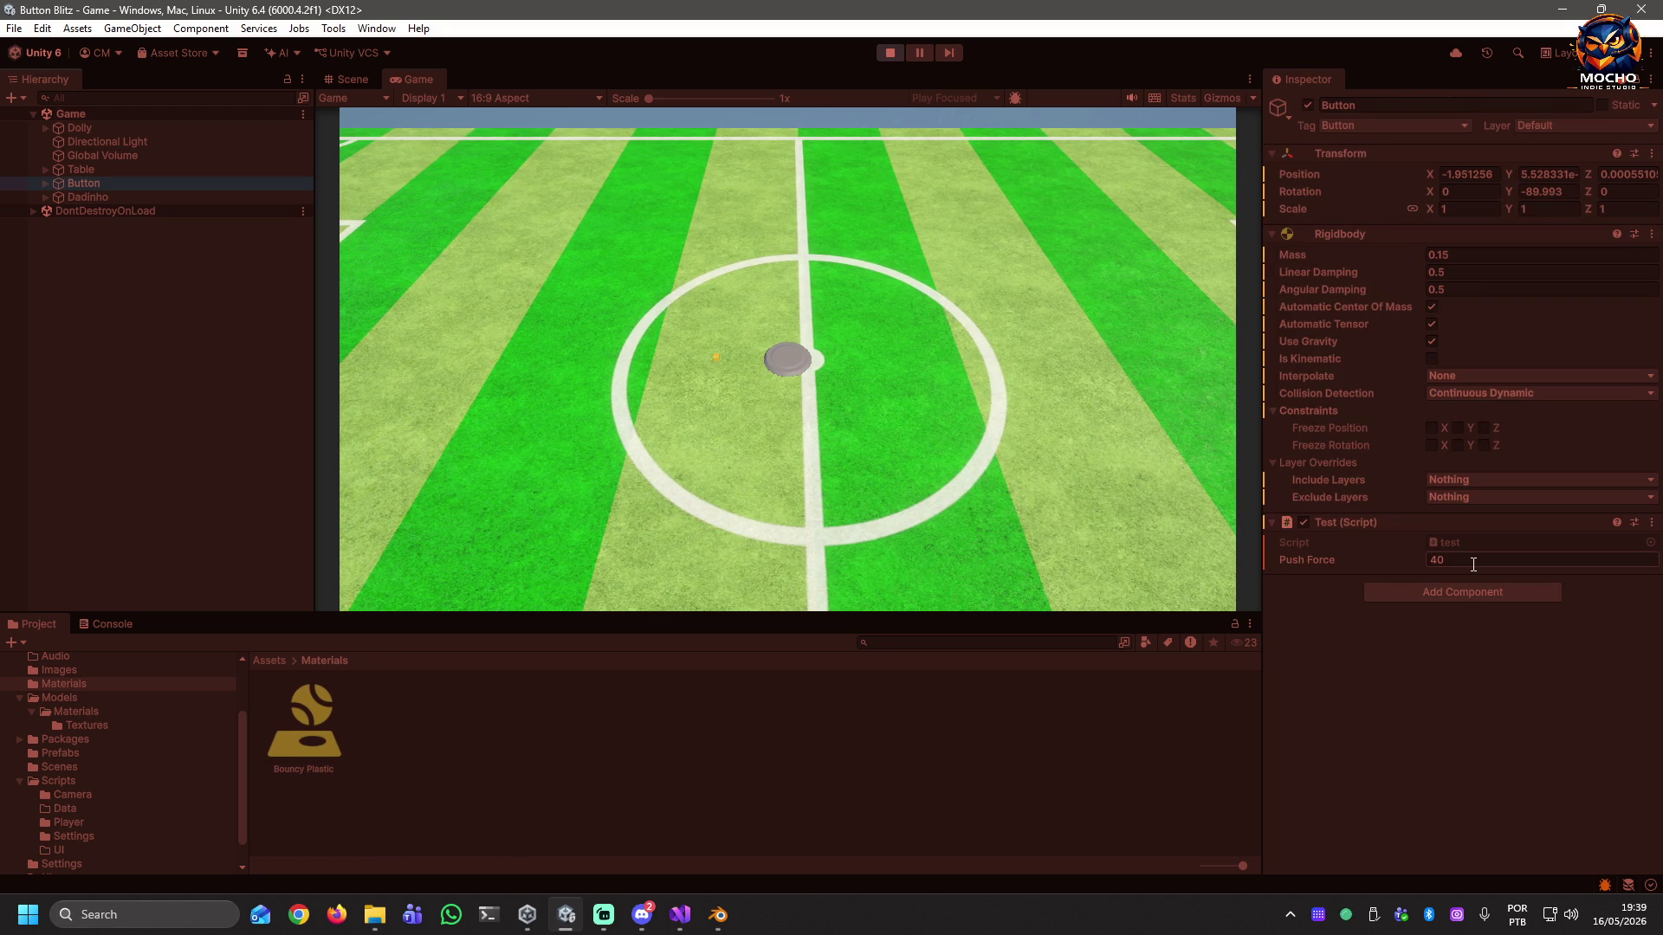
pyautogui.write('350')
# Inspect Dadinho's physics, flick the disc into the cube, then restart the game.
pyautogui.click(139, 199)
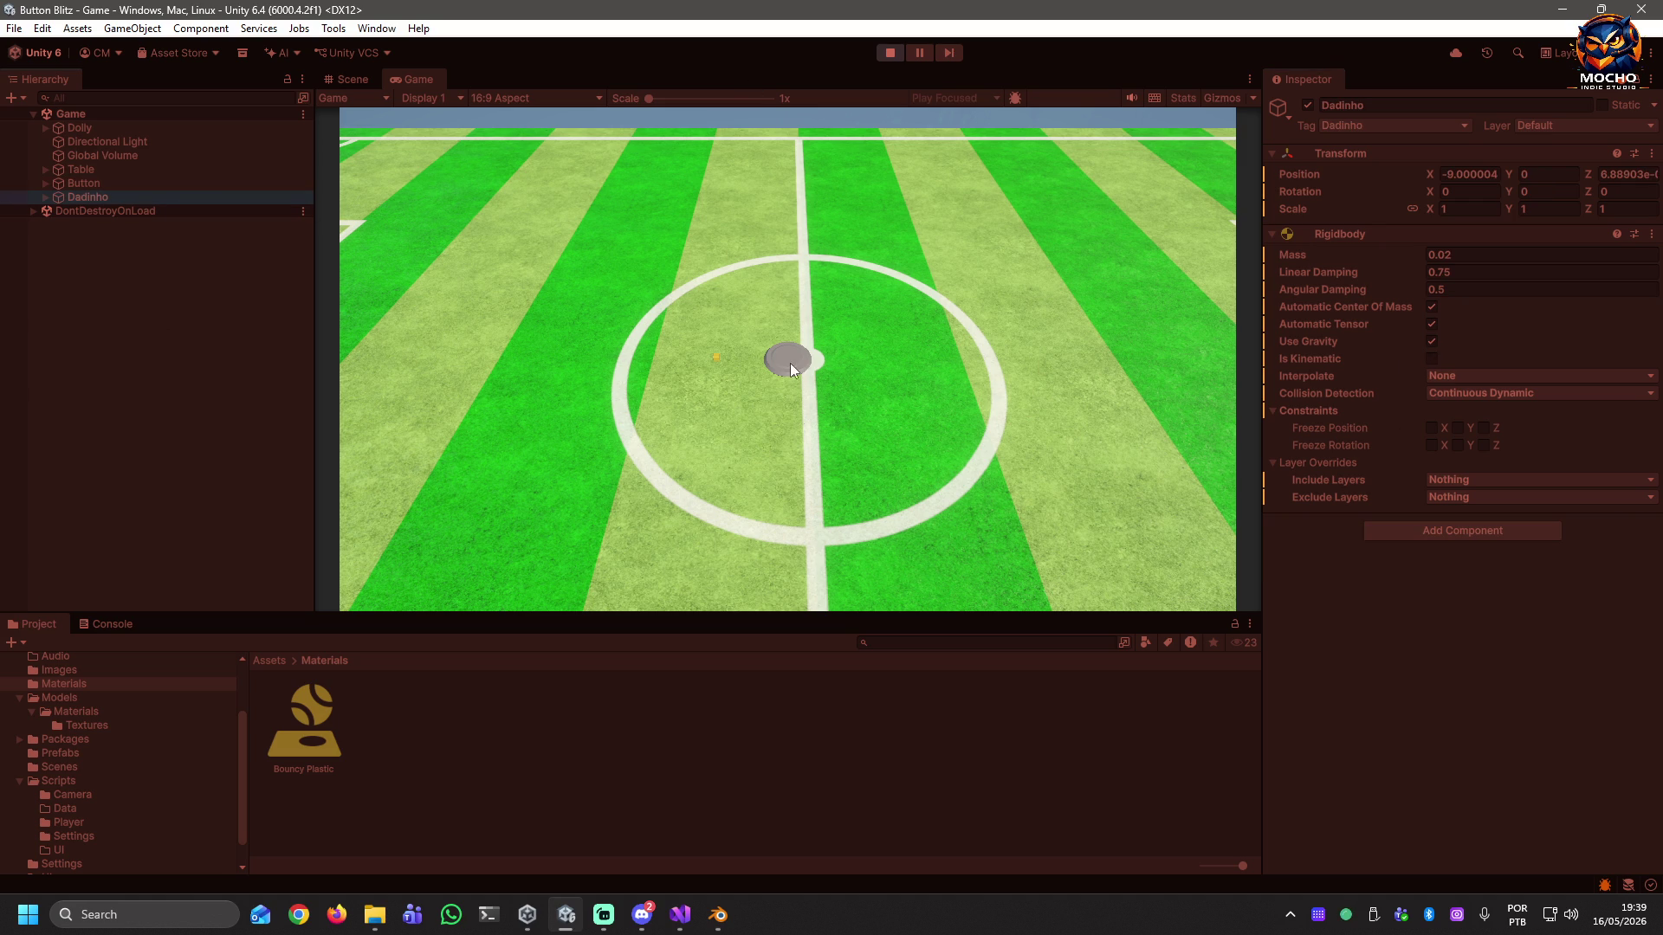
pyautogui.click(717, 347)
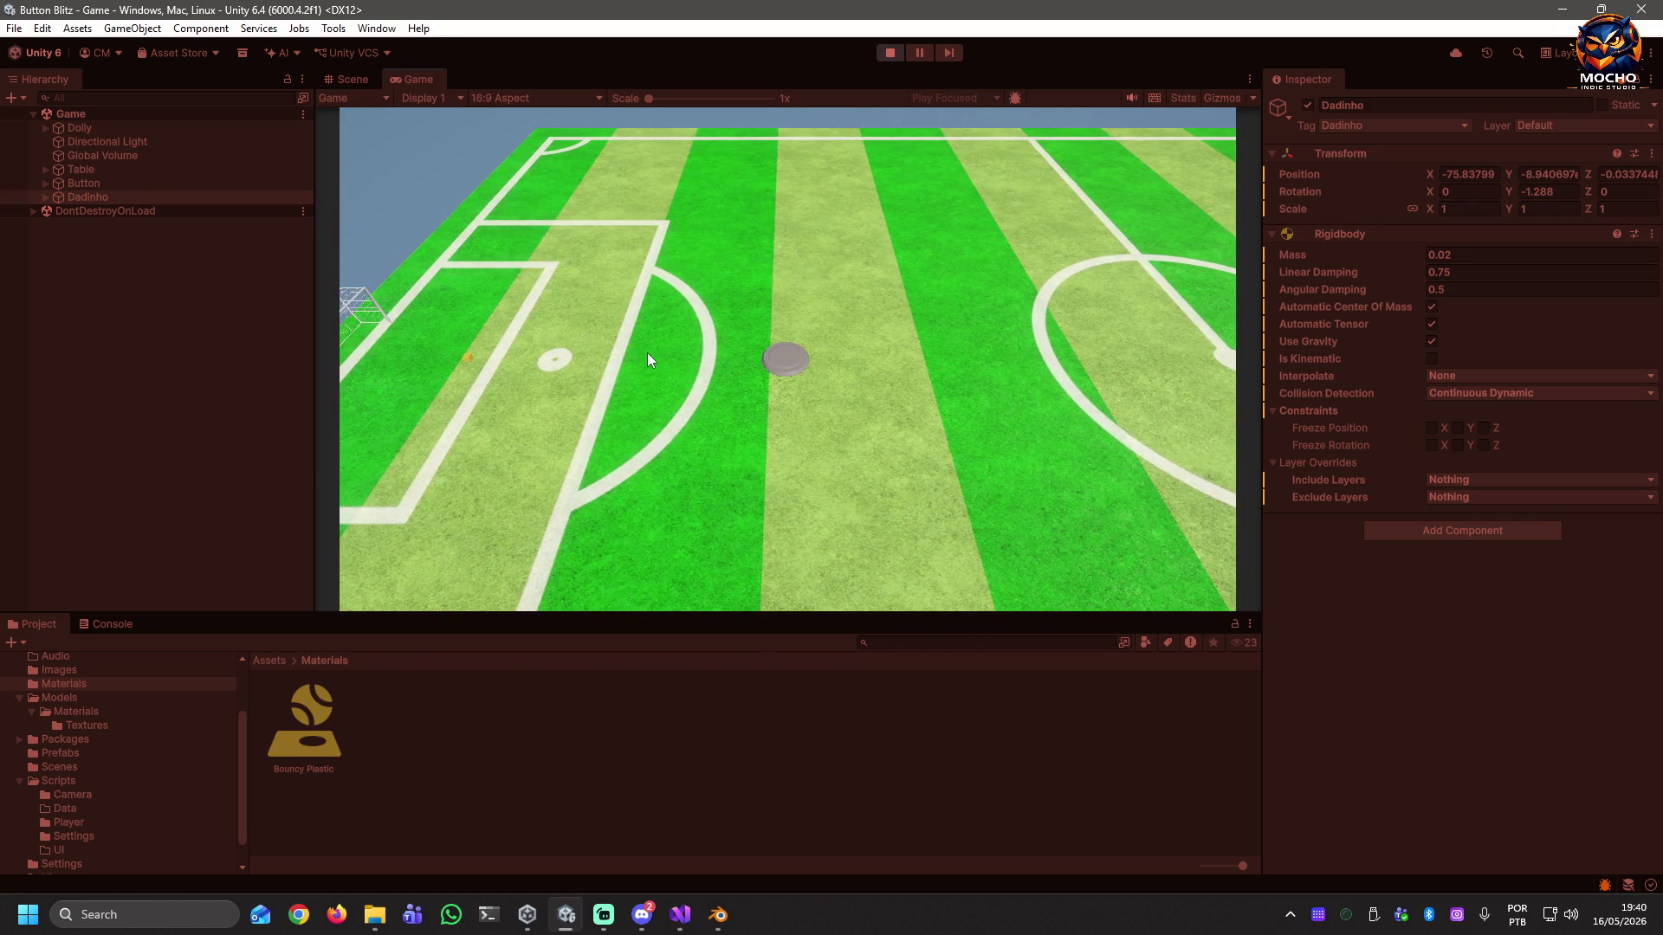
pyautogui.click(891, 55)
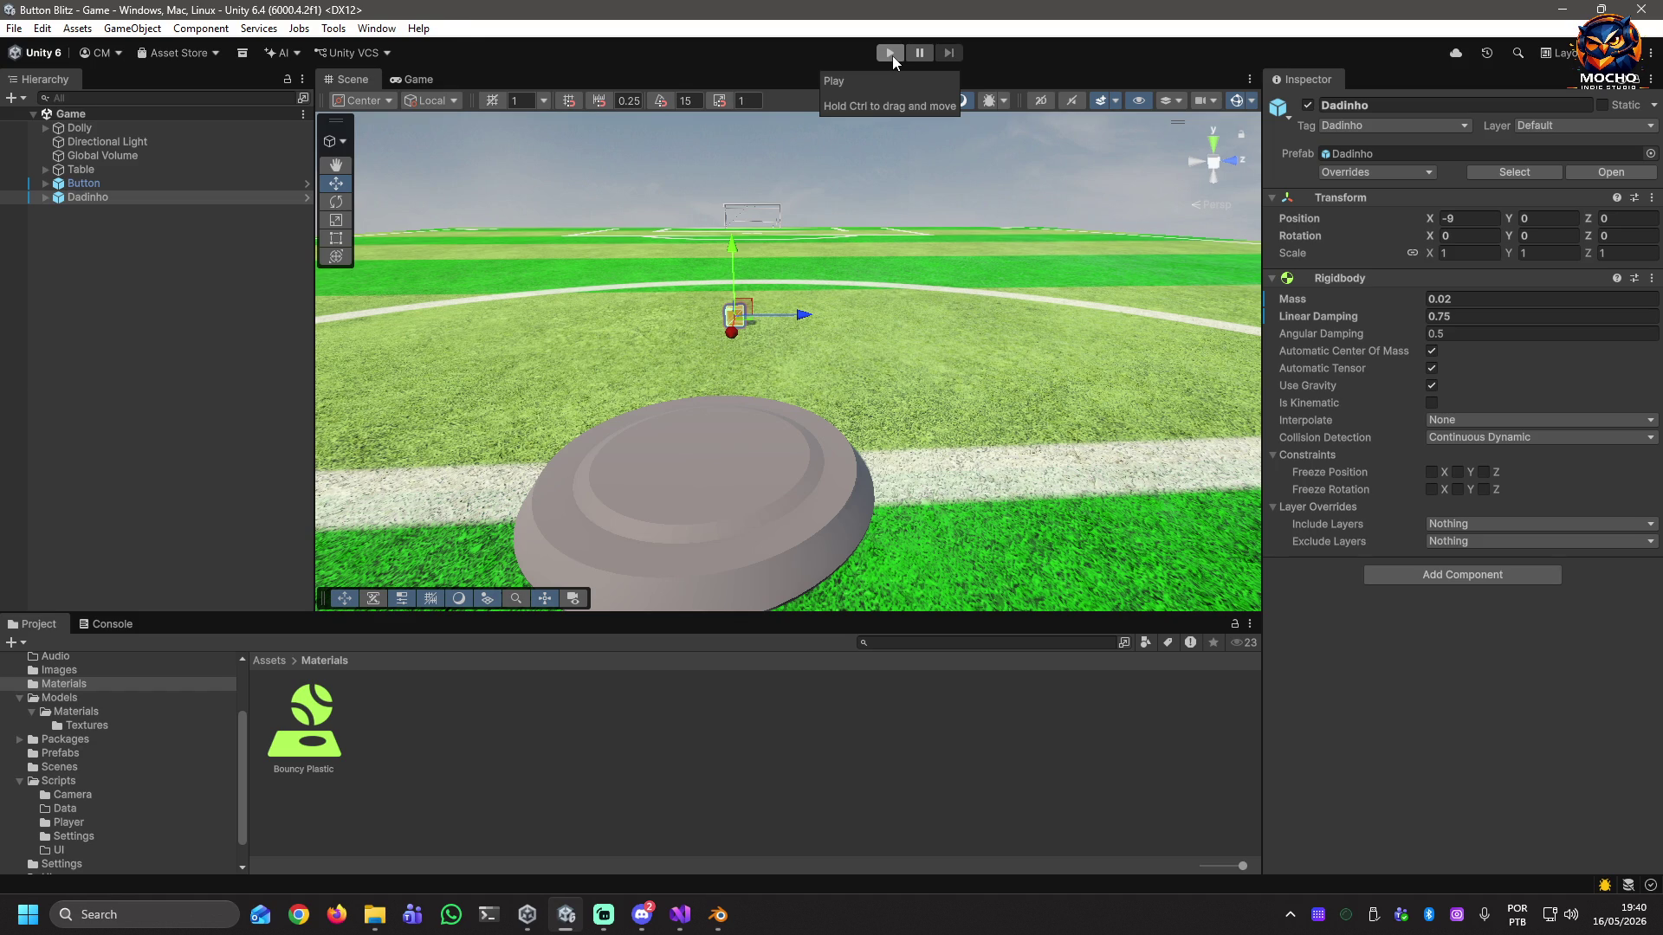
pyautogui.click(892, 56)
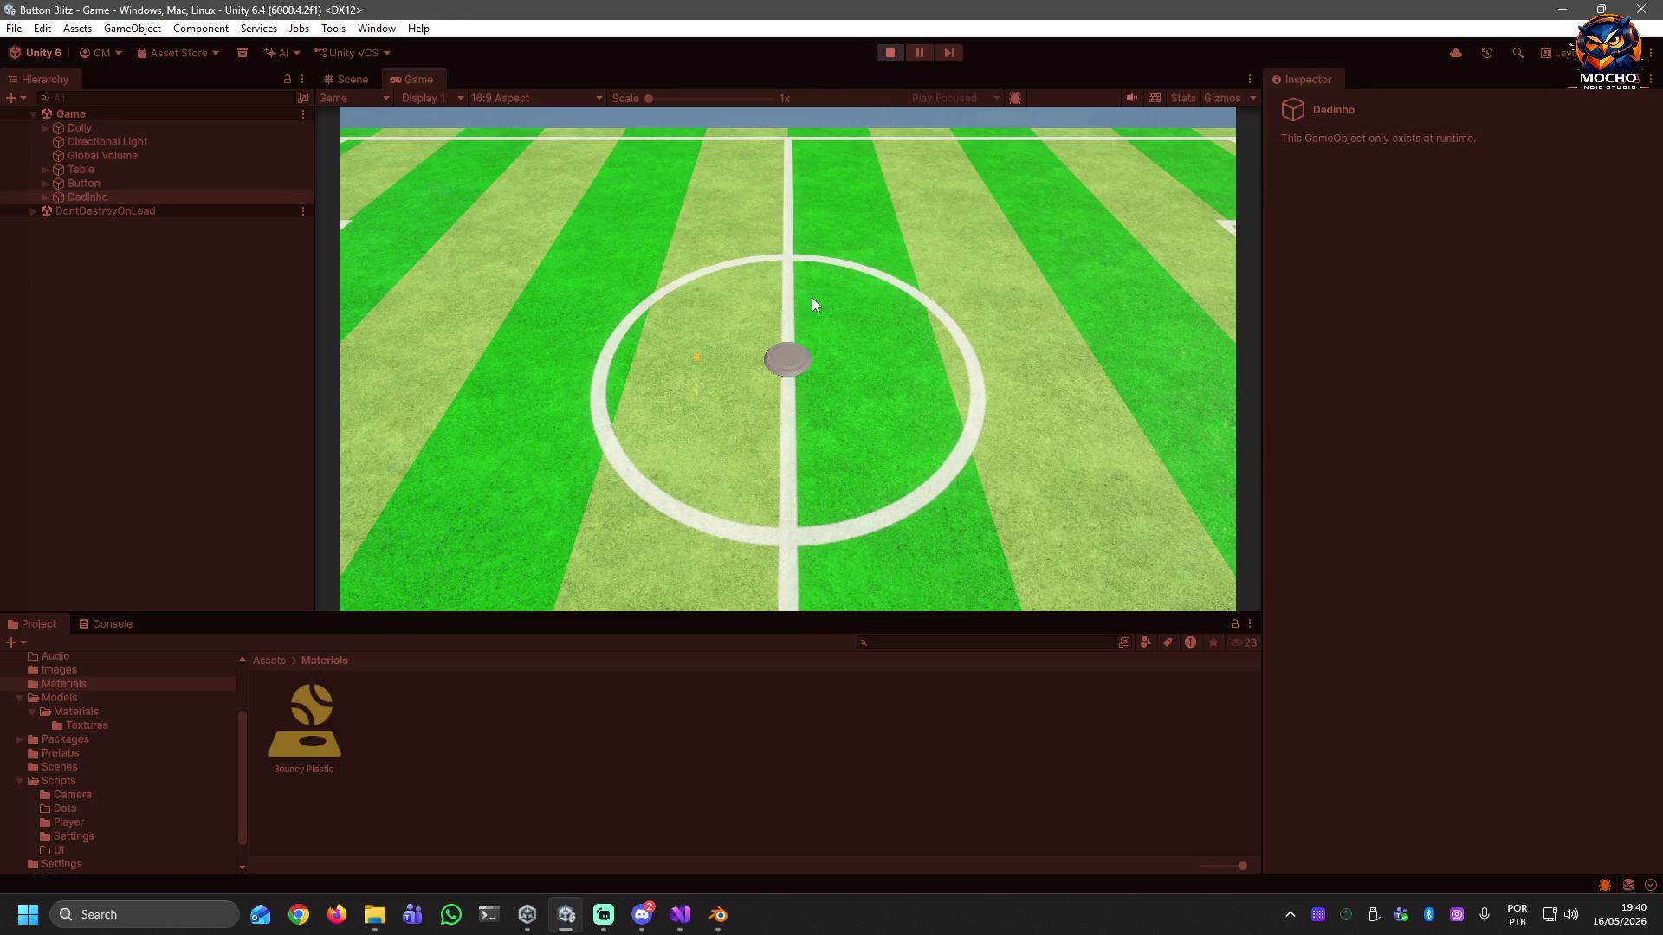
# Select the Button disc and retype its Push Force as 350.
pyautogui.click(797, 340)
pyautogui.click(1513, 559)
pyautogui.write('35')
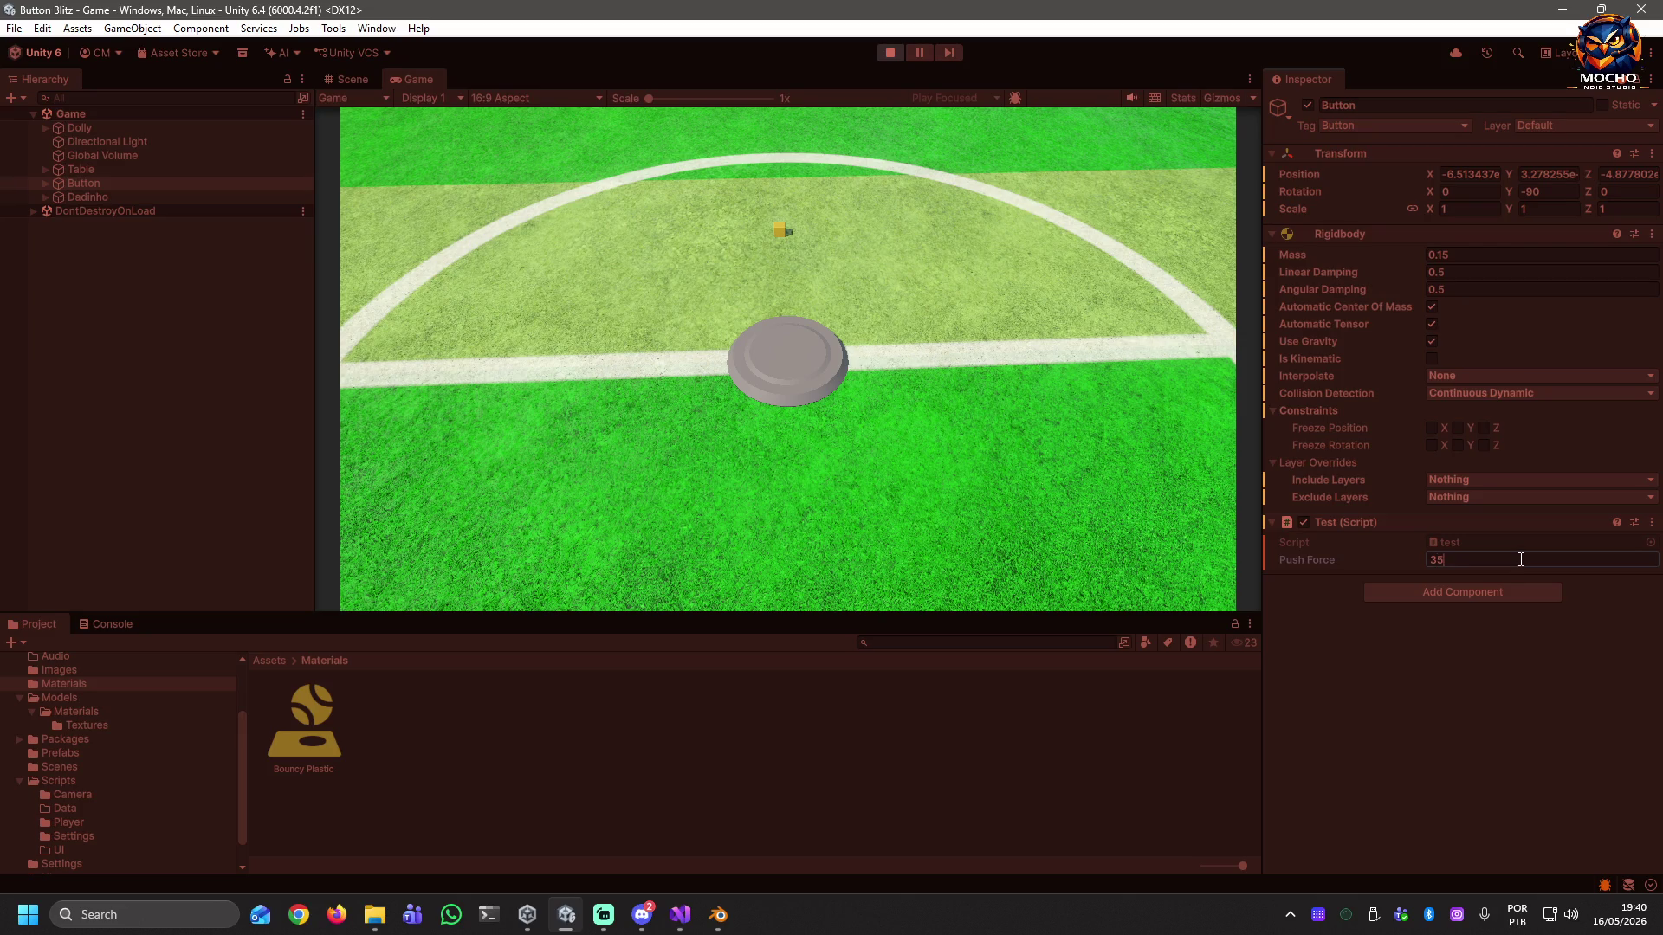
pyautogui.write('0')
# Review the Bouncy Plastic material, then type 1 into a field of the Button disc.
pyautogui.click(325, 734)
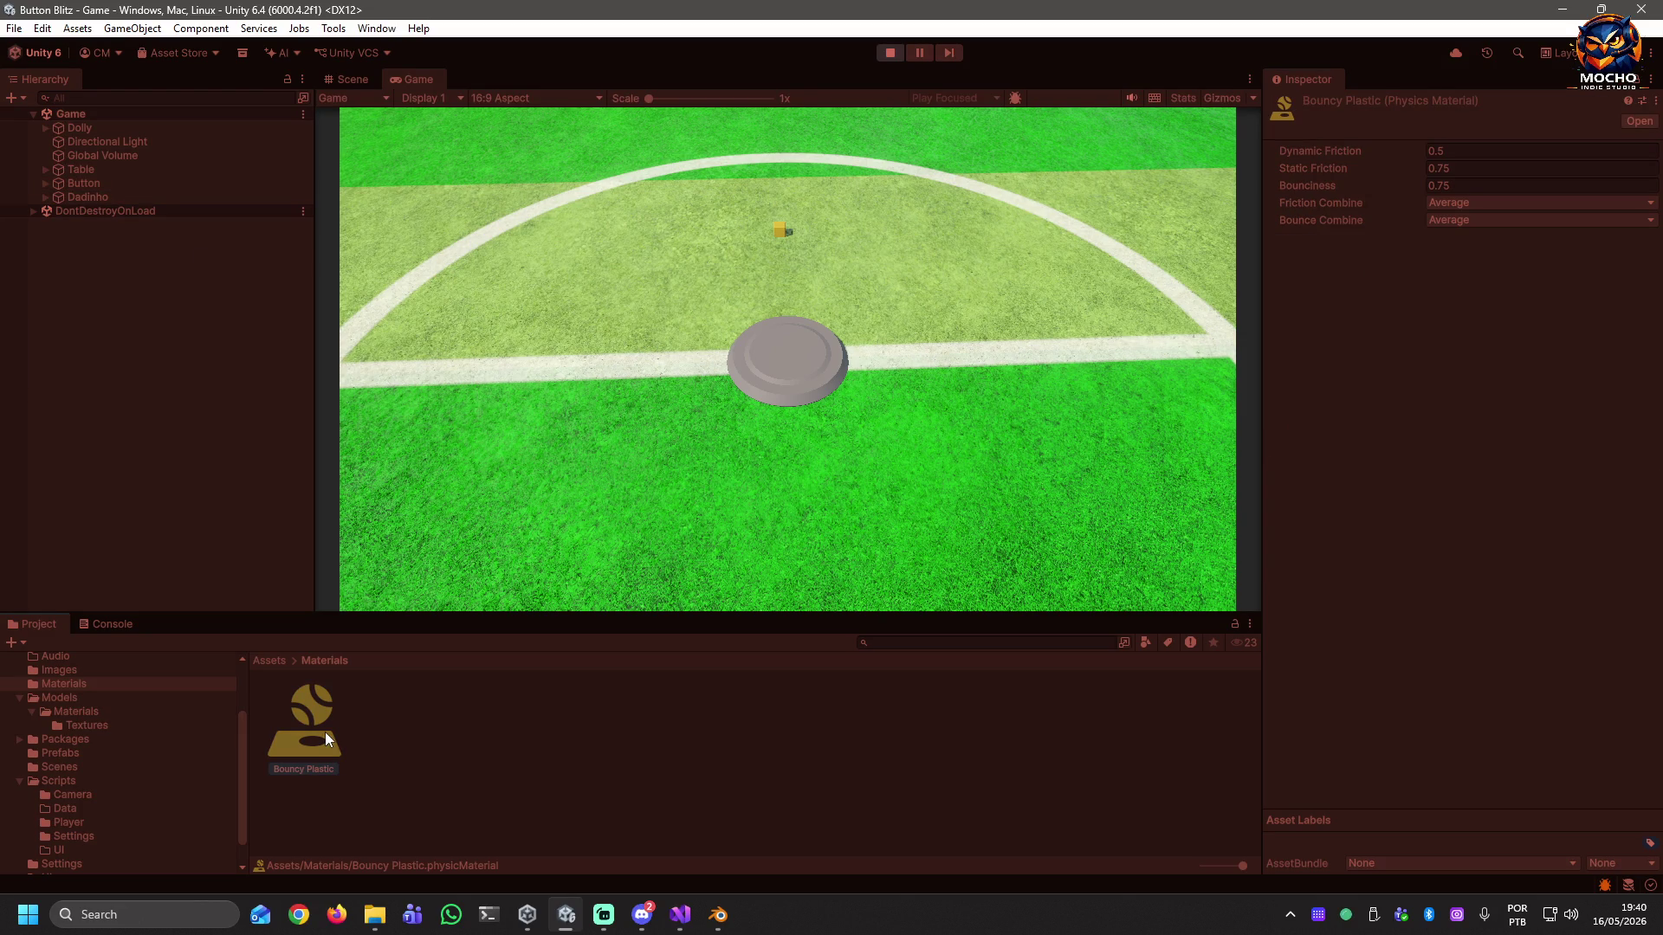
pyautogui.click(78, 183)
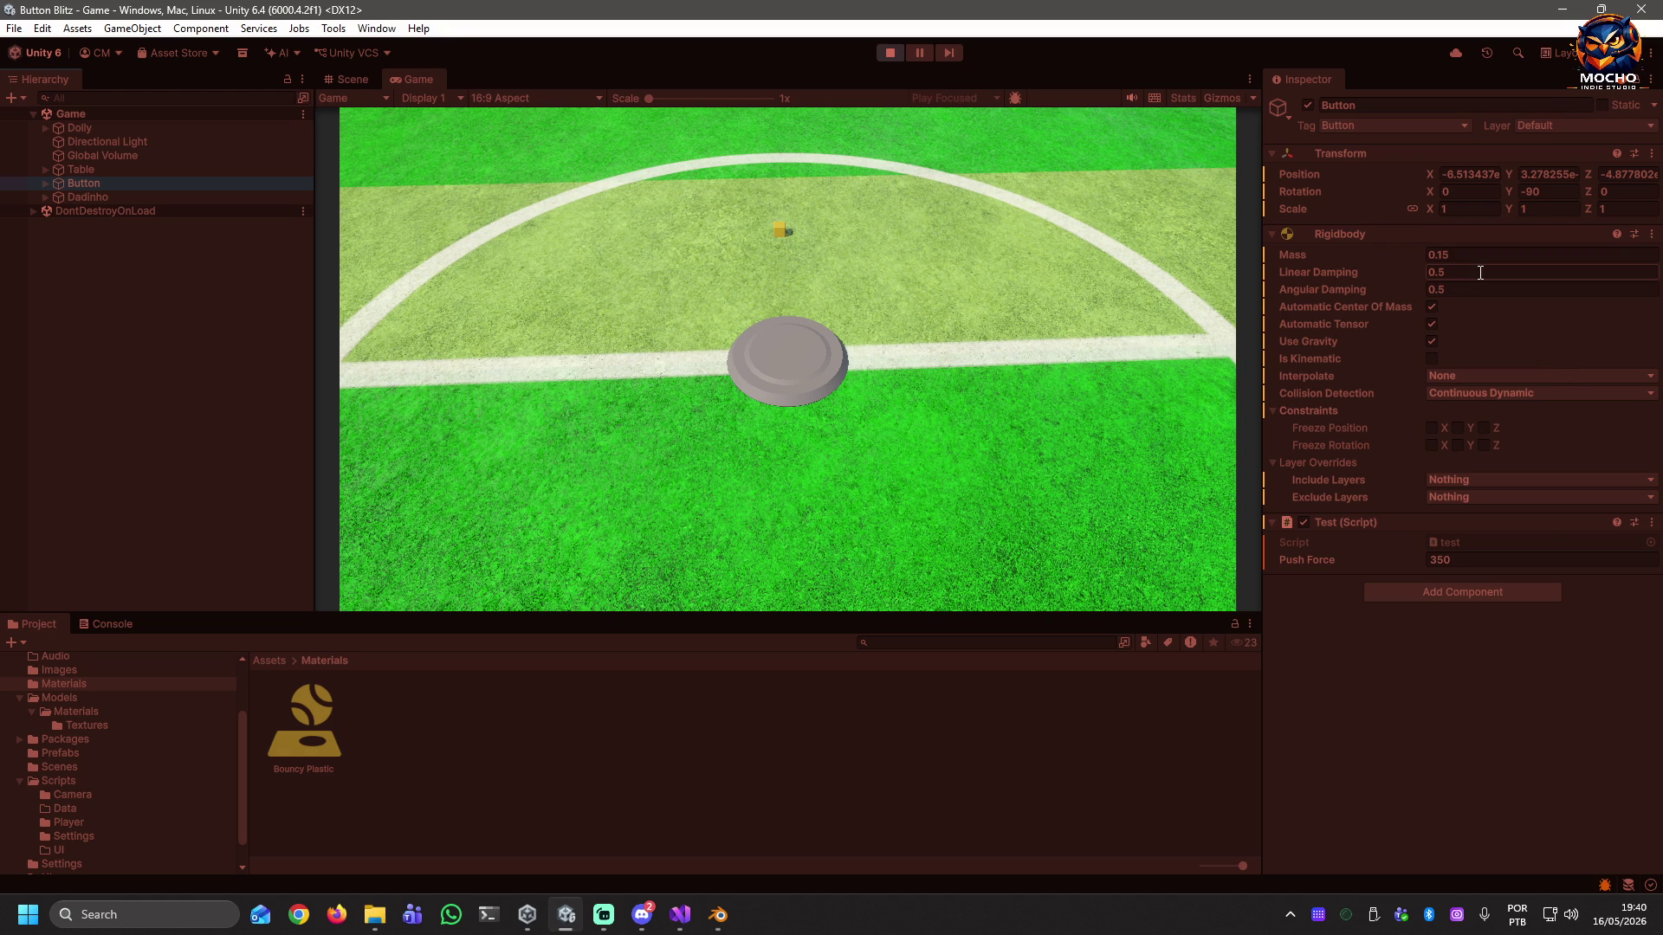
pyautogui.write('1')
# Keep Dadinho's interpolation at None and switch its collision detection to Continuous.
pyautogui.click(88, 197)
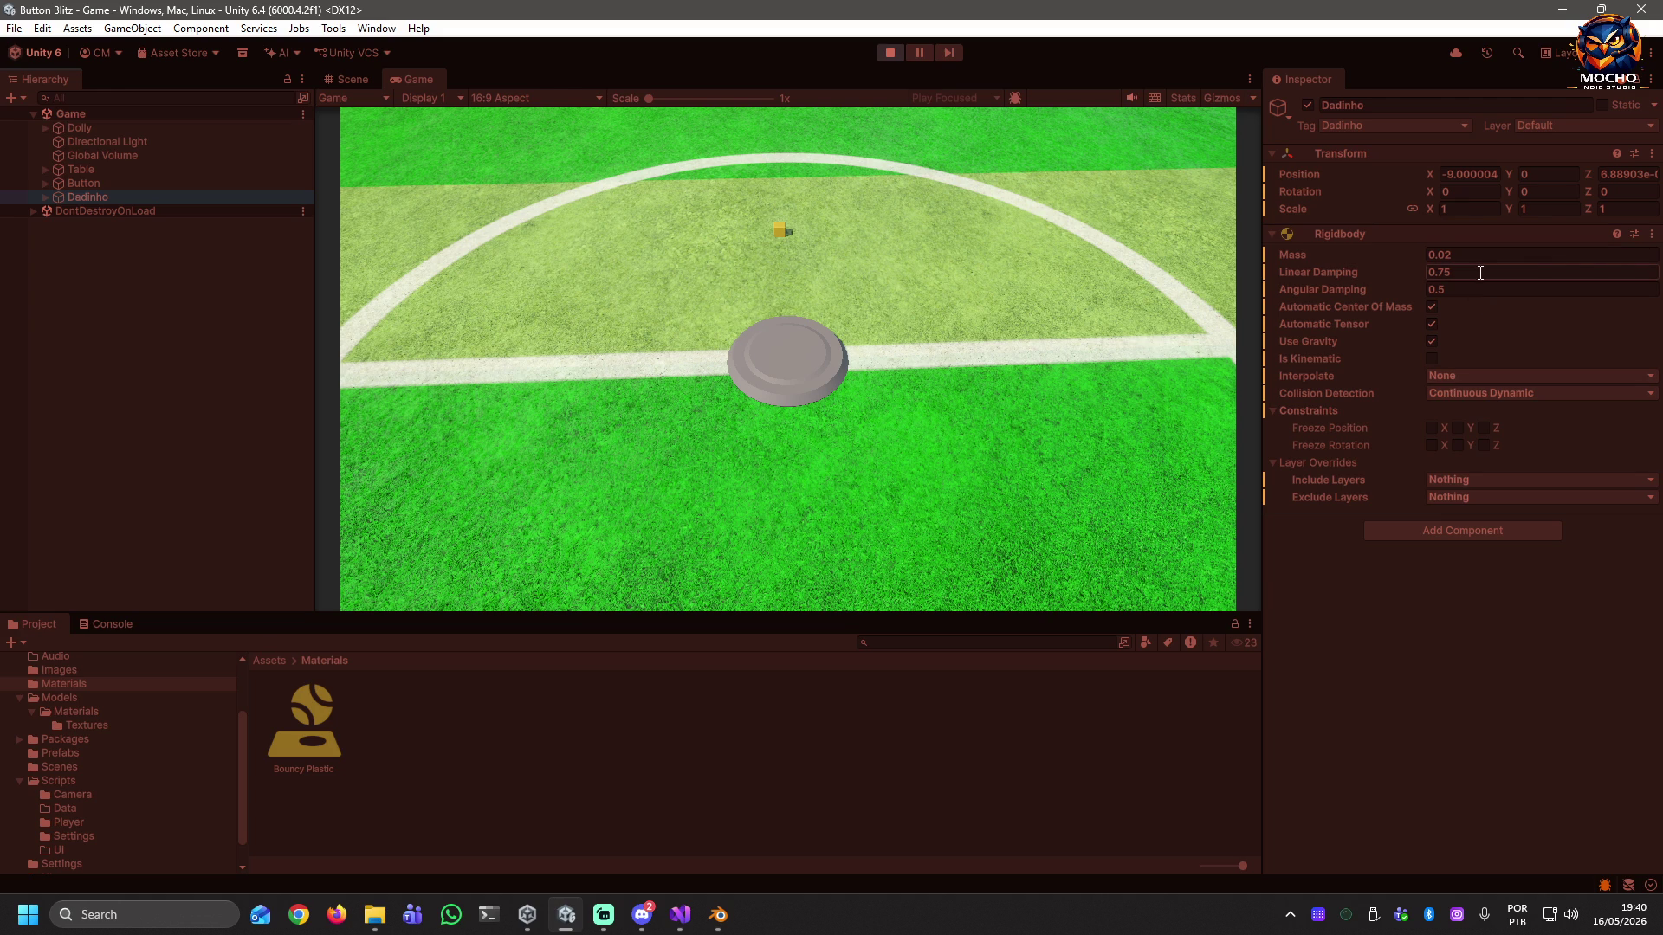
pyautogui.click(1480, 375)
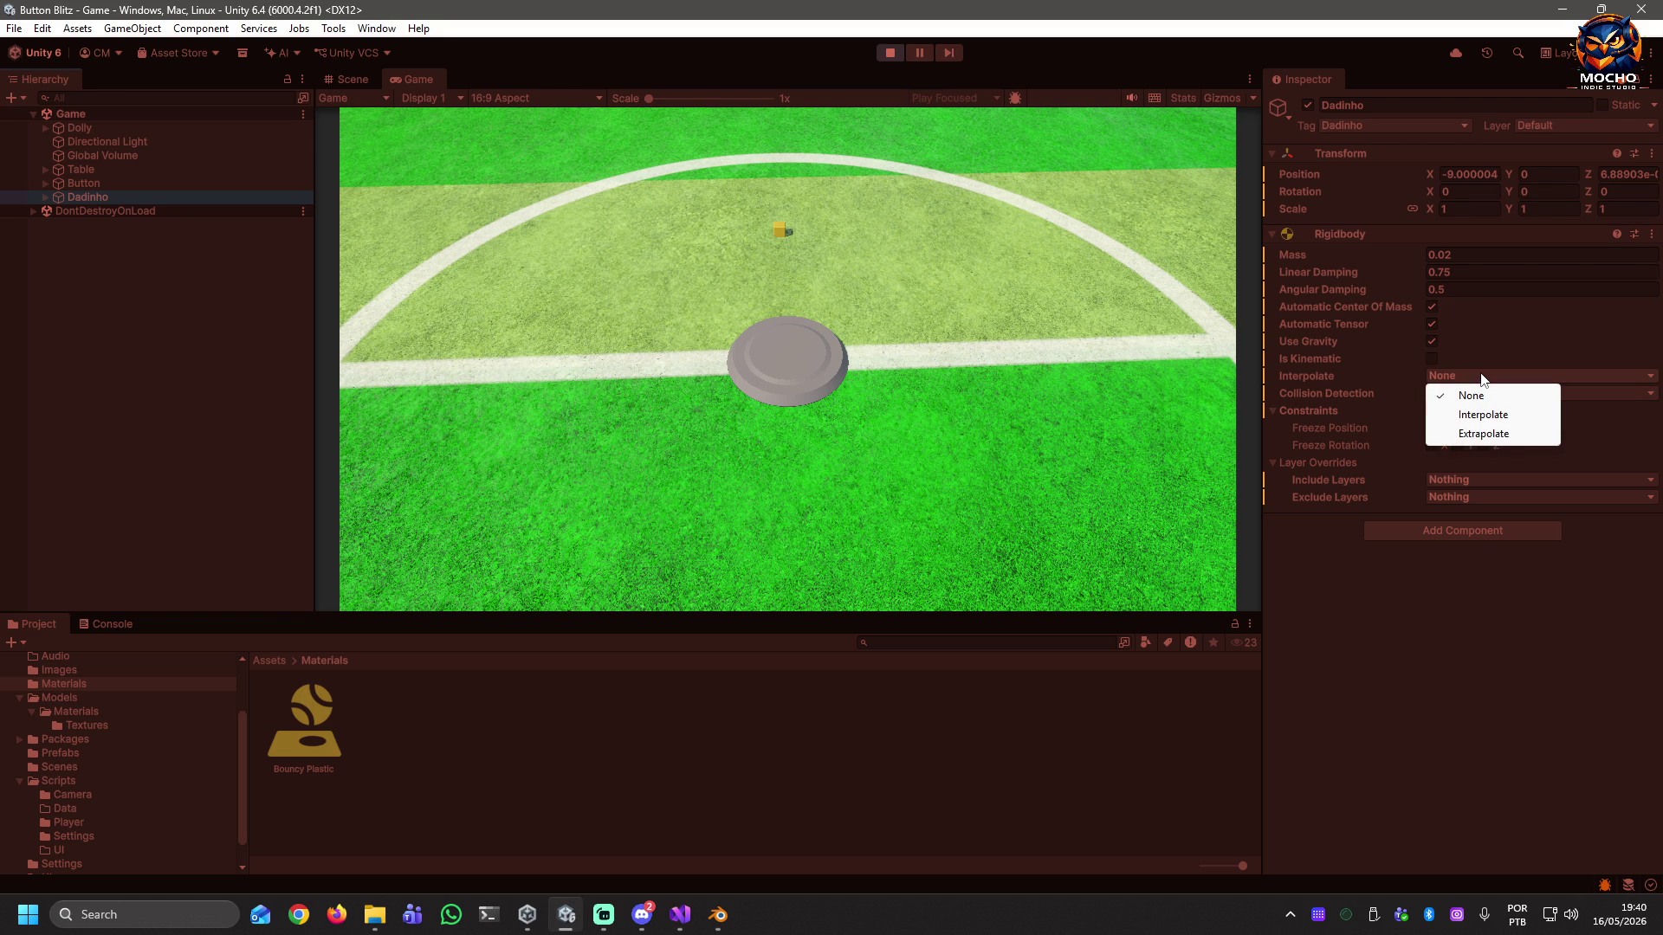
pyautogui.click(1499, 639)
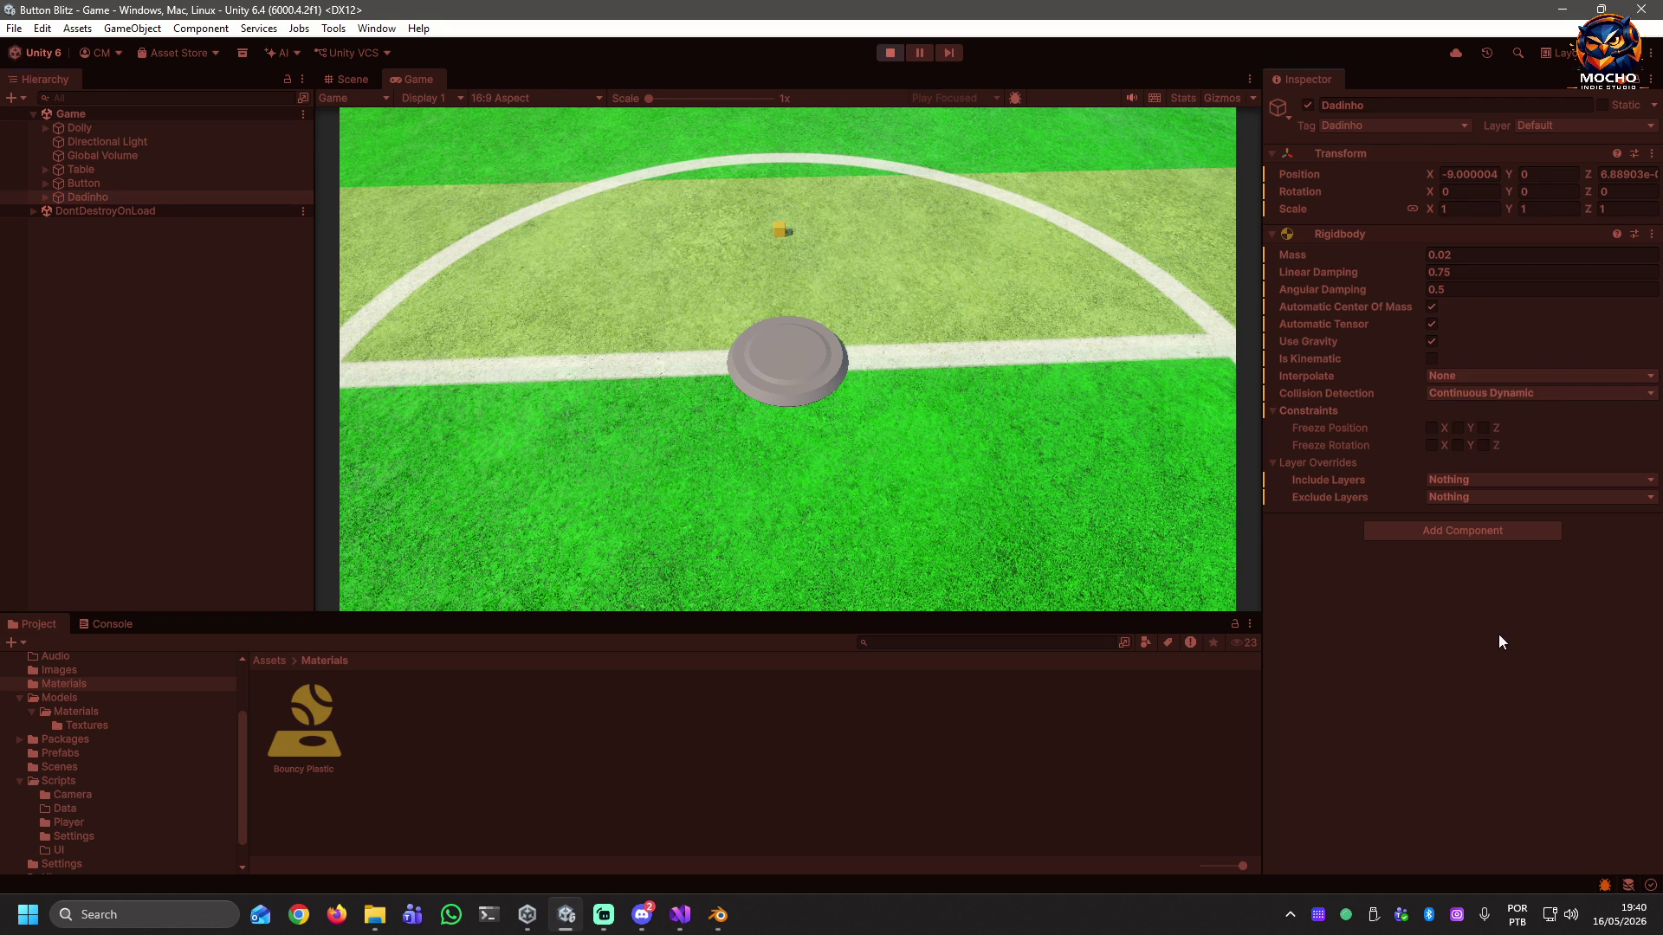
pyautogui.click(1521, 395)
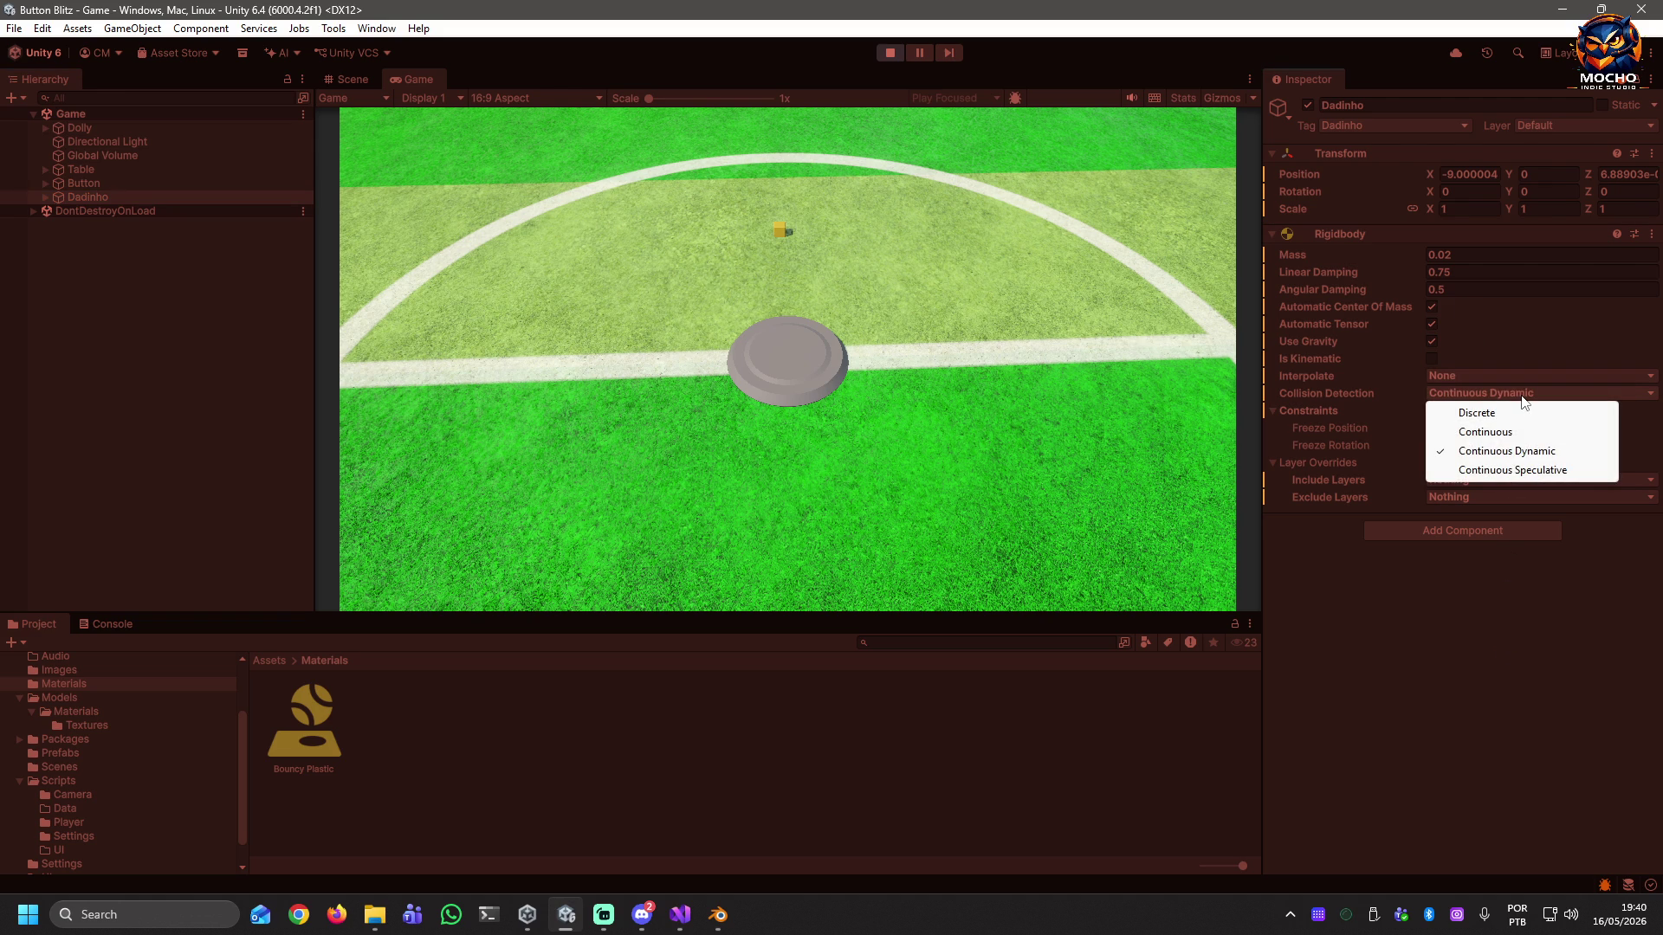
pyautogui.click(1505, 433)
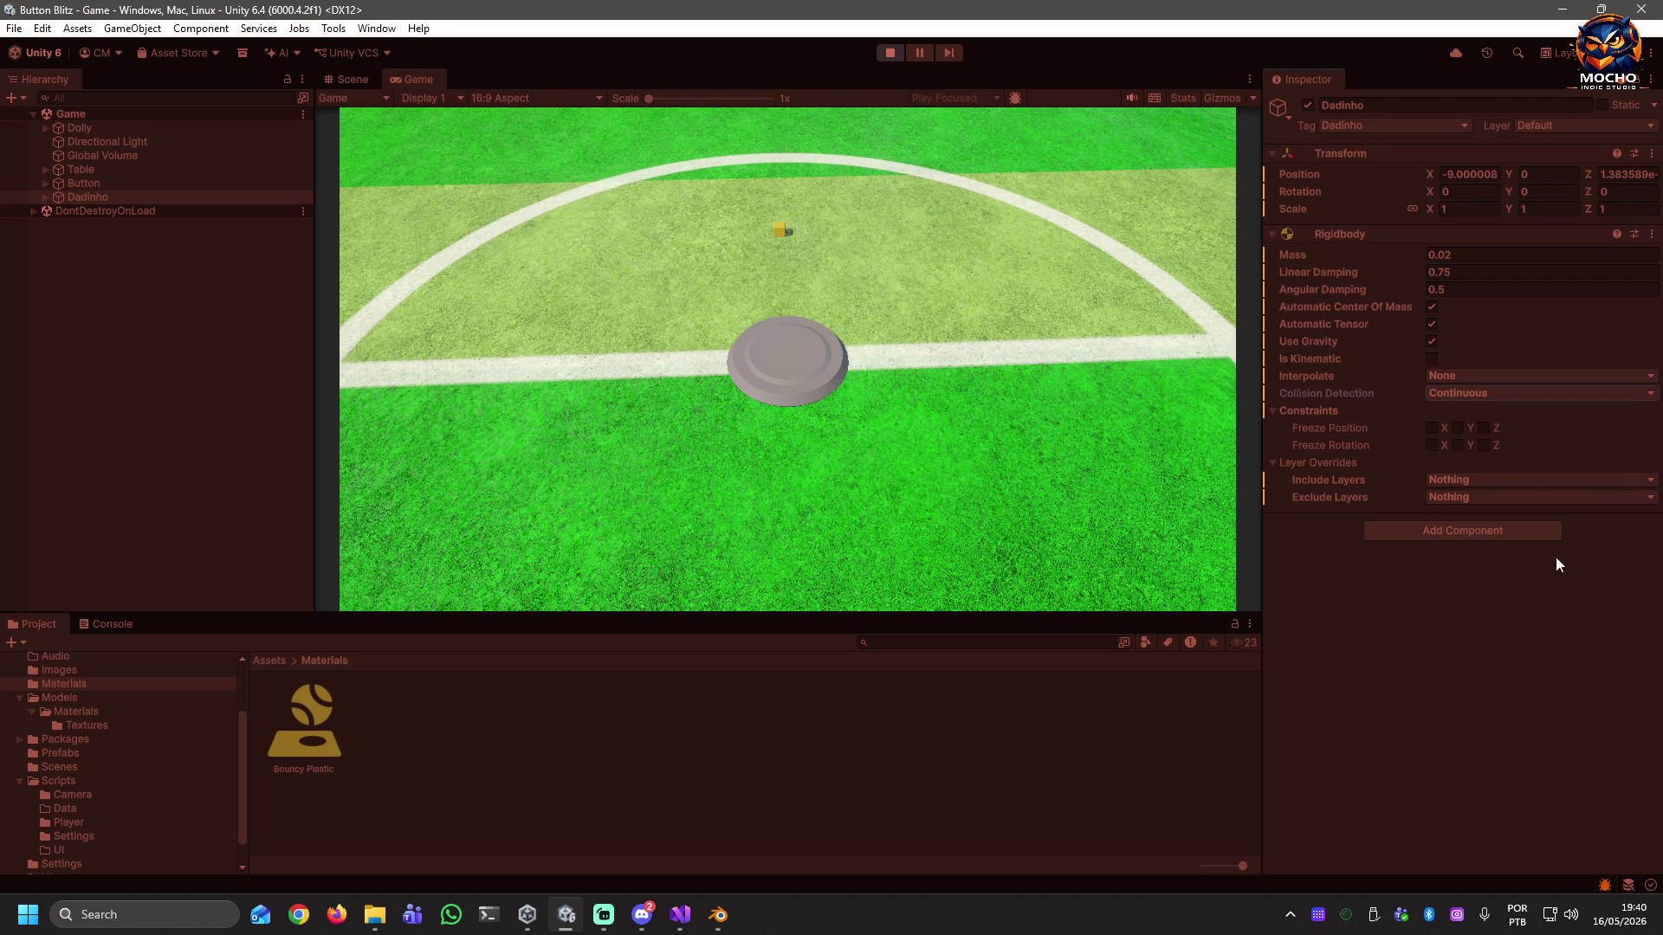
# Set the Button disc's collision detection to Continuous, test-flick it, and stop play.
pyautogui.click(85, 183)
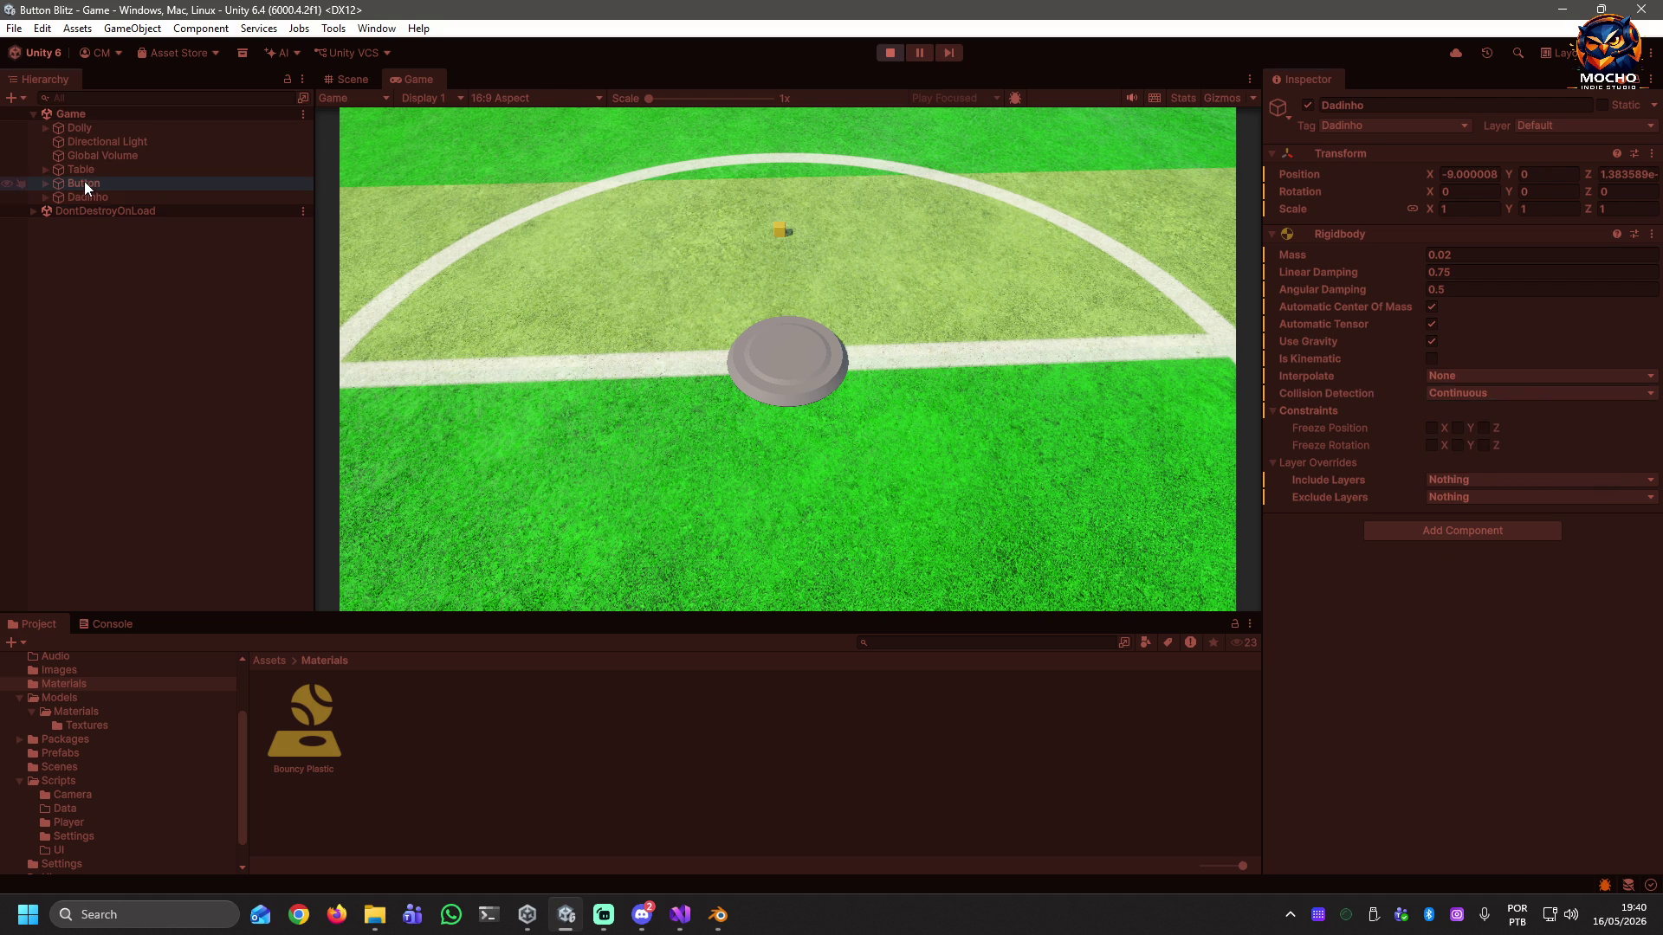
pyautogui.click(1486, 395)
pyautogui.click(1481, 430)
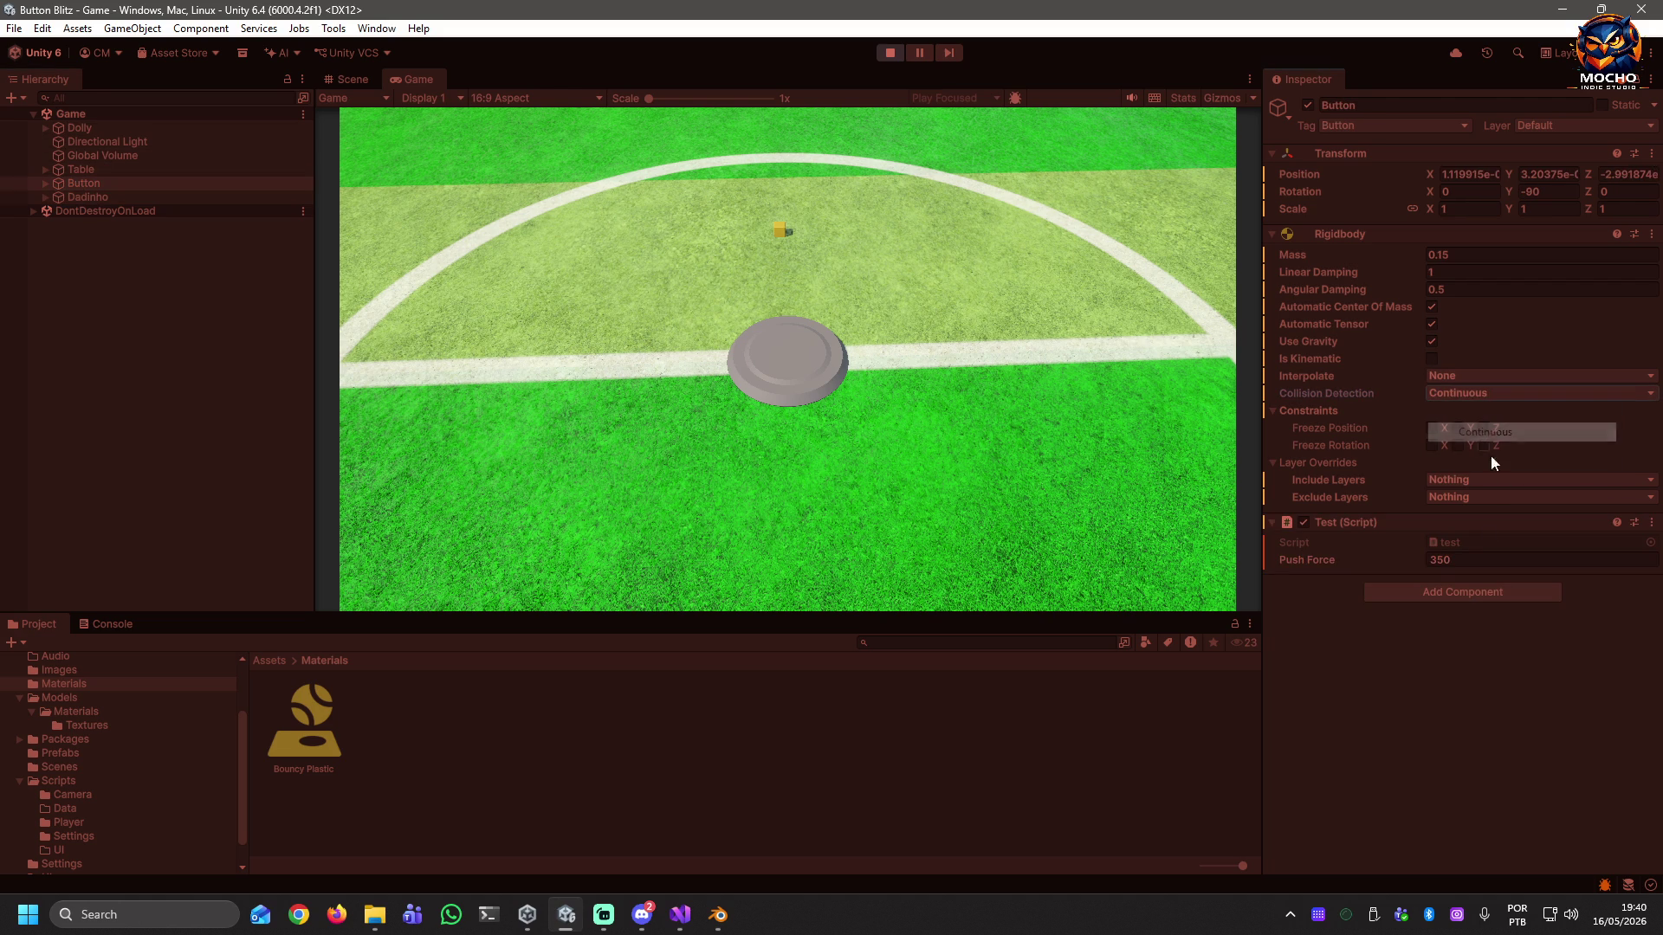
pyautogui.click(786, 346)
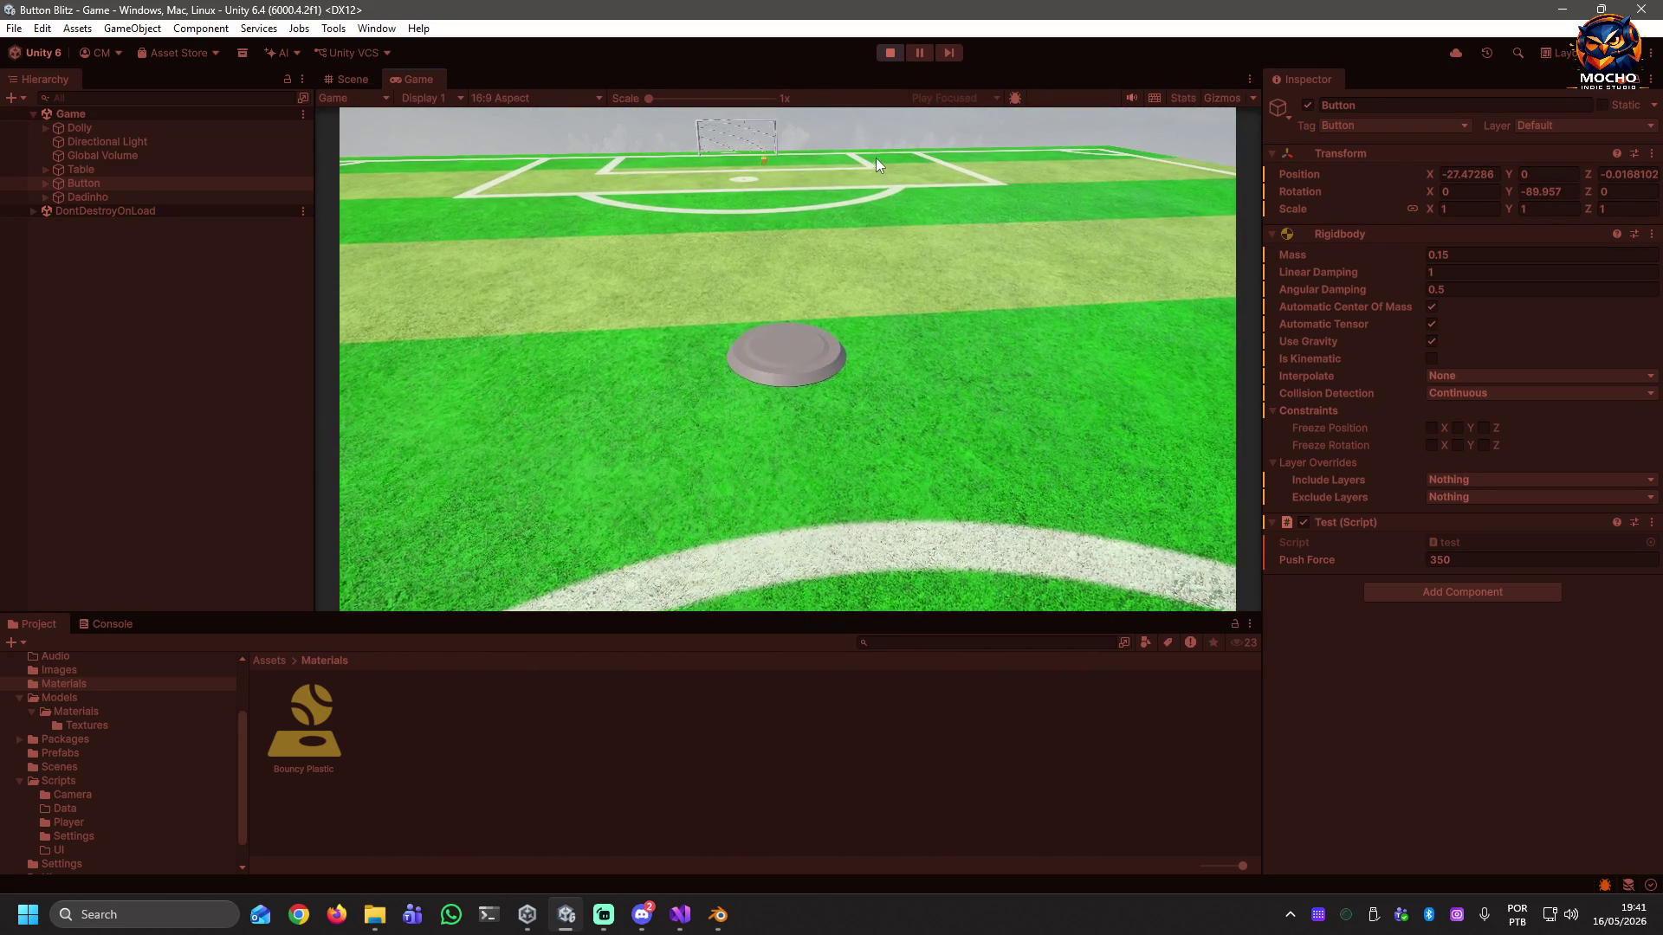
pyautogui.click(888, 54)
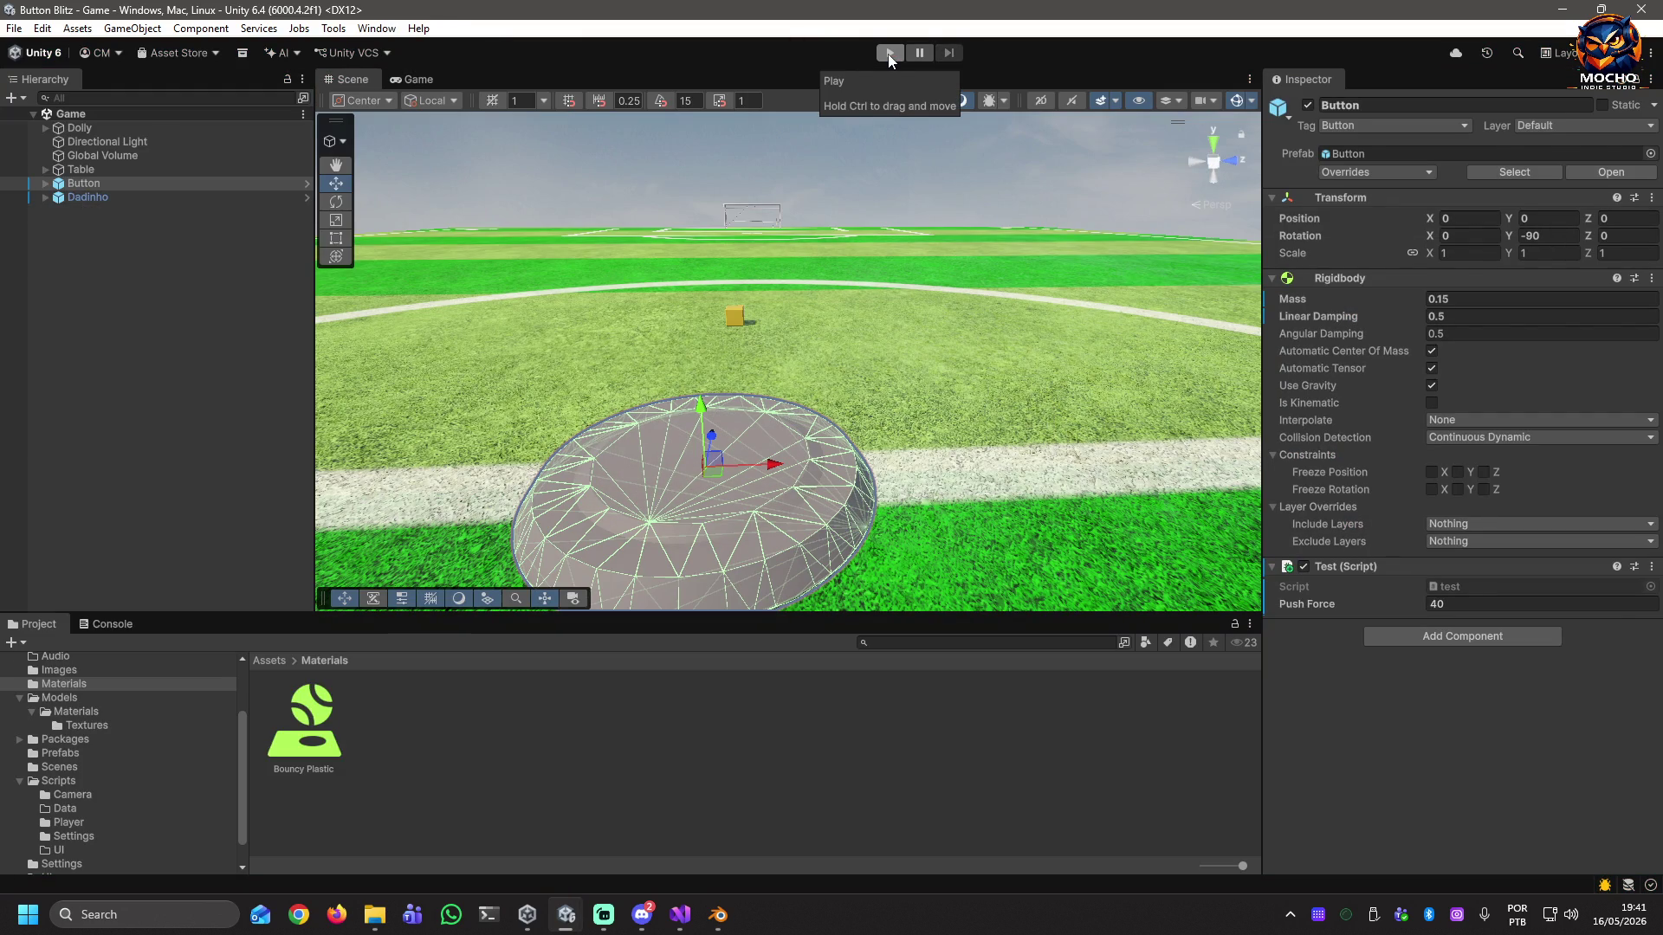
pyautogui.click(889, 55)
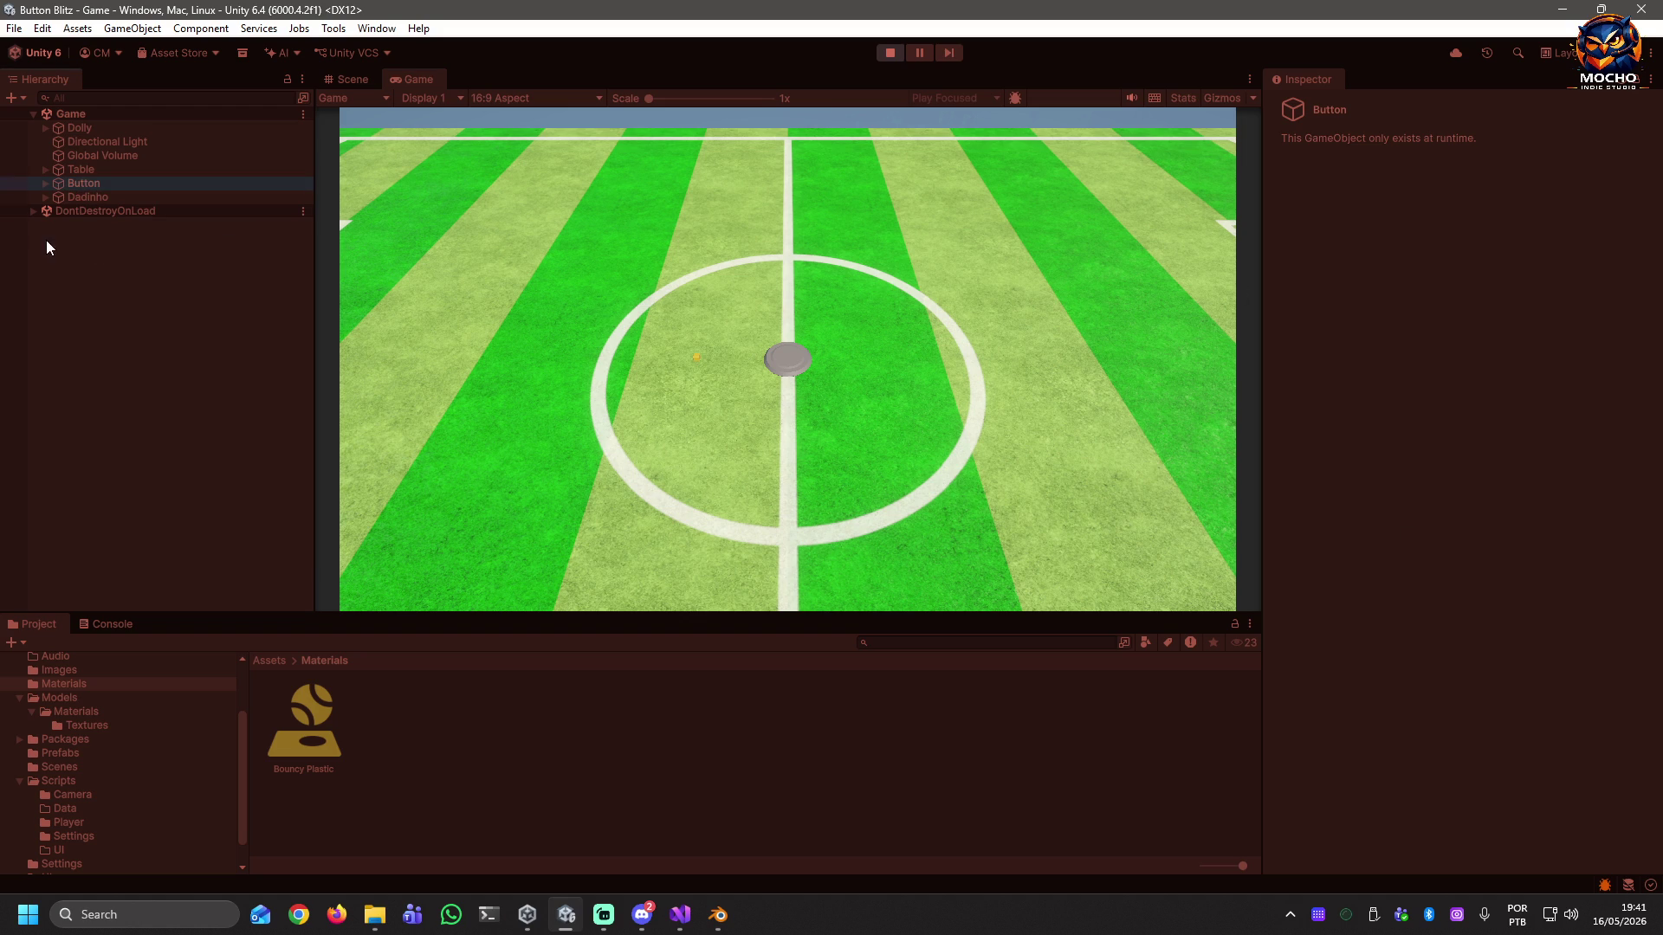
pyautogui.click(76, 196)
pyautogui.click(78, 183)
pyautogui.click(1475, 561)
pyautogui.write('0')
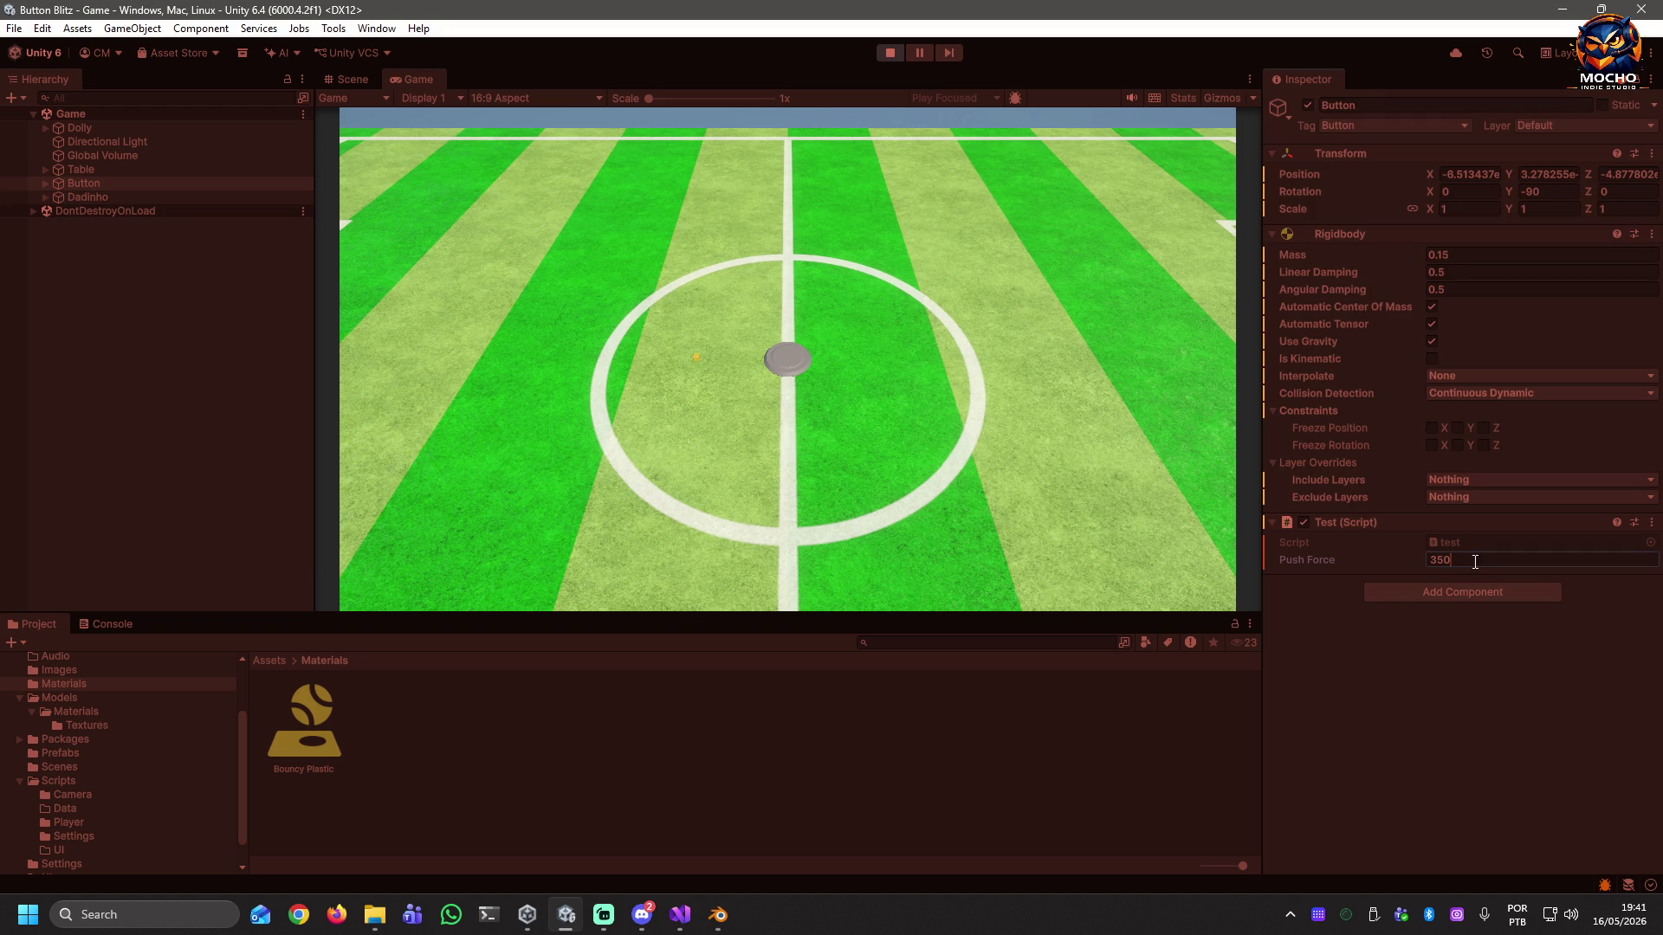
pyautogui.click(792, 360)
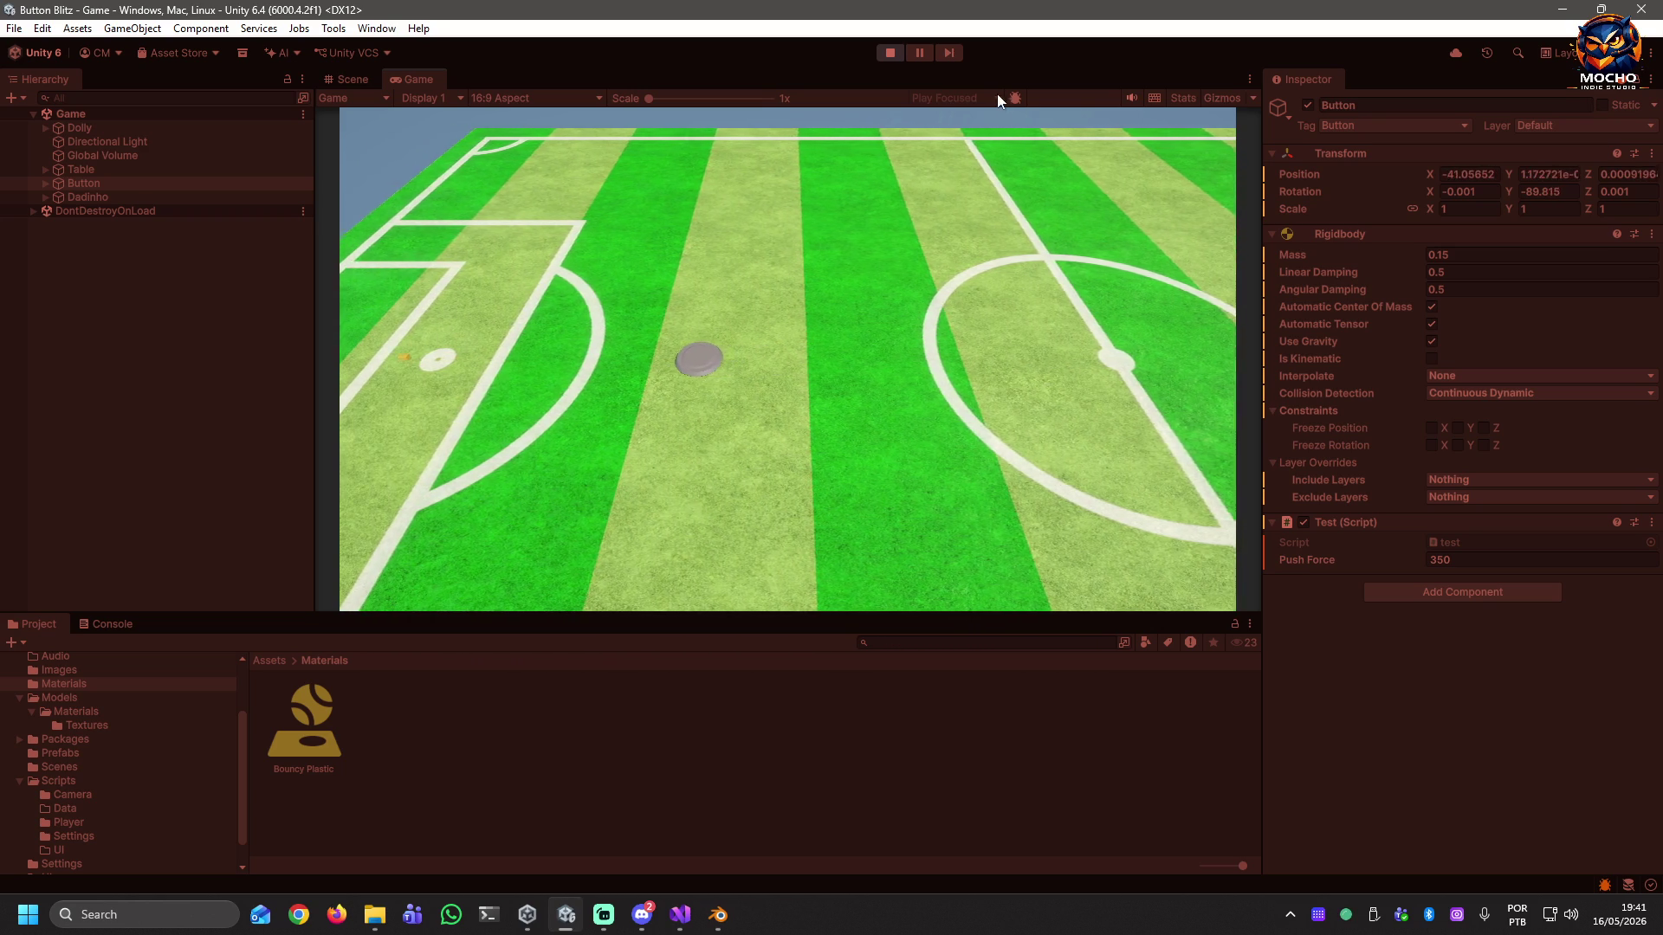
pyautogui.click(889, 53)
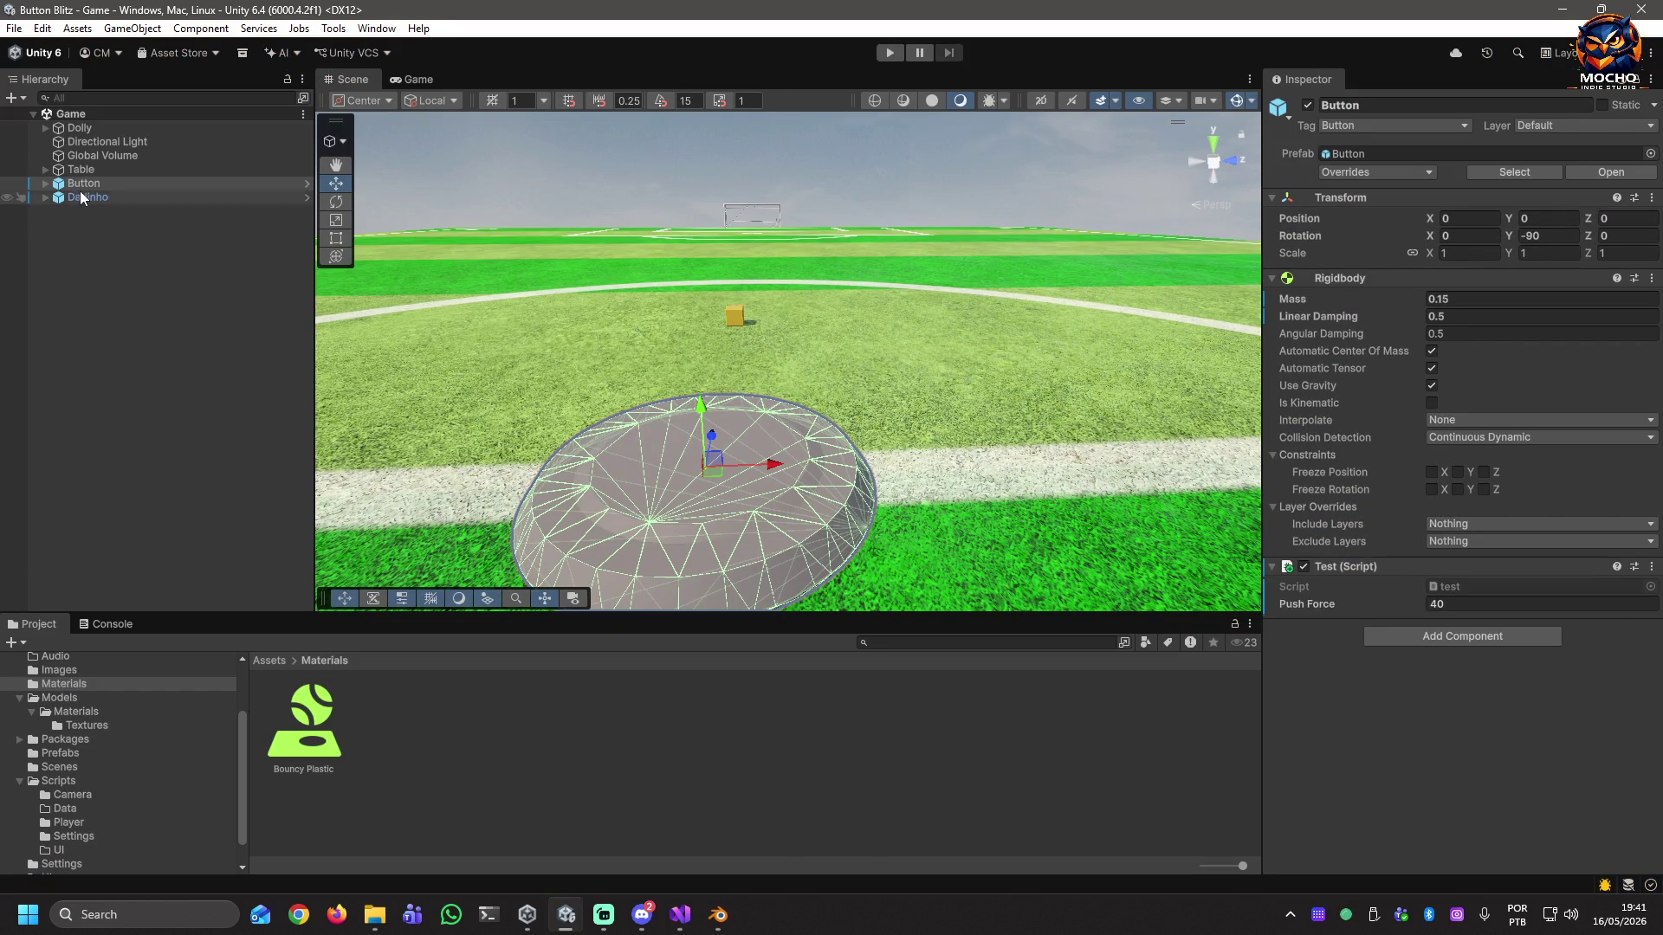
# Give the Button disc linear damping 1, Continuous collision detection and Push Force 350.
pyautogui.click(78, 170)
pyautogui.click(76, 184)
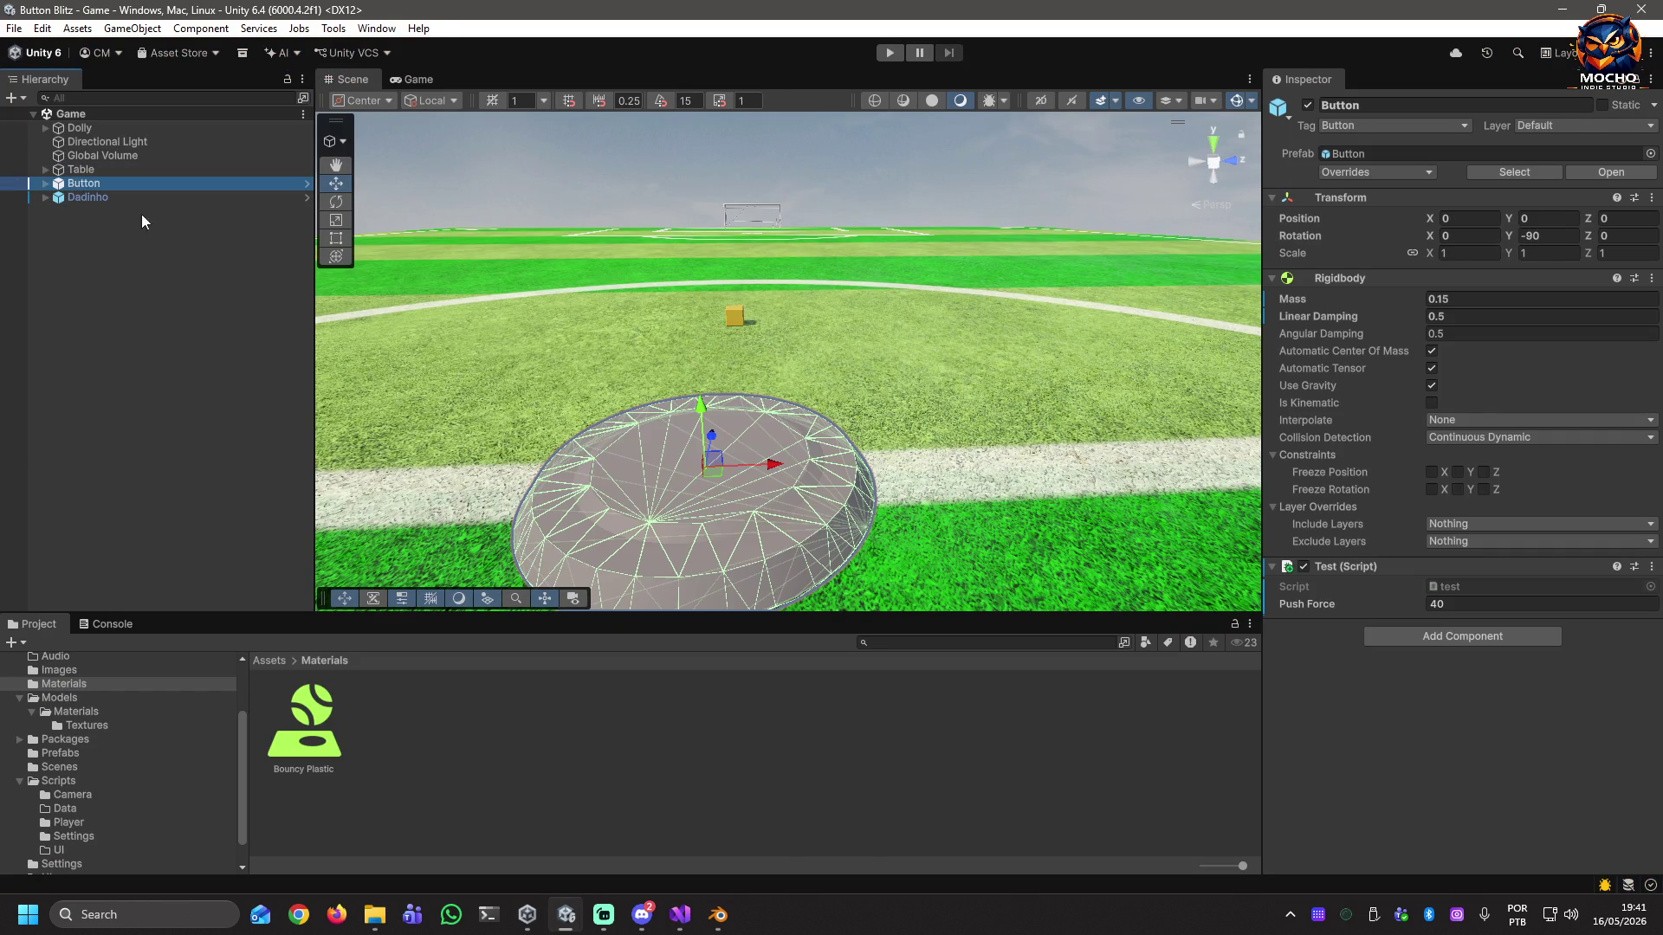
pyautogui.click(1471, 318)
pyautogui.write('1')
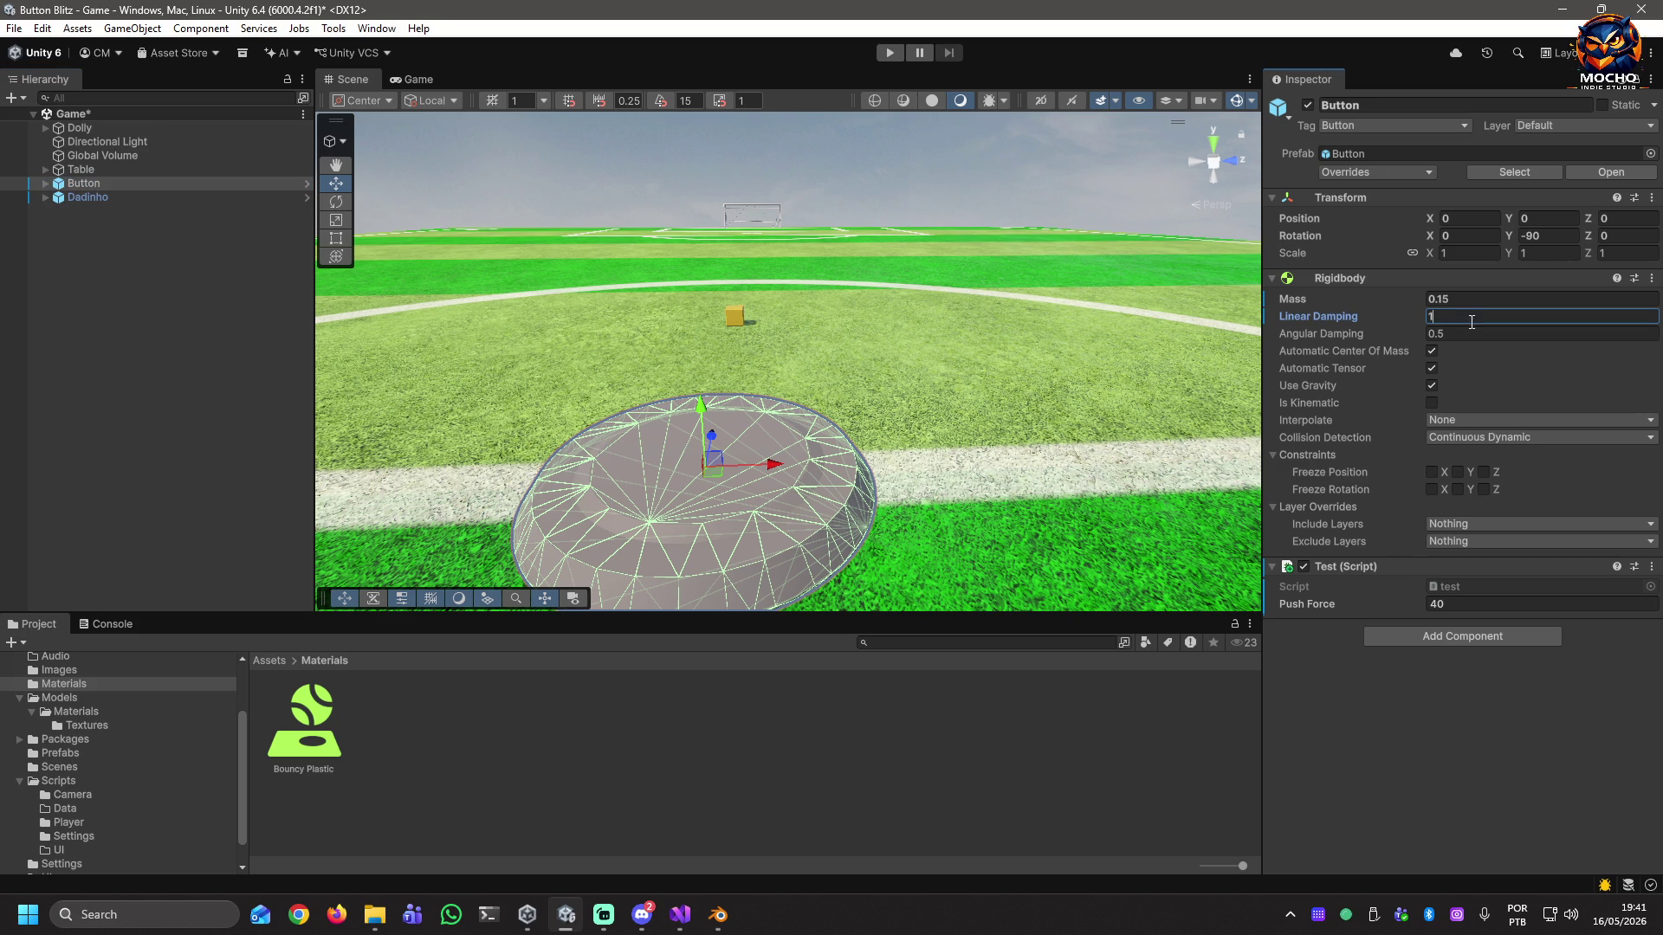
pyautogui.click(1490, 436)
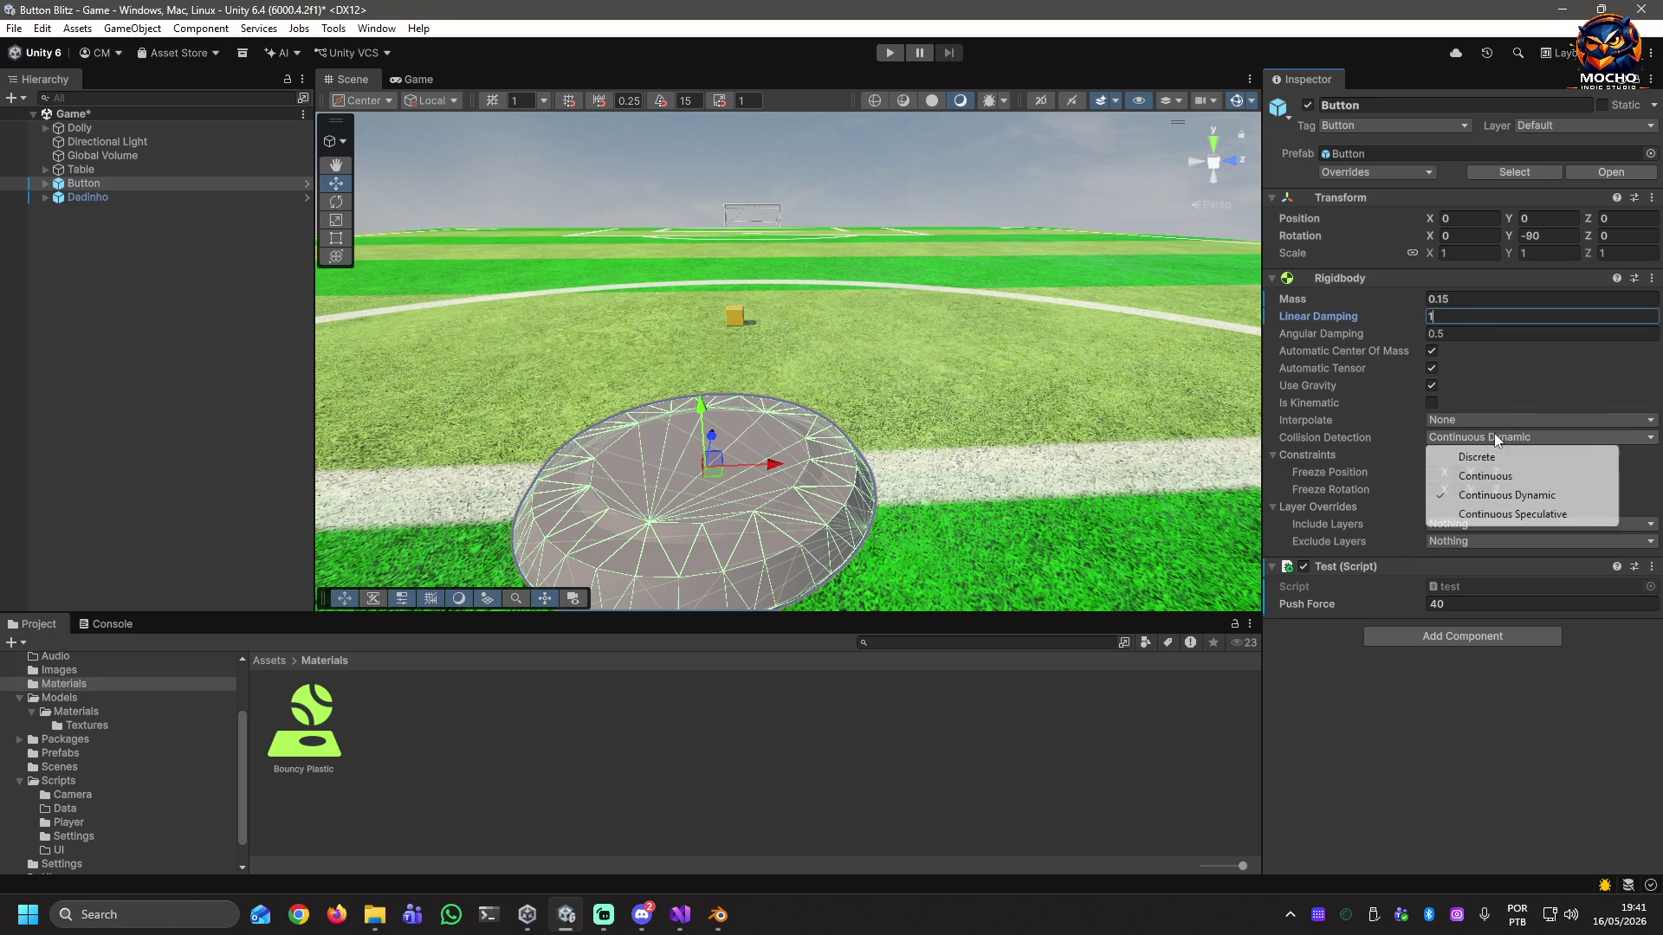
pyautogui.click(1481, 477)
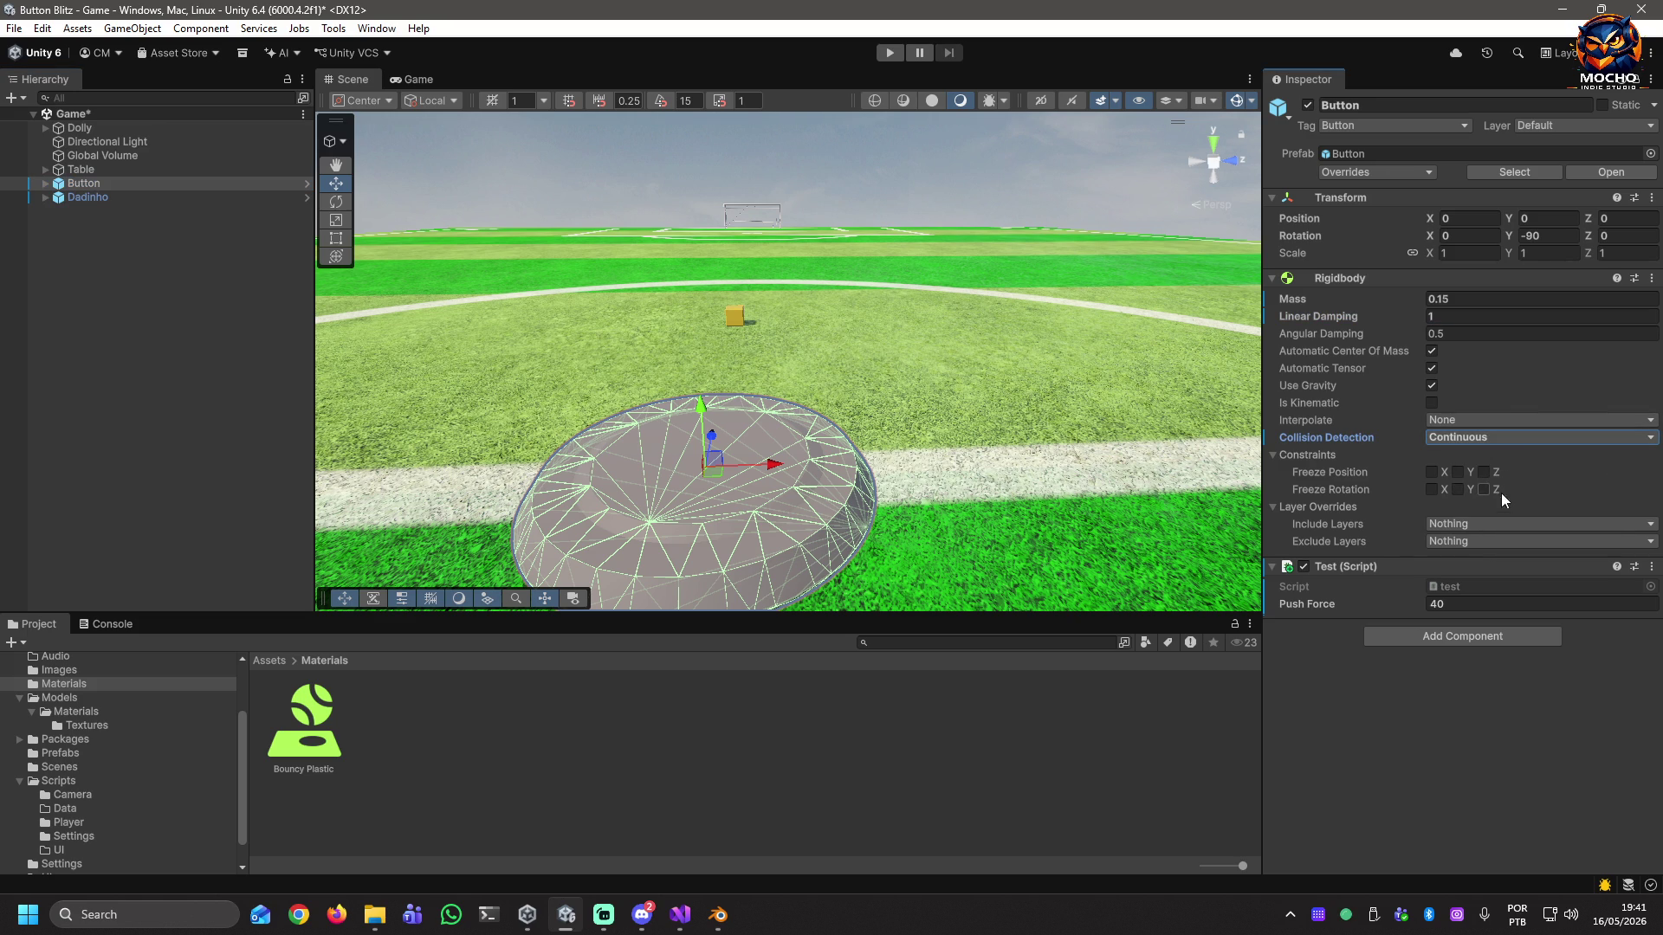
pyautogui.click(1494, 604)
pyautogui.write('350')
pyautogui.press('Return')
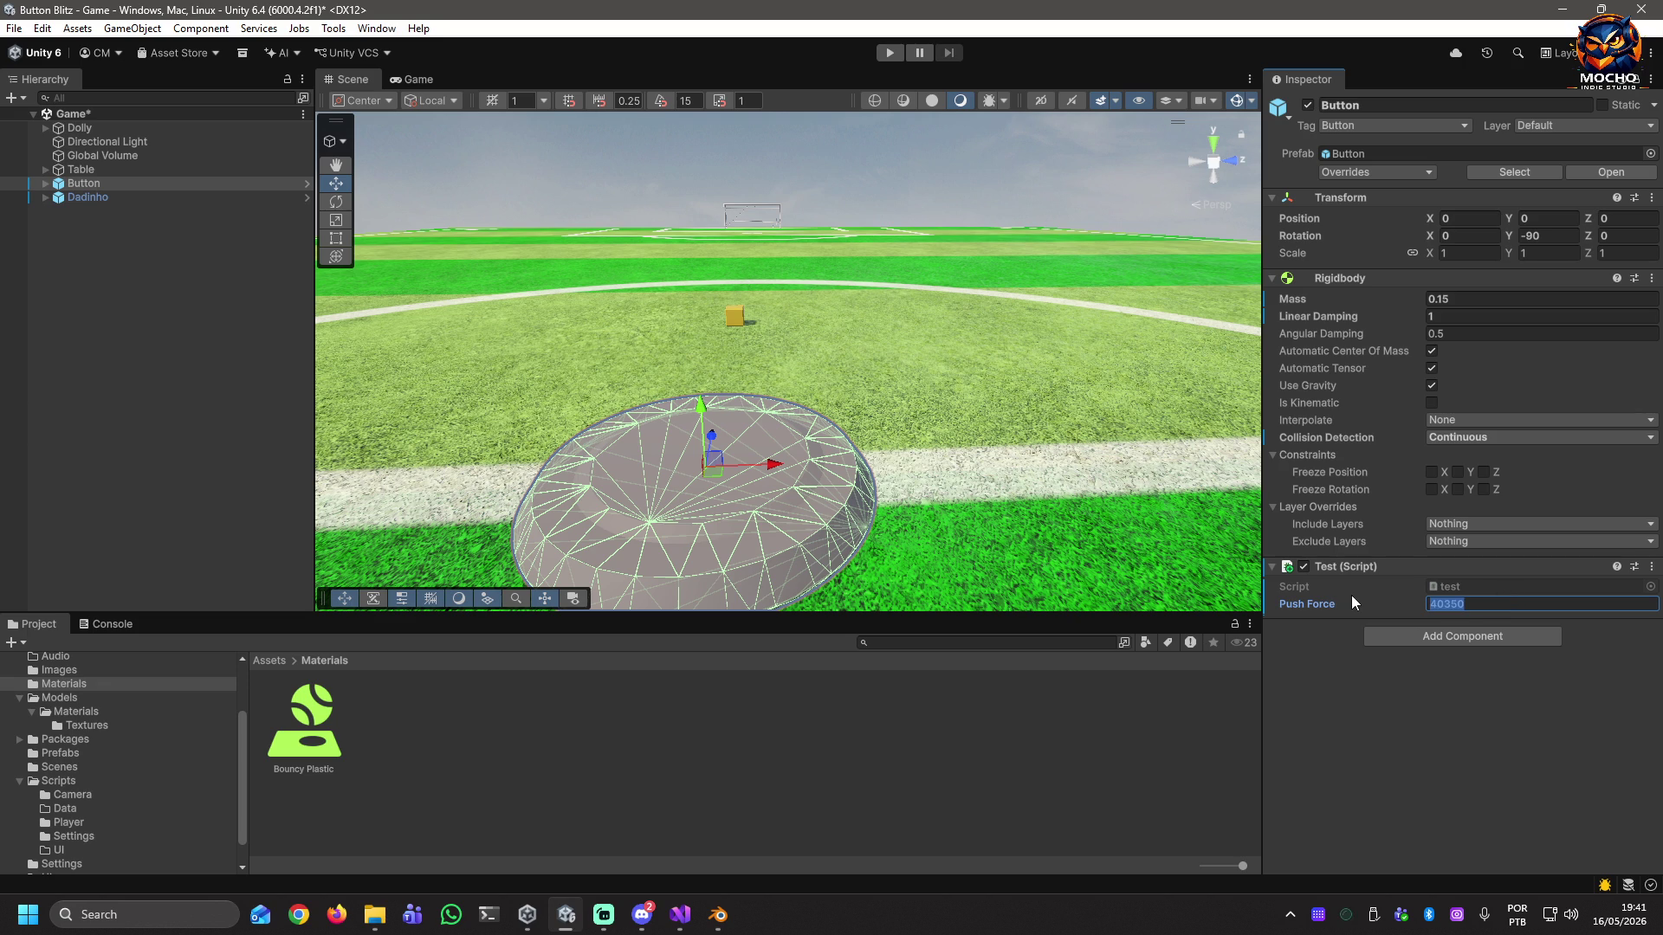
pyautogui.write('350')
# Switch Dadinho's collision detection to Continuous, save the scene, and select Bouncy Plastic.
pyautogui.click(80, 198)
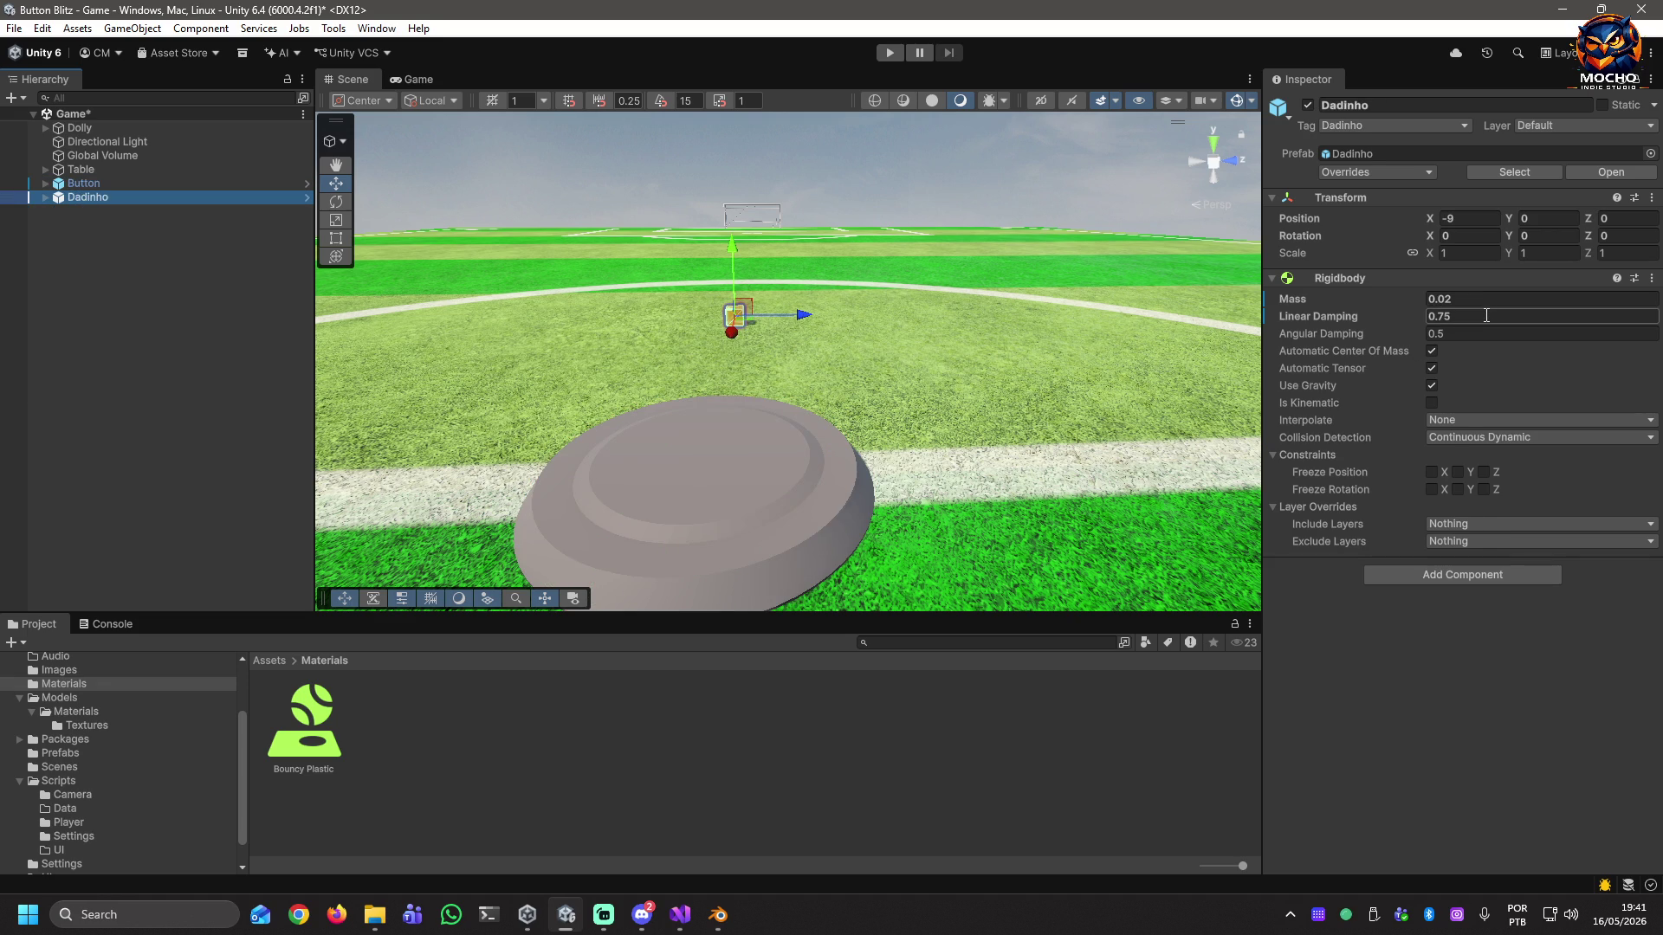
pyautogui.click(1495, 437)
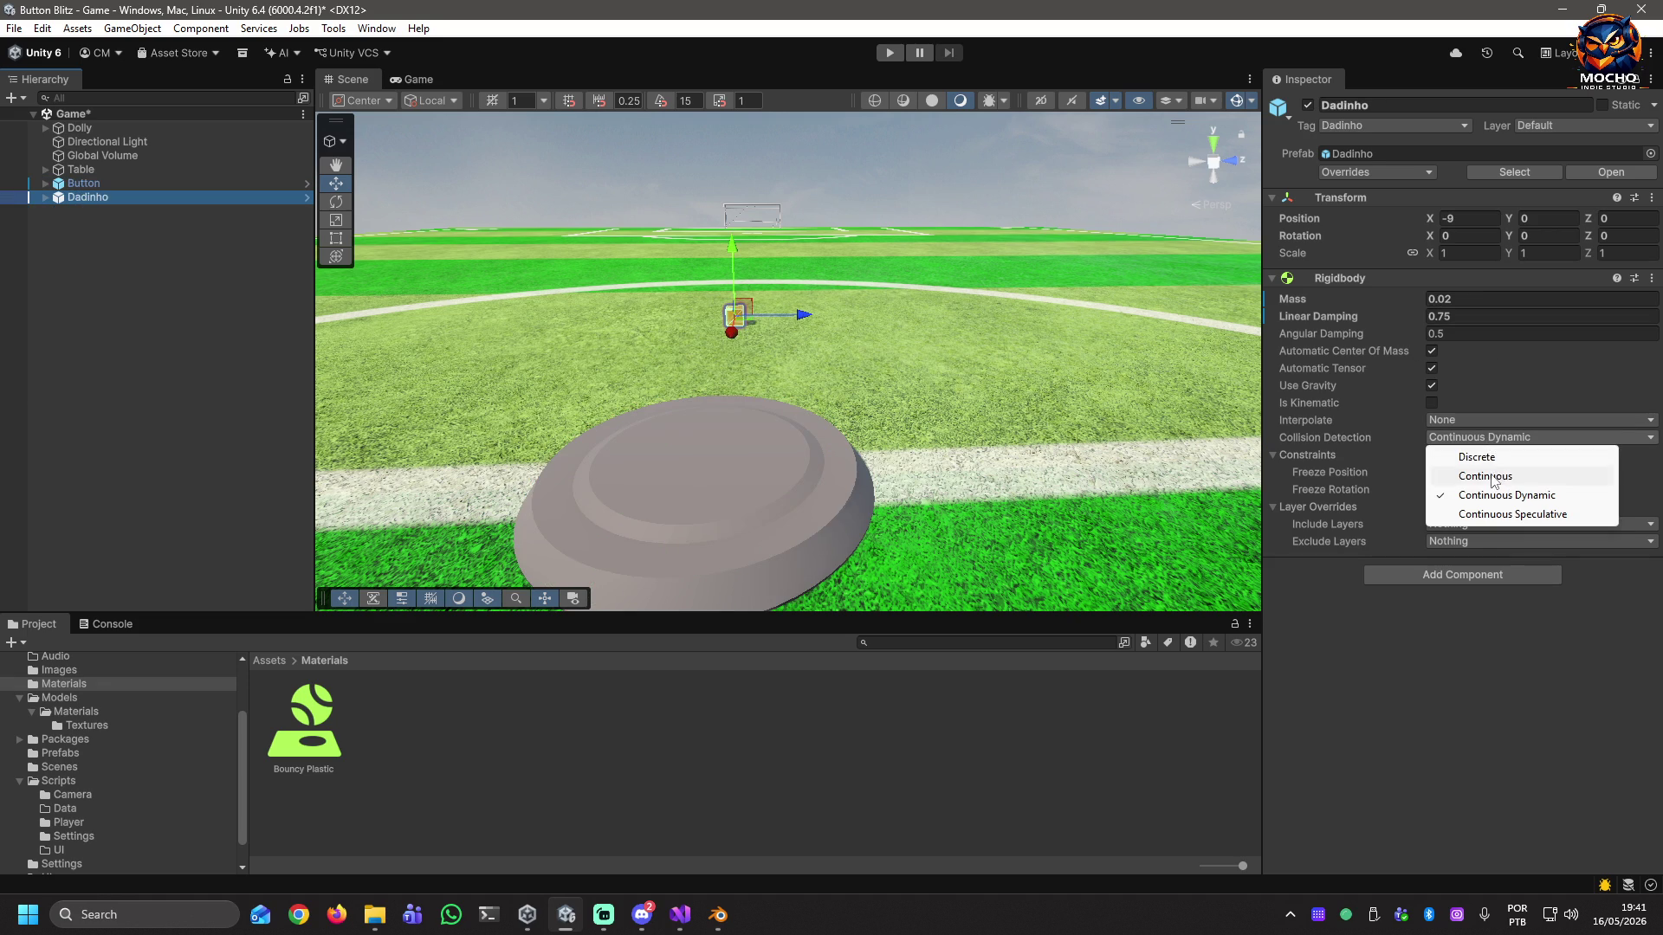
pyautogui.click(1491, 478)
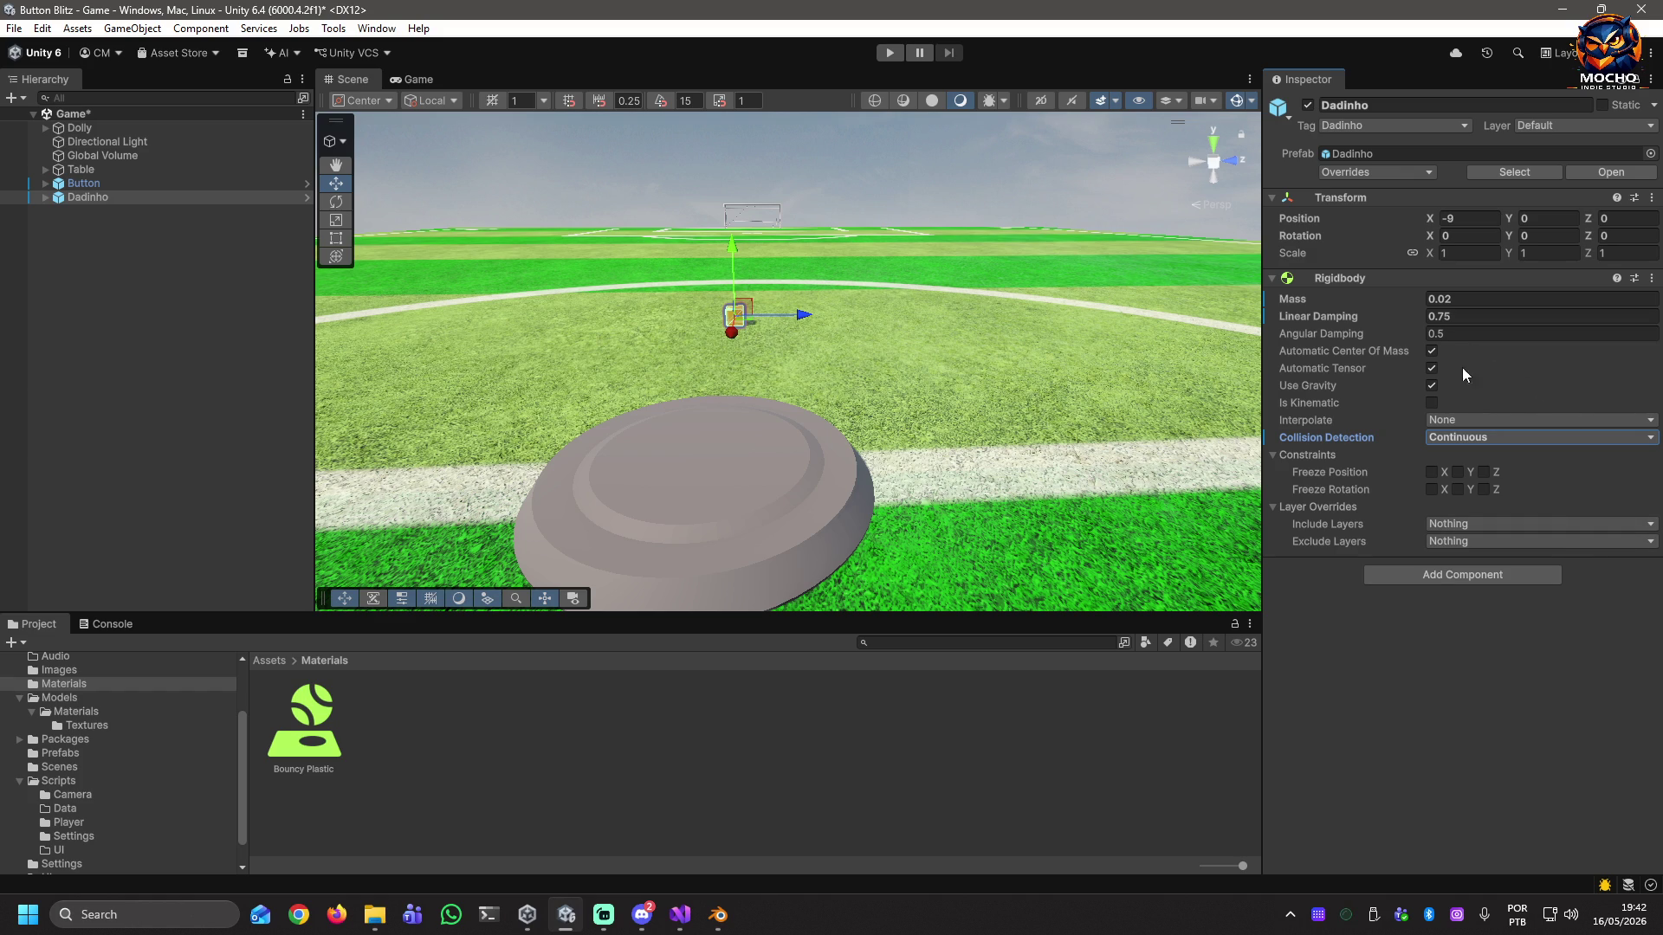
pyautogui.hotkey('ctrl', 's')
pyautogui.click(74, 185)
pyautogui.click(317, 734)
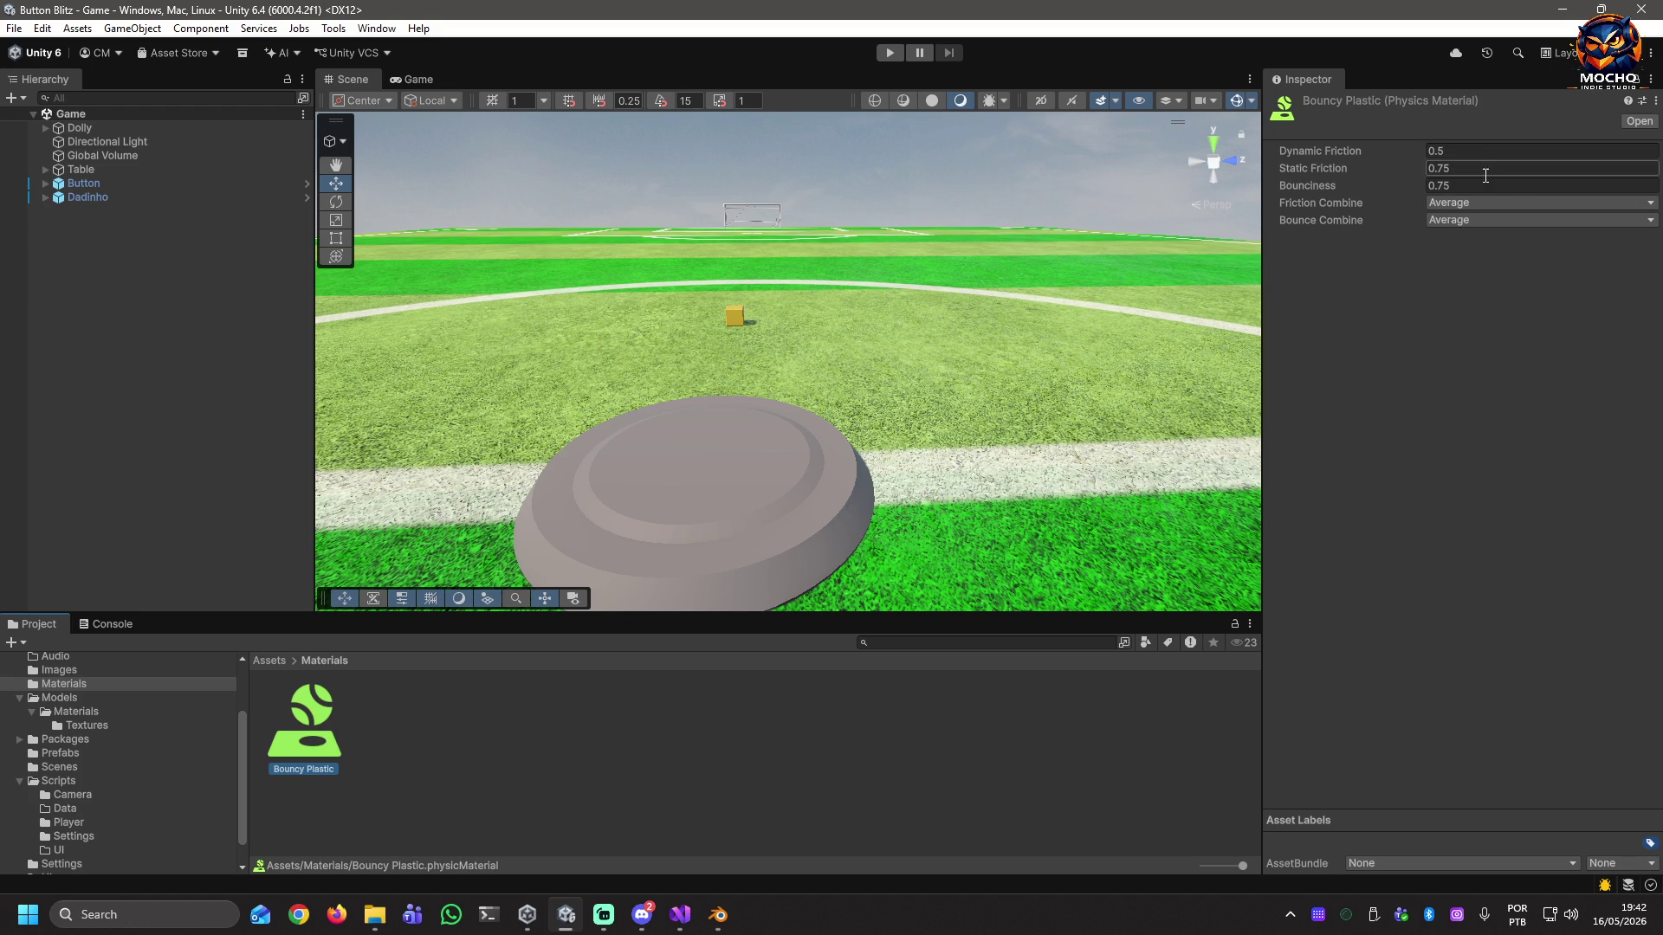
pyautogui.click(892, 53)
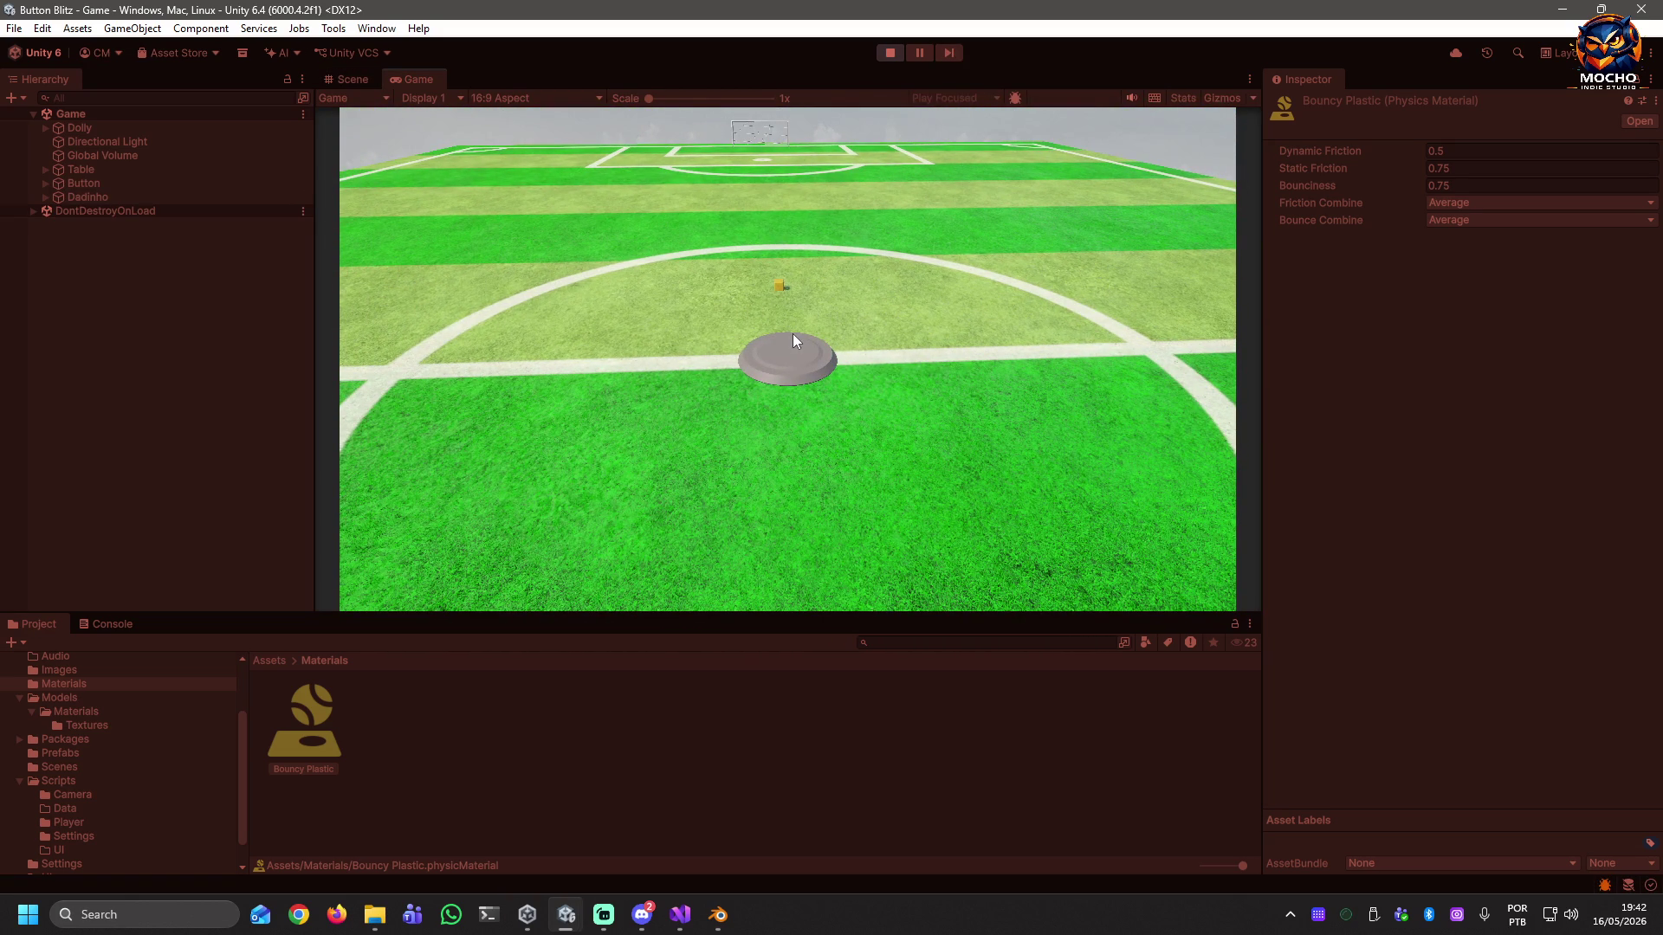
pyautogui.click(792, 334)
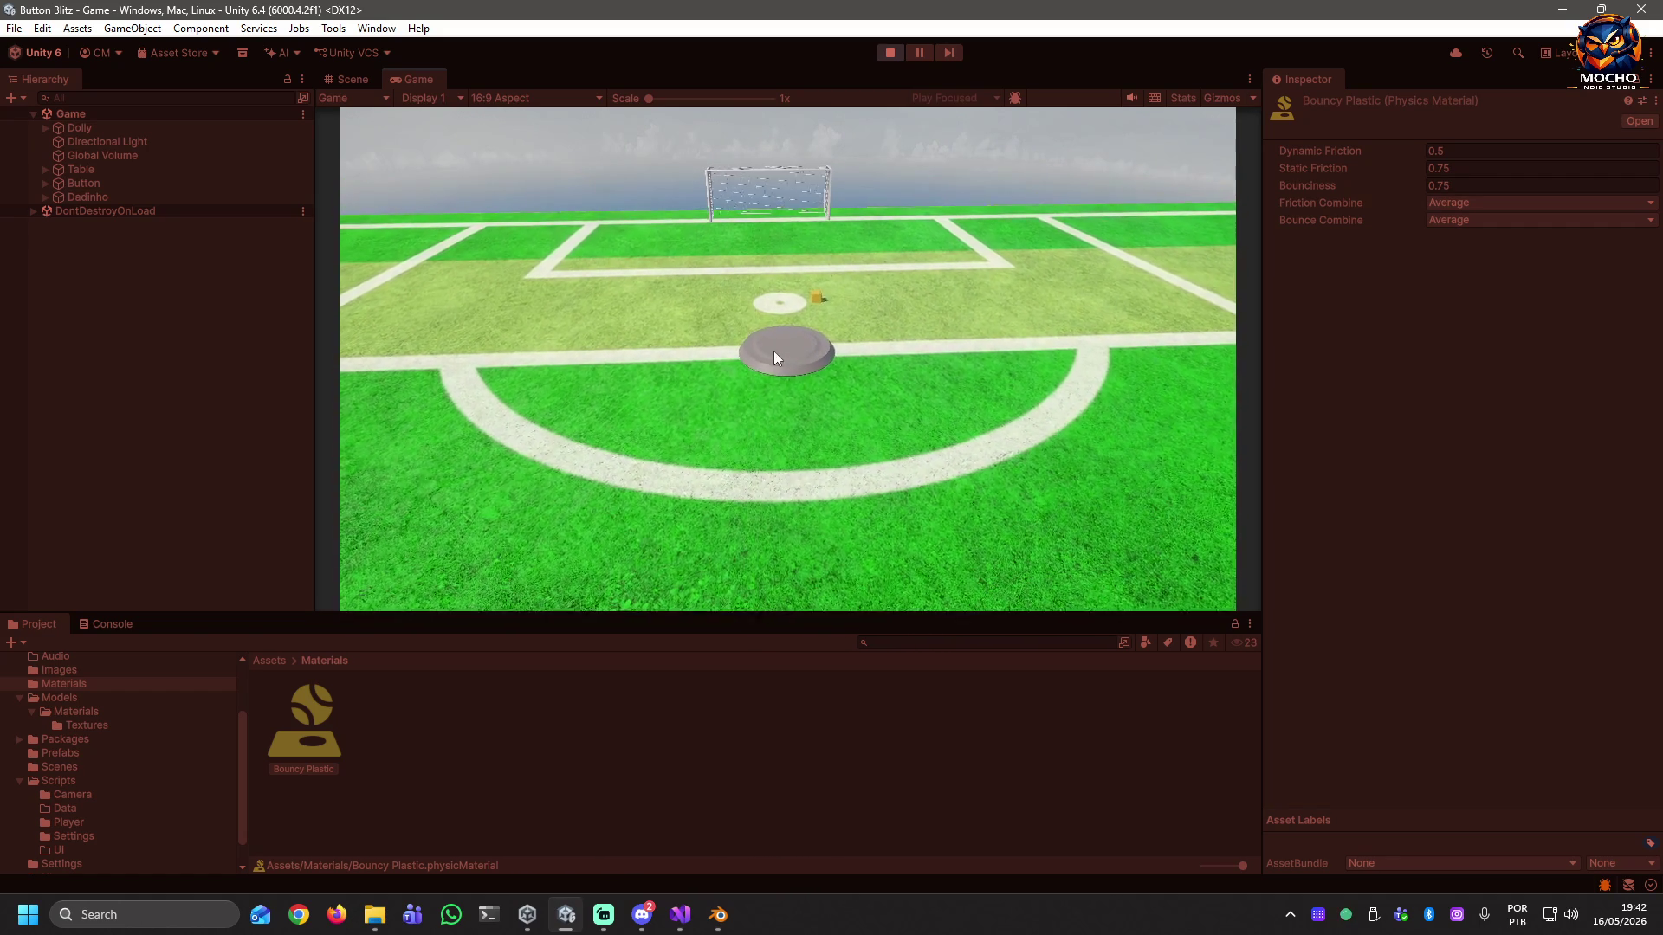
pyautogui.click(808, 355)
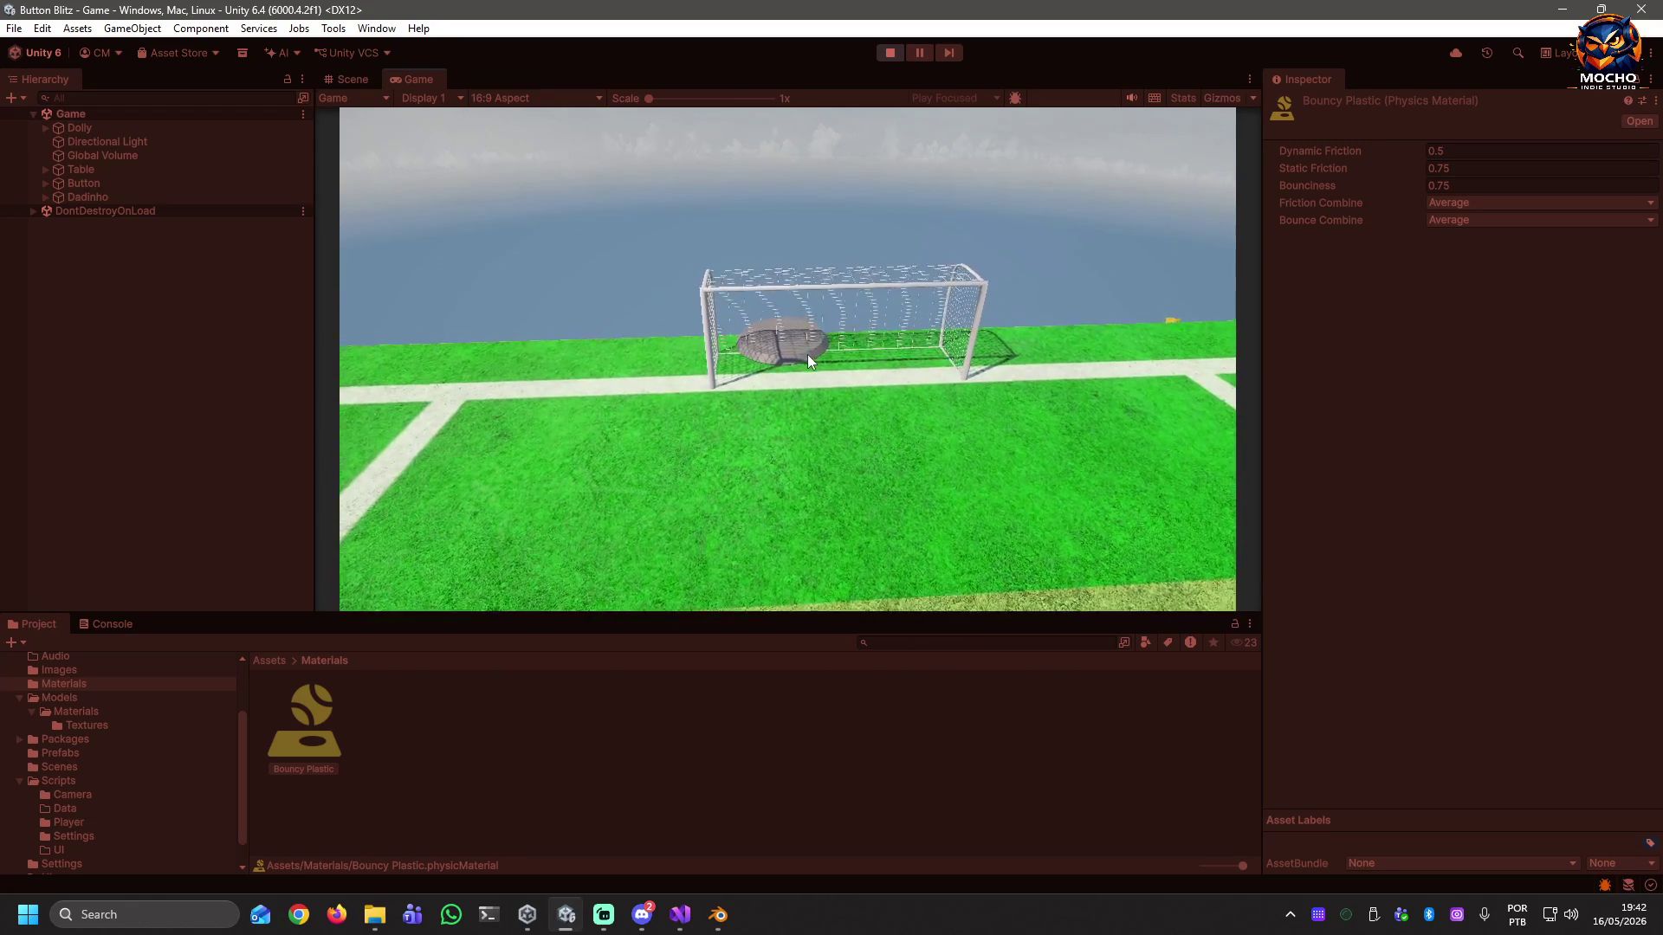
pyautogui.click(890, 54)
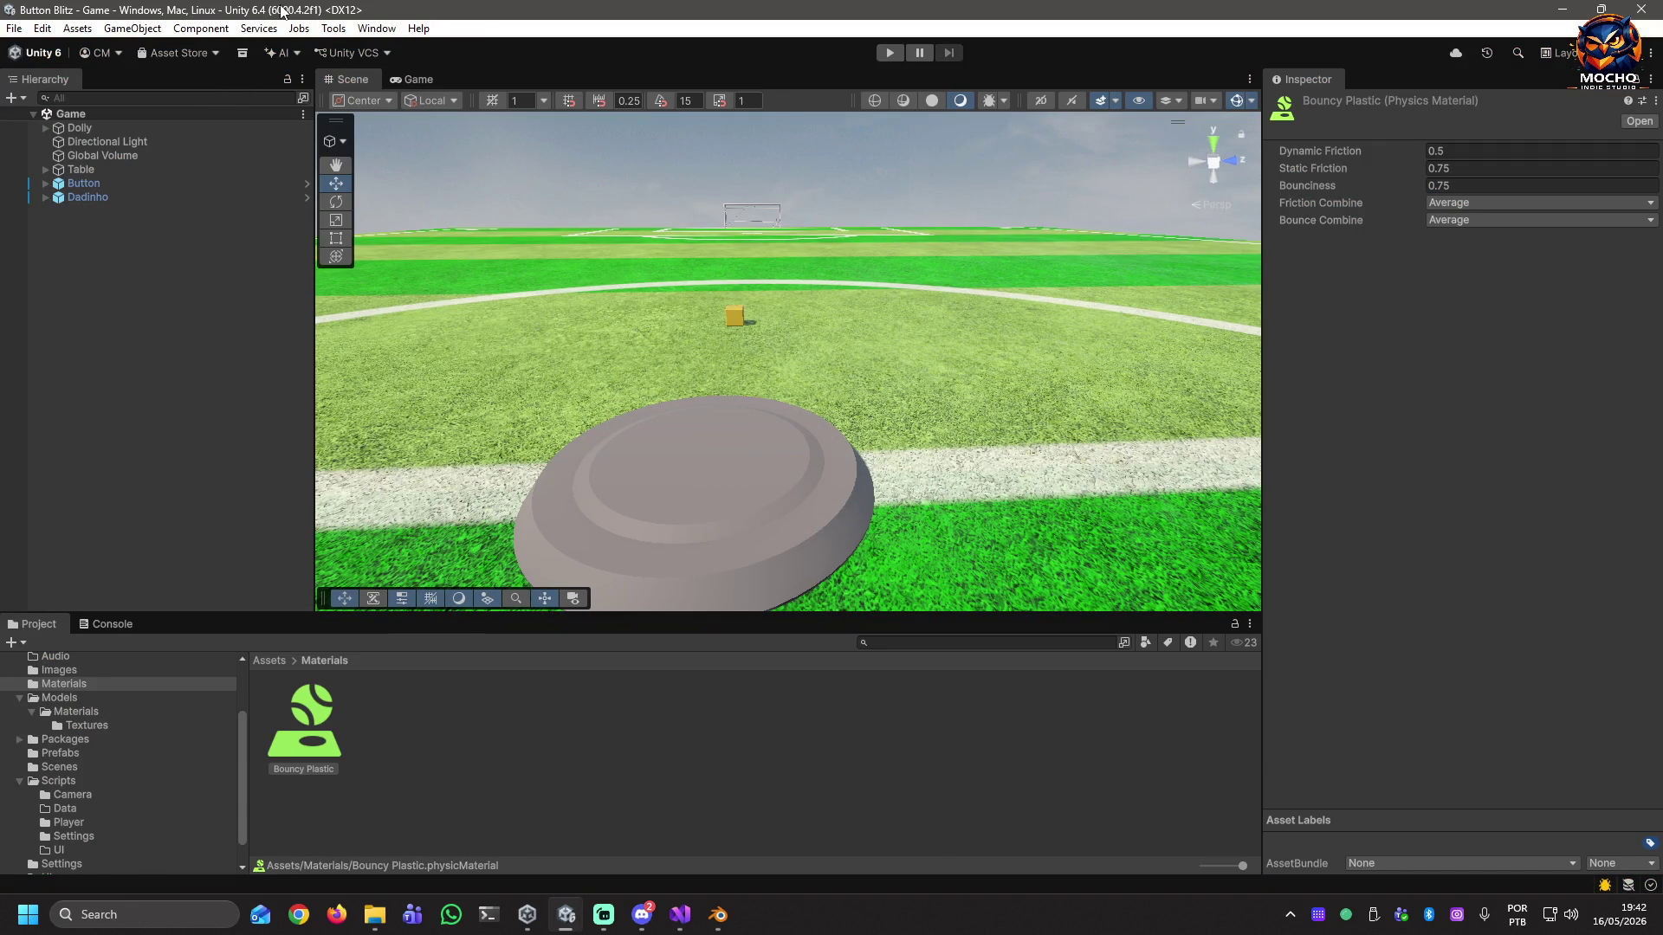
# Change the project Time Scale from 1 to 2 in Project Settings, then start a play test.
pyautogui.click(42, 29)
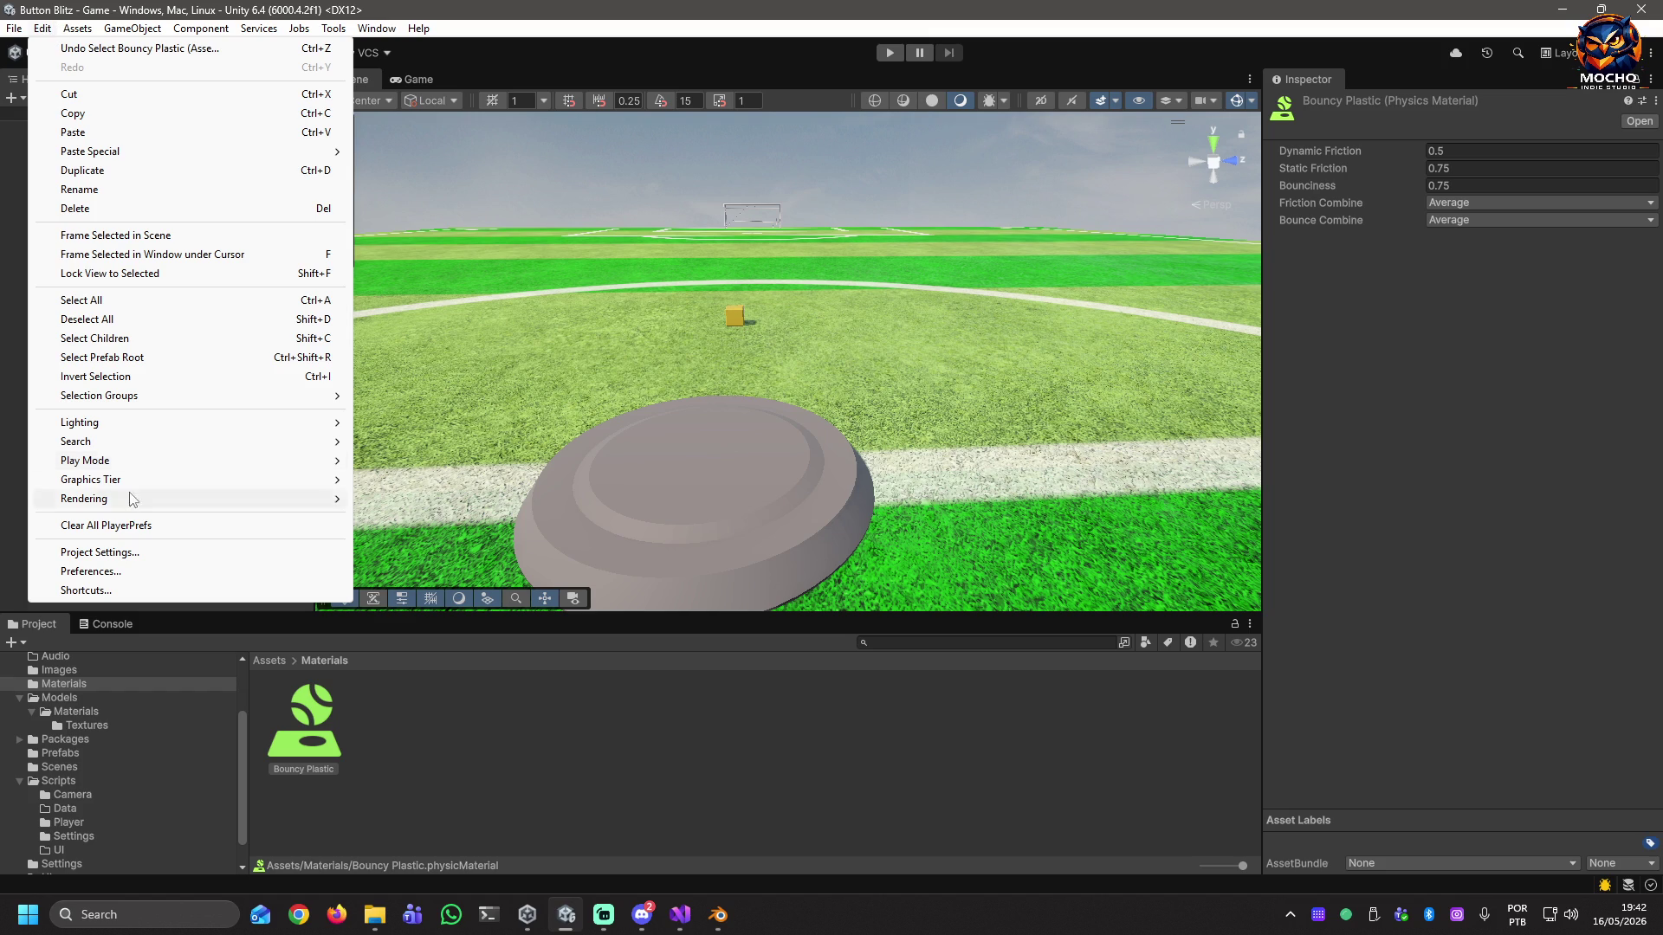
pyautogui.click(120, 552)
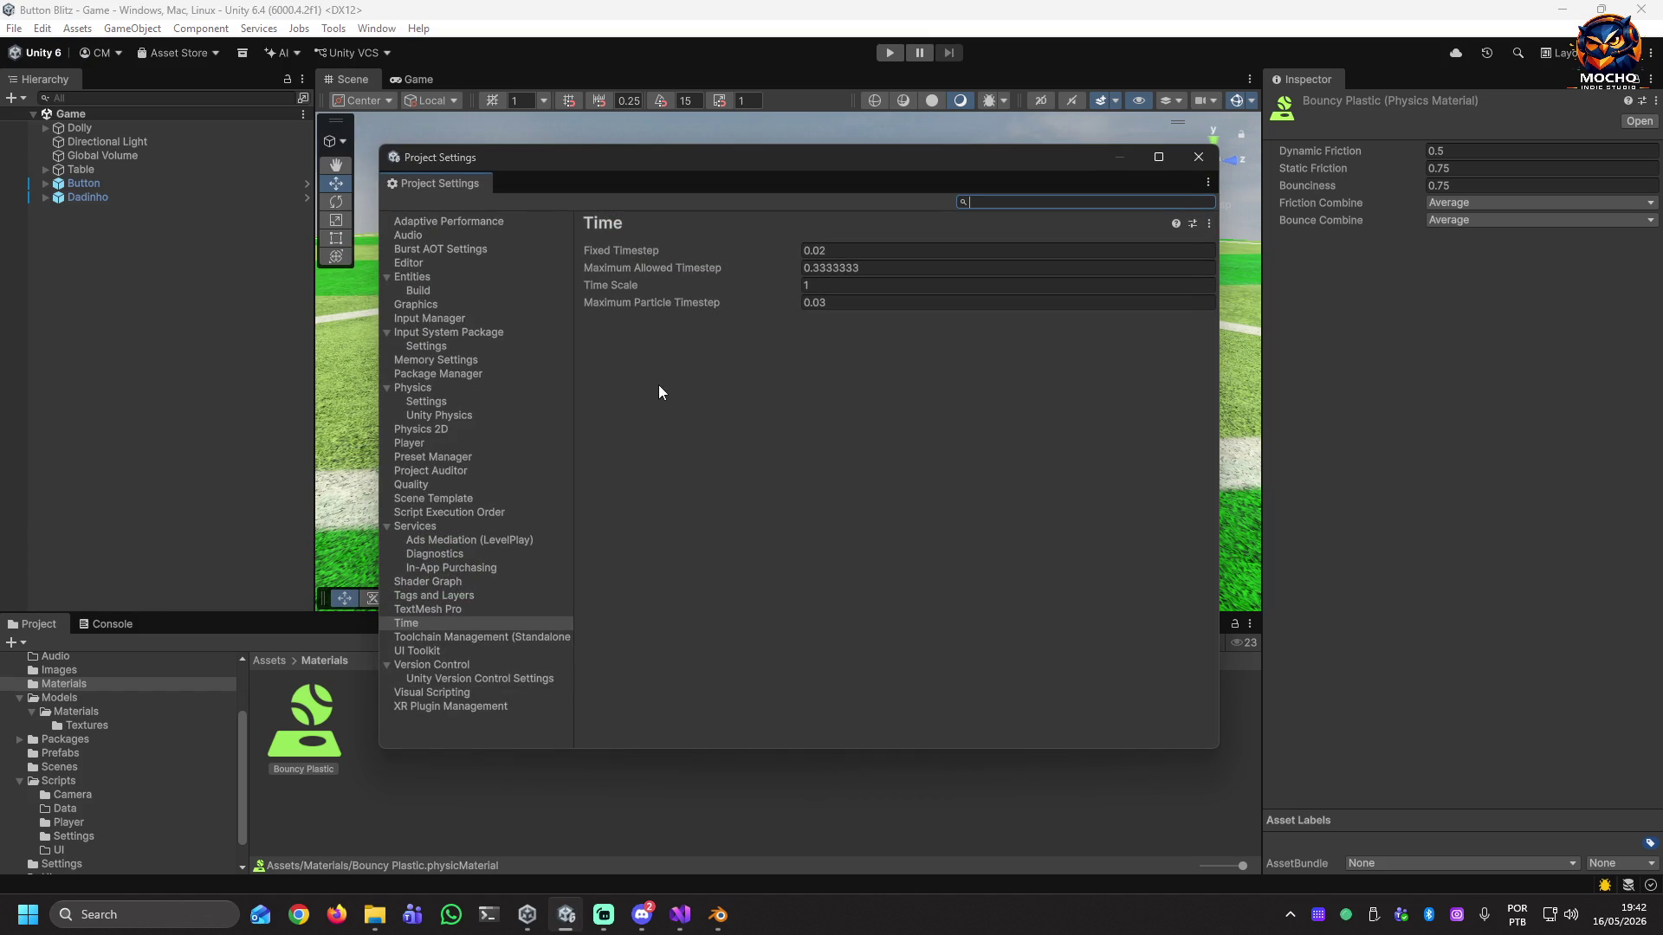
pyautogui.click(833, 285)
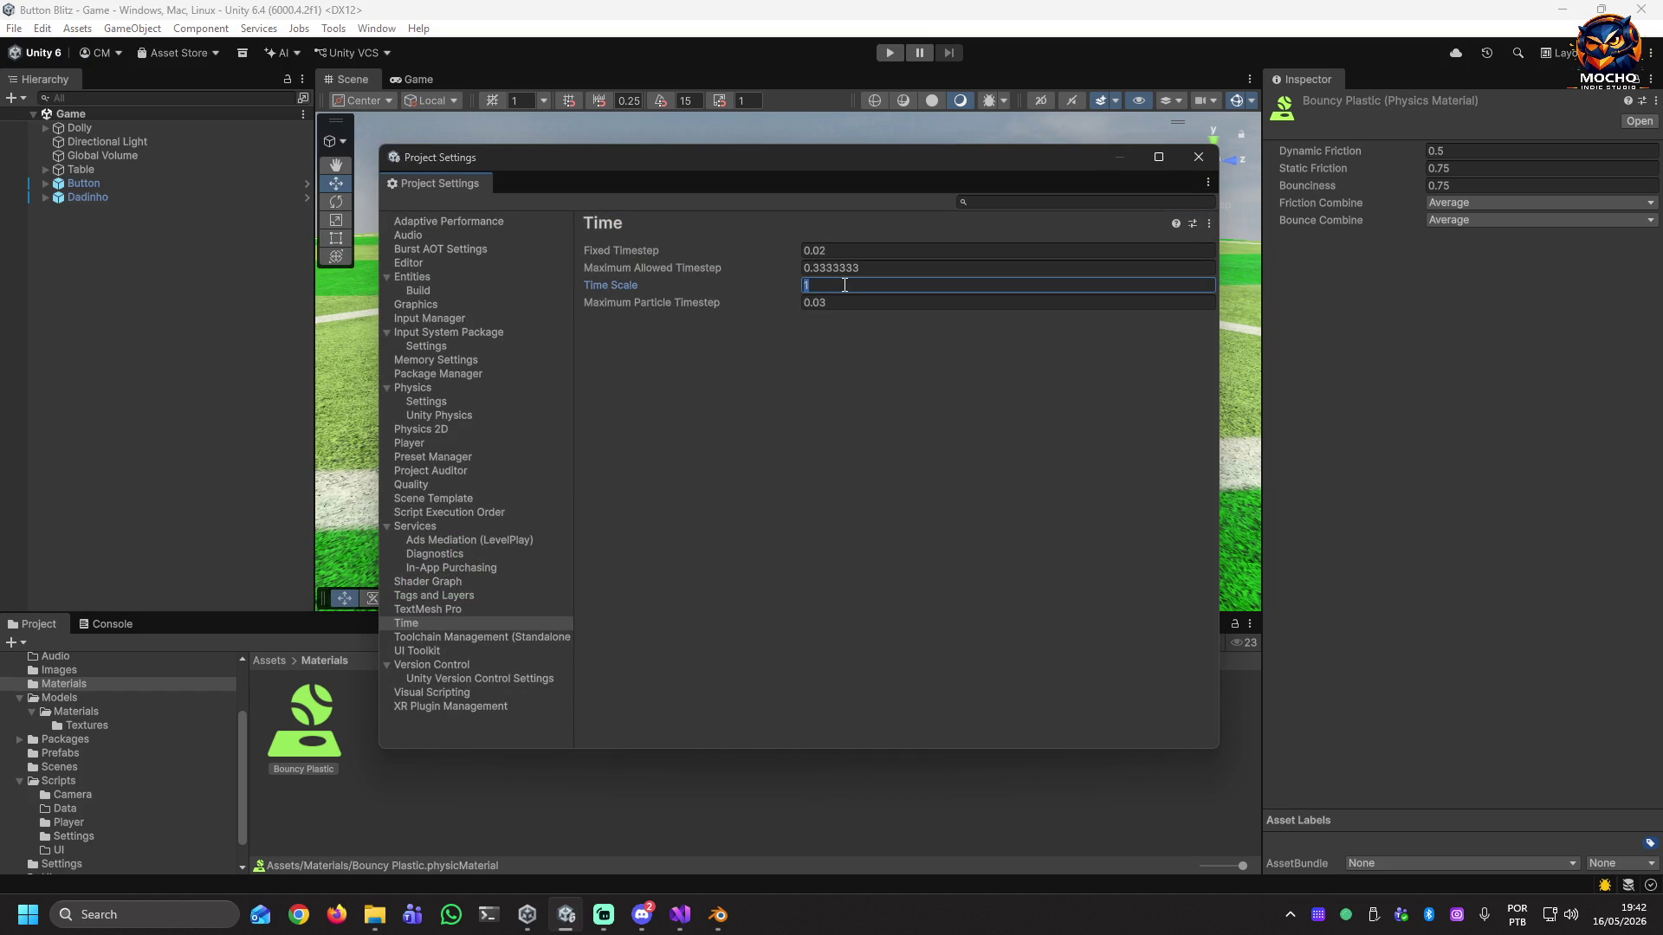
pyautogui.write('2')
pyautogui.click(1198, 157)
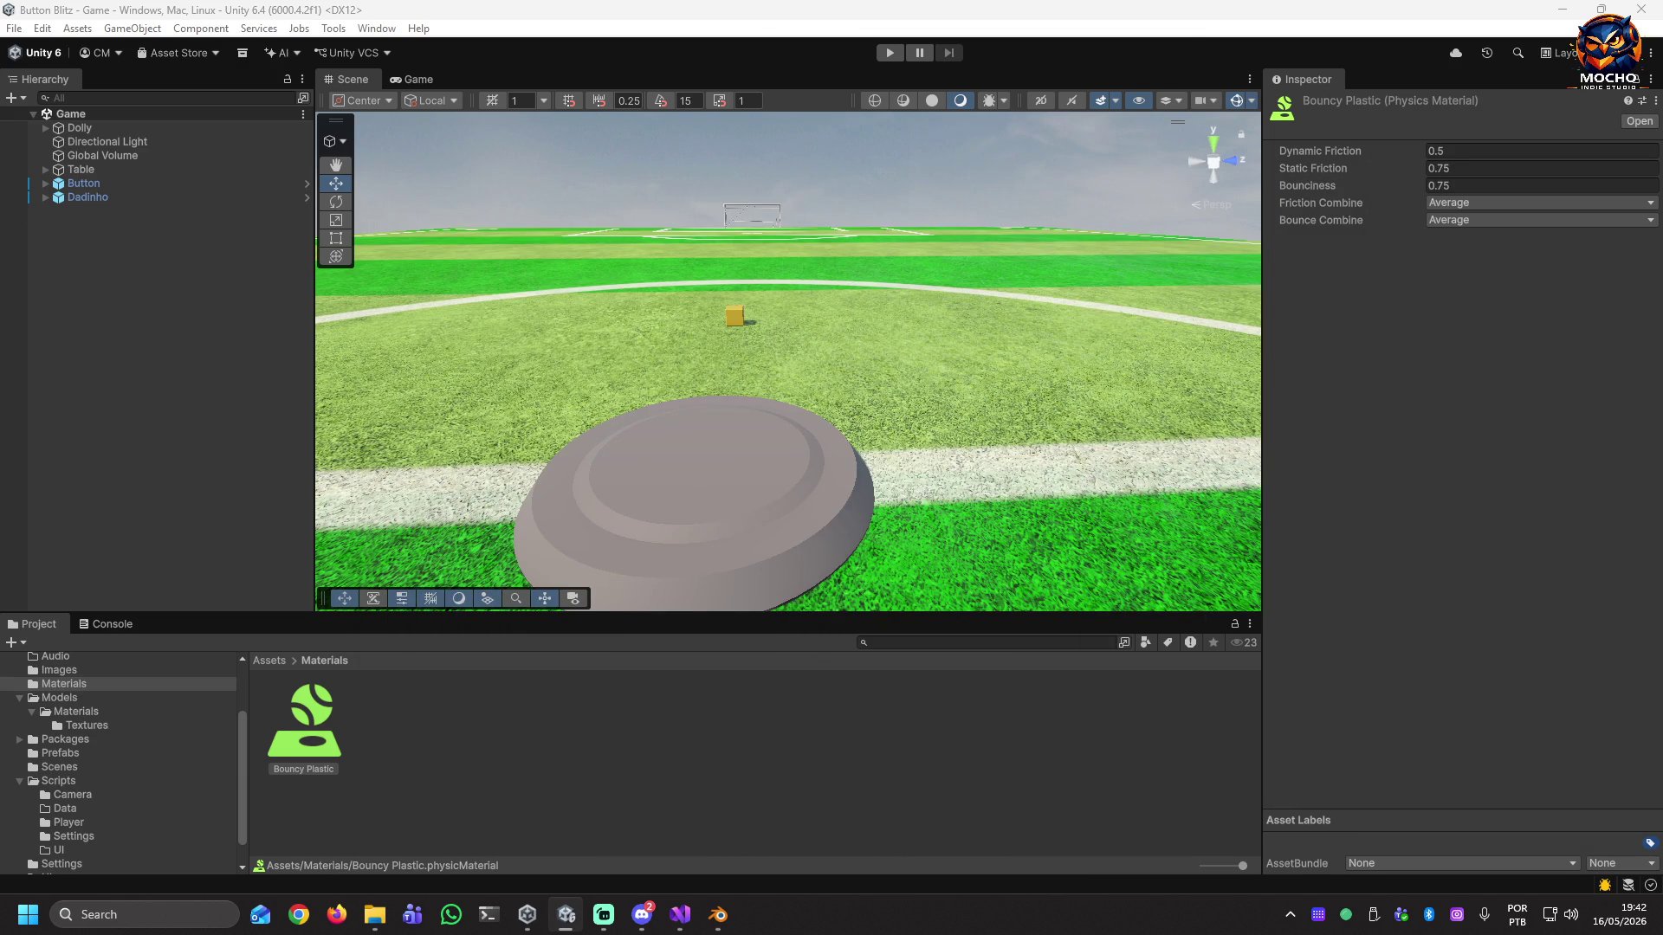
pyautogui.click(892, 55)
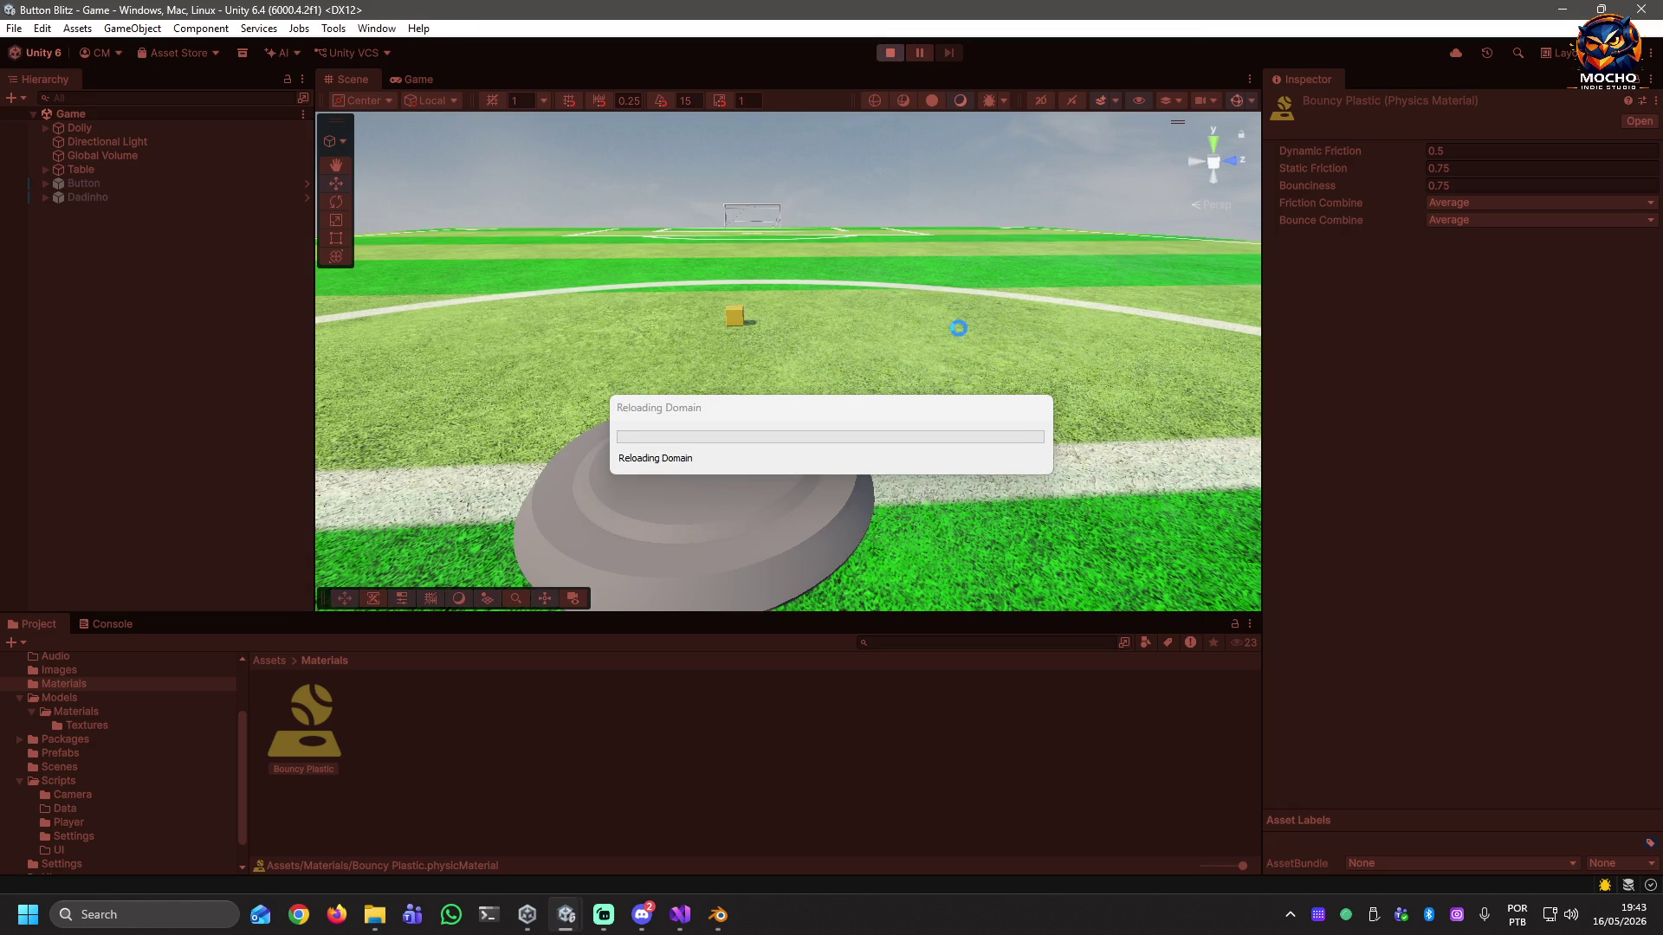
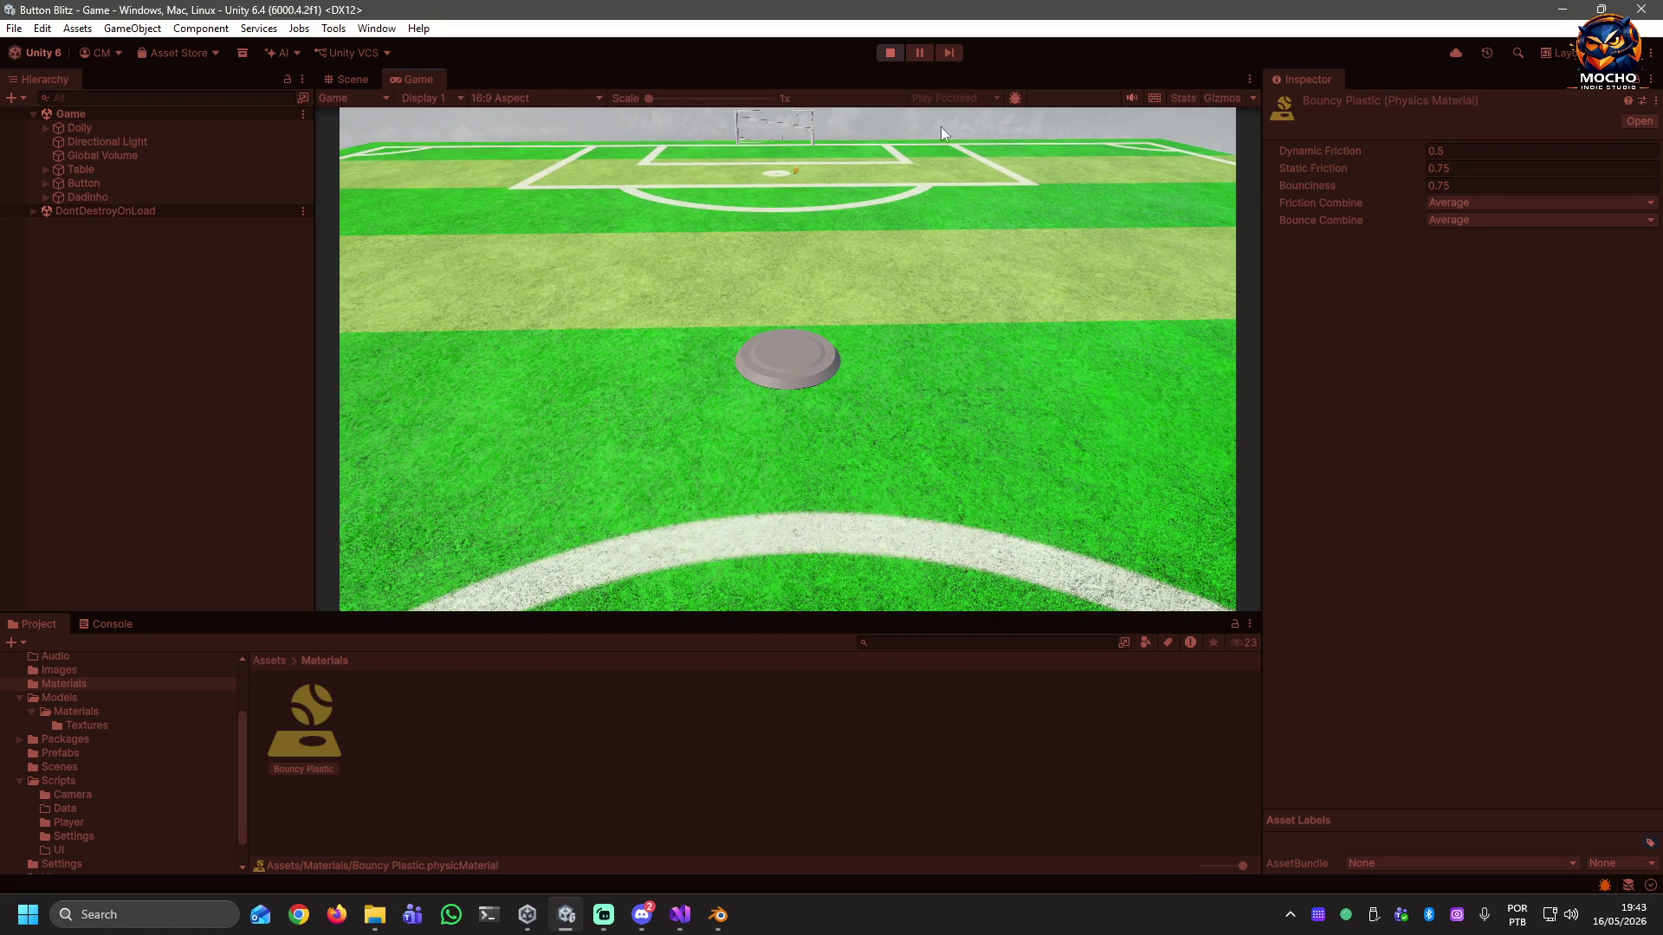
# Restart the Button Blitz game for a quick playtest, then stop it.
pyautogui.click(892, 53)
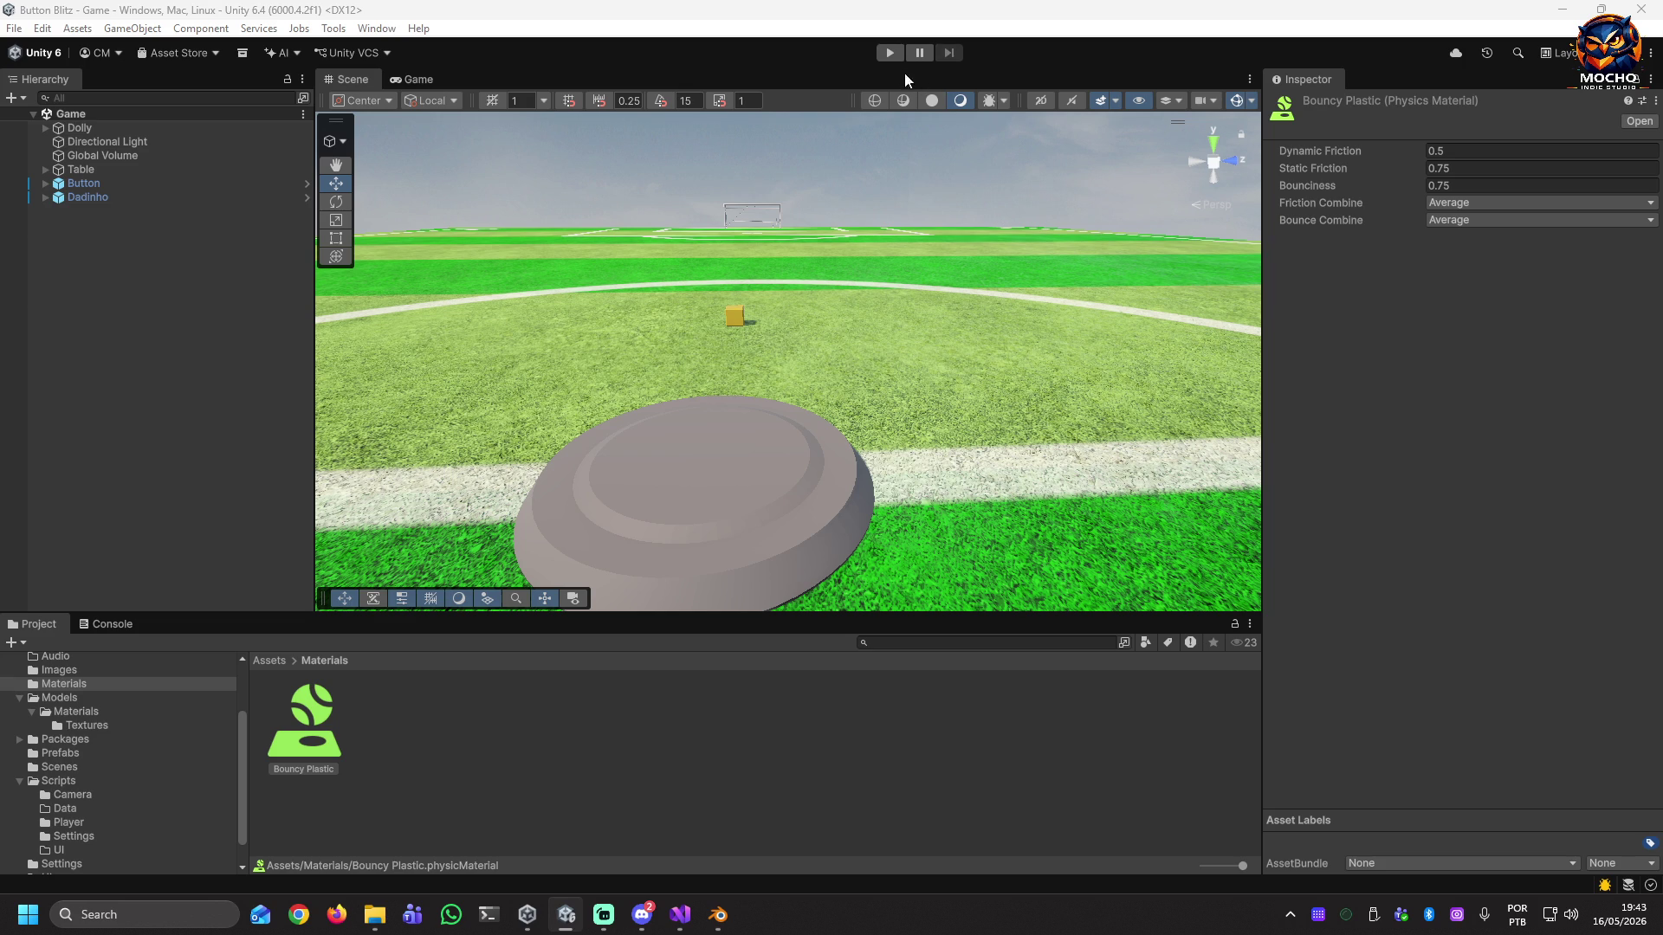
pyautogui.click(892, 54)
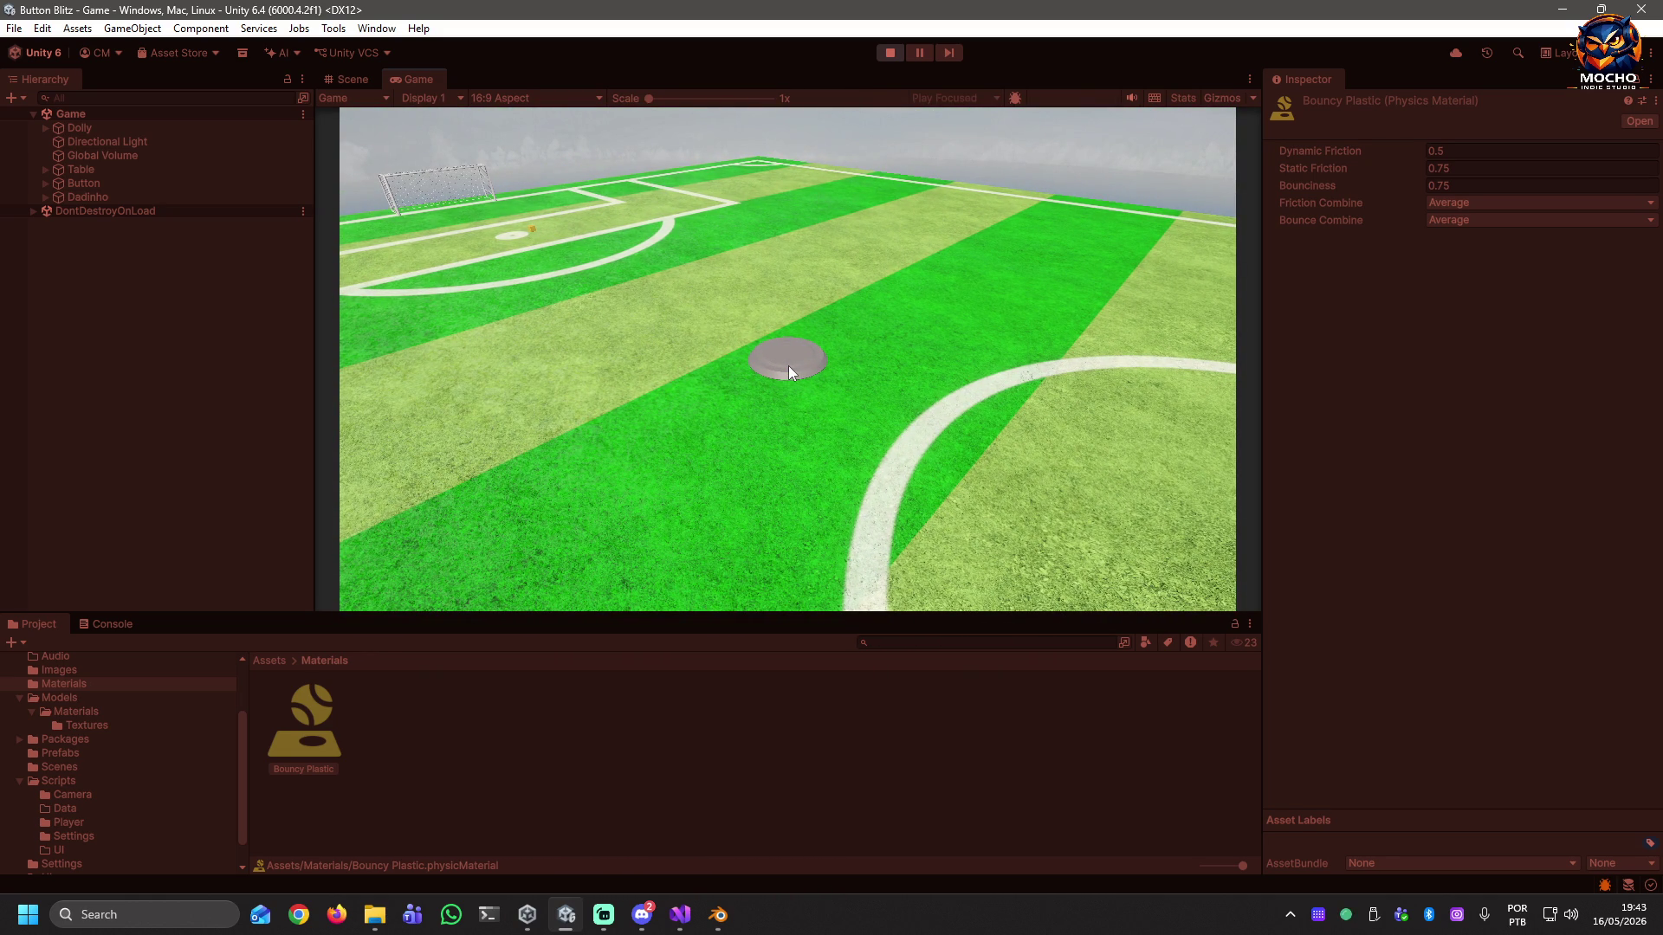
pyautogui.click(889, 53)
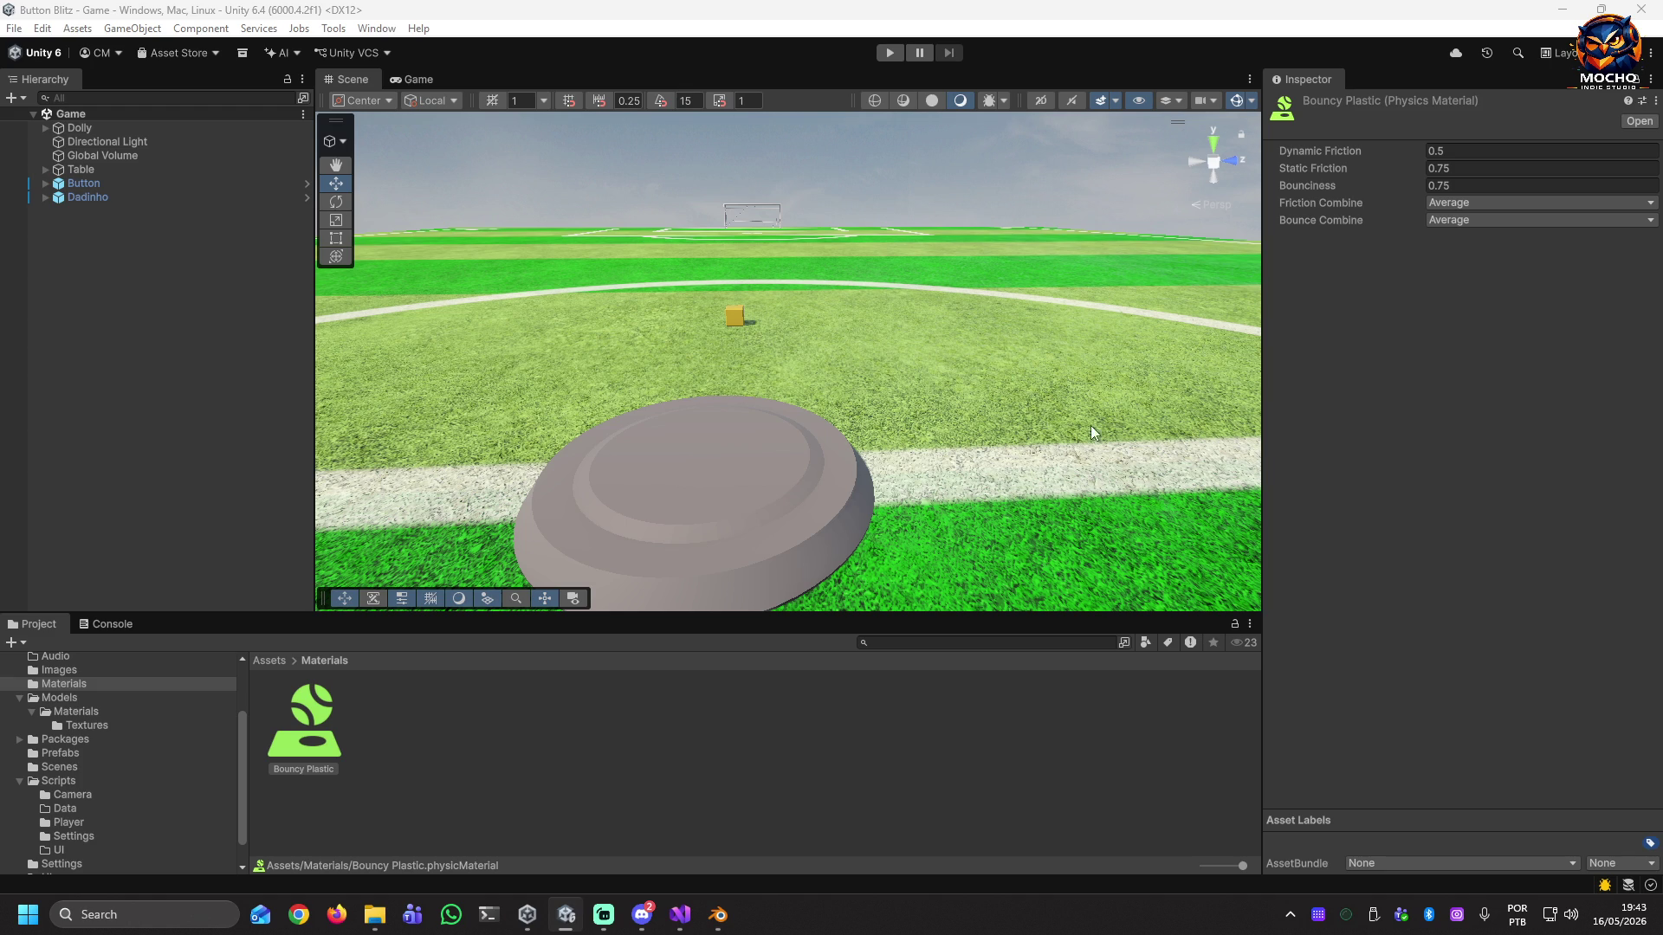
# Replay and flick the button disc into the goal, then deselect Bouncy Plastic and start another playtest.
pyautogui.click(886, 53)
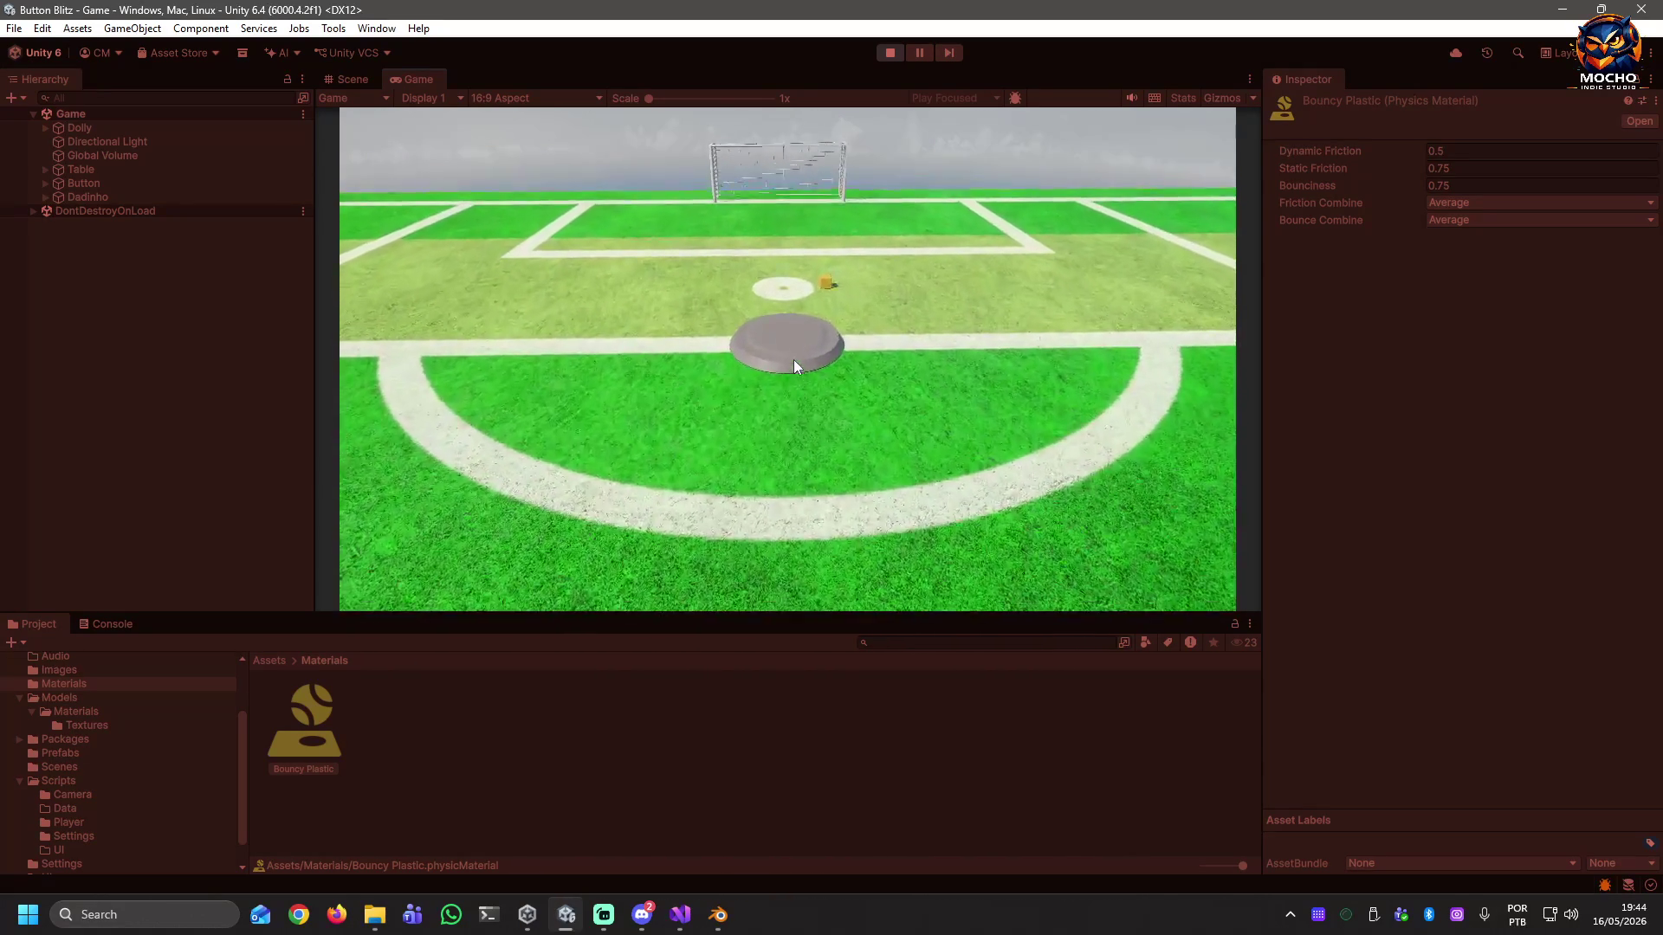
pyautogui.click(792, 360)
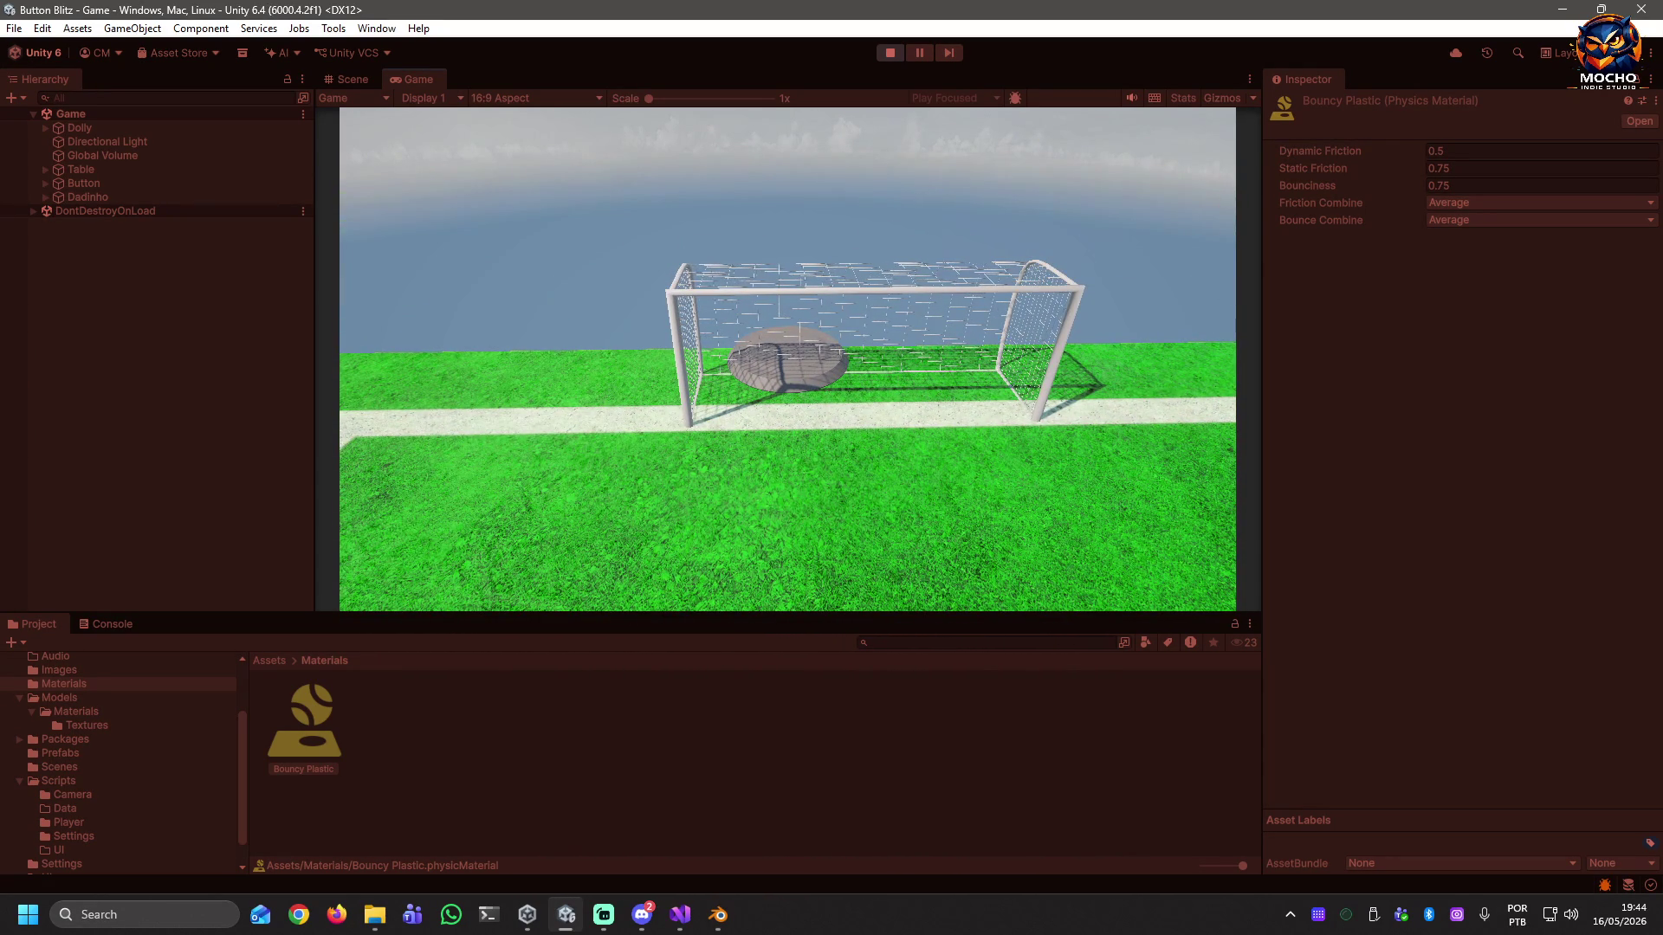
pyautogui.click(891, 54)
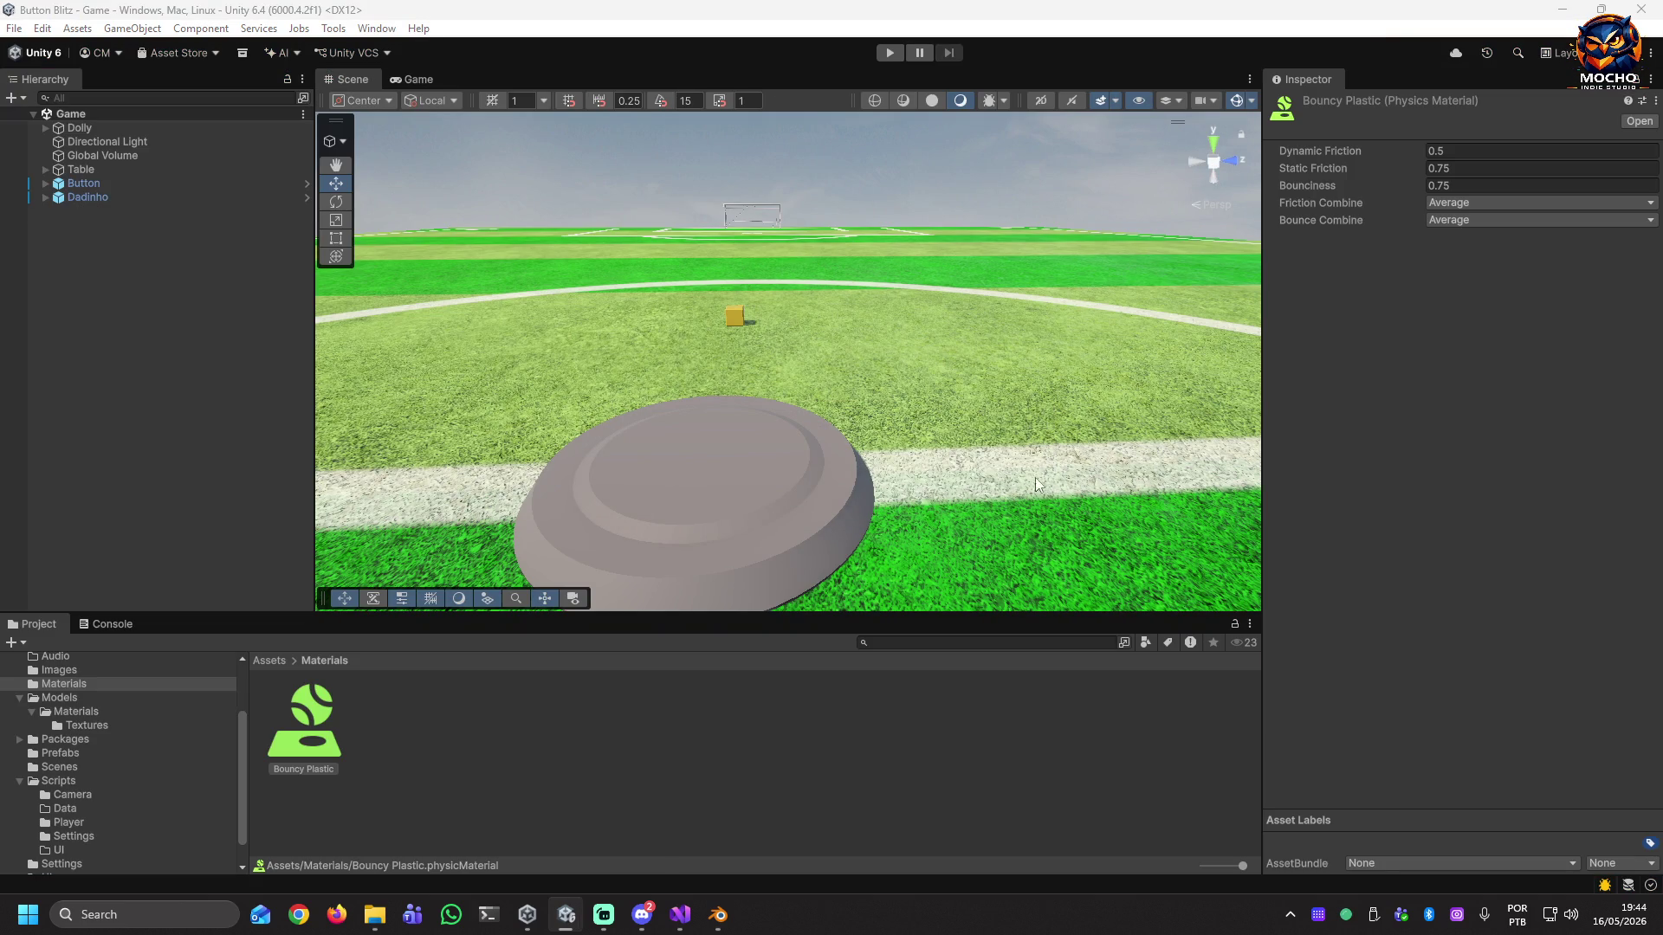
pyautogui.click(129, 292)
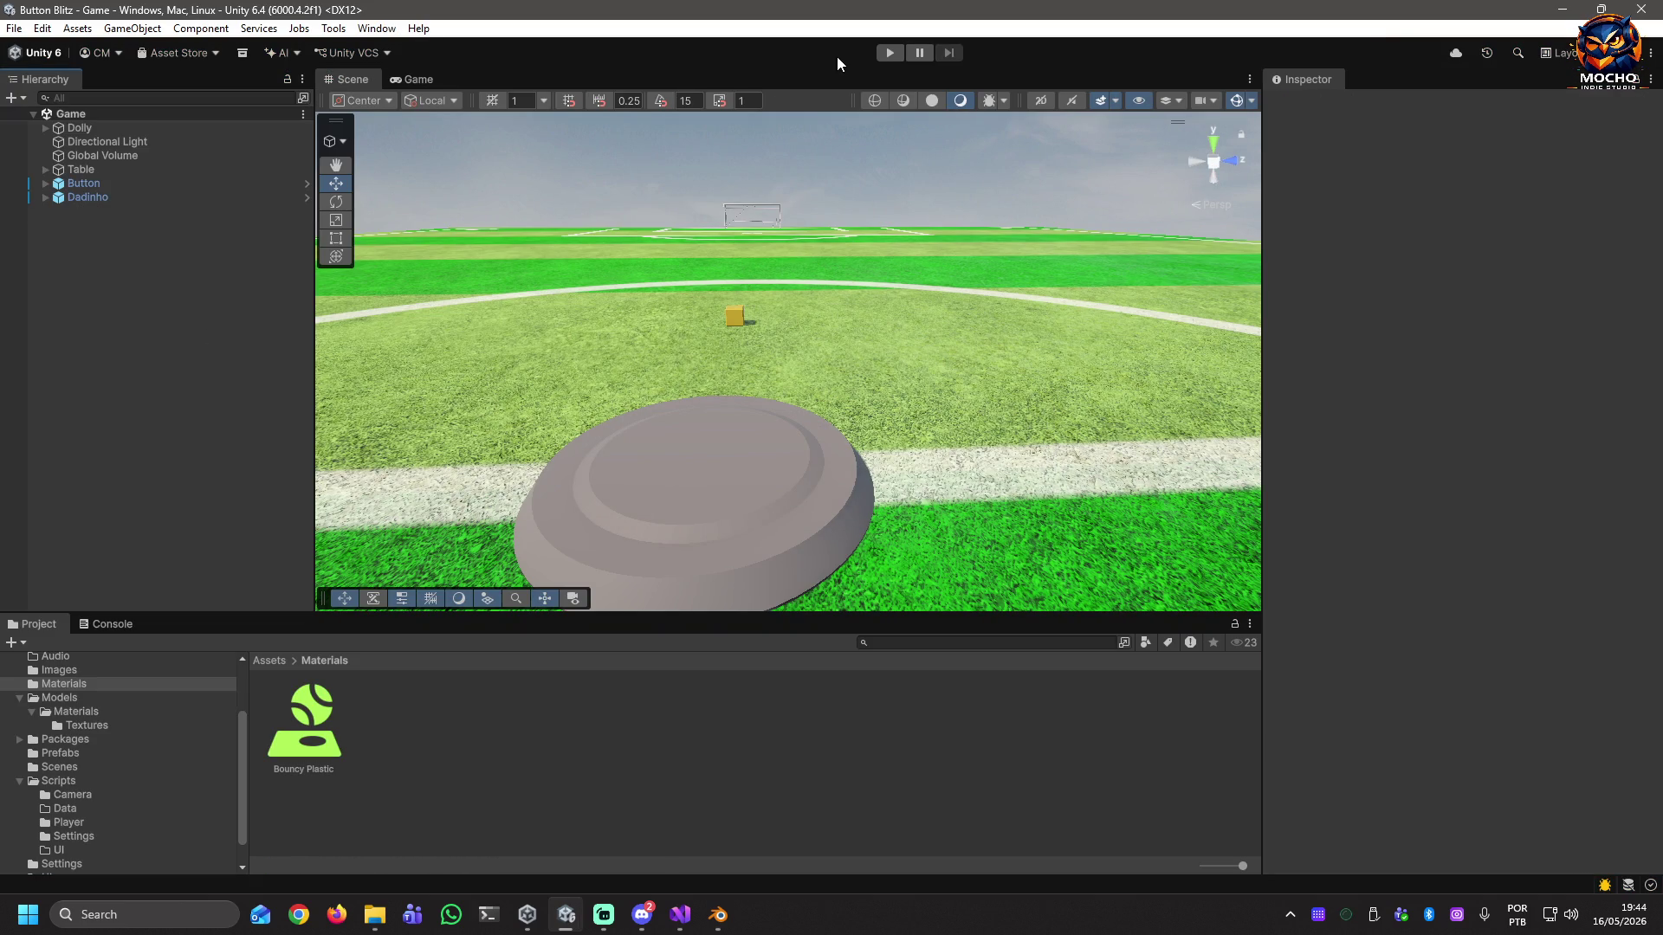
pyautogui.click(891, 53)
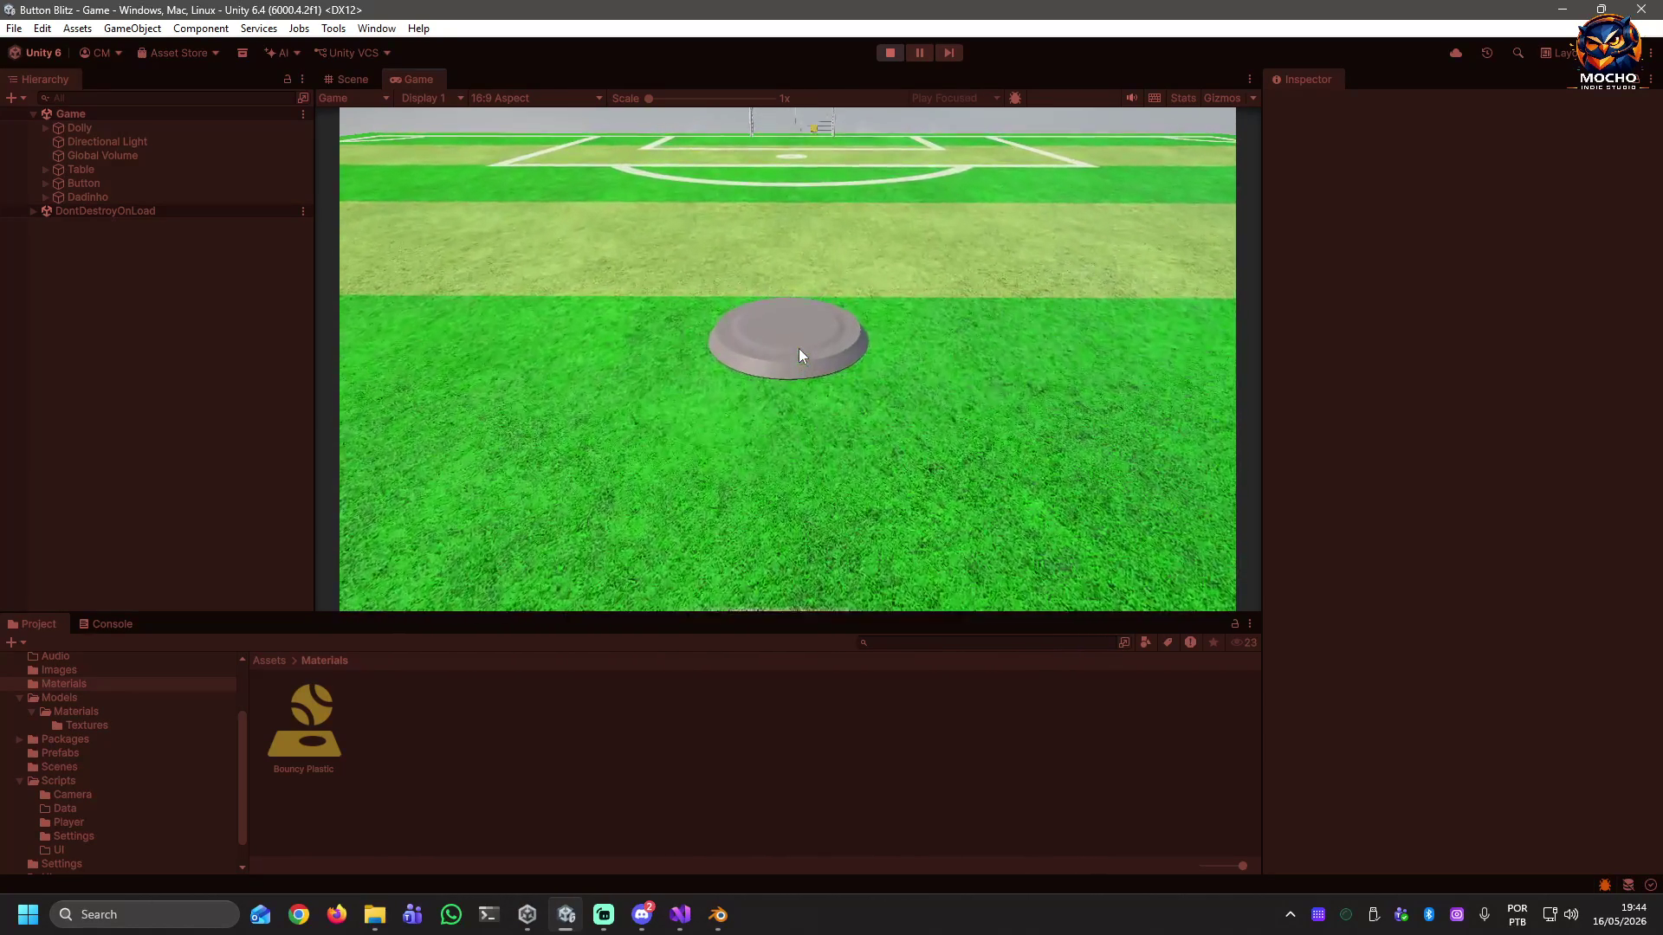
pyautogui.click(798, 348)
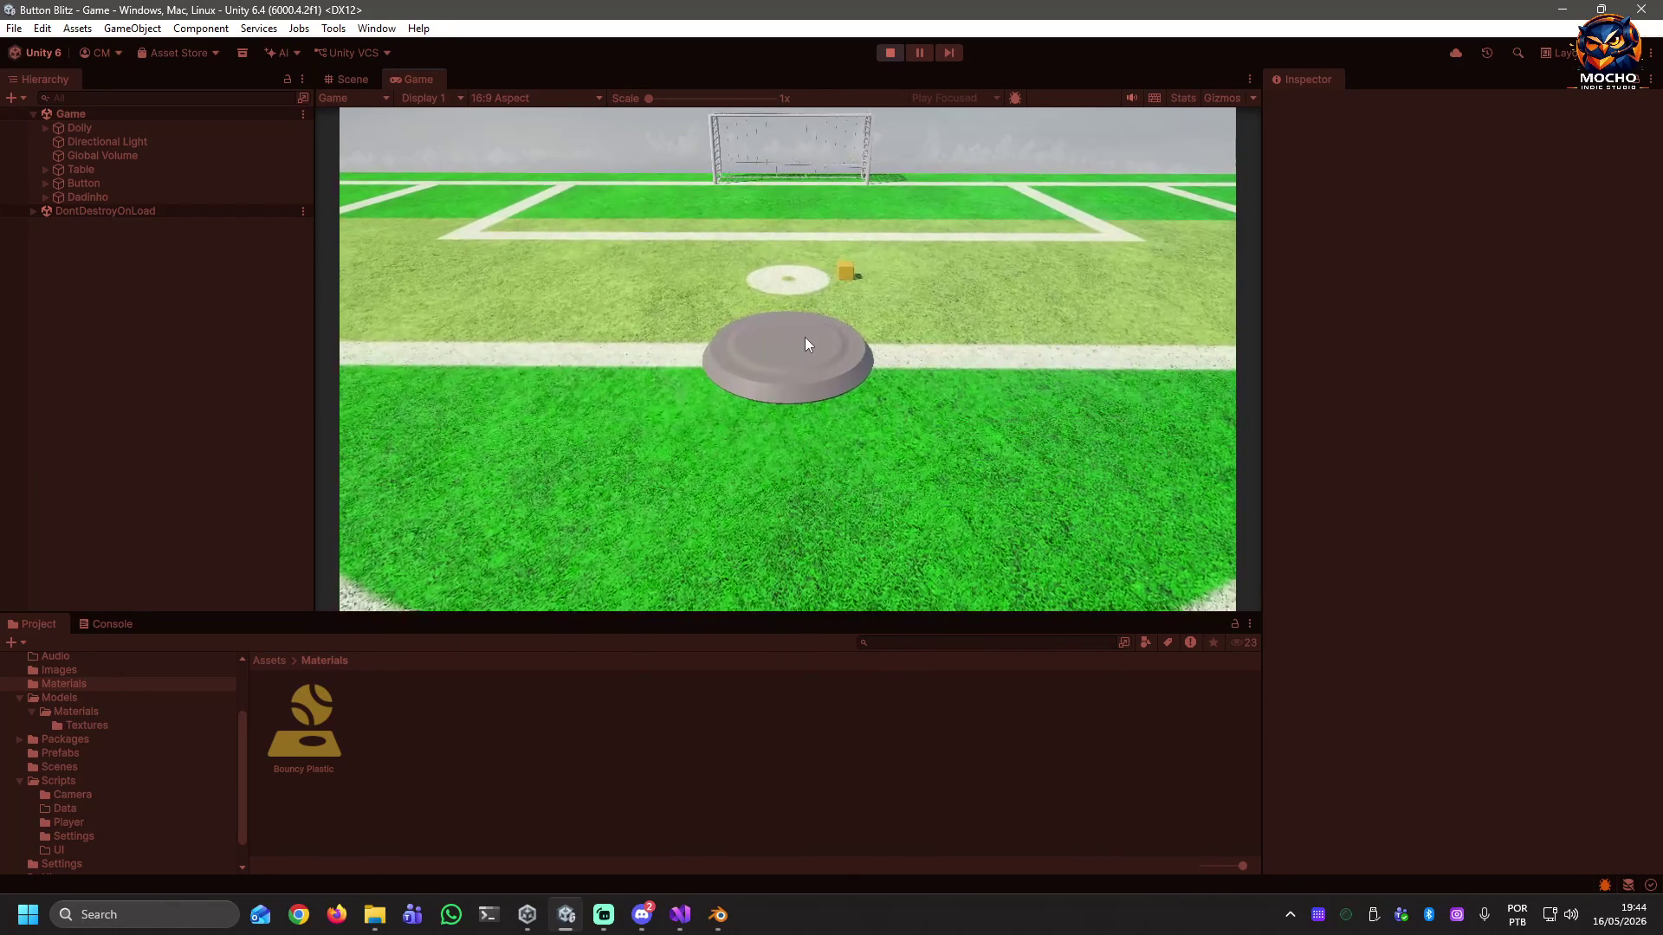
pyautogui.click(805, 344)
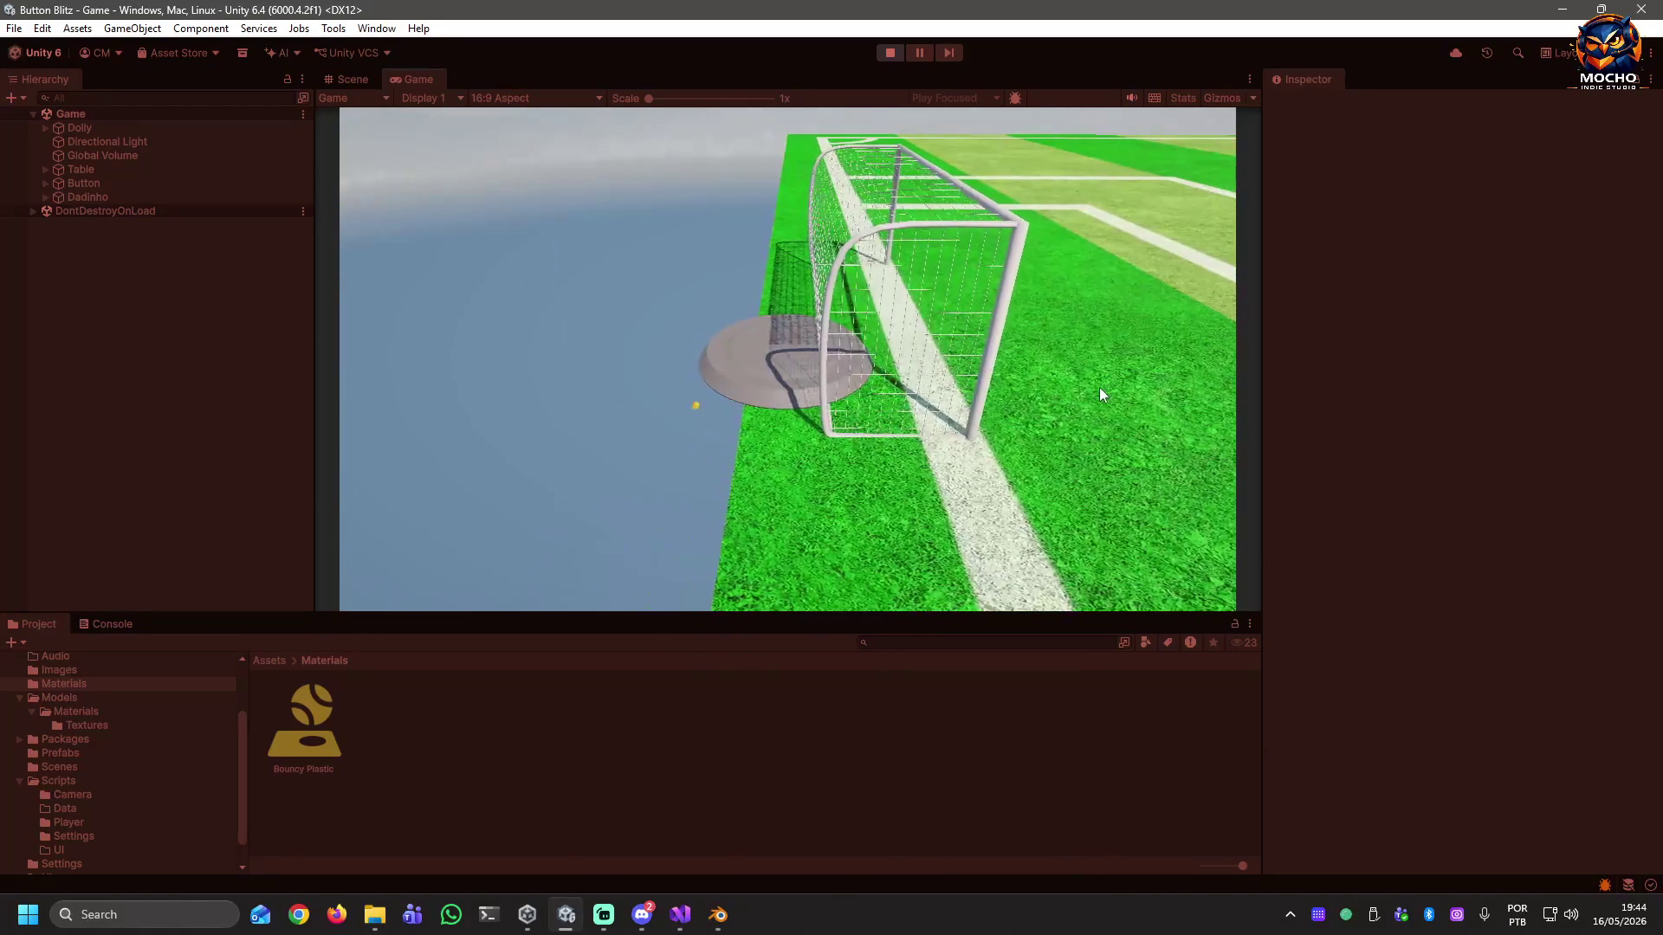
pyautogui.click(889, 52)
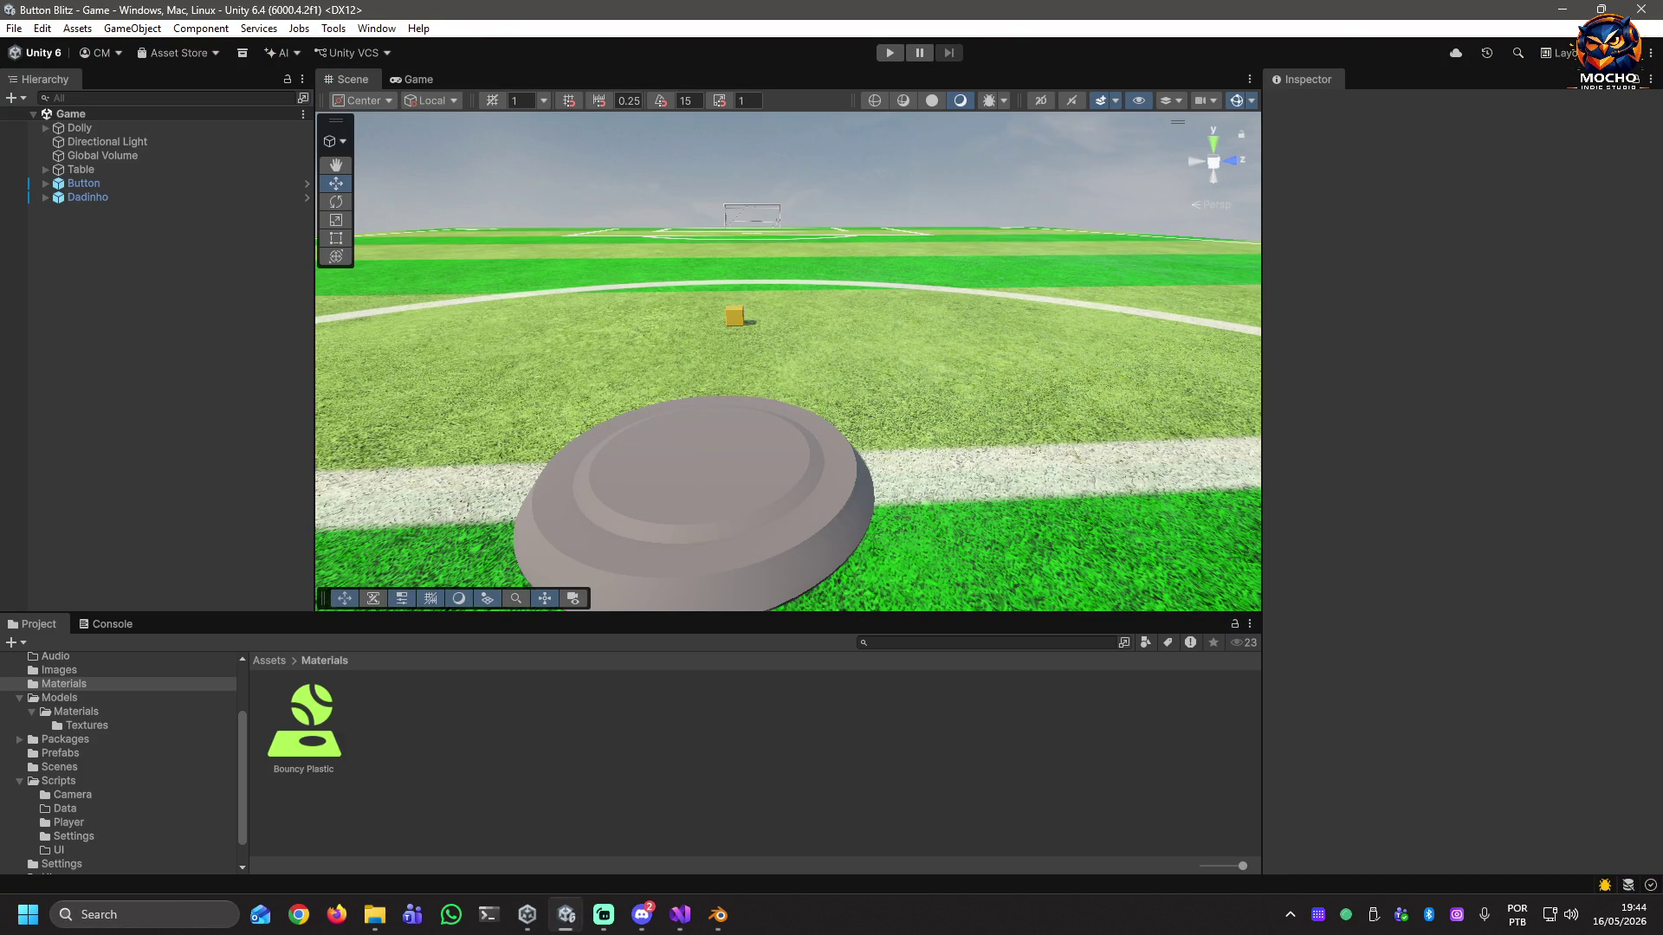
# Leave the Time Scale field and close the Project Settings window.
pyautogui.click(870, 253)
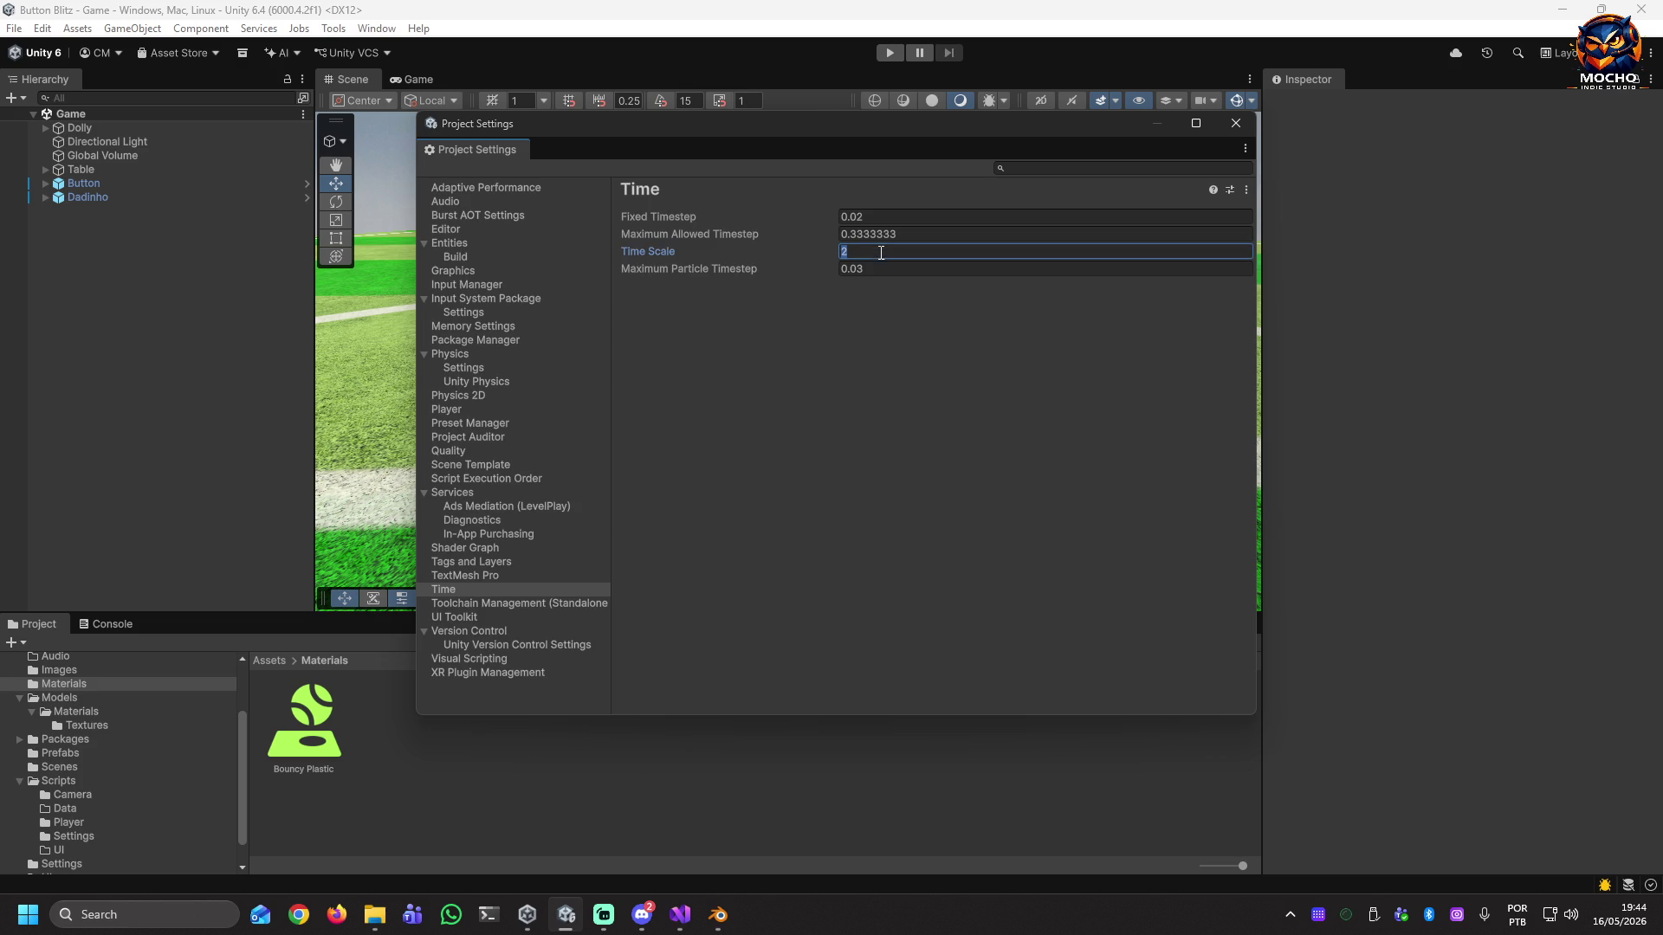
pyautogui.click(1234, 123)
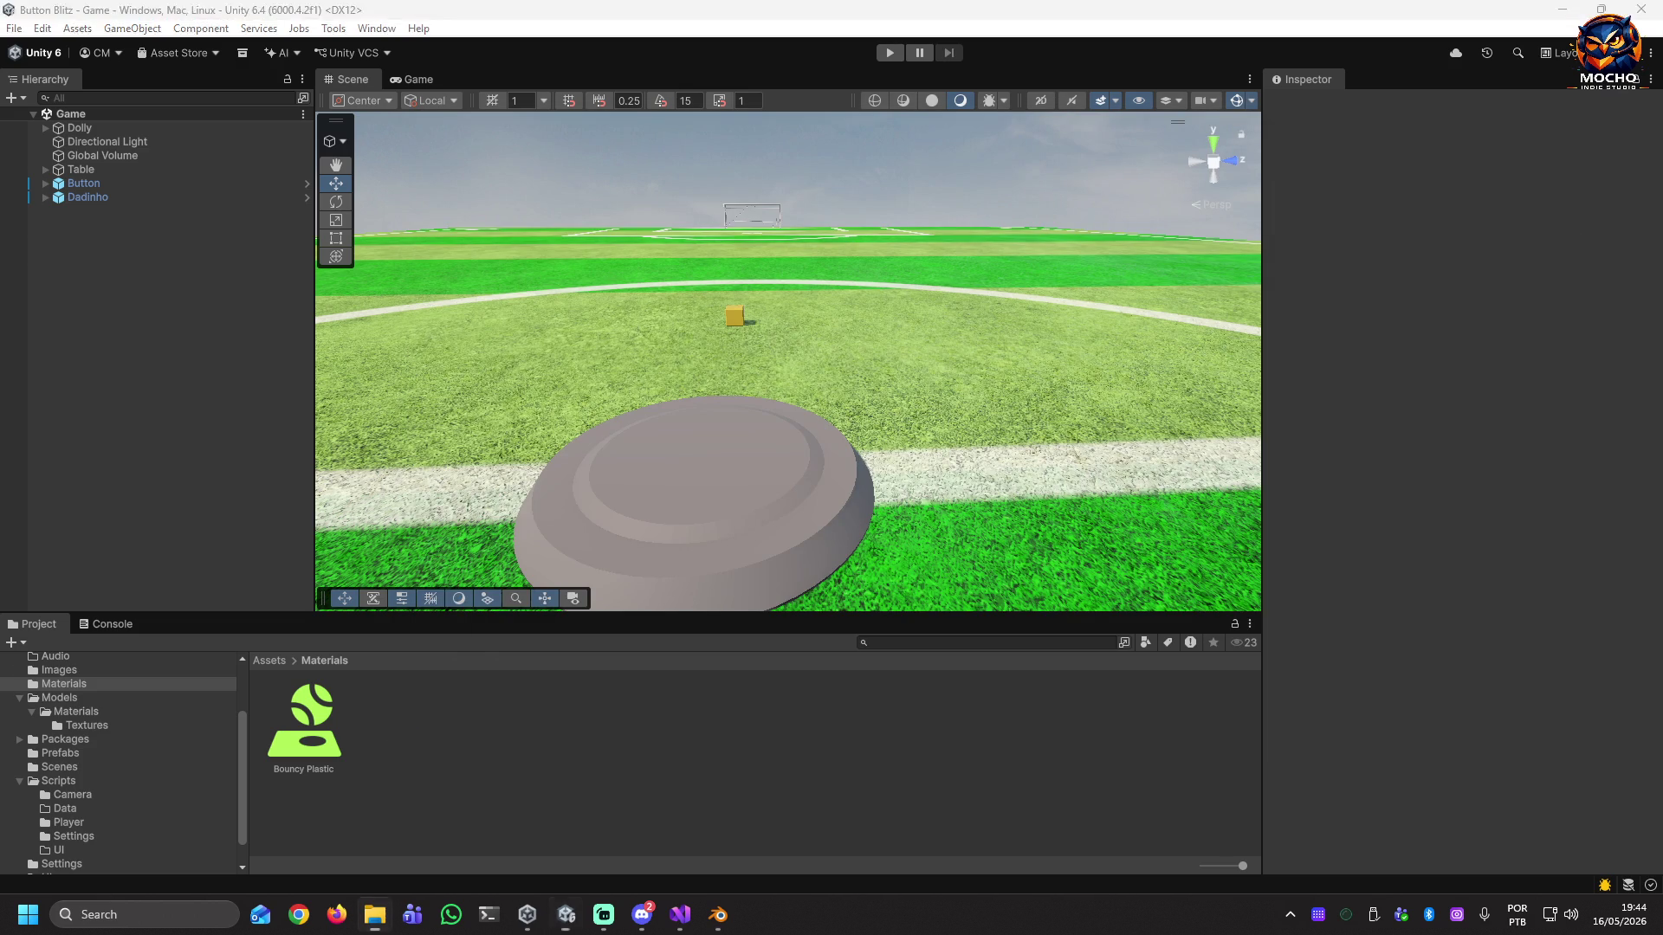
pyautogui.hotkey('alt', 'Tab')
# Lower Bouncy Plastic's Bounciness to 0.5, then select the Button in the scene.
pyautogui.click(299, 732)
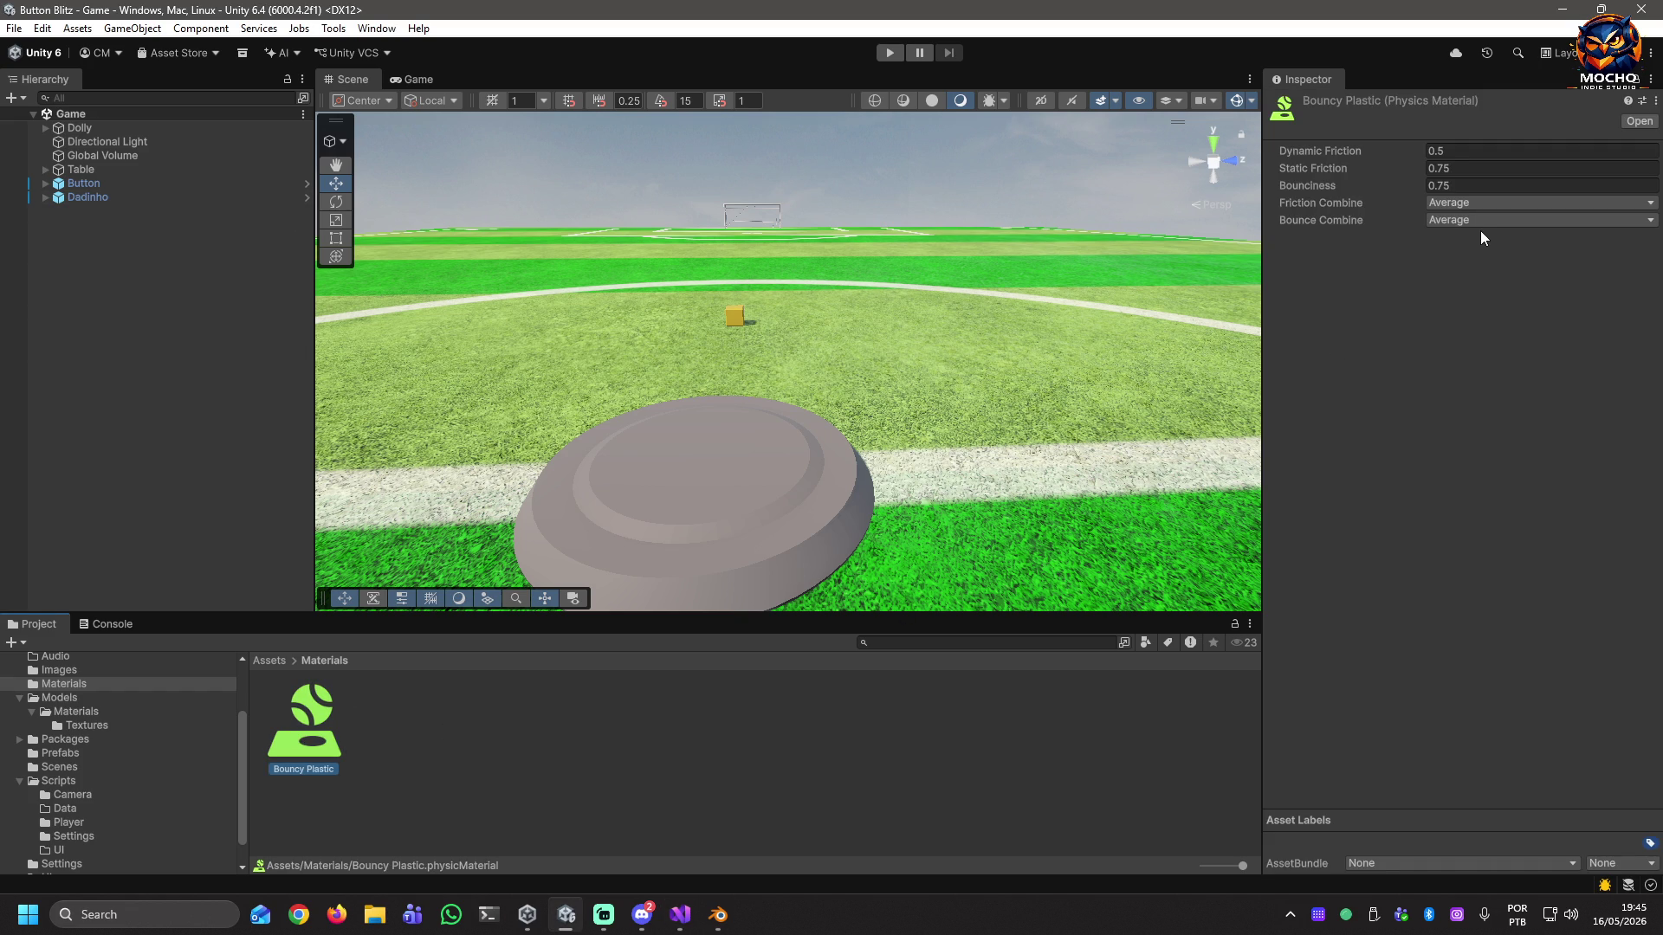
pyautogui.click(1479, 184)
pyautogui.write('0')
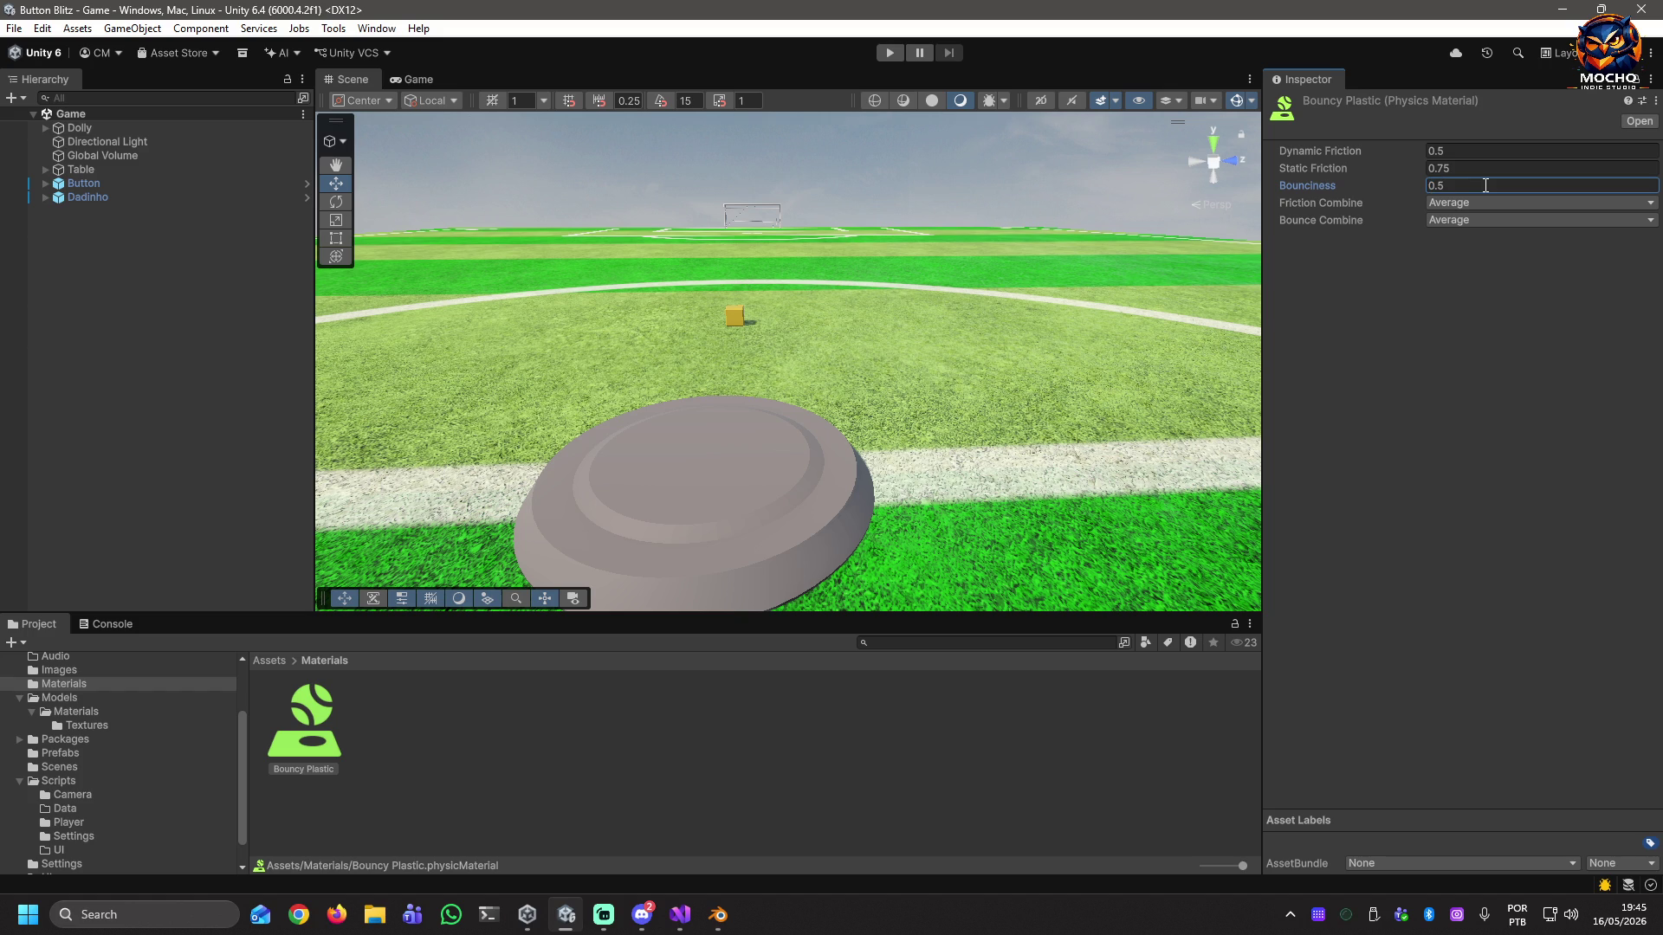
pyautogui.click(138, 236)
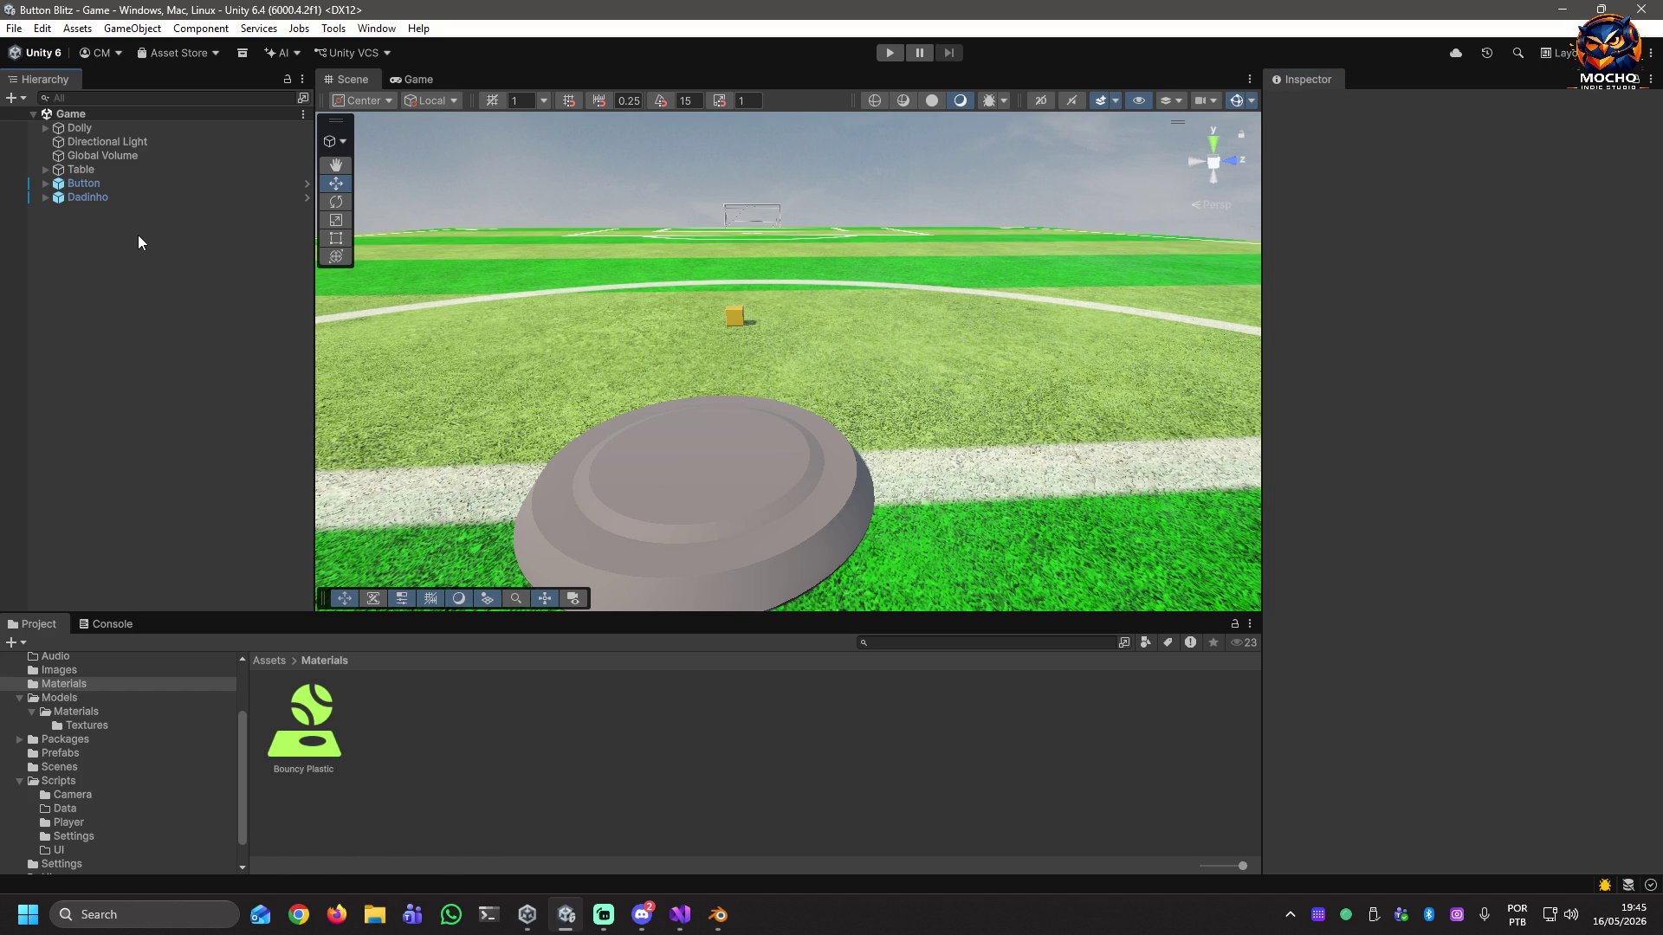
pyautogui.click(1413, 359)
pyautogui.click(724, 496)
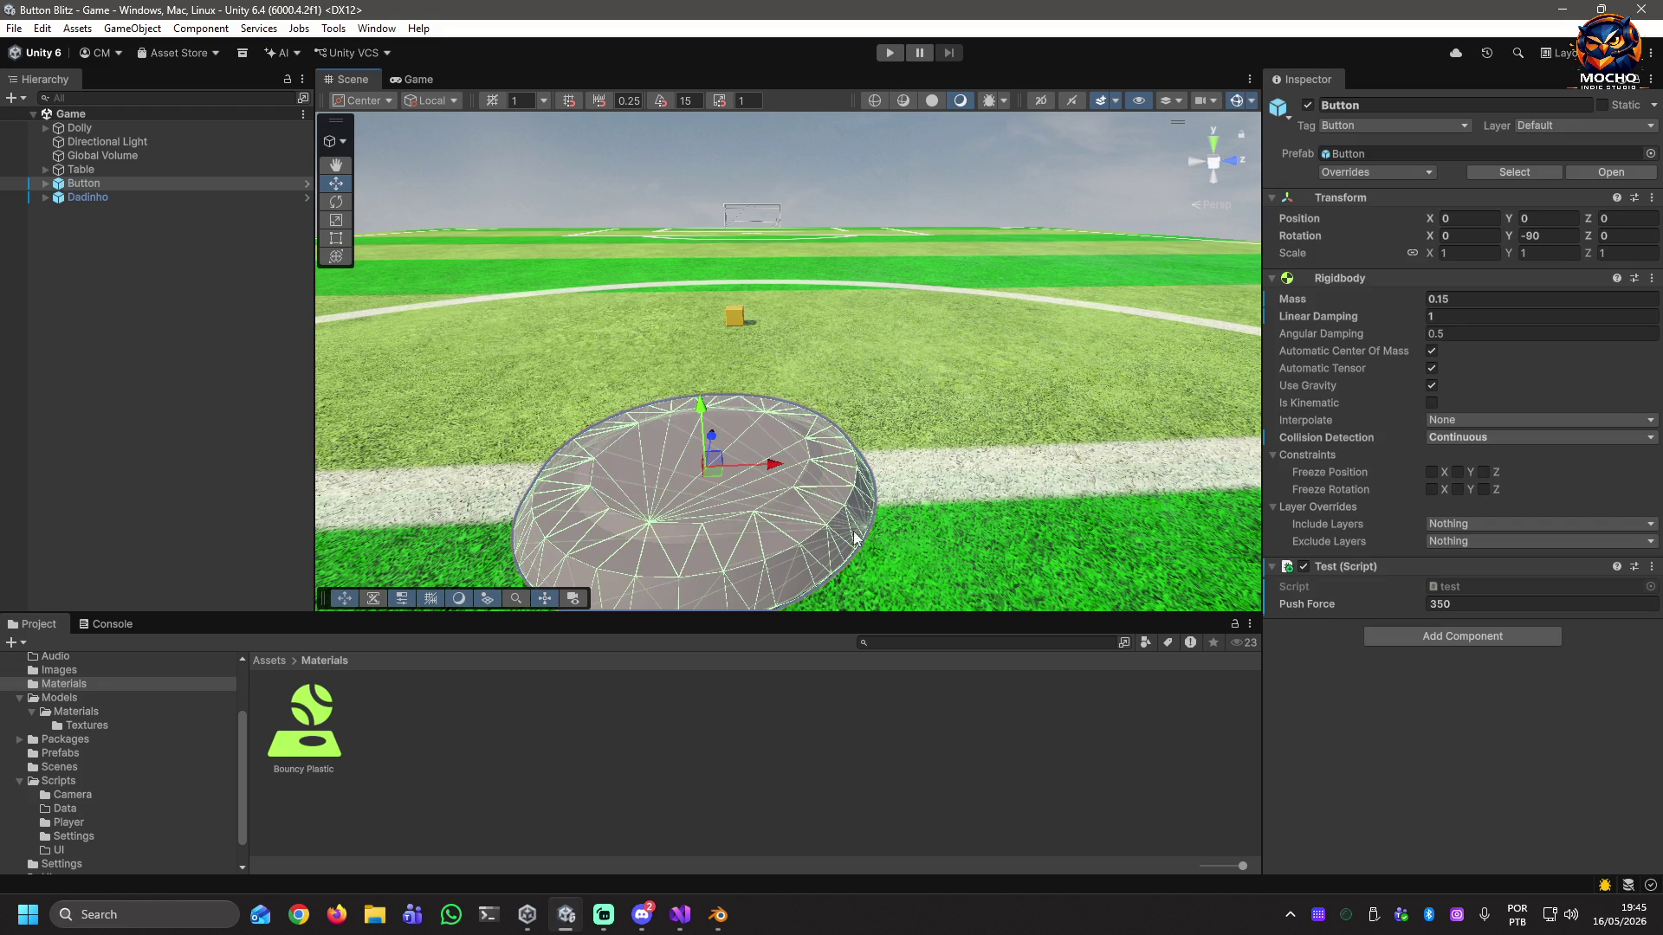
pyautogui.moveTo(520, 519)
pyautogui.mouseDown(button='right')
pyautogui.moveTo(604, 502)
pyautogui.moveTo(118, 434)
pyautogui.moveTo(1557, 387)
pyautogui.moveTo(1597, 394)
pyautogui.moveTo(1391, 427)
pyautogui.moveTo(1646, 429)
pyautogui.moveTo(43, 419)
pyautogui.moveTo(652, 457)
pyautogui.moveTo(627, 533)
pyautogui.mouseUp(button='right')
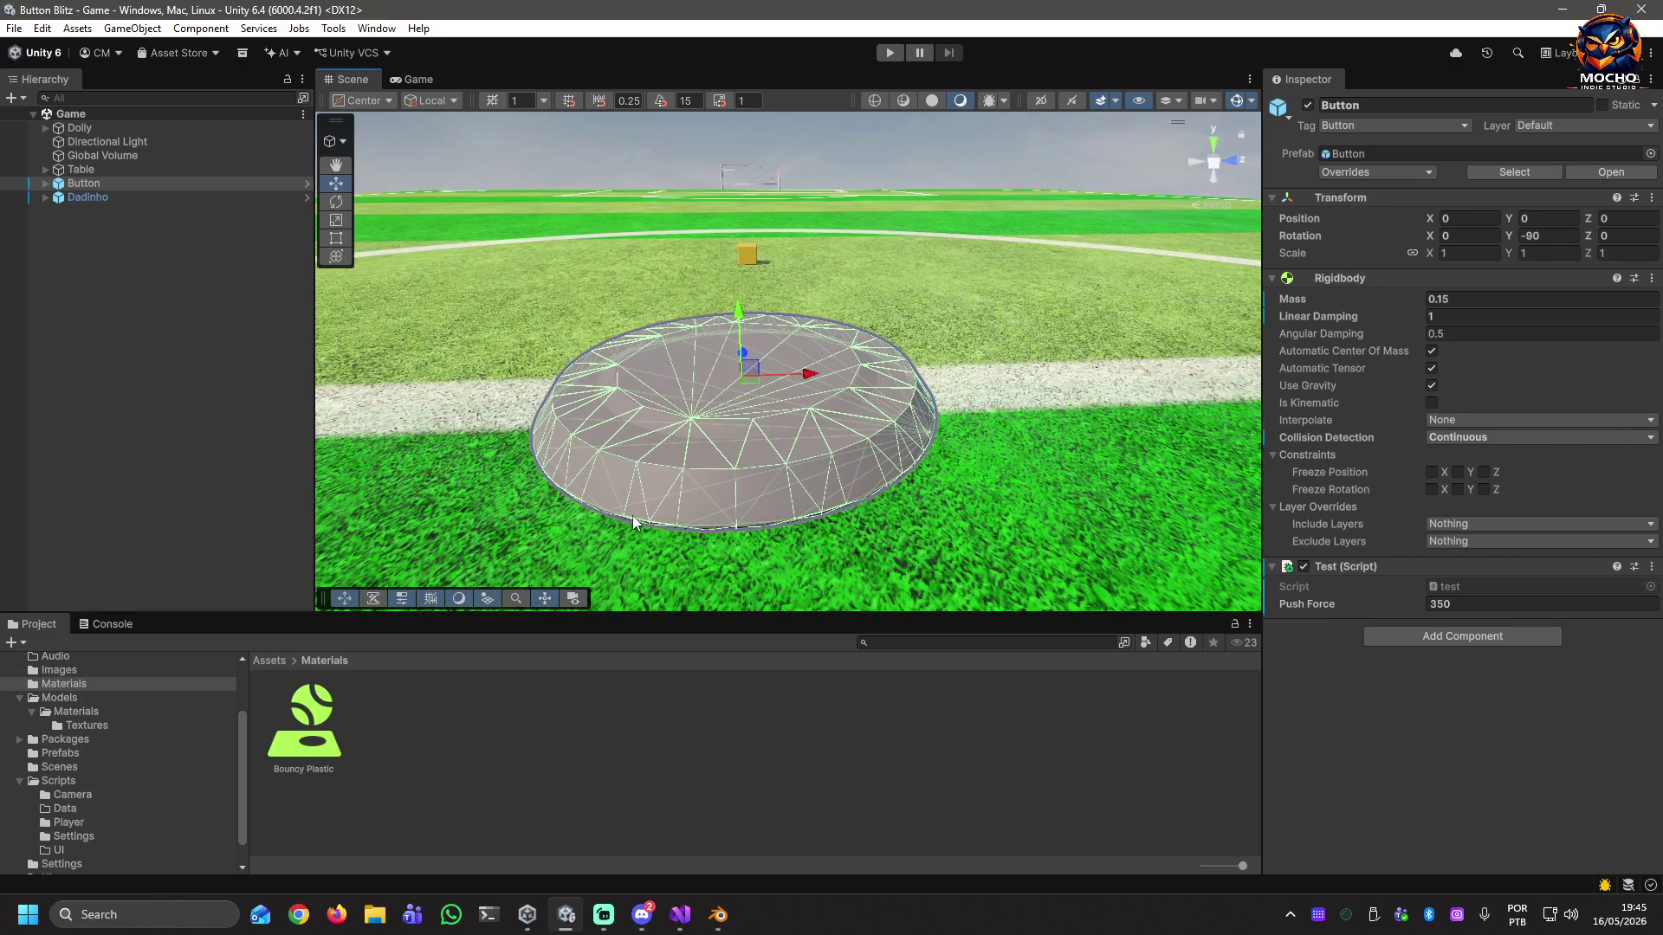
pyautogui.click(116, 299)
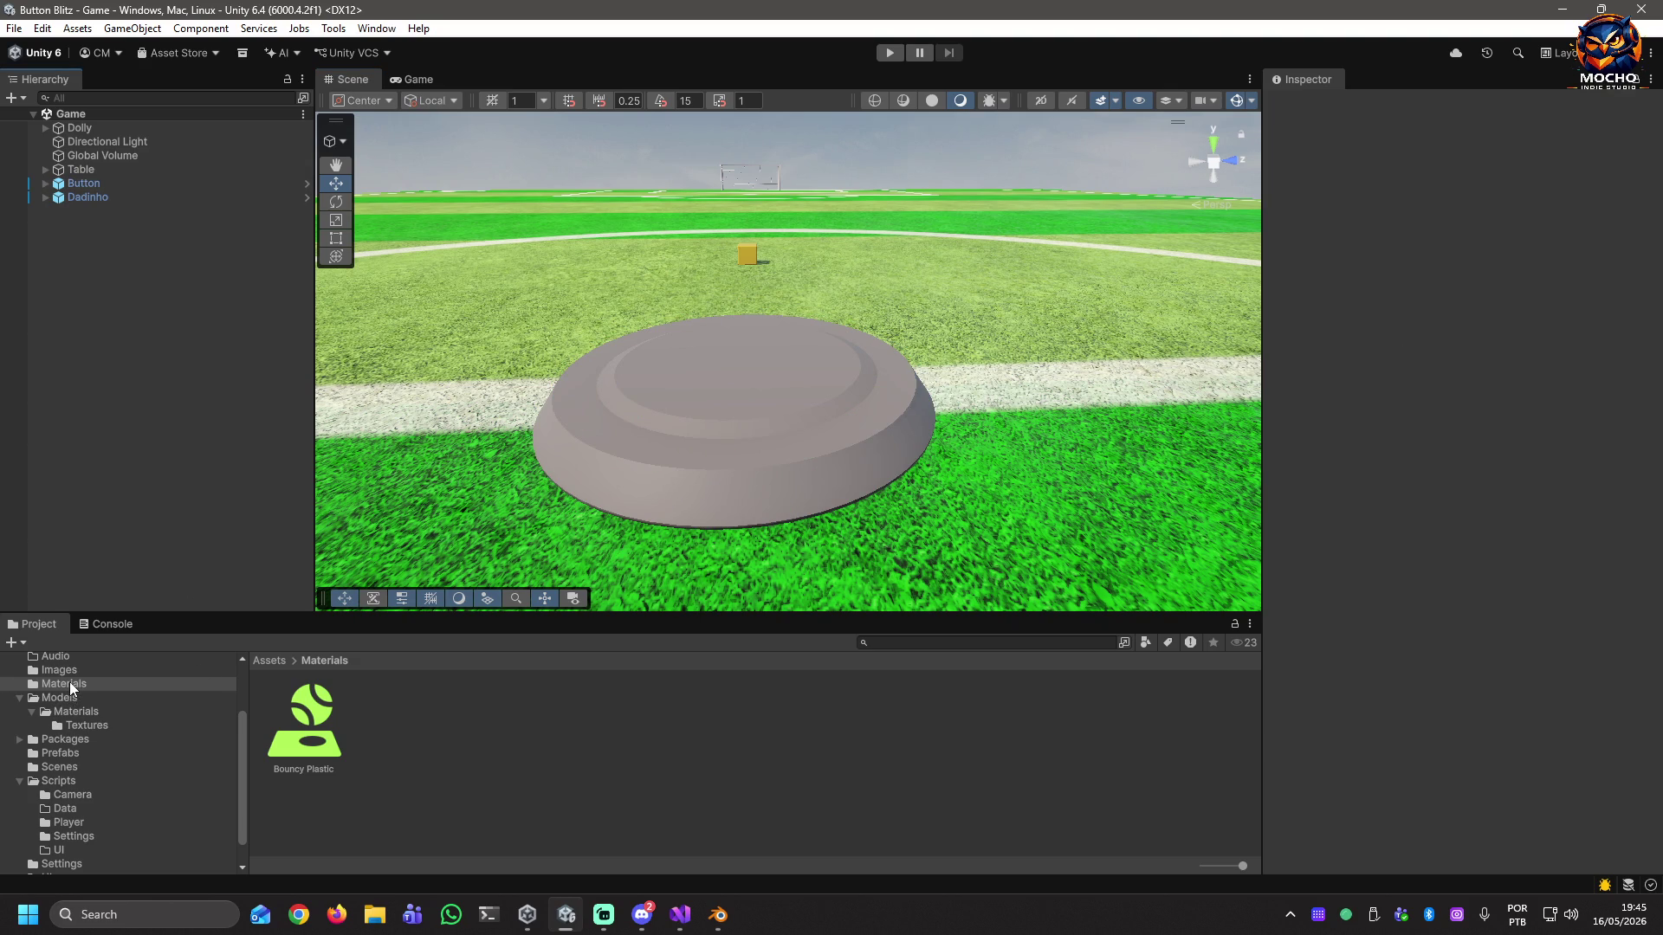
pyautogui.click(69, 698)
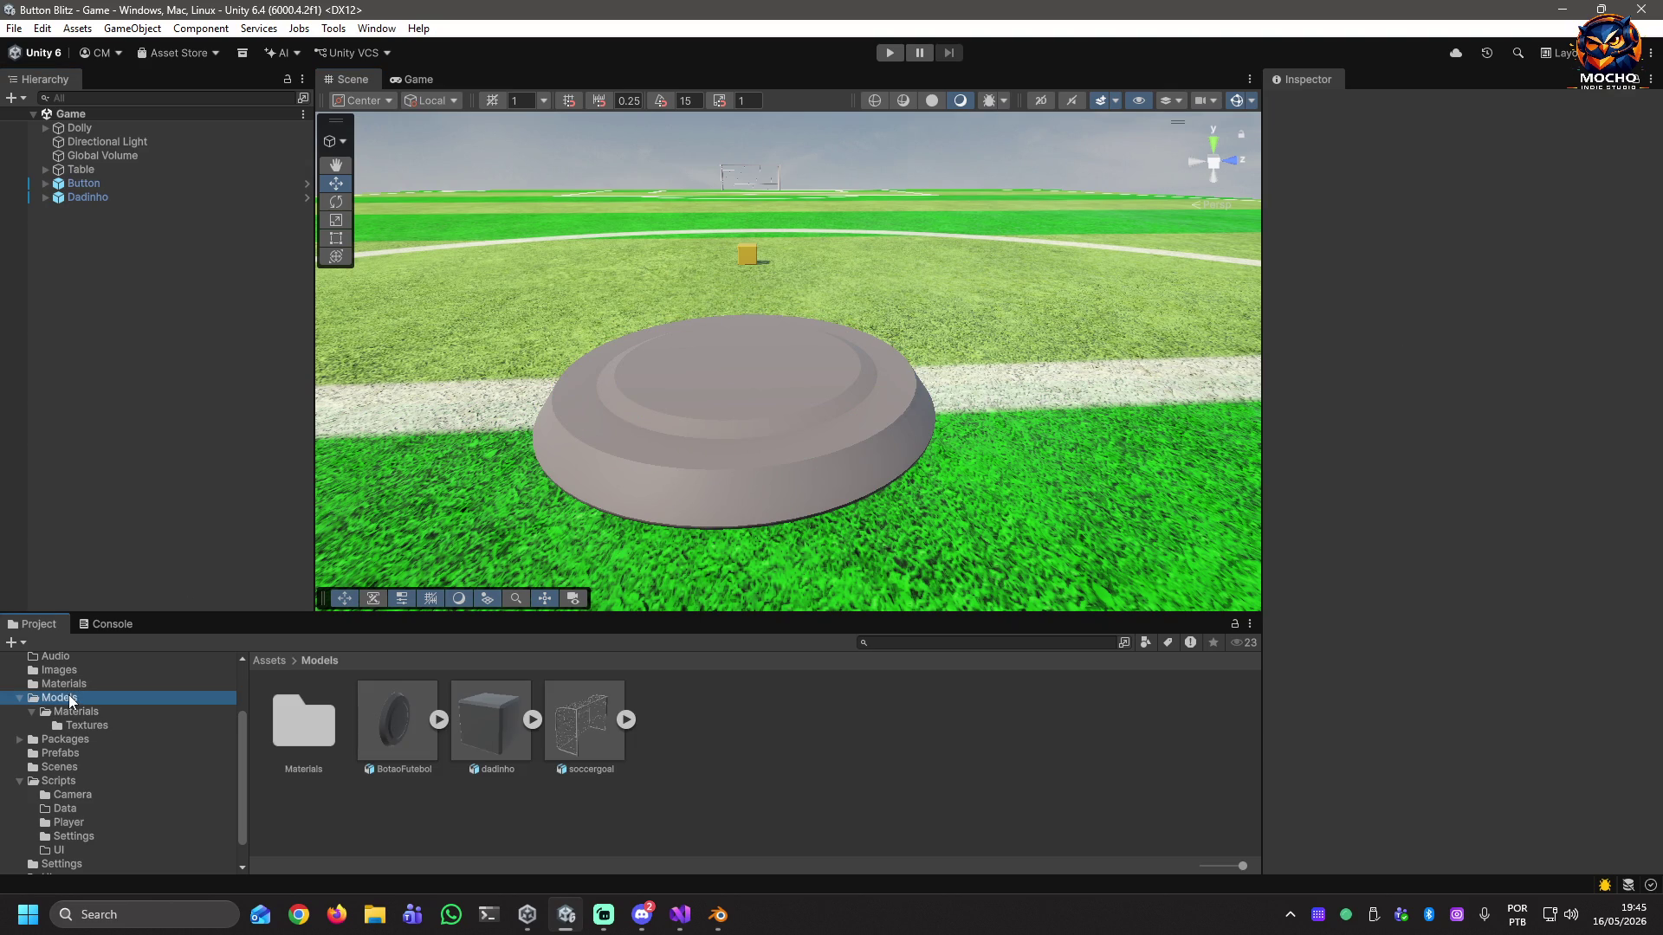
# Review BotaoFutebol's import tabs, keeping Import via MaterialDescription and embedded materials unchanged.
pyautogui.click(407, 731)
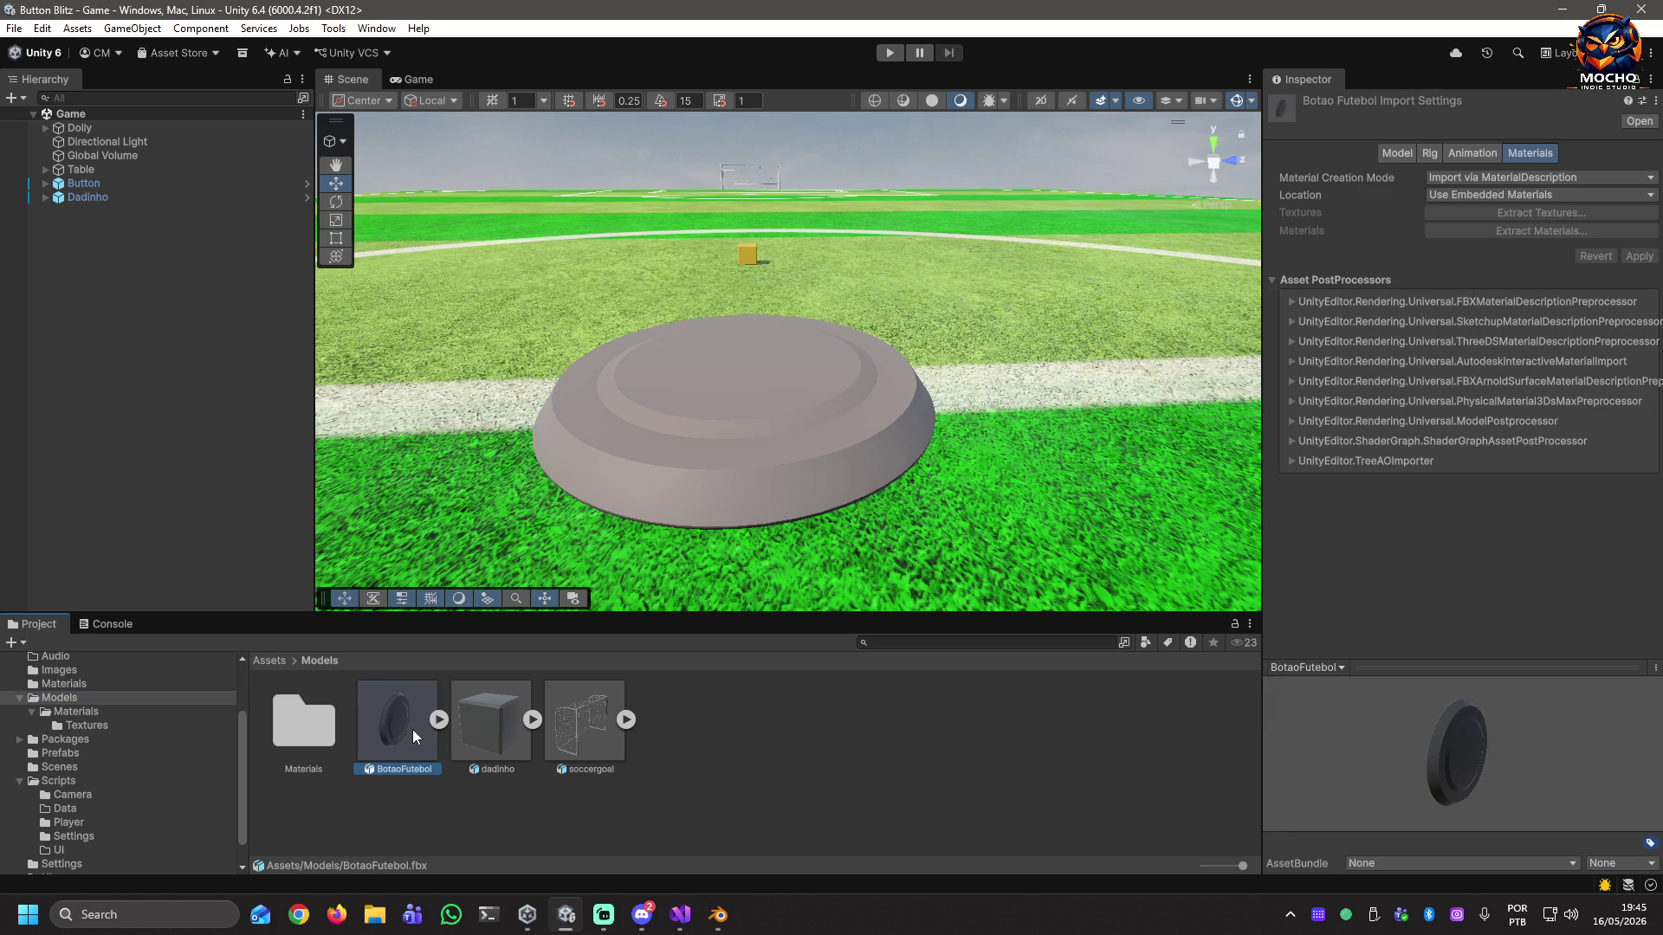
pyautogui.click(1396, 150)
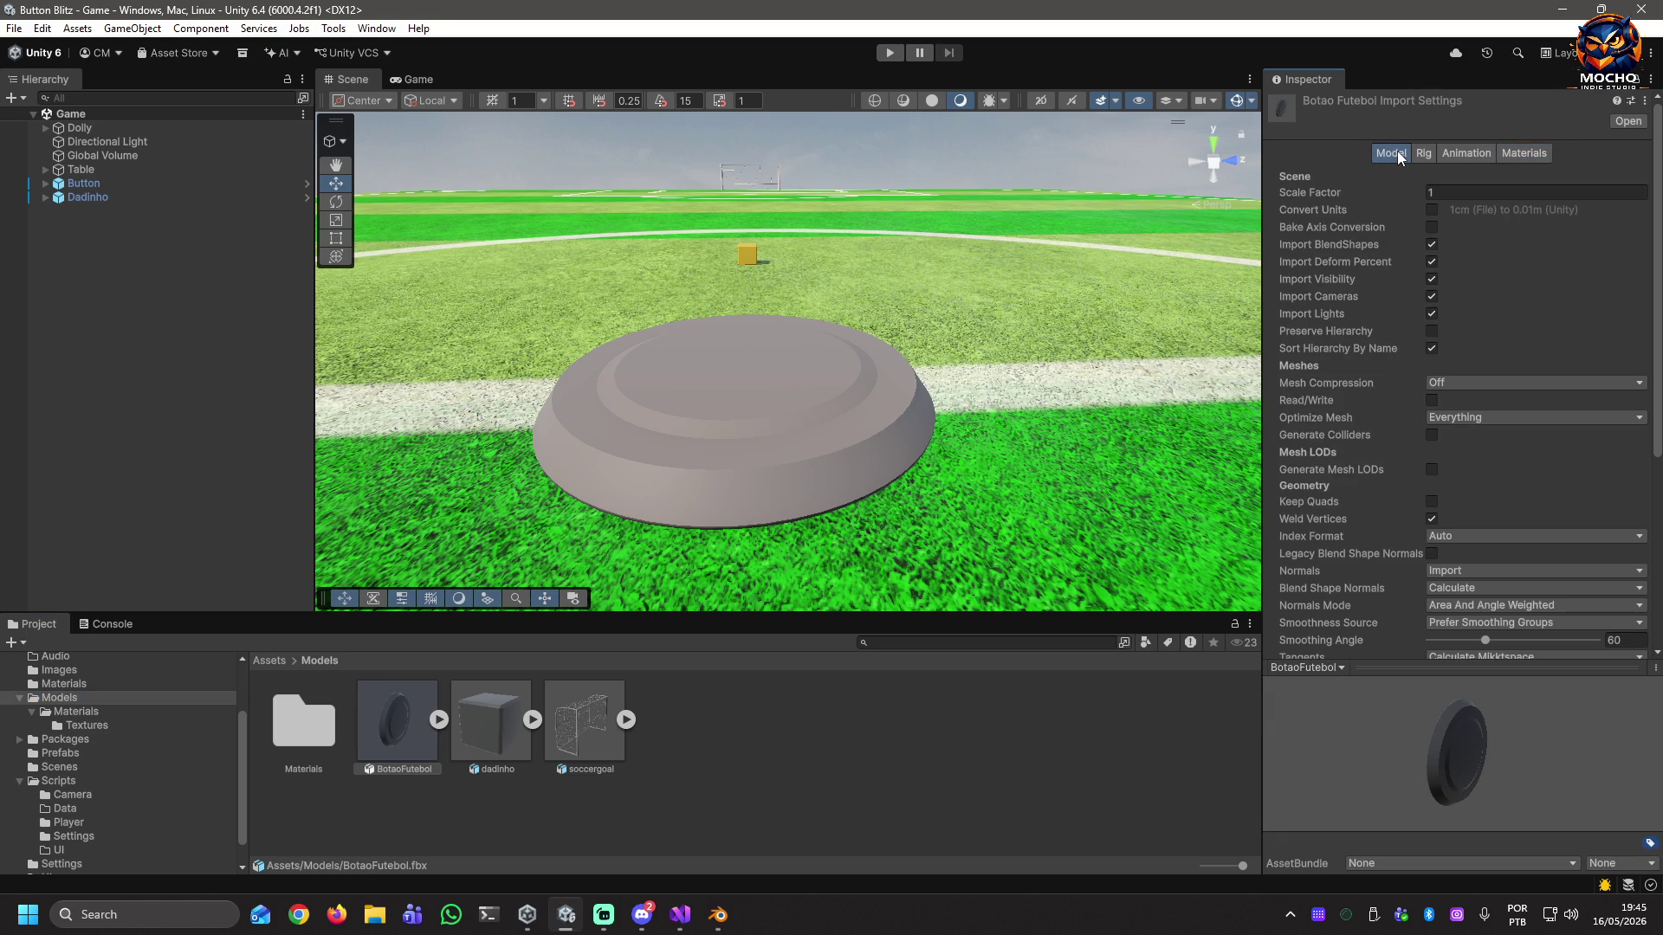
pyautogui.click(1425, 149)
pyautogui.click(1457, 153)
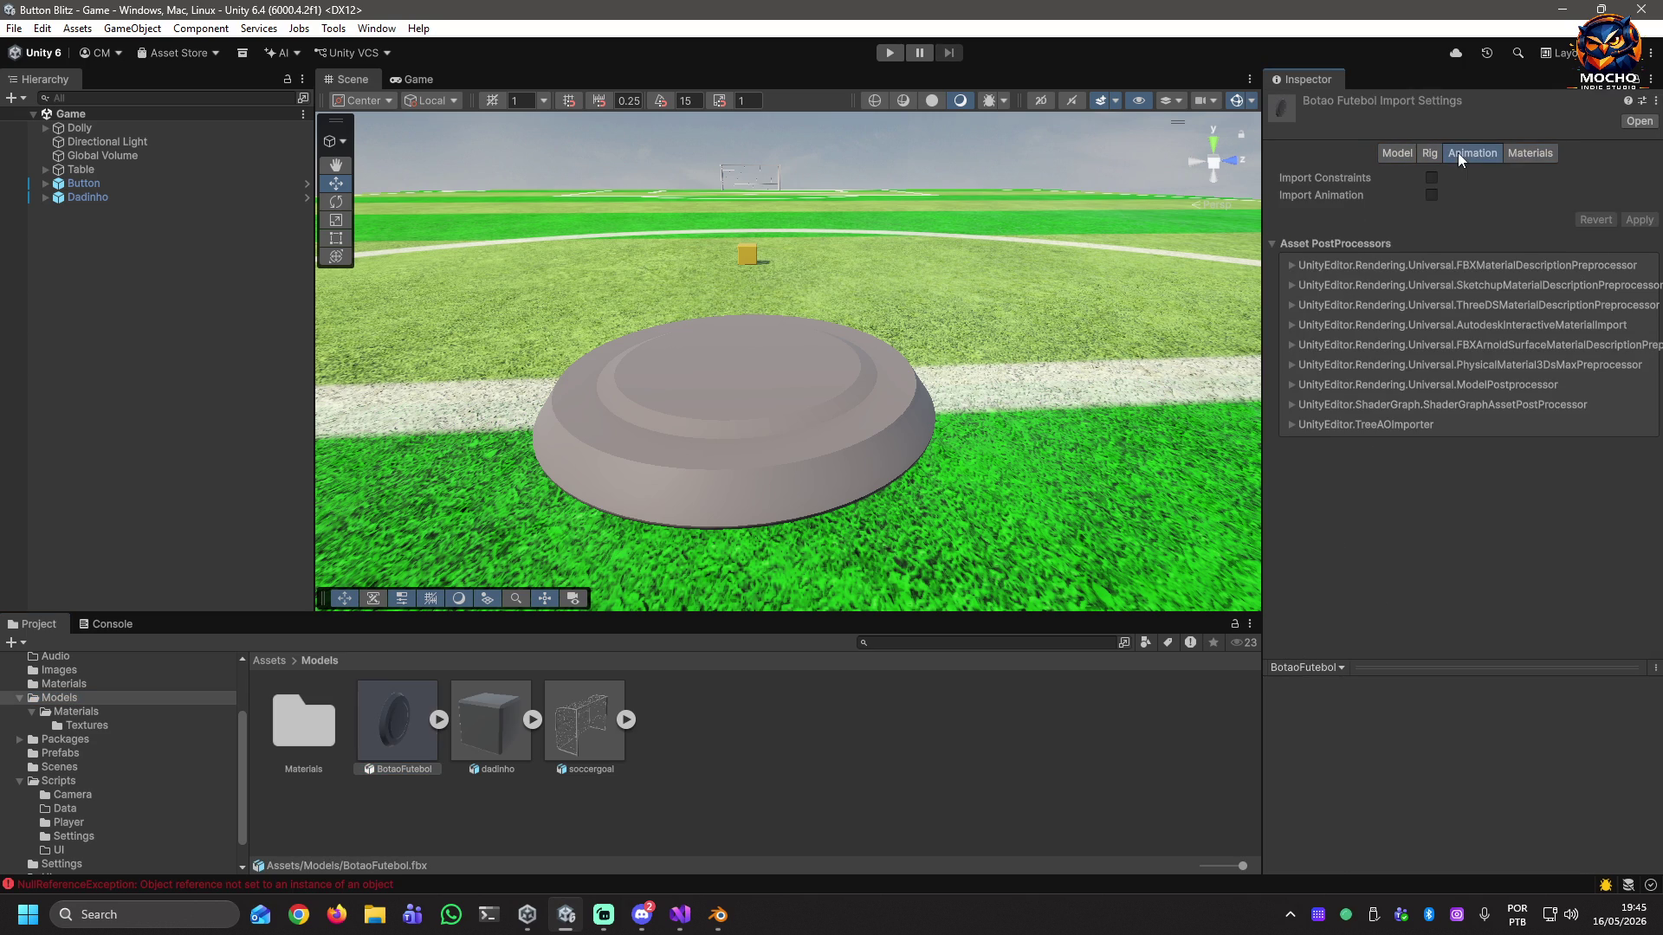
pyautogui.click(1509, 149)
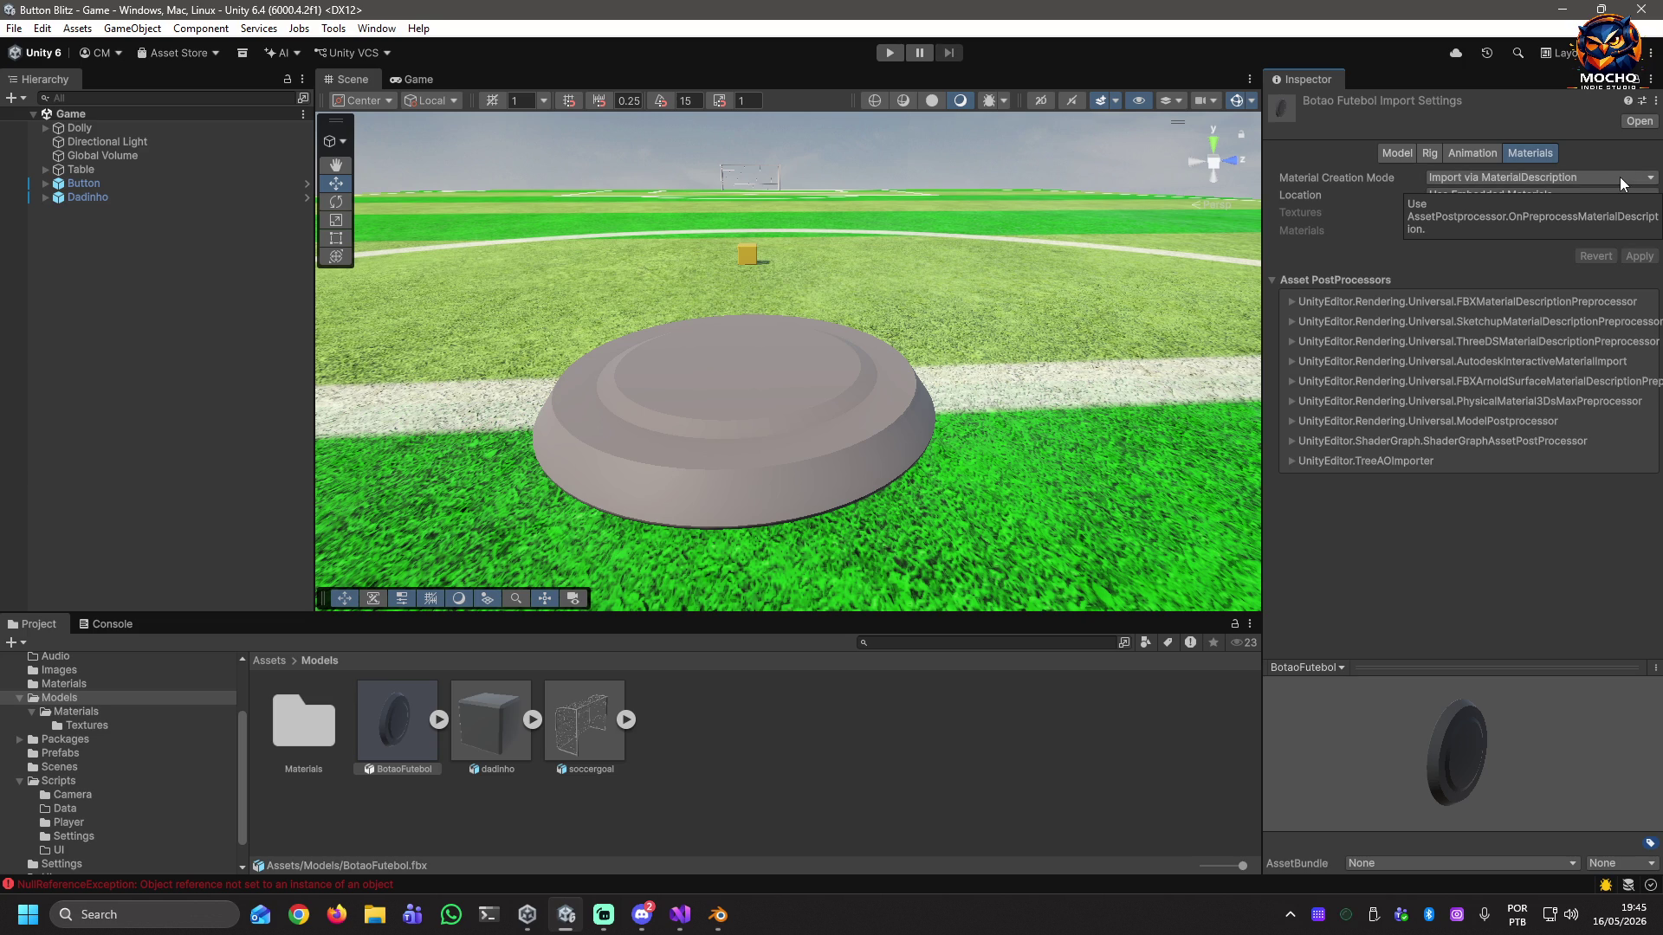
pyautogui.click(1533, 175)
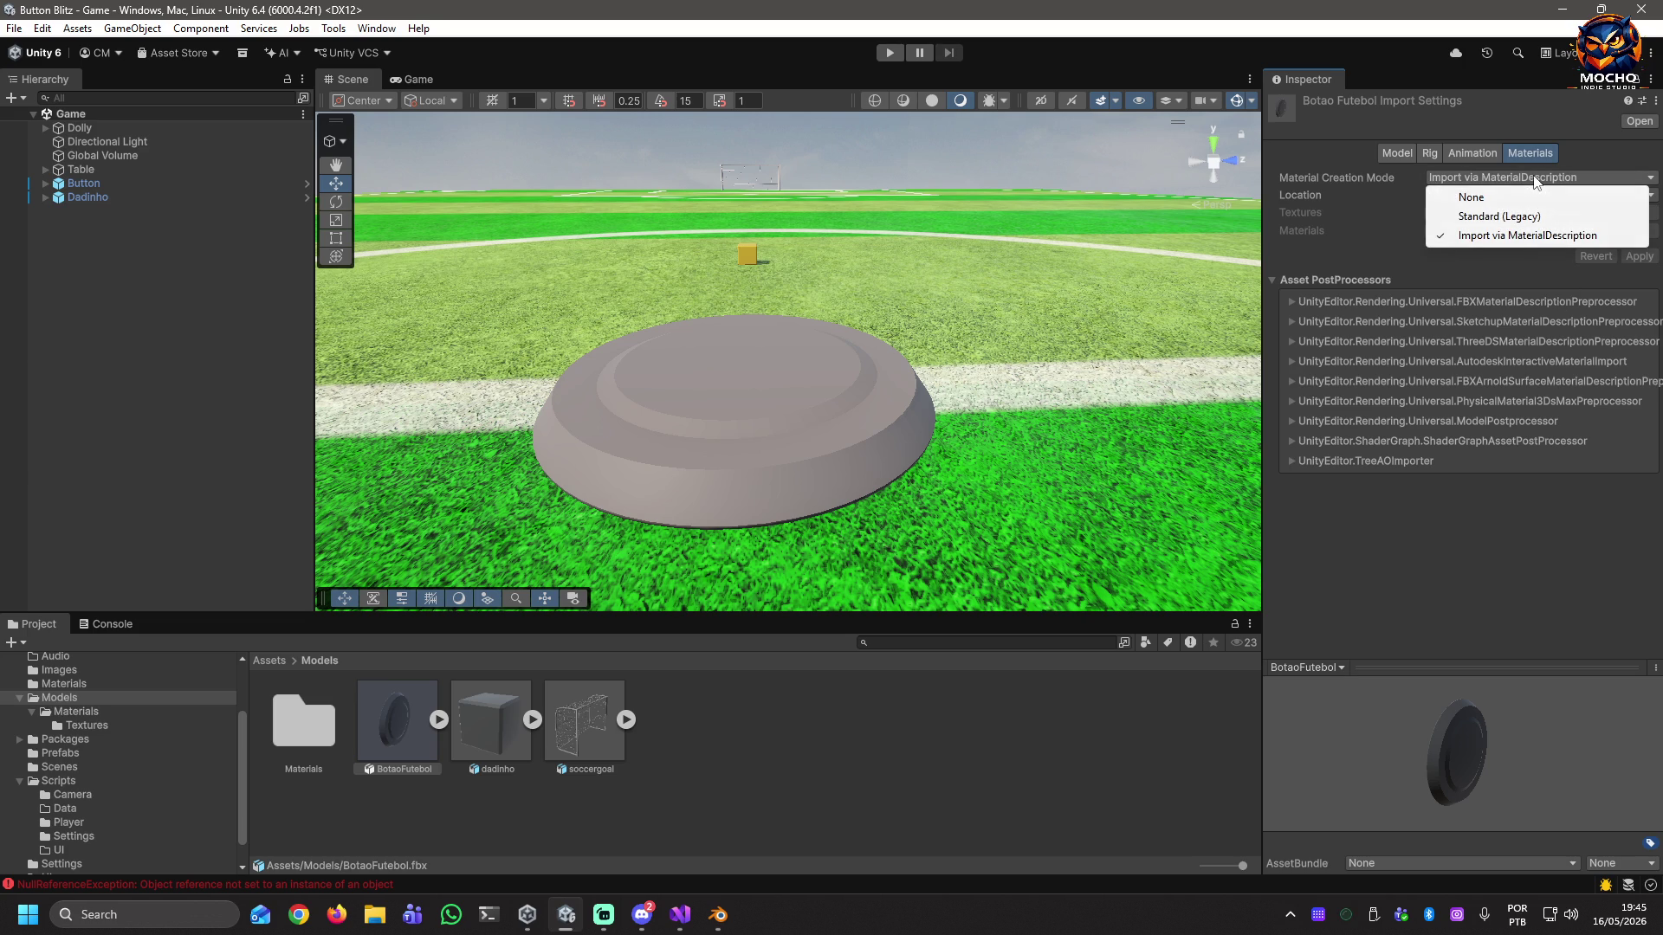
pyautogui.click(1364, 253)
pyautogui.click(1536, 193)
pyautogui.click(1364, 264)
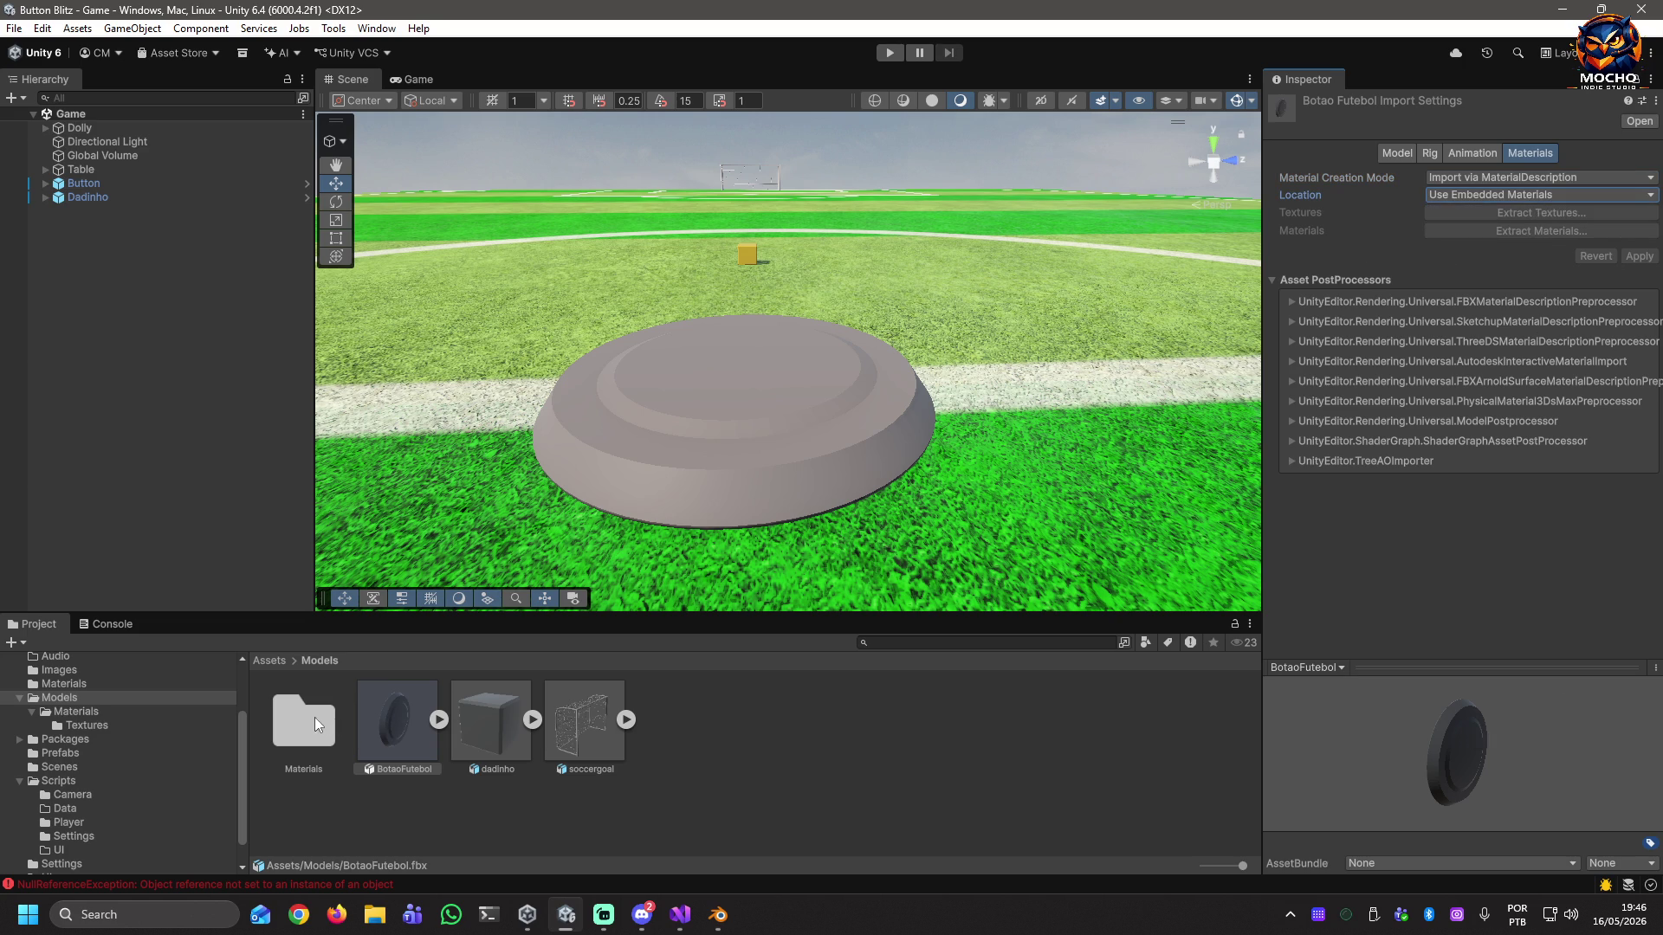
# Inspect the two Console errors' stack traces, then clear the Console.
pyautogui.click(343, 885)
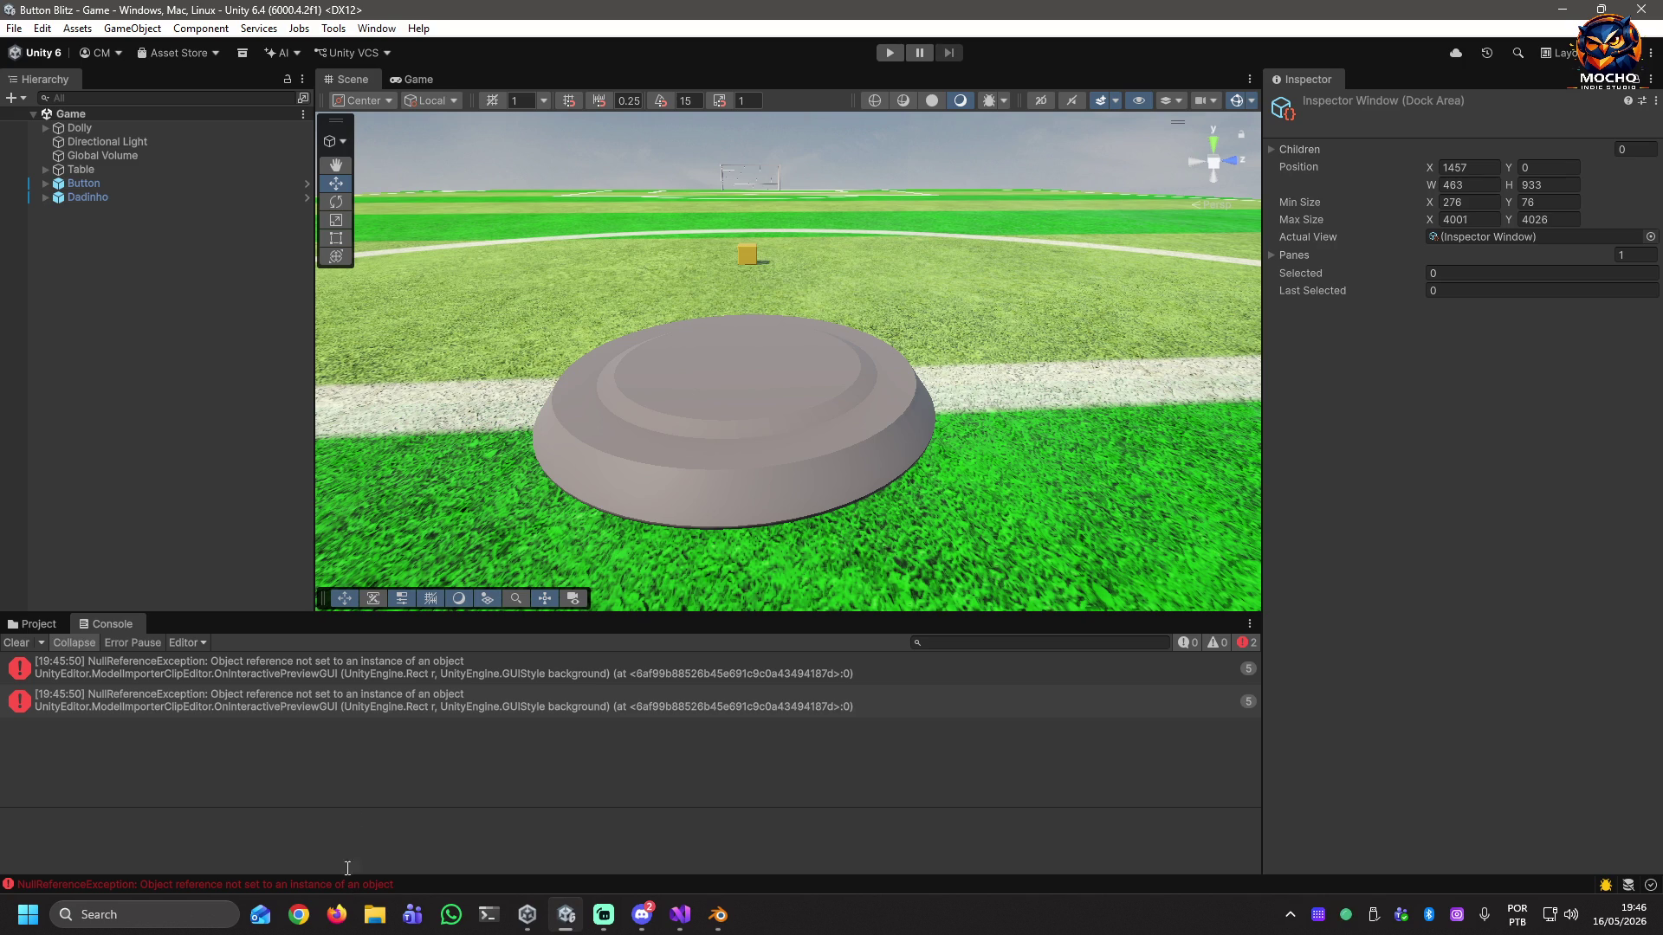
pyautogui.click(350, 672)
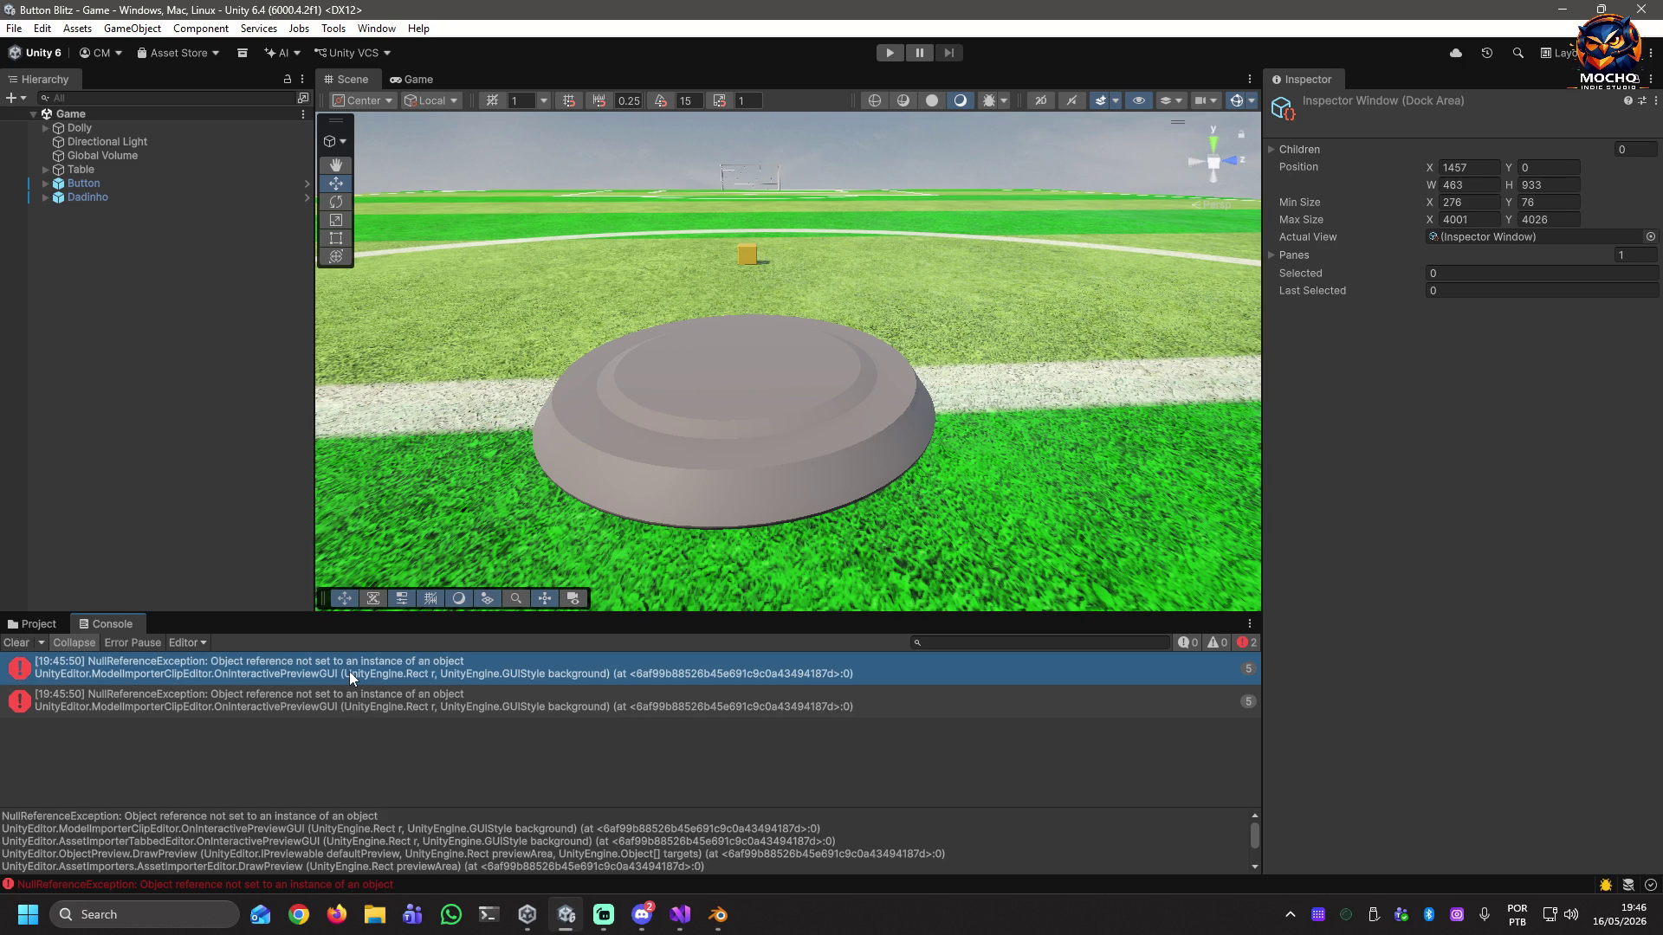
pyautogui.click(433, 697)
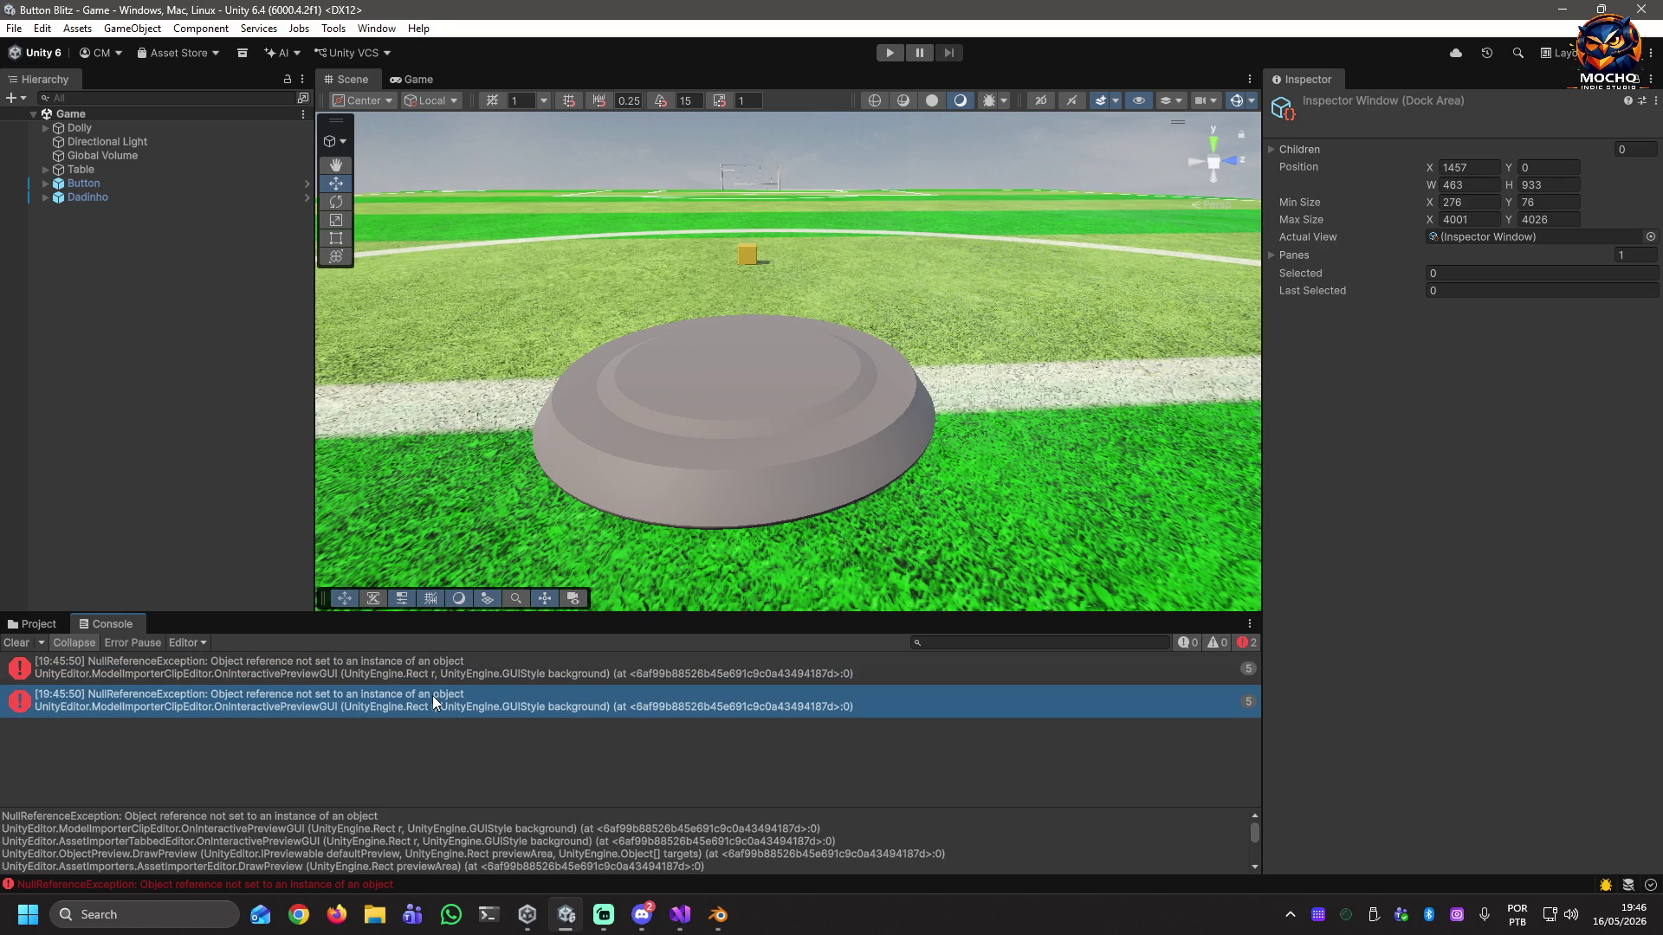
pyautogui.click(375, 673)
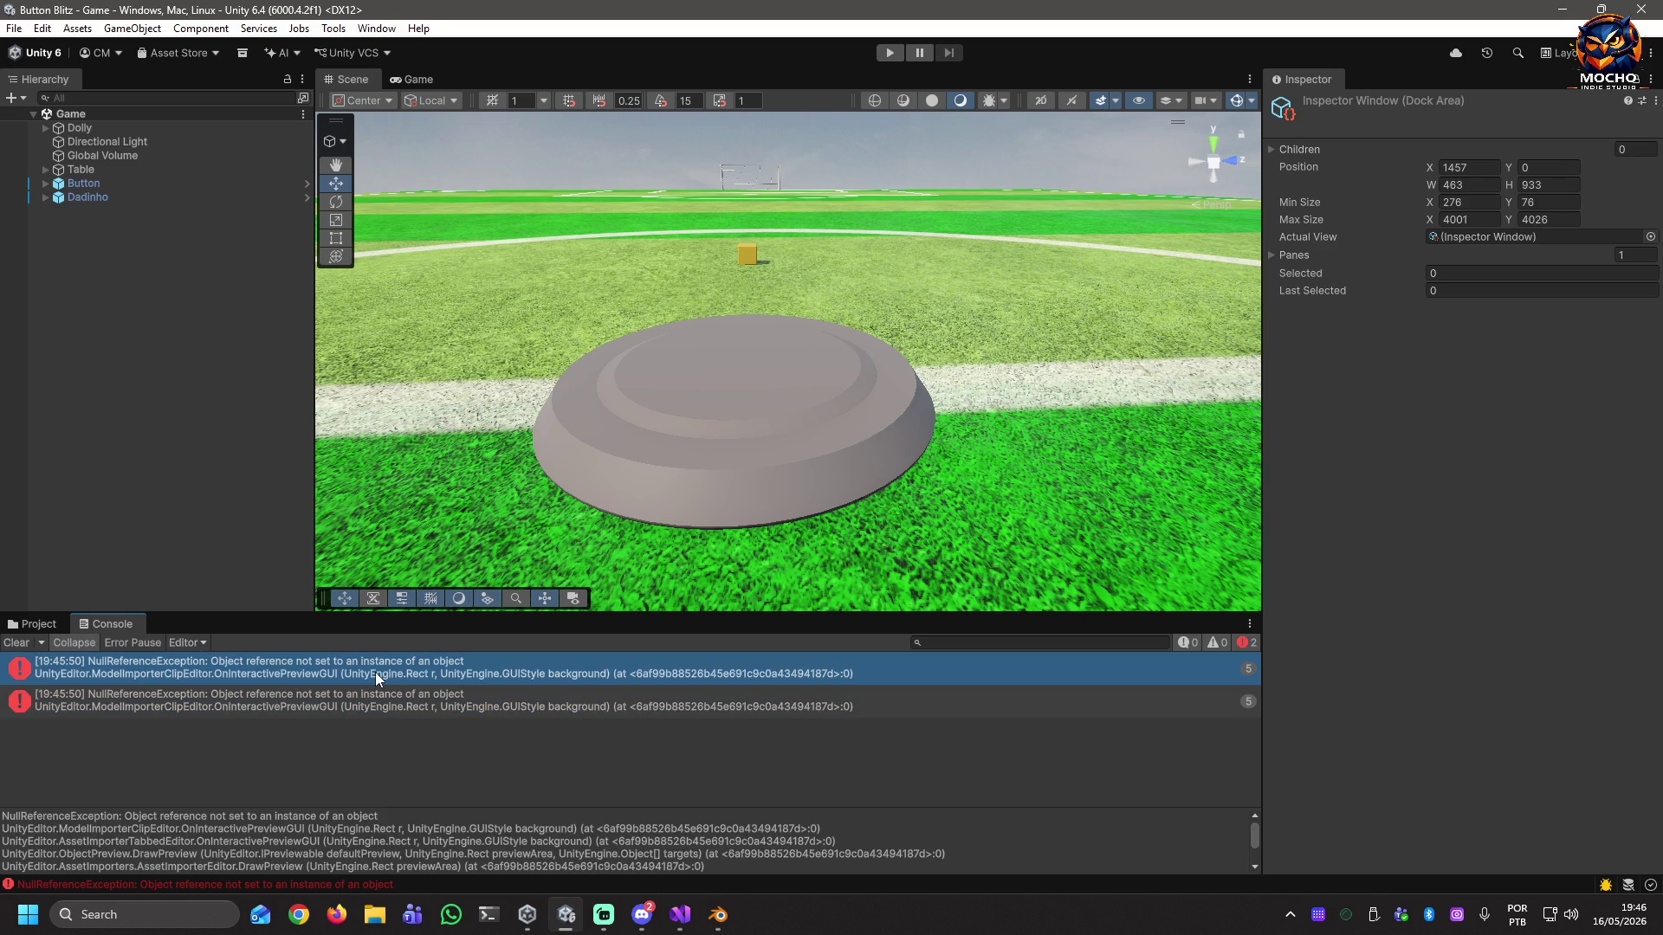
pyautogui.click(17, 642)
# Frame the Button and drag BotaoFutebol_Mat from Models/Materials onto the button disc.
pyautogui.click(67, 195)
pyautogui.click(46, 198)
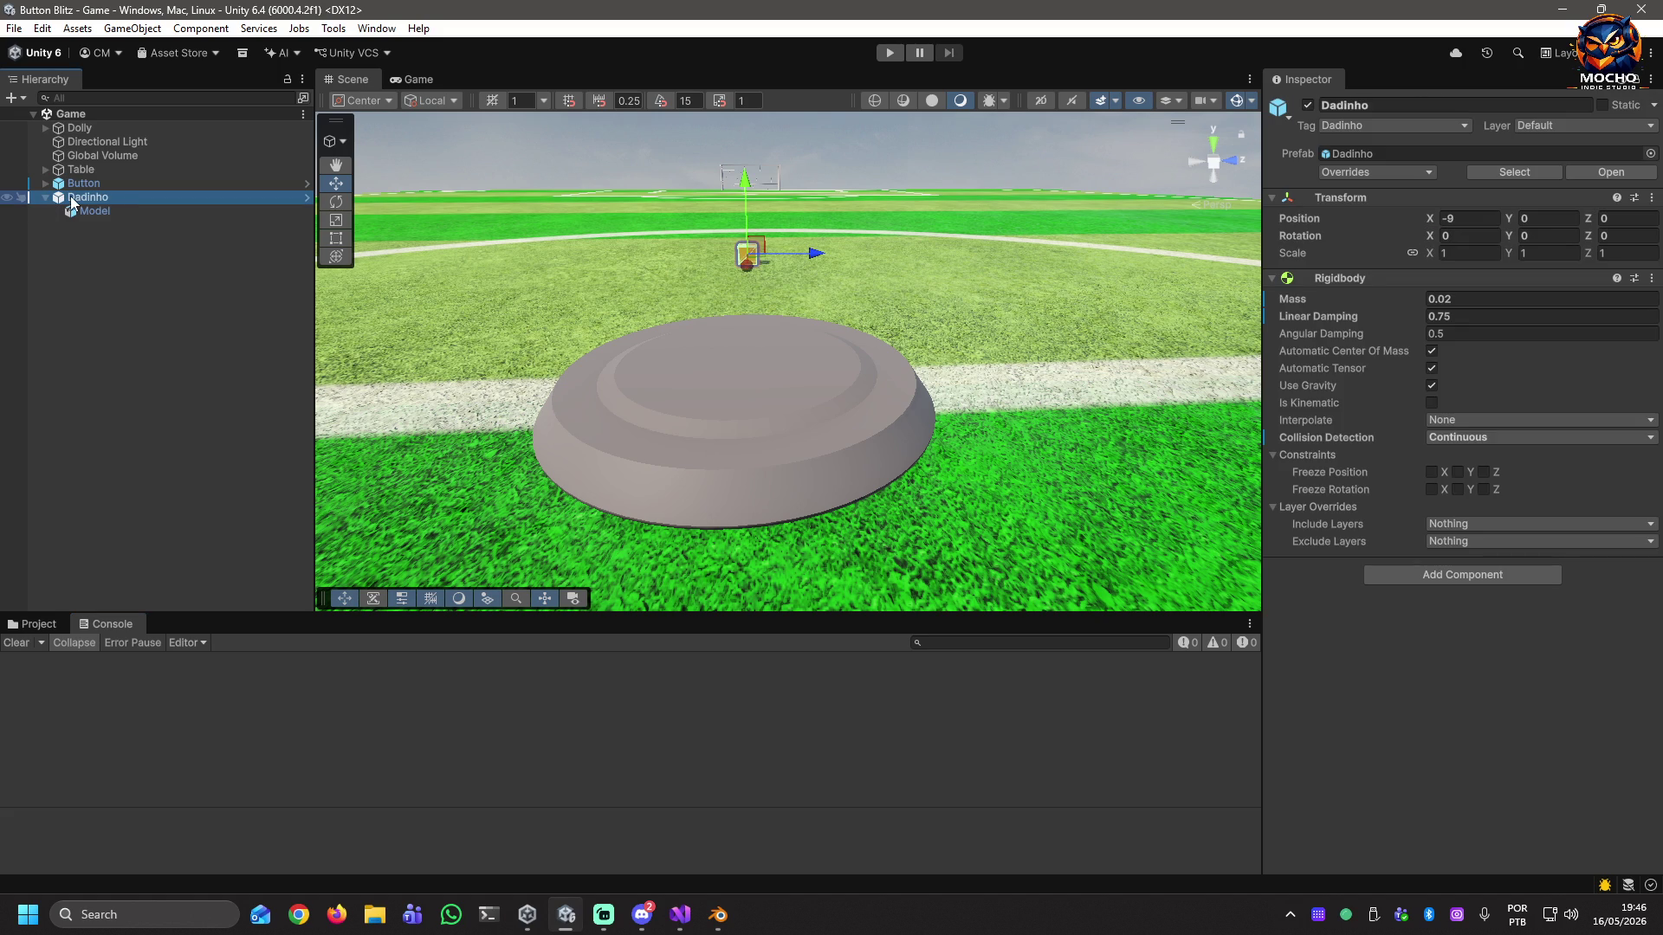
pyautogui.doubleClick(83, 185)
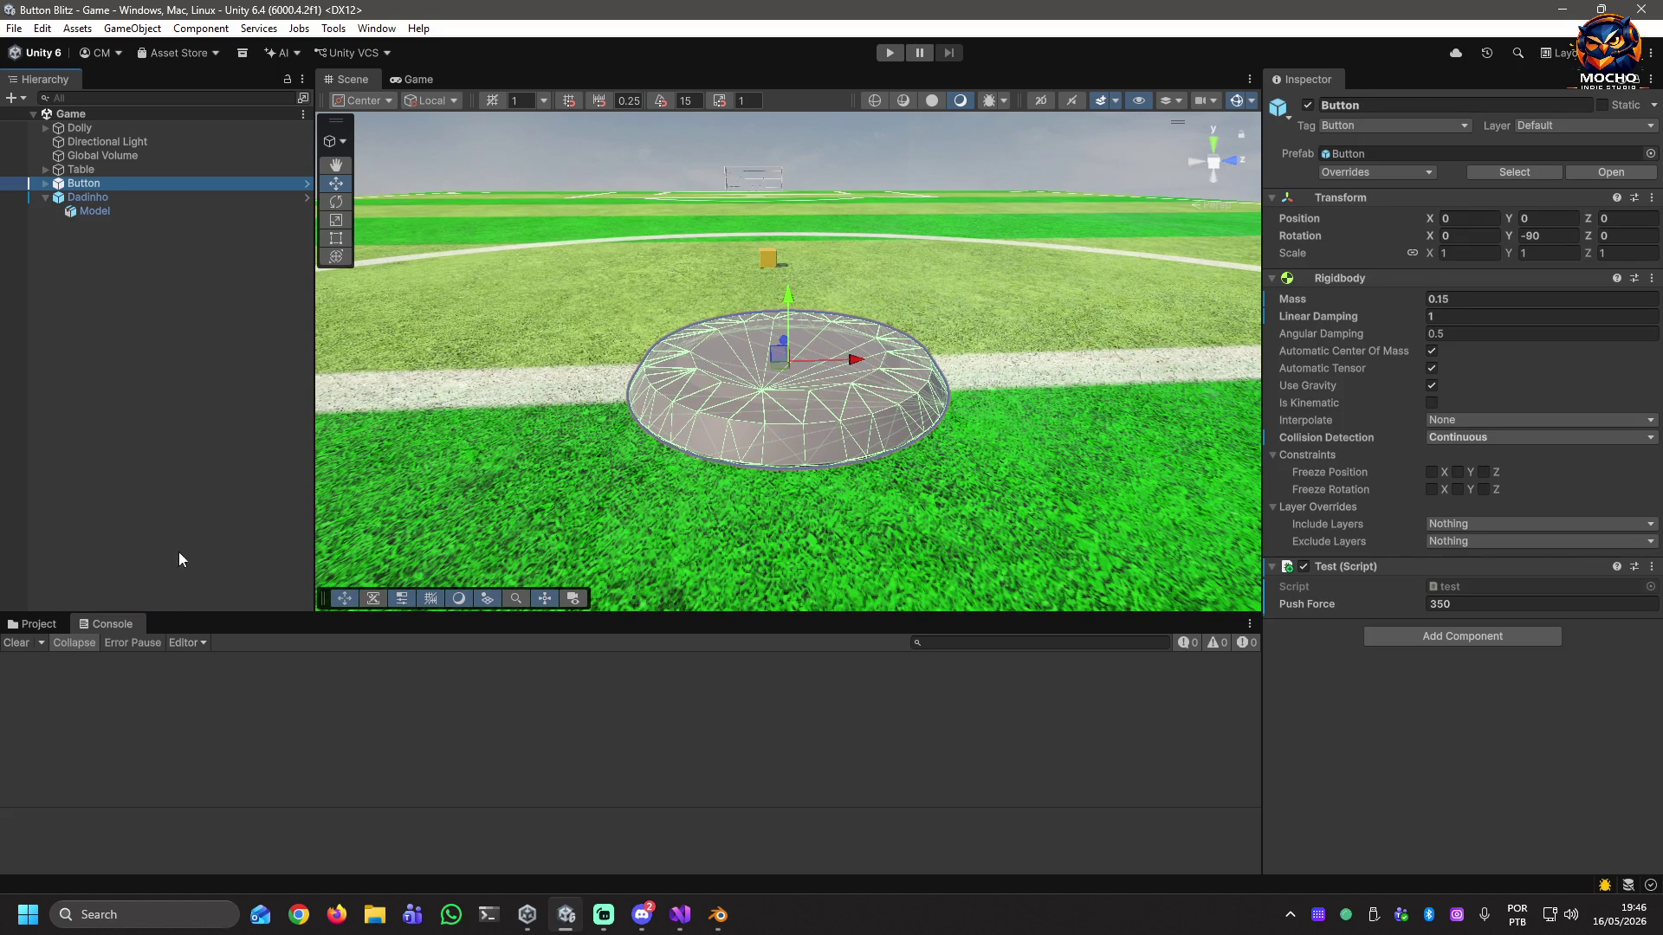
pyautogui.click(36, 625)
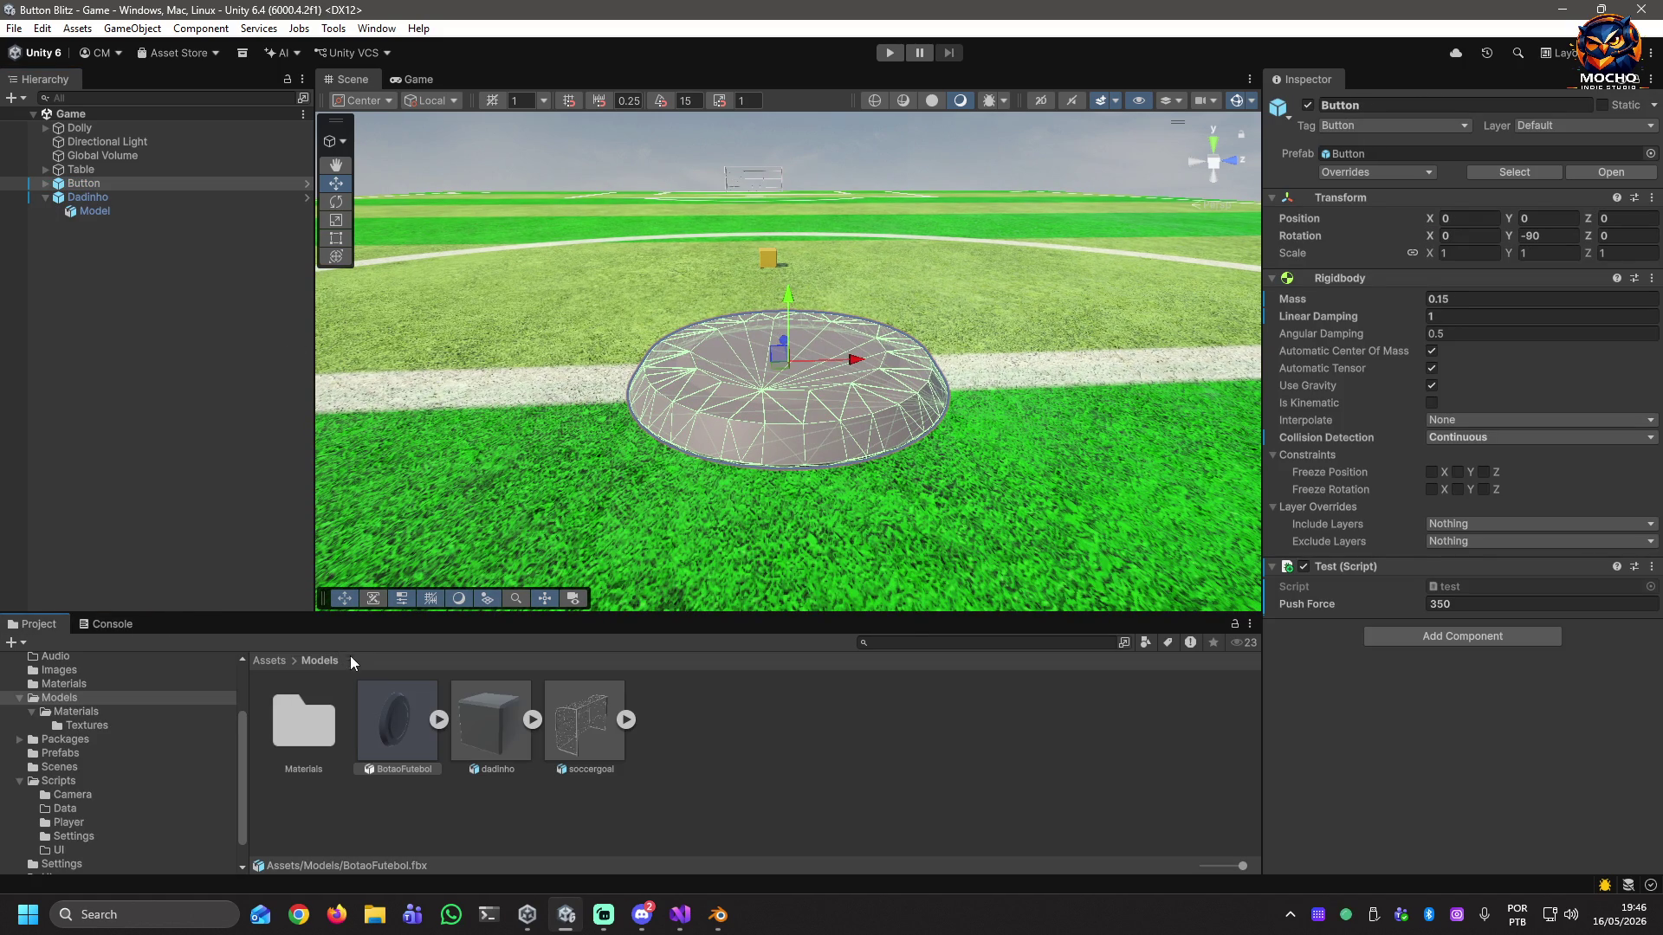
pyautogui.click(438, 720)
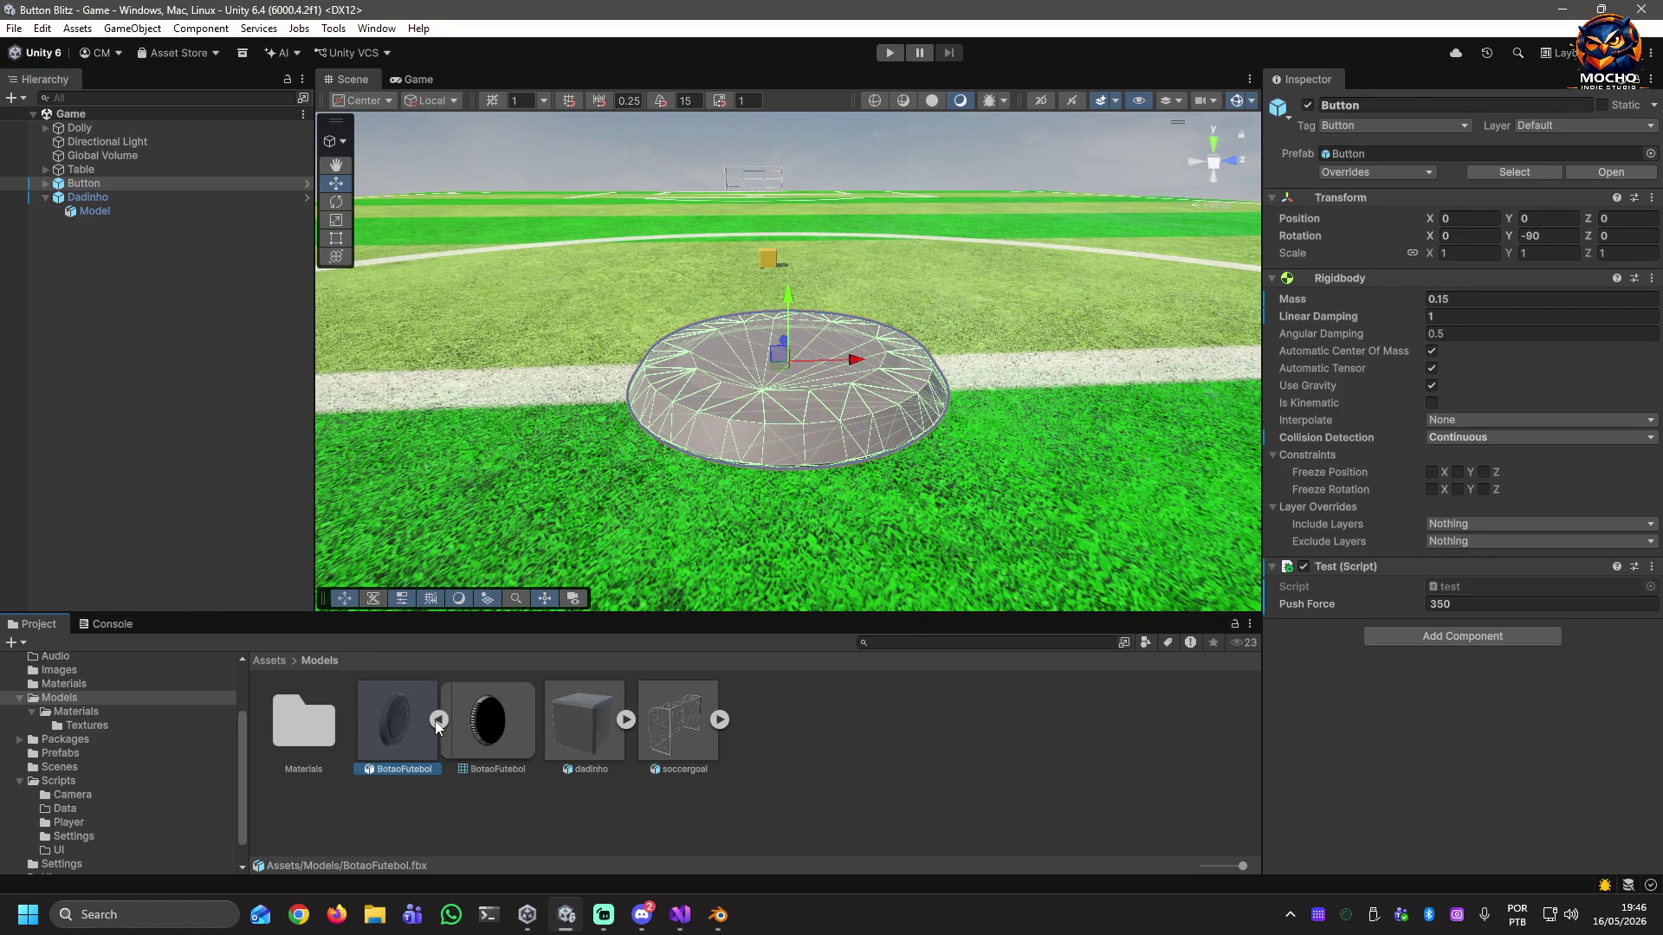
pyautogui.doubleClick(289, 726)
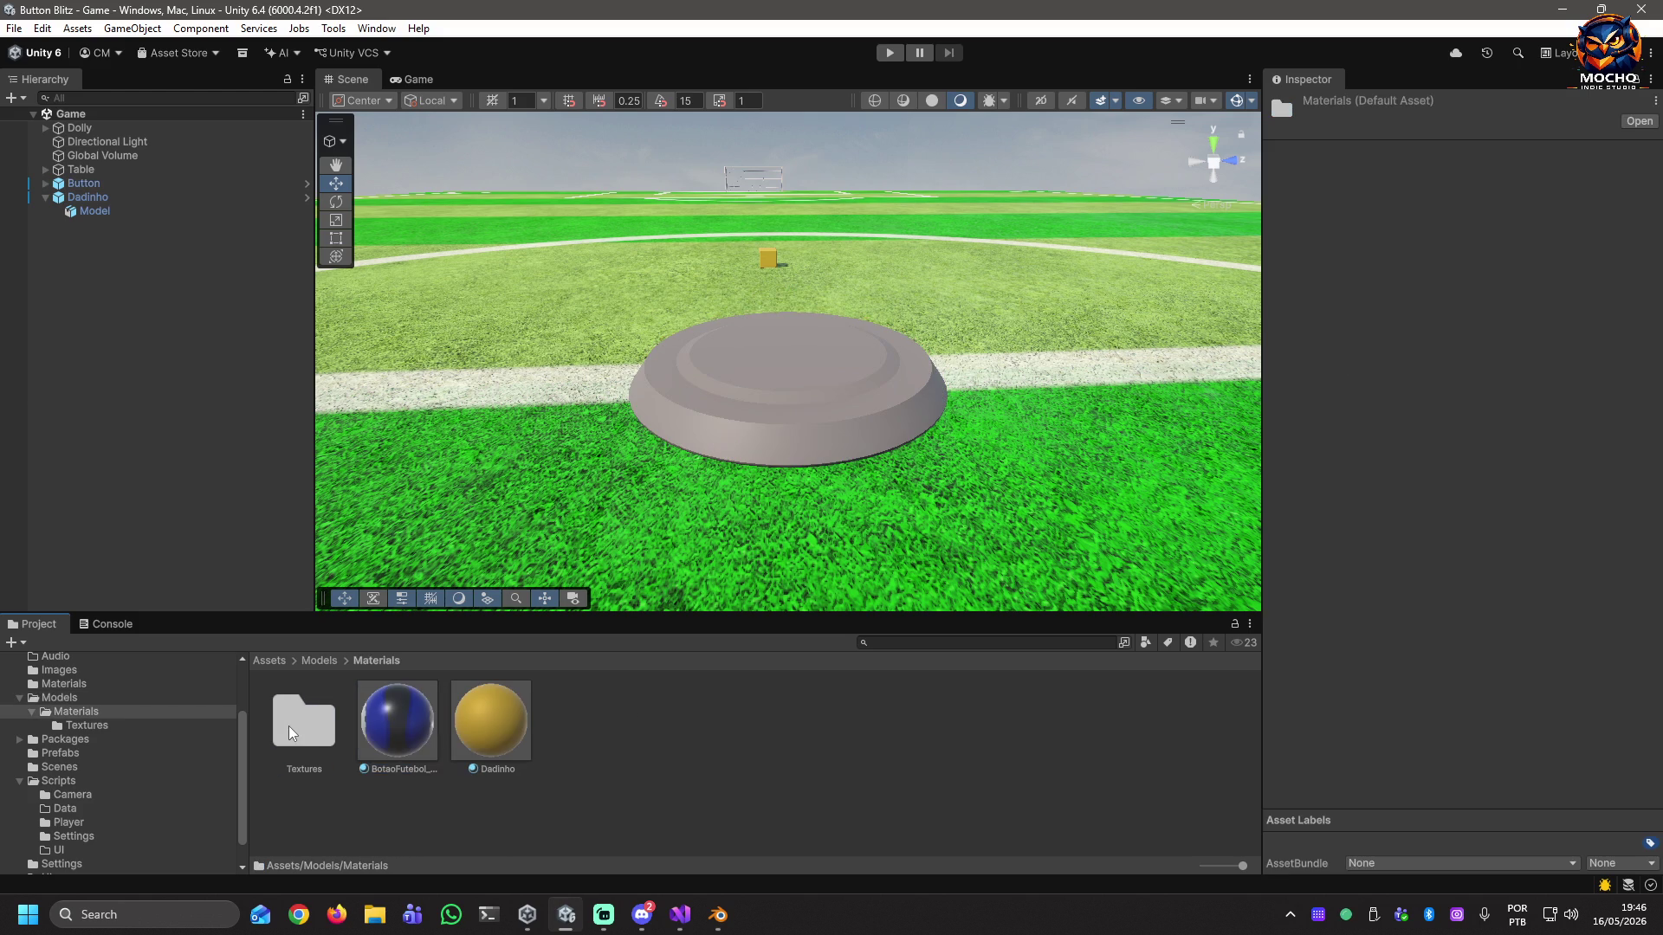
pyautogui.moveTo(396, 722)
pyautogui.mouseDown()
pyautogui.moveTo(394, 736)
pyautogui.moveTo(517, 598)
pyautogui.moveTo(754, 392)
pyautogui.moveTo(774, 414)
pyautogui.mouseUp()
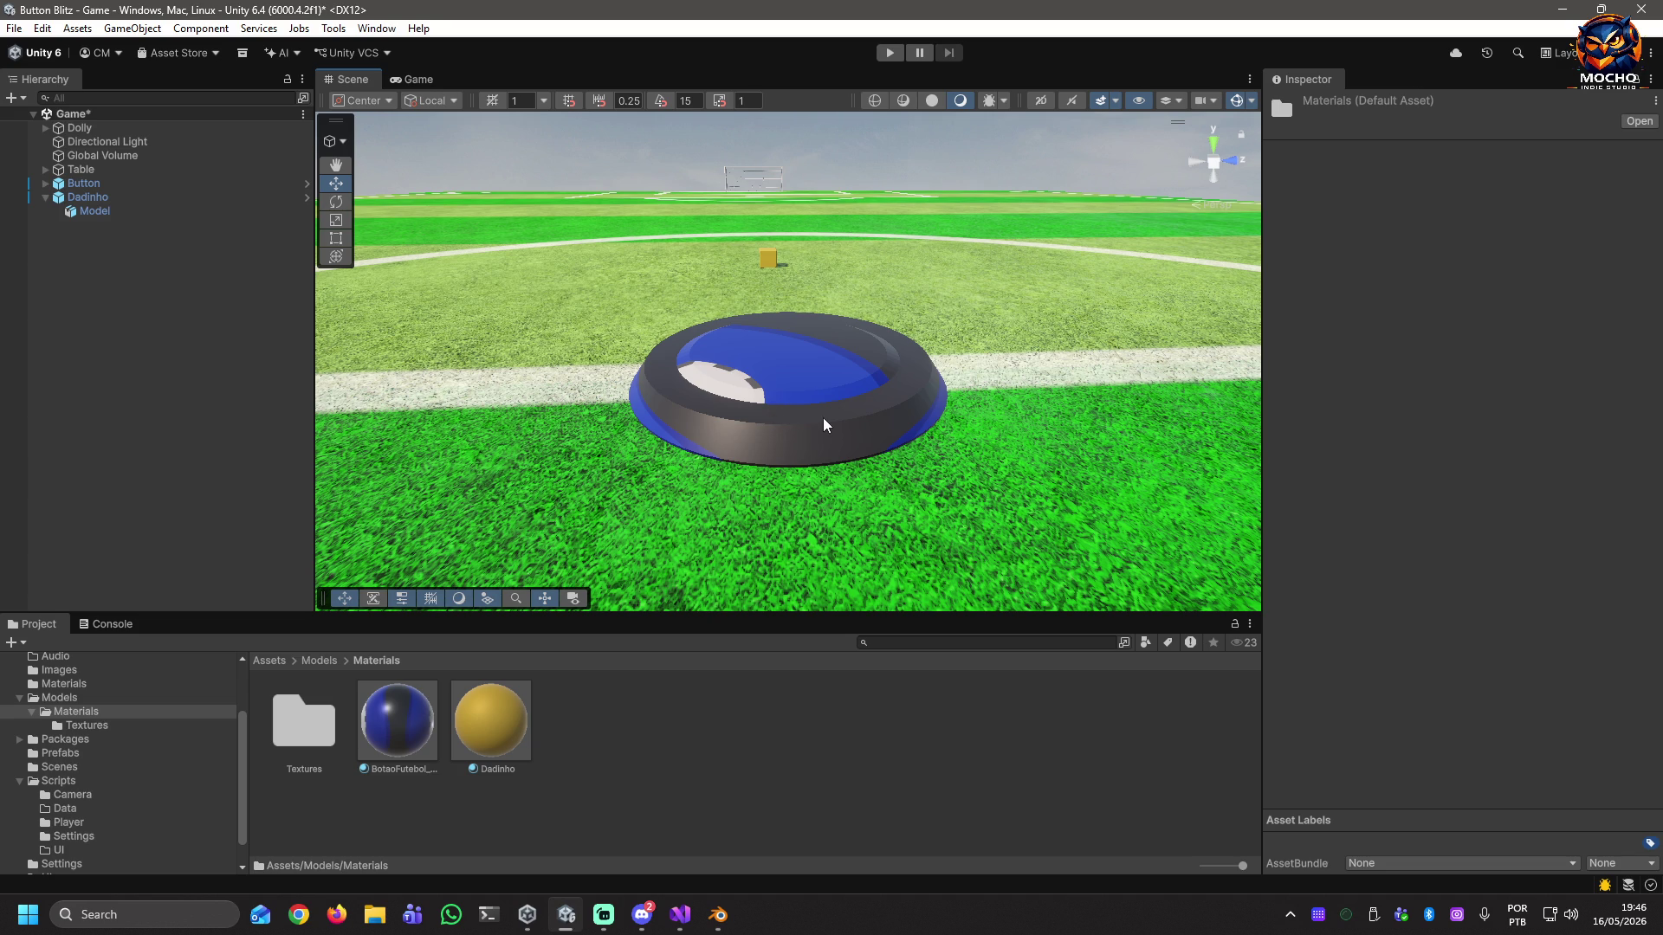
# Set BotaoFutebol_Mat's texture offset to 0.24 on both X and Y.
pyautogui.click(418, 722)
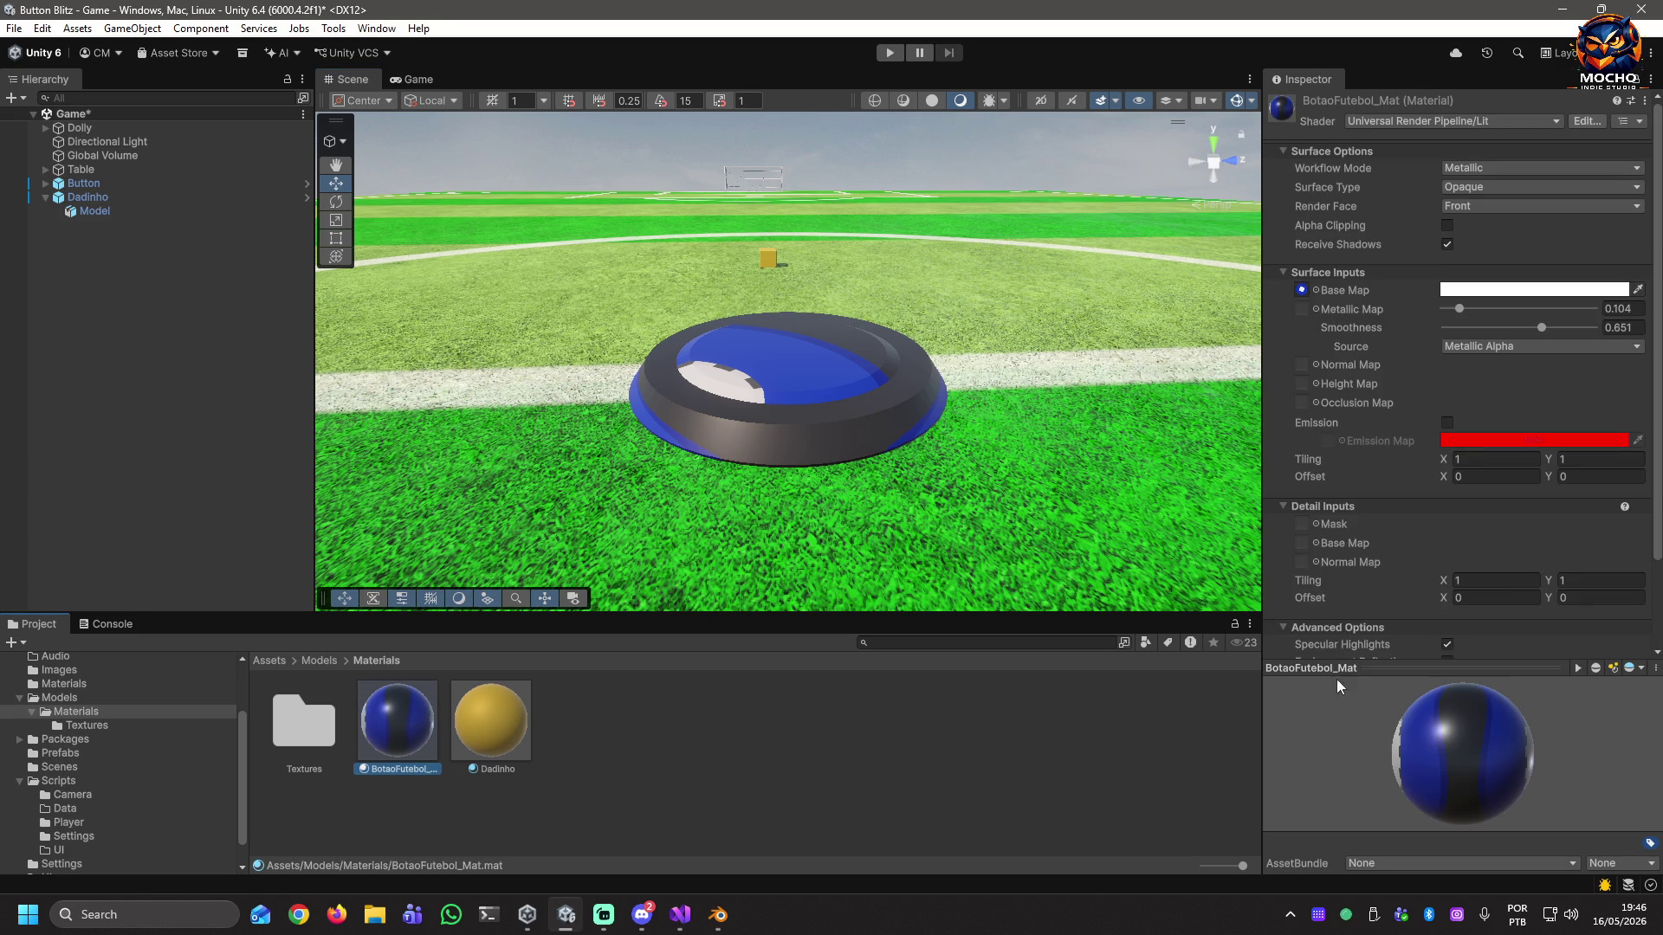
pyautogui.scroll(-3, 1586, 556)
pyautogui.scroll(3, 1583, 549)
pyautogui.moveTo(1443, 469); pyautogui.dragTo(1453, 471)
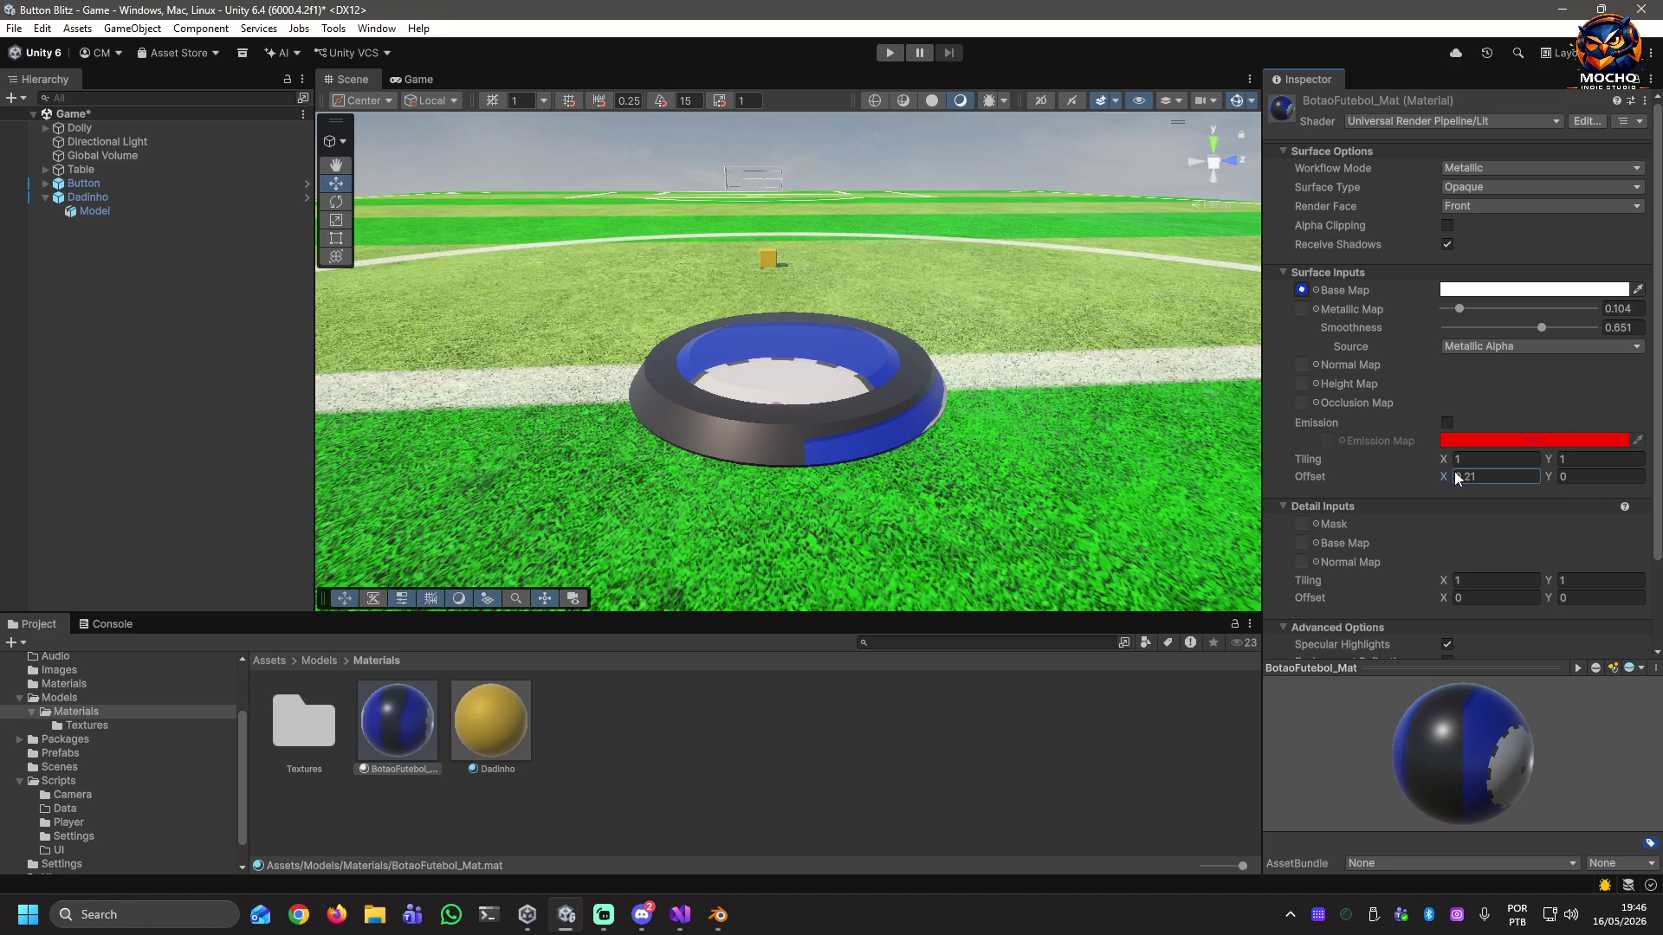
pyautogui.click(1546, 477)
pyautogui.moveTo(1544, 477); pyautogui.dragTo(1556, 483)
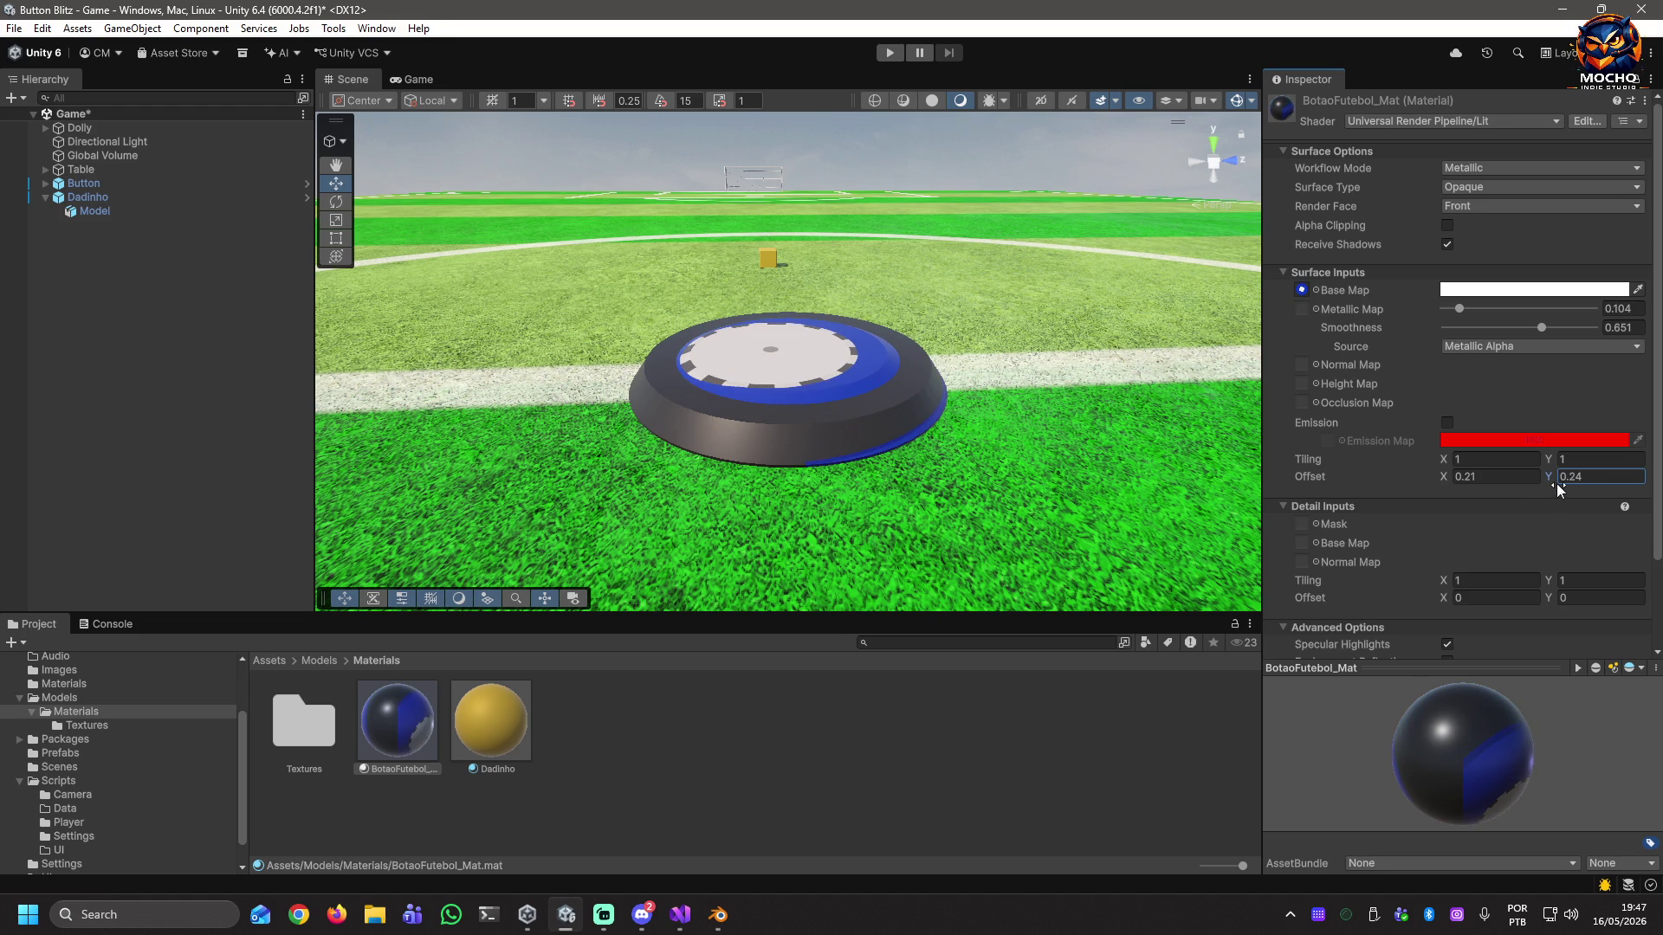
pyautogui.click(1442, 476)
pyautogui.moveTo(1438, 474); pyautogui.dragTo(1437, 475)
pyautogui.write('0.24')
# Zoom in over the button top, open the Textures folder, and select Dadinho.
pyautogui.moveTo(892, 407)
pyautogui.mouseDown(button='right')
pyautogui.moveTo(861, 252)
pyautogui.moveTo(894, 449)
pyautogui.moveTo(697, 542)
pyautogui.moveTo(722, 518)
pyautogui.moveTo(736, 554)
pyautogui.moveTo(883, 468)
pyautogui.moveTo(892, 572)
pyautogui.mouseUp(button='right')
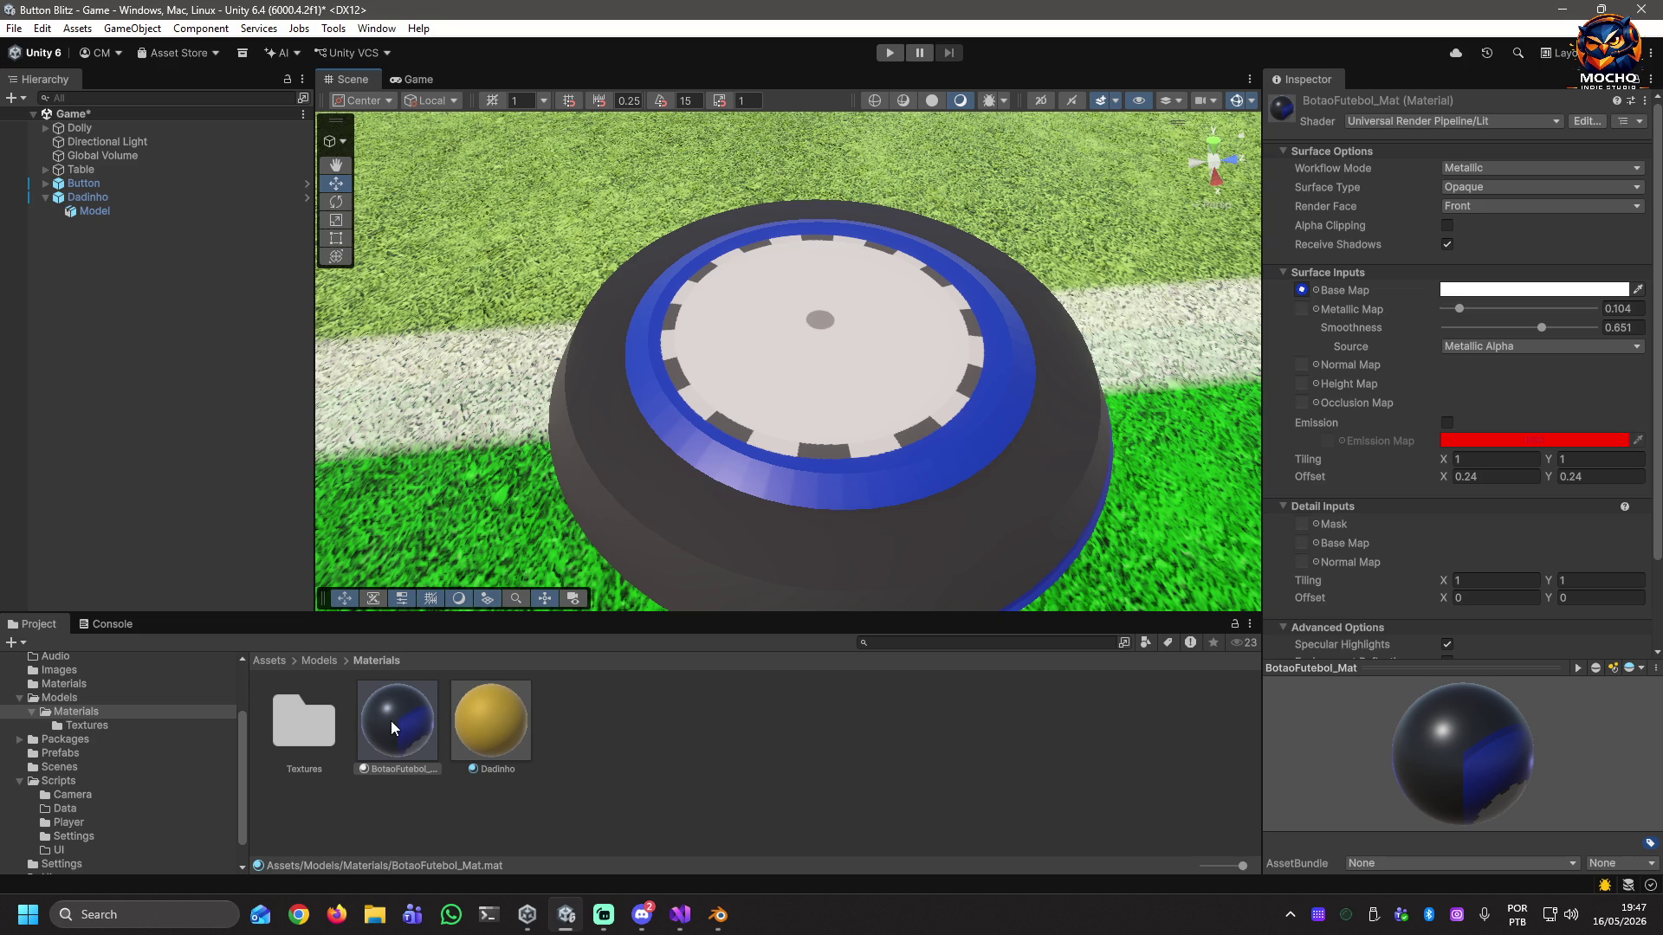
pyautogui.doubleClick(304, 720)
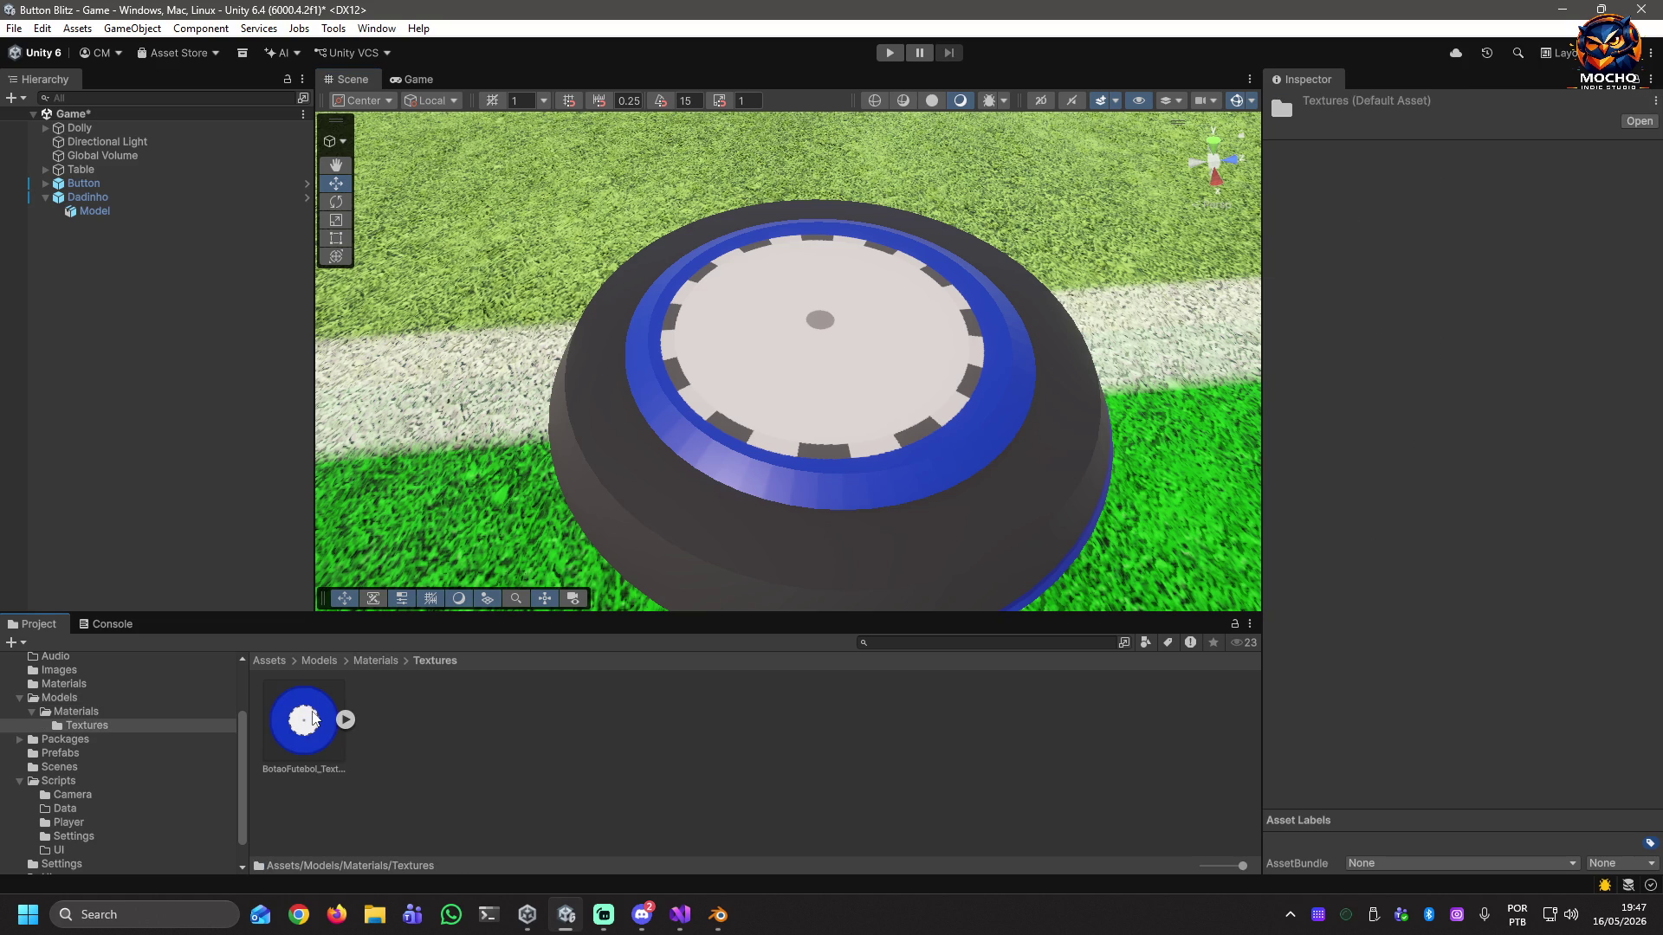
pyautogui.click(80, 198)
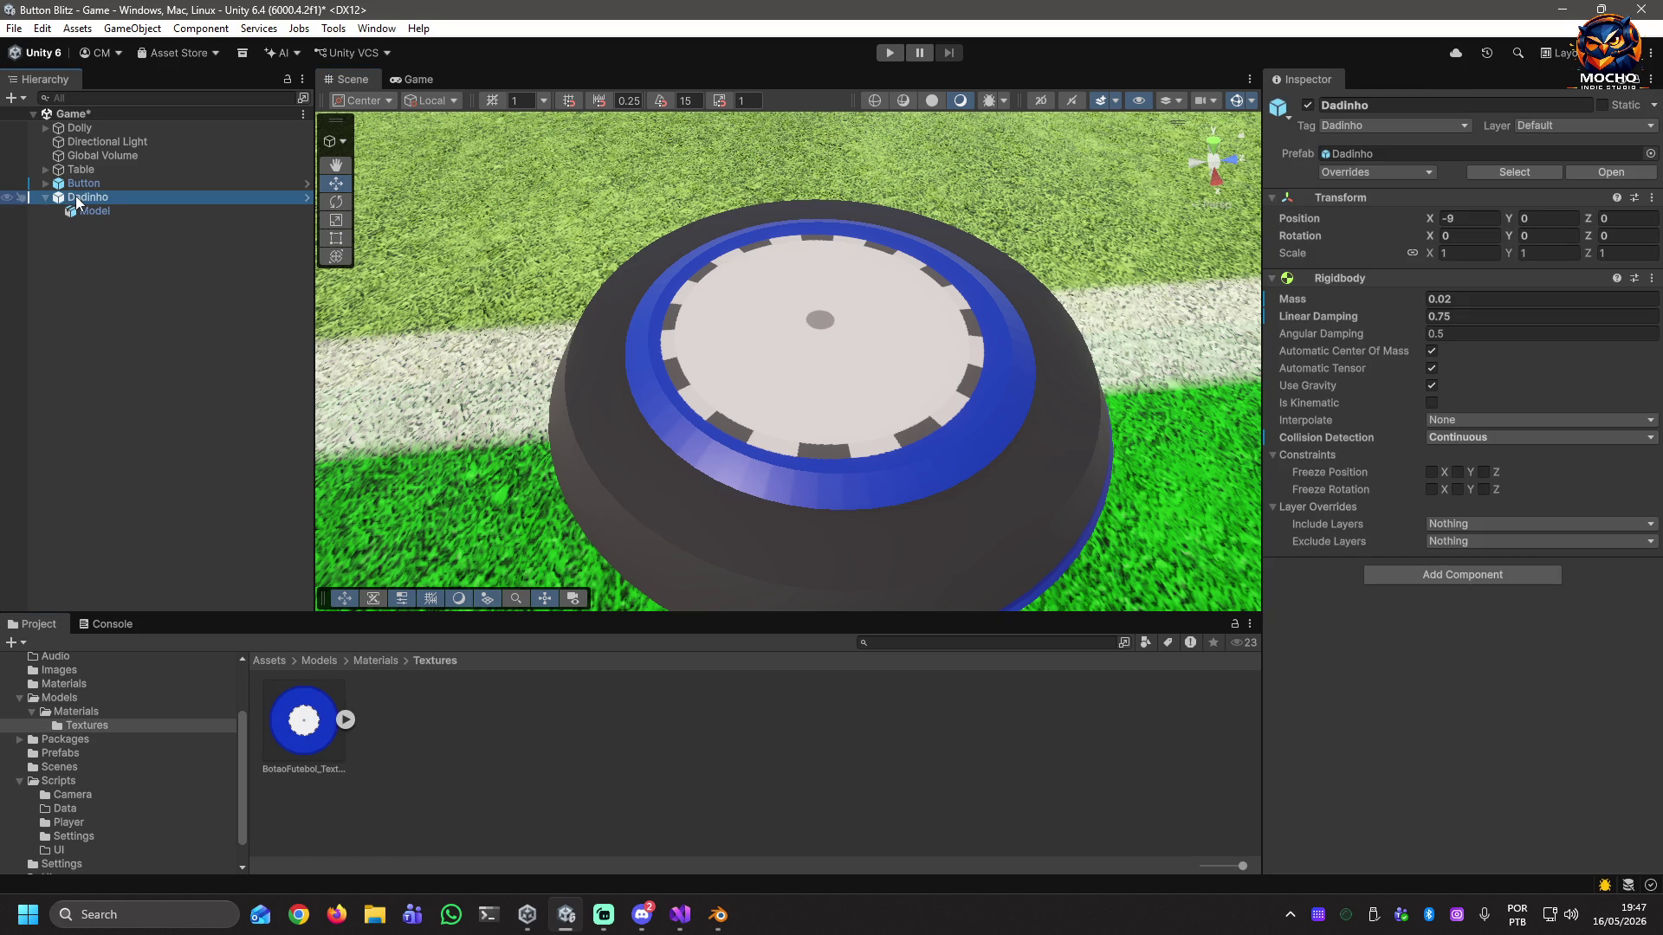
# Switch to Blender, save botao-novo.blend, and go to the UV Editing workspace.
pyautogui.hotkey('alt', 'Tab')
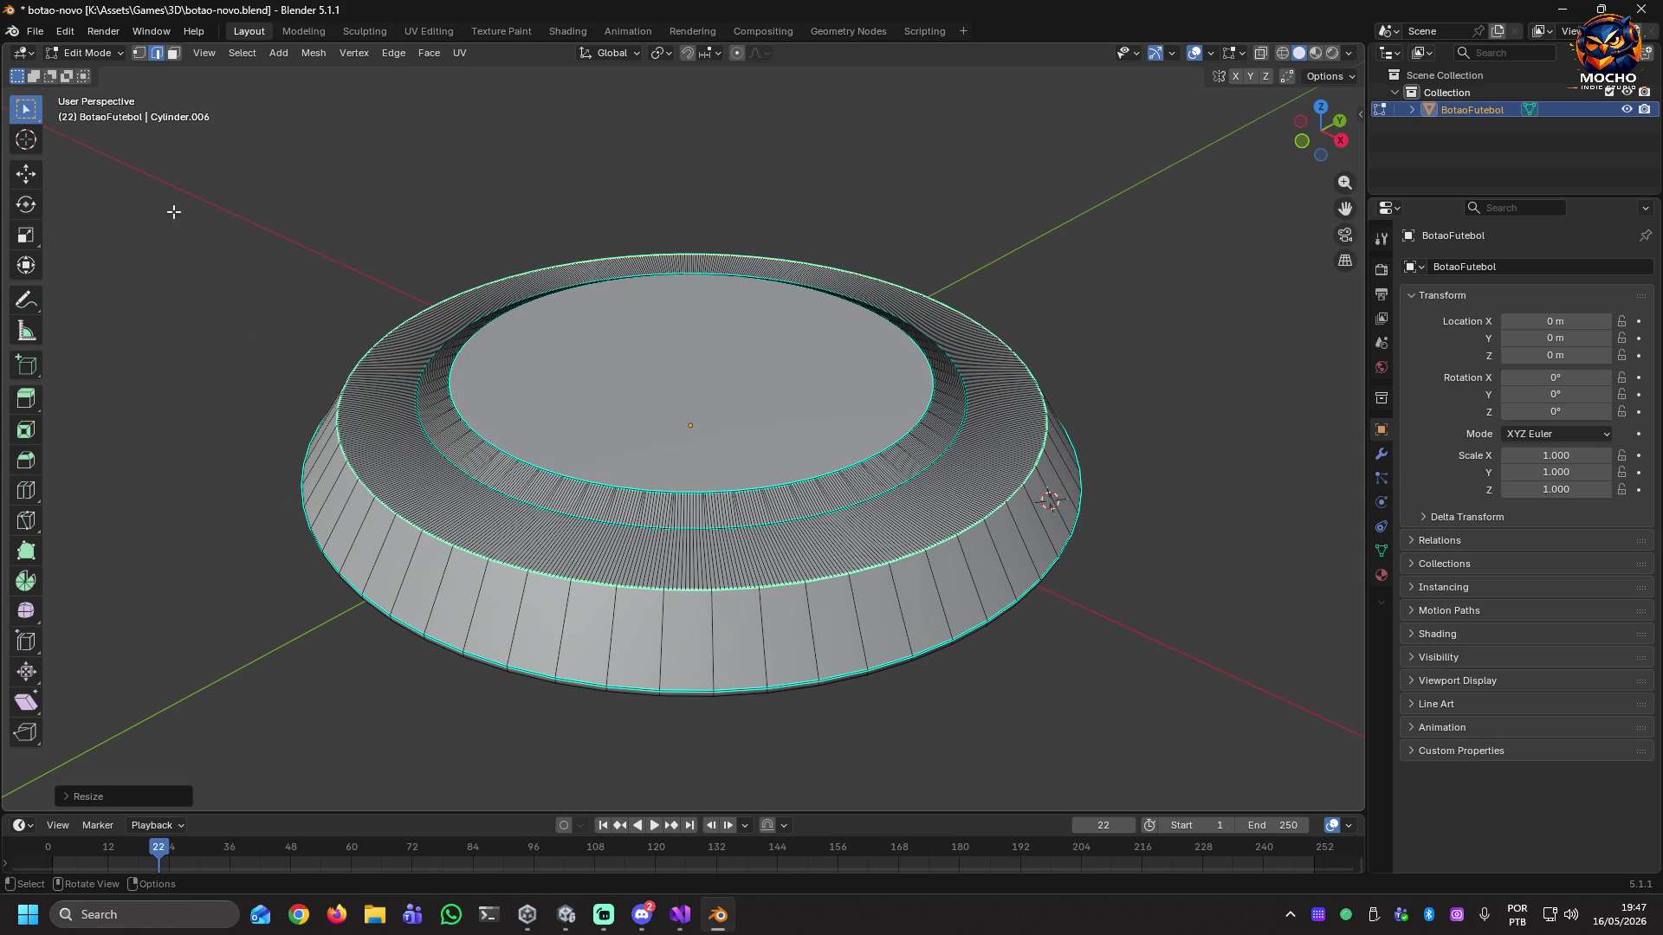
pyautogui.hotkey('ctrl', 's')
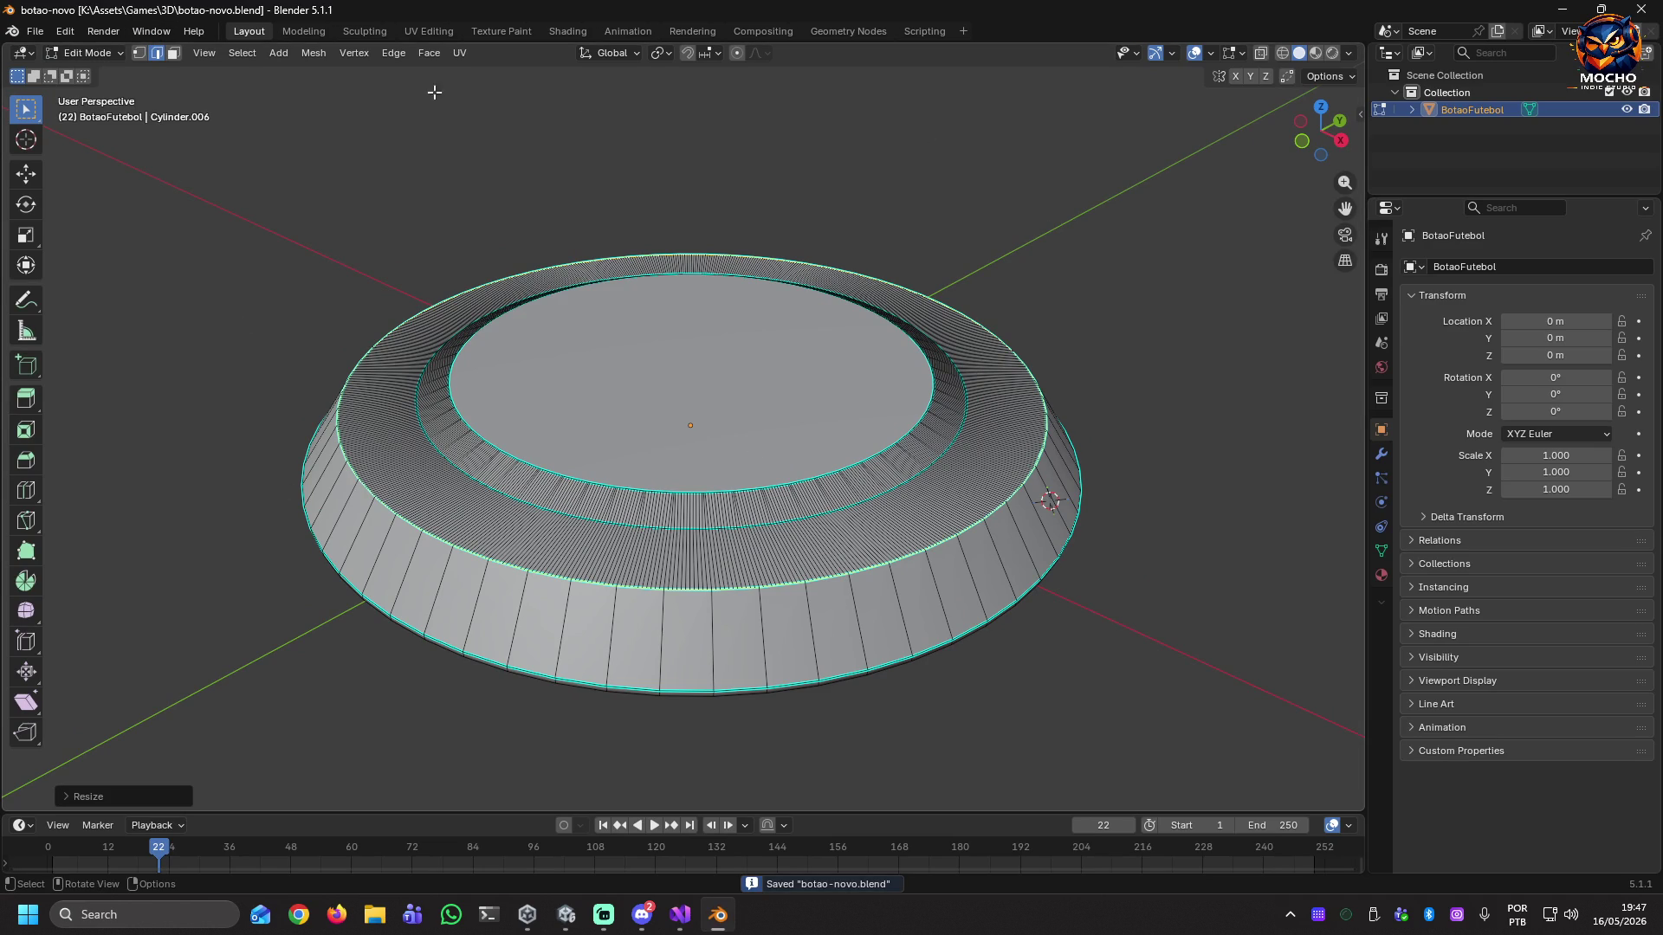
pyautogui.click(426, 31)
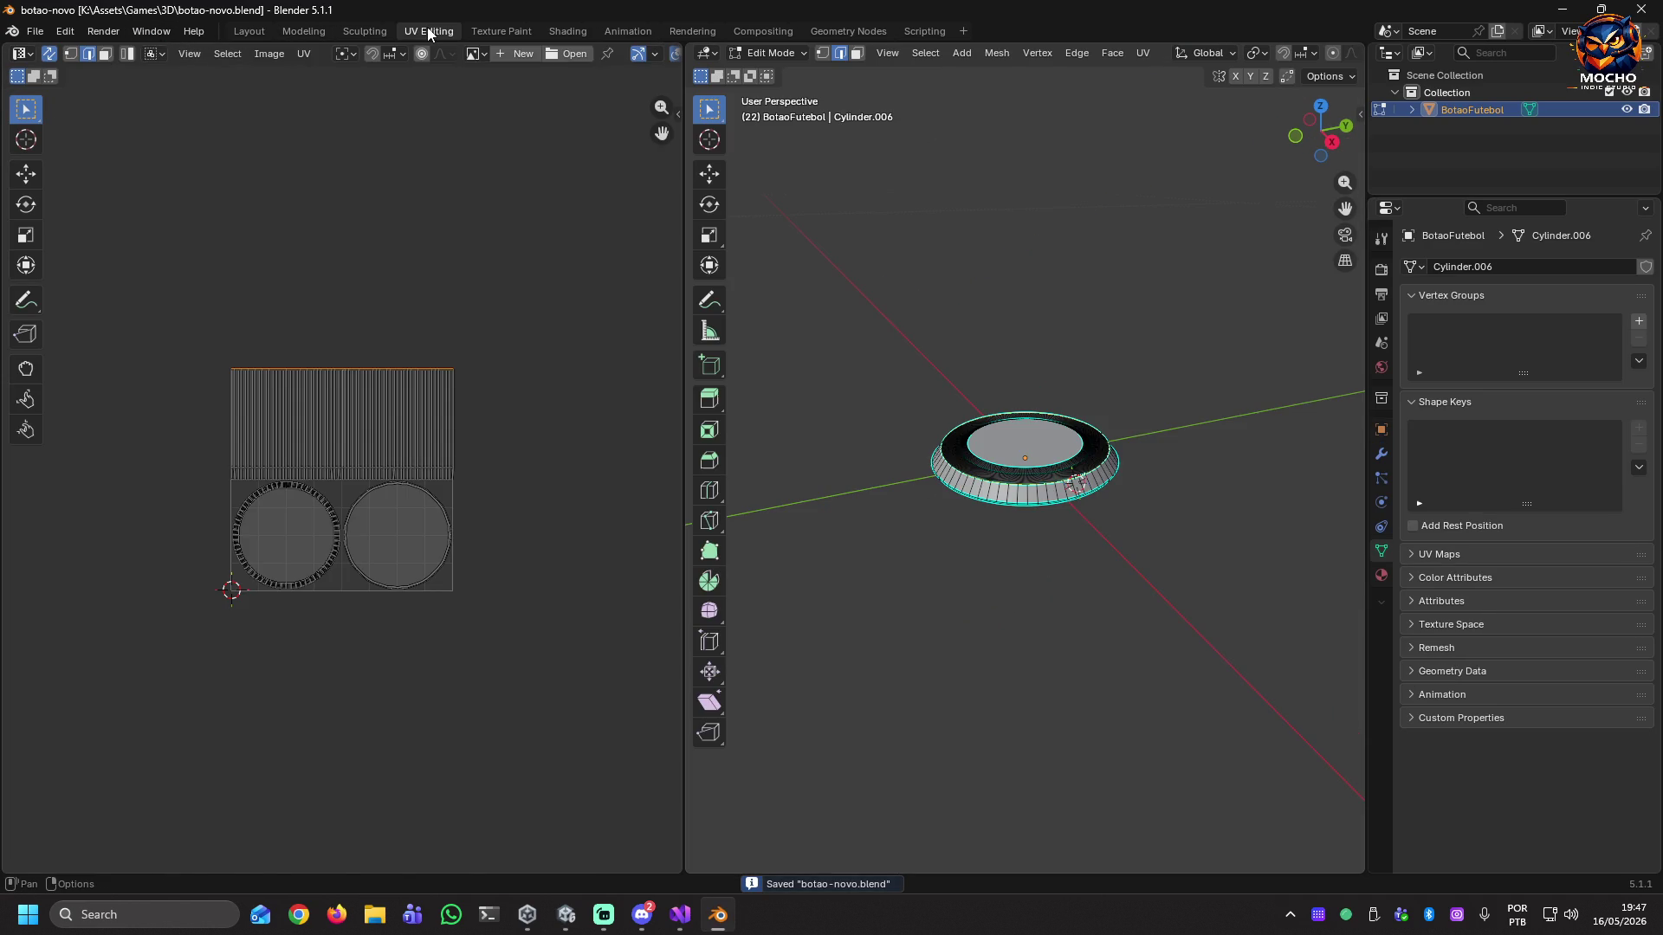
# Frame the UV layout, apply a default Smart UV Project unwrap, and save botao-novo.blend.
pyautogui.scroll(4, 256, 511)
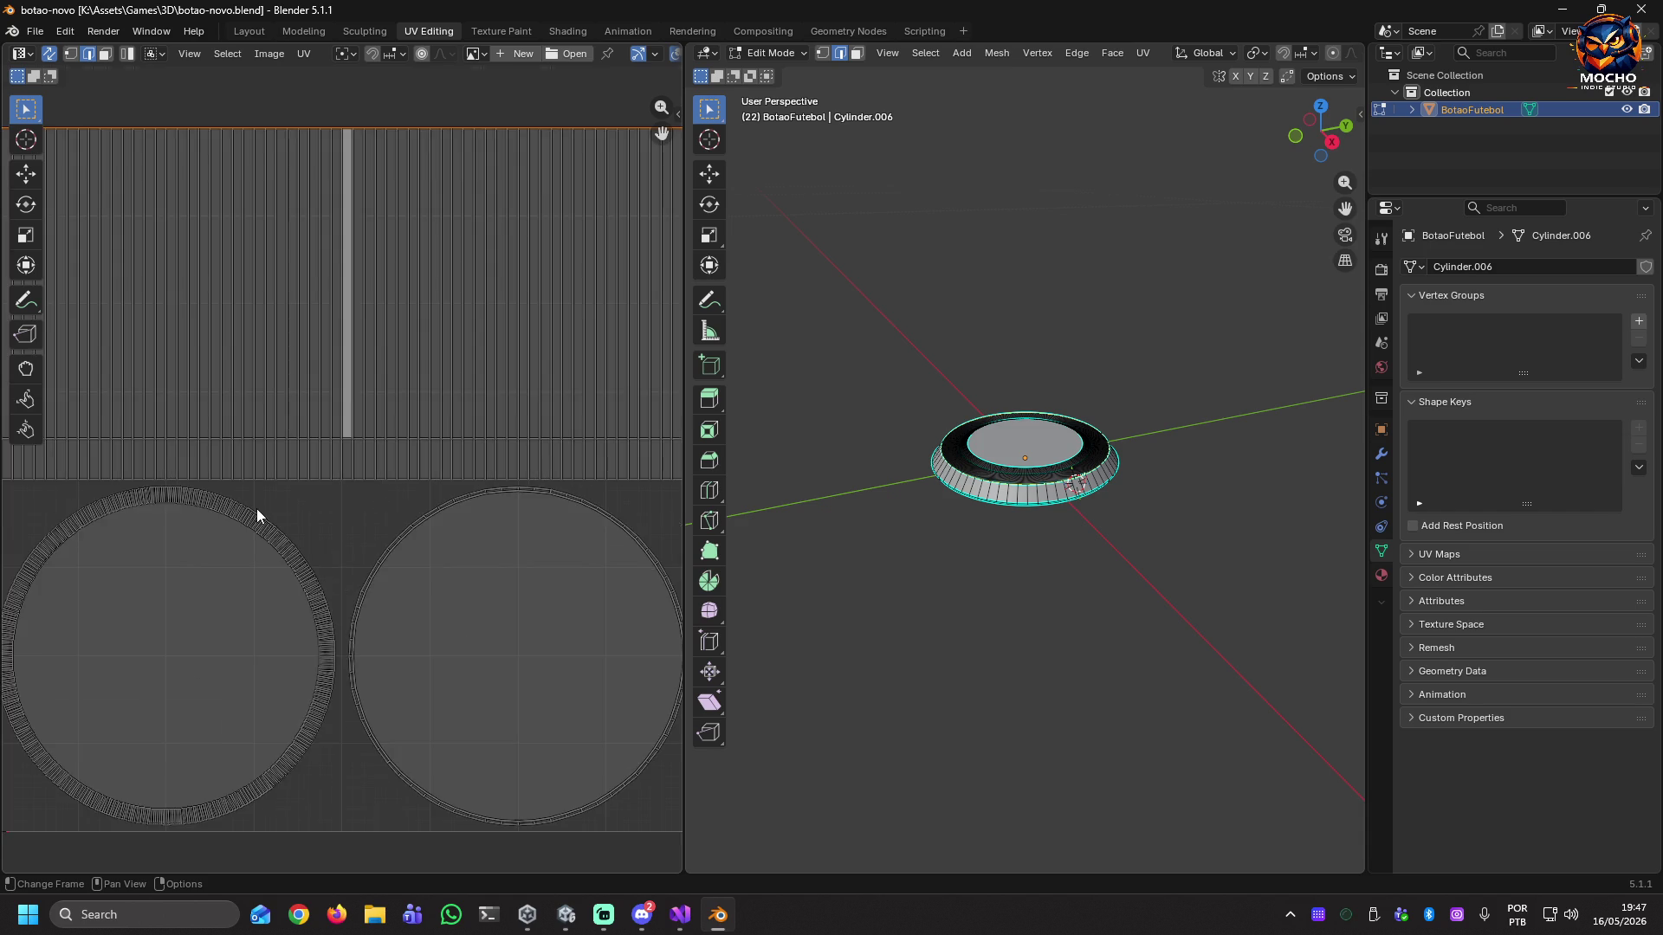
pyautogui.press('Home')
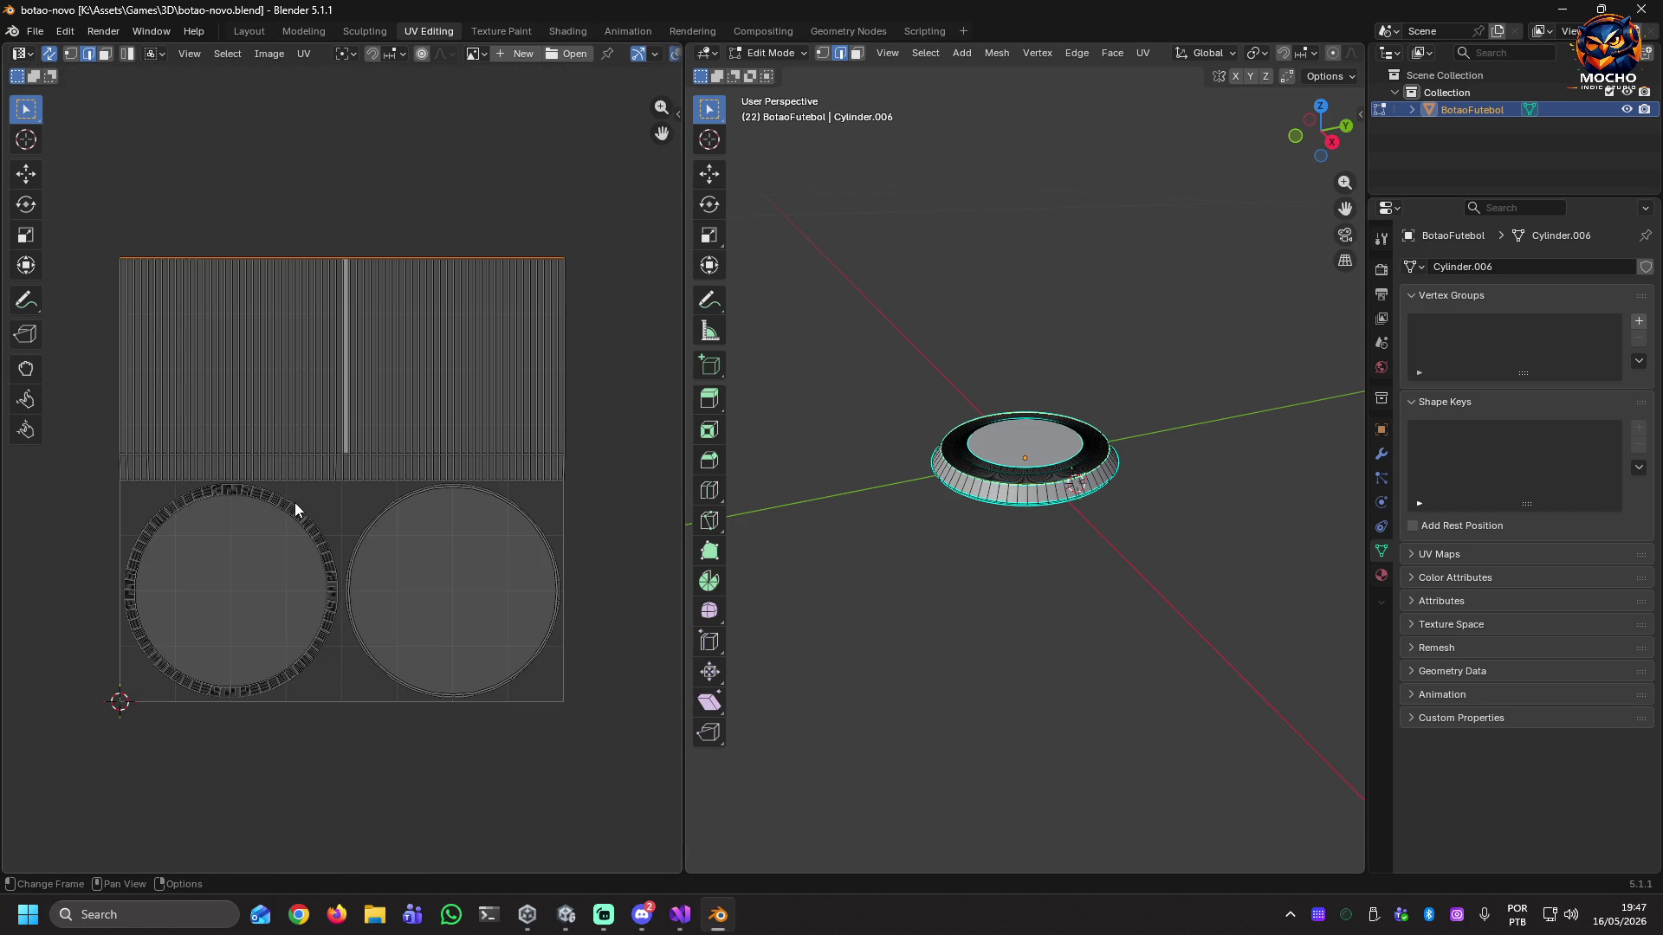
pyautogui.press('u')
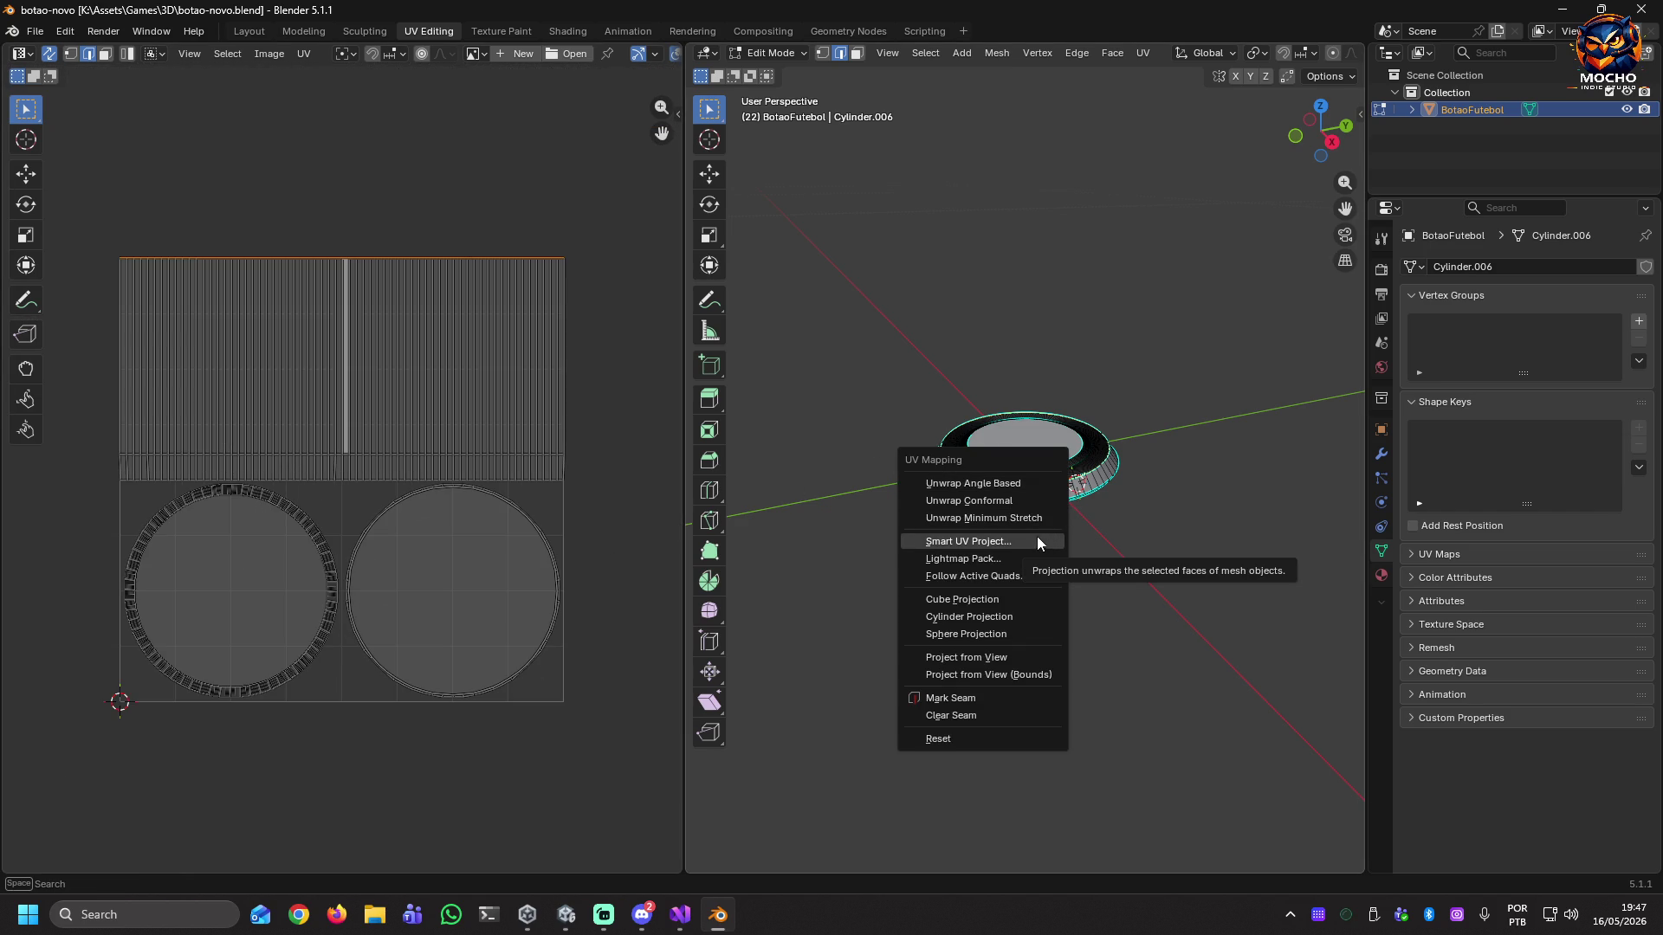
pyautogui.click(974, 541)
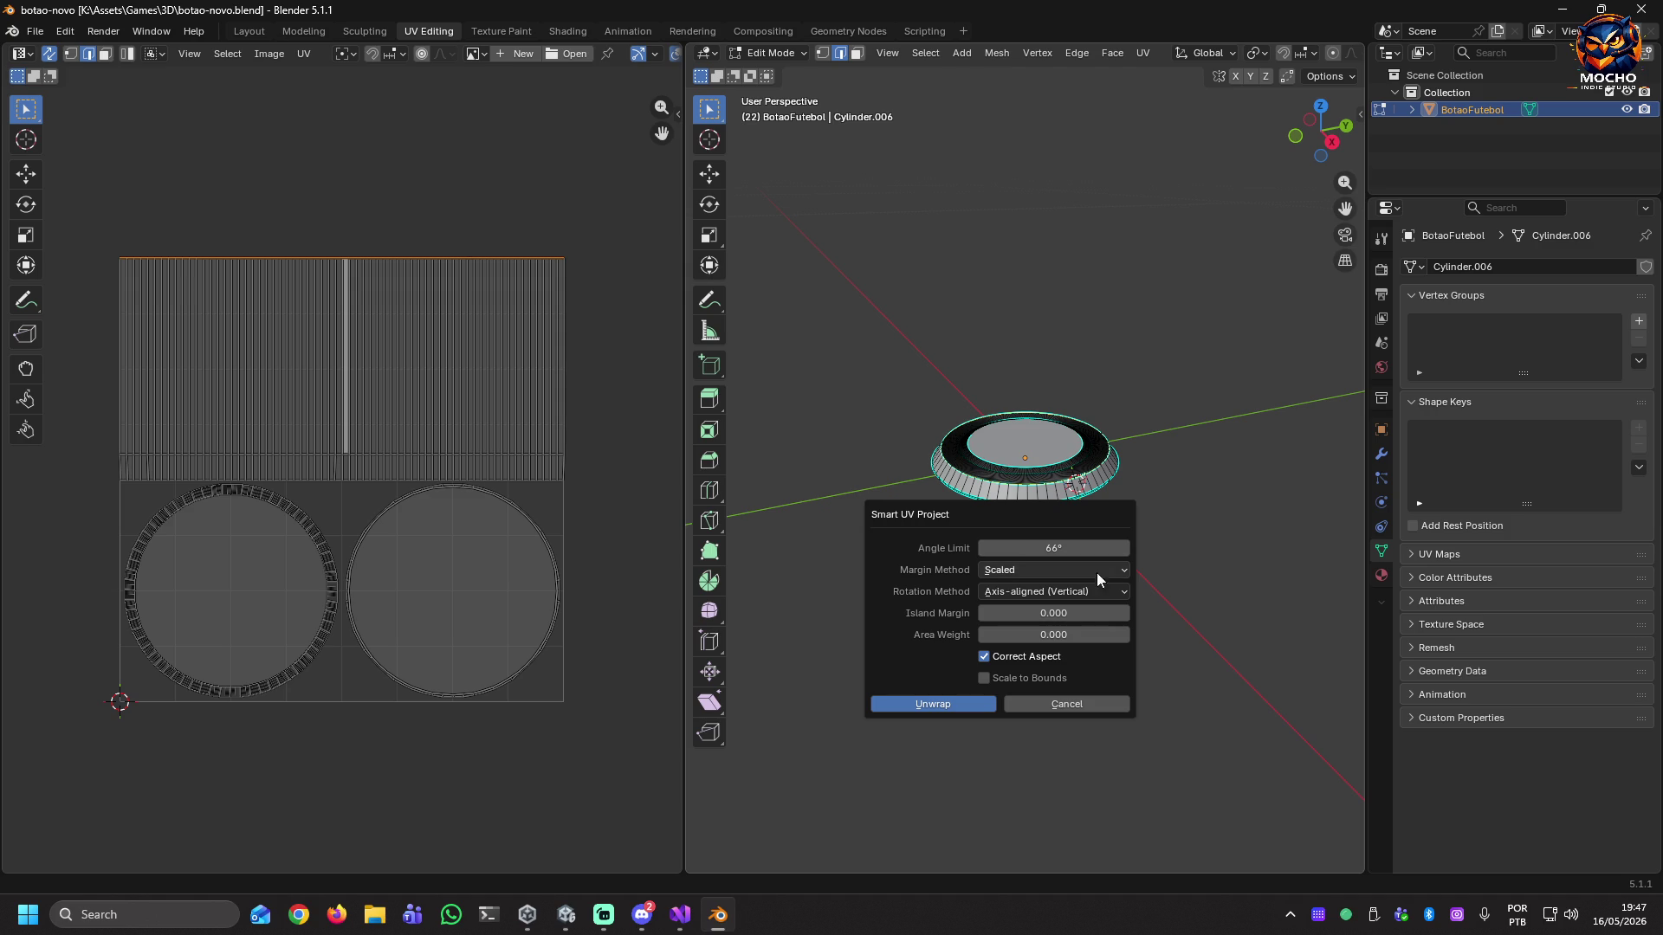
pyautogui.click(936, 702)
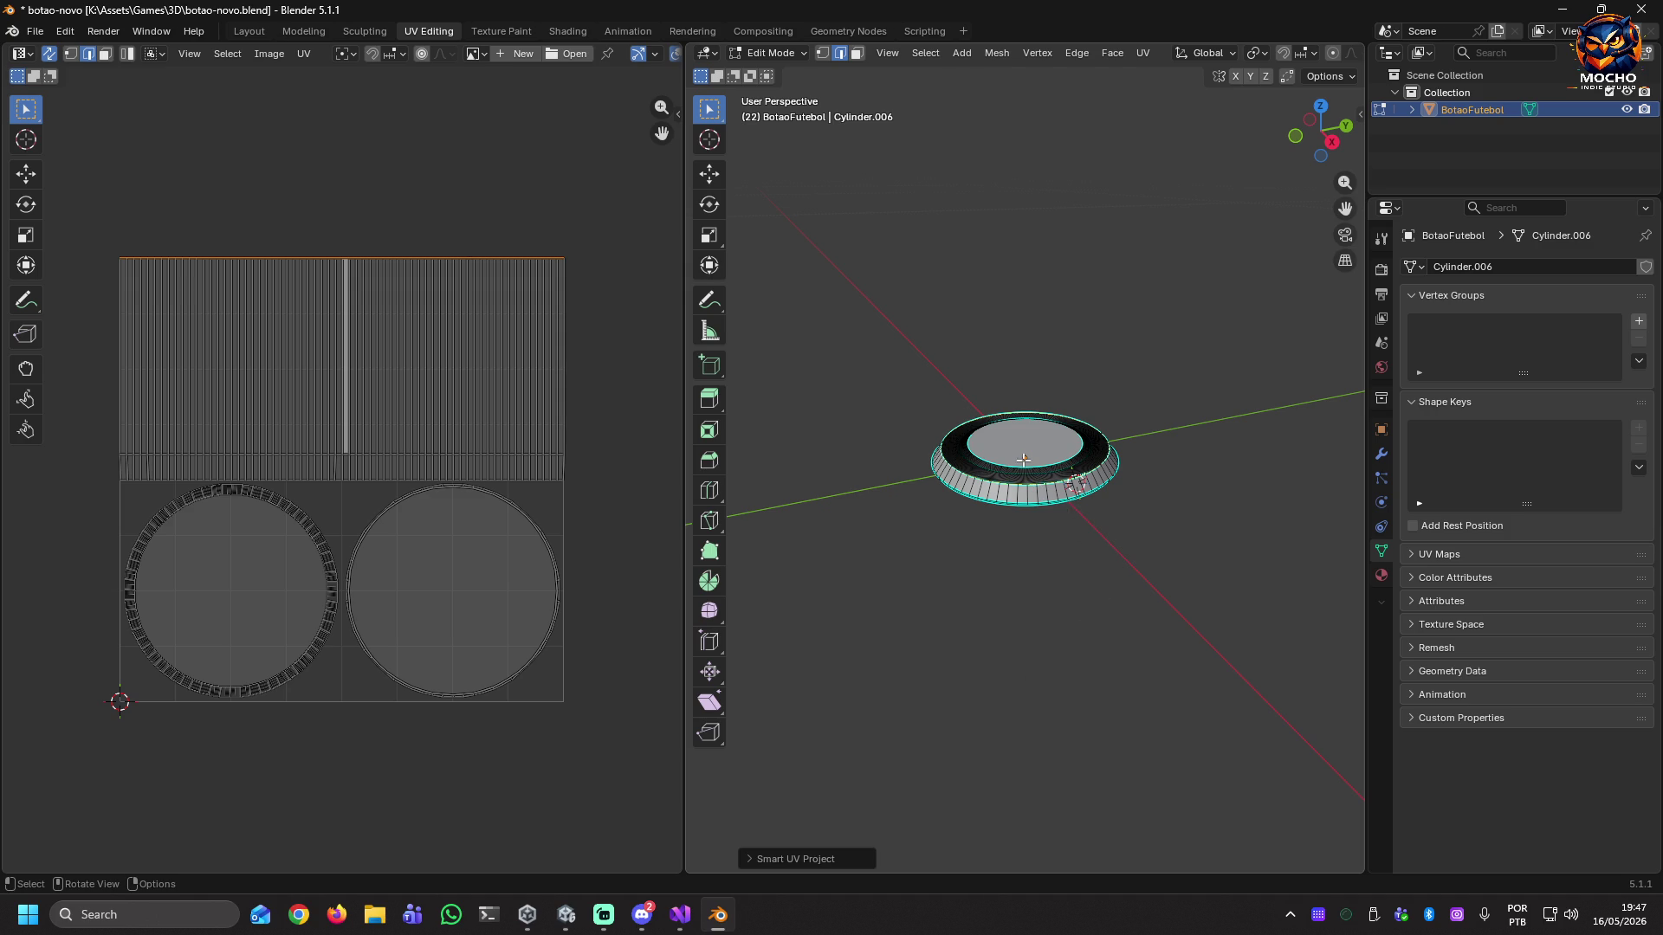
pyautogui.press('u')
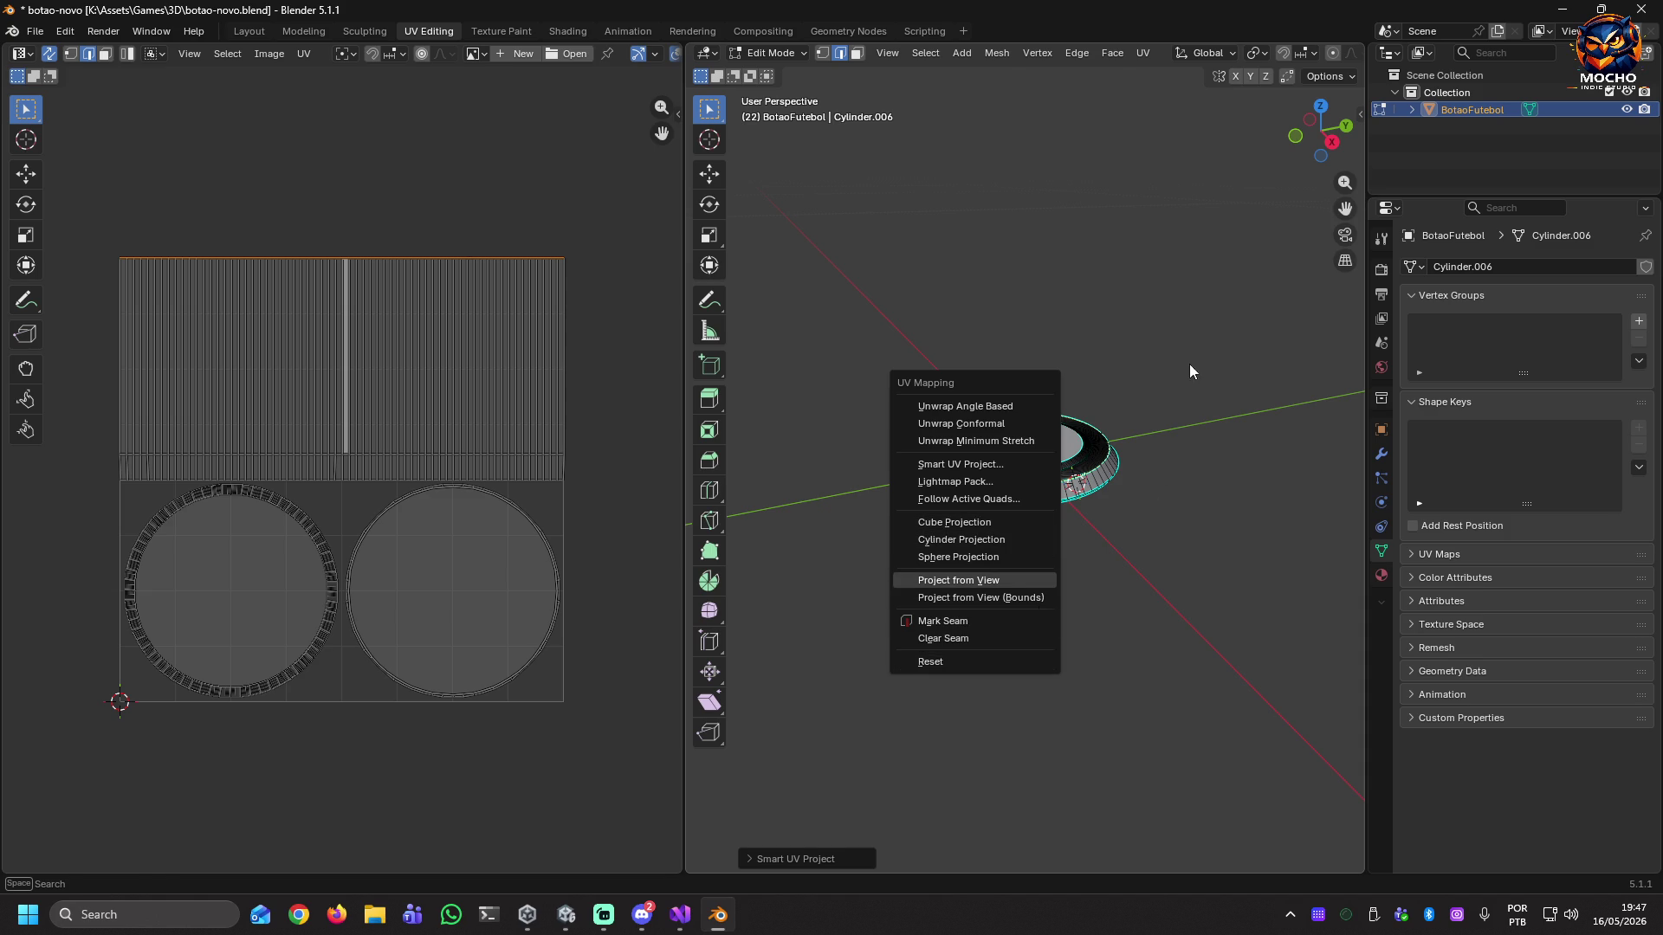
pyautogui.hotkey('ctrl', 's')
# Save the blend file and start an FBX export targeting BotaoFutebol.fbx.
pyautogui.click(34, 32)
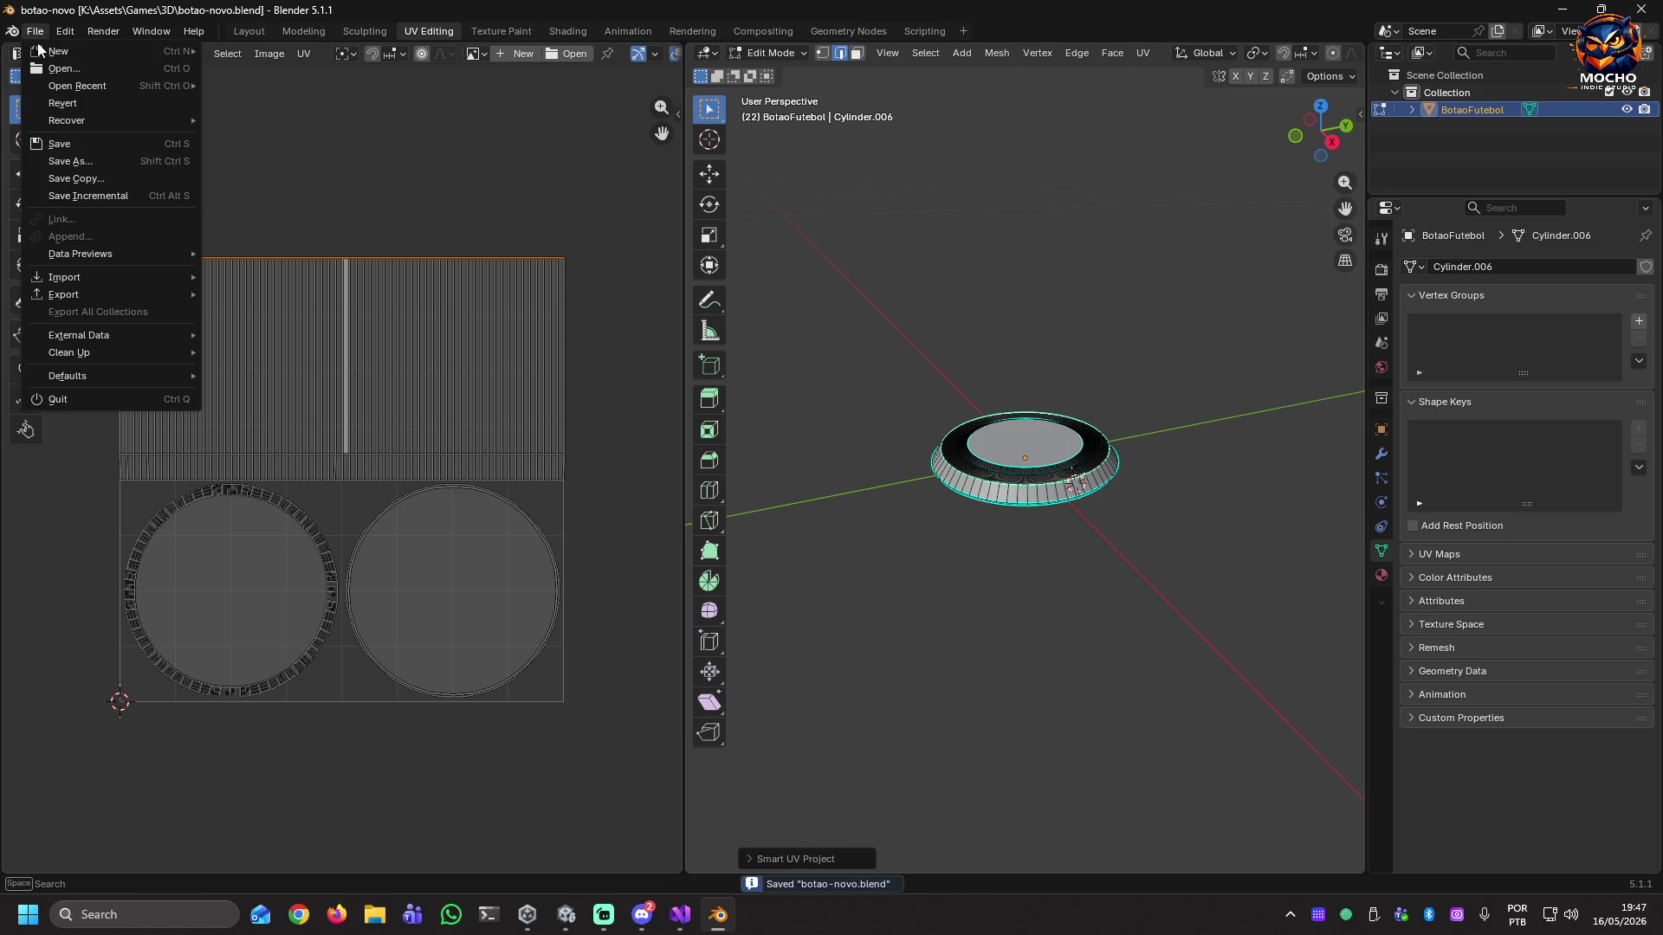
pyautogui.click(71, 147)
pyautogui.click(38, 35)
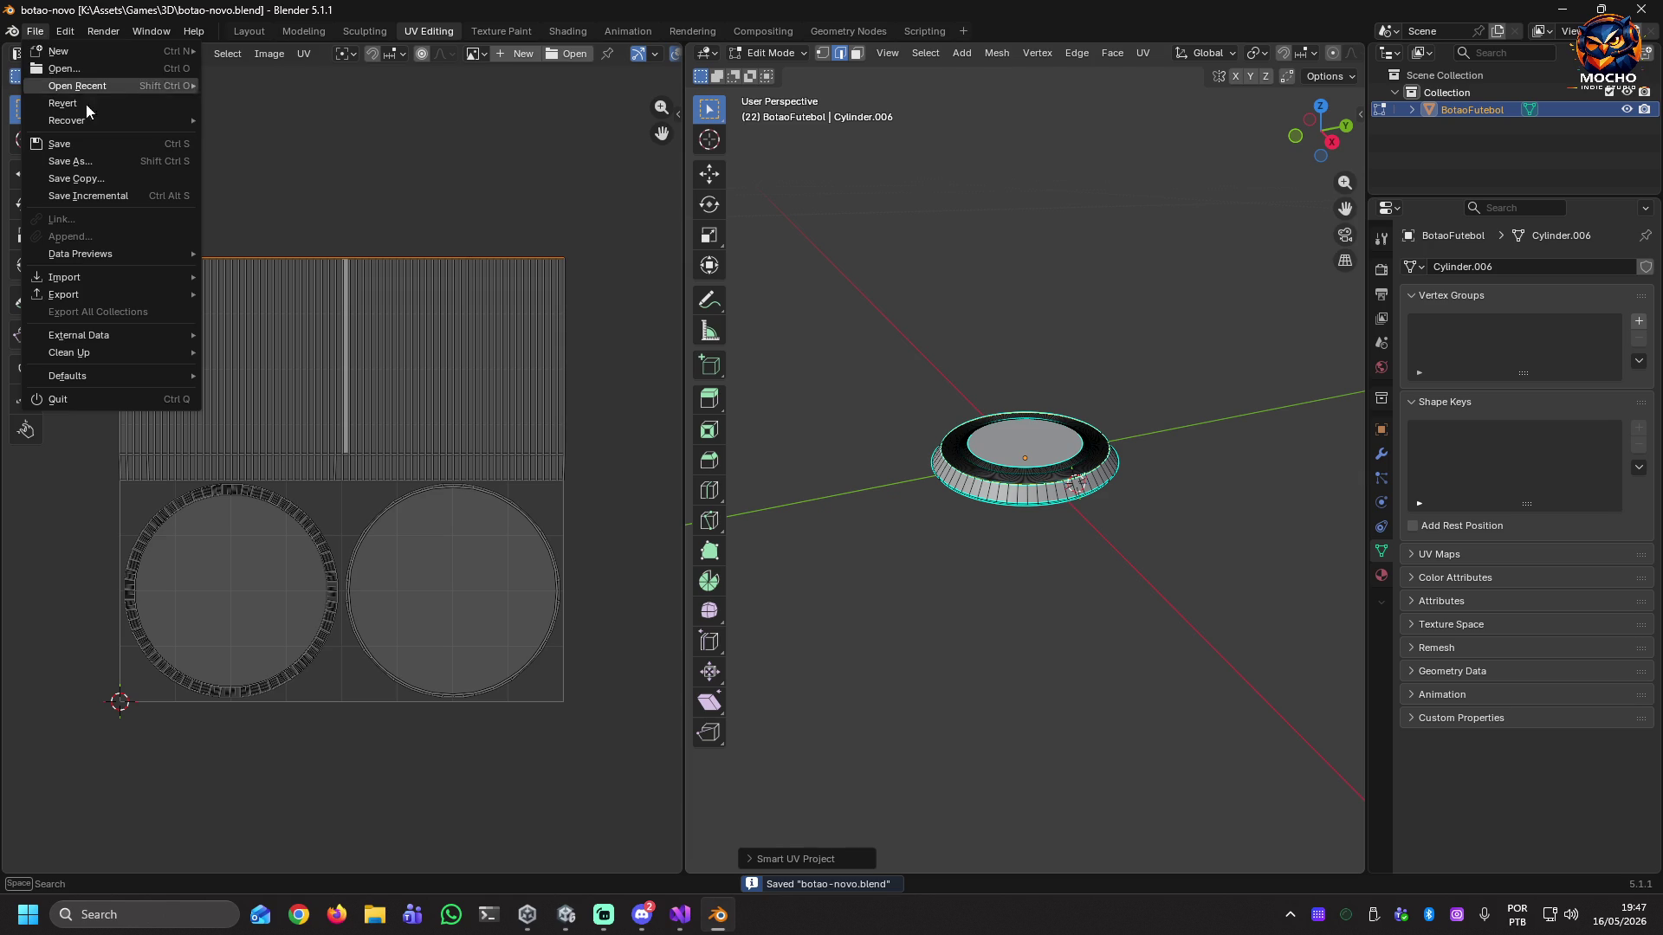
pyautogui.moveTo(137, 294)
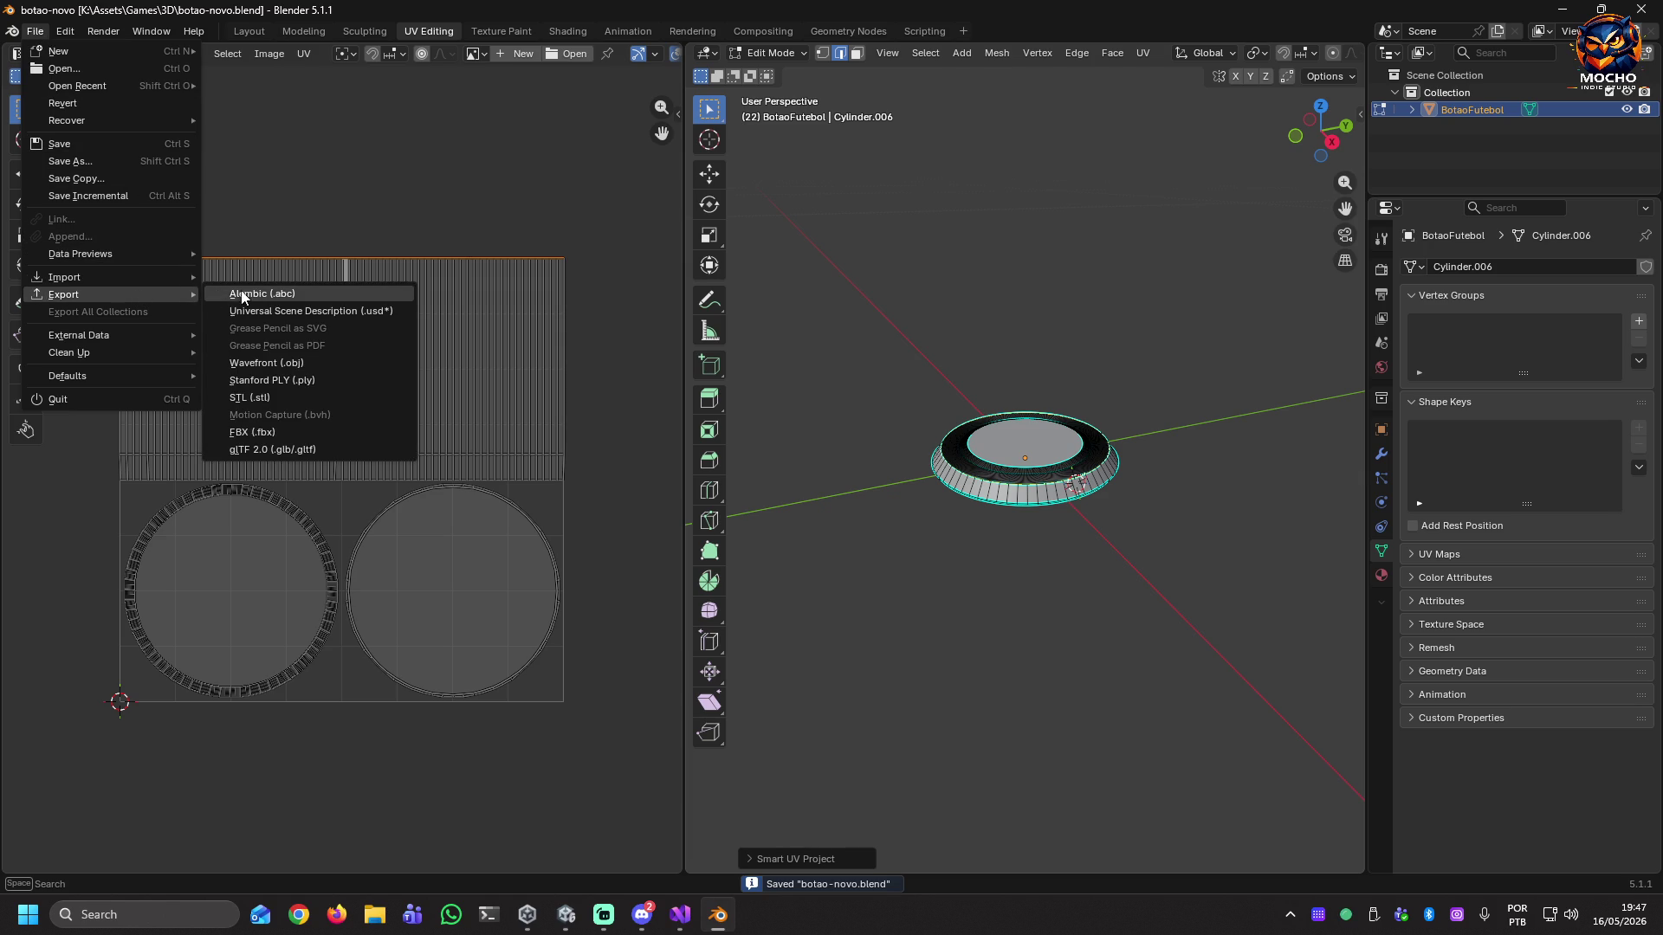
pyautogui.click(256, 432)
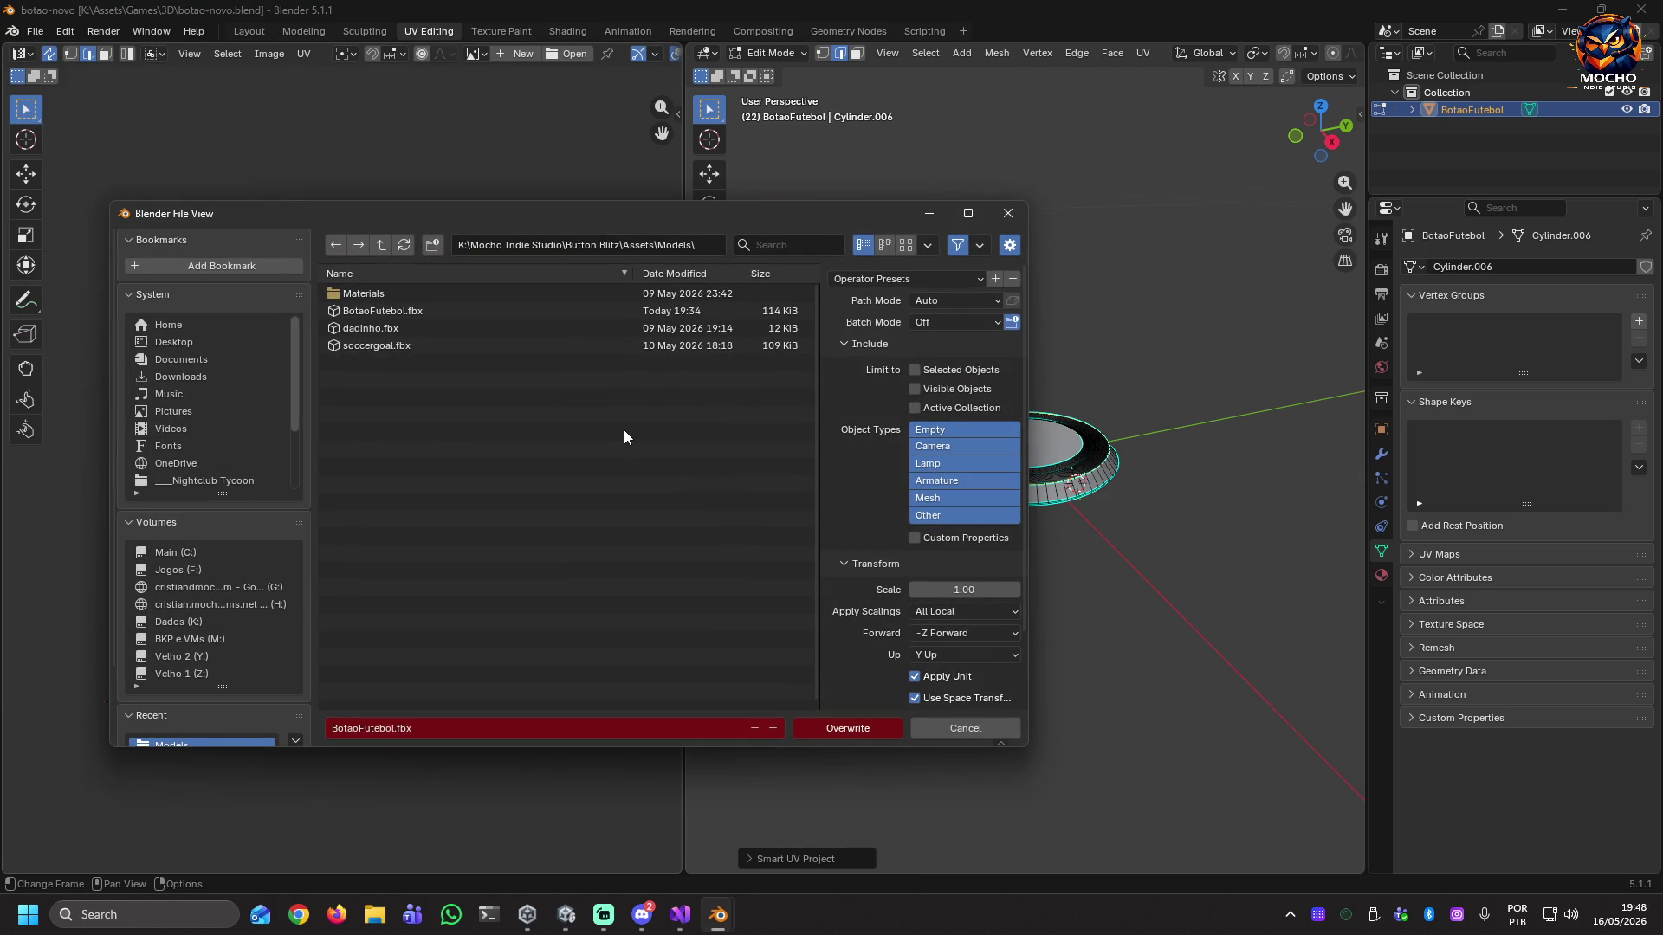
pyautogui.click(396, 309)
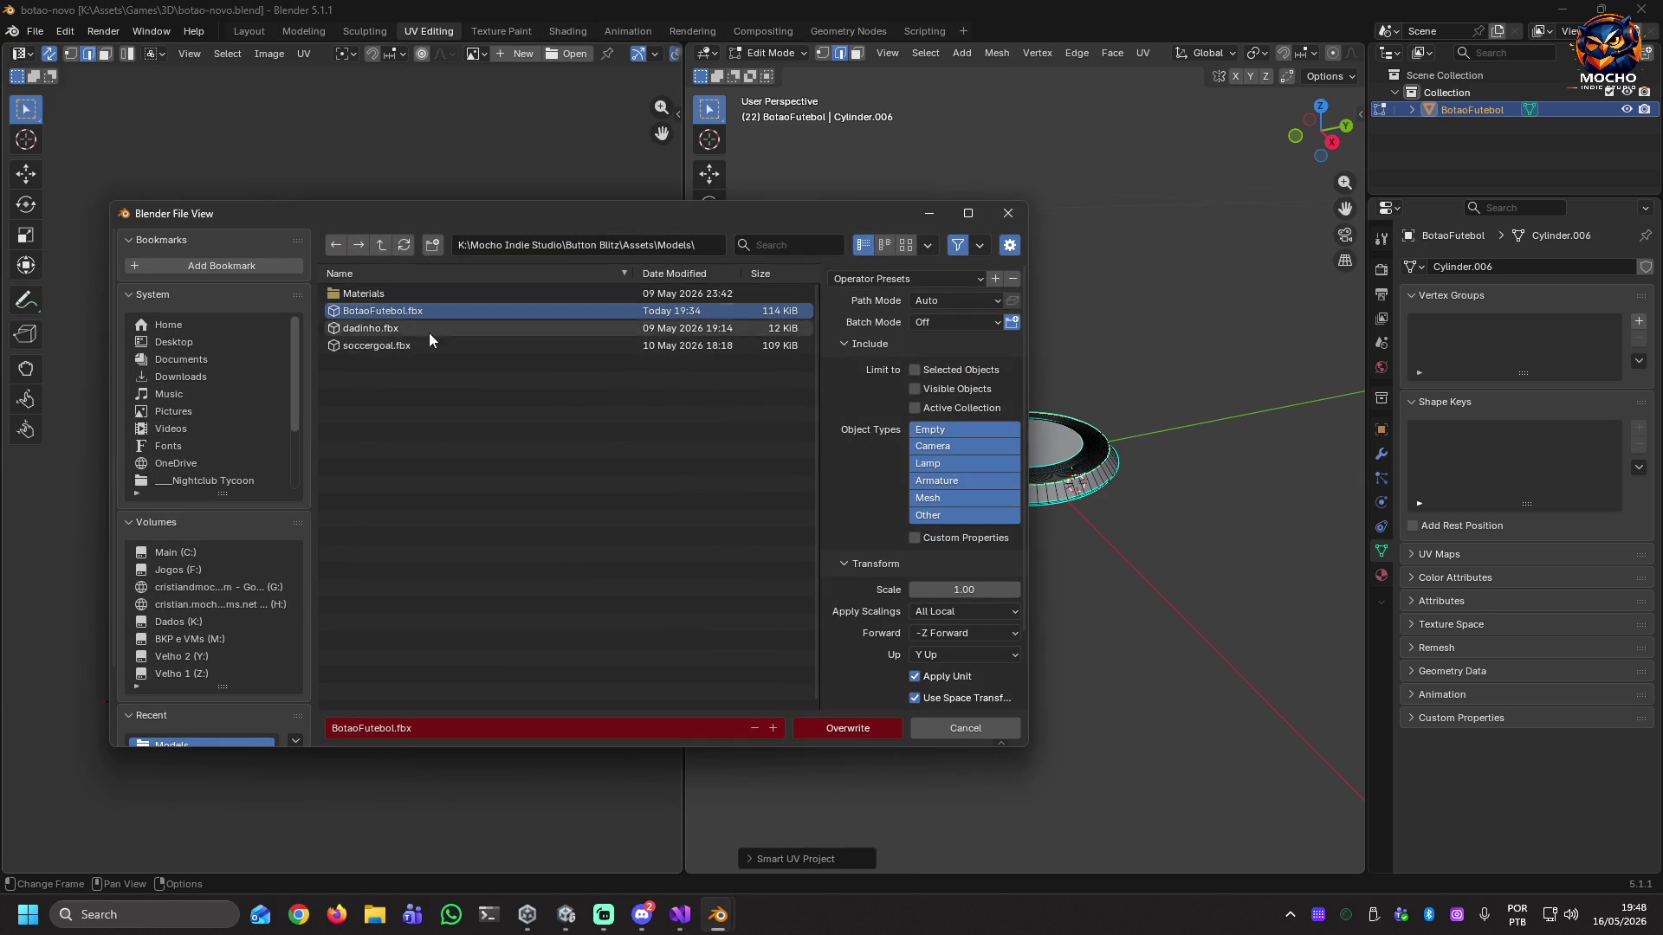
# Expand the Armature and Geometry export sections and enable applying object transforms.
pyautogui.scroll(-2, 969, 558)
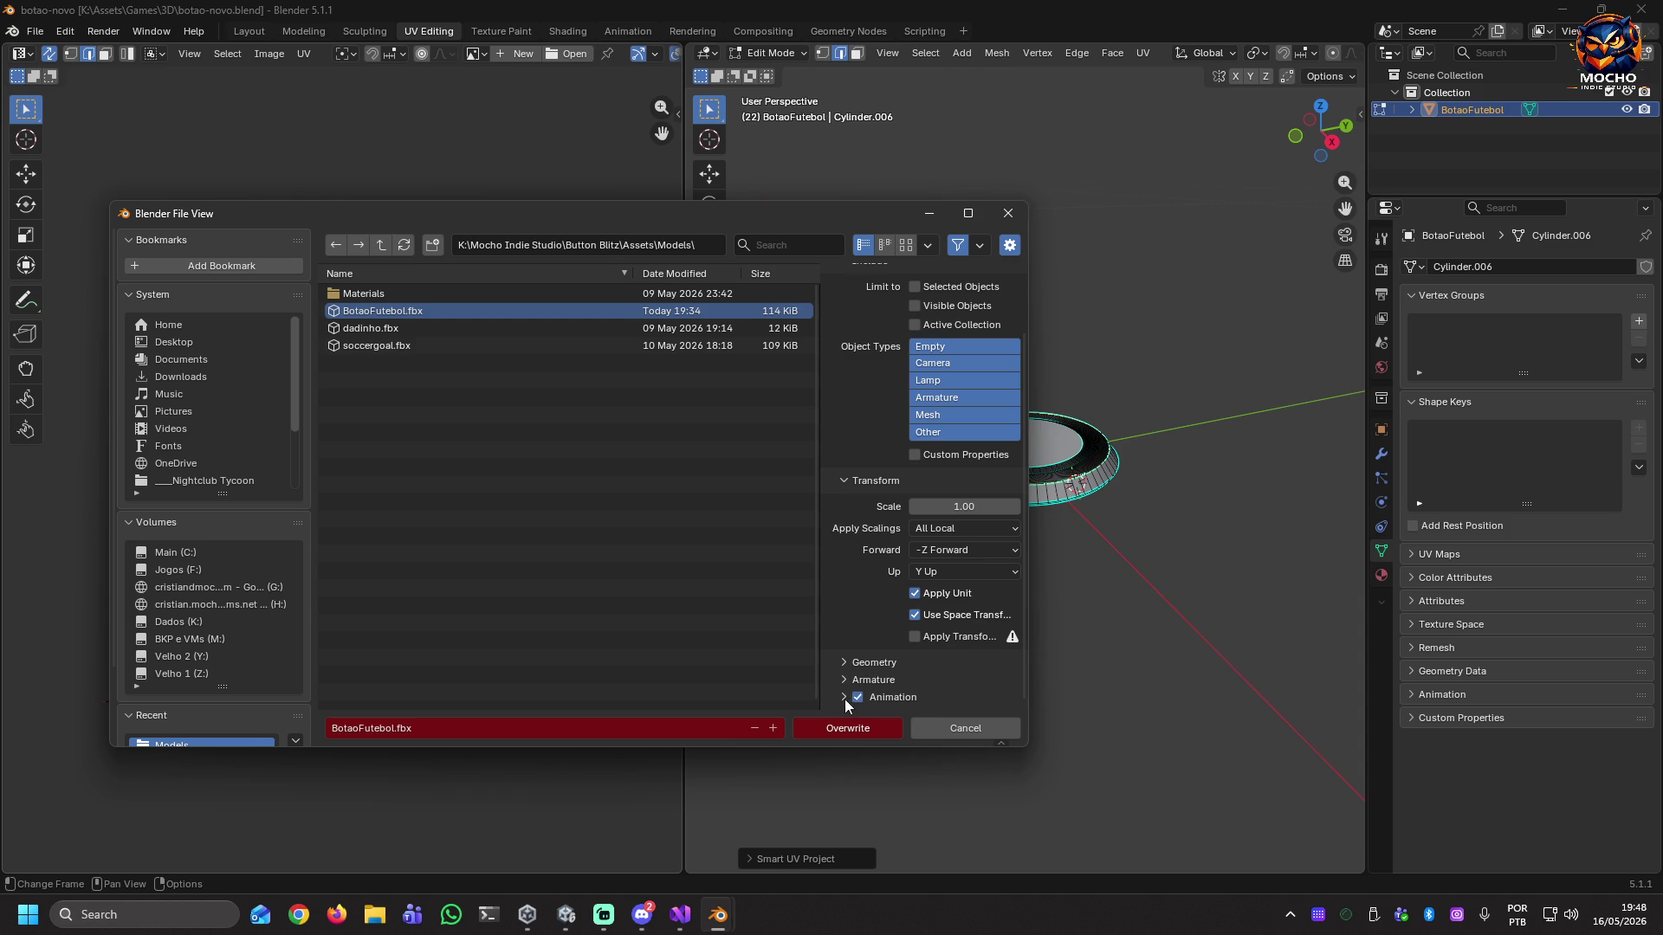
pyautogui.click(843, 681)
pyautogui.scroll(-3, 944, 641)
pyautogui.scroll(-1, 944, 645)
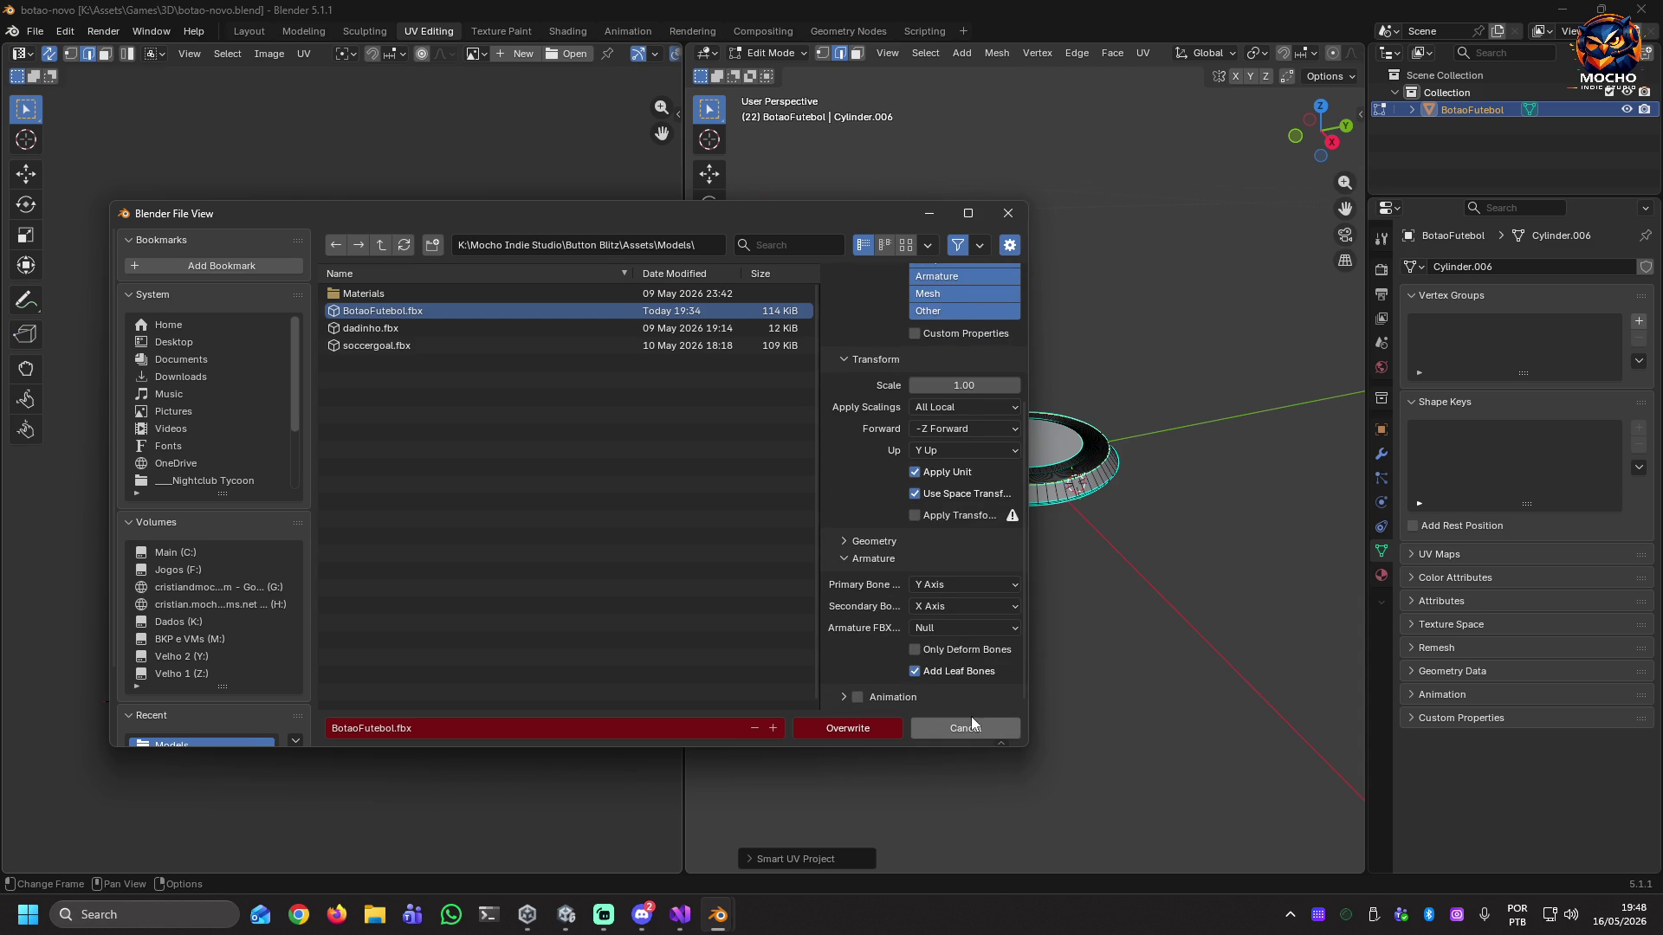
pyautogui.click(845, 542)
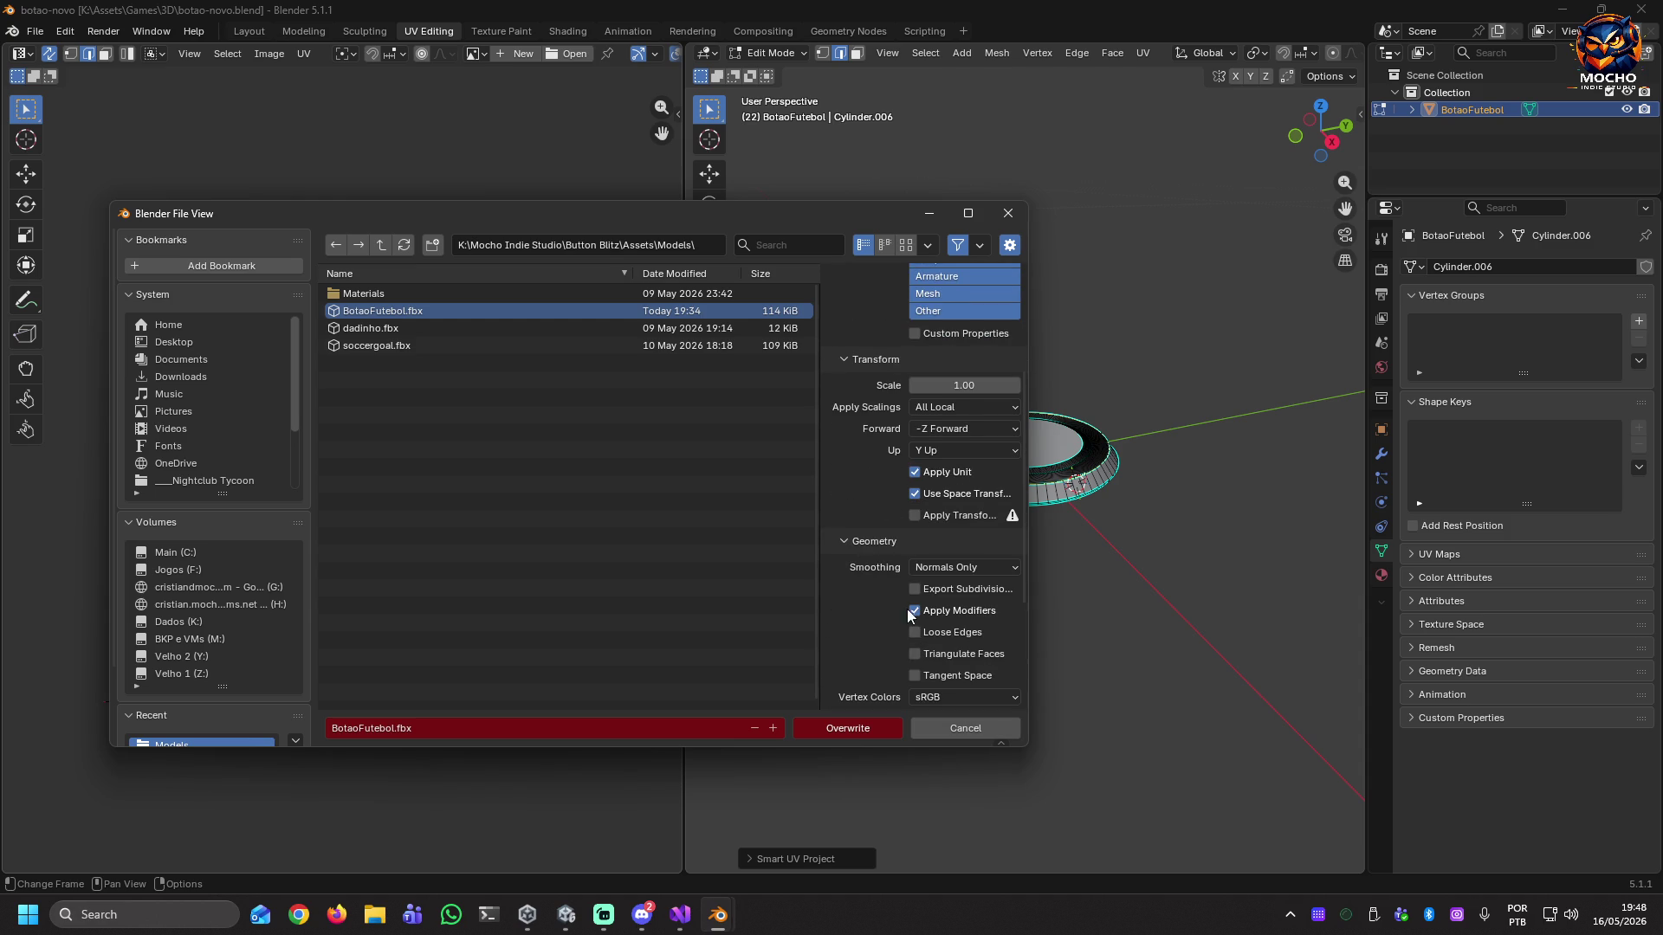
pyautogui.scroll(-2, 969, 611)
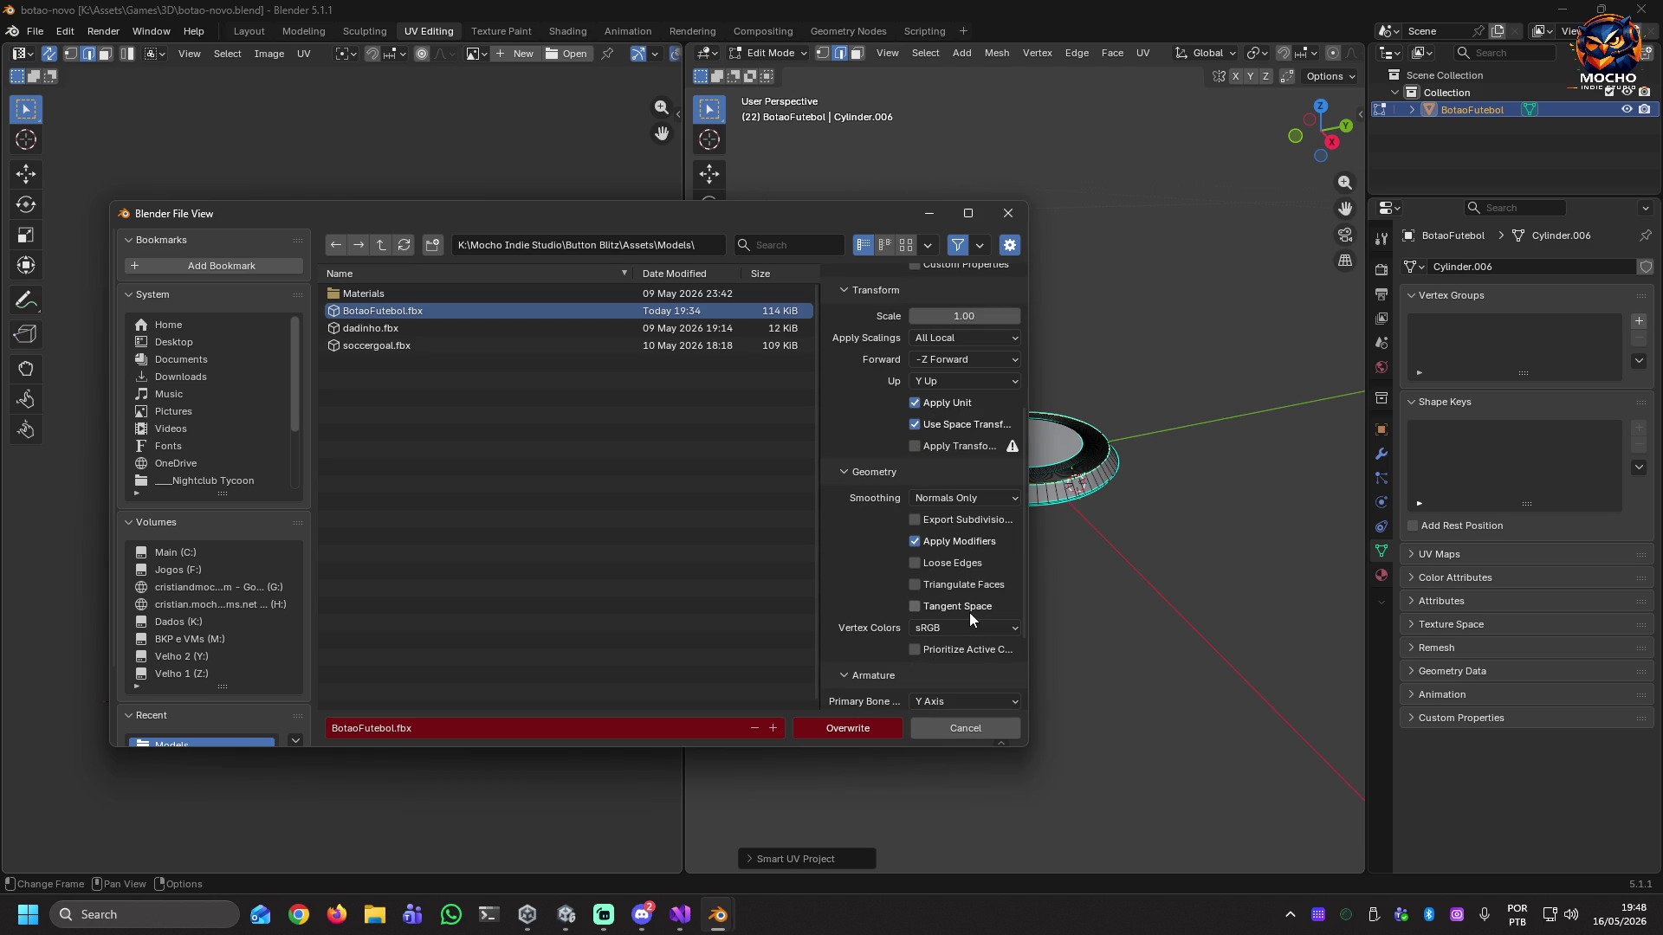
pyautogui.scroll(2, 969, 613)
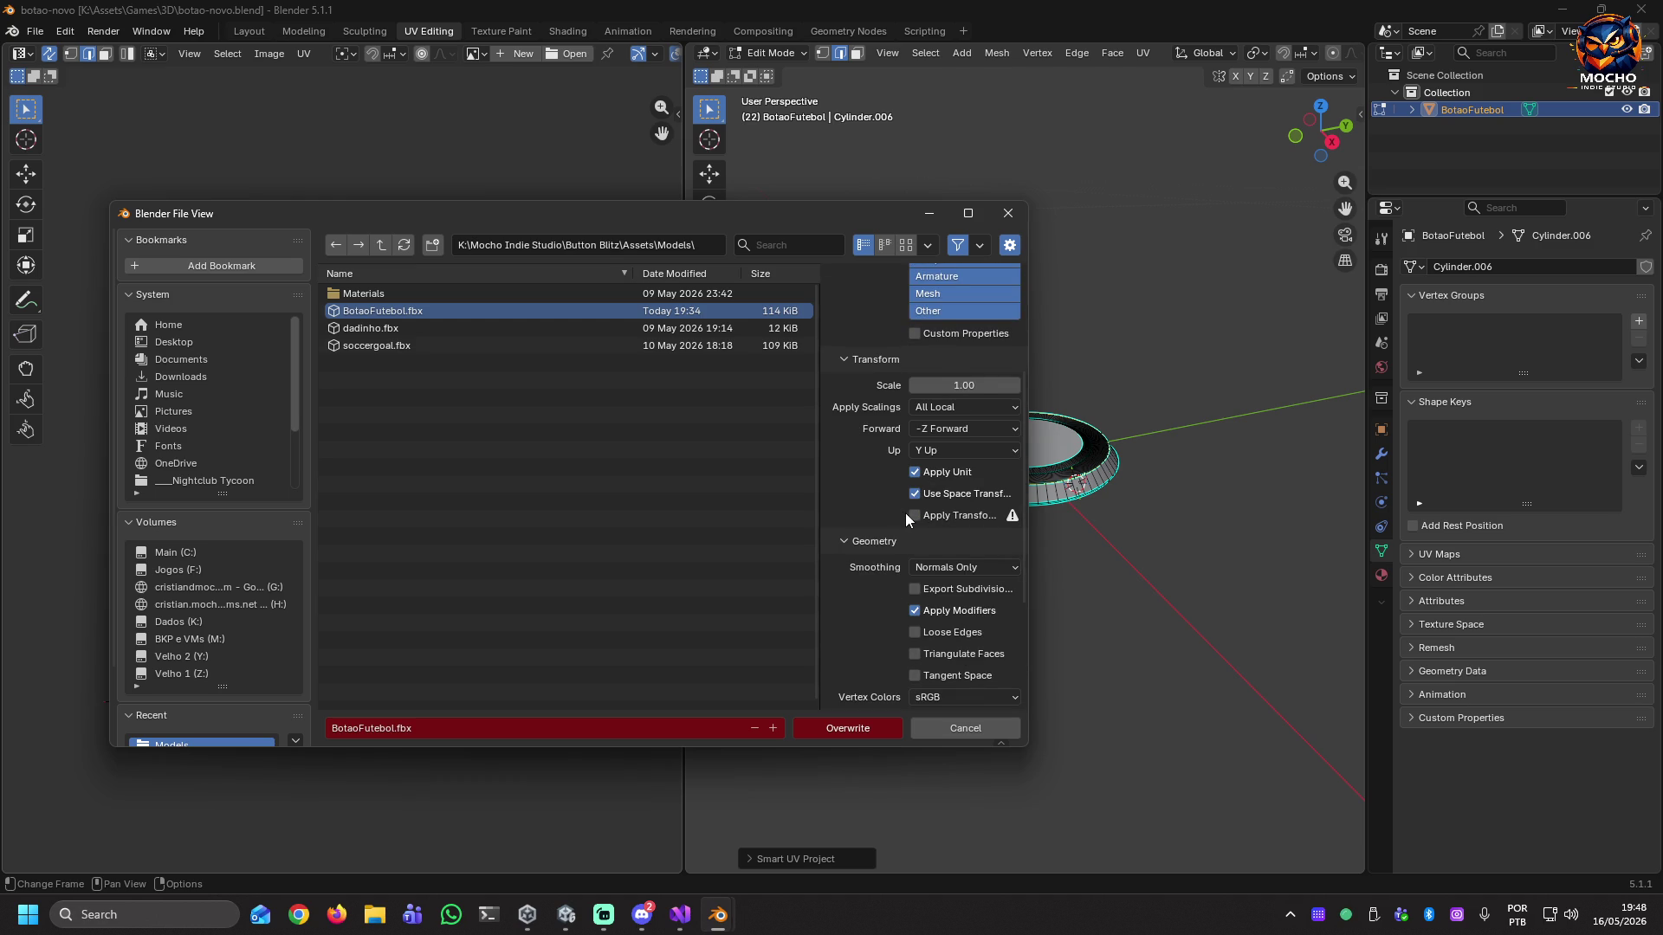
pyautogui.click(916, 517)
pyautogui.scroll(3, 952, 473)
pyautogui.scroll(2, 952, 477)
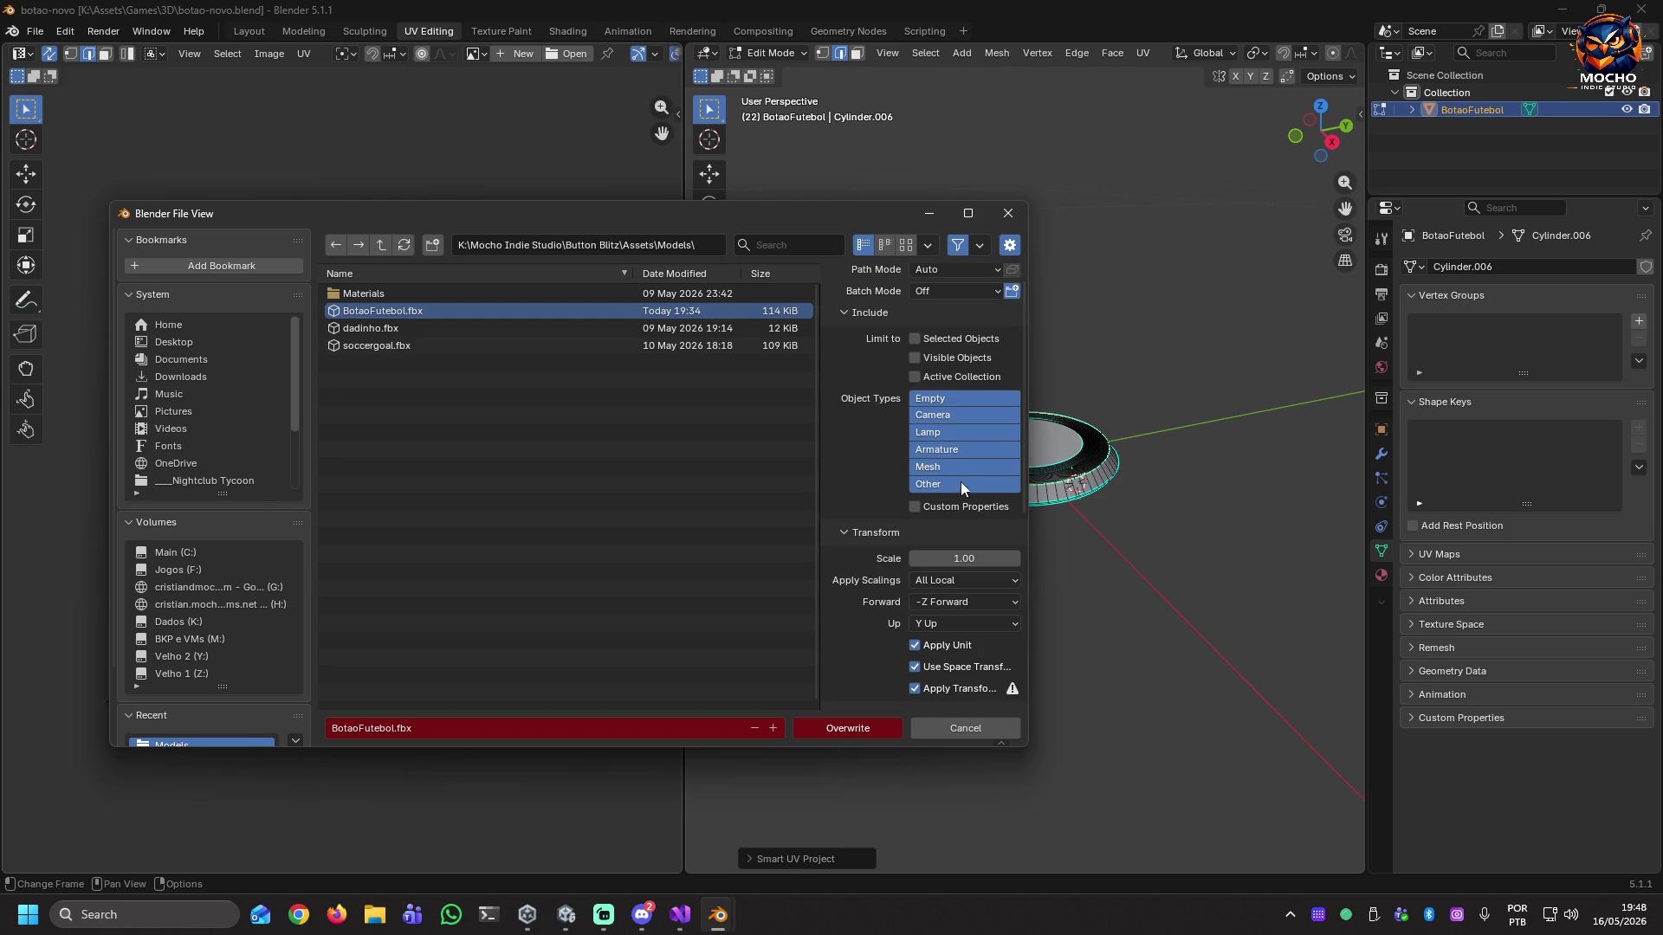
# Restrict the exported Object Types to Mesh only.
pyautogui.click(956, 399)
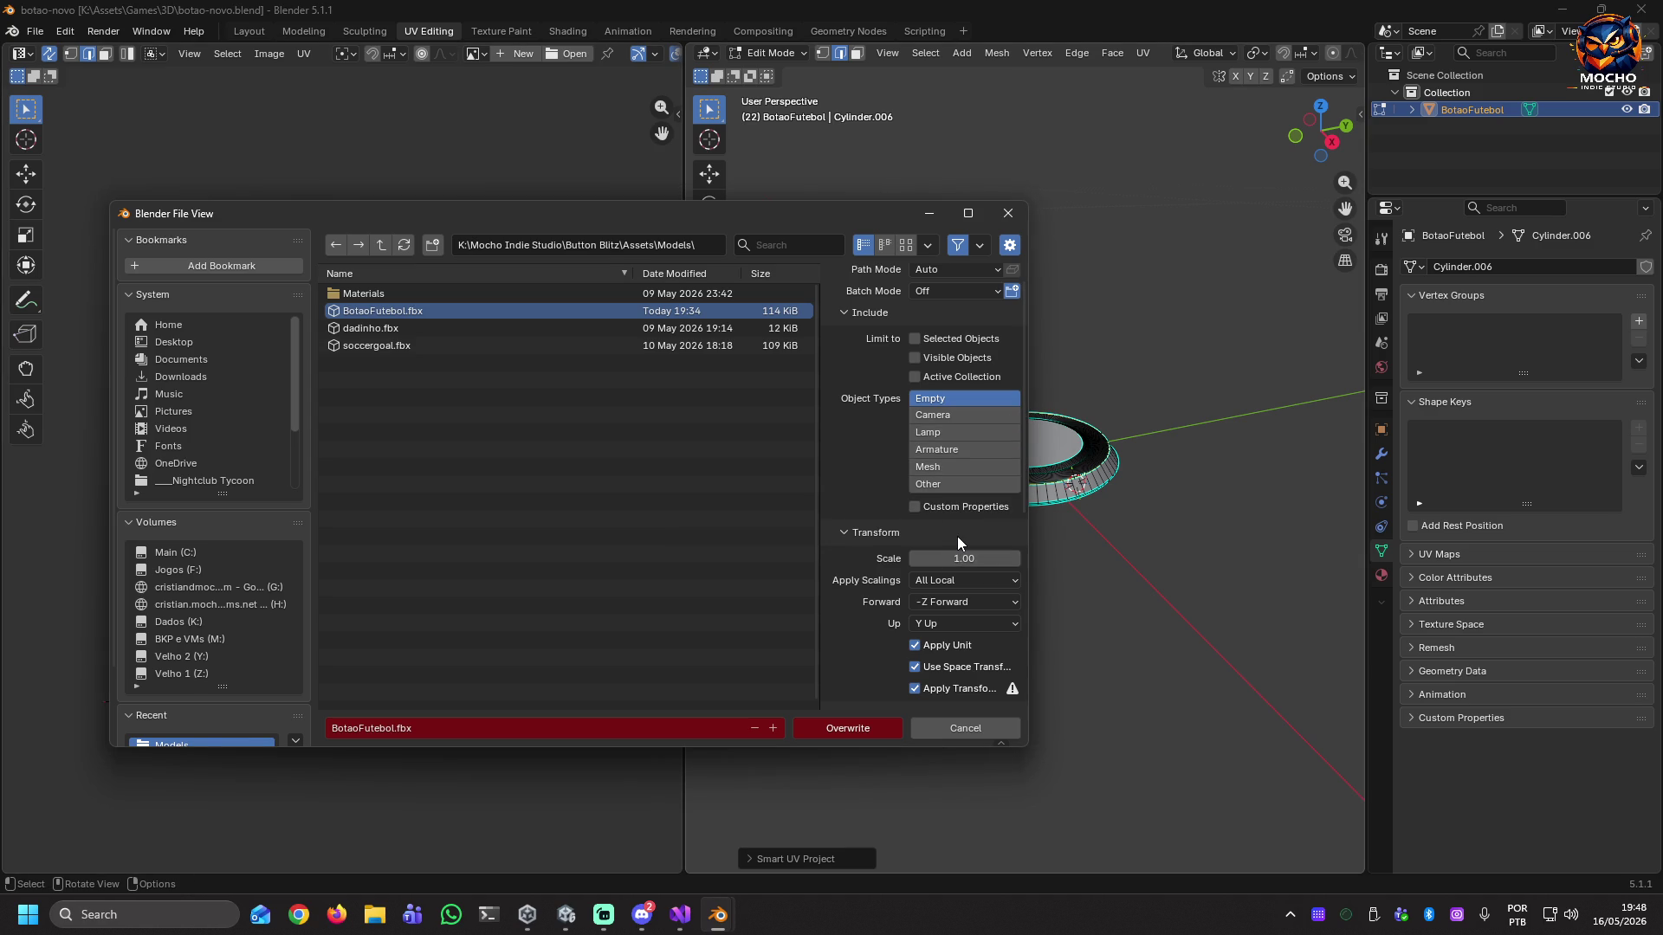
pyautogui.scroll(1, 958, 536)
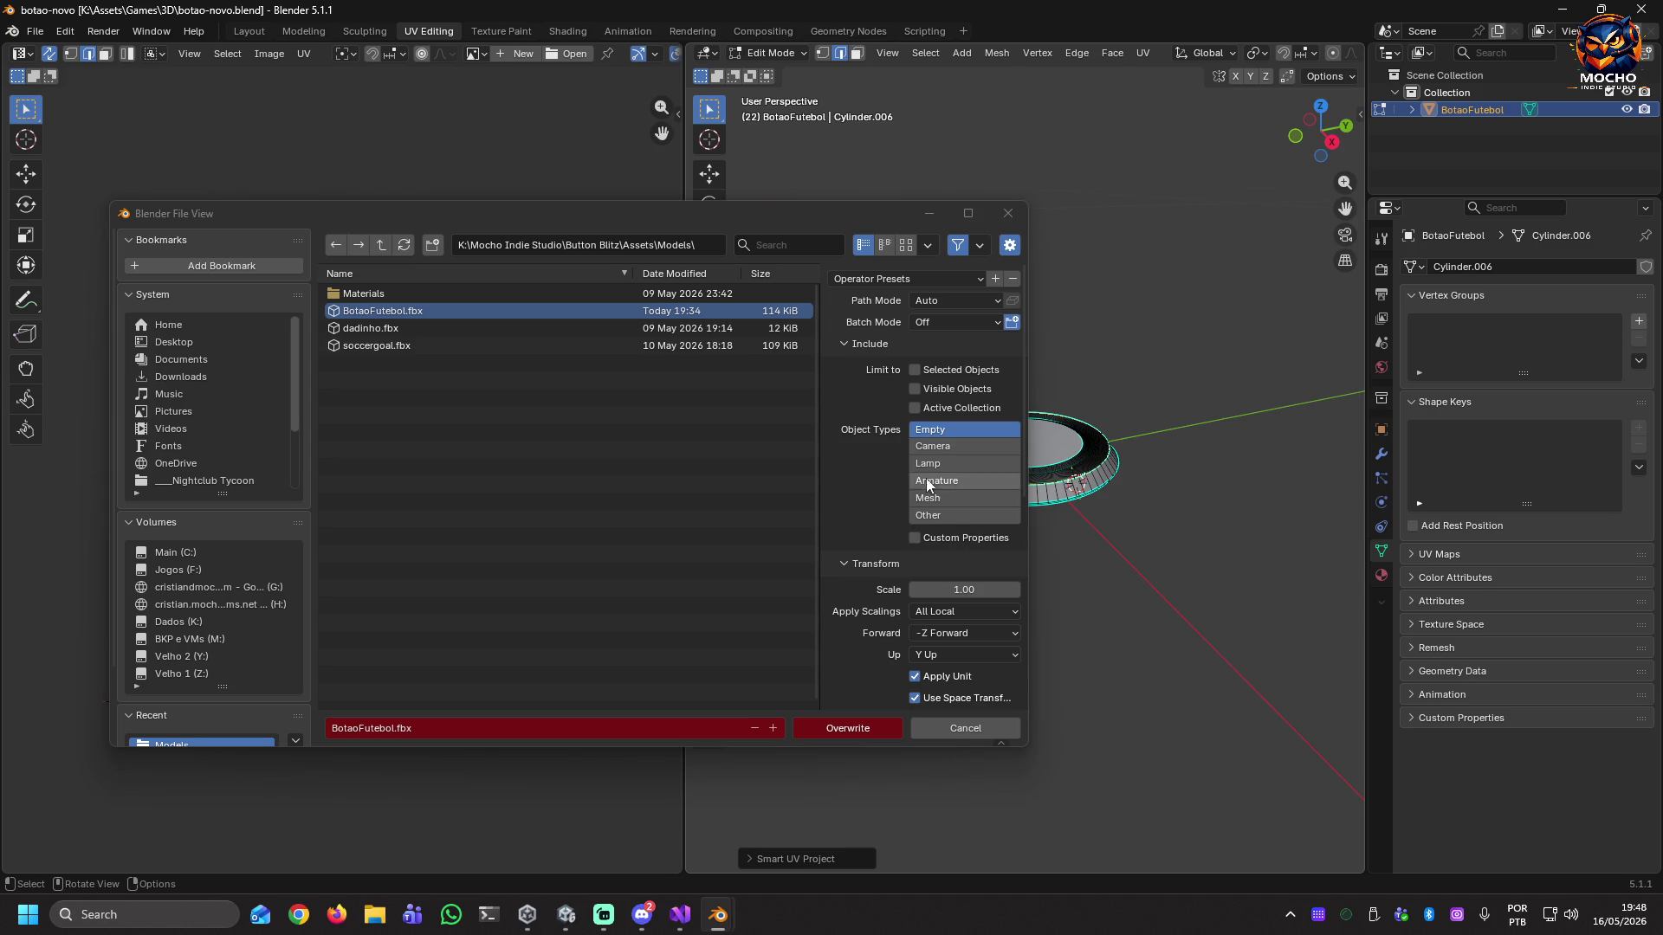
pyautogui.click(953, 498)
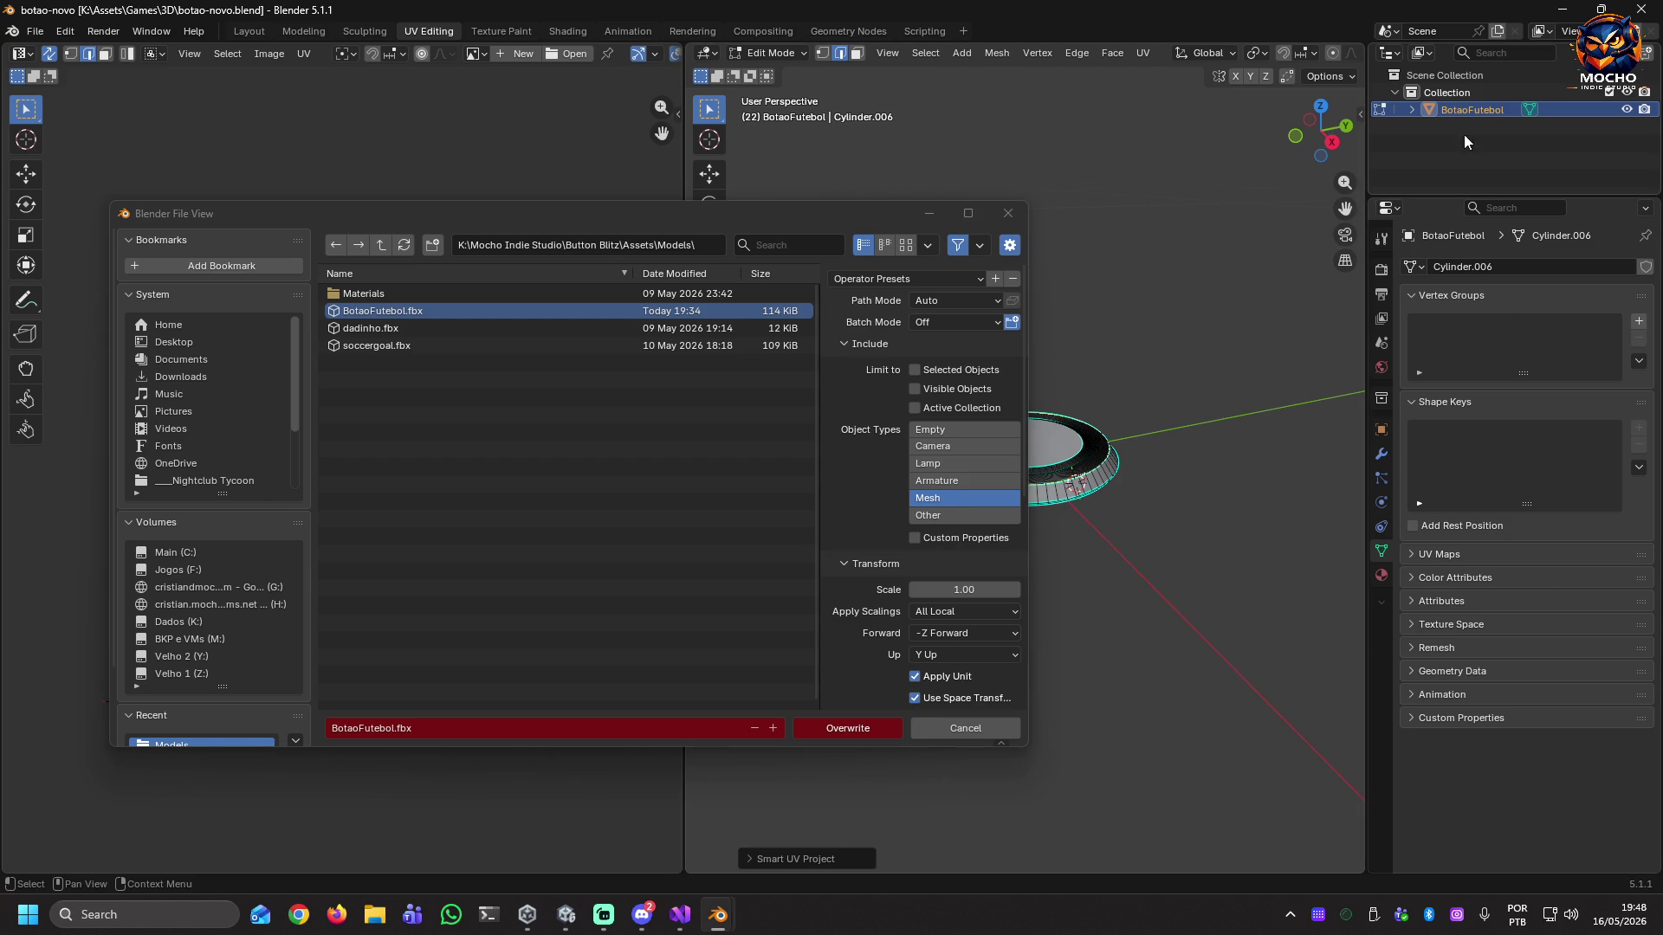
# Expand BotaoFutebol in the Outliner, select Cylinder.006, and move the export window aside.
pyautogui.click(1410, 107)
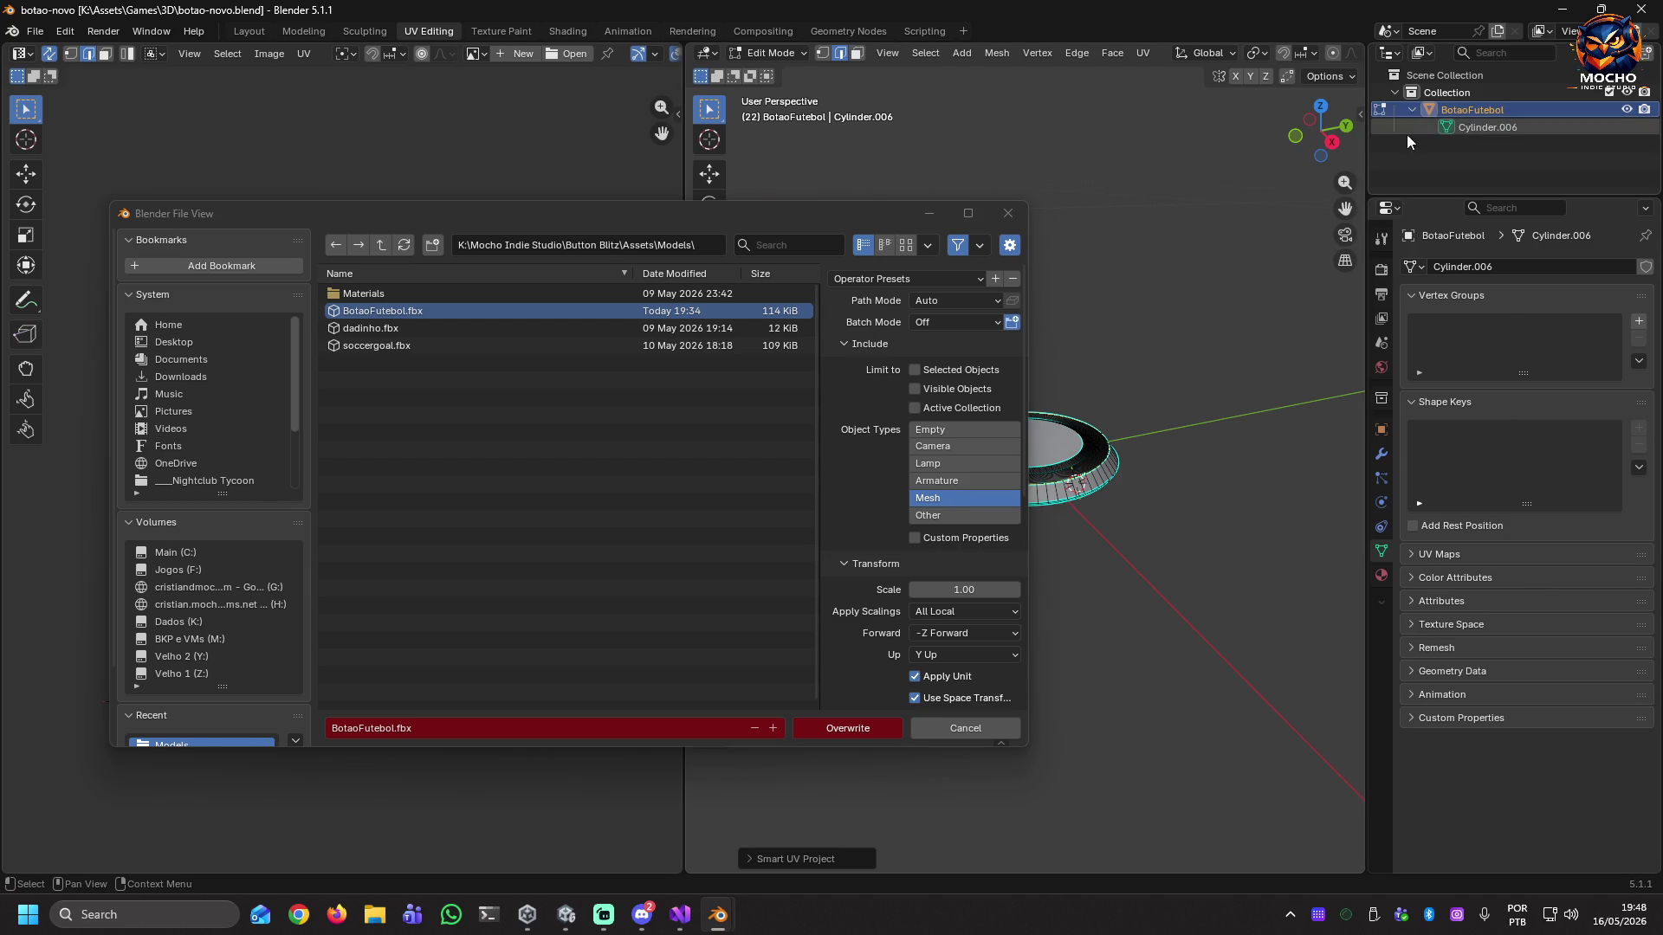
pyautogui.click(1470, 130)
pyautogui.click(929, 213)
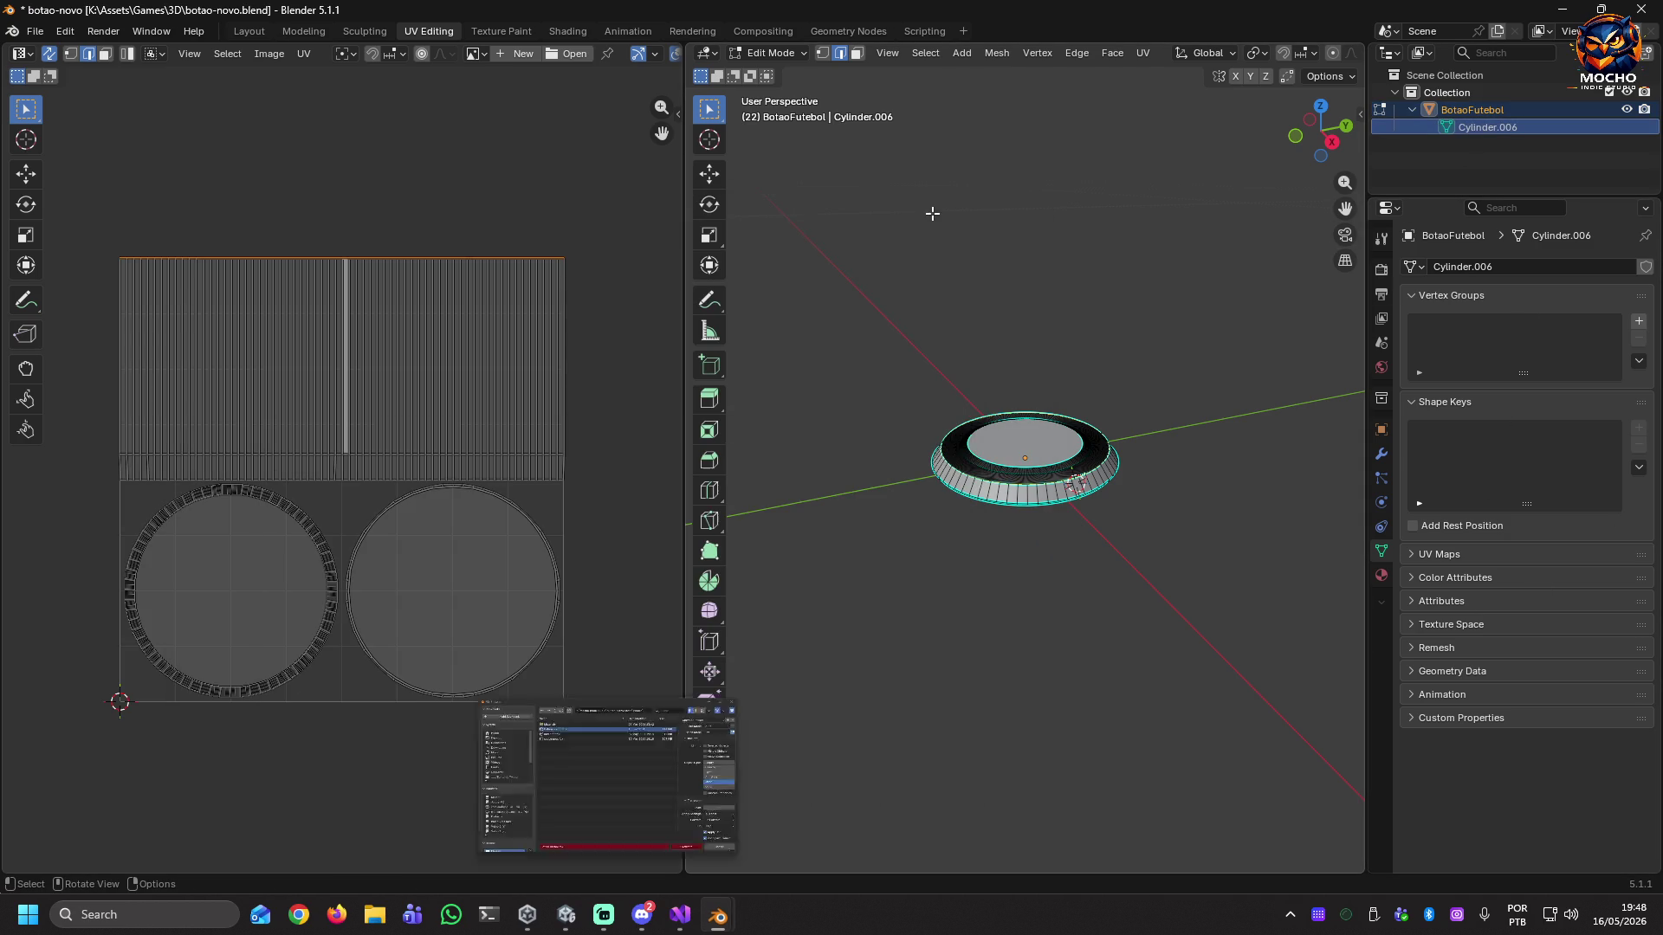
# Add a new Material.001 to BotaoFutebol, save botao-novo.blend, and bring up the Start menu.
pyautogui.click(1462, 111)
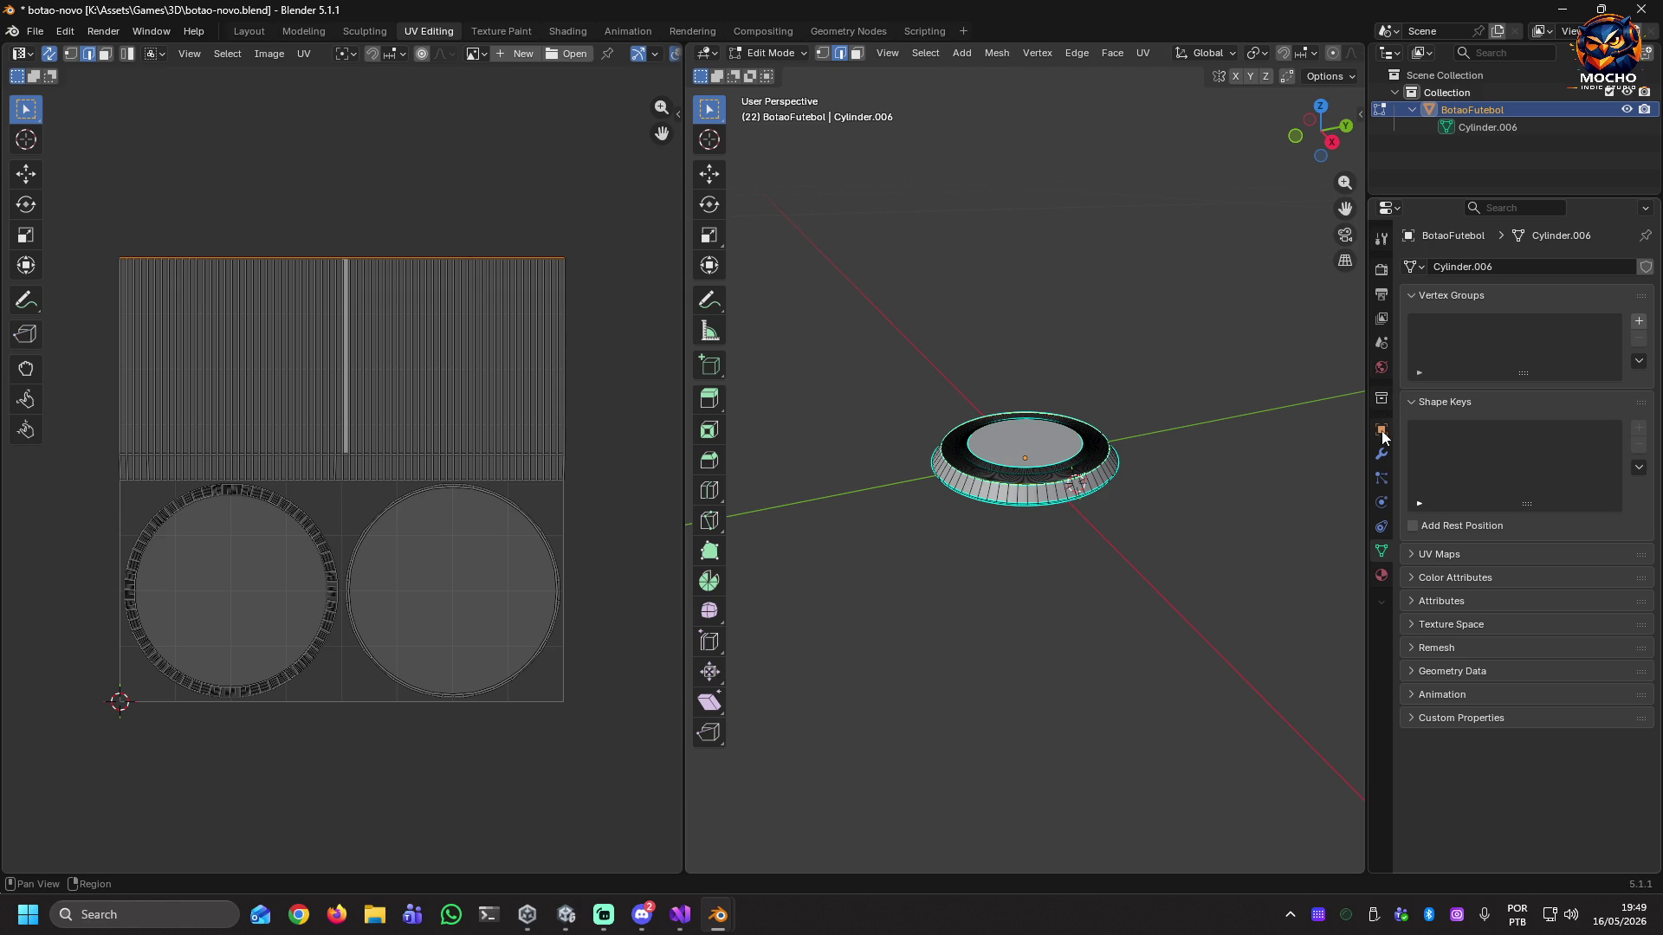
pyautogui.click(1382, 575)
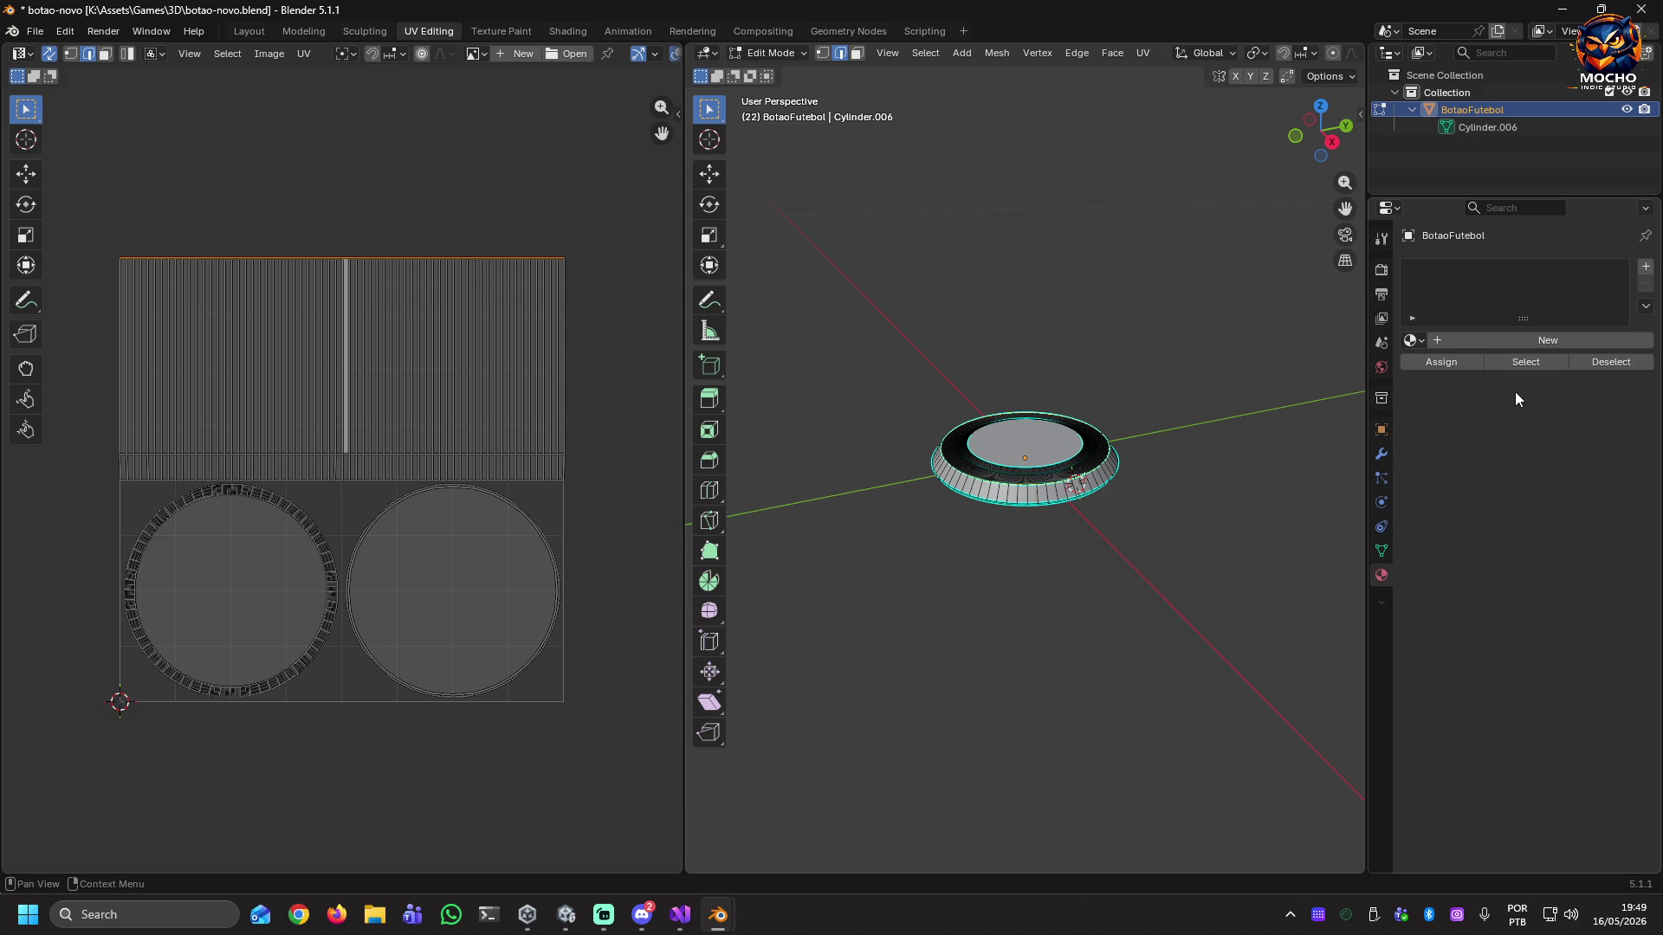
pyautogui.click(1437, 339)
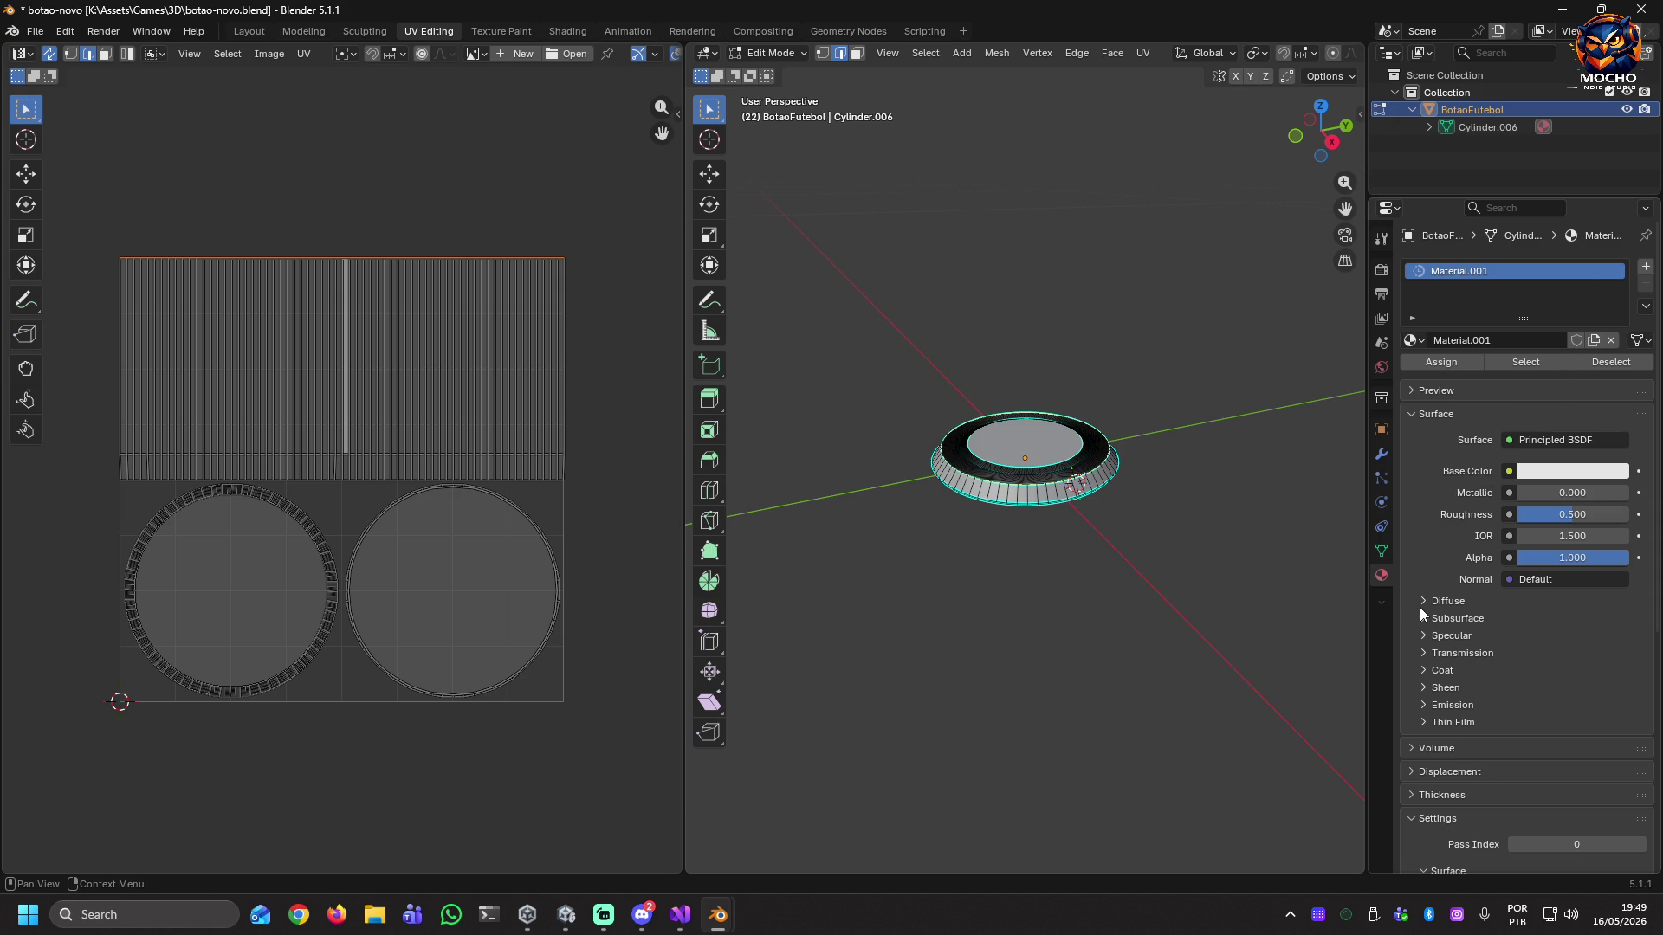
pyautogui.hotkey('ctrl', 's')
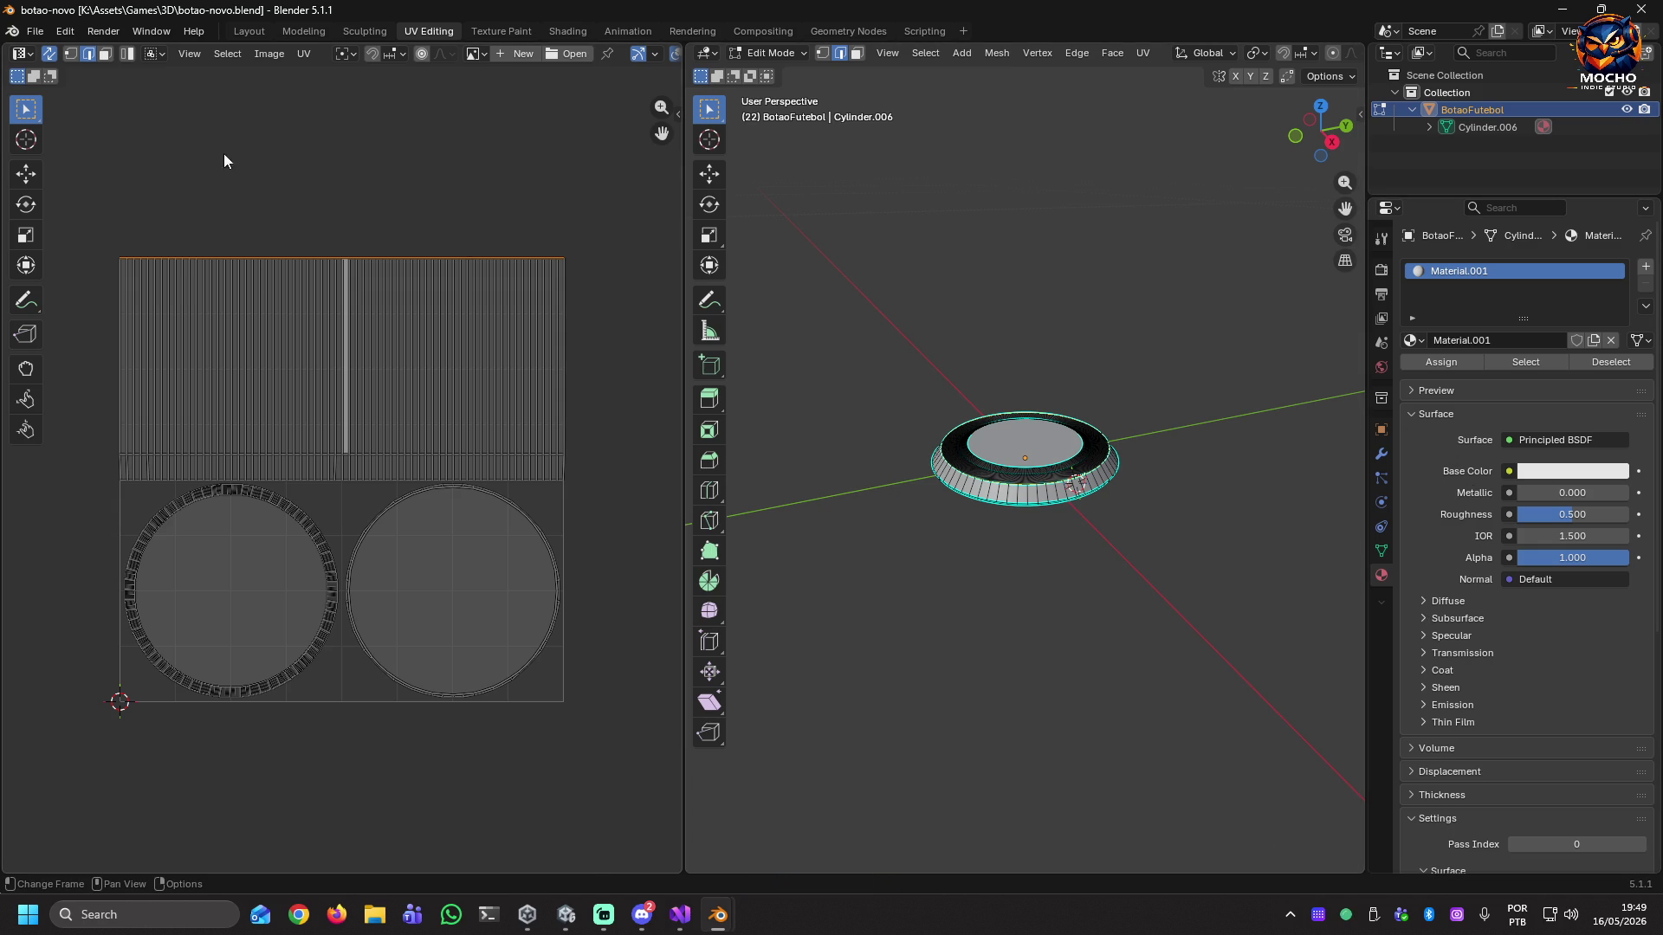
pyautogui.click(28, 914)
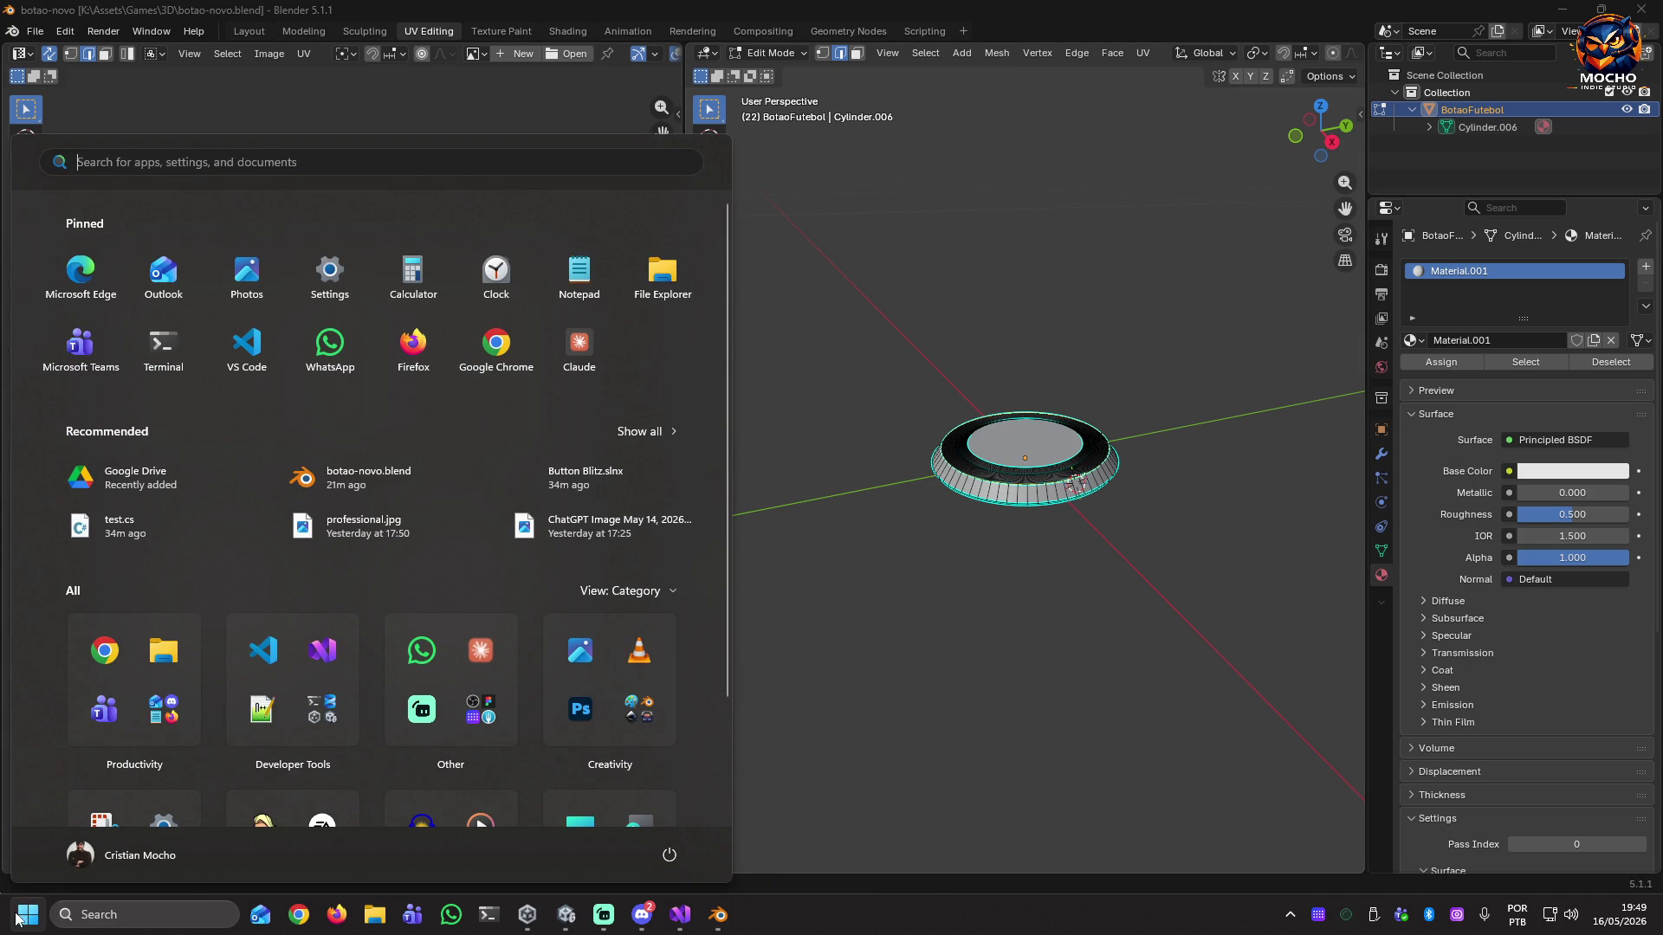
# Launch the pinned Claude app and move its restored window onto the other monitor.
pyautogui.click(576, 343)
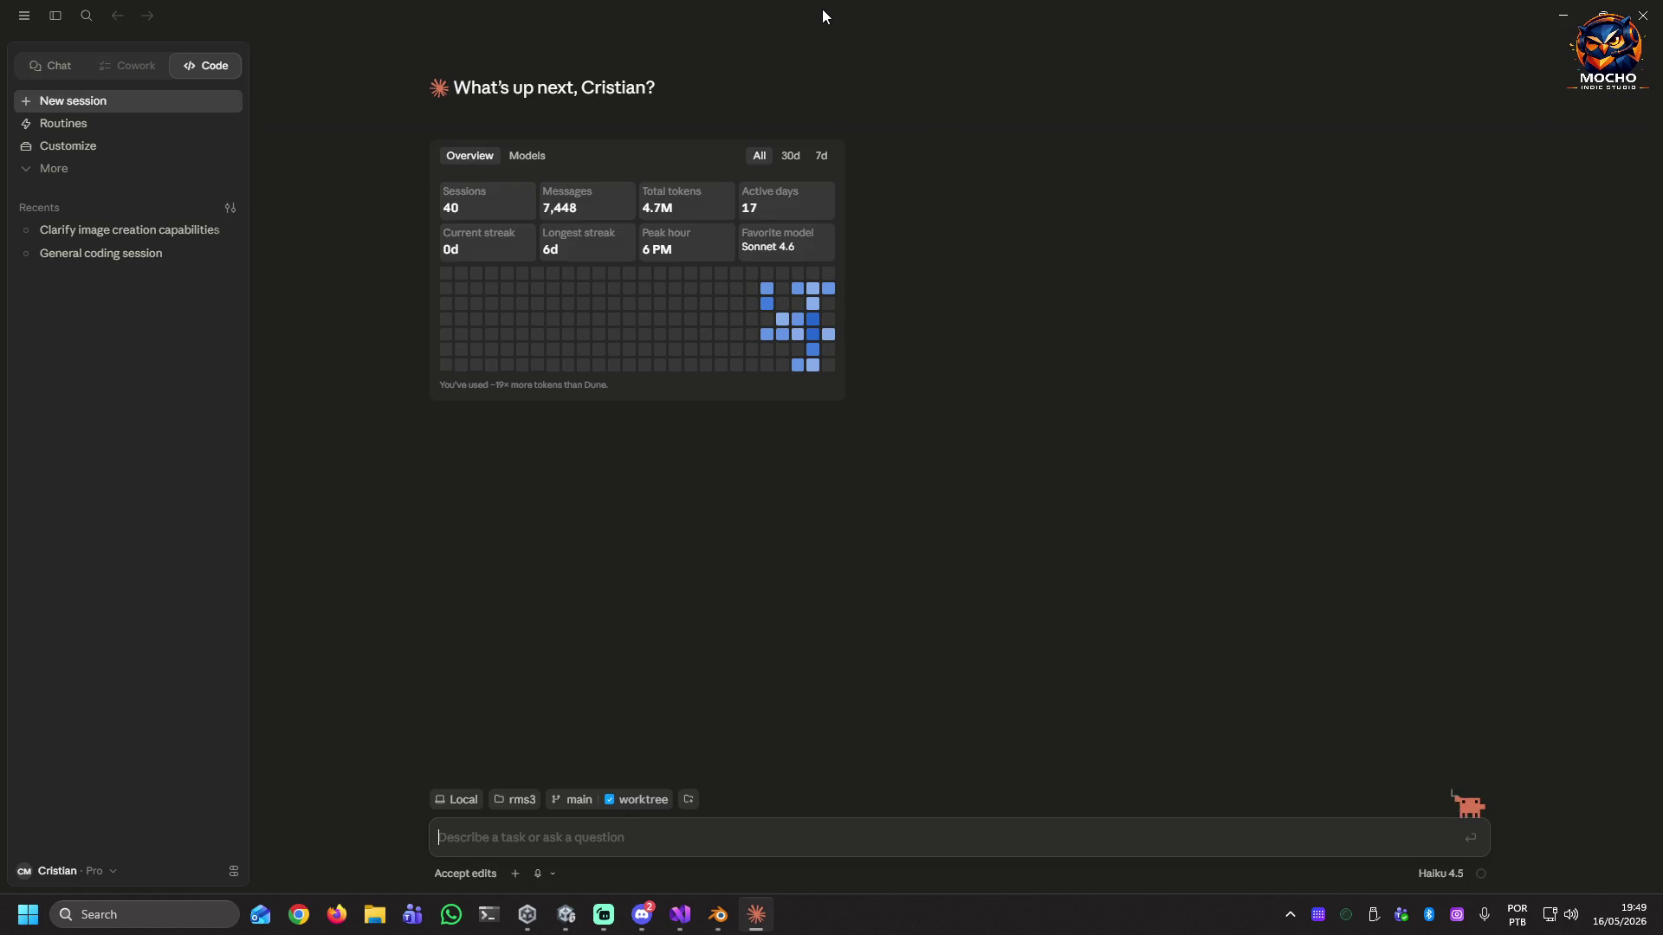
pyautogui.moveTo(823, 9); pyautogui.dragTo(1105, 69)
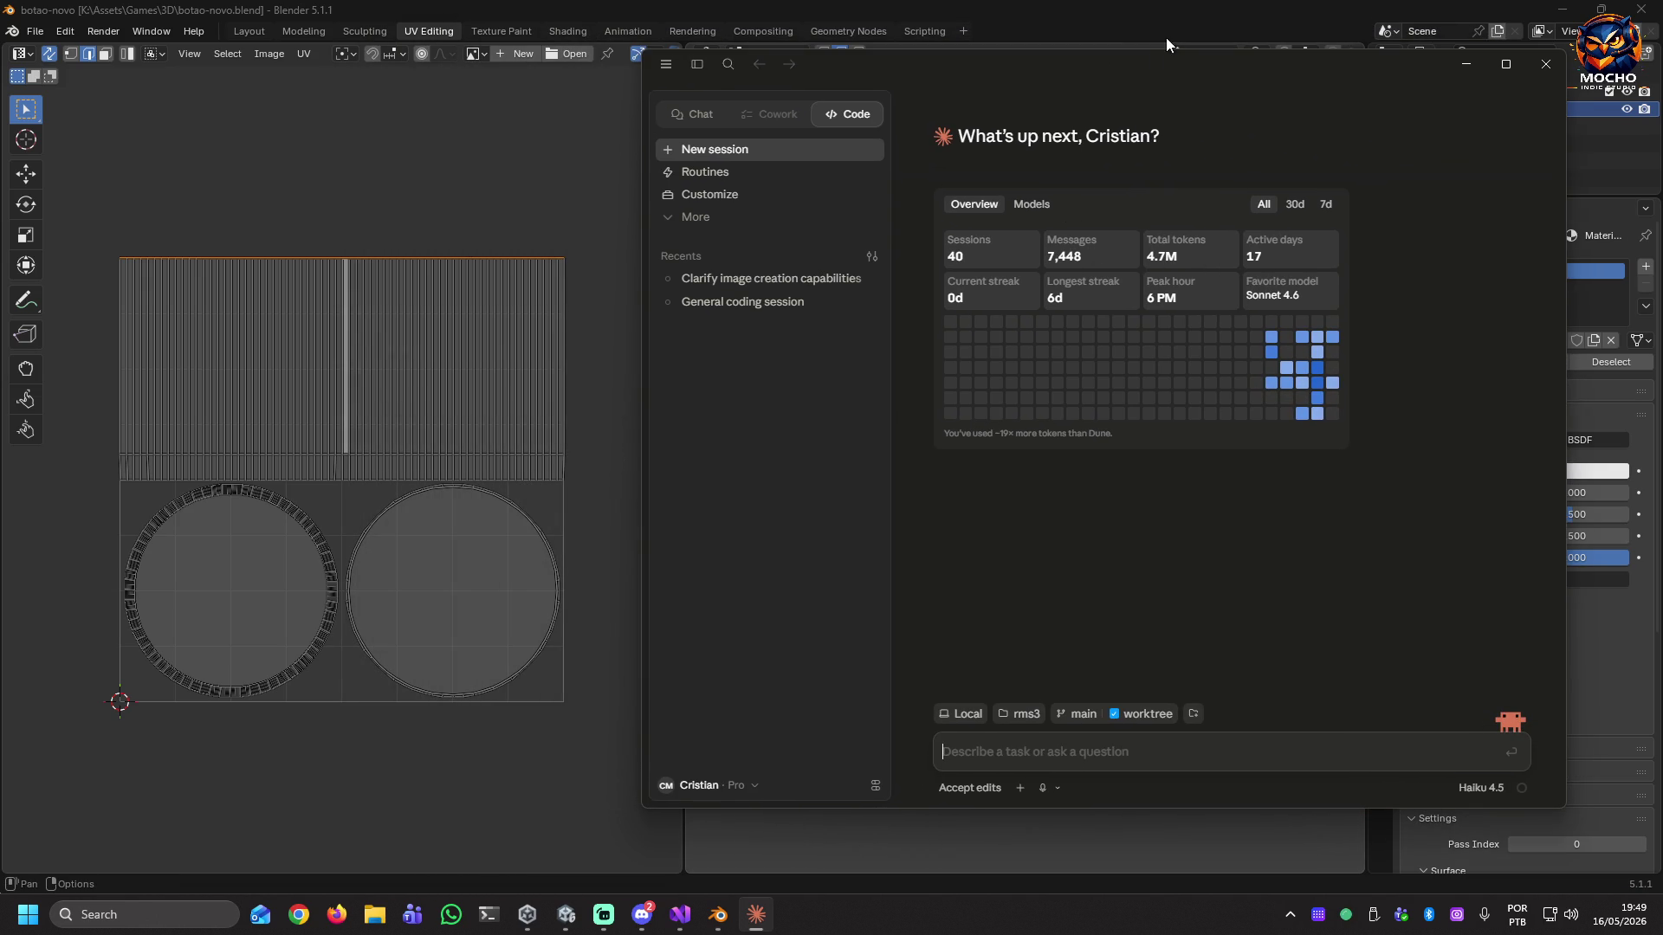
pyautogui.moveTo(1145, 64); pyautogui.dragTo(1247, 71)
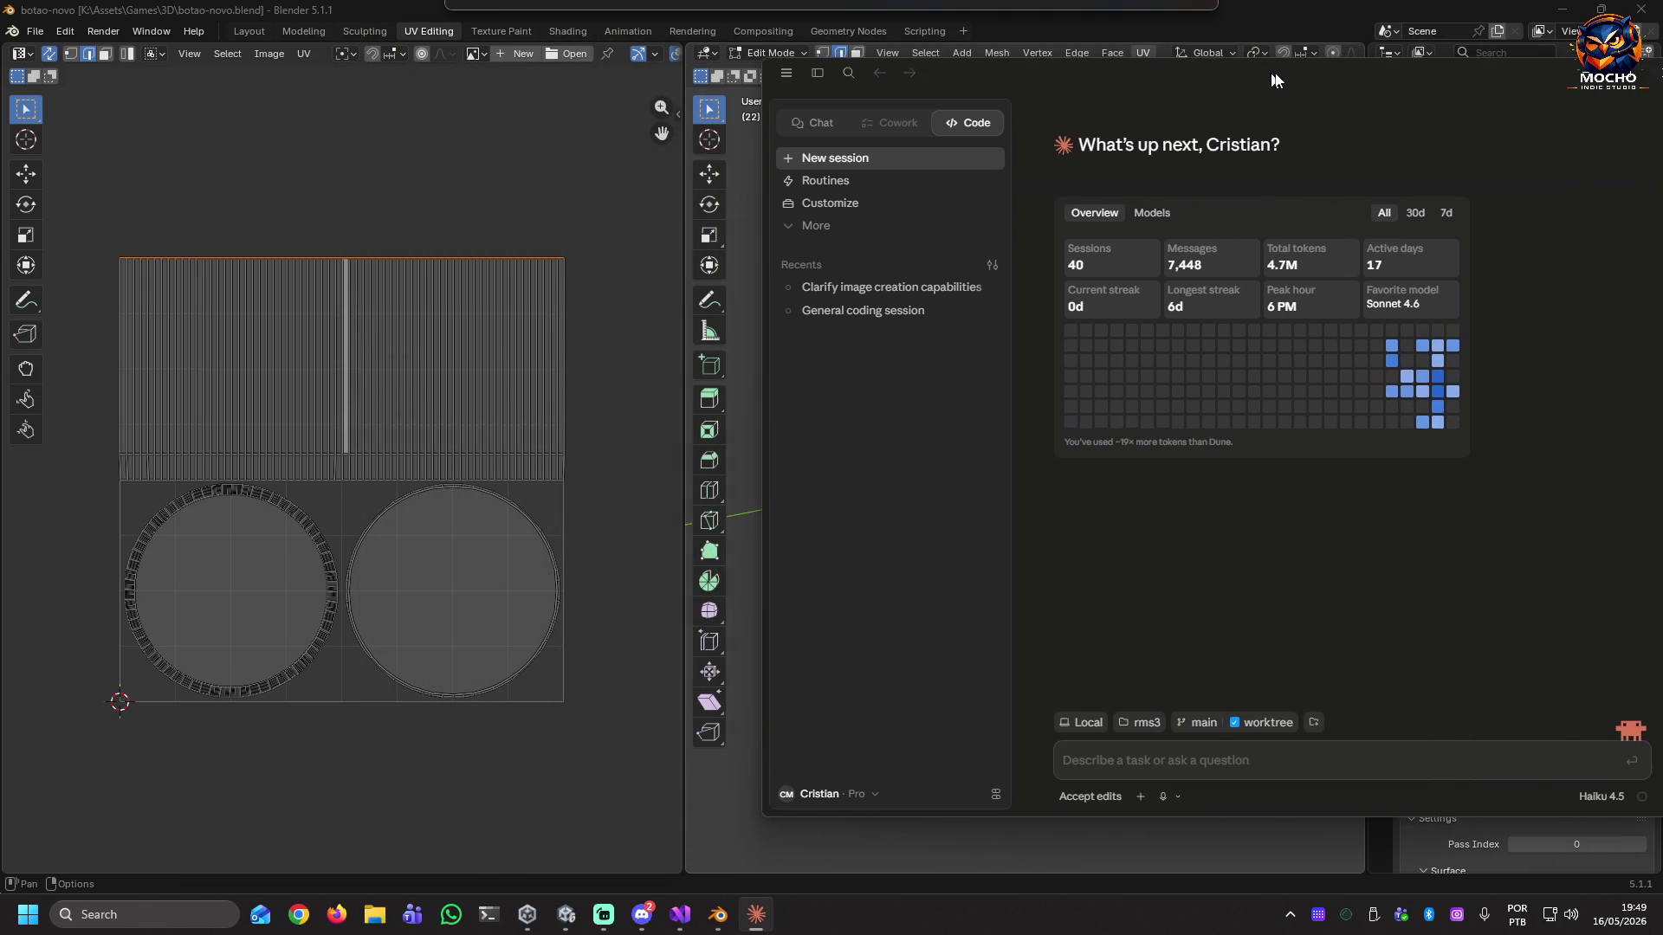
pyautogui.click(1144, 63)
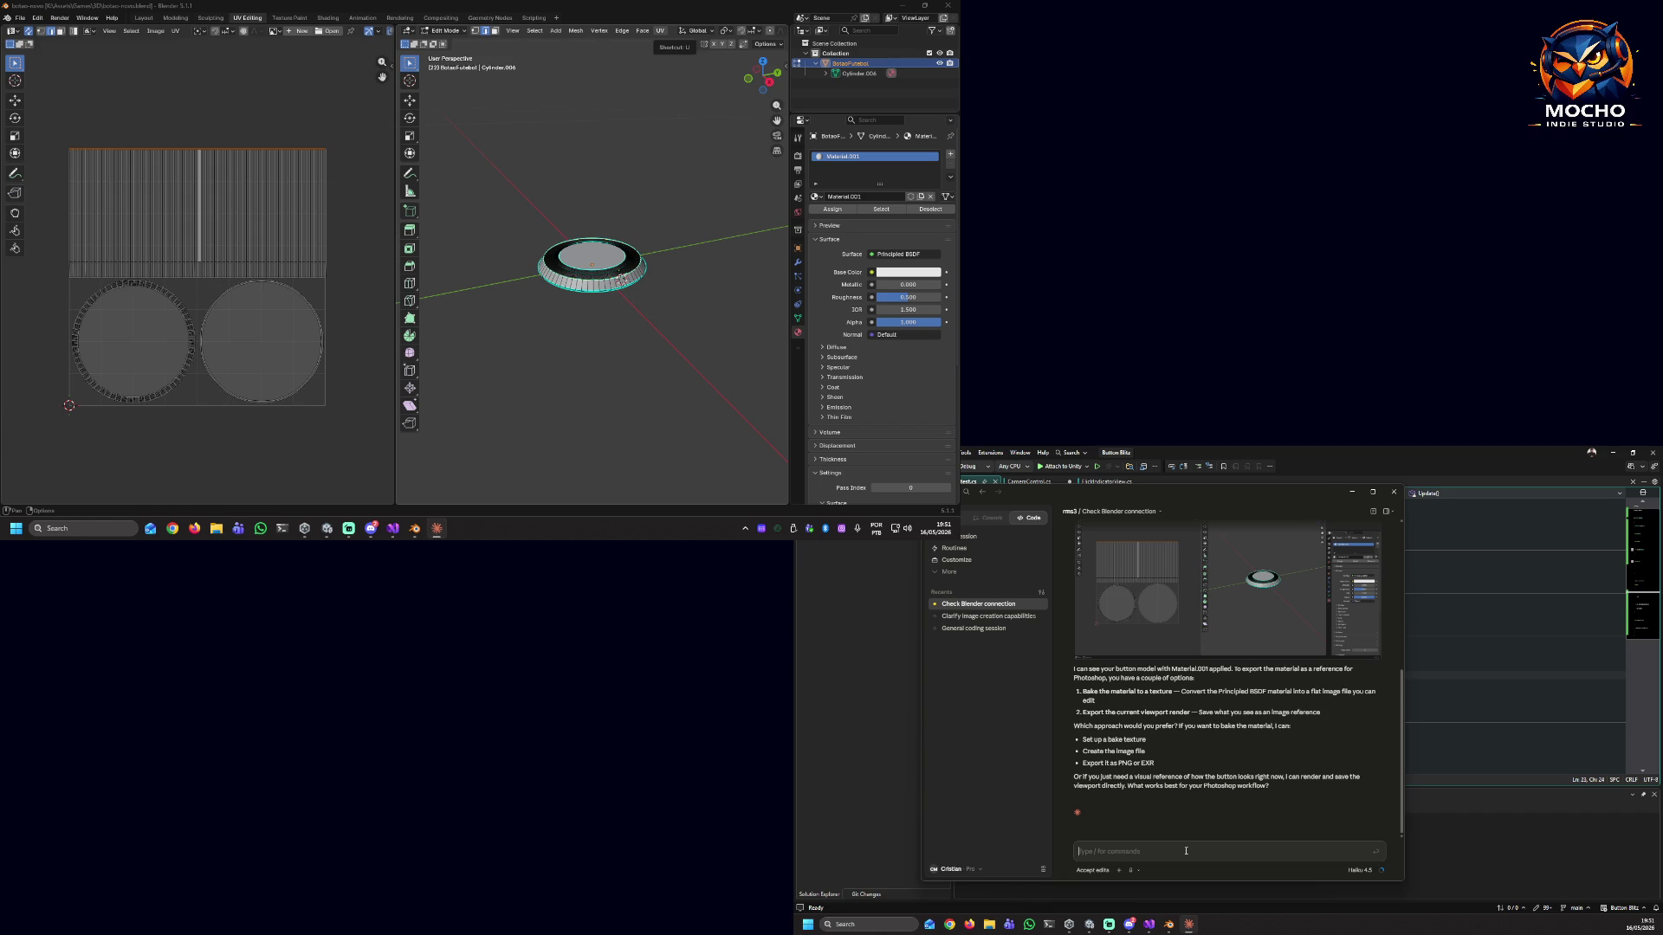
# Begin typing the texture request to Claude, orbiting and widening Blender's 3D viewport on the button.
pyautogui.write('wh')
pyautogui.write('need')
pyautogui.write('ma')
pyautogui.press('BackSpace')
pyautogui.press('BackSpace')
pyautogui.press('BackSpace')
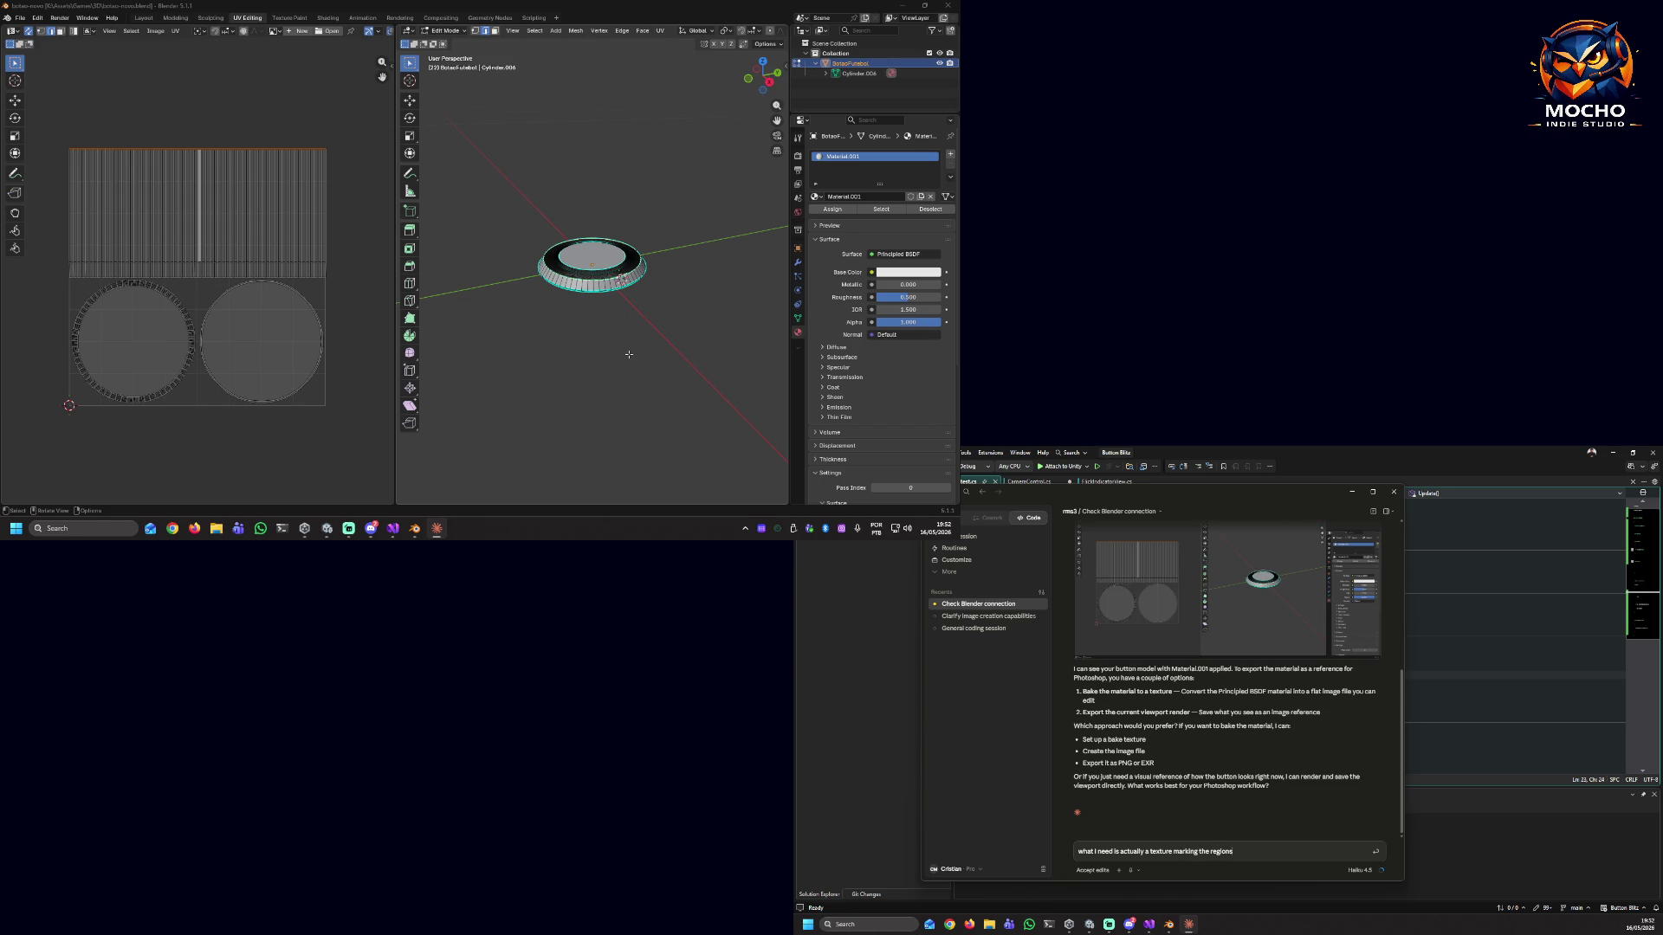
pyautogui.scroll(5, 619, 275)
pyautogui.moveTo(541, 337); pyautogui.dragTo(617, 331, button='middle')
pyautogui.moveTo(394, 166); pyautogui.dragTo(291, 165)
pyautogui.scroll(2, 543, 304)
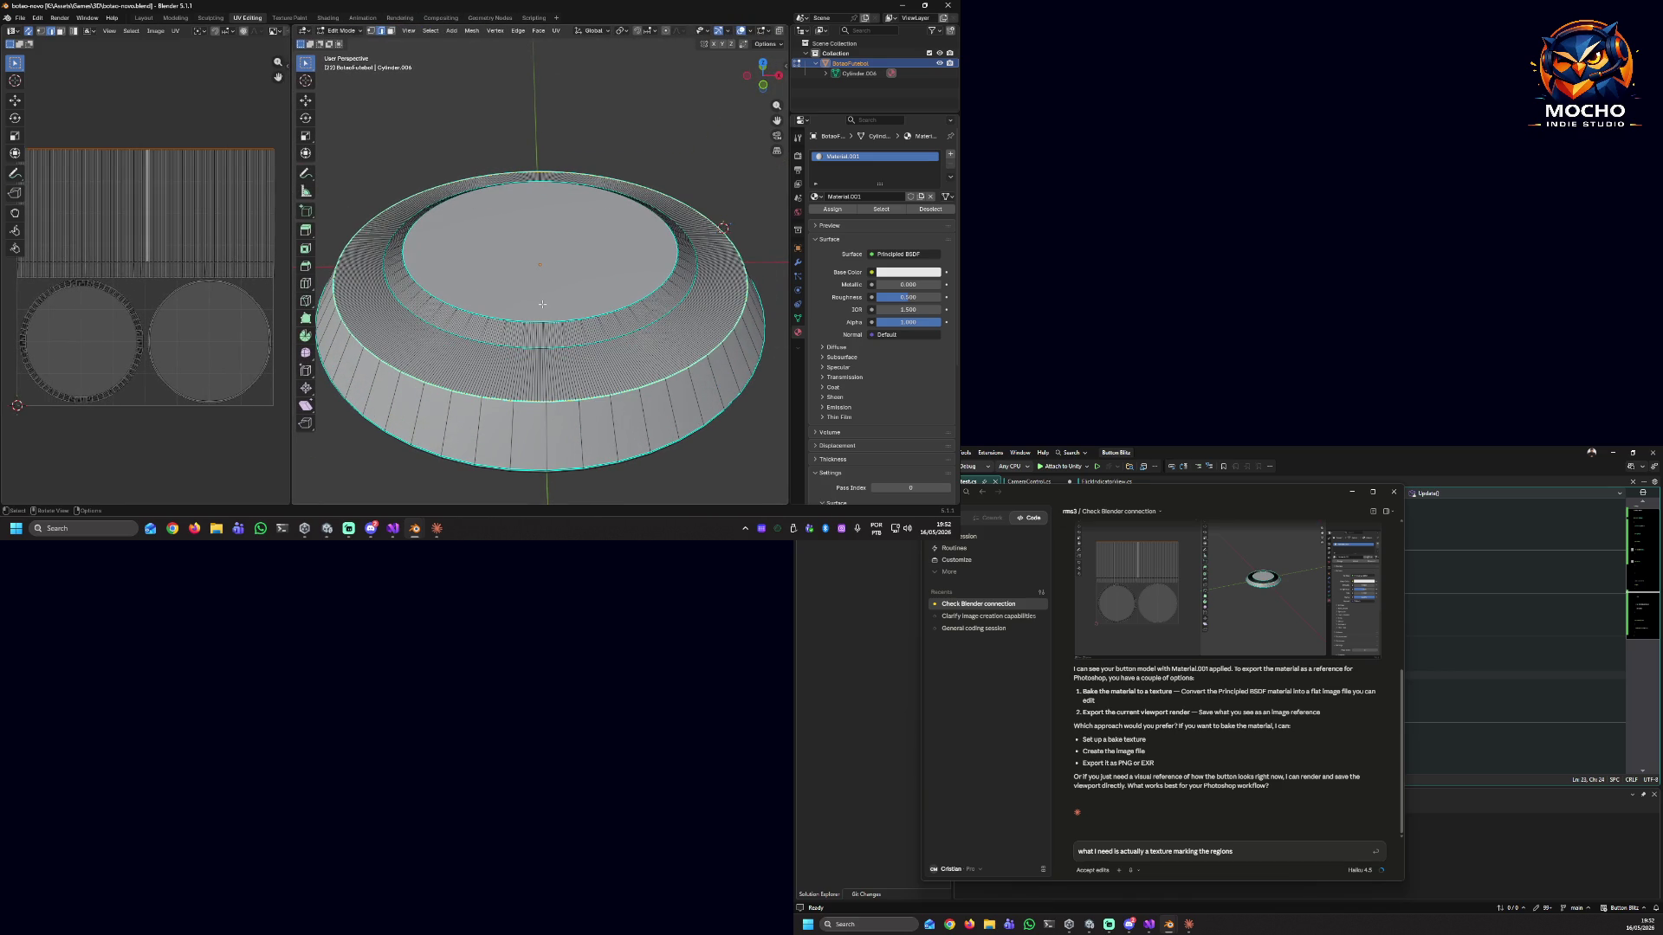
# Finish and send the button-regions texture request, then allow Claude to run Blender code.
pyautogui.click(1272, 852)
pyautogui.write('so i can paint them in')
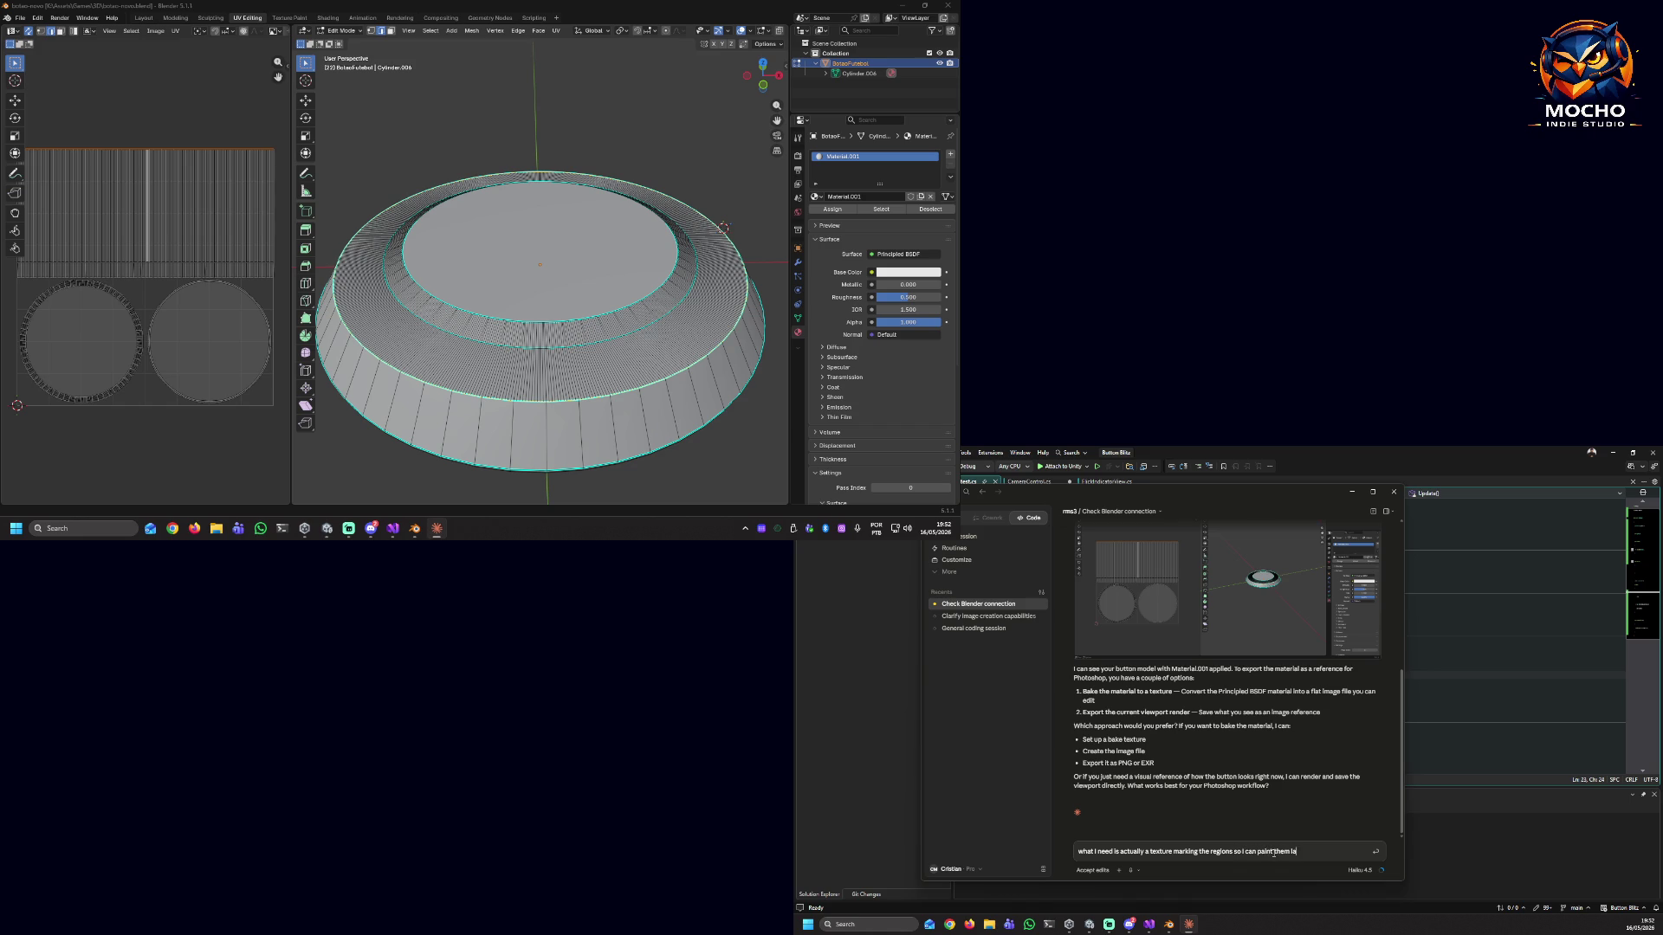
pyautogui.write('ter if ne')
pyautogui.write('ed b')
pyautogui.write(' create it')
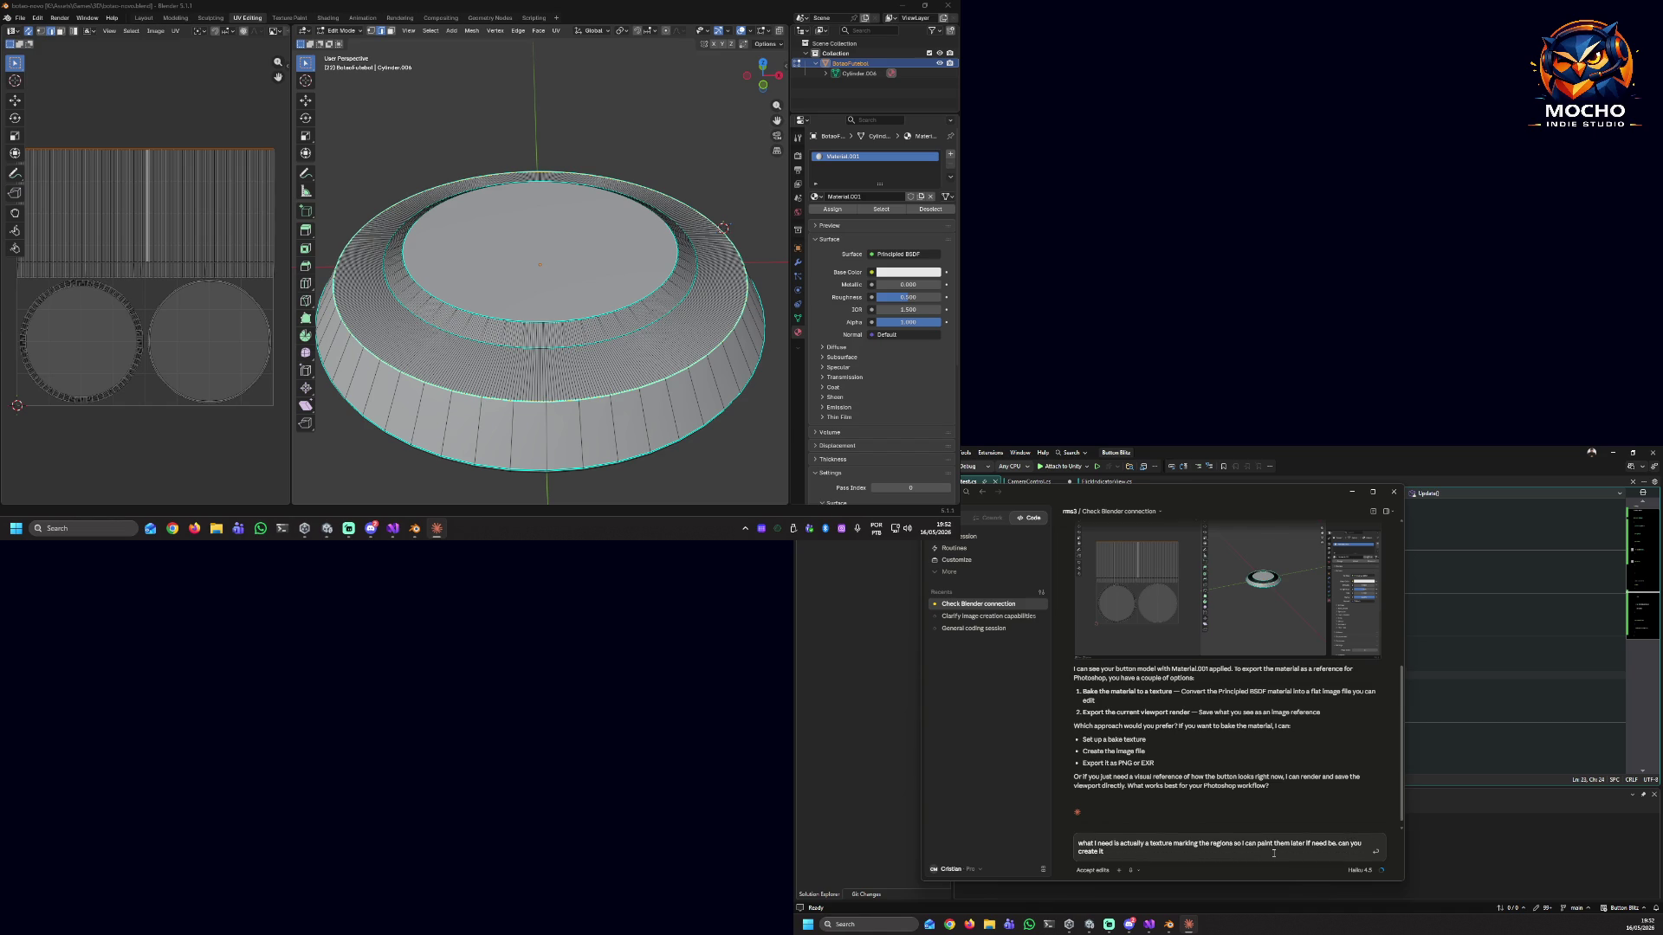
pyautogui.write('xpor')
pyautogui.write(' mode')
pyautogui.write('BX')
pyautogui.press('Return')
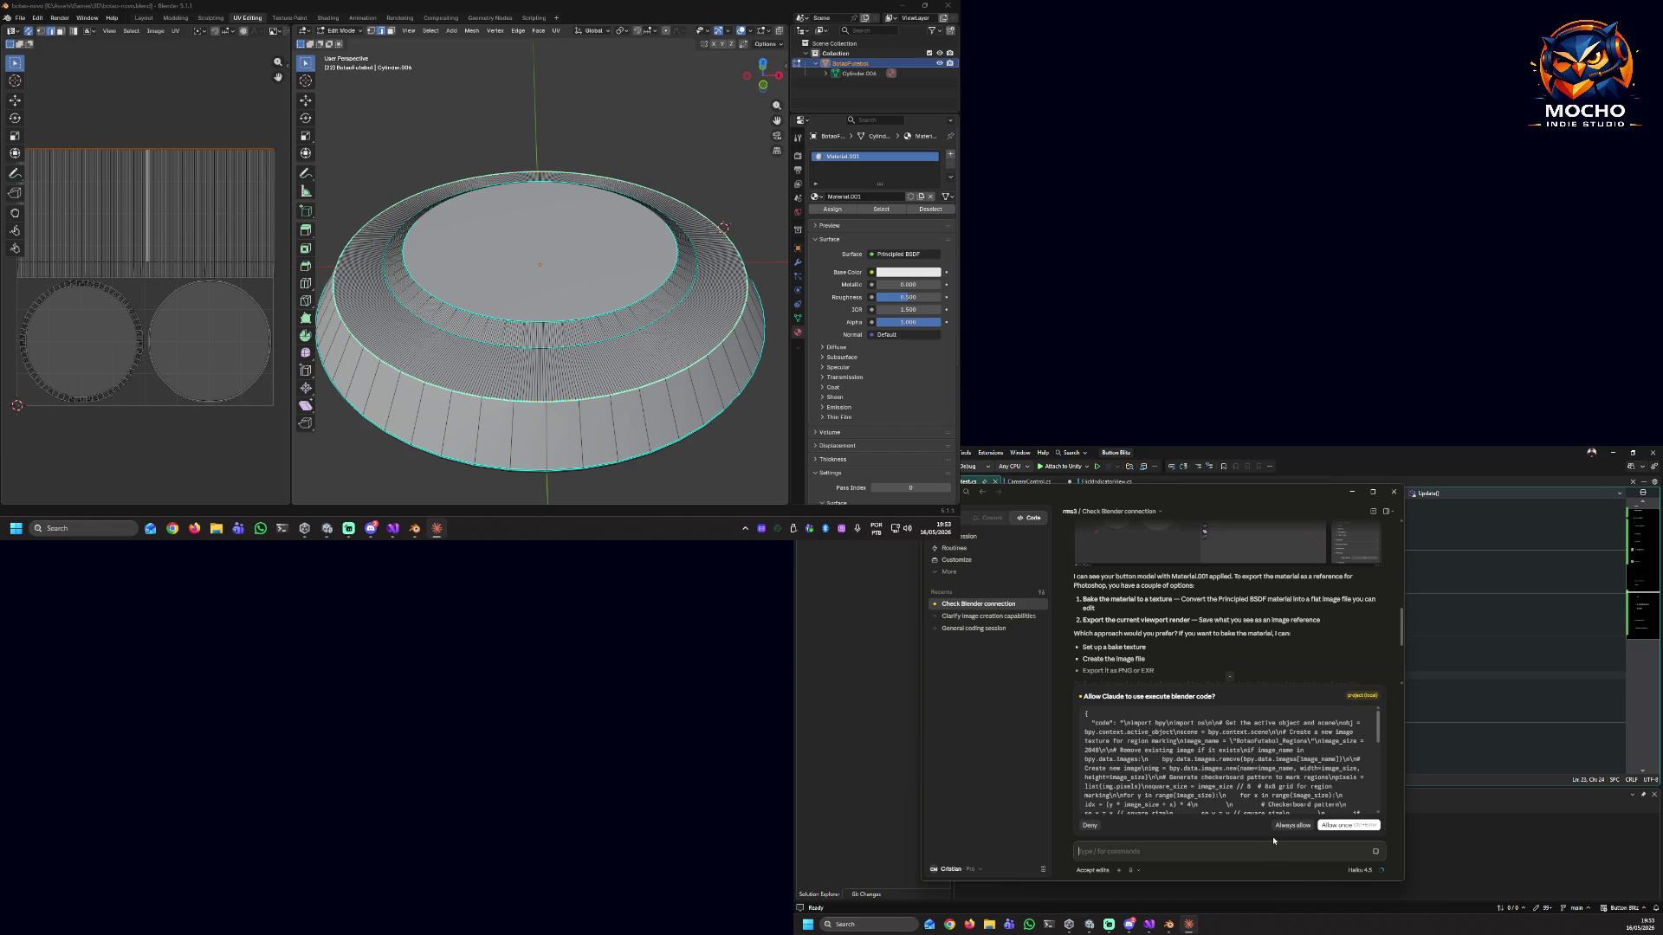
pyautogui.click(1287, 825)
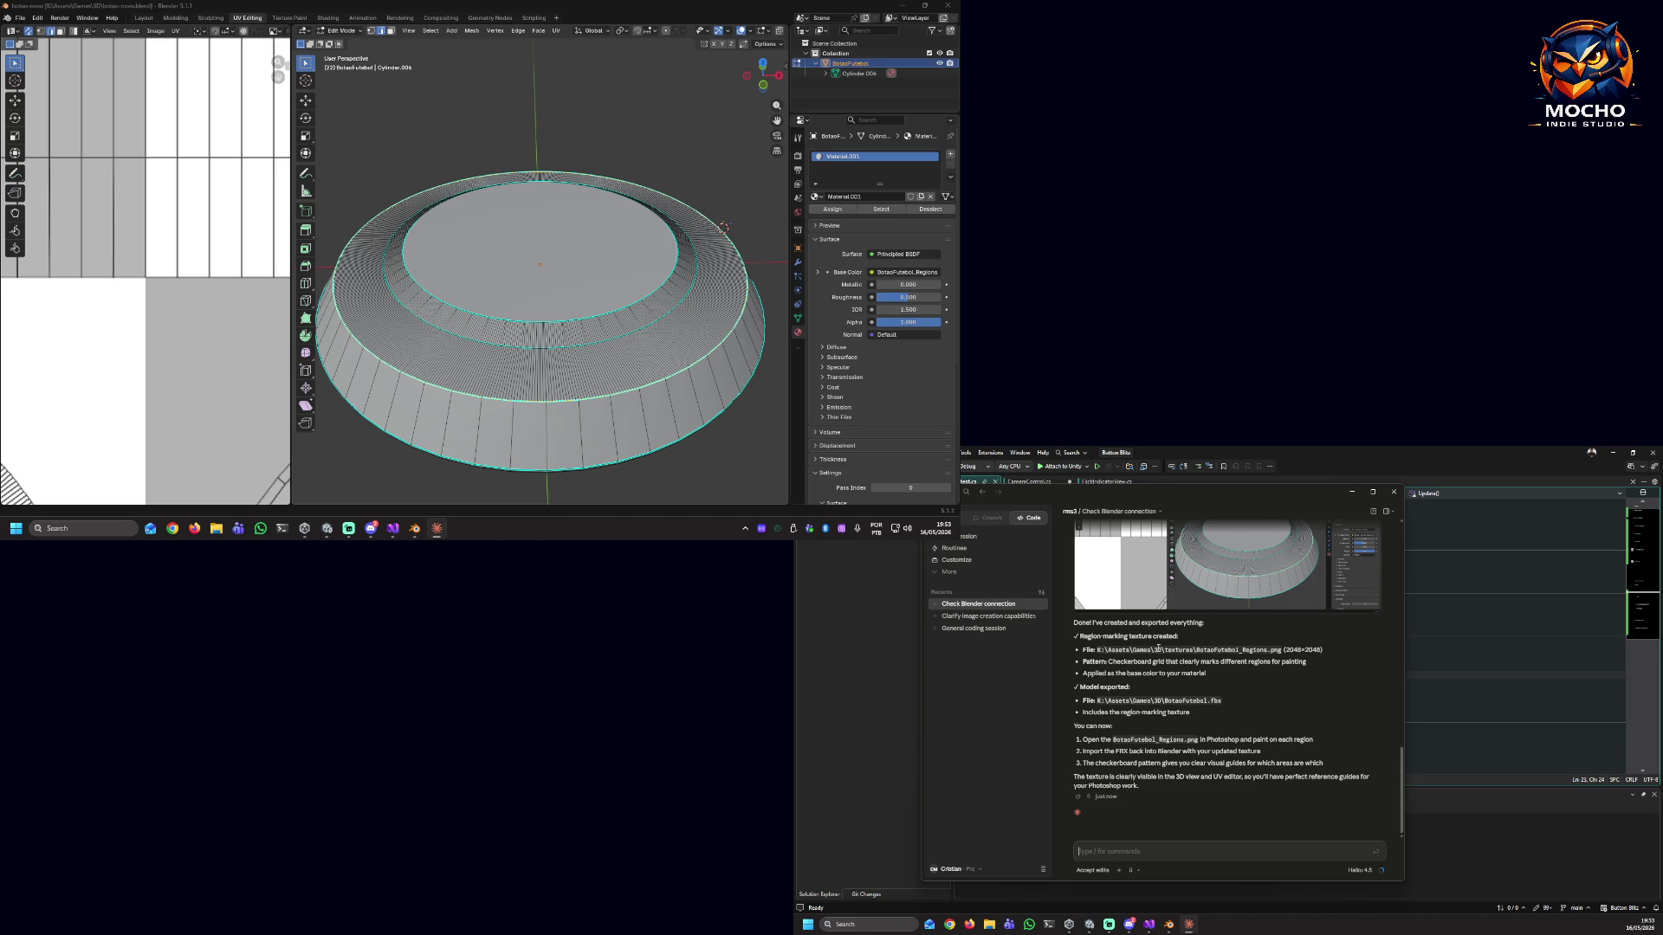
# Select the textures folder path shown in Claude's reply.
pyautogui.moveTo(1100, 650); pyautogui.dragTo(1196, 649)
# Browse File Explorer to drive K's Assets > Games > 3D folder and locate the exported BotaoFutebol.fbx.
pyautogui.click(989, 924)
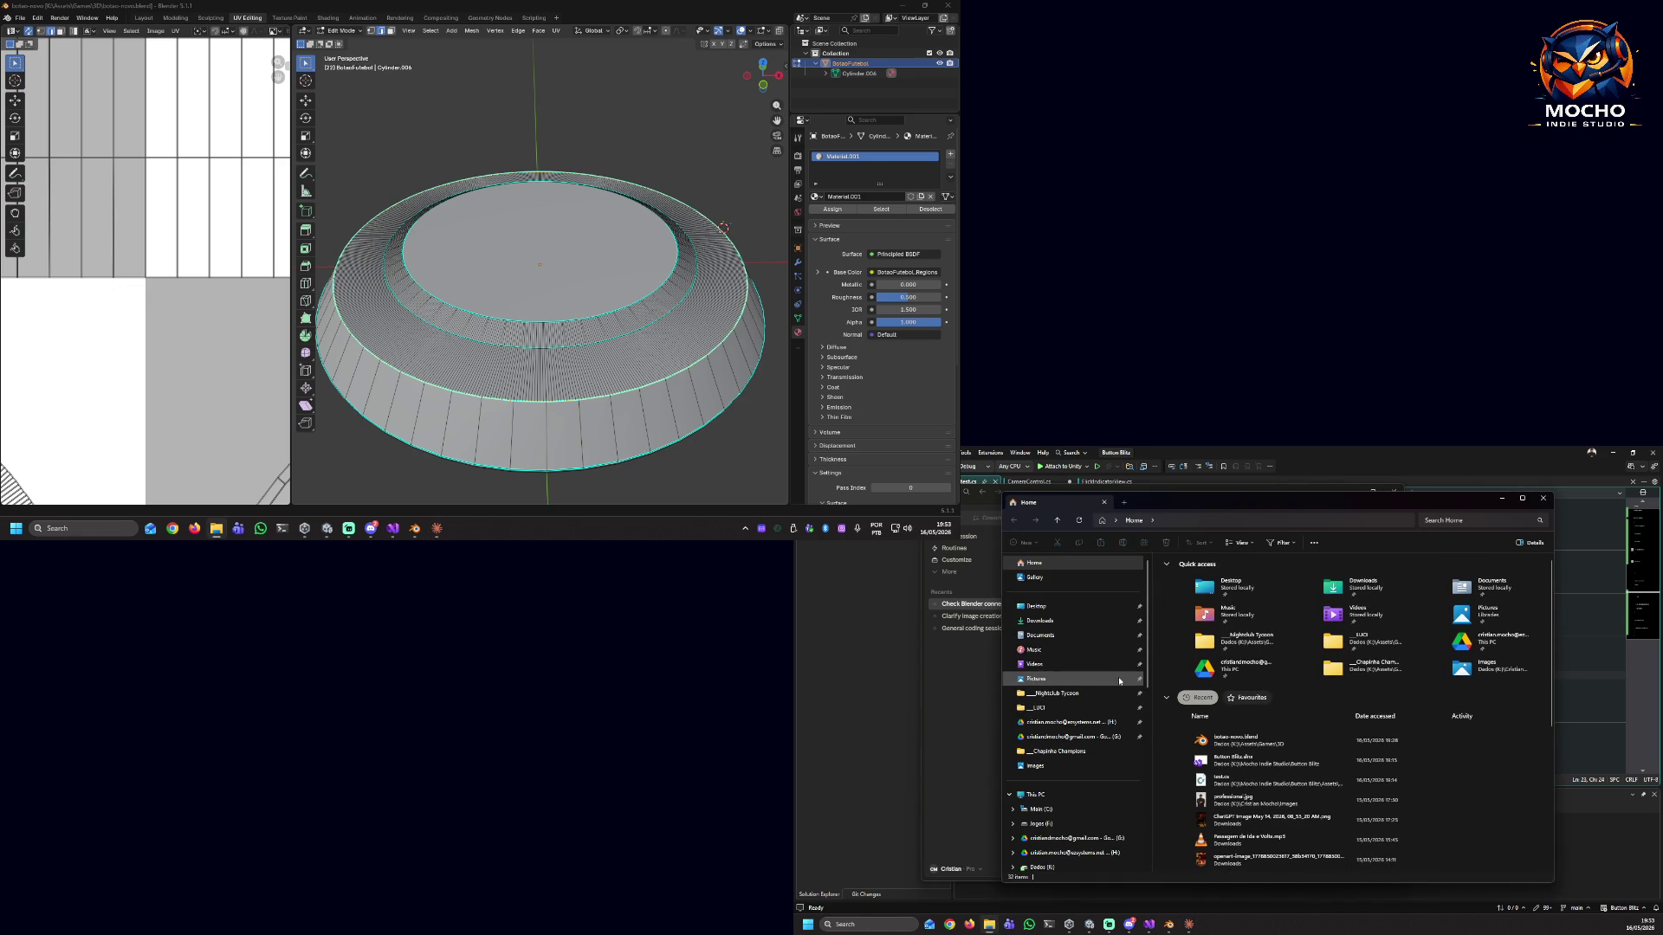
pyautogui.scroll(-3, 1081, 820)
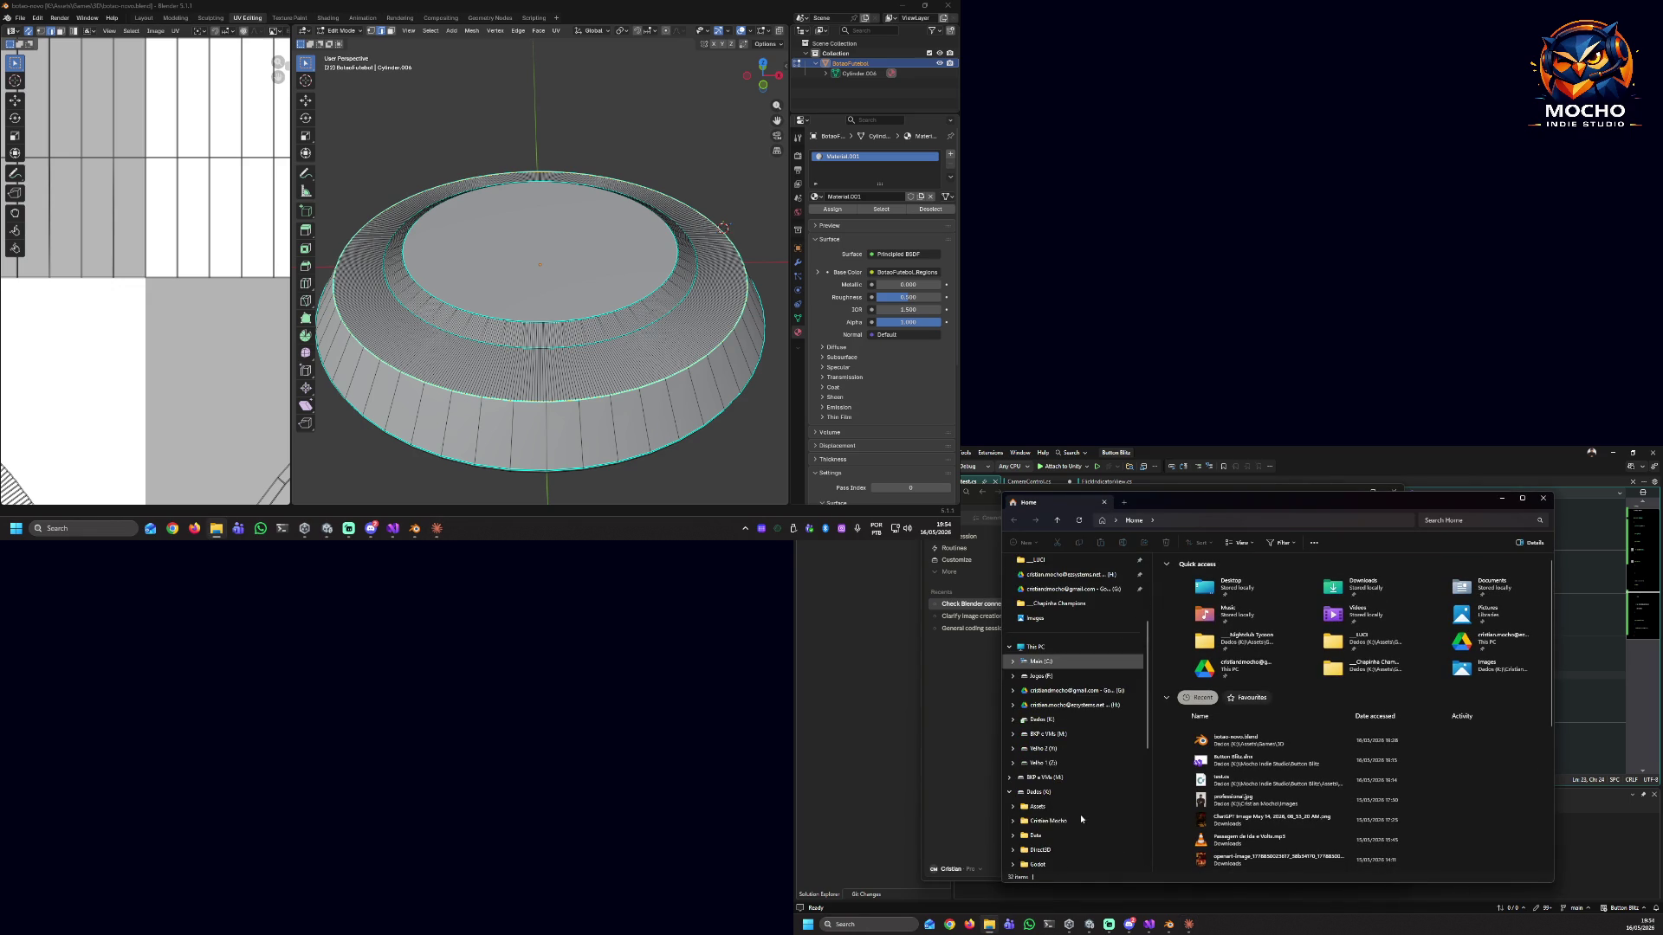
pyautogui.click(1039, 806)
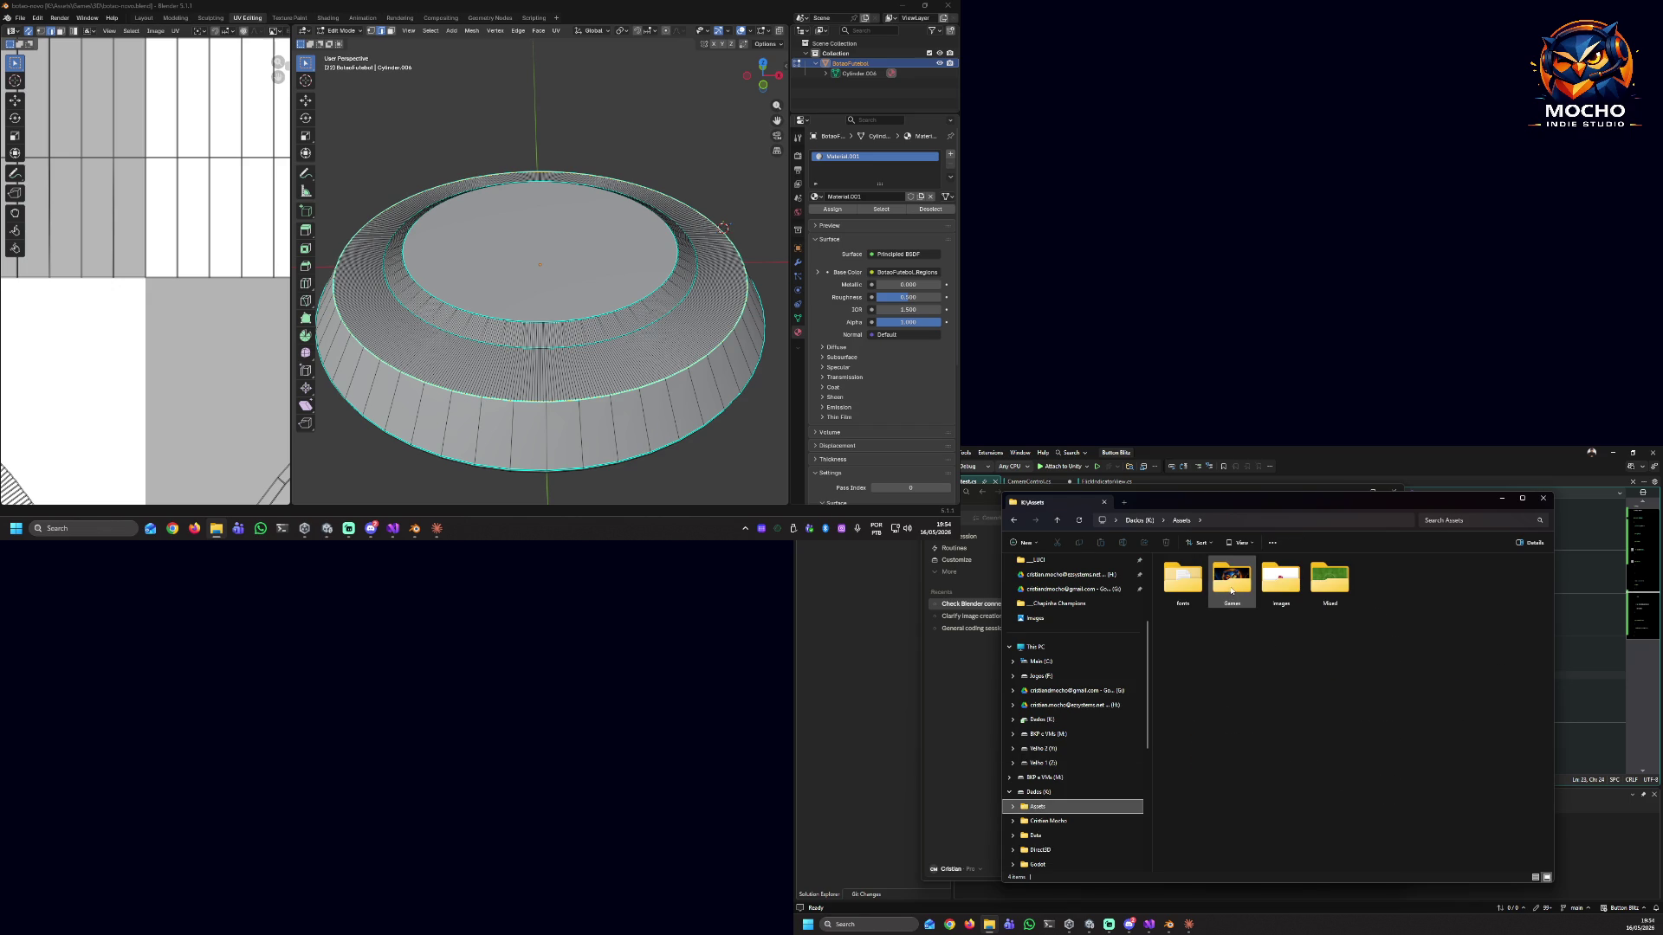
pyautogui.doubleClick(1230, 590)
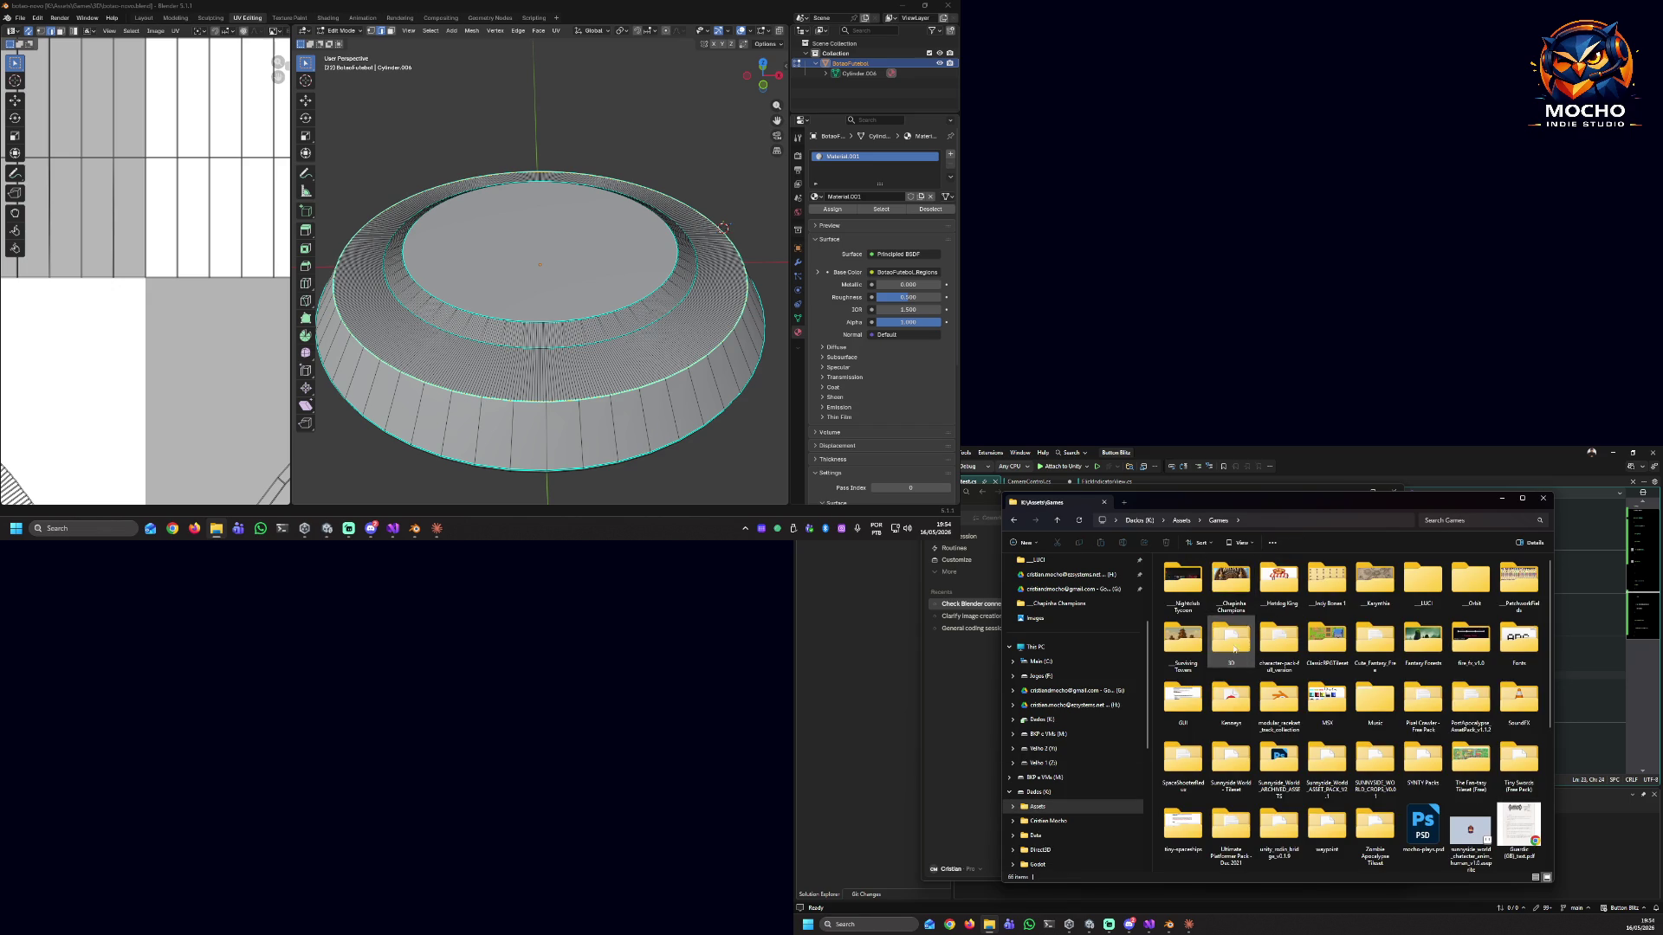
pyautogui.doubleClick(1237, 647)
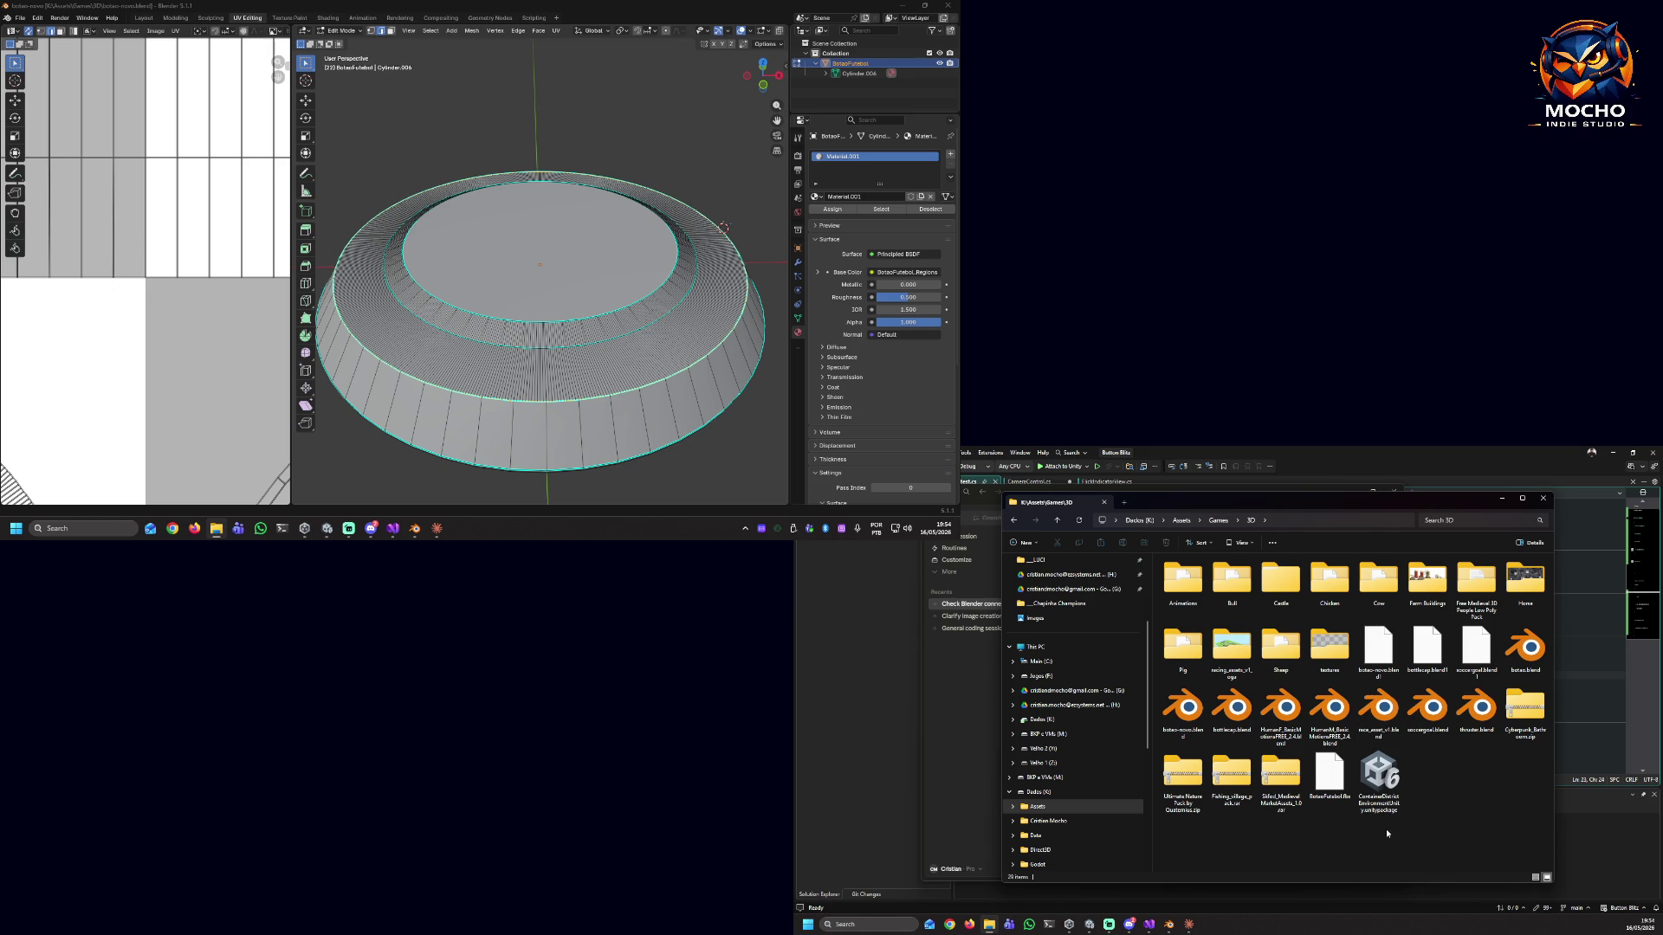
pyautogui.click(1346, 790)
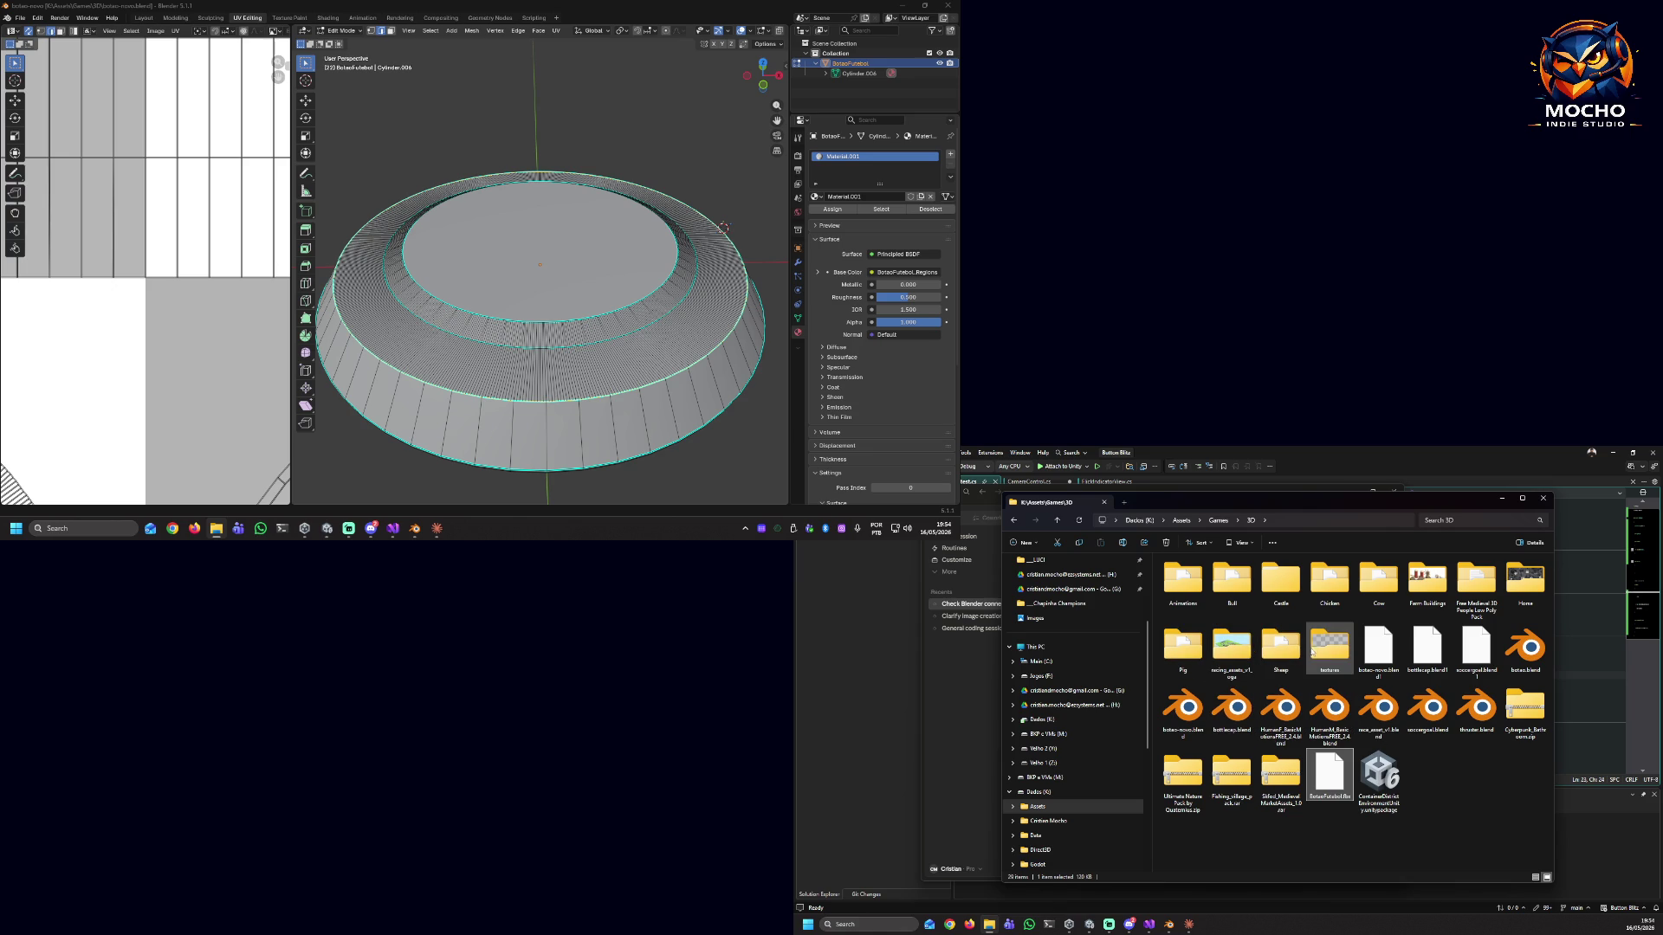
# View BotaoFutebol_Regions.png from the textures folder, then close it and return to the 3D folder.
pyautogui.doubleClick(1322, 650)
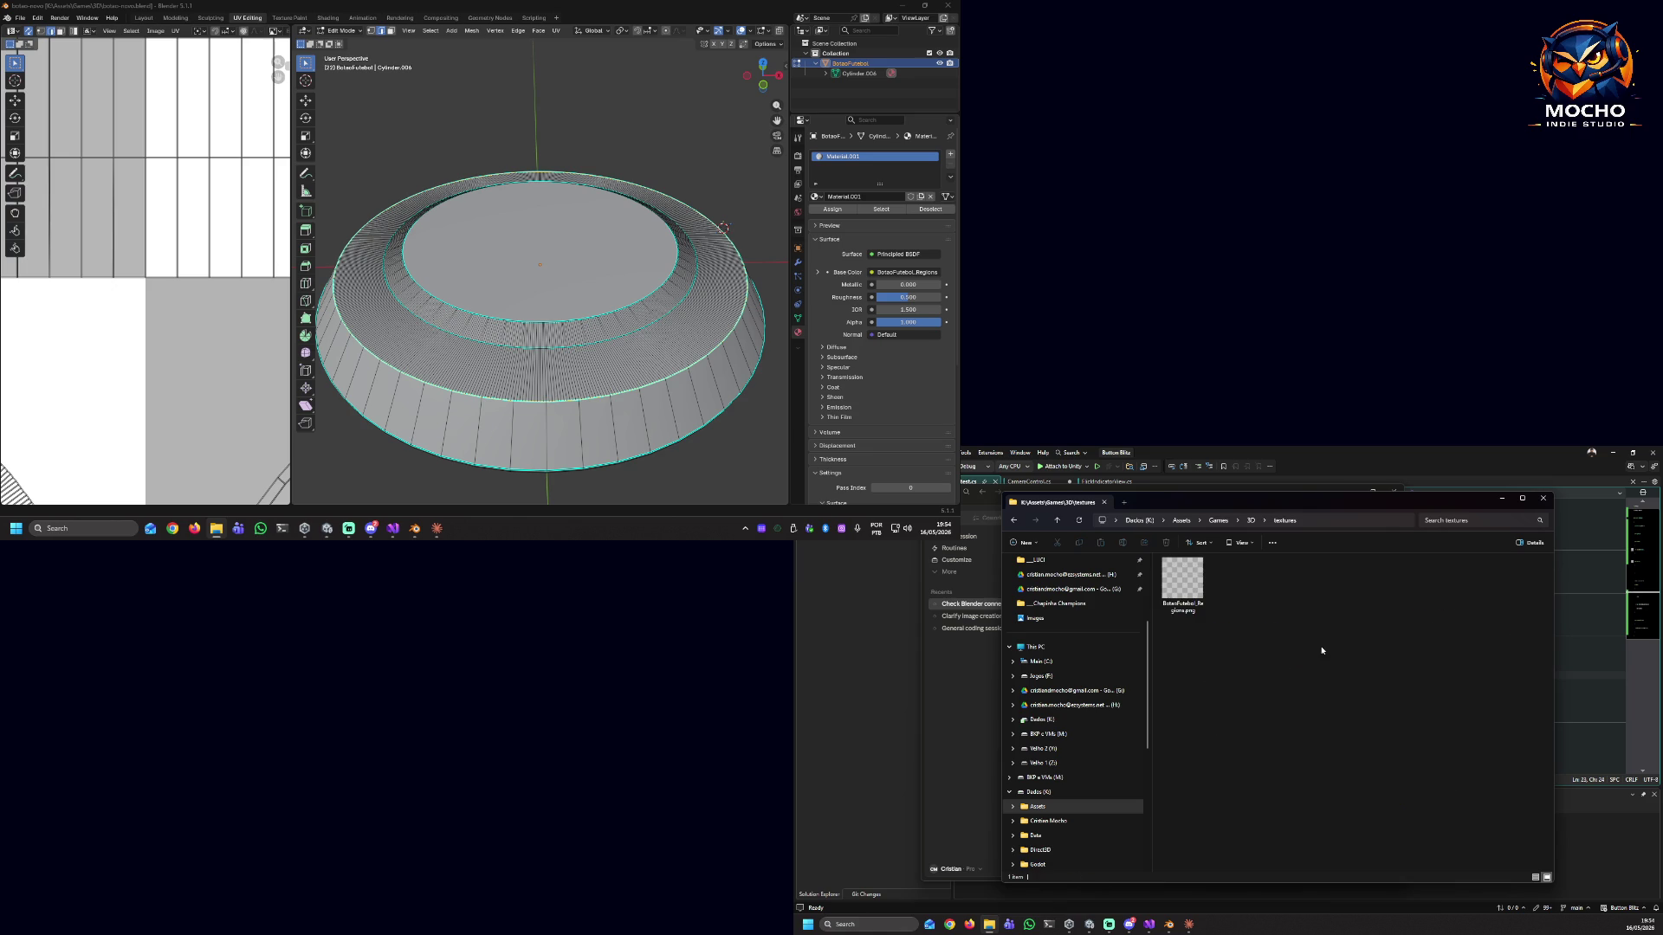
pyautogui.click(1193, 596)
pyautogui.doubleClick(1196, 593)
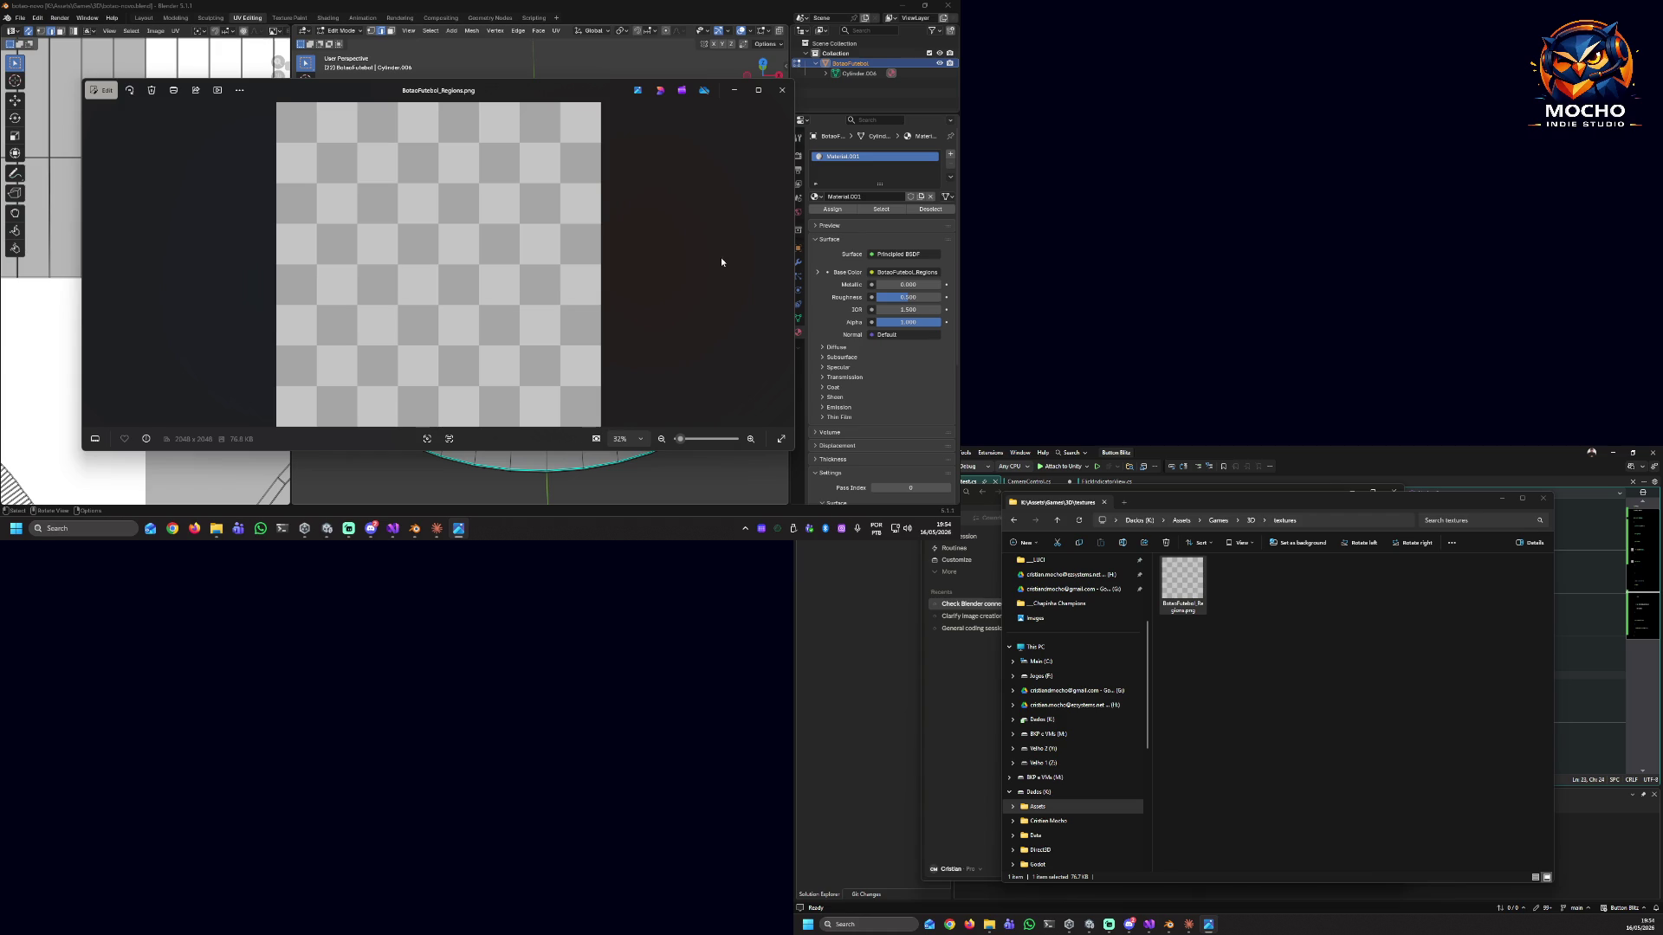
pyautogui.click(783, 98)
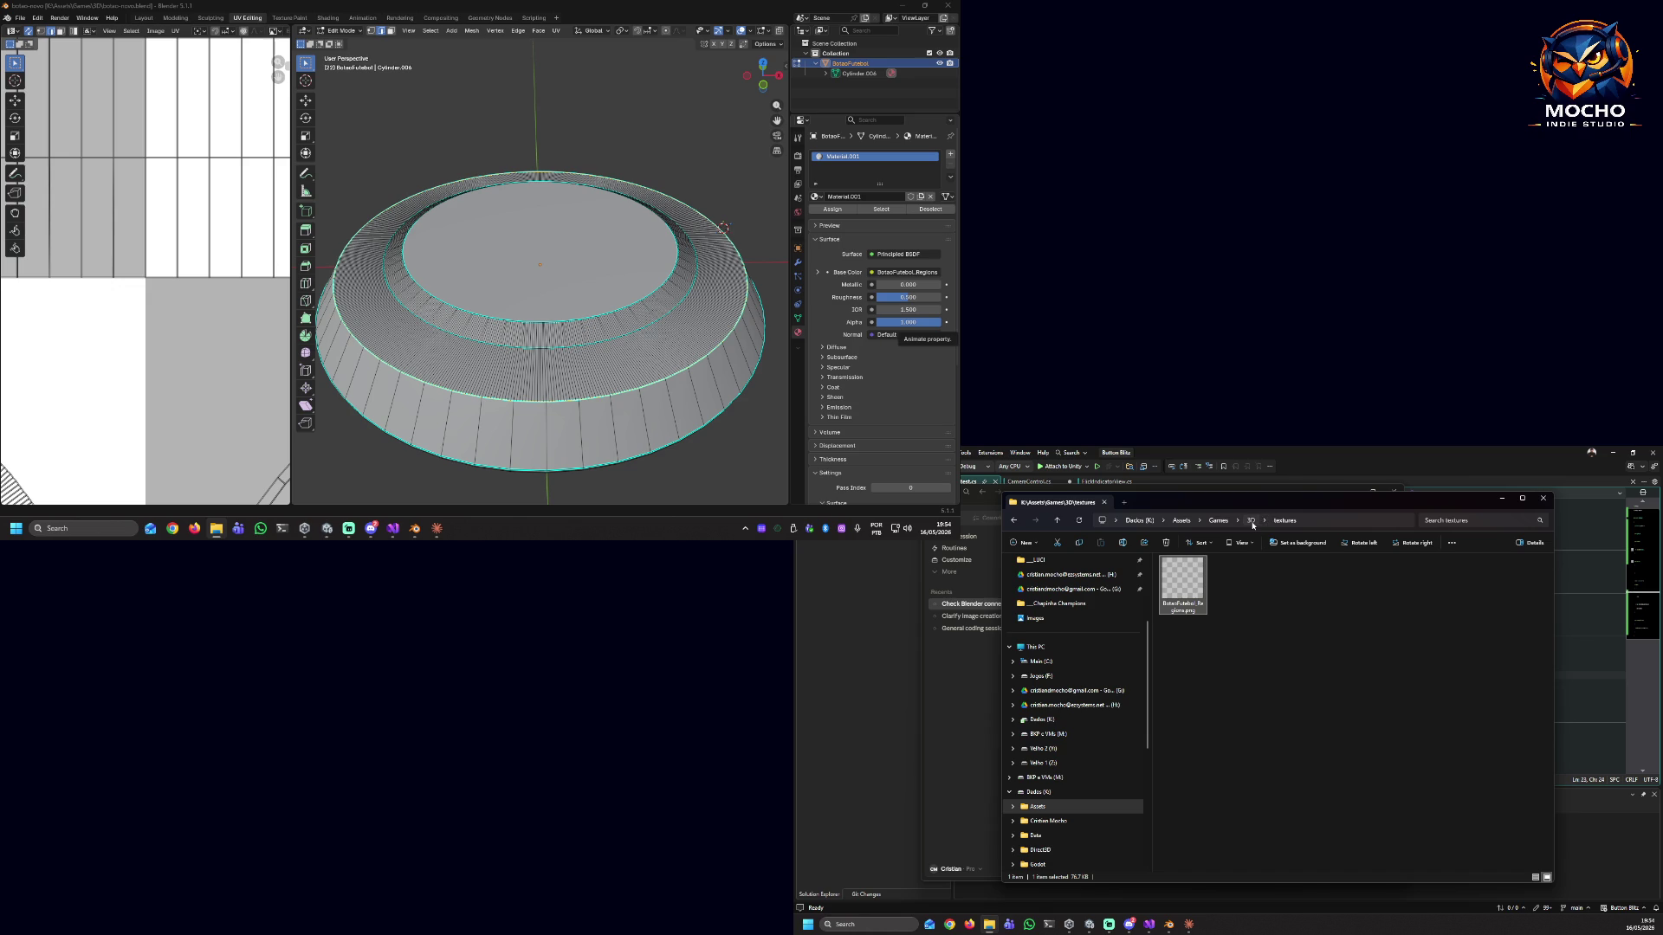
pyautogui.click(1252, 524)
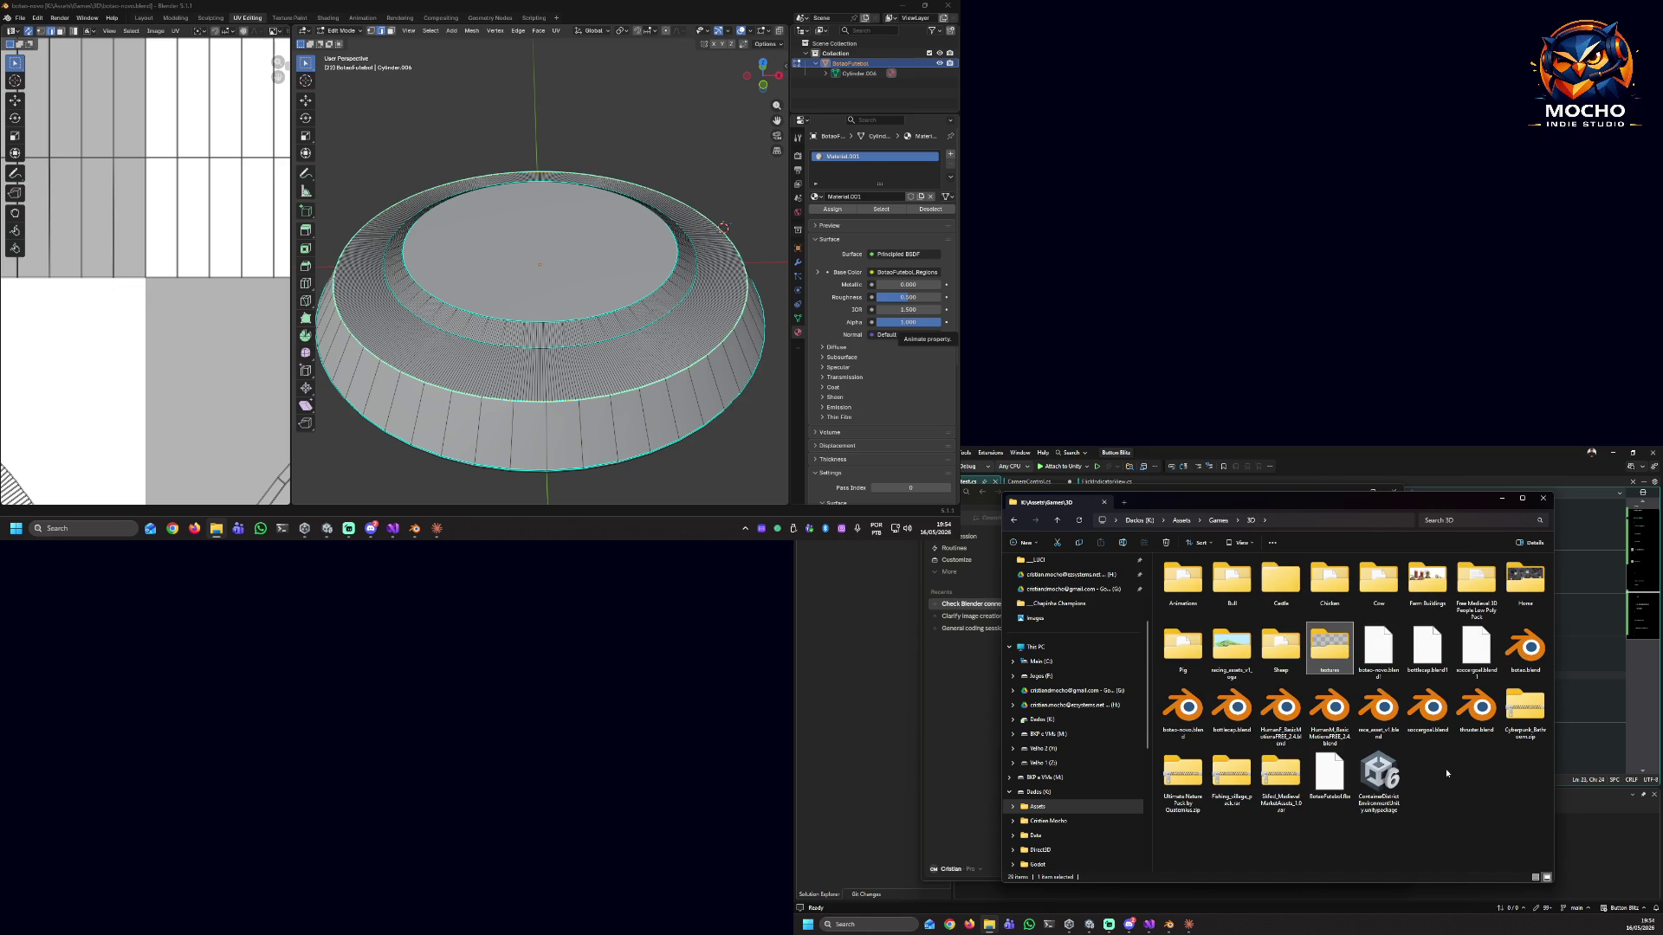
pyautogui.click(214, 530)
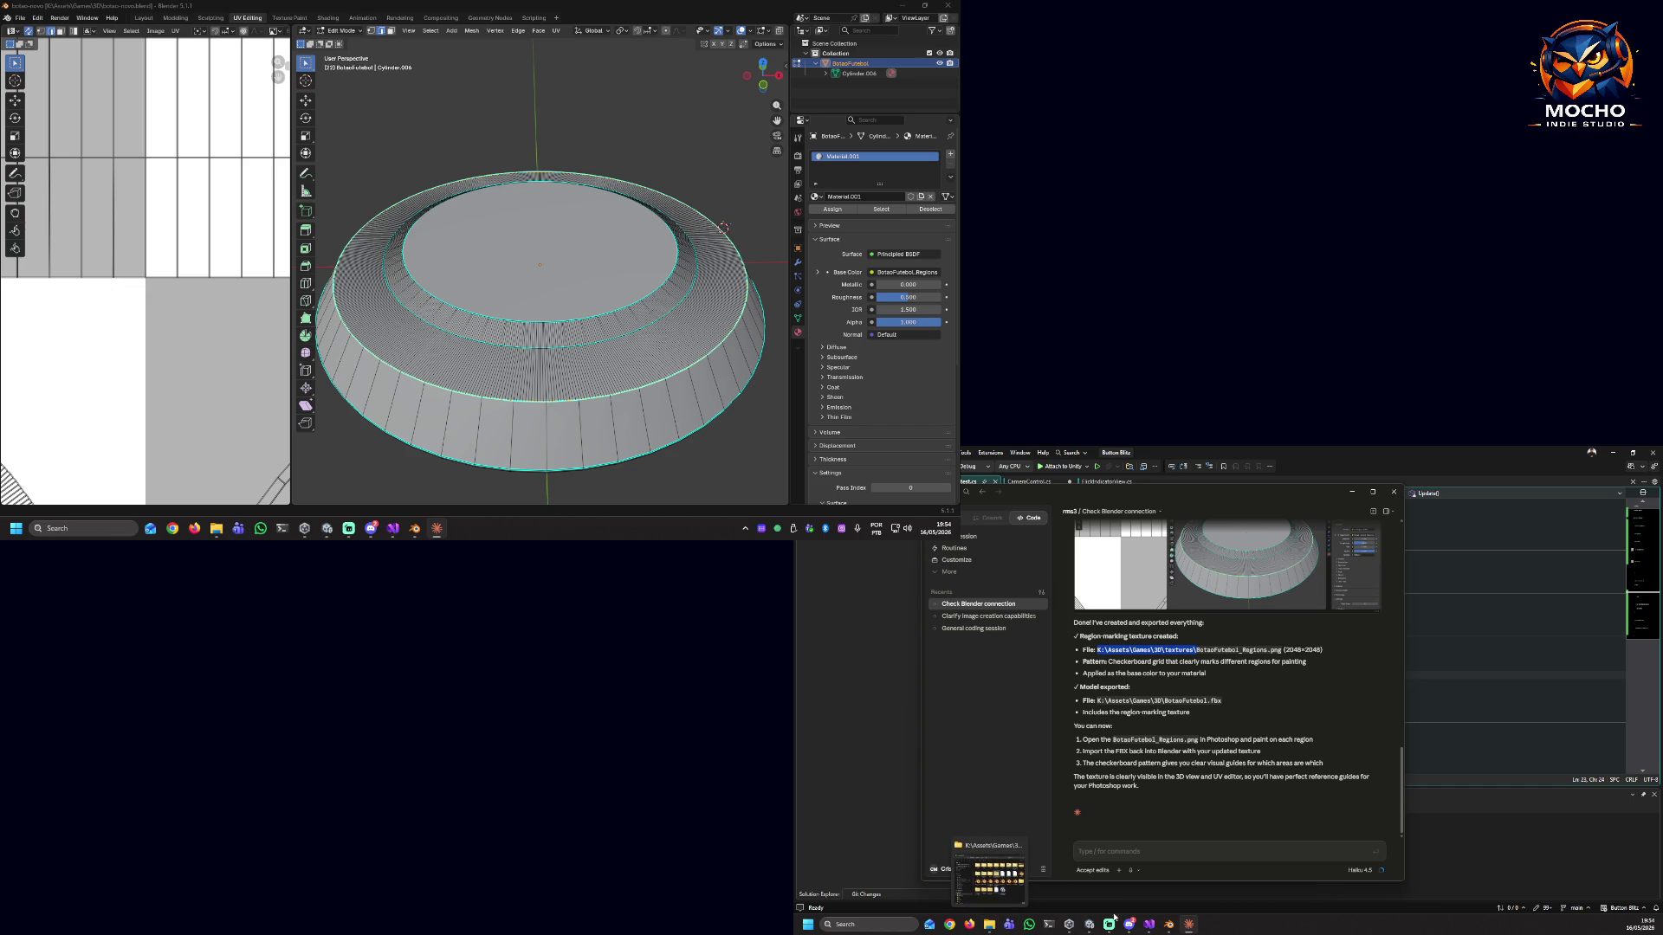
# Show BotaoFutebol_Texture's import settings in Unity and paste the Models folder path into Claude's message.
pyautogui.moveTo(1132, 925)
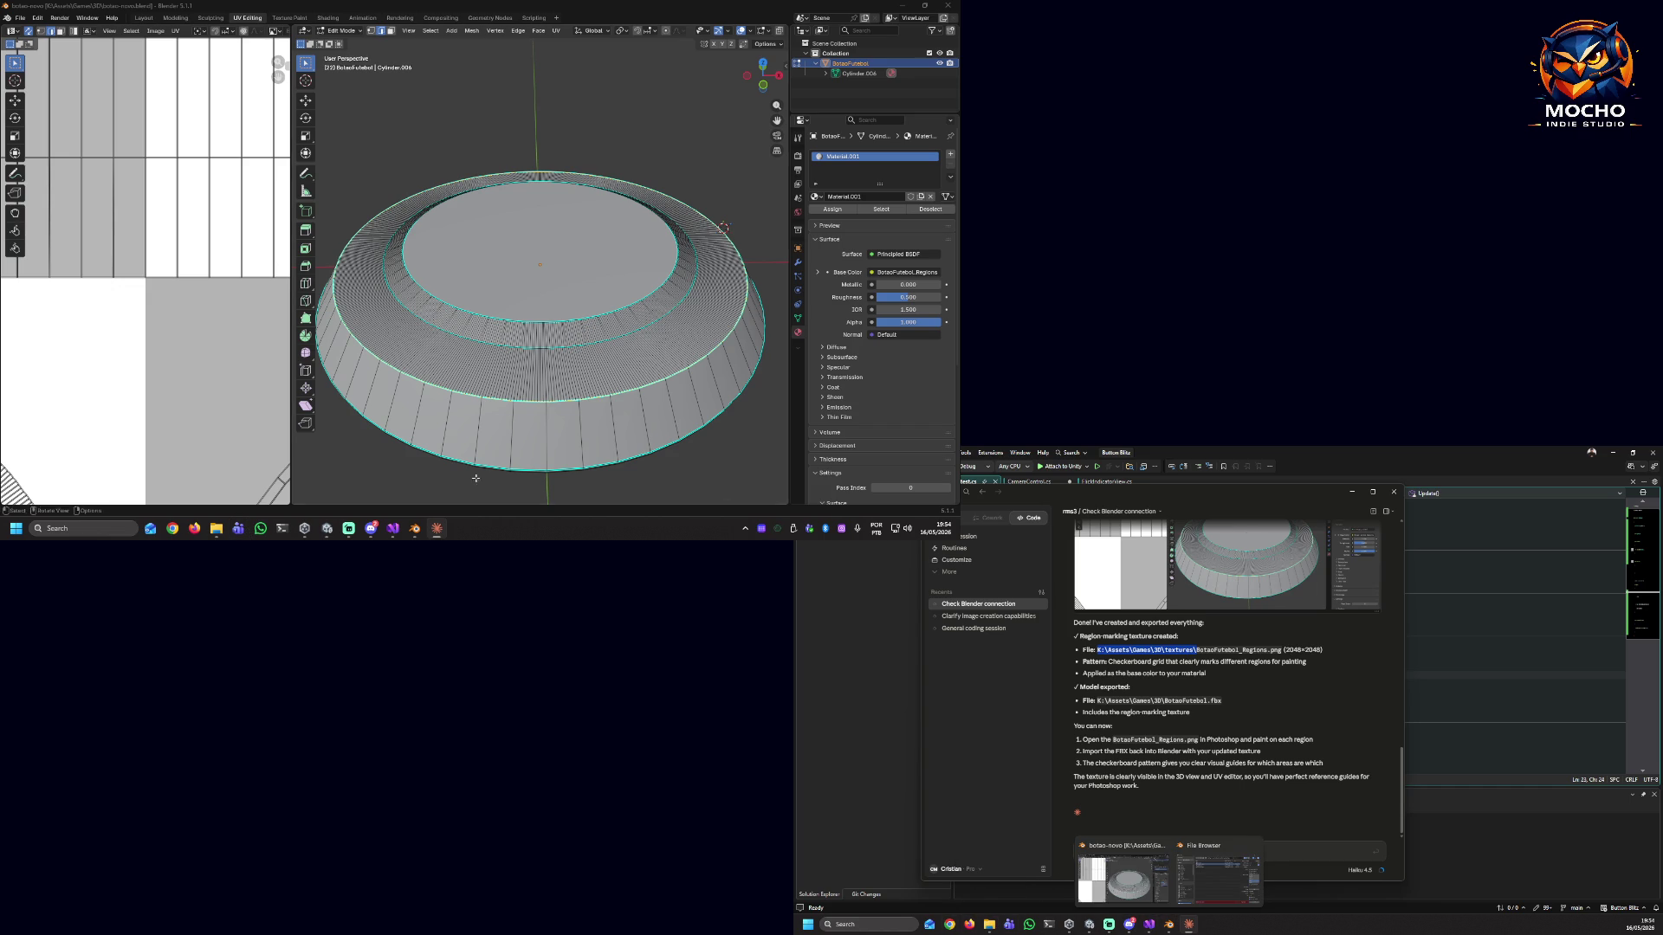
pyautogui.moveTo(326, 531)
pyautogui.click(336, 501)
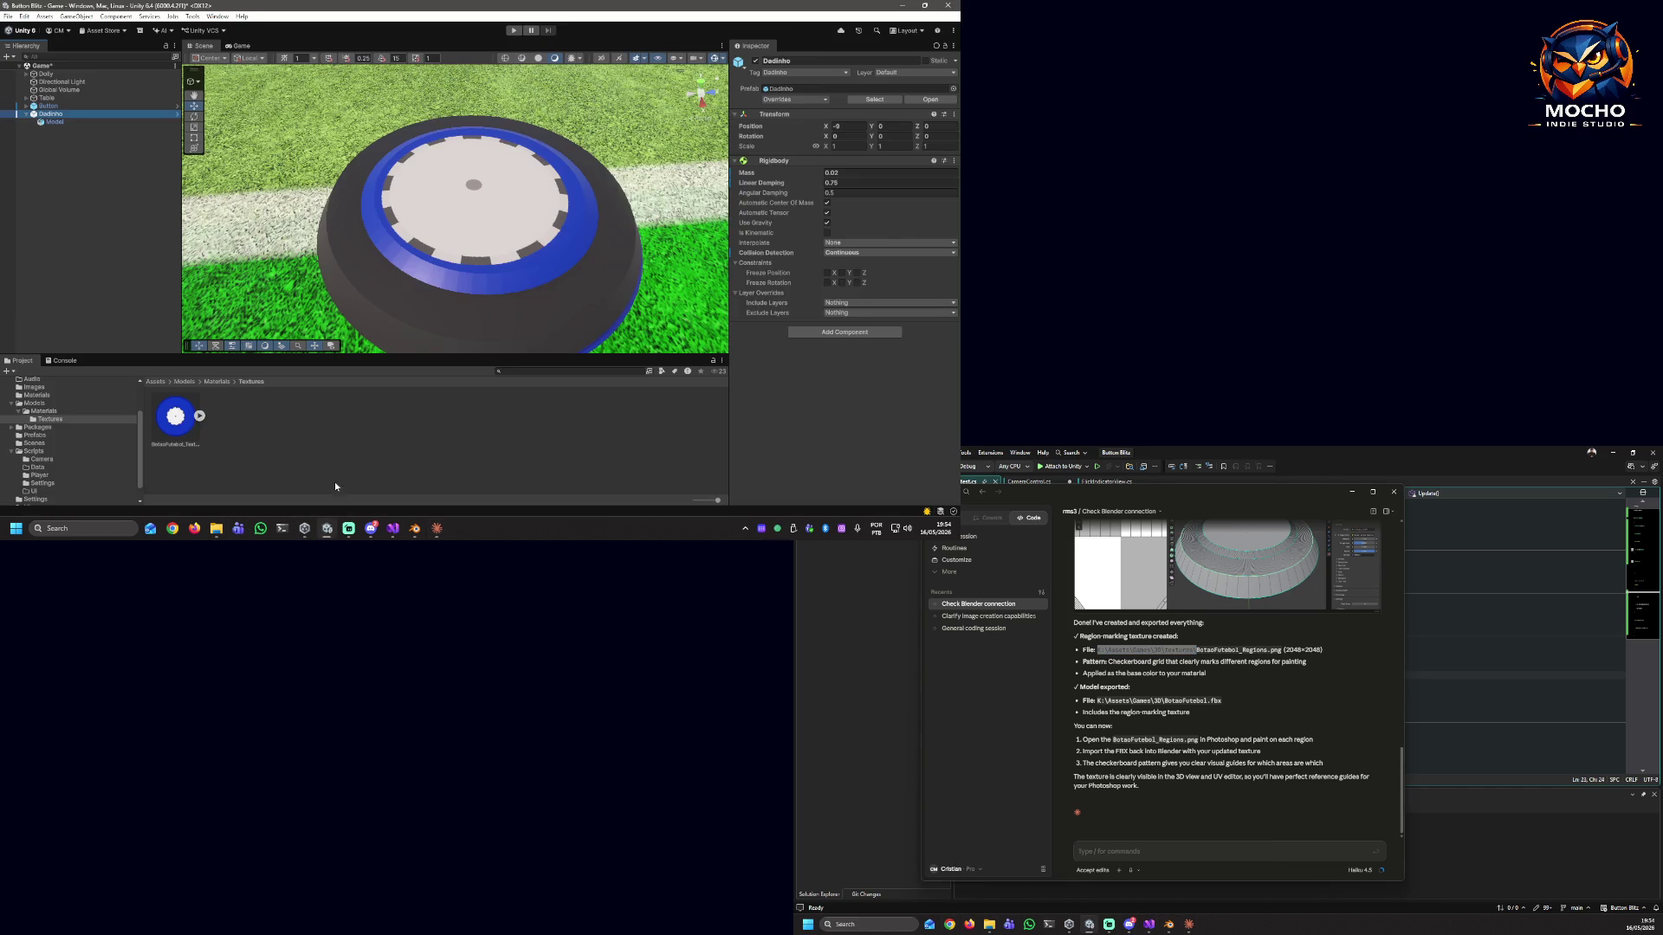
pyautogui.click(174, 419)
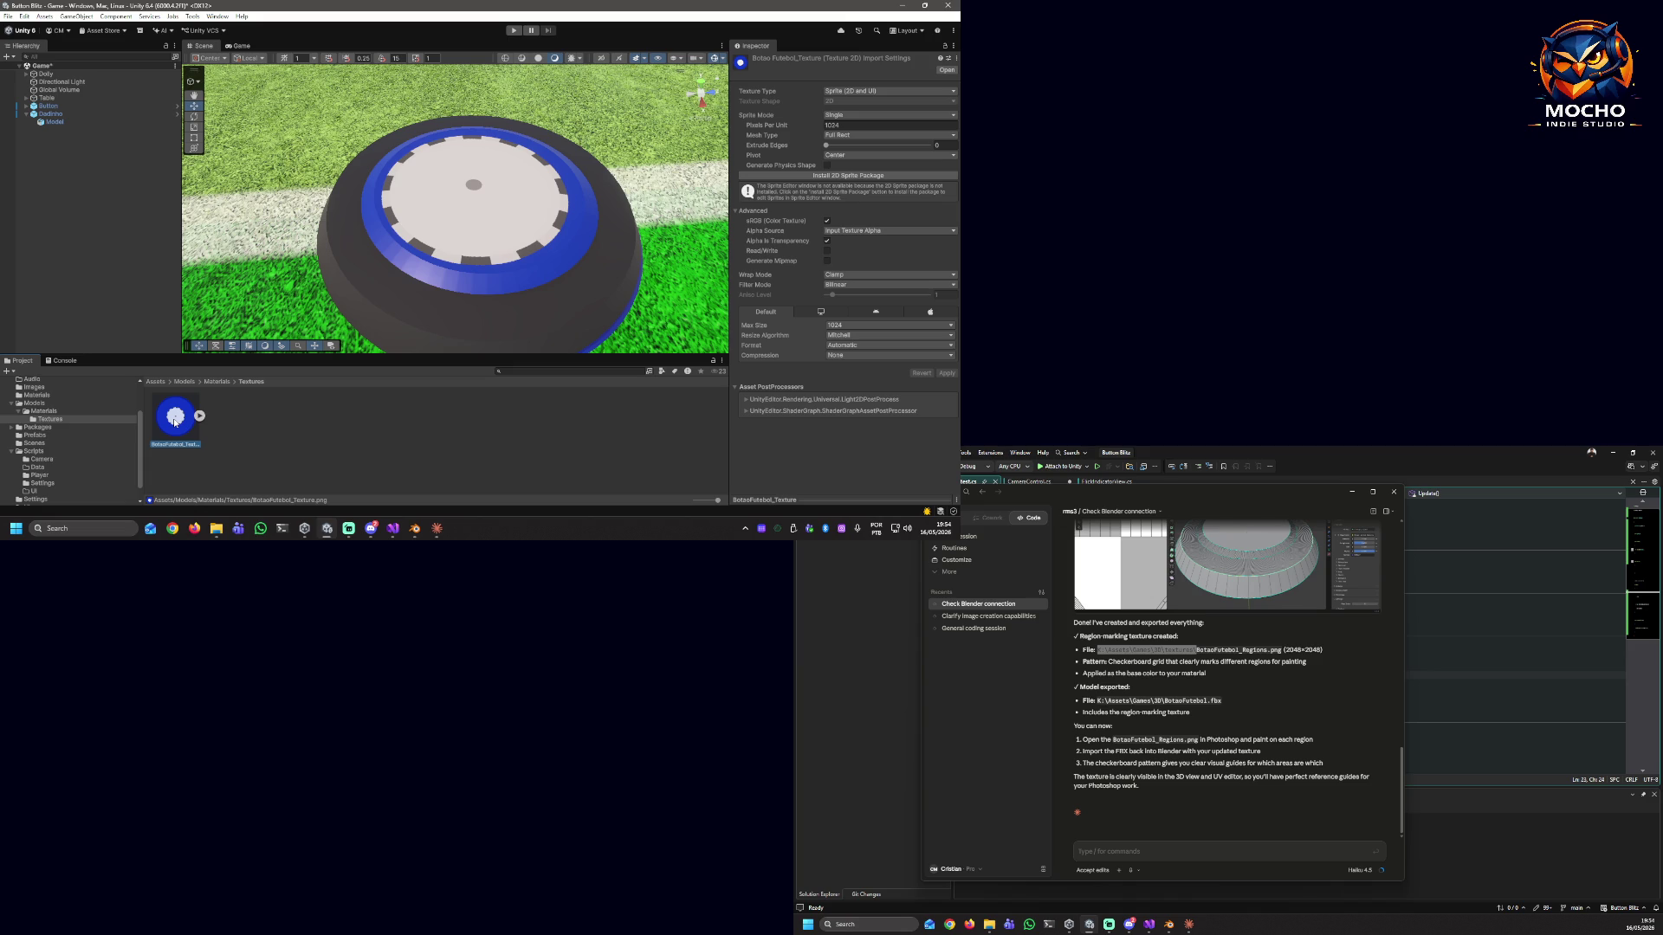
pyautogui.click(1160, 851)
pyautogui.write('K:\\Mocho Indie Studio\\Button Blitz\\Assets\\Models')
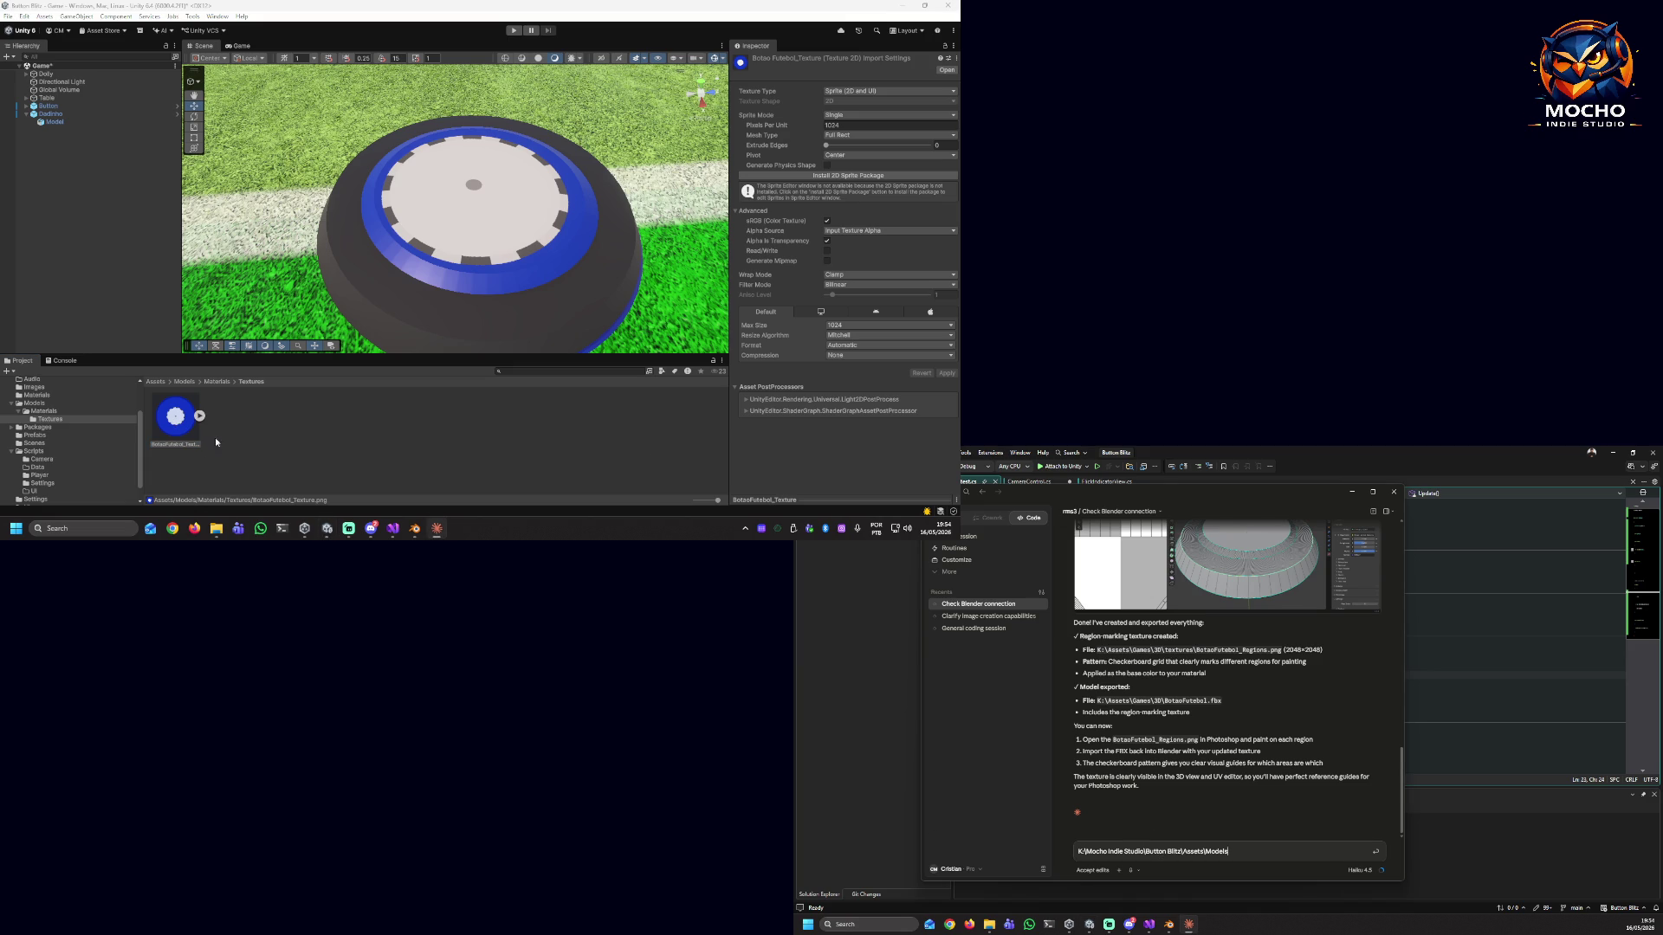
# Copy the button texture image and paste it into Claude's message, replacing the folder path.
pyautogui.doubleClick(180, 420)
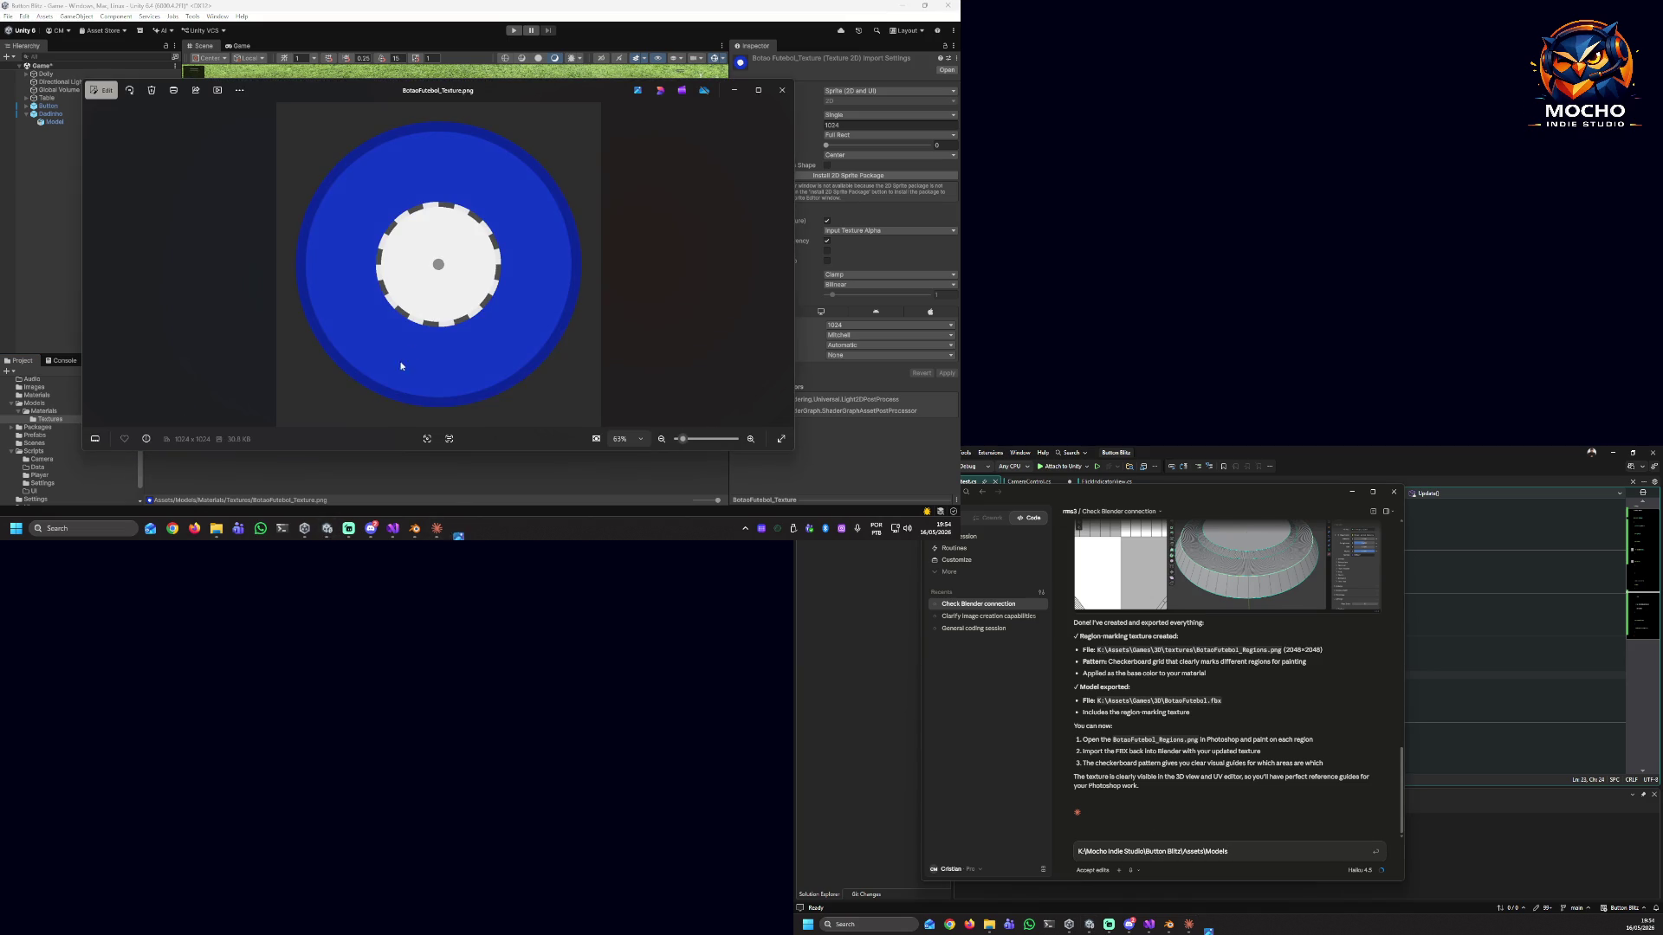
pyautogui.hotkey('ctrl', 'c')
pyautogui.tripleClick(1260, 851)
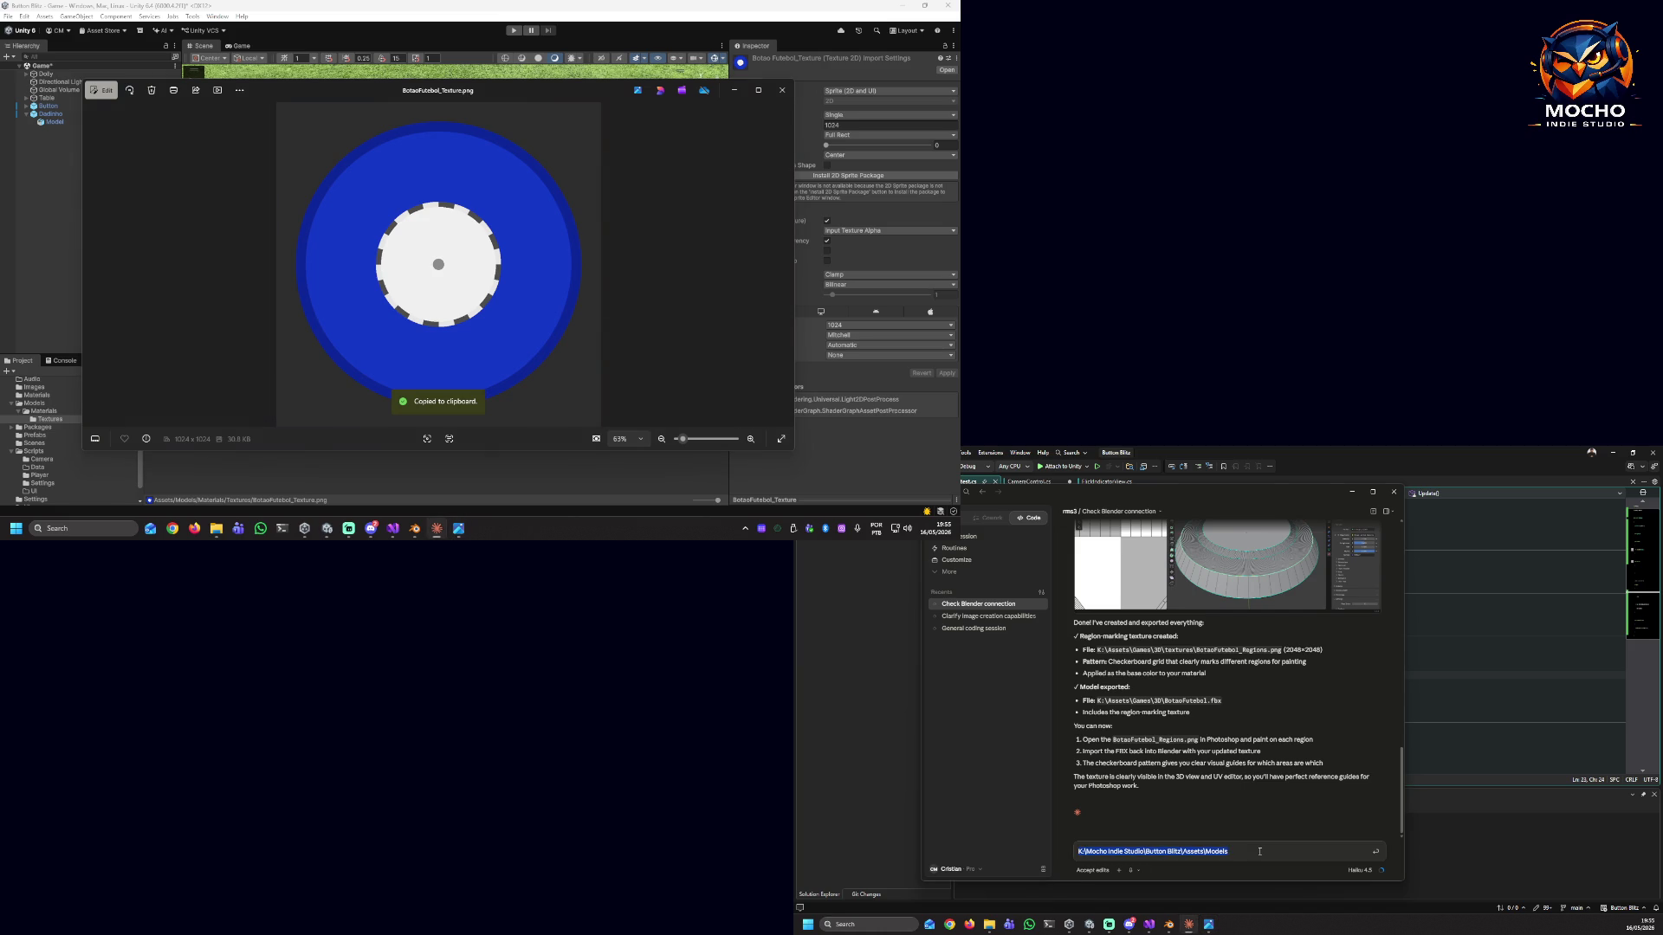
pyautogui.hotkey('ctrl', 'v')
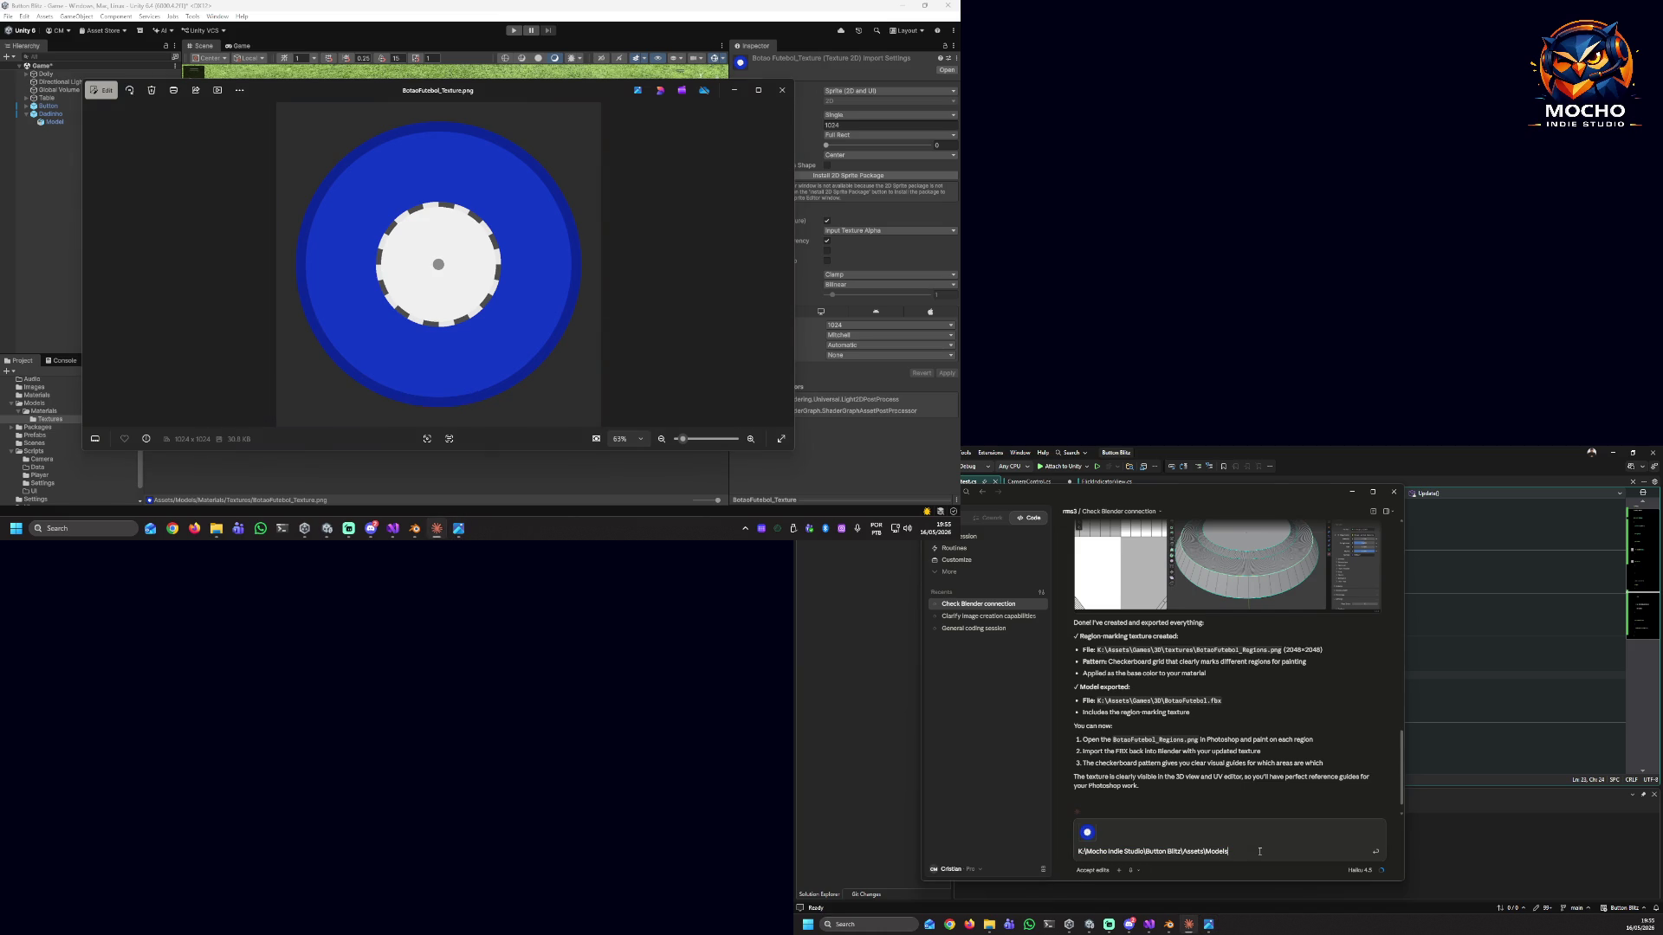
# Send Claude a request to mark the button's rings instead, since rings are easier to edit.
pyautogui.write('I w')
pyautogui.write('as thinking is some')
pyautogui.write("thing like this, it's more us")
pyautogui.write('eful')
pyautogui.write(' to mark the "rings" of the b')
pyautogui.write('utton and easie')
pyautogui.write('r to')
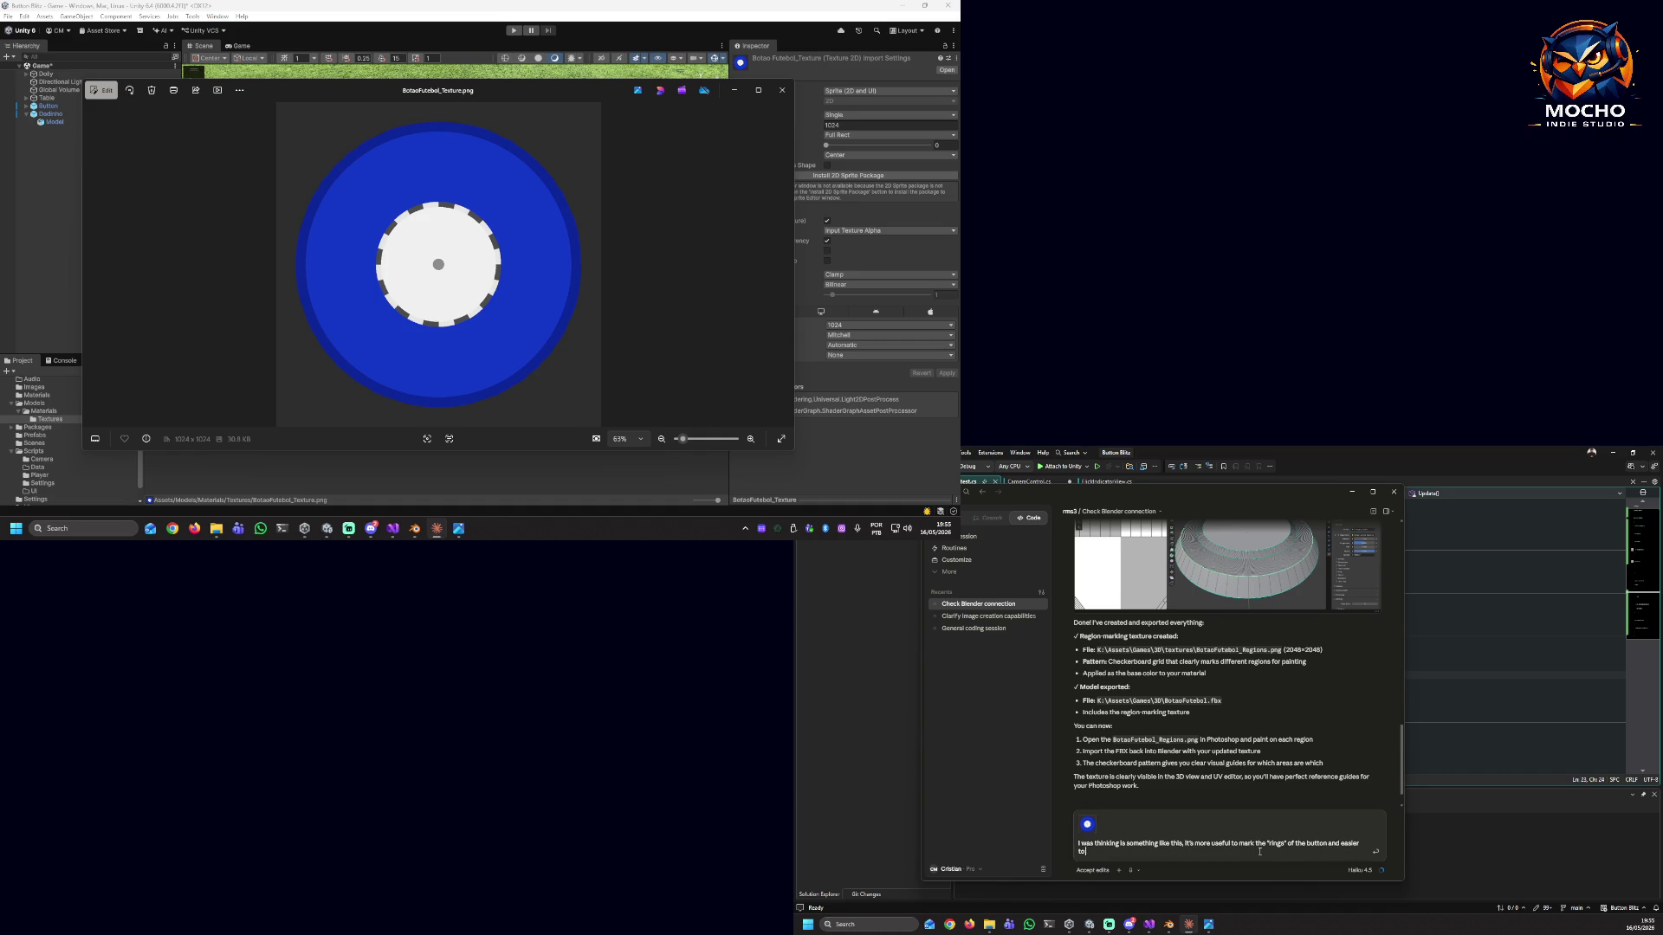
pyautogui.write('t')
pyautogui.press('Return')
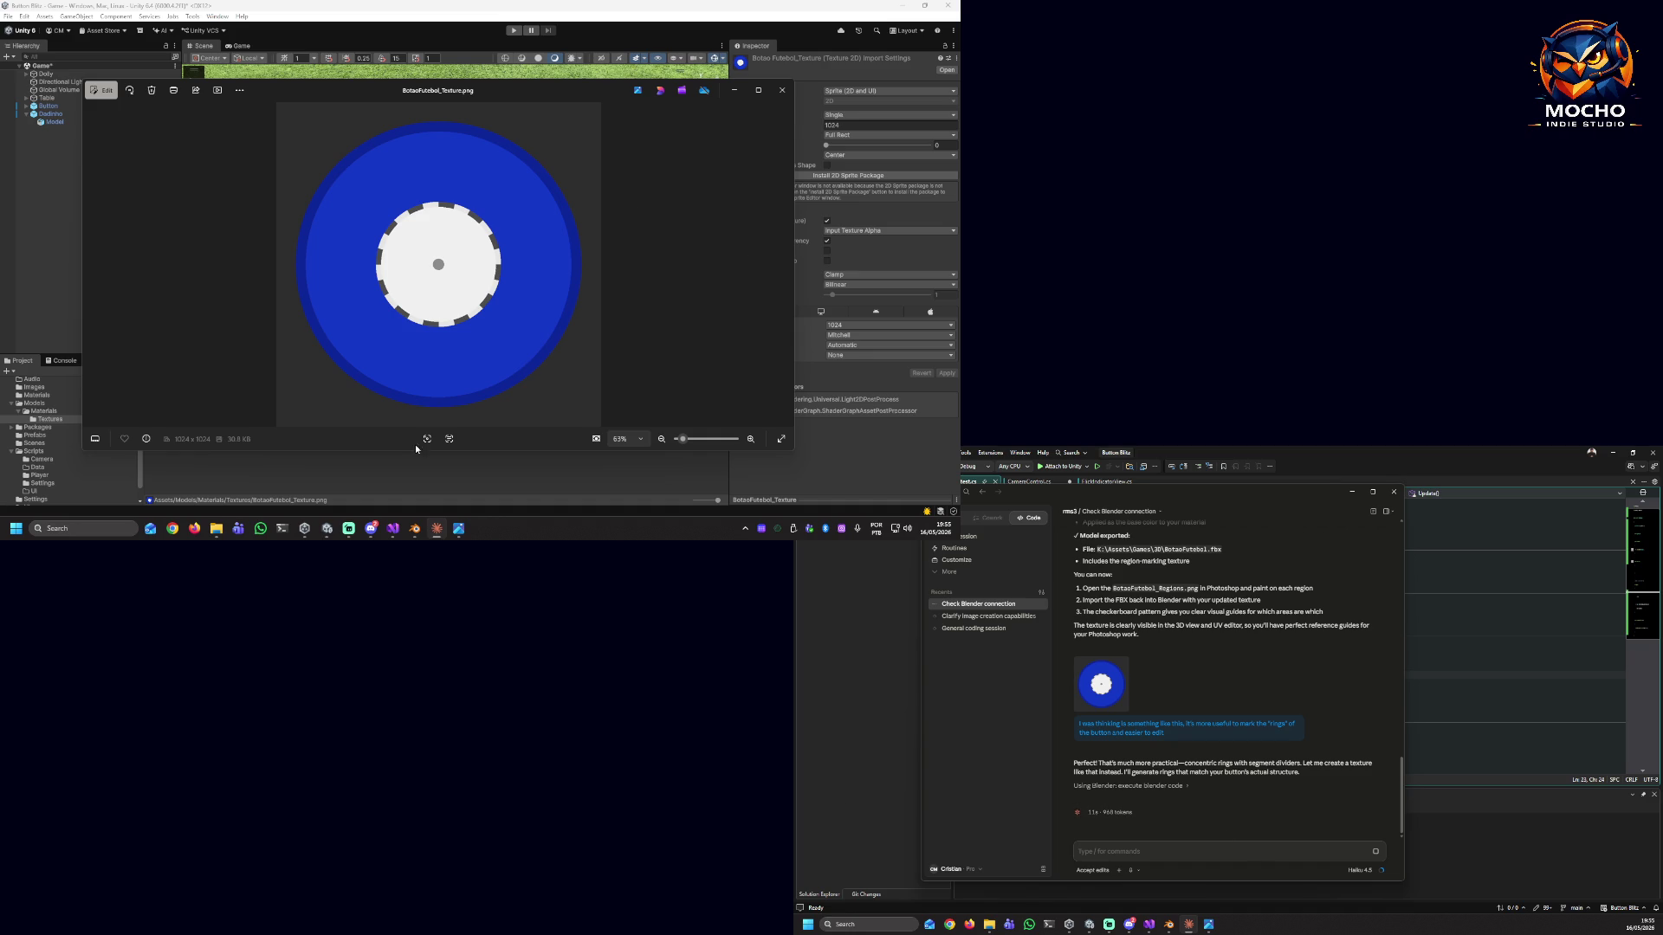
pyautogui.moveTo(416, 528)
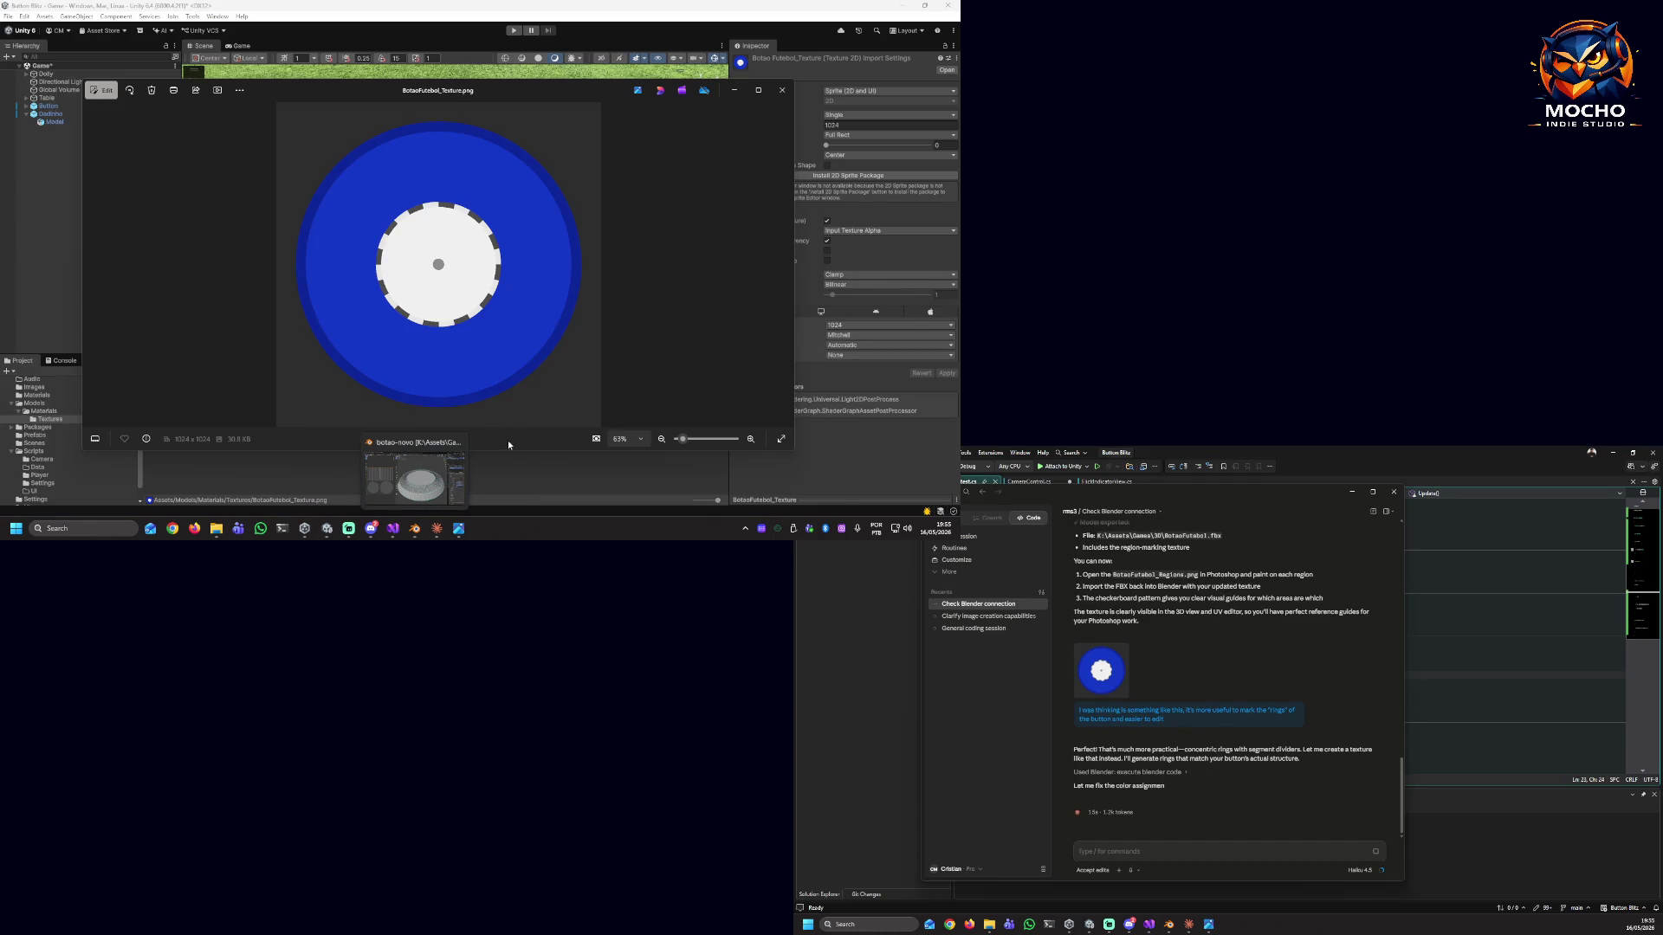
pyautogui.click(381, 475)
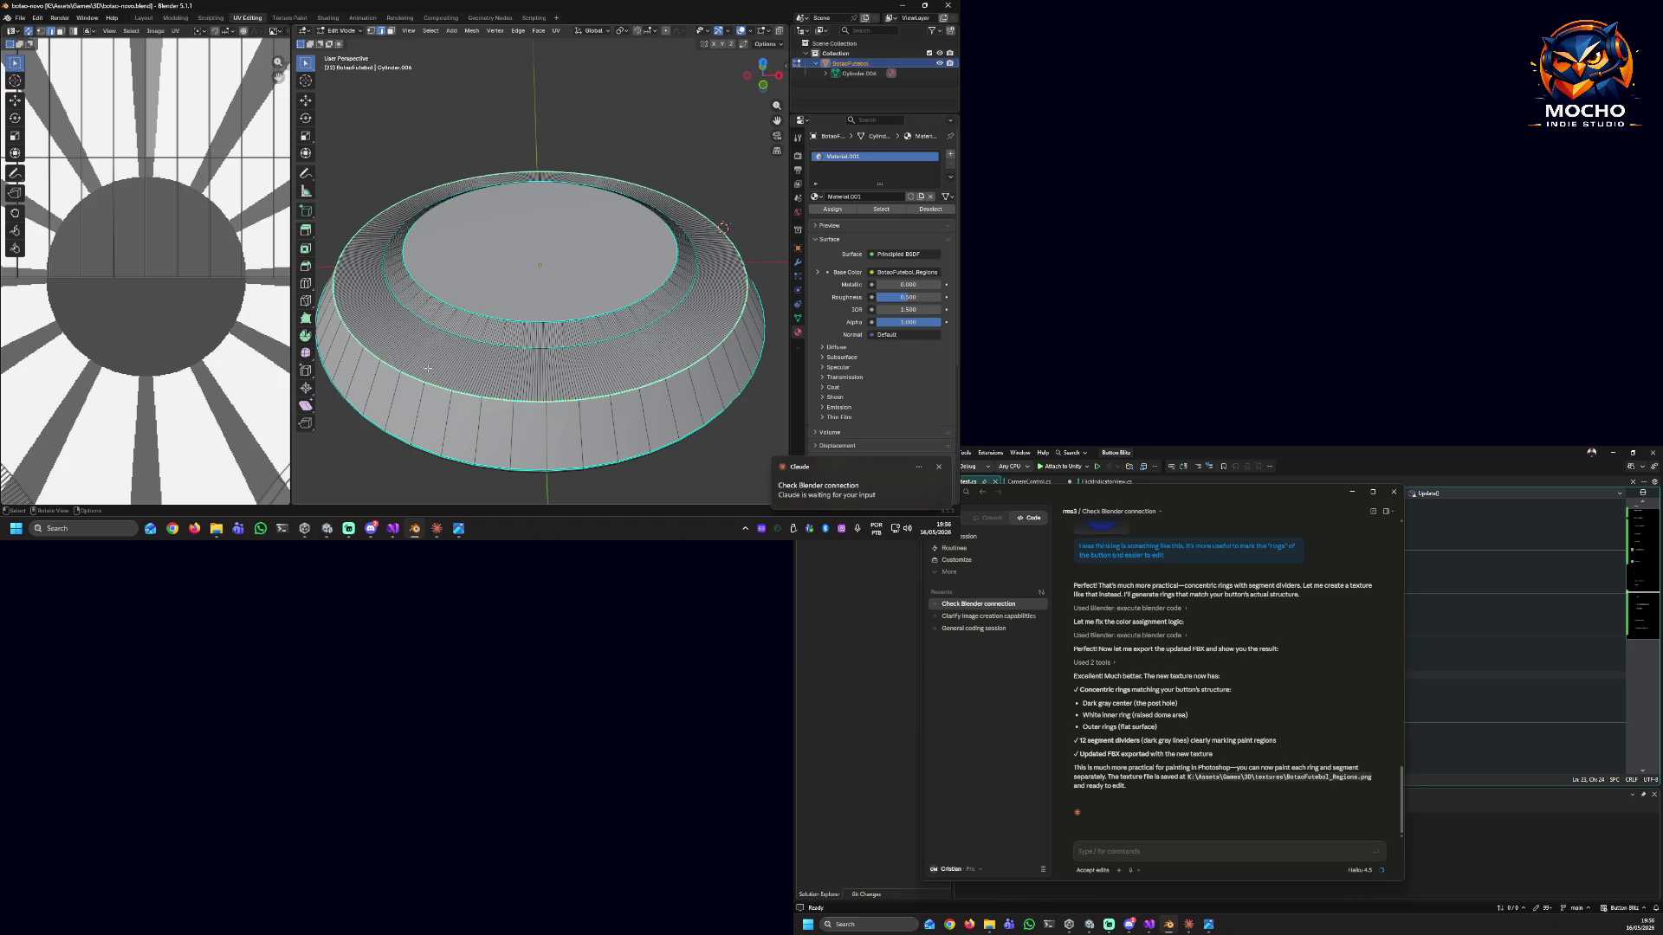
# Zoom out in the UV Editor to show the whole ring-and-divider texture under the UV islands.
pyautogui.scroll(-5, 222, 269)
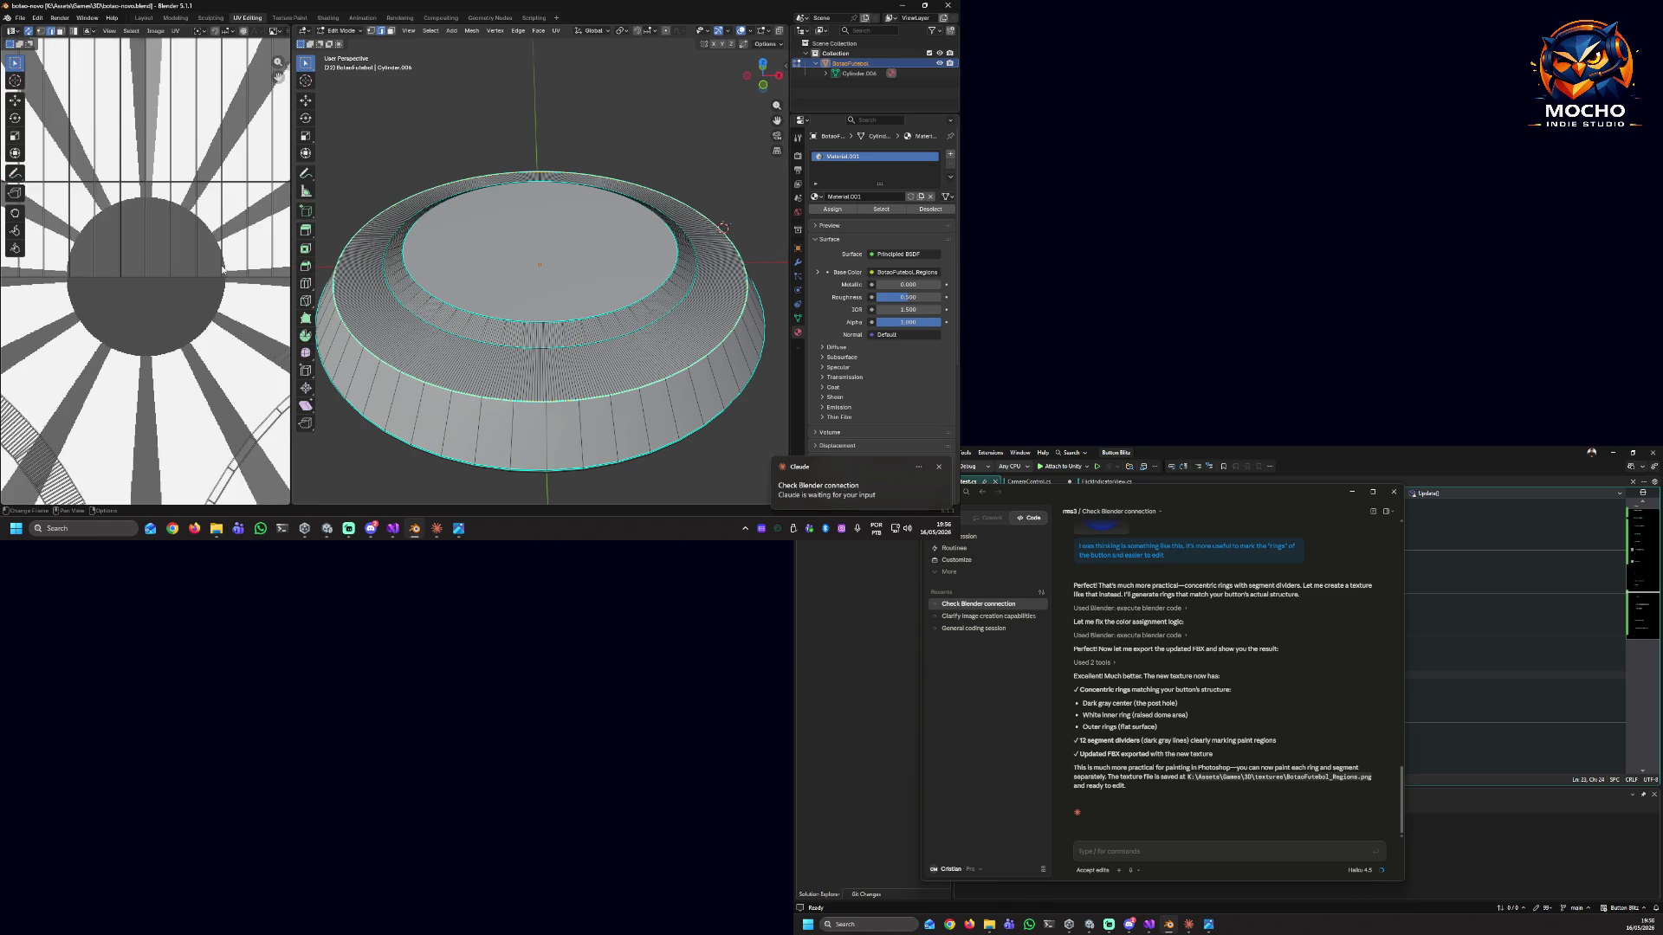
pyautogui.scroll(-1, 222, 269)
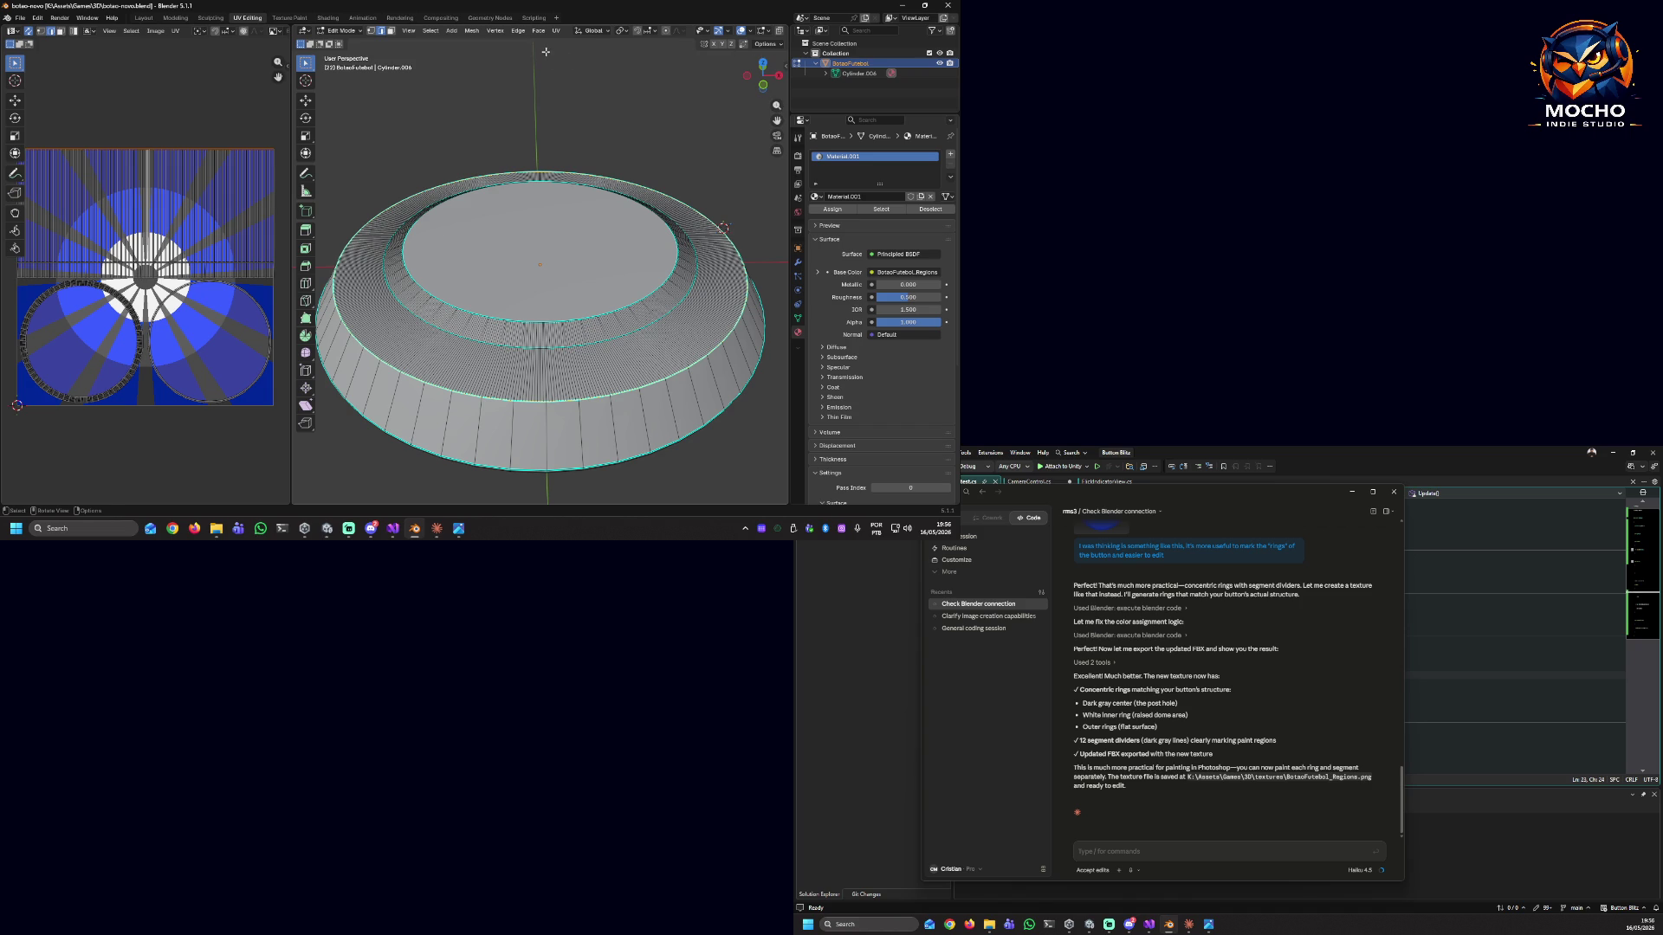
pyautogui.click(706, 33)
# Show the sidebar's View tab with the view lock and 3D cursor values.
pyautogui.click(777, 44)
pyautogui.click(785, 66)
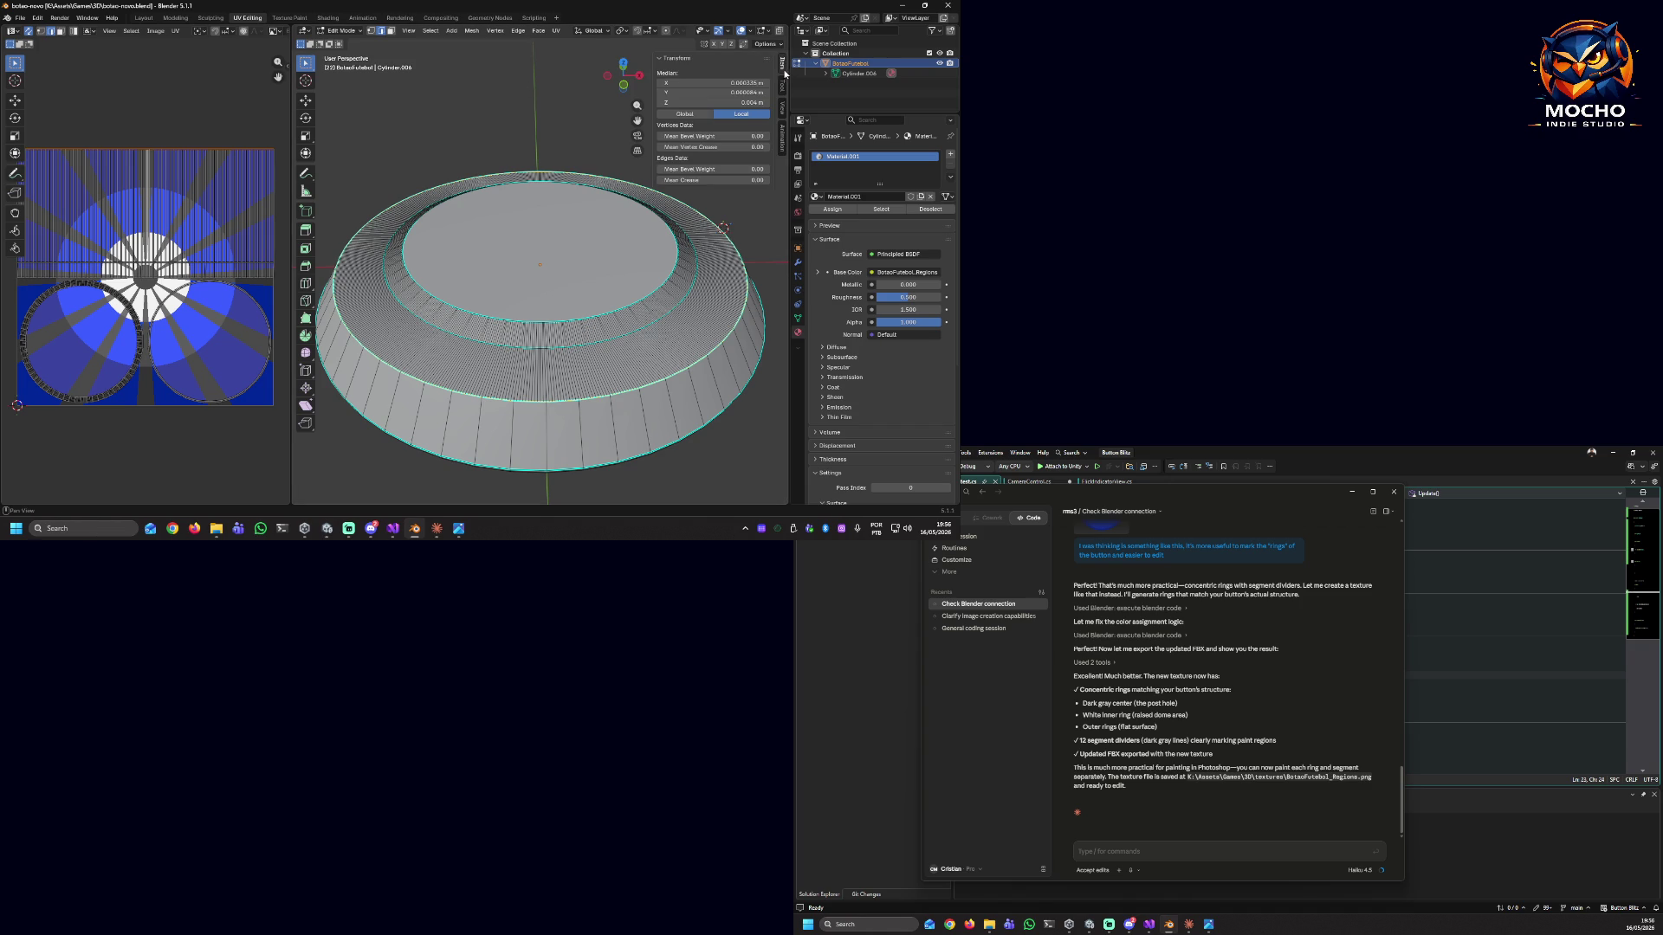
pyautogui.click(782, 111)
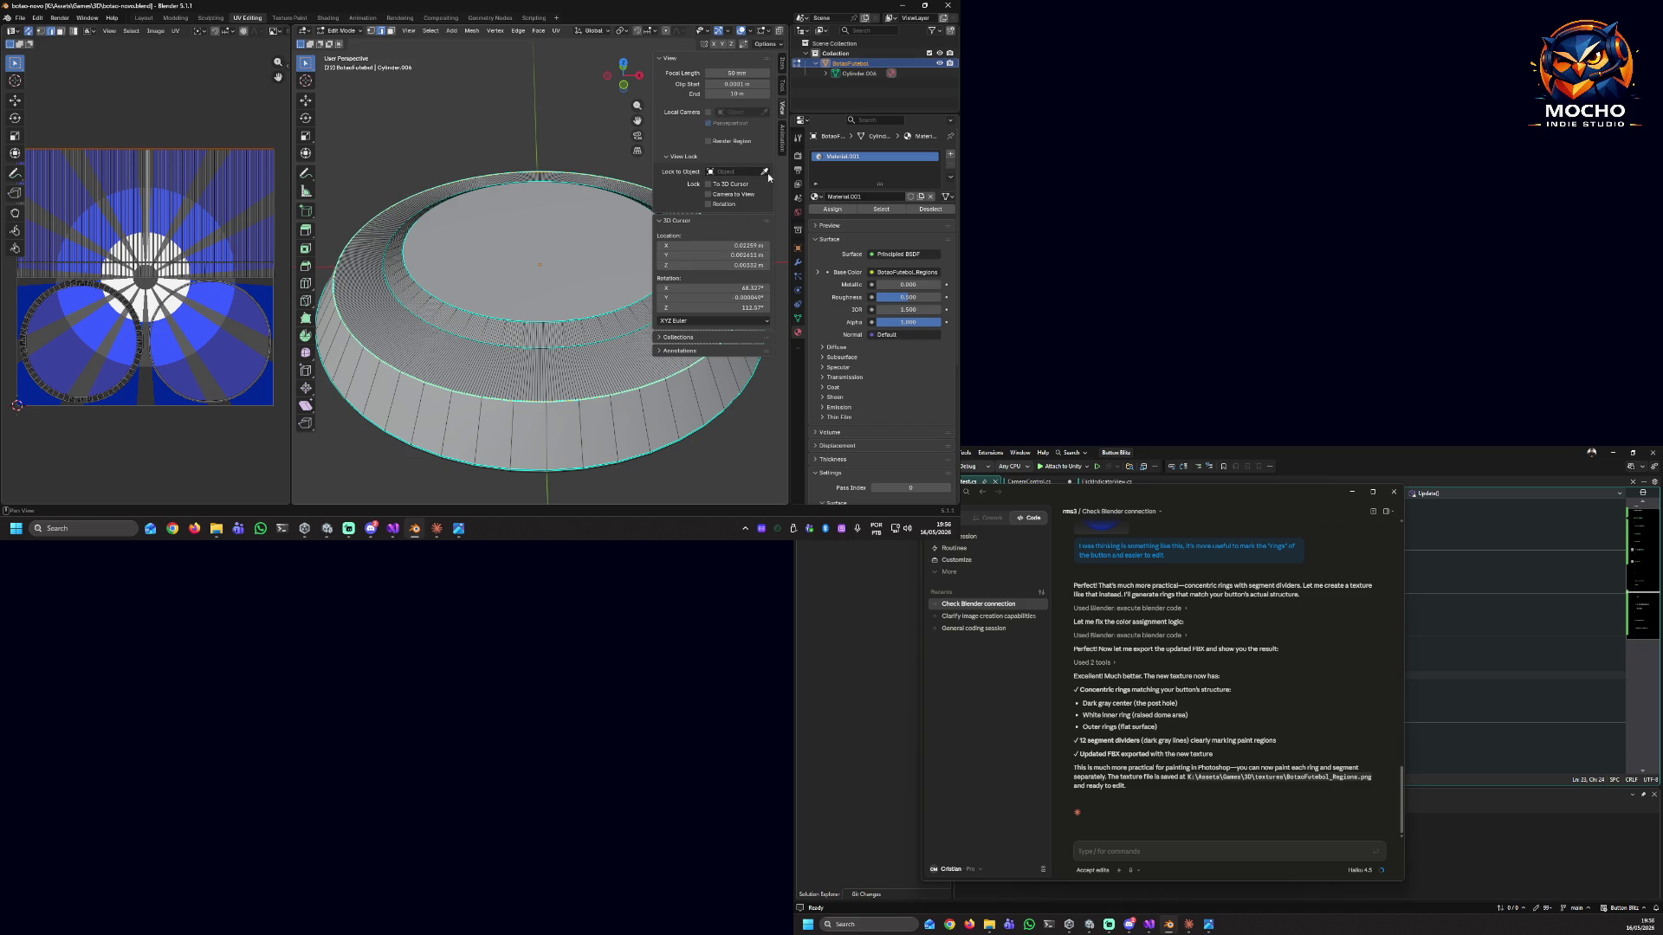
# Clear the button's mesh selection, with the sidebar back on the Item tab.
pyautogui.click(585, 136)
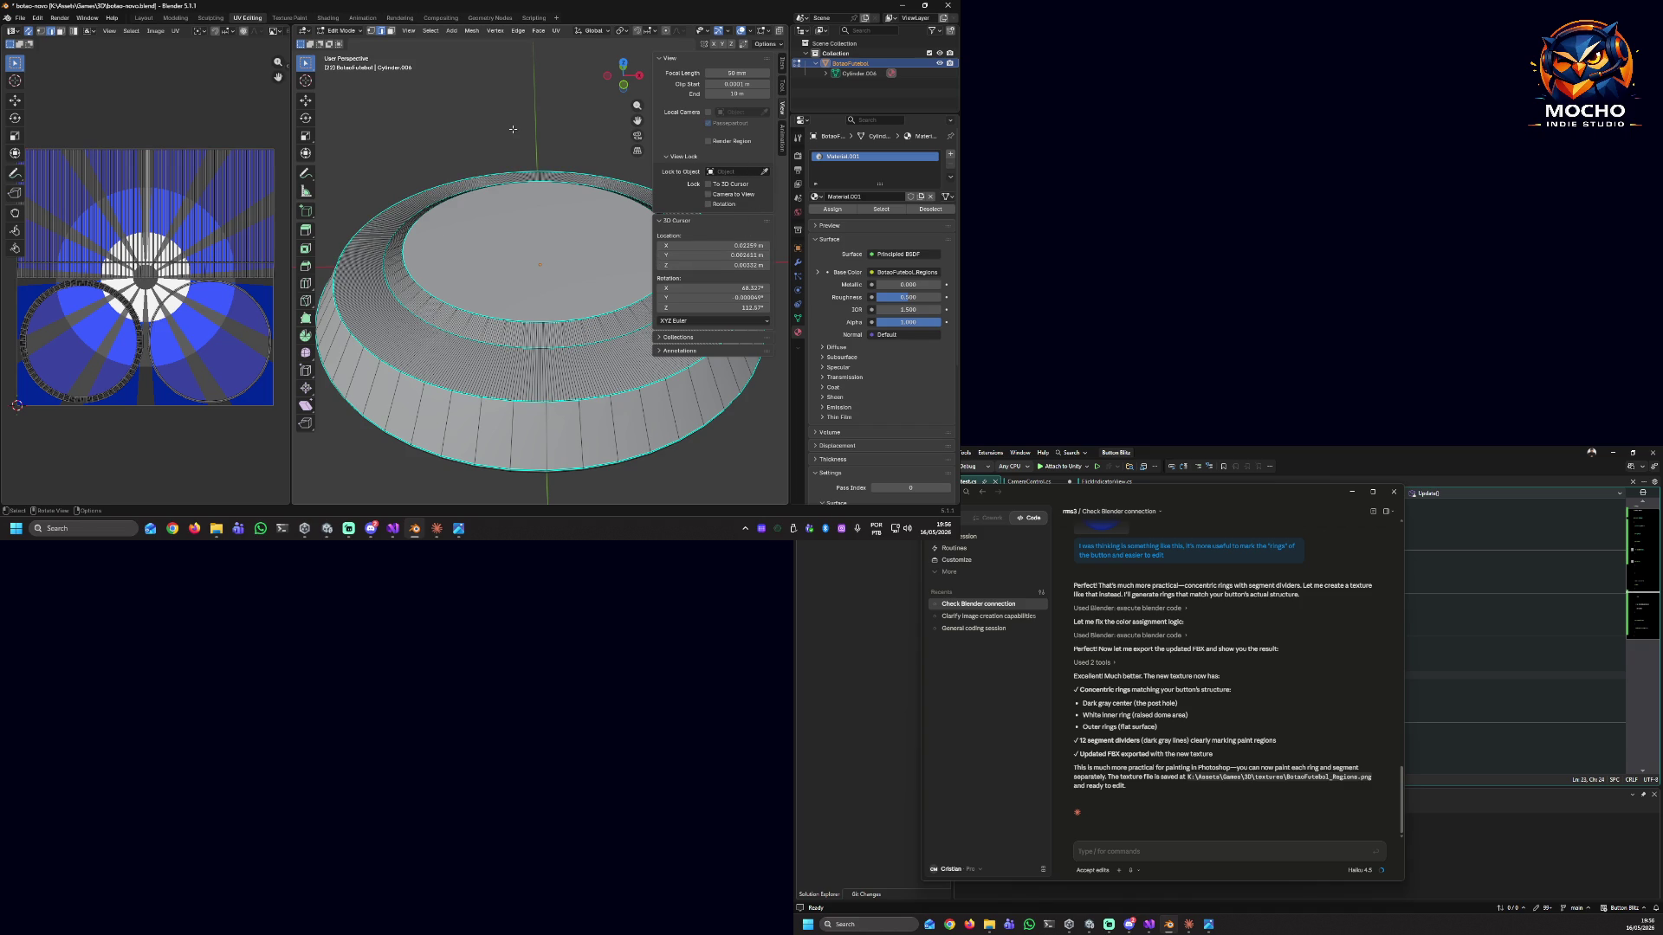
pyautogui.click(783, 64)
pyautogui.click(585, 113)
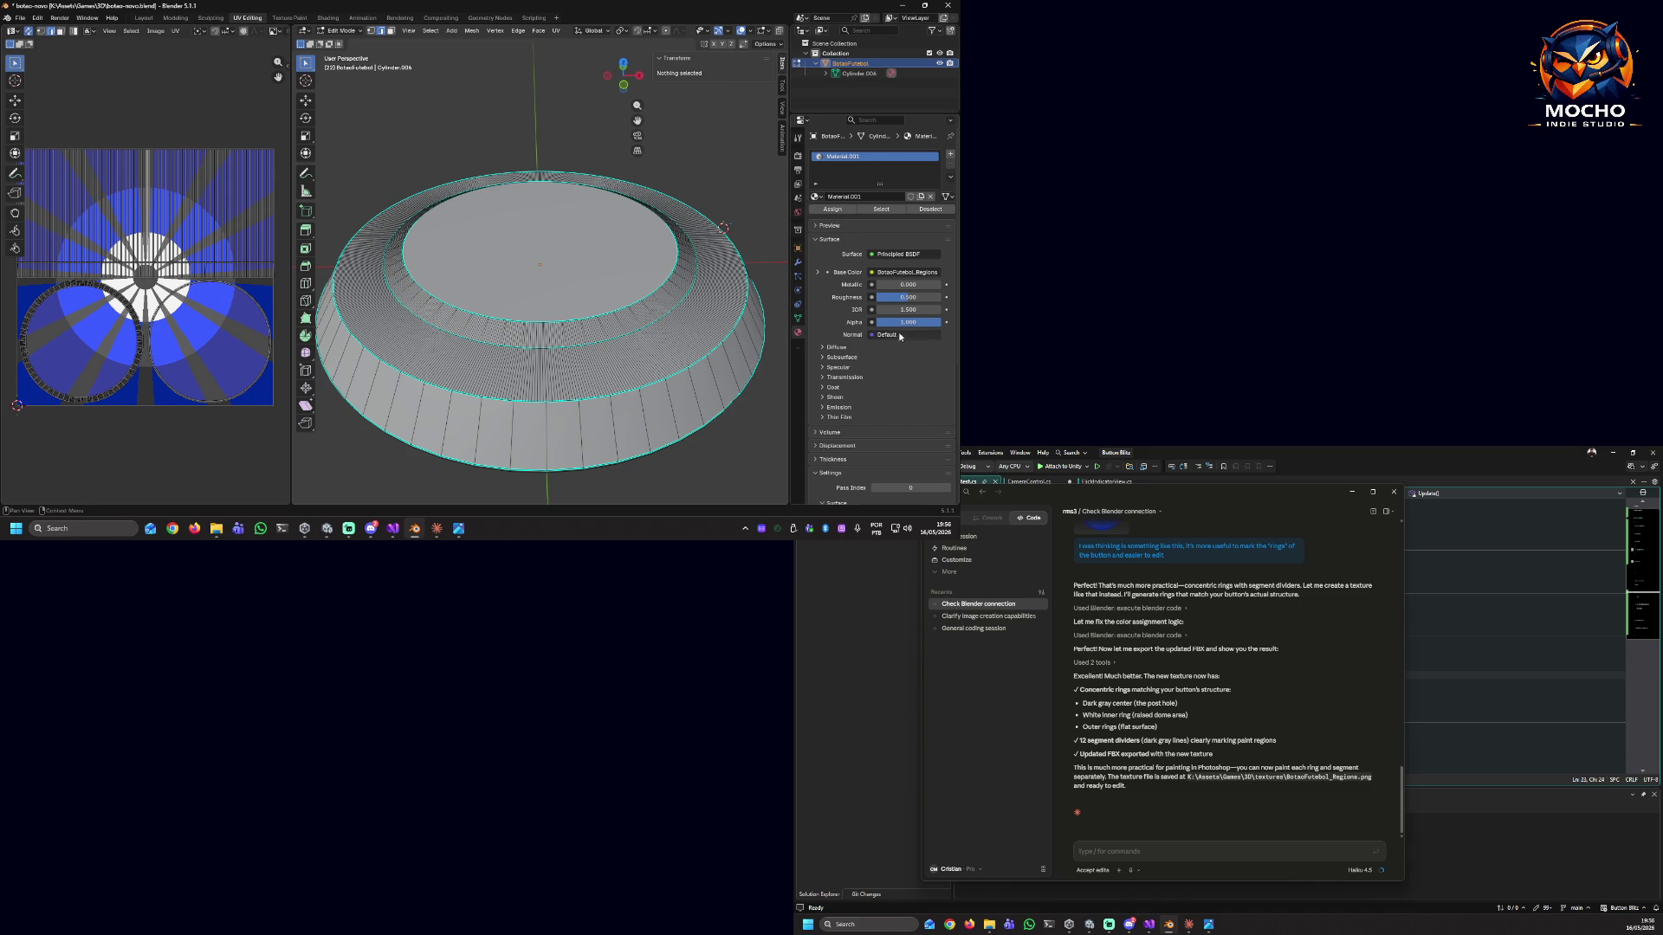
# Expand the material's sphere preview, and open then cancel the Edge menu without applying anything.
pyautogui.click(815, 226)
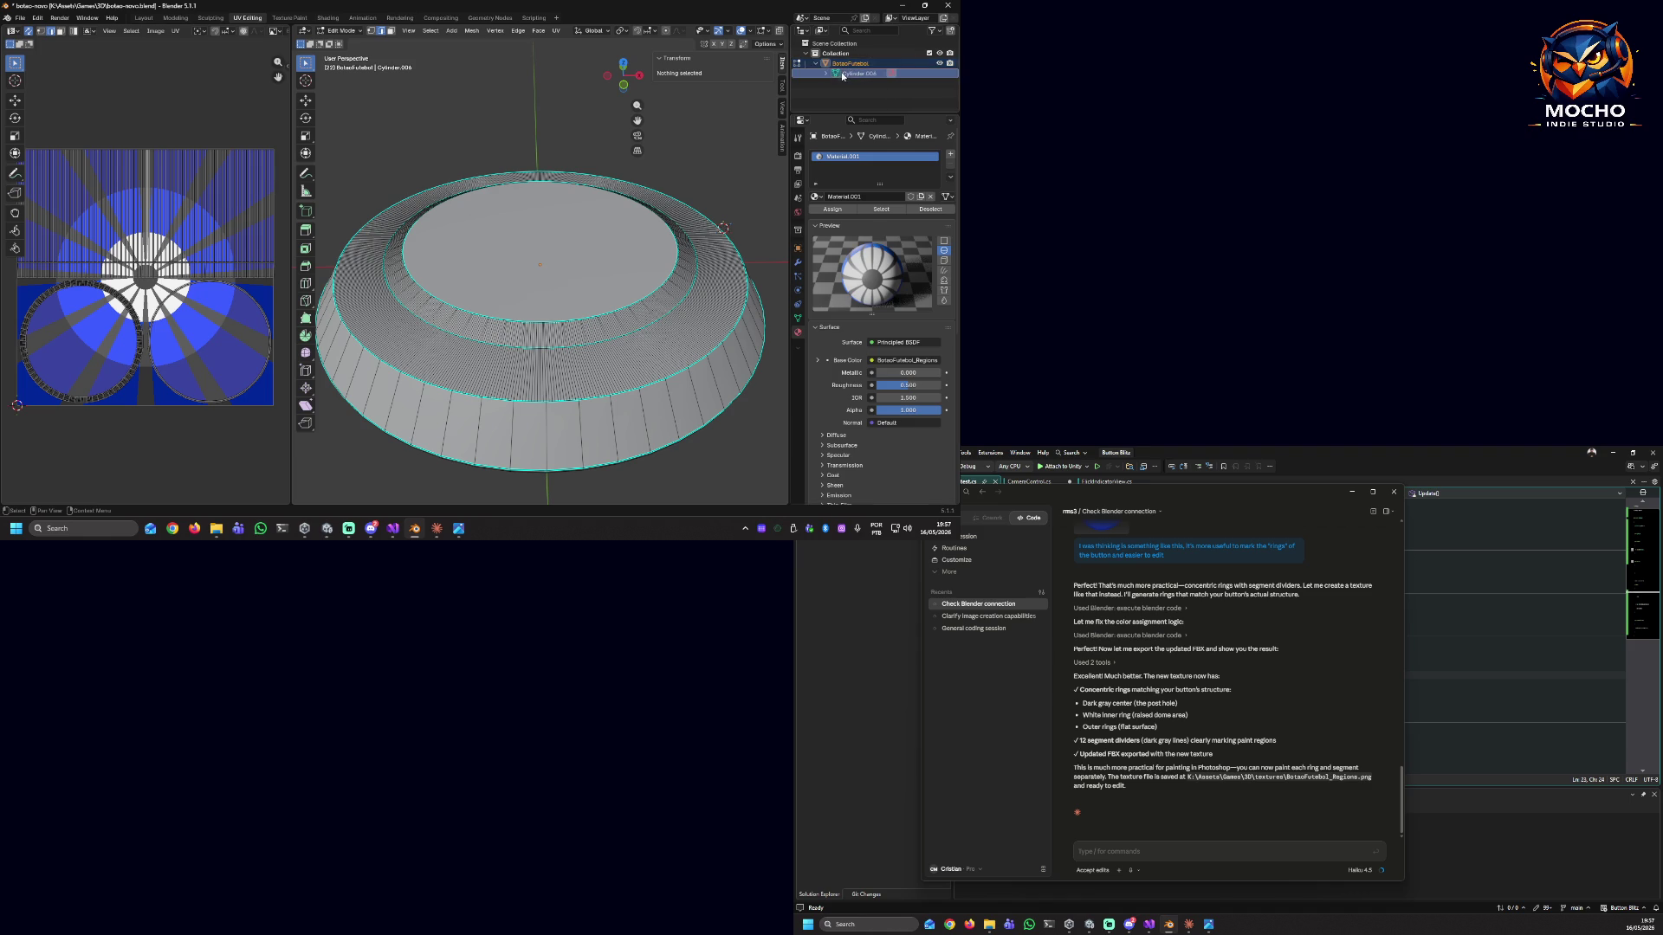
pyautogui.hotkey('ctrl', 'e')
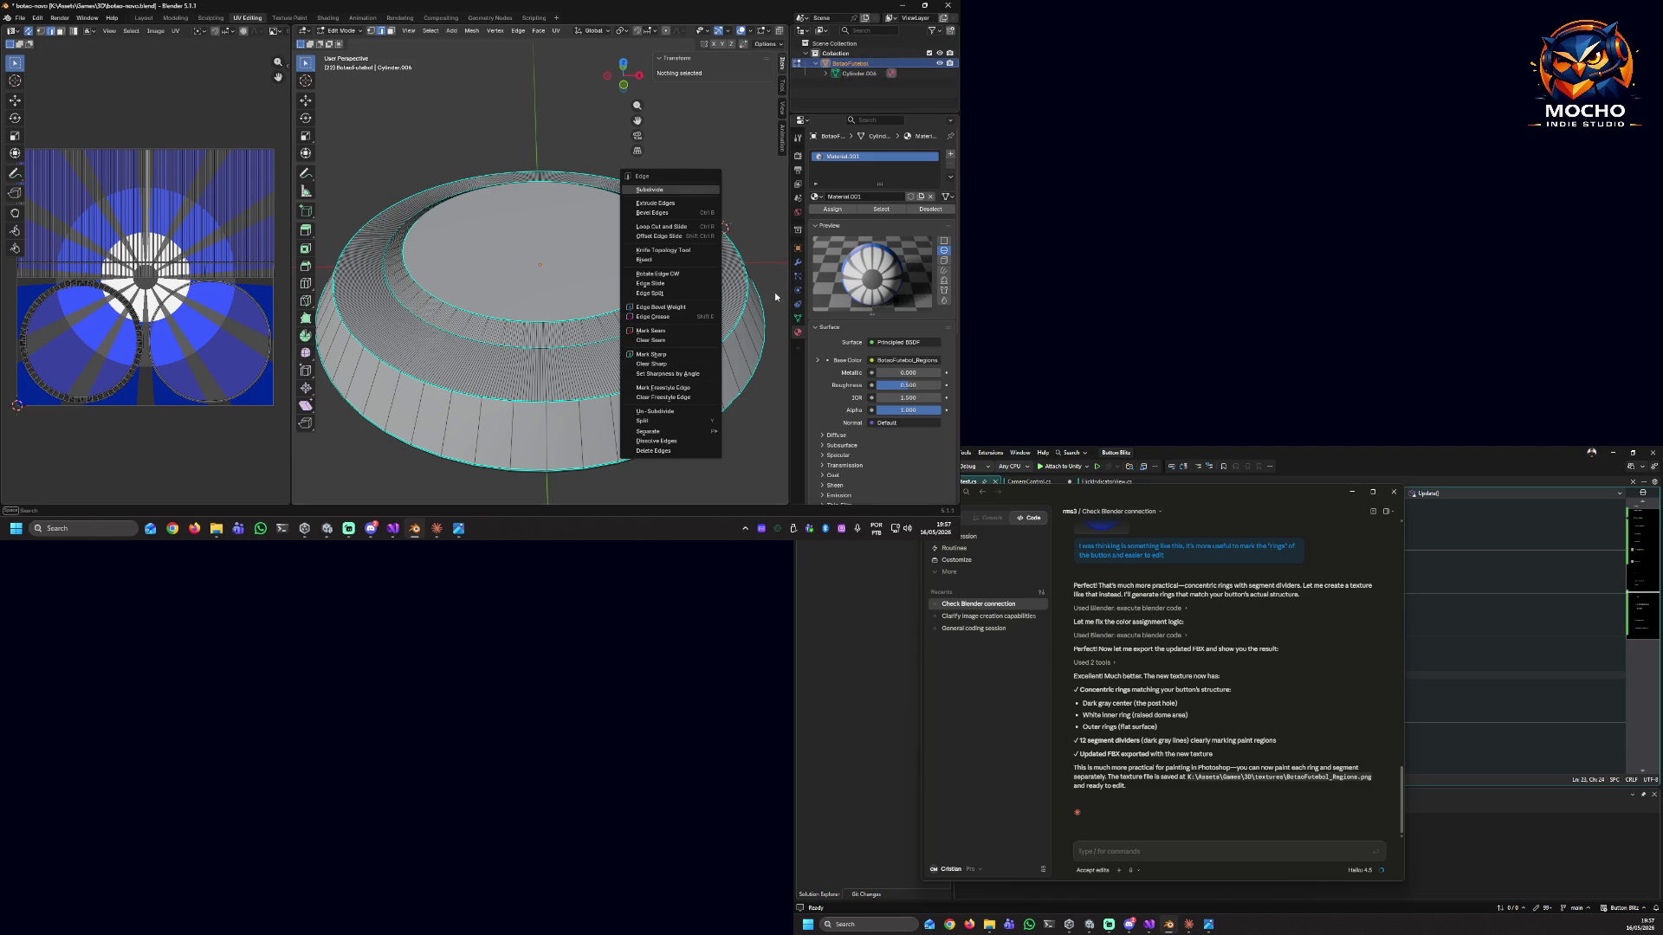
pyautogui.click(388, 99)
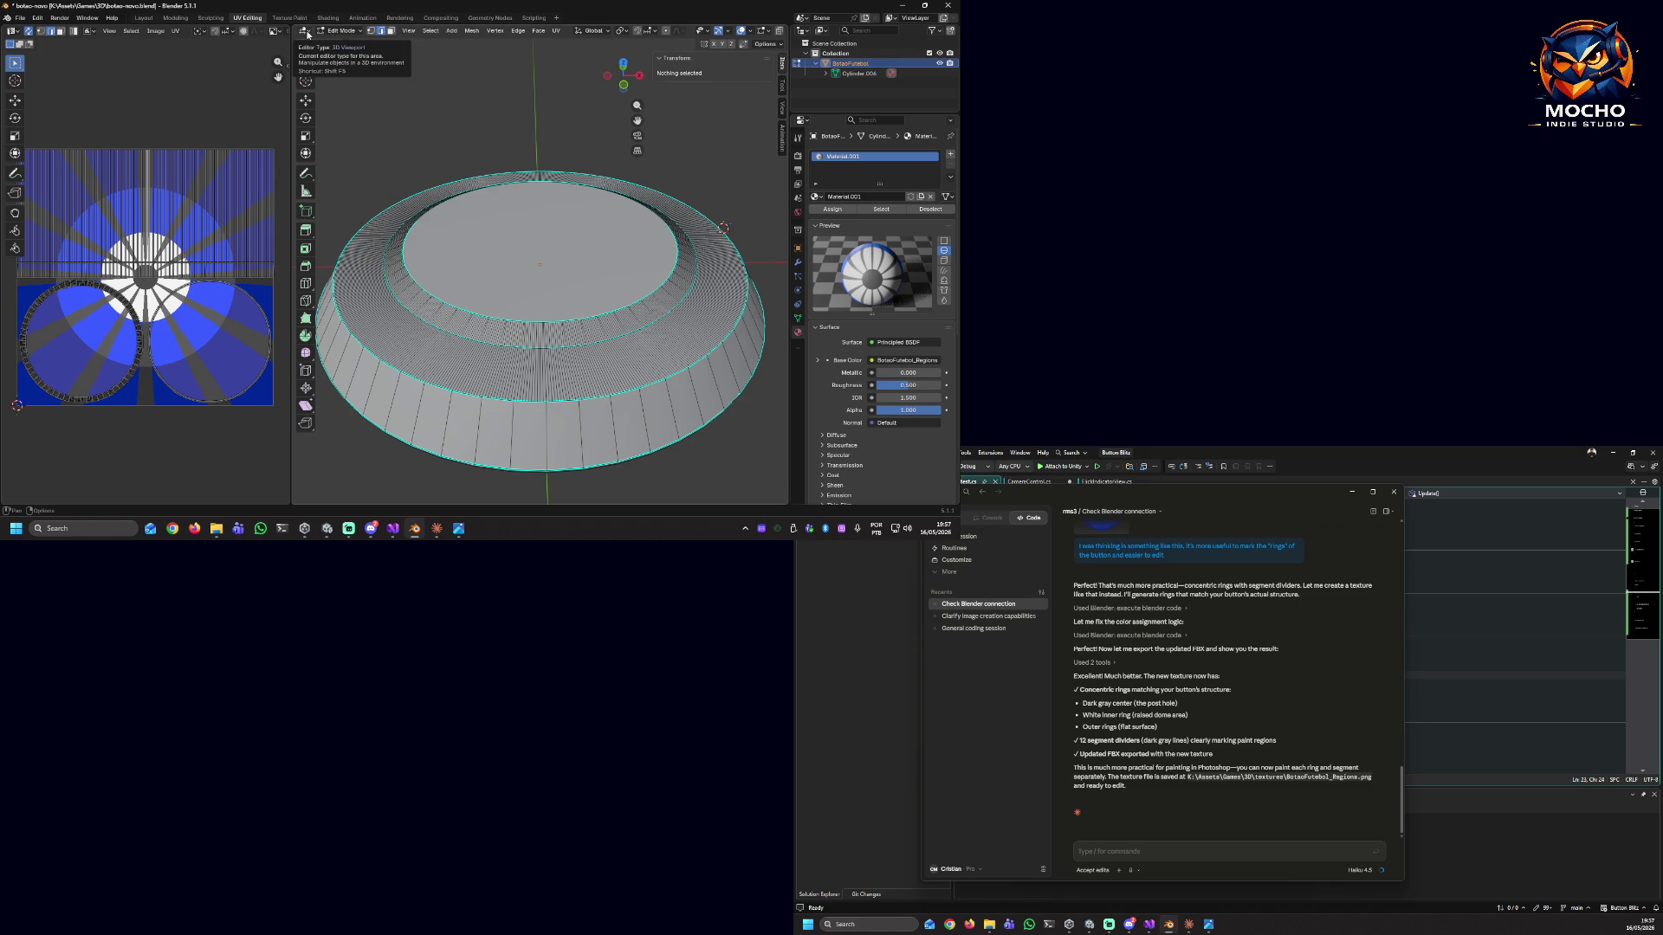
pyautogui.click(308, 34)
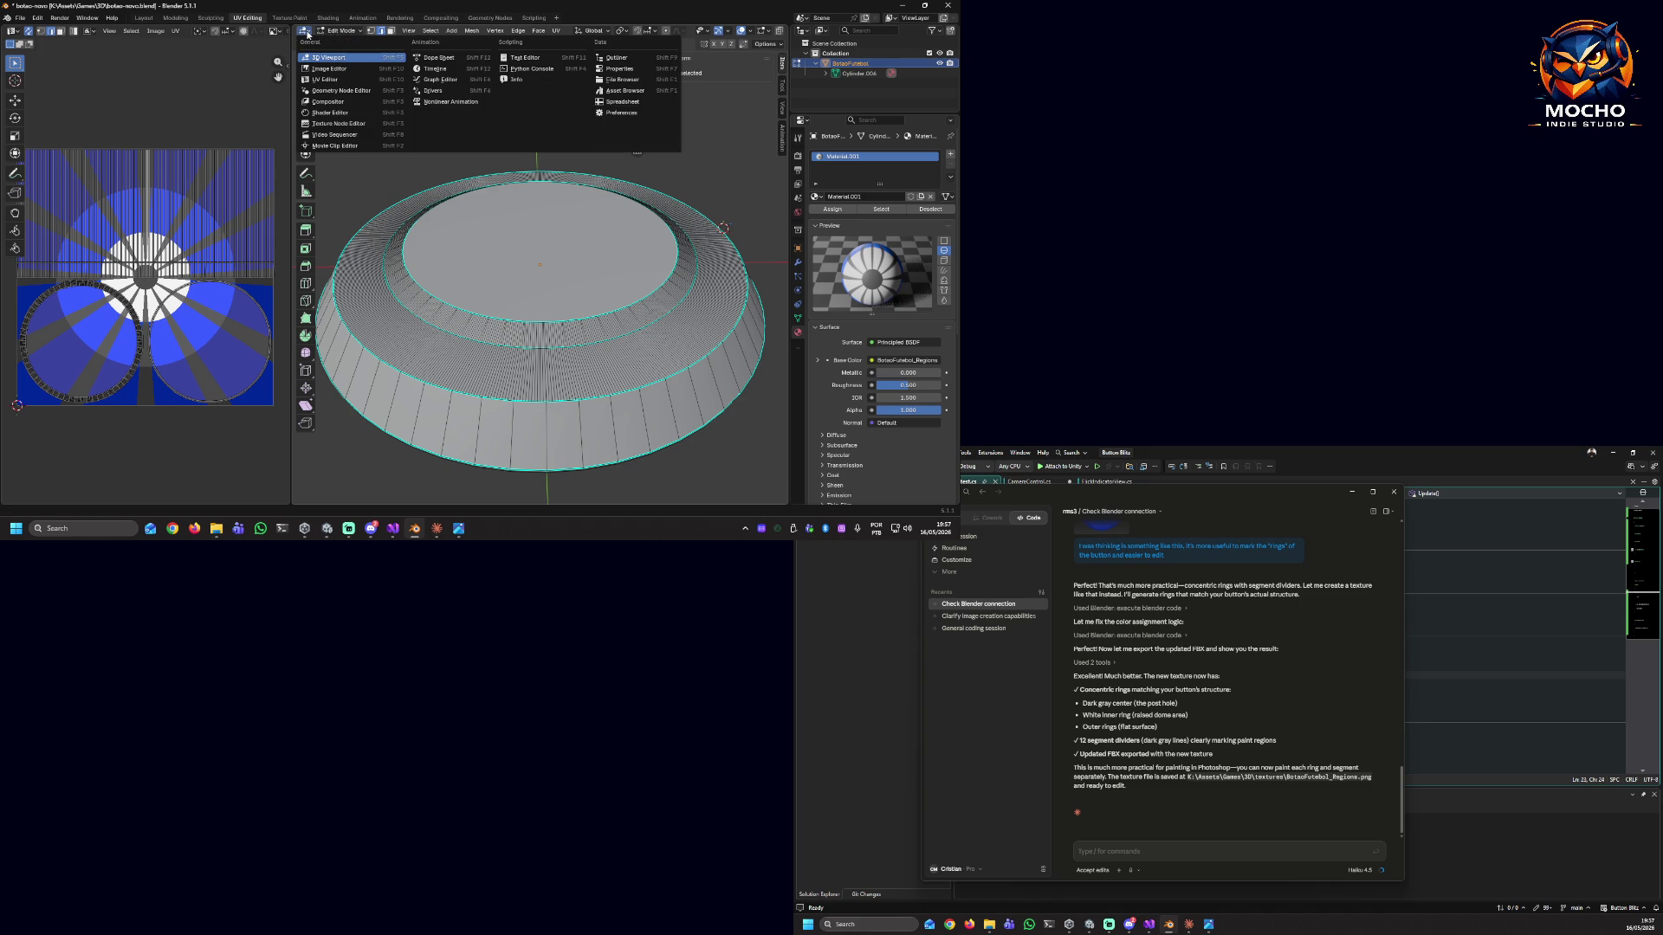
pyautogui.click(346, 80)
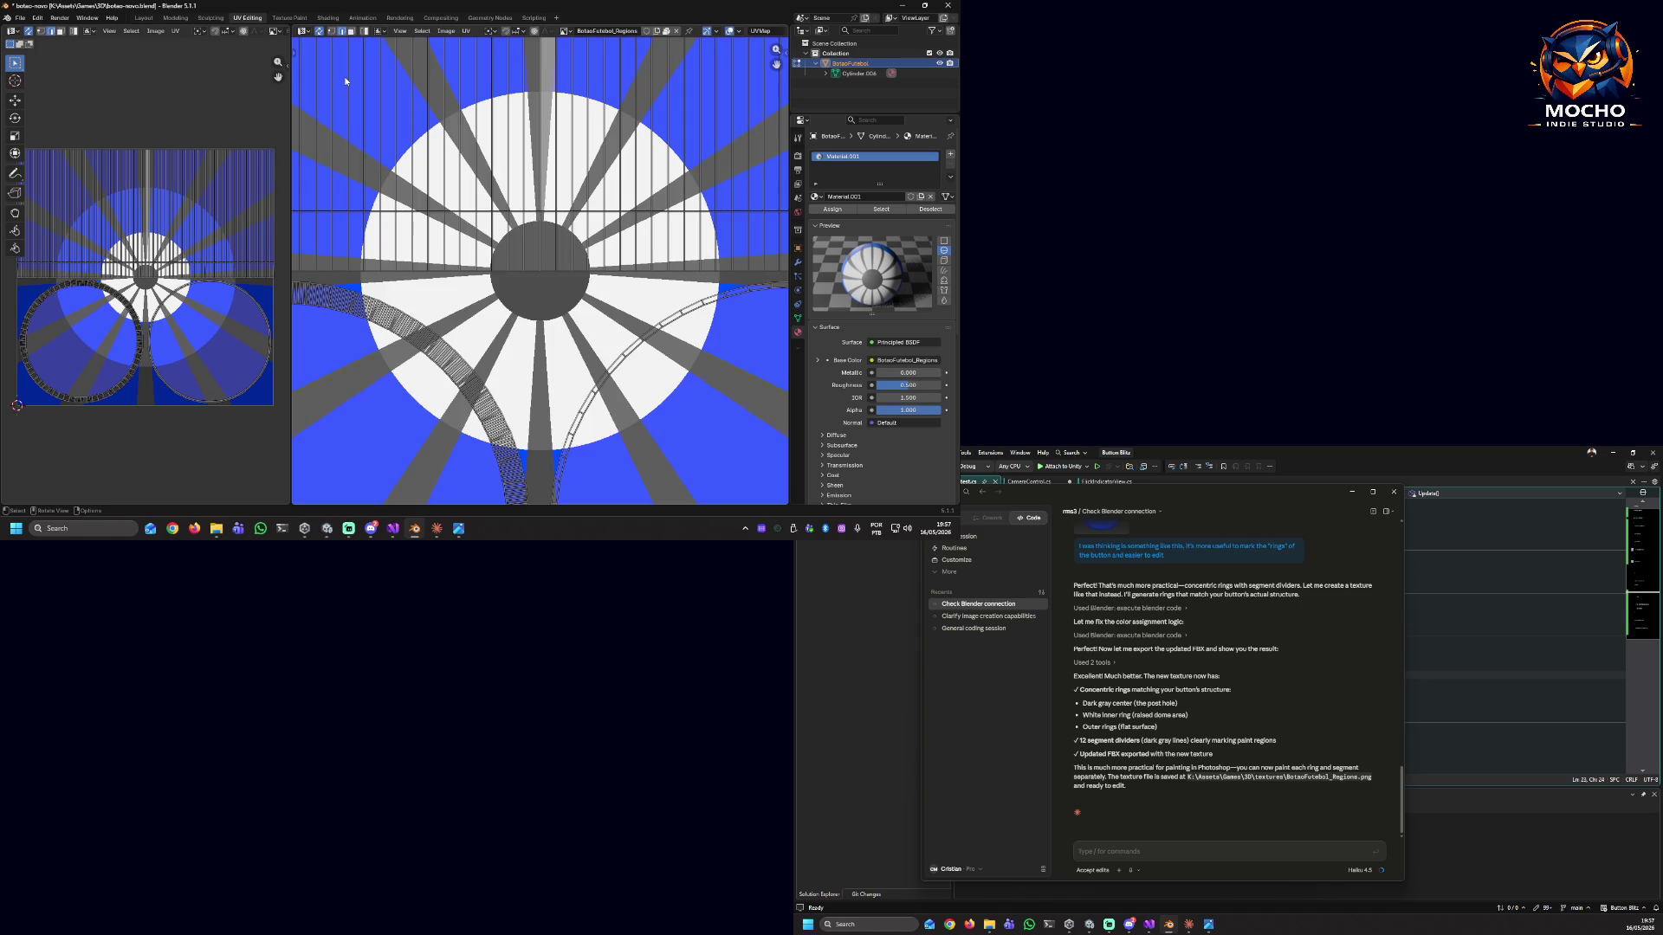
pyautogui.click(308, 34)
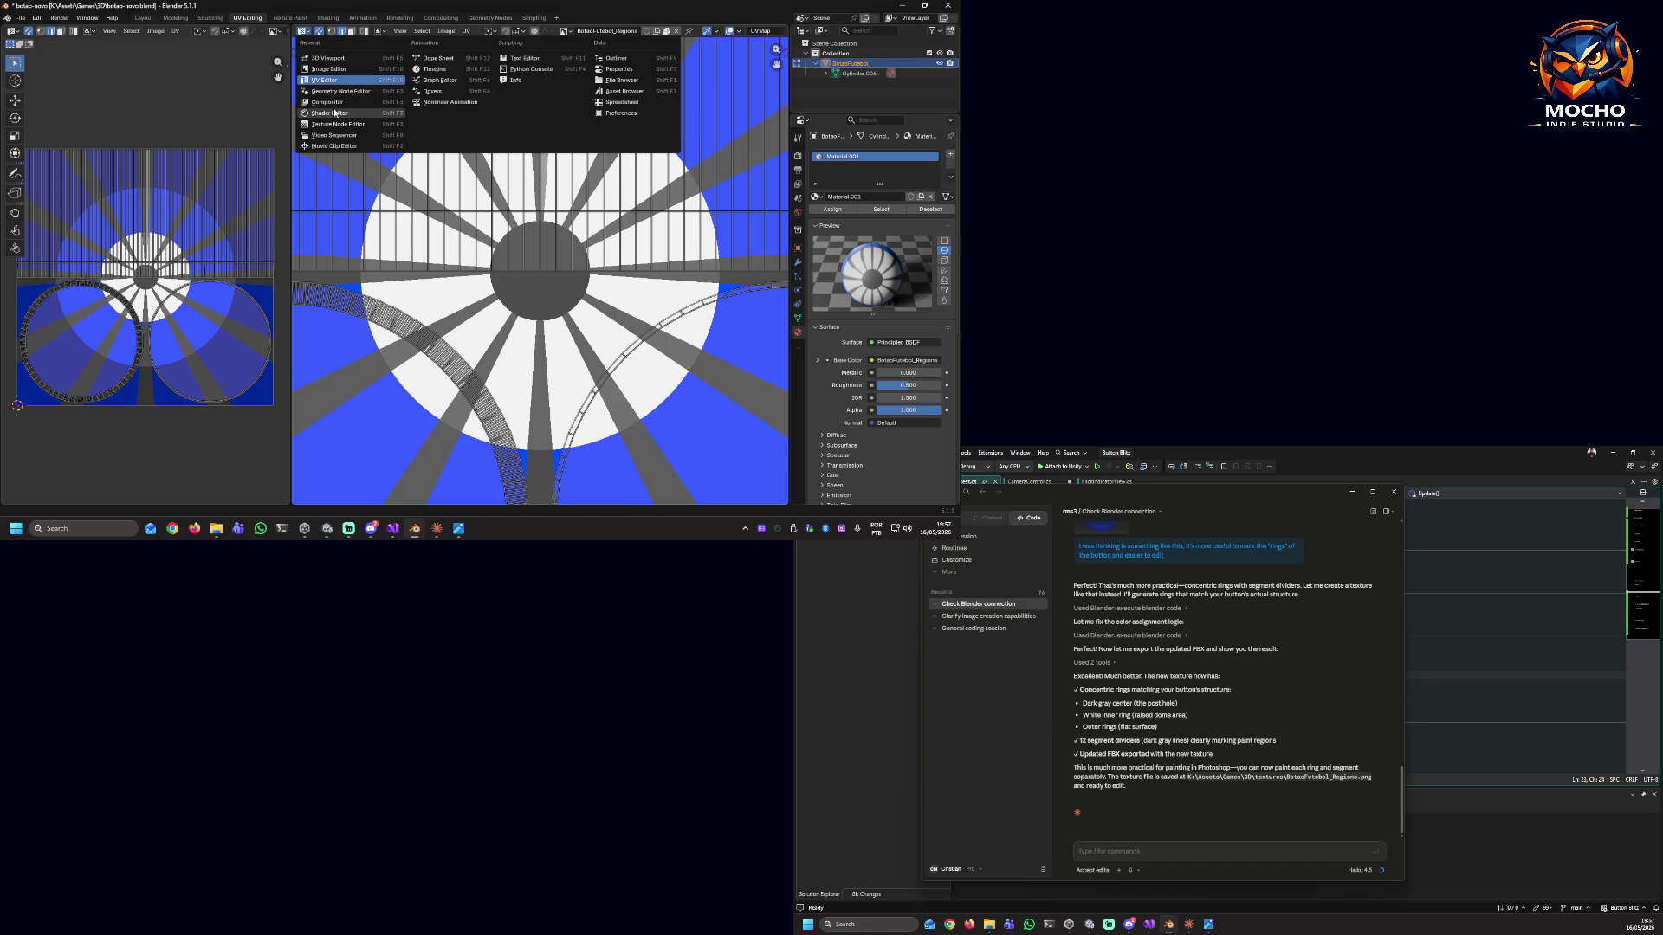
pyautogui.click(330, 112)
pyautogui.click(307, 34)
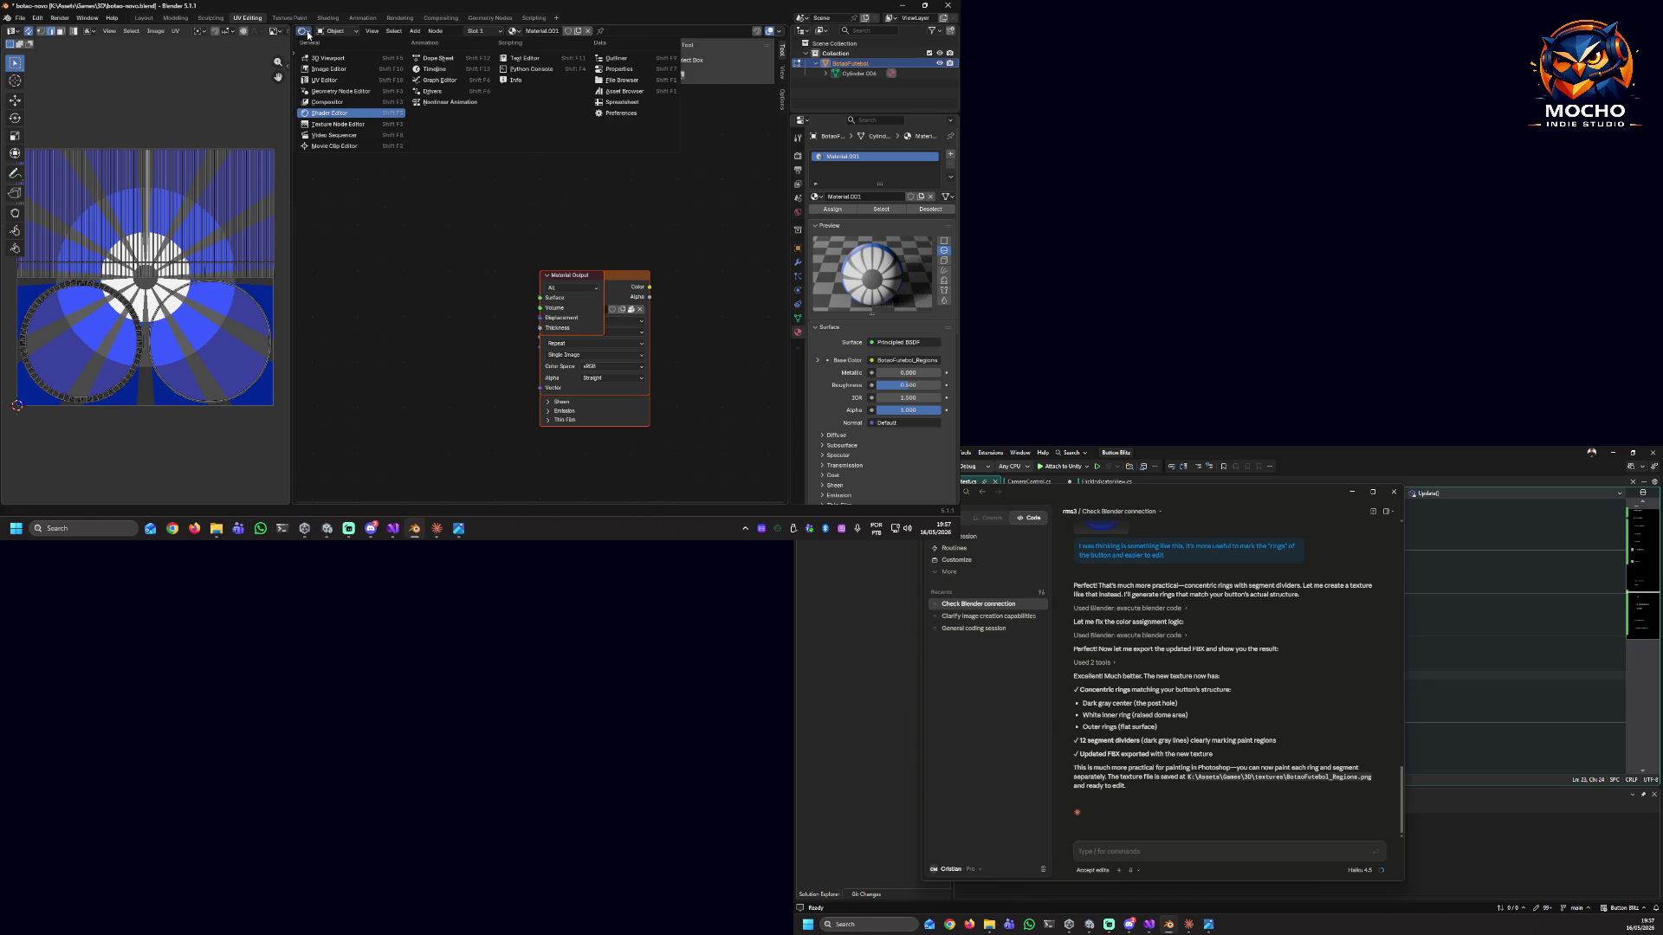
pyautogui.click(331, 123)
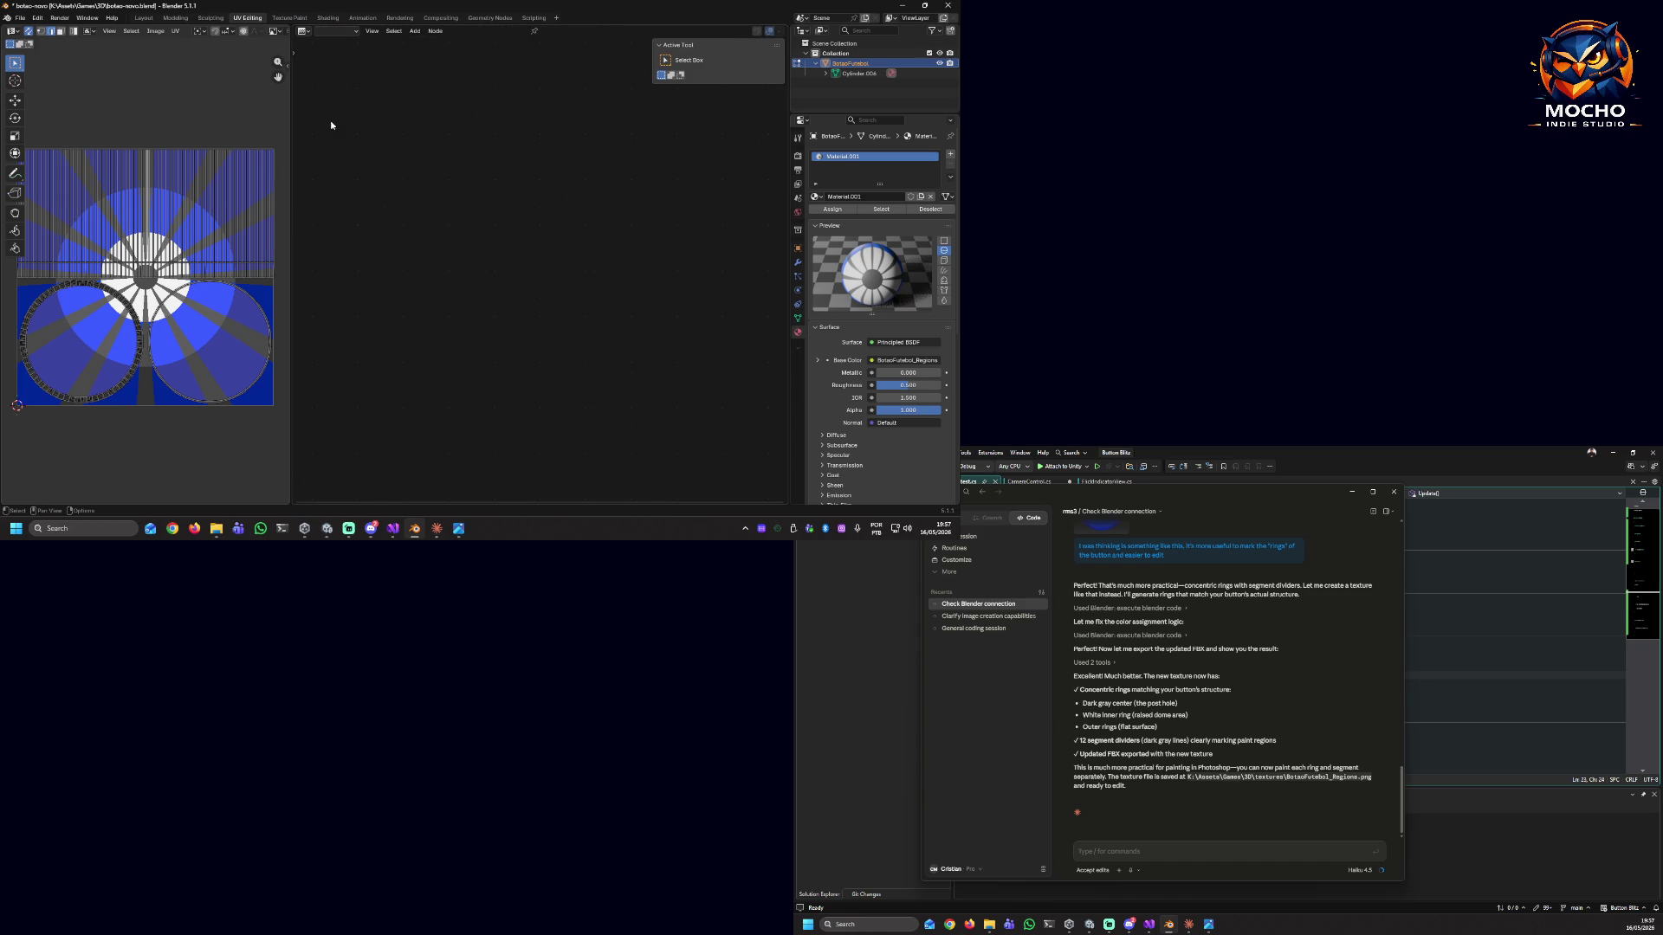
pyautogui.click(305, 32)
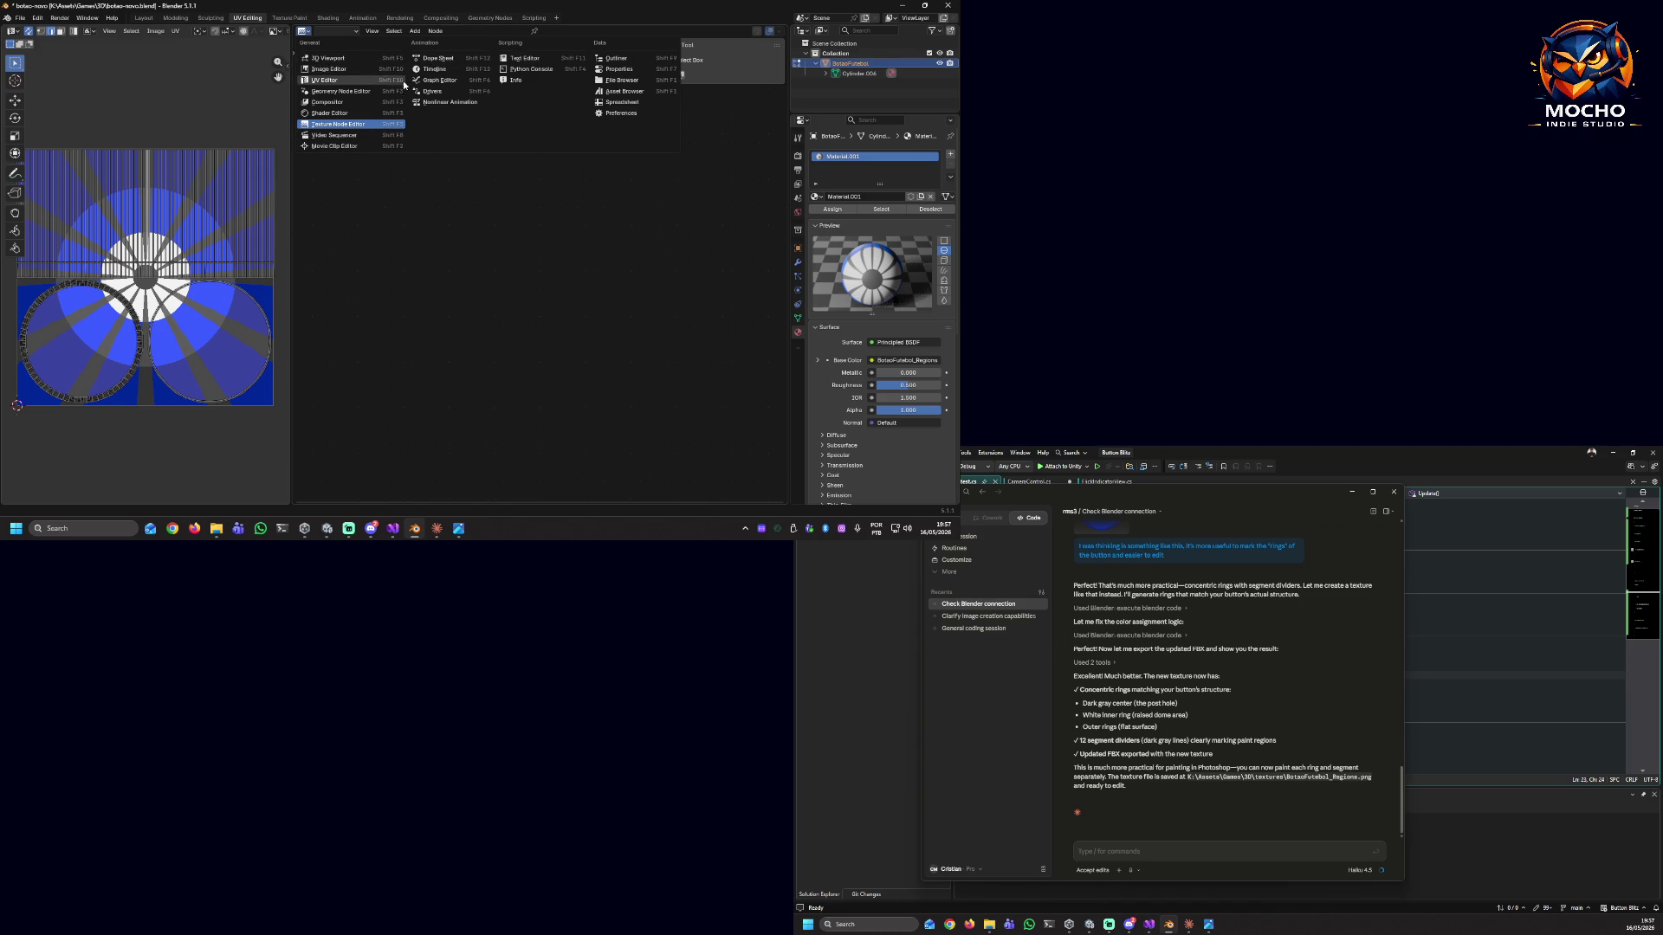
pyautogui.click(333, 58)
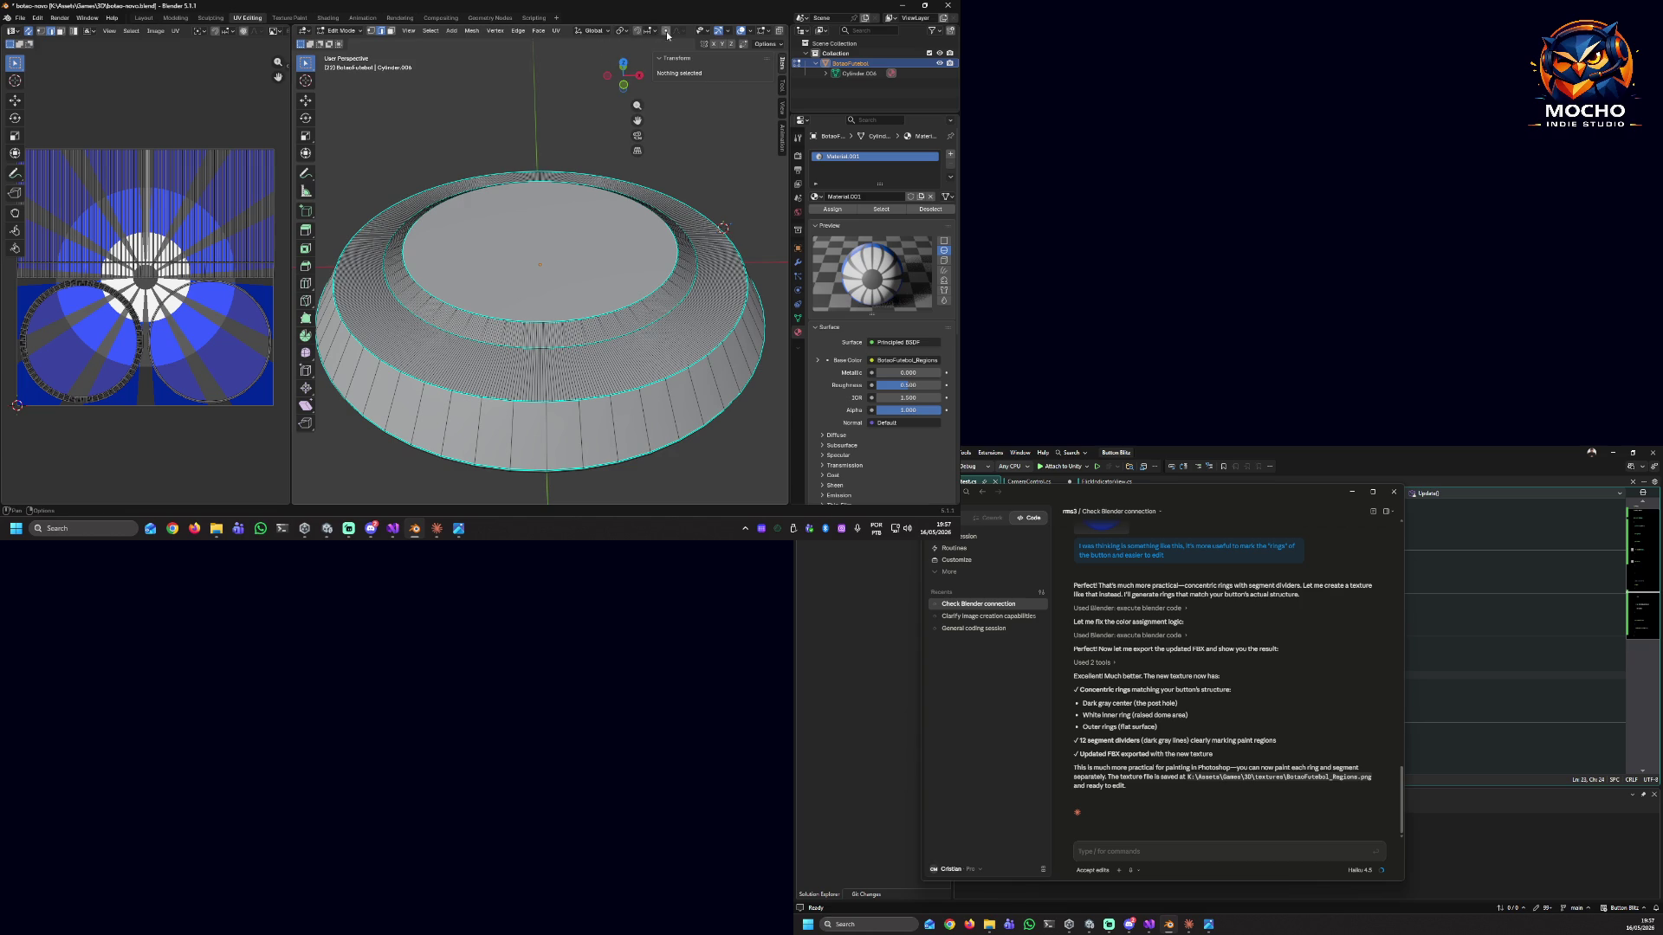
# Open and close the viewport overlay and mesh edit overlay settings.
pyautogui.click(749, 35)
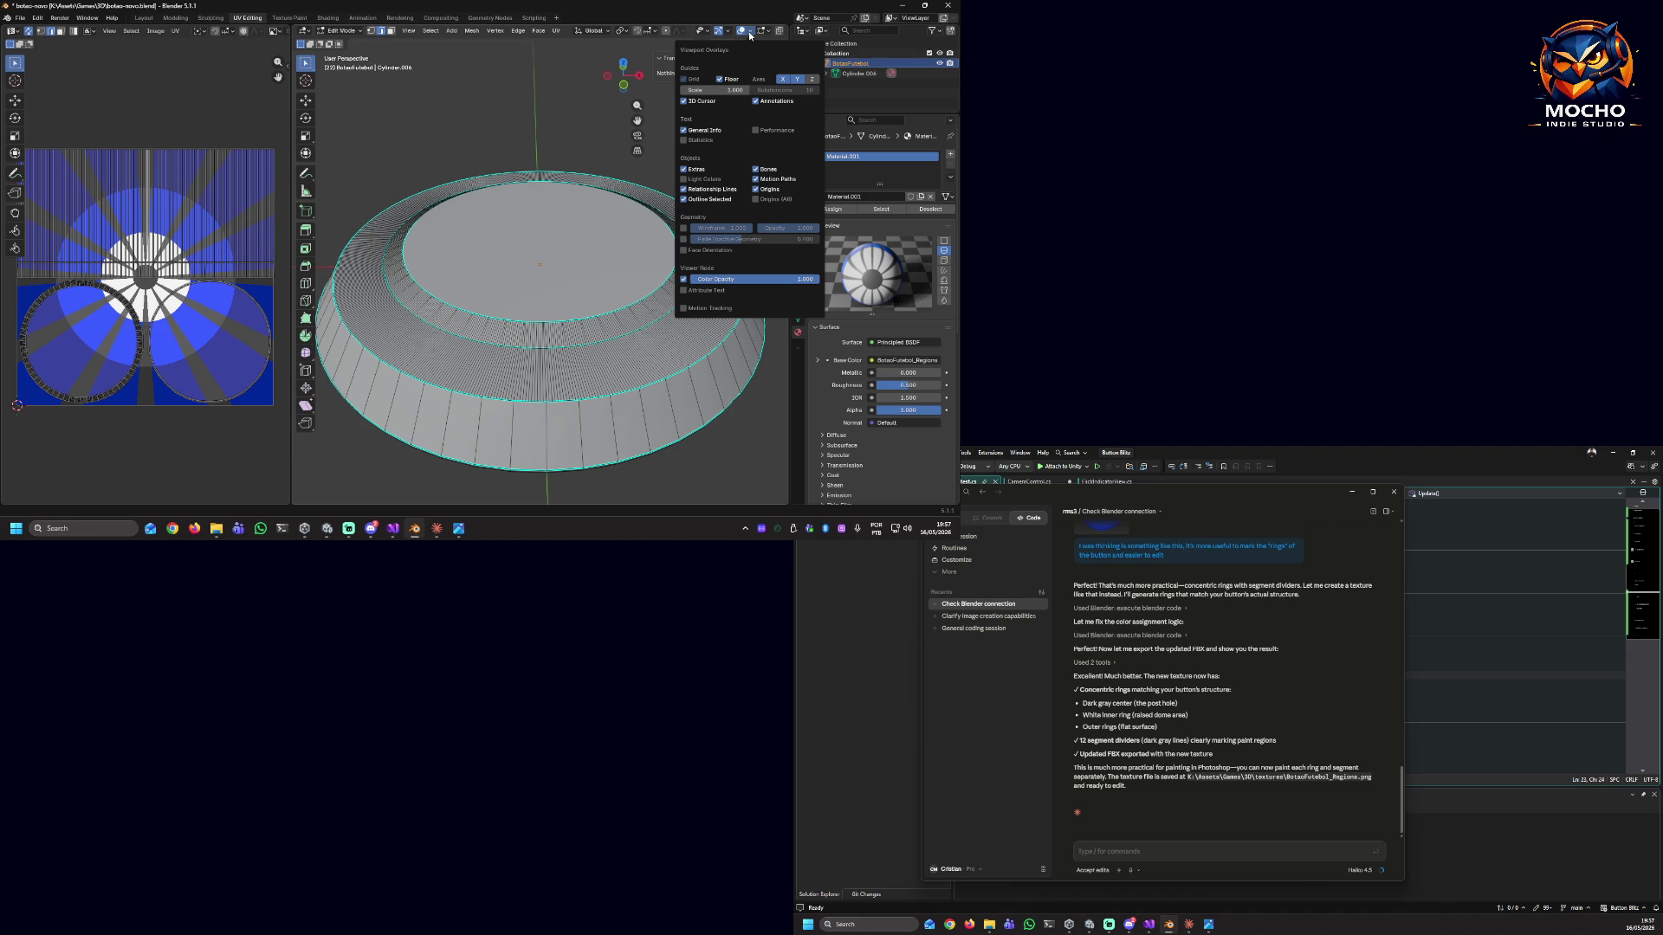
pyautogui.click(750, 36)
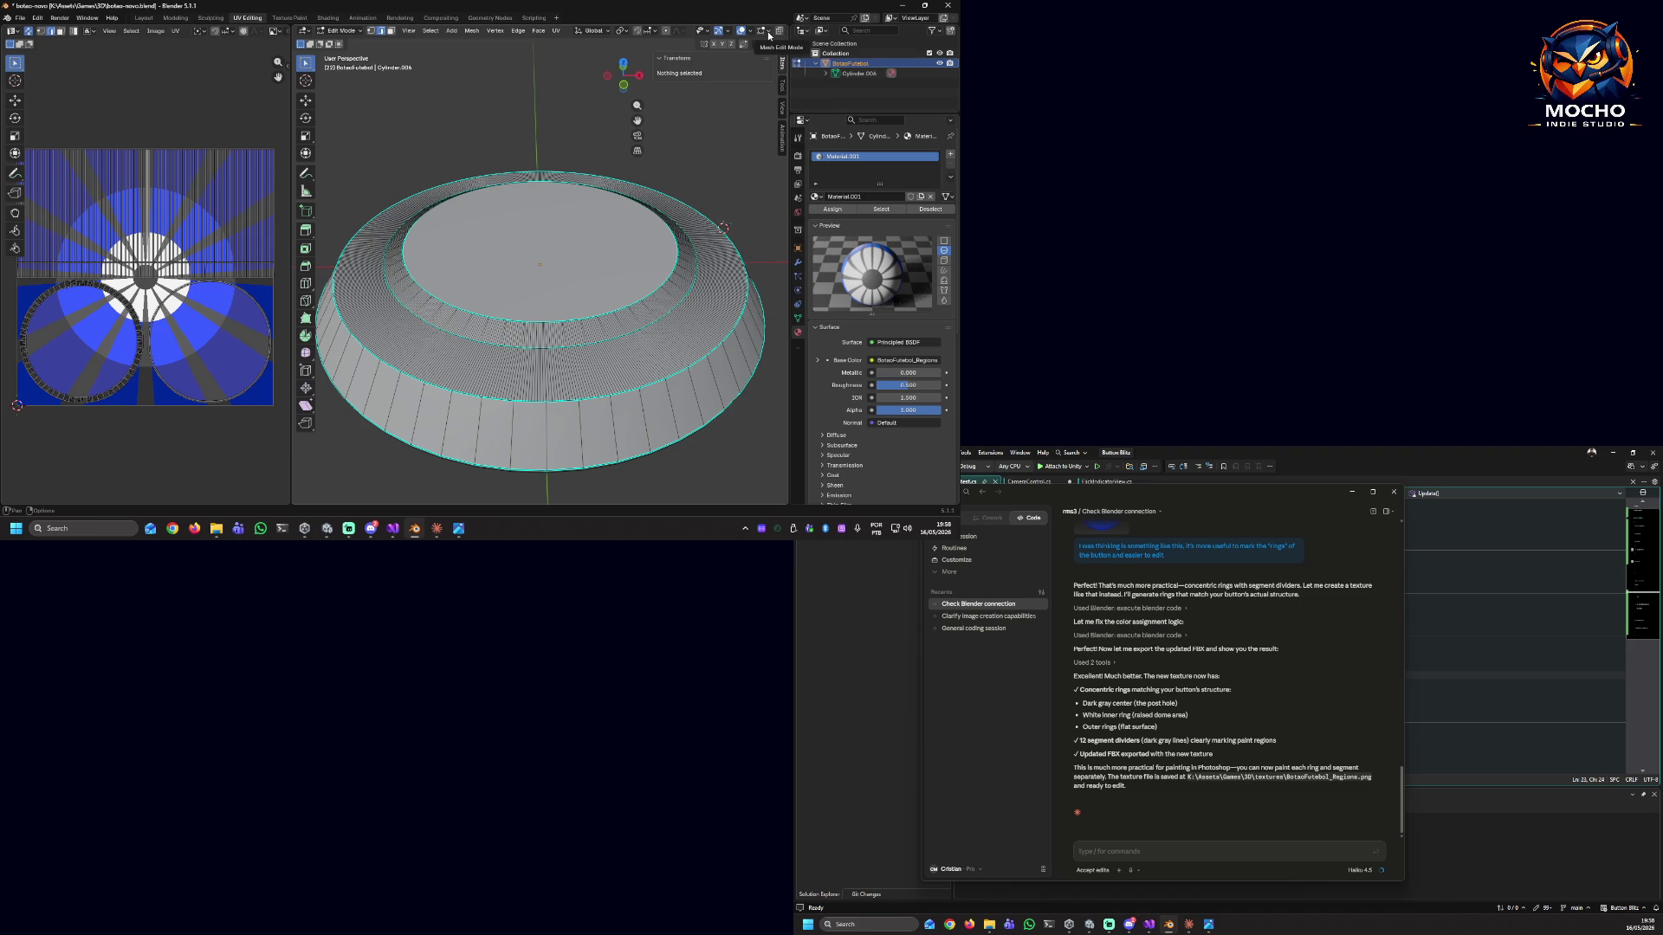
pyautogui.click(768, 35)
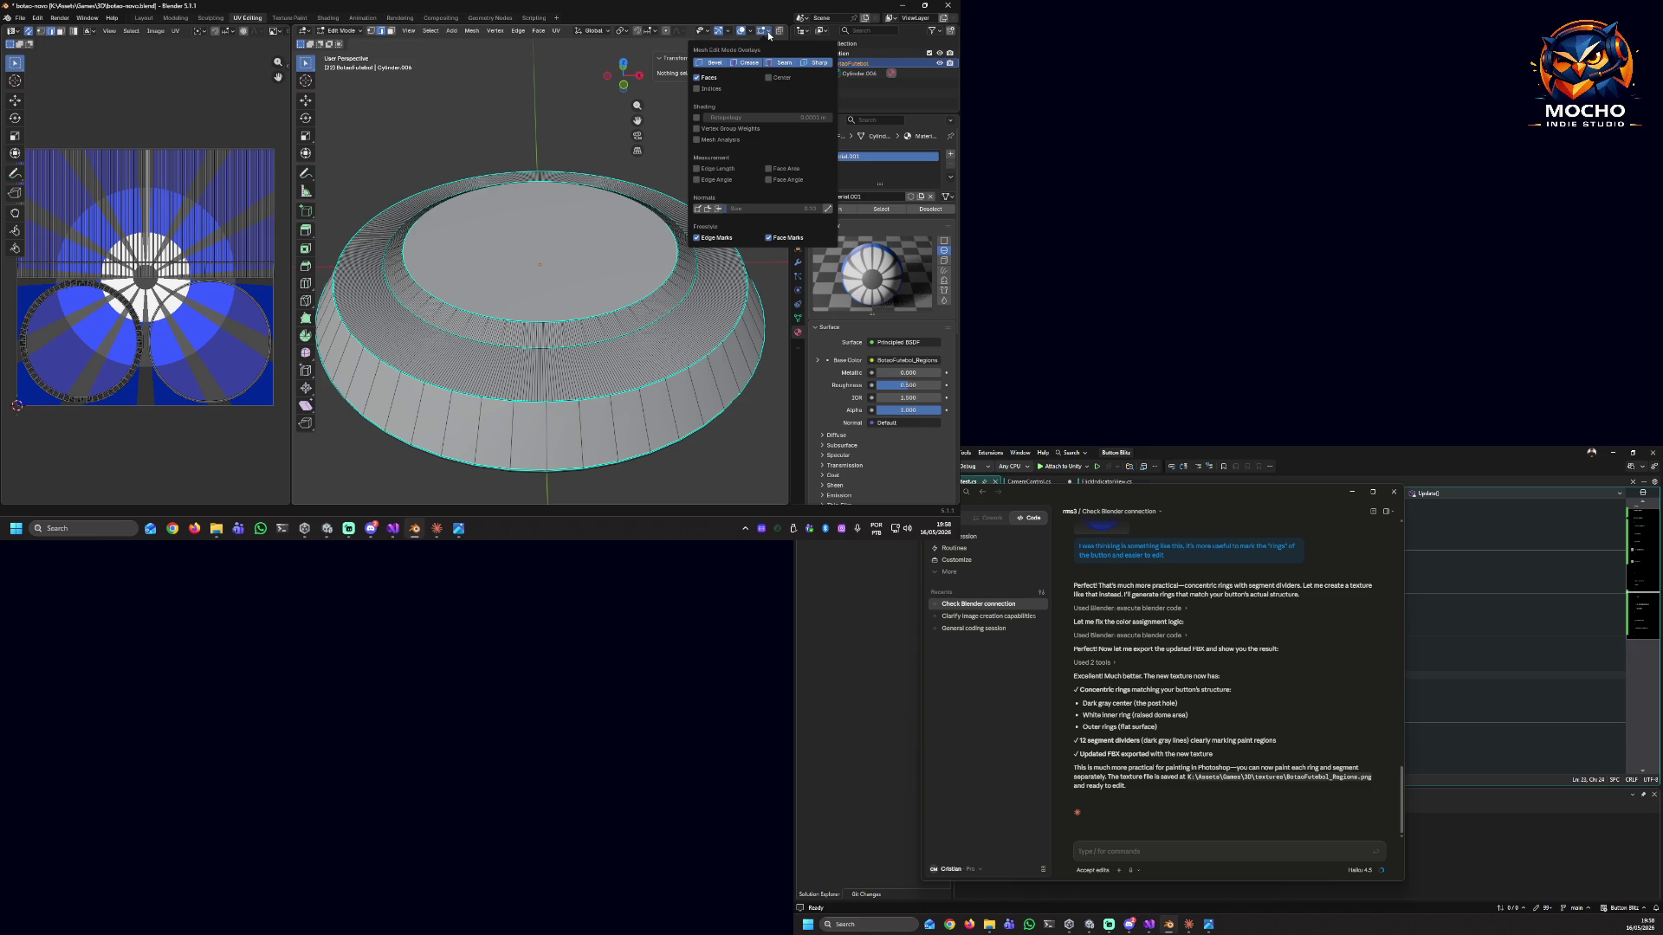
pyautogui.click(686, 141)
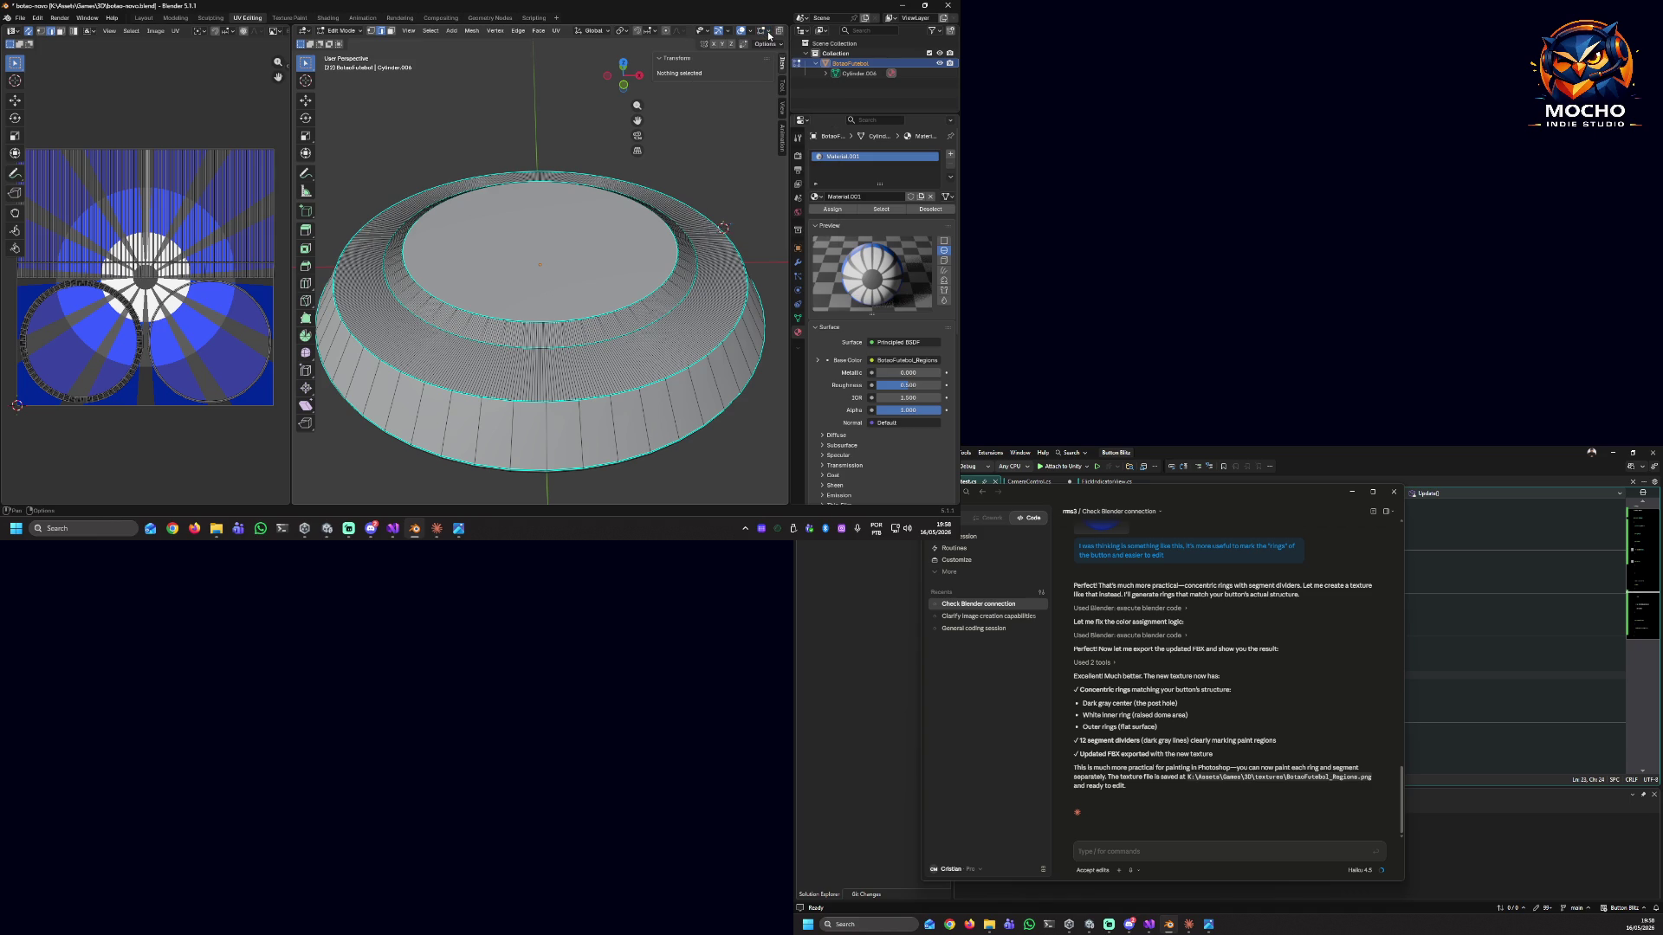
# Show the deselected button in Object Mode Material Preview, sidebar hidden, and start telling Claude it looks wrong.
pyautogui.press('Tab')
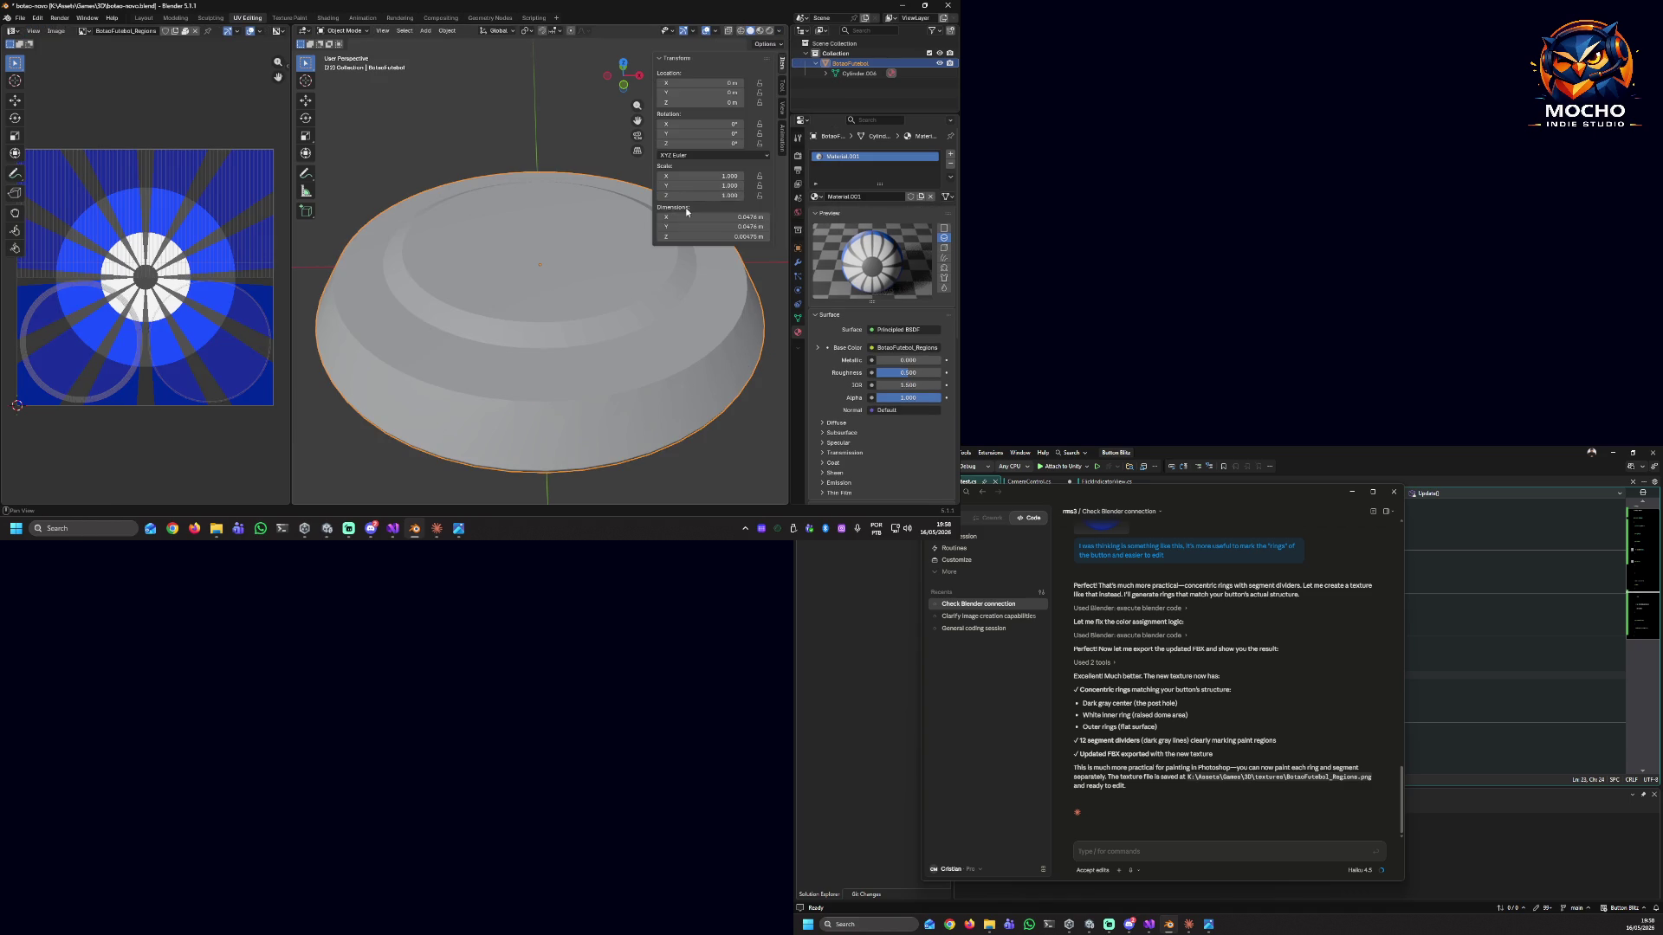
pyautogui.click(783, 45)
pyautogui.click(761, 35)
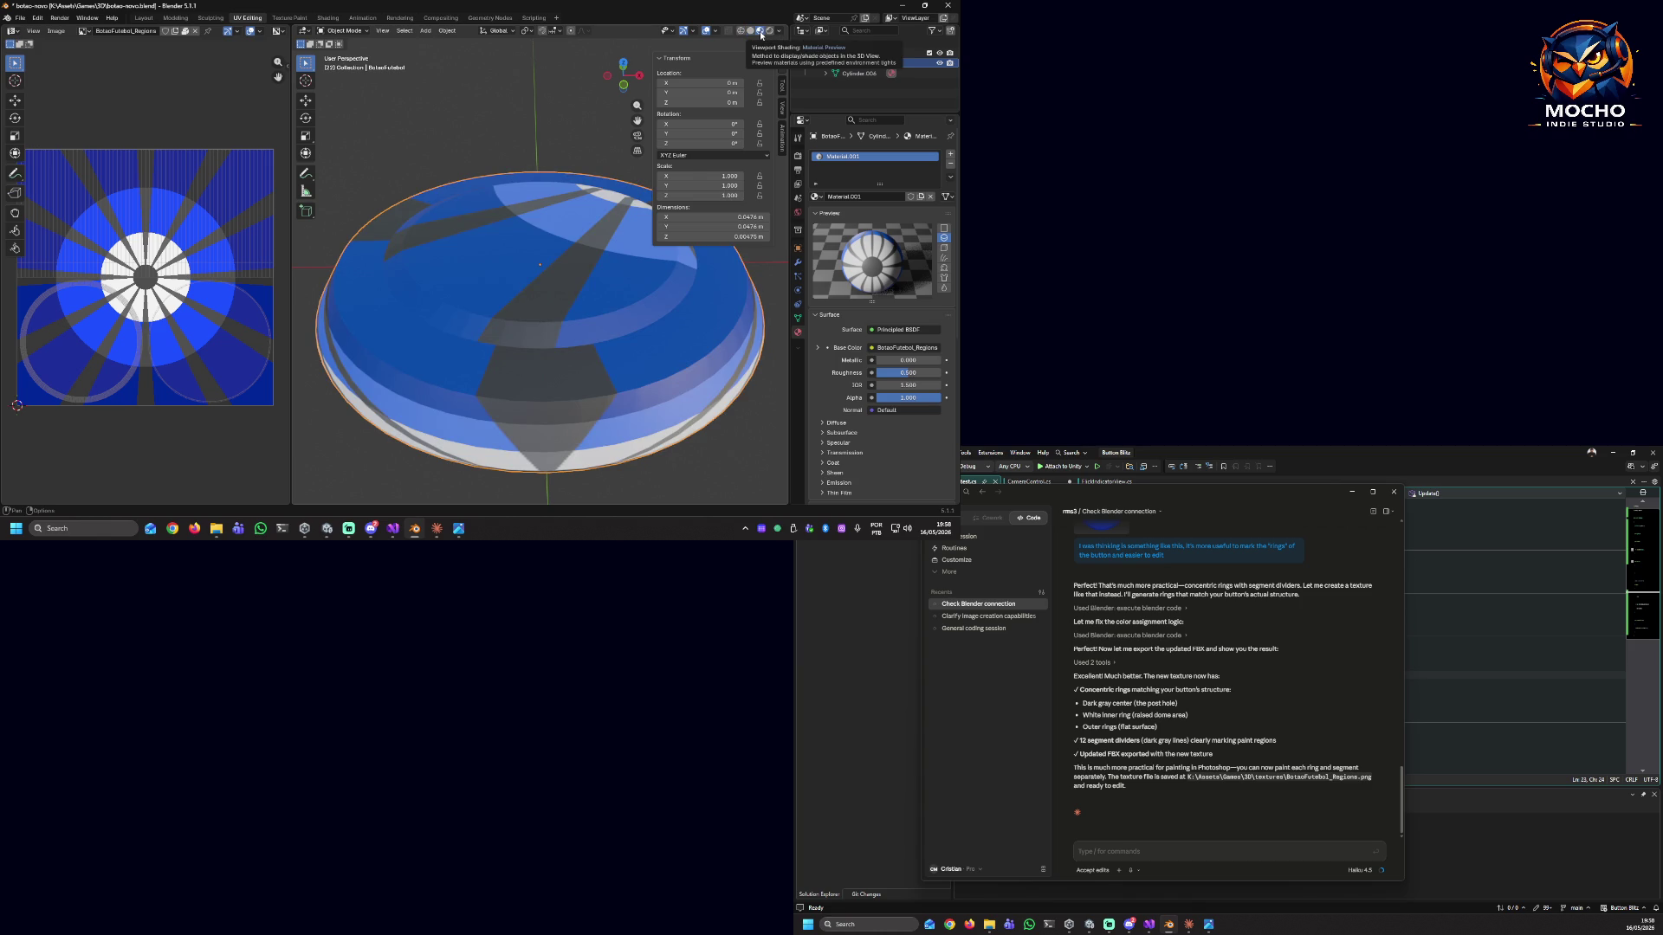
pyautogui.click(537, 108)
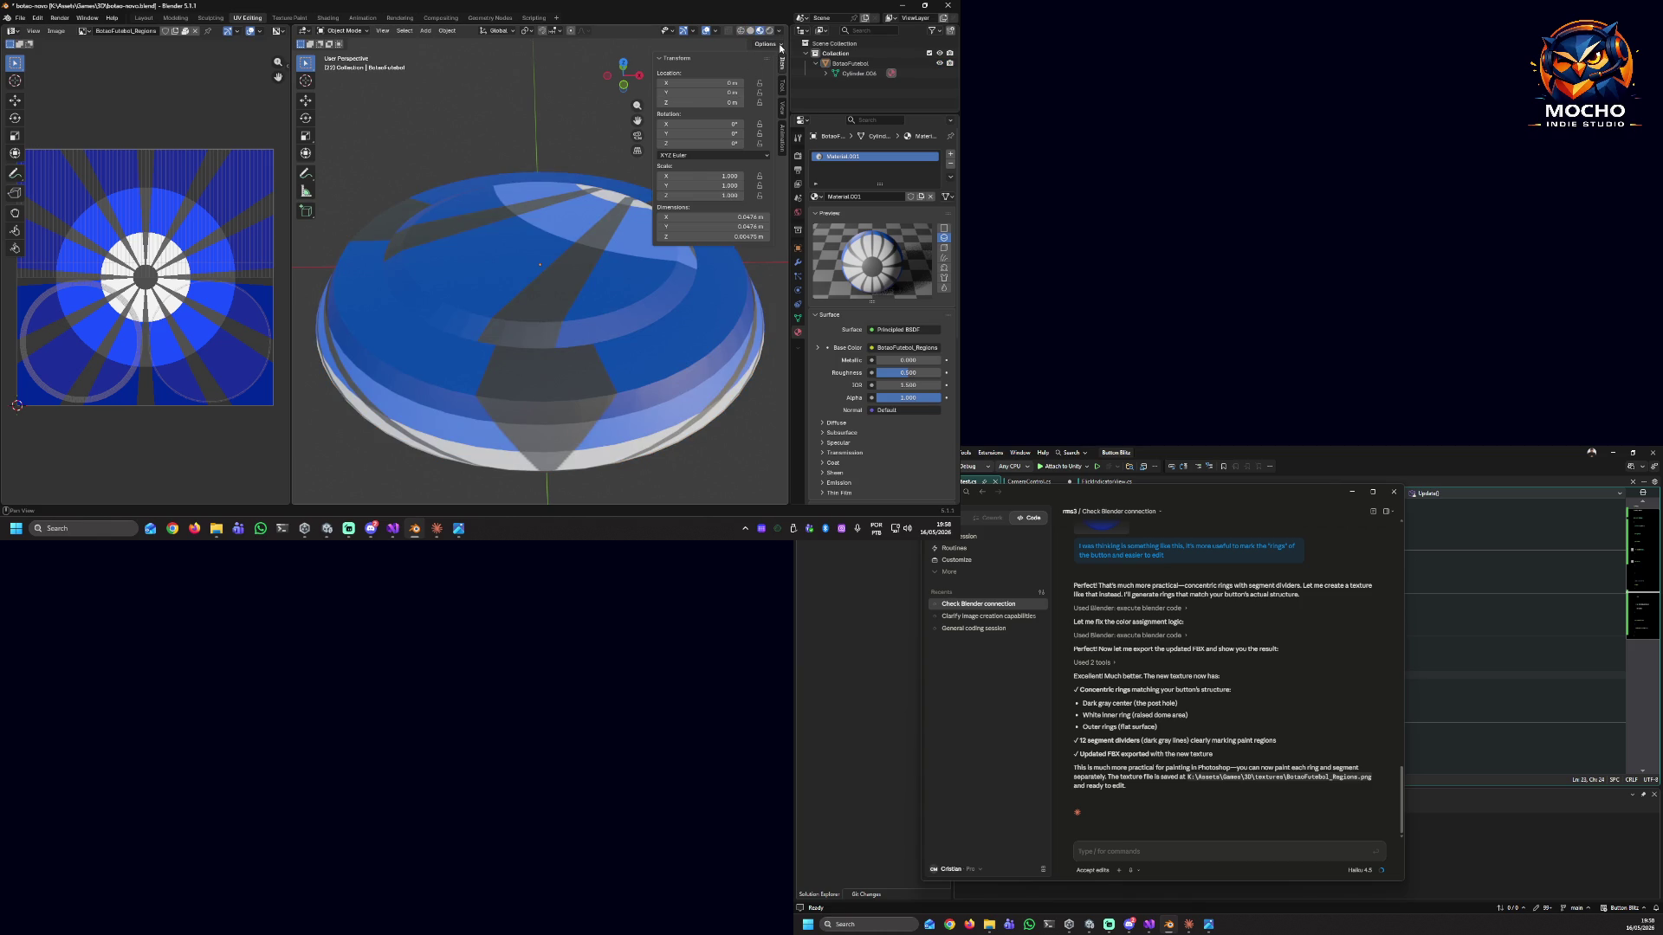
pyautogui.press('n')
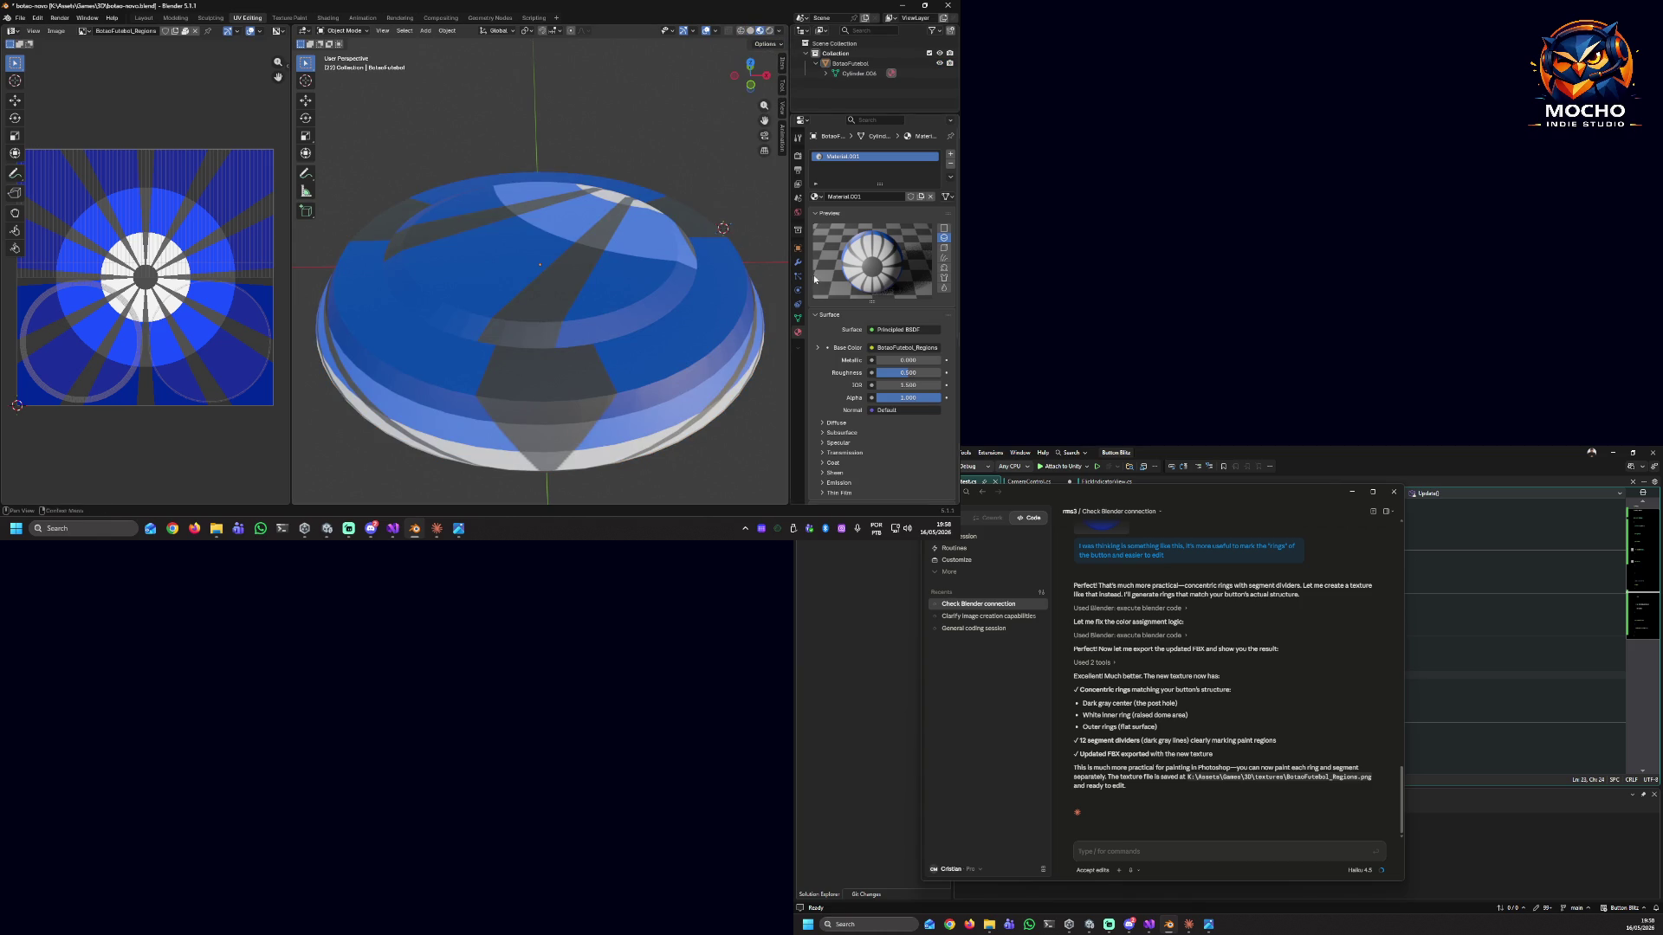
pyautogui.click(1199, 852)
pyautogui.write('take a l')
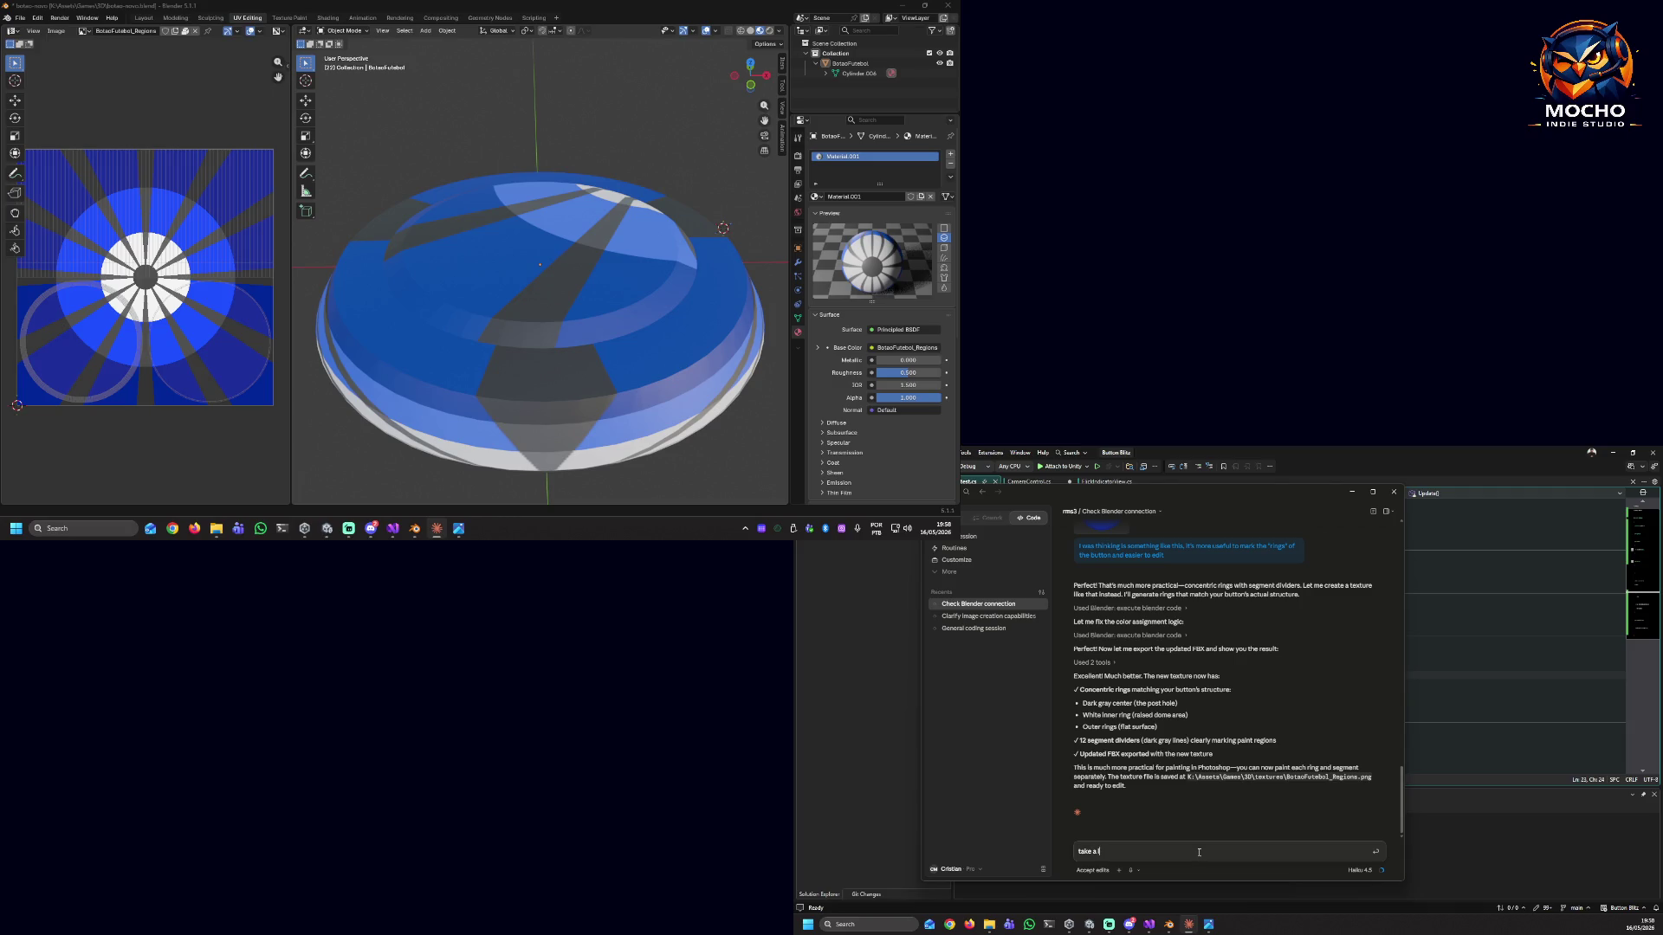
pyautogui.write('ook at it, in Blender...')
pyautogui.write(" I don't")
pyautogui.write(" think that's")
pyautogui.write(' what ')
pyautogui.write('we want...')
# Send the message and always allow Claude to switch Blender tabs.
pyautogui.press('Return')
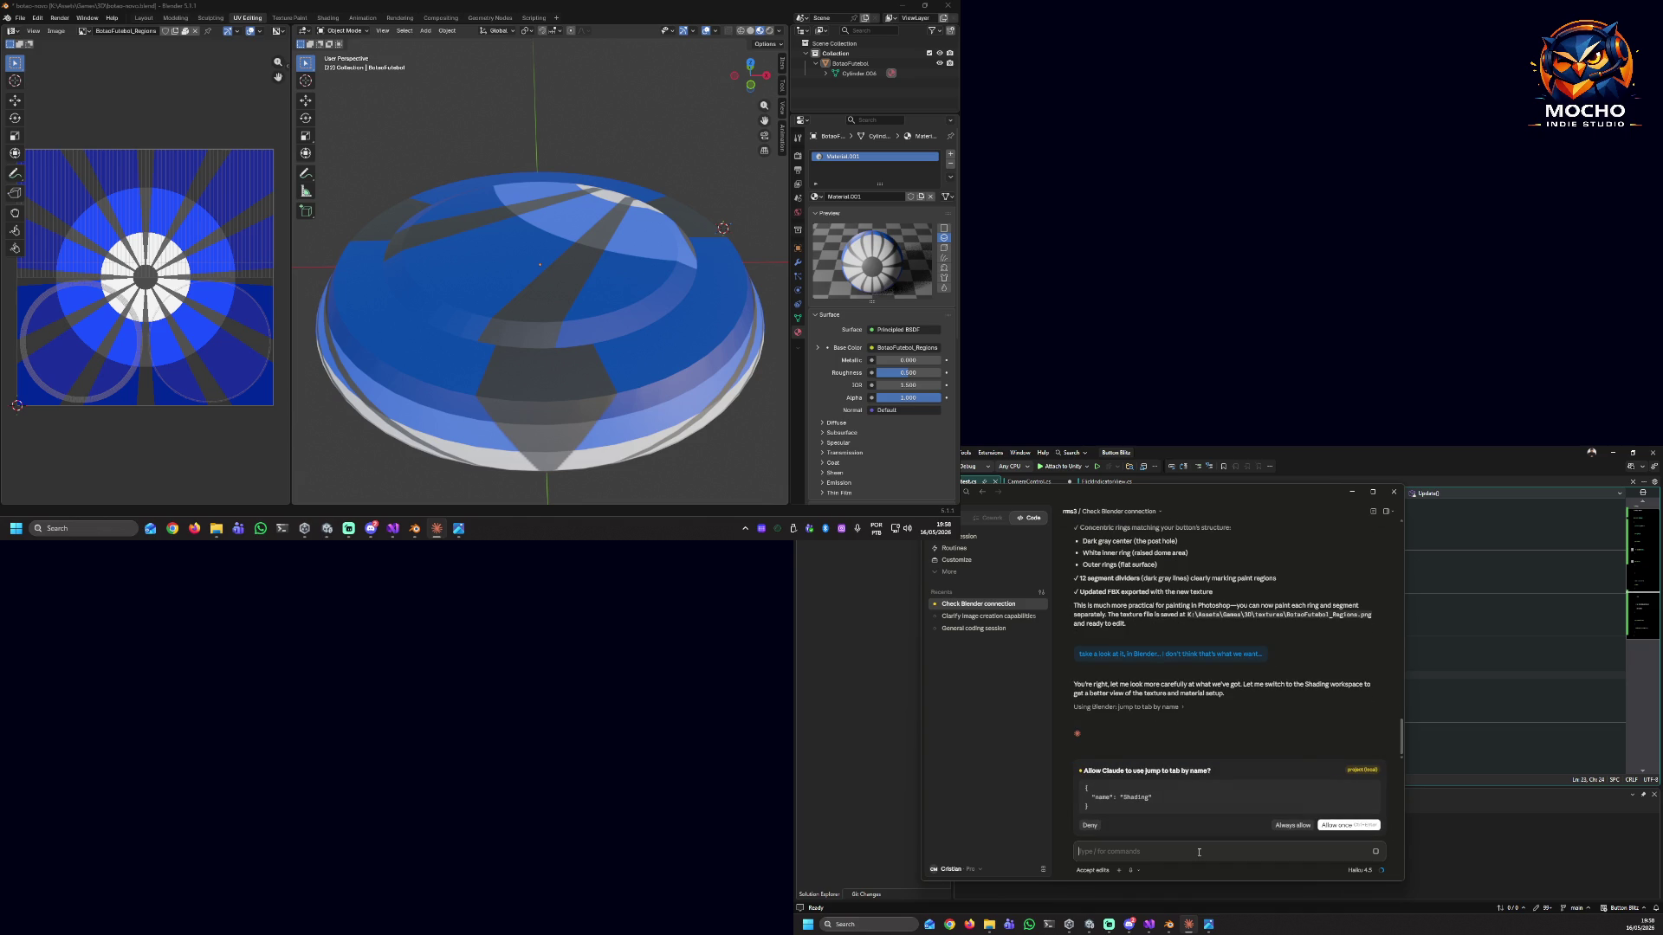
pyautogui.click(1290, 826)
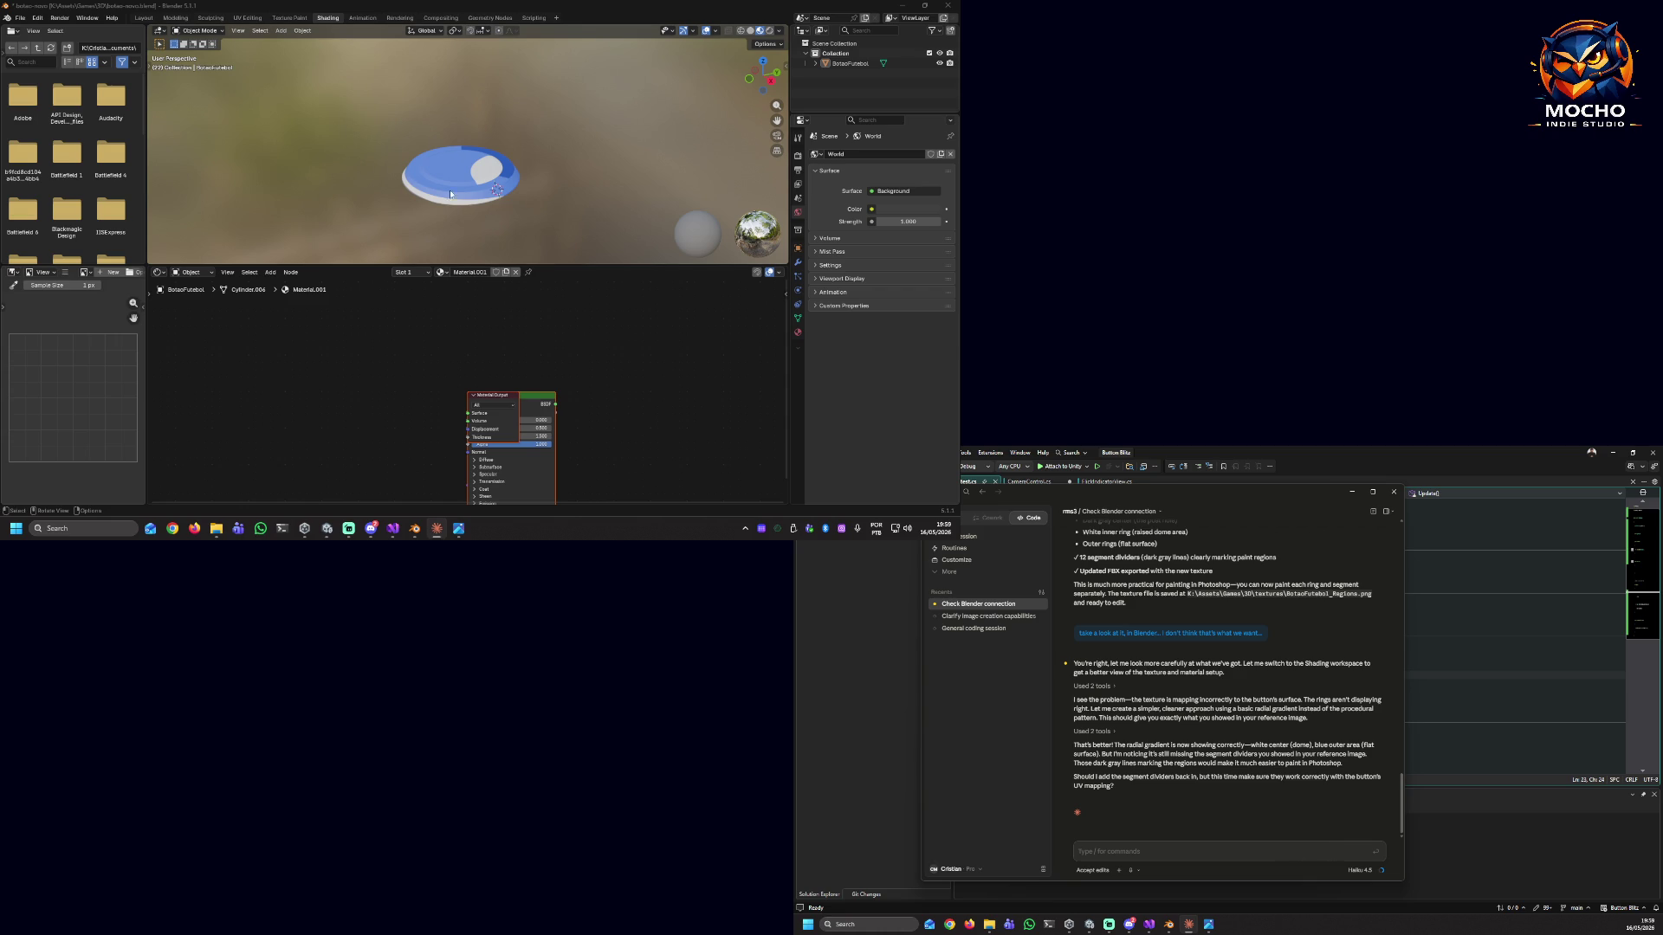
# View the button from above in Solid, Wireframe and Rendered shading, ending on Material Preview.
pyautogui.moveTo(504, 199)
pyautogui.mouseDown(button='middle')
pyautogui.moveTo(438, 230)
pyautogui.moveTo(339, 165)
pyautogui.moveTo(337, 105)
pyautogui.moveTo(349, 244)
pyautogui.moveTo(593, 244)
pyautogui.moveTo(595, 148)
pyautogui.moveTo(620, 211)
pyautogui.mouseUp(button='middle')
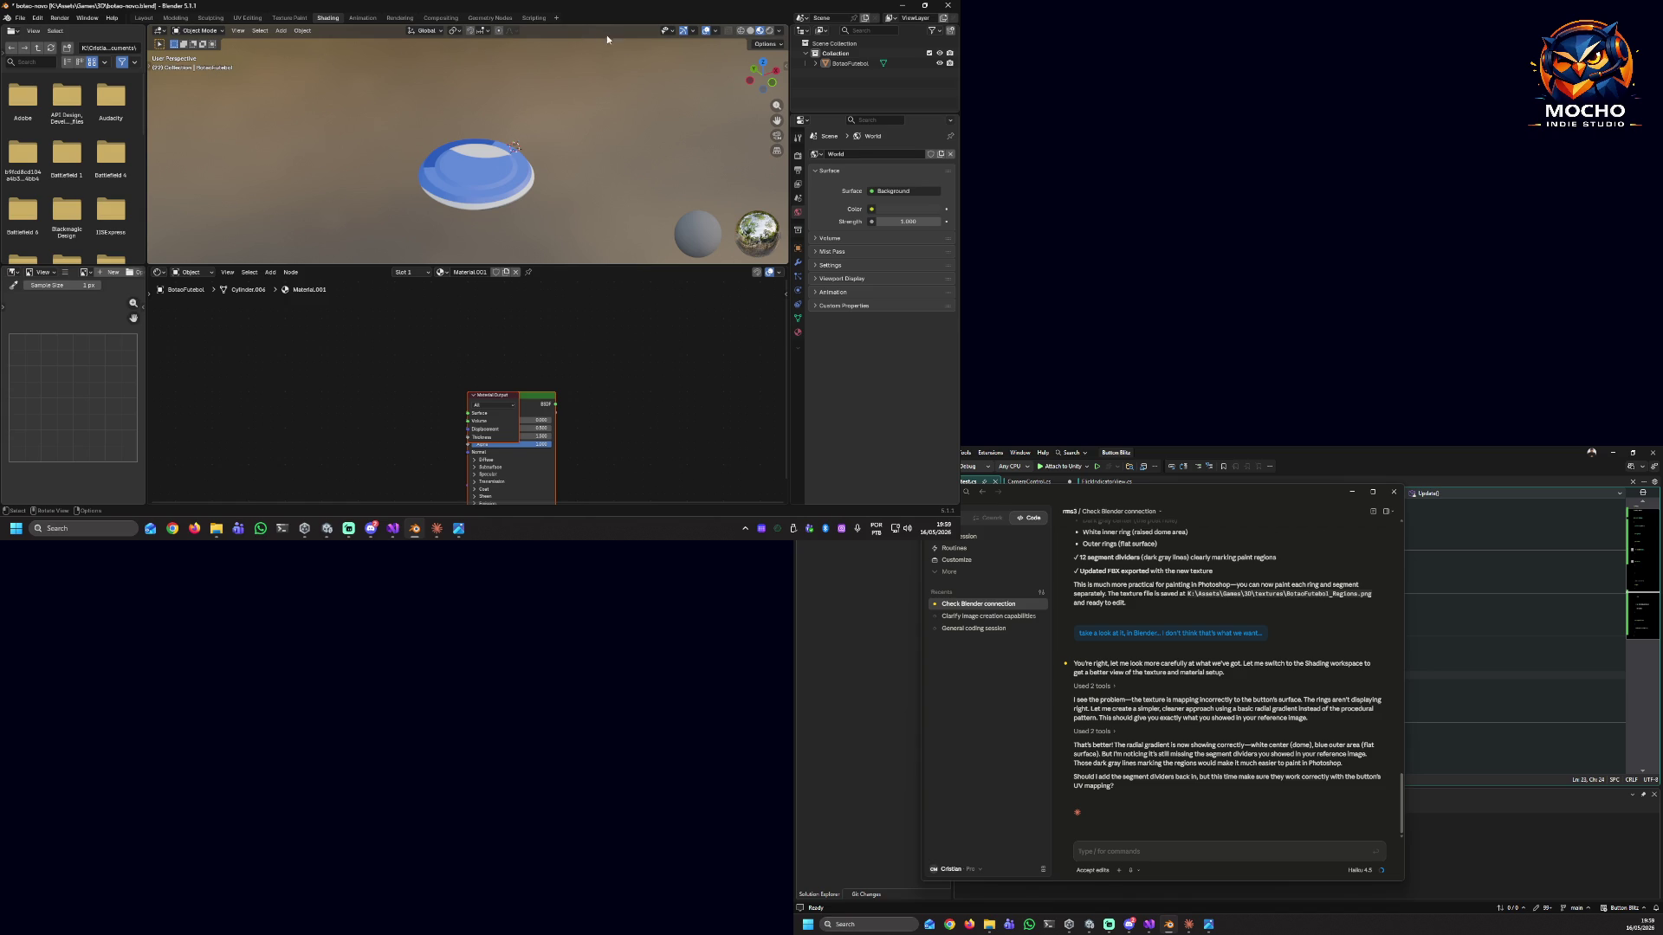
pyautogui.click(751, 31)
pyautogui.click(743, 31)
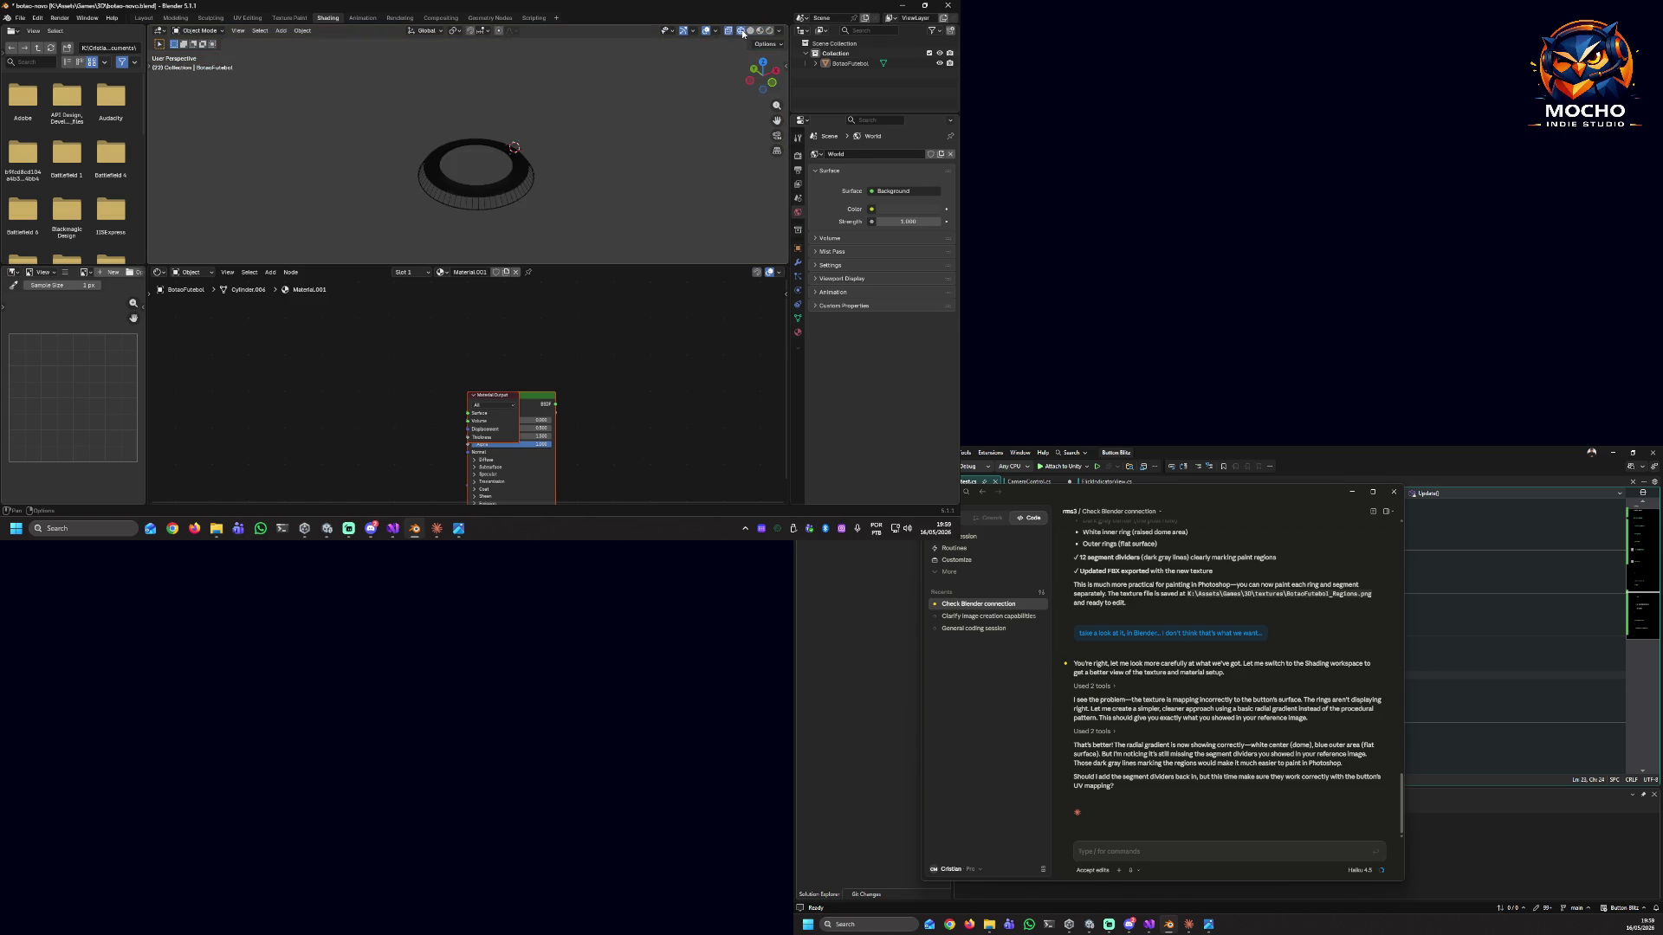
pyautogui.click(760, 31)
pyautogui.click(769, 31)
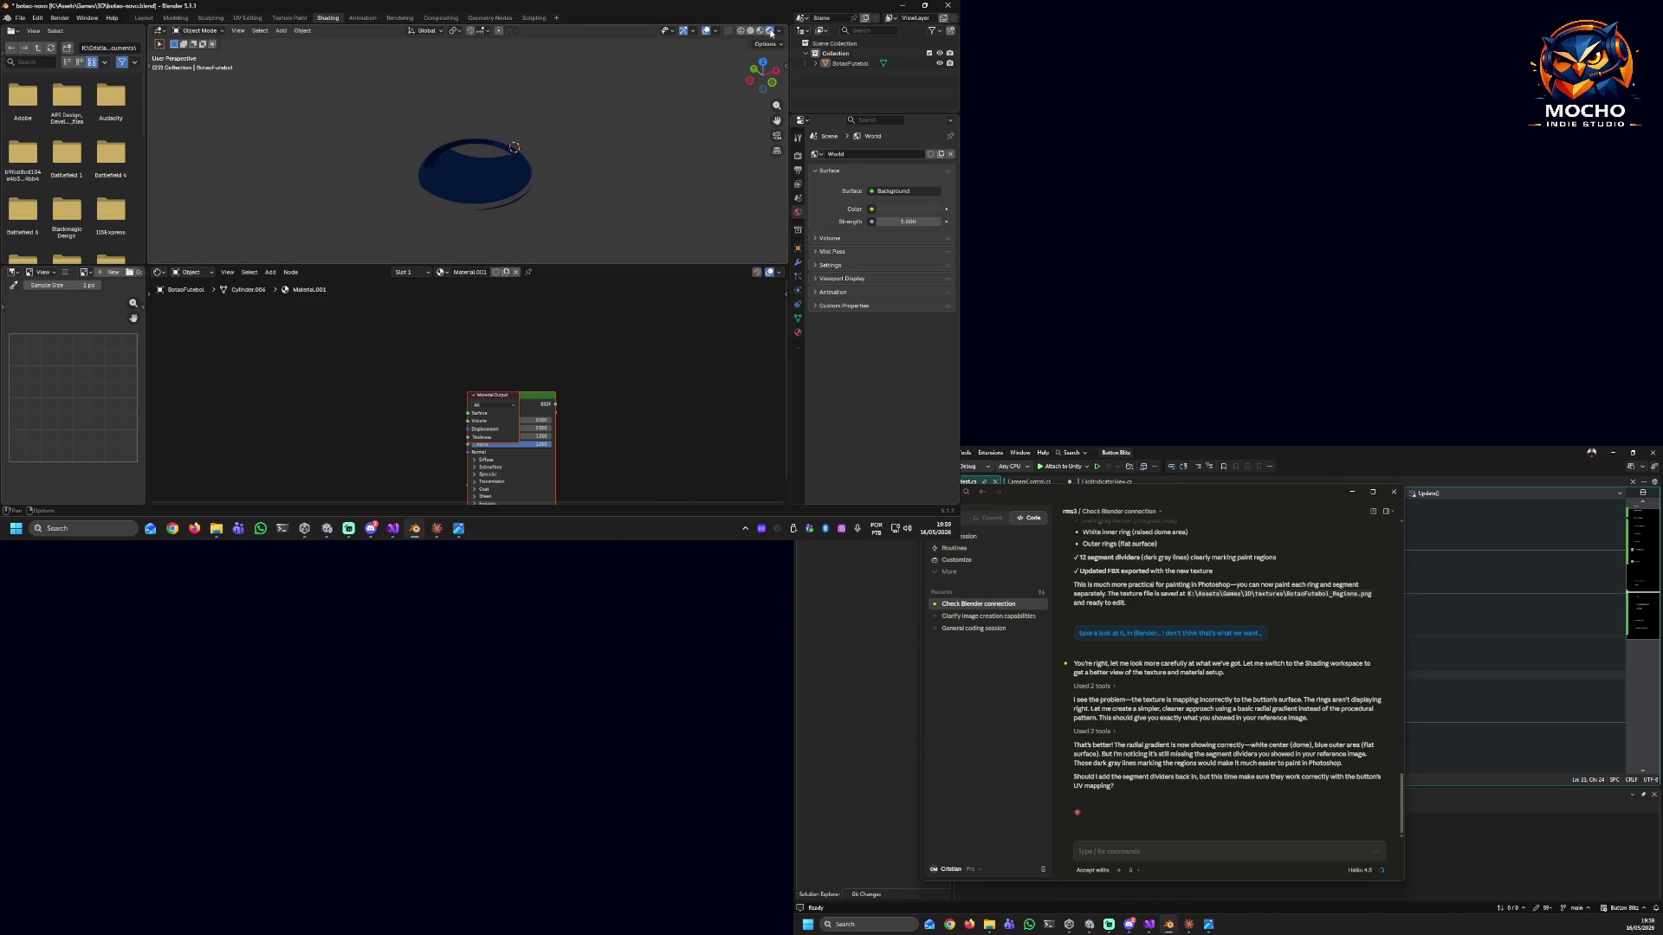
pyautogui.click(761, 31)
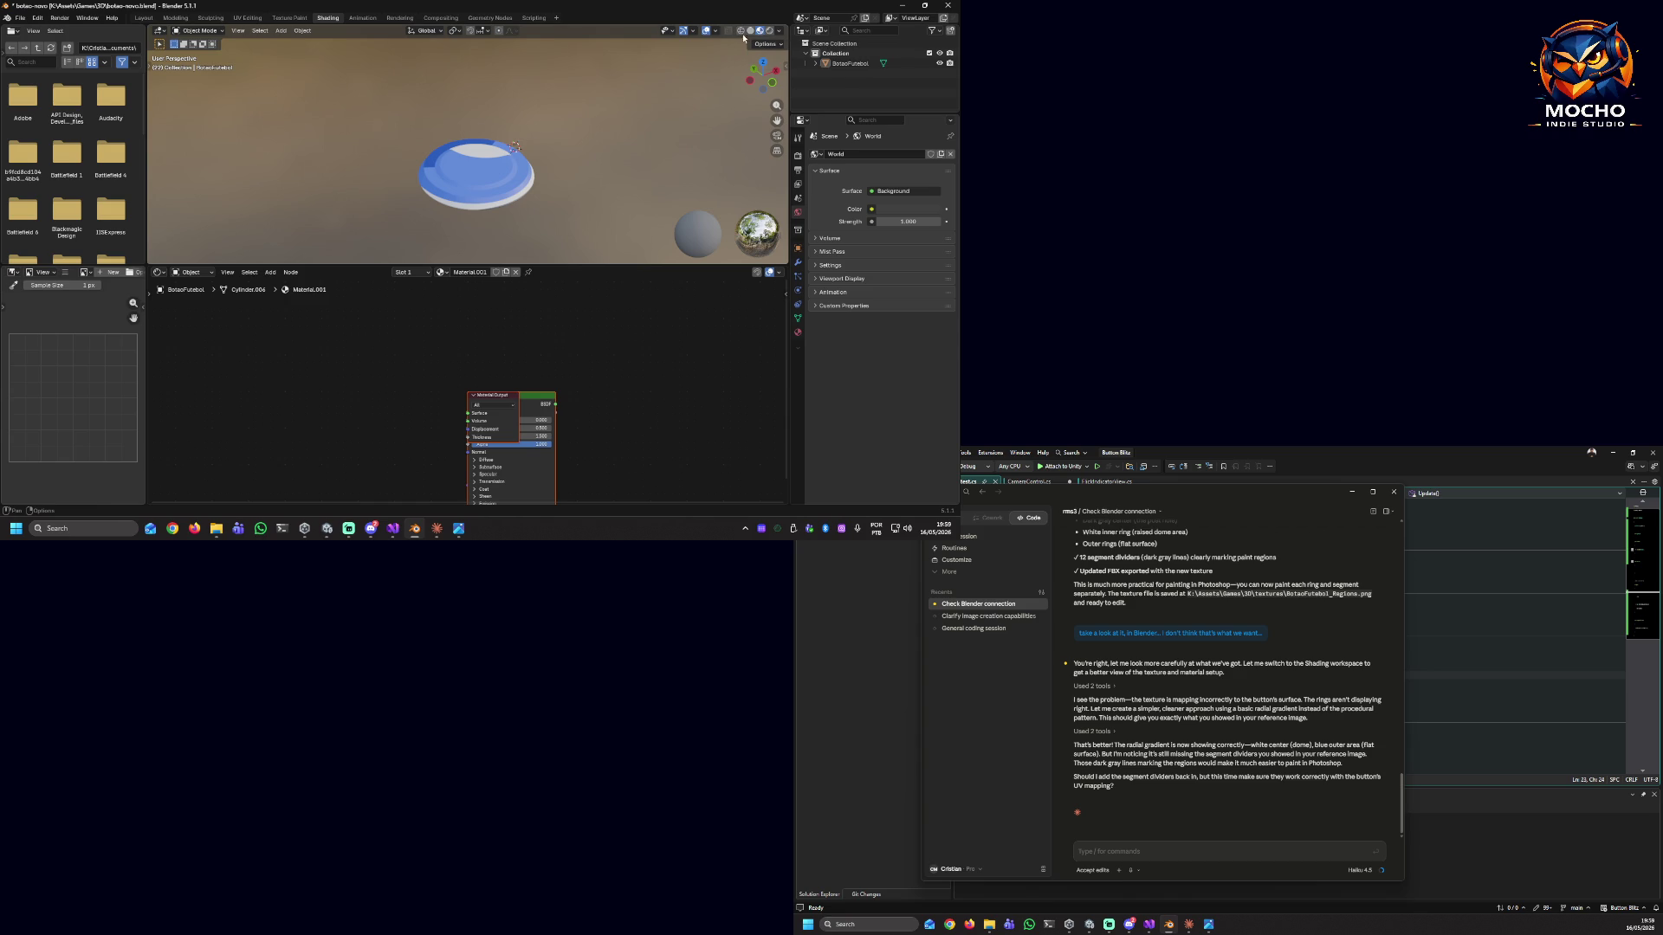
pyautogui.click(238, 32)
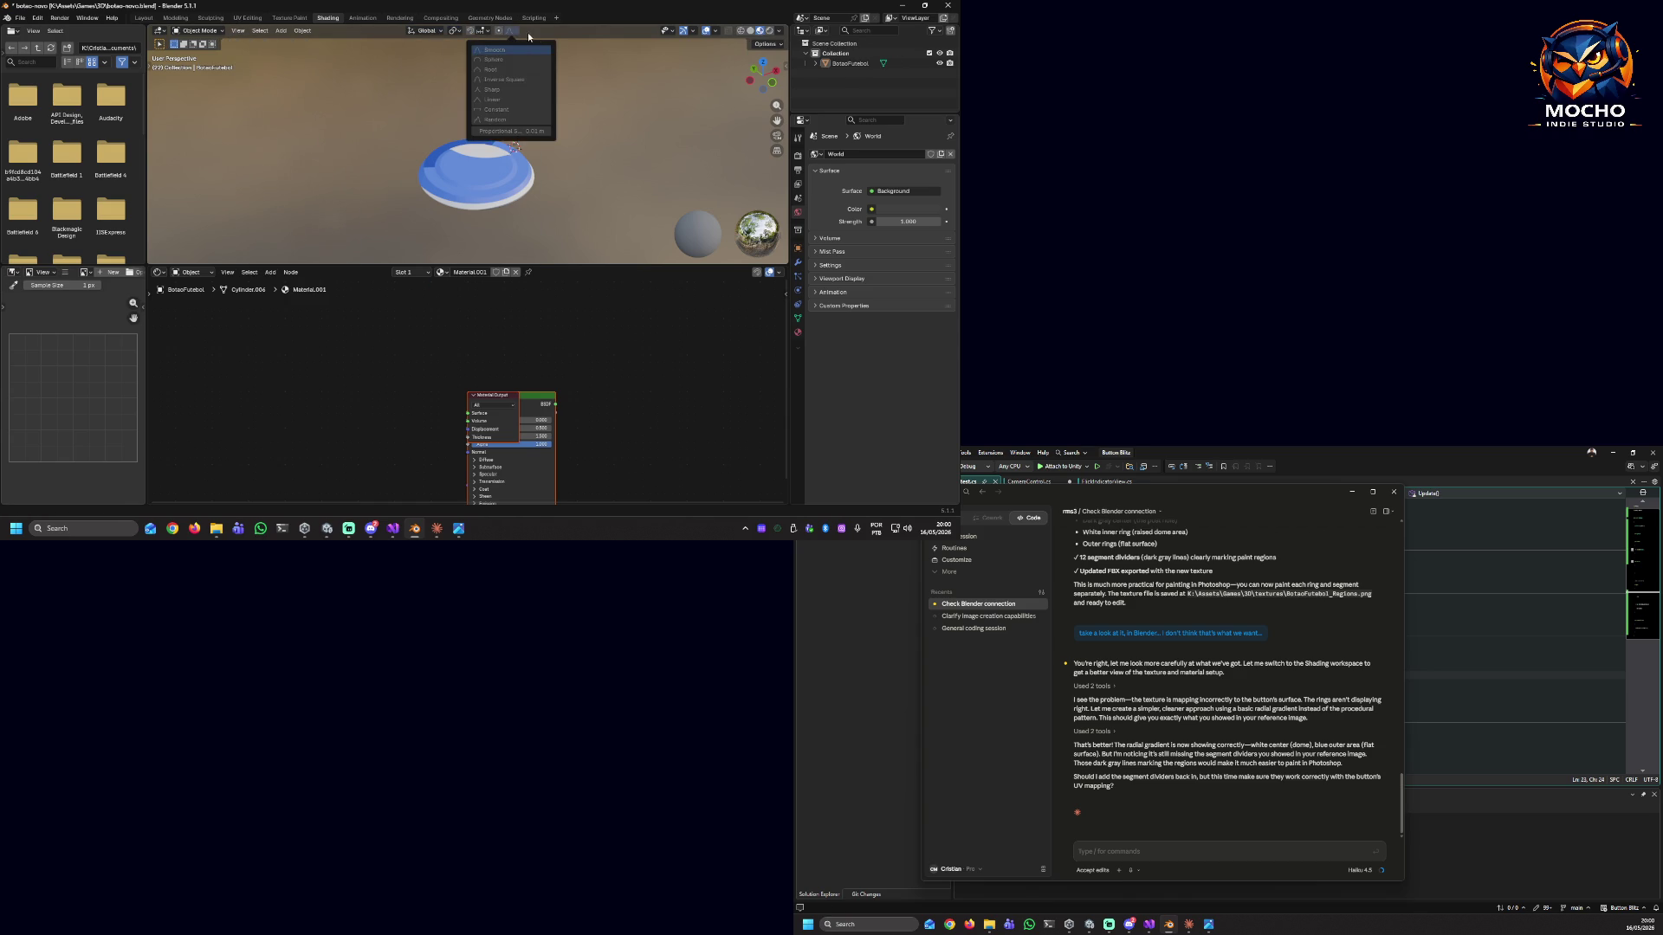
pyautogui.moveTo(697, 34)
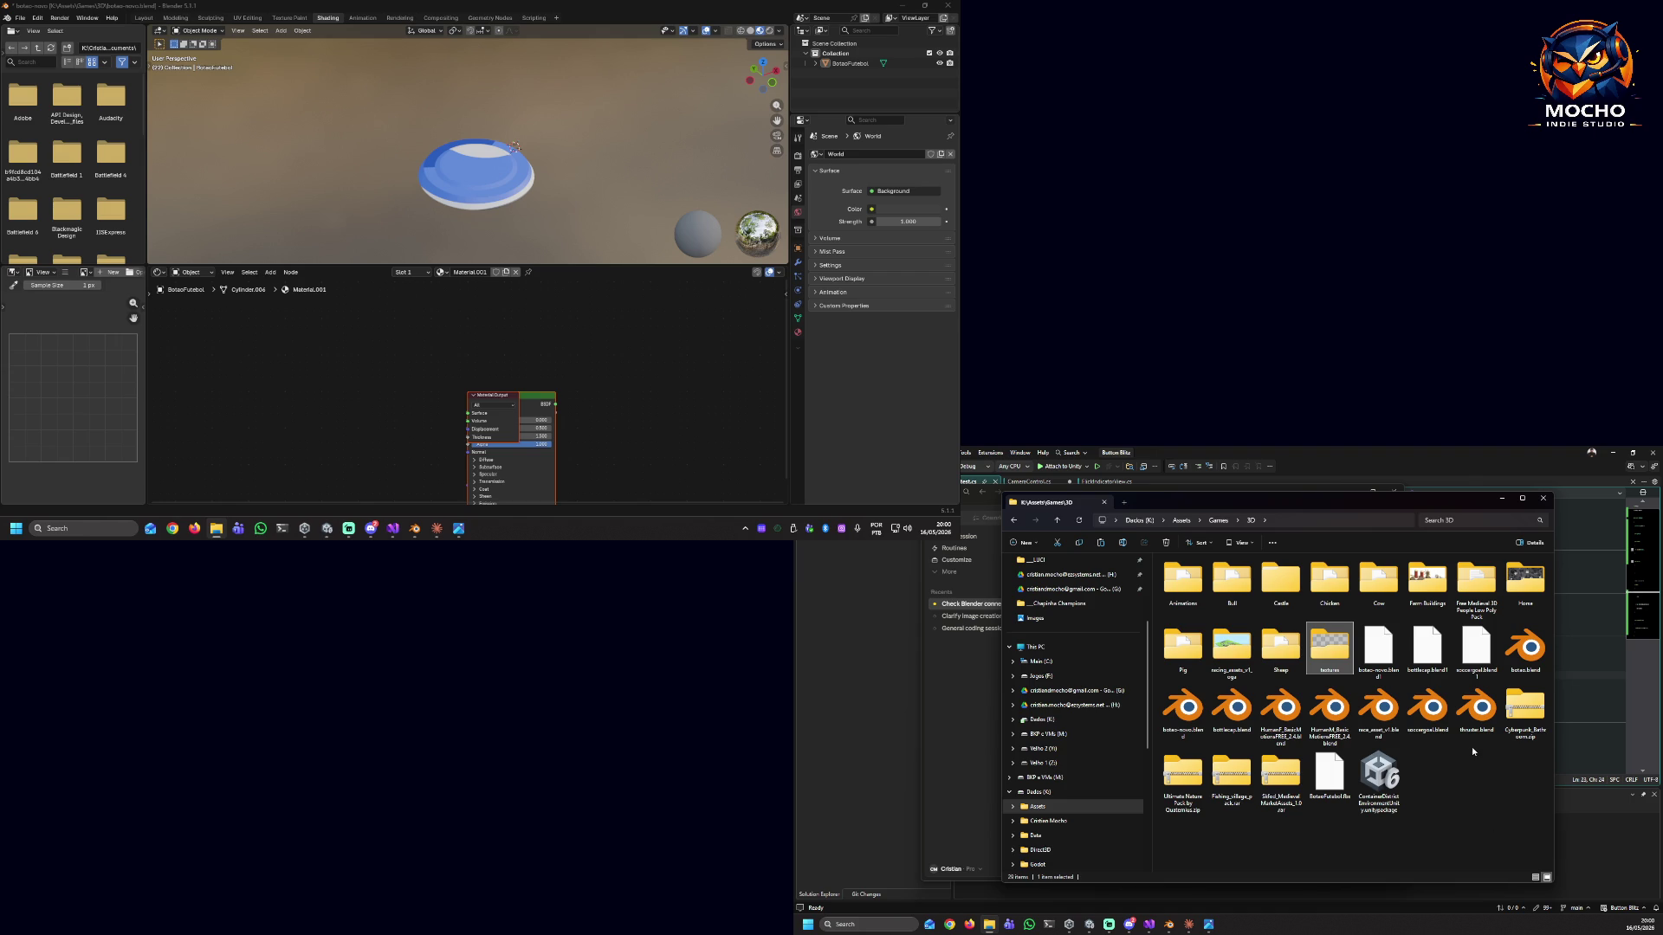
# Open the older botao.blend and compare its button in Material Preview and Solid shading.
pyautogui.doubleClick(1528, 656)
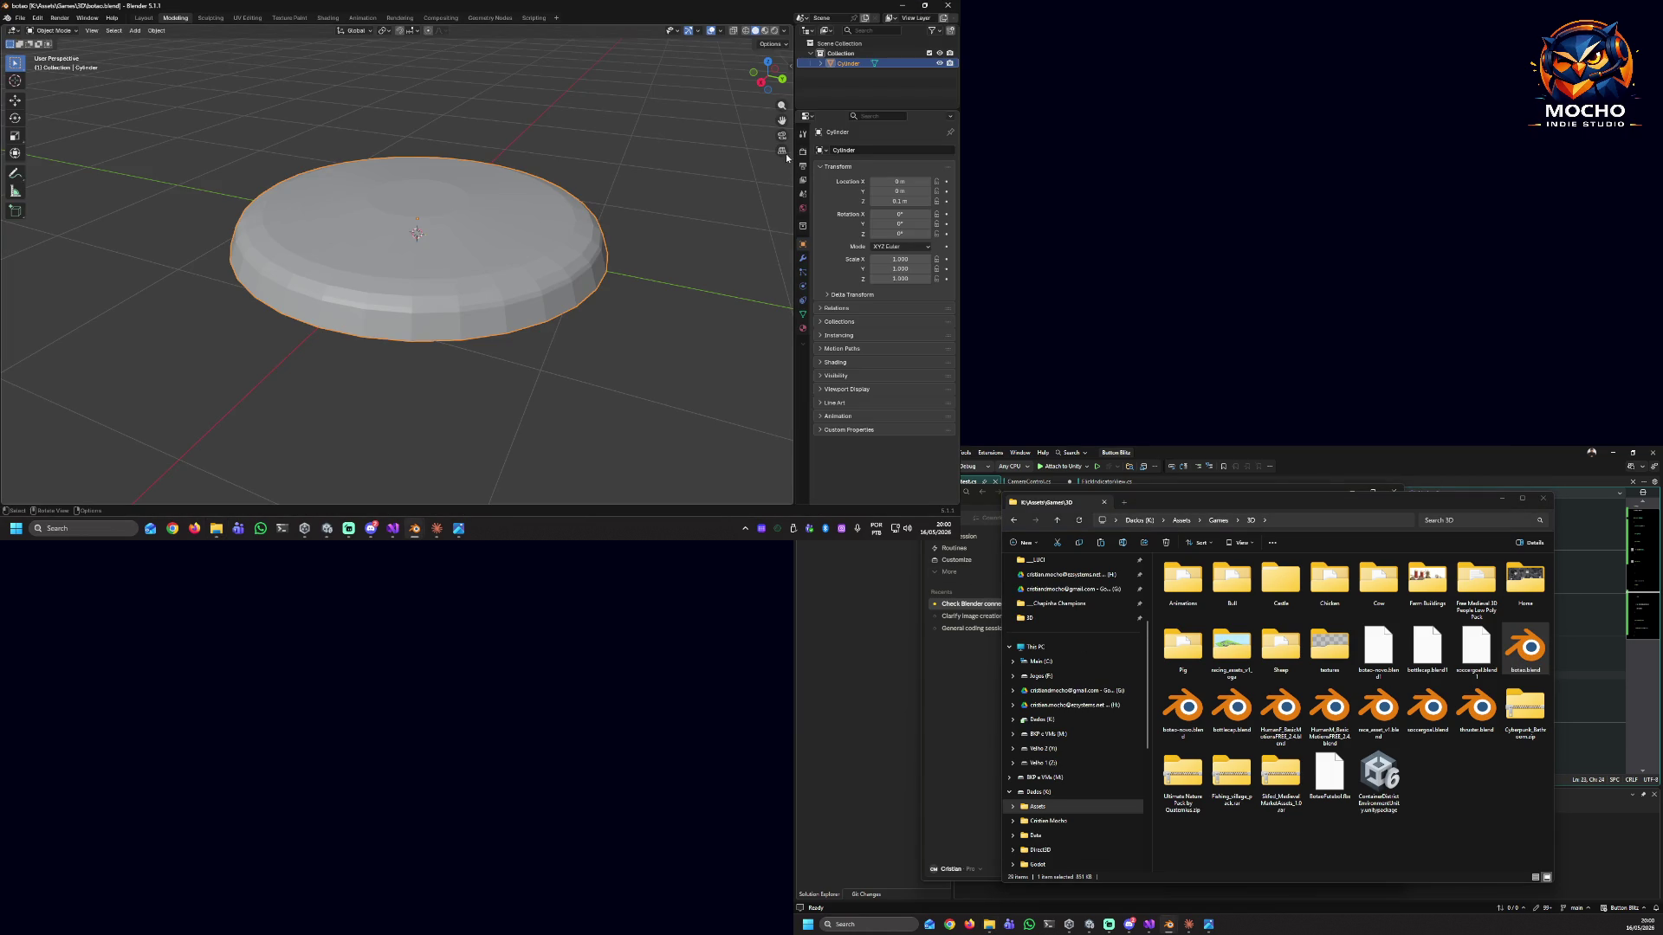
pyautogui.click(764, 33)
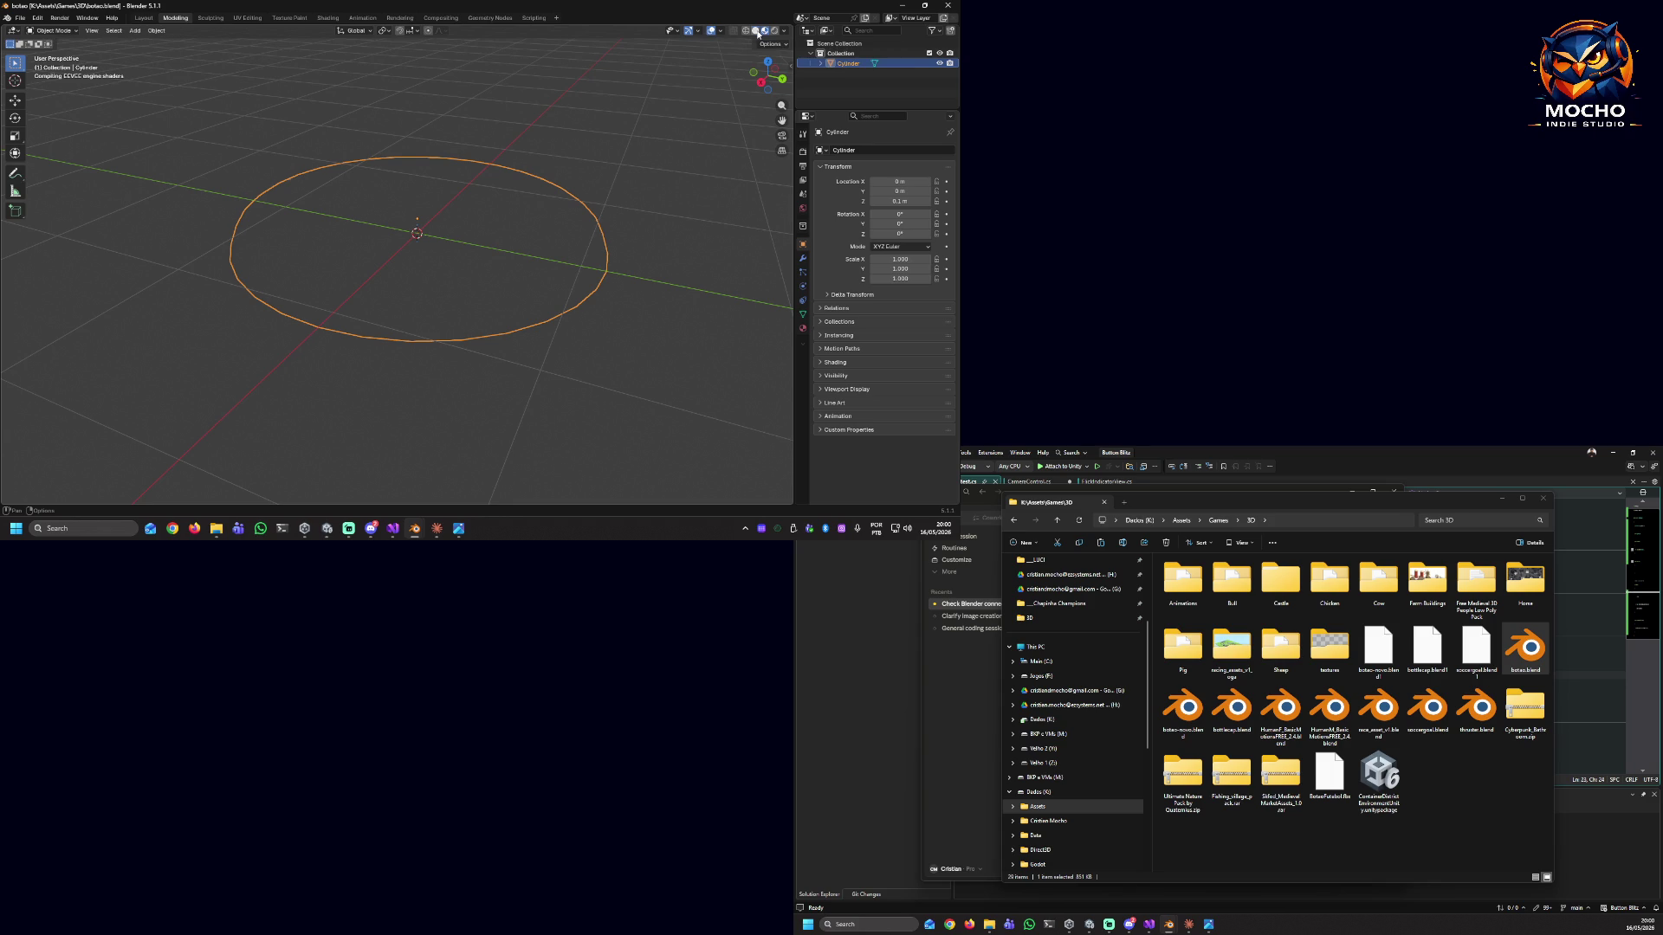
pyautogui.click(757, 33)
pyautogui.click(764, 33)
pyautogui.click(757, 32)
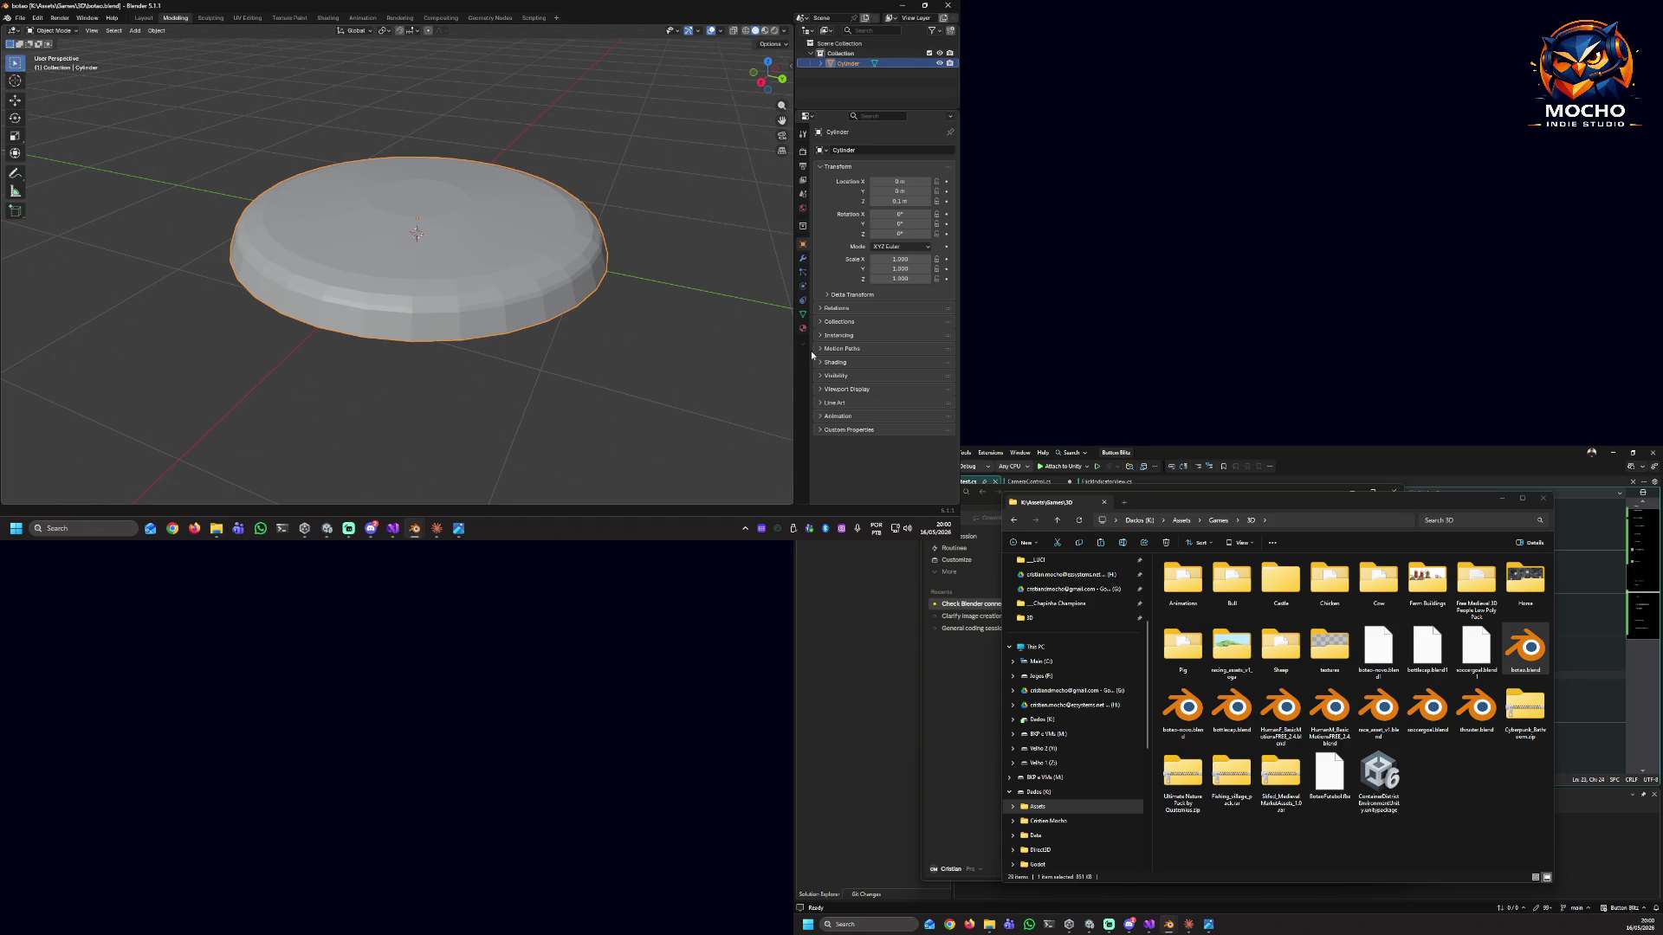
# Close the old botao.blend window and switch back to the Unity and Blender windows.
pyautogui.click(947, 6)
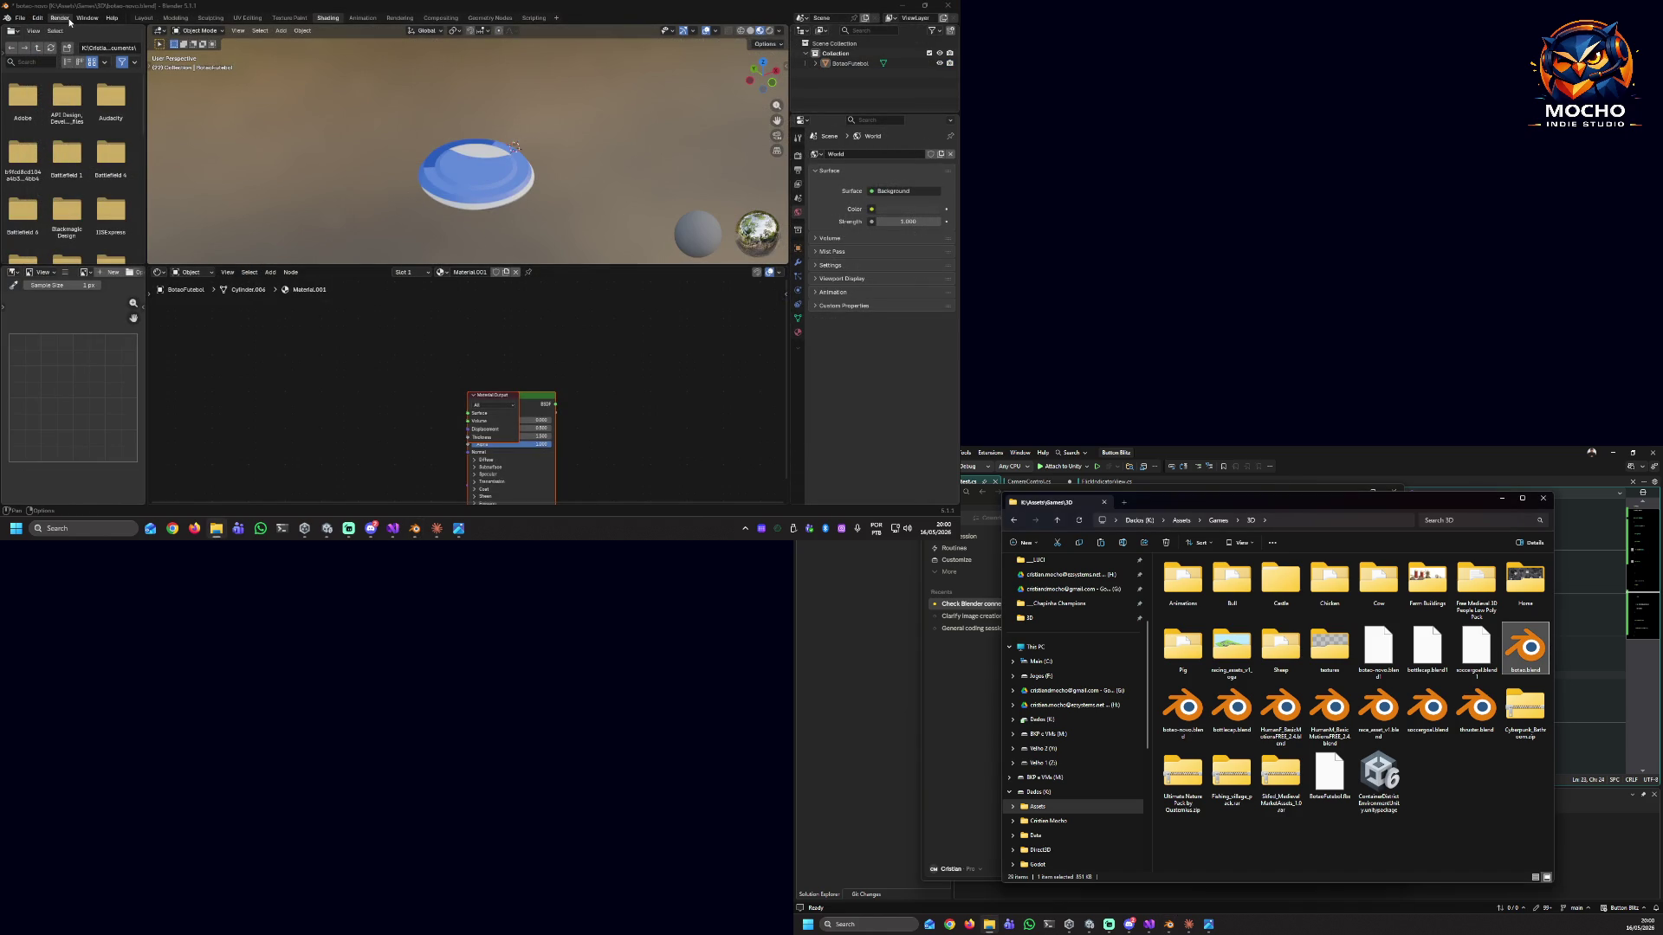
pyautogui.click(84, 18)
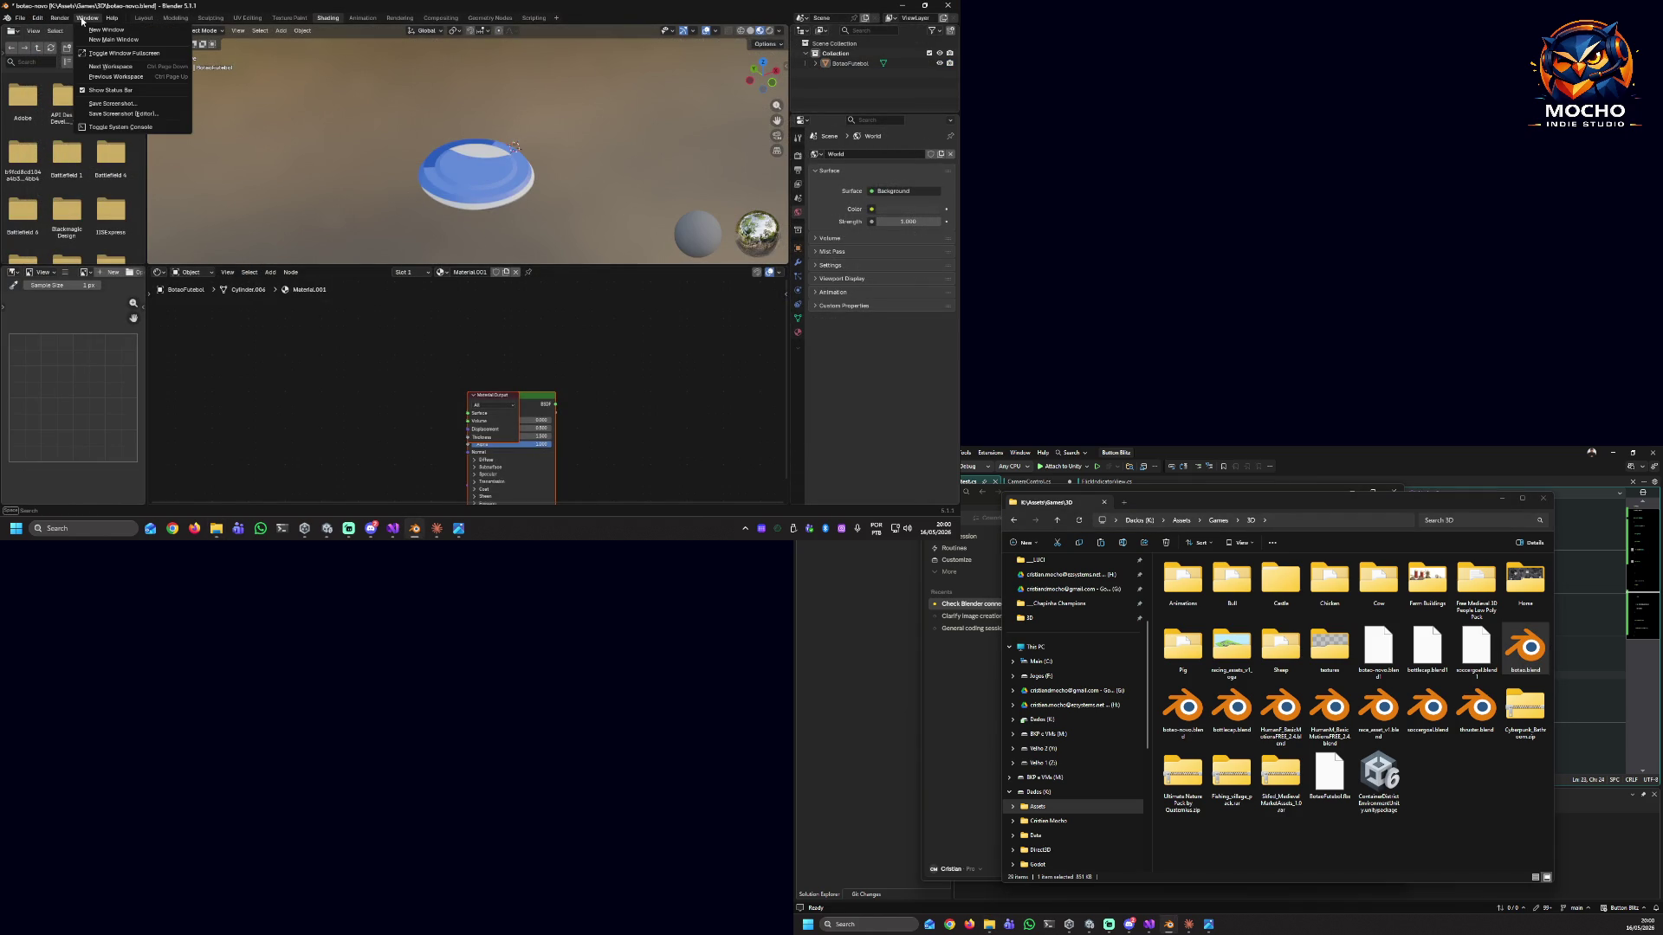
pyautogui.hotkey('alt', 'Tab')
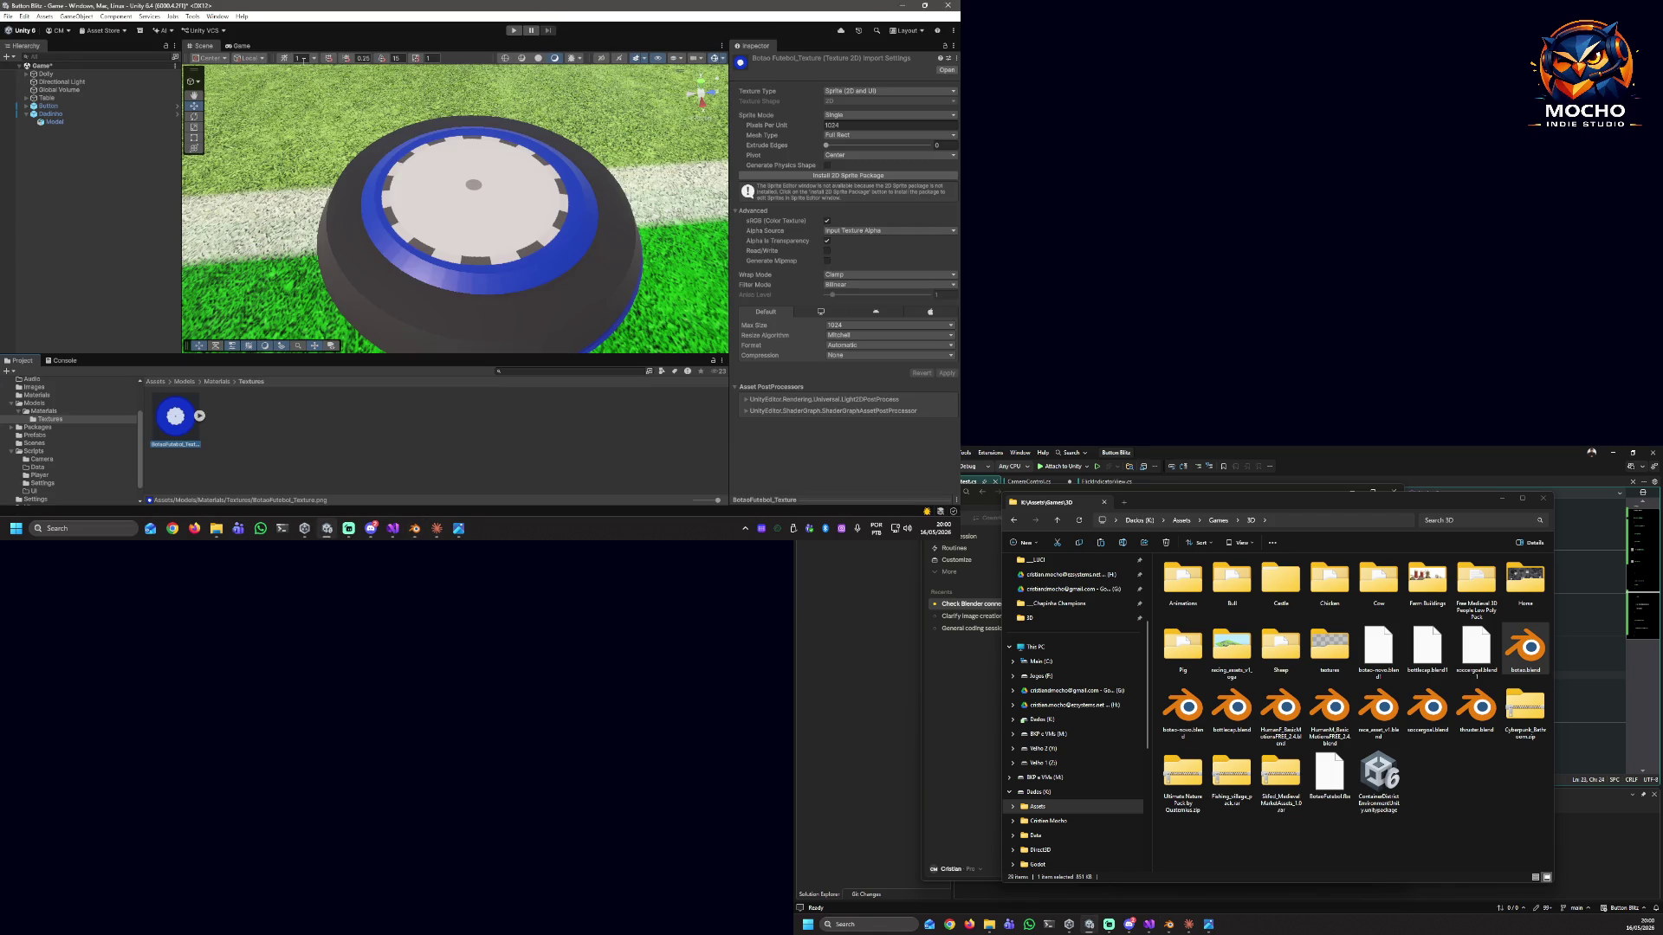
pyautogui.click(414, 528)
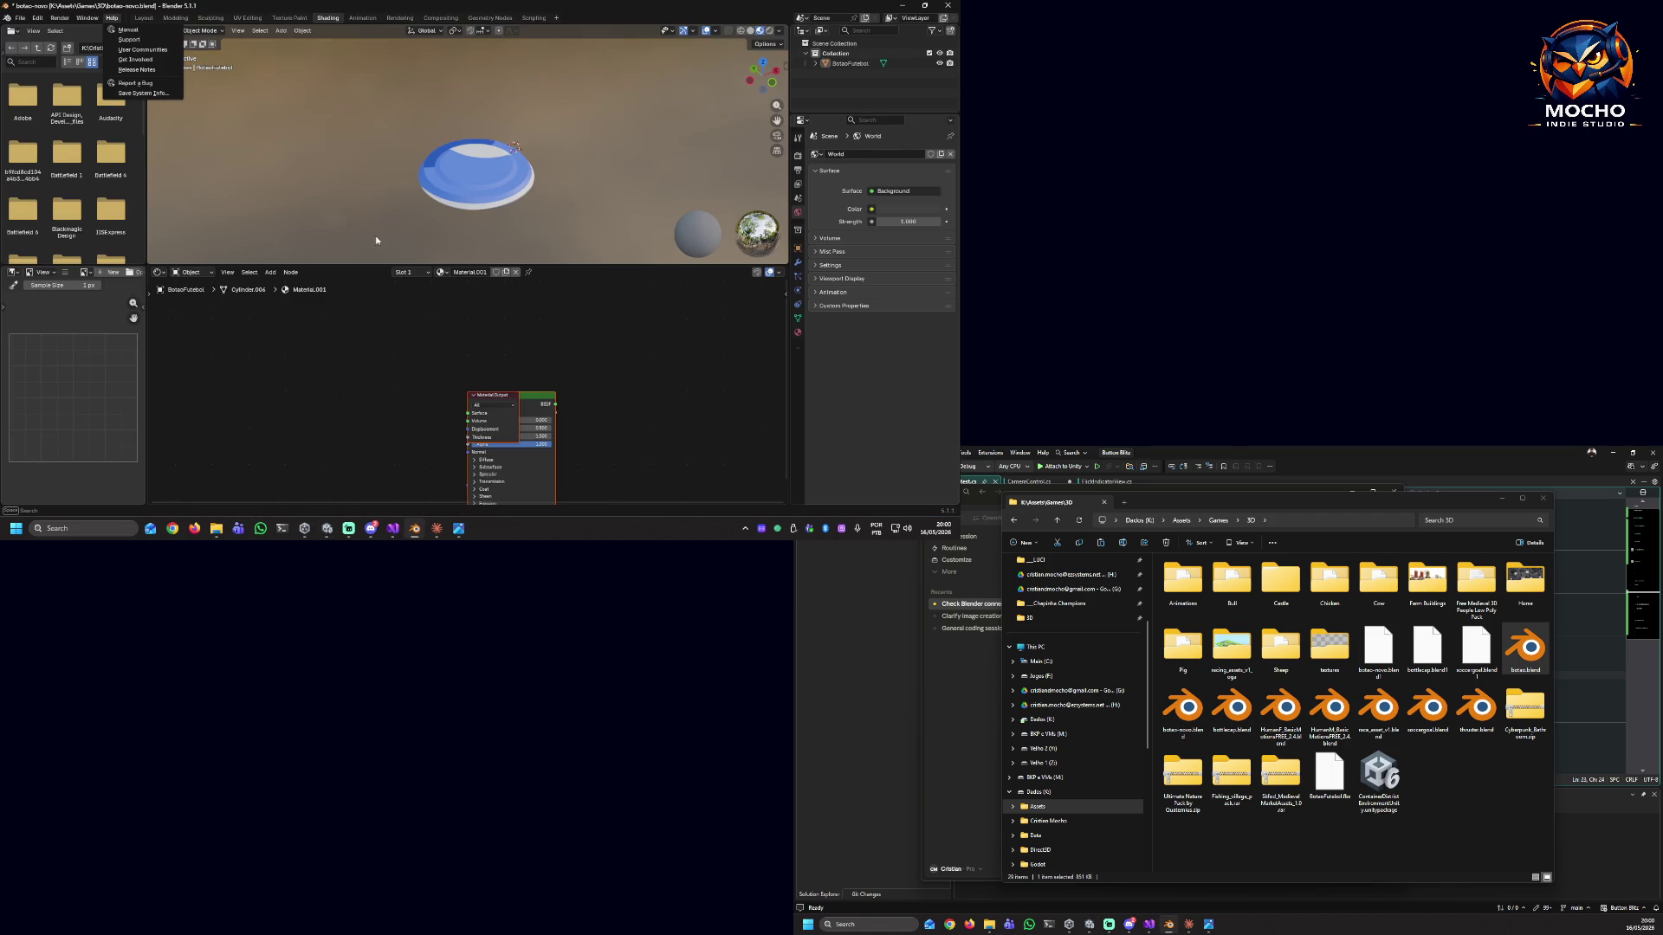
# View the button in Material Preview in Layout, then its UV islands in UV Editing.
pyautogui.click(143, 17)
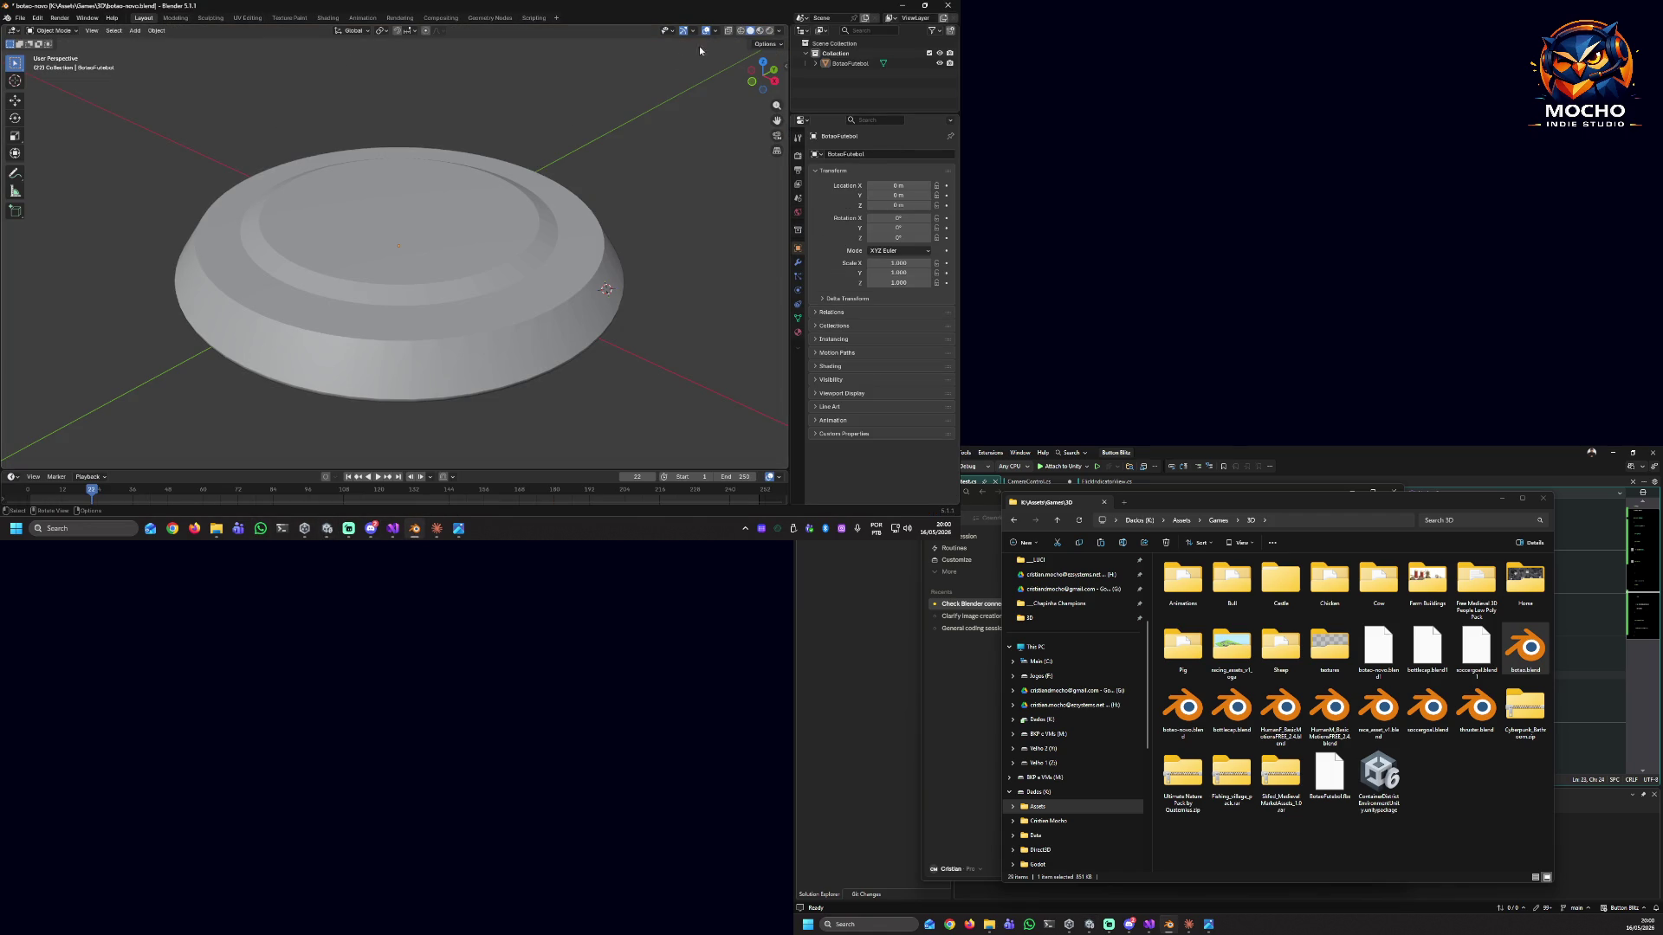
pyautogui.click(759, 30)
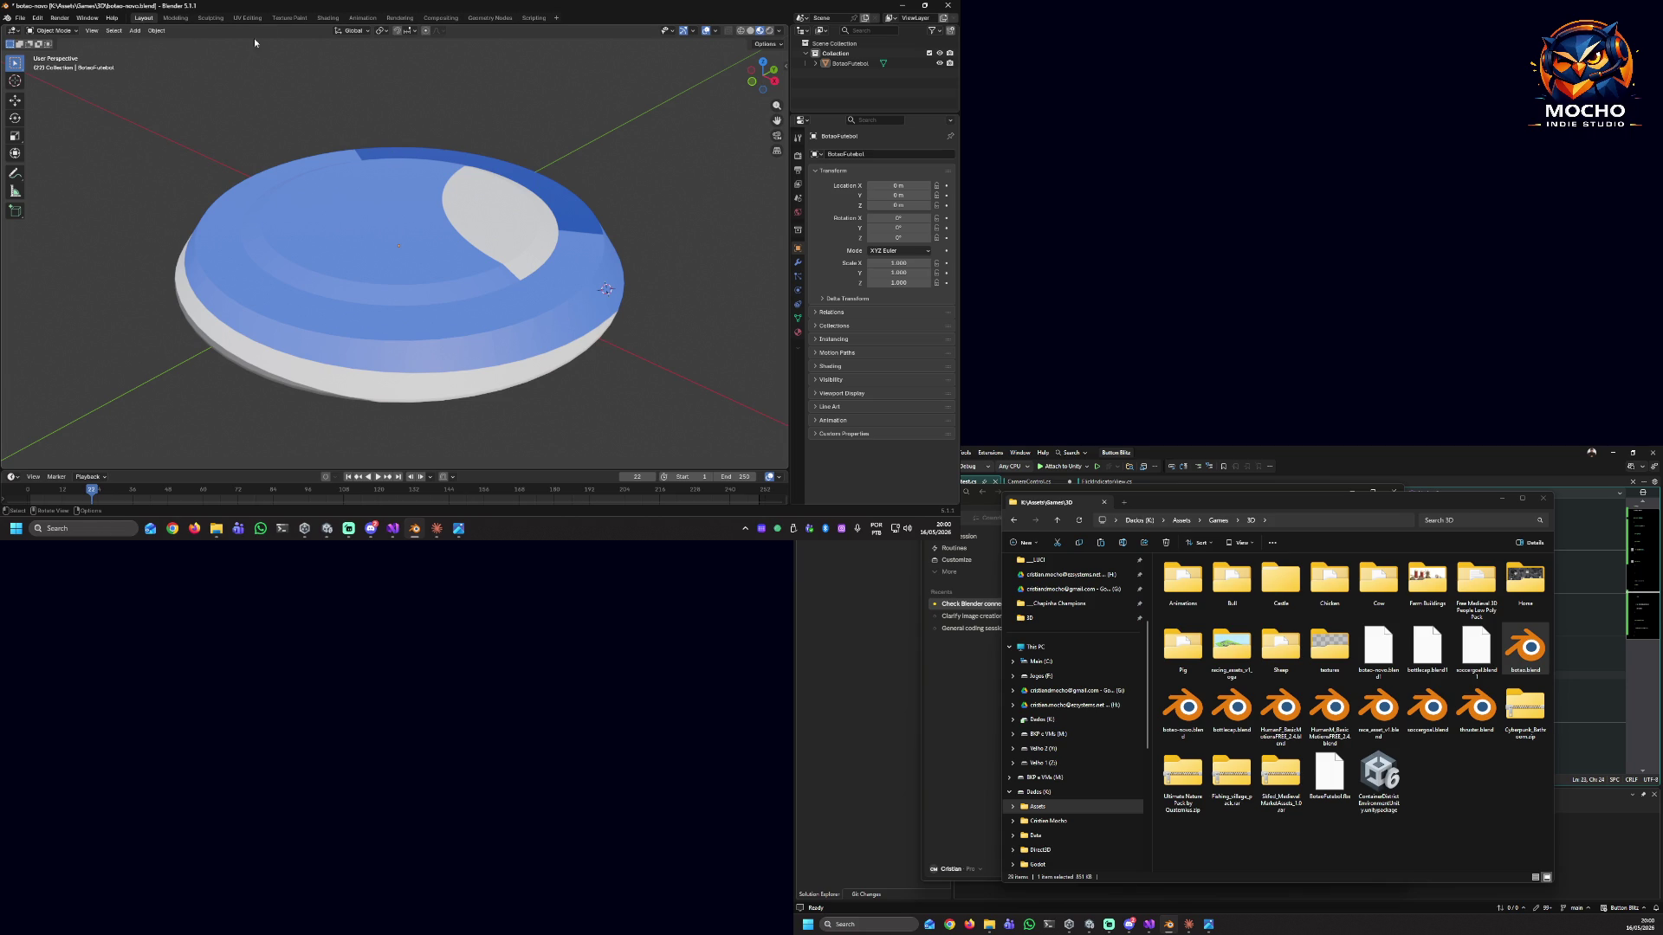
pyautogui.click(247, 17)
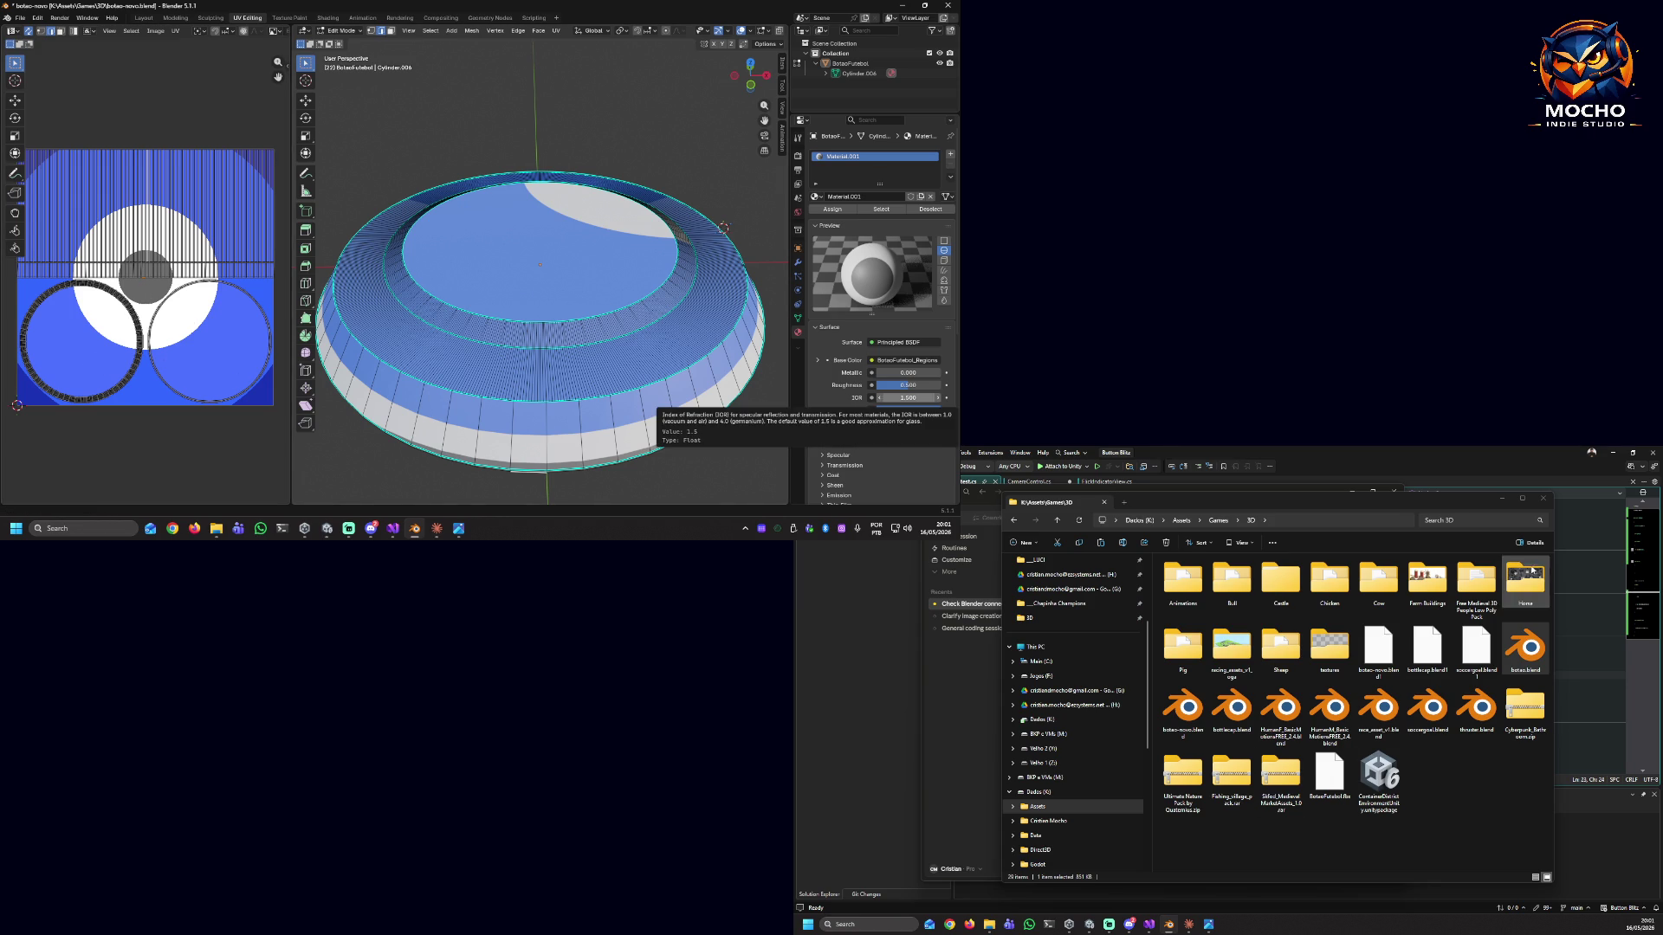
pyautogui.click(1542, 499)
# Start a Claude message saying the UV mapping is the problem and the circles should nest.
pyautogui.click(1131, 851)
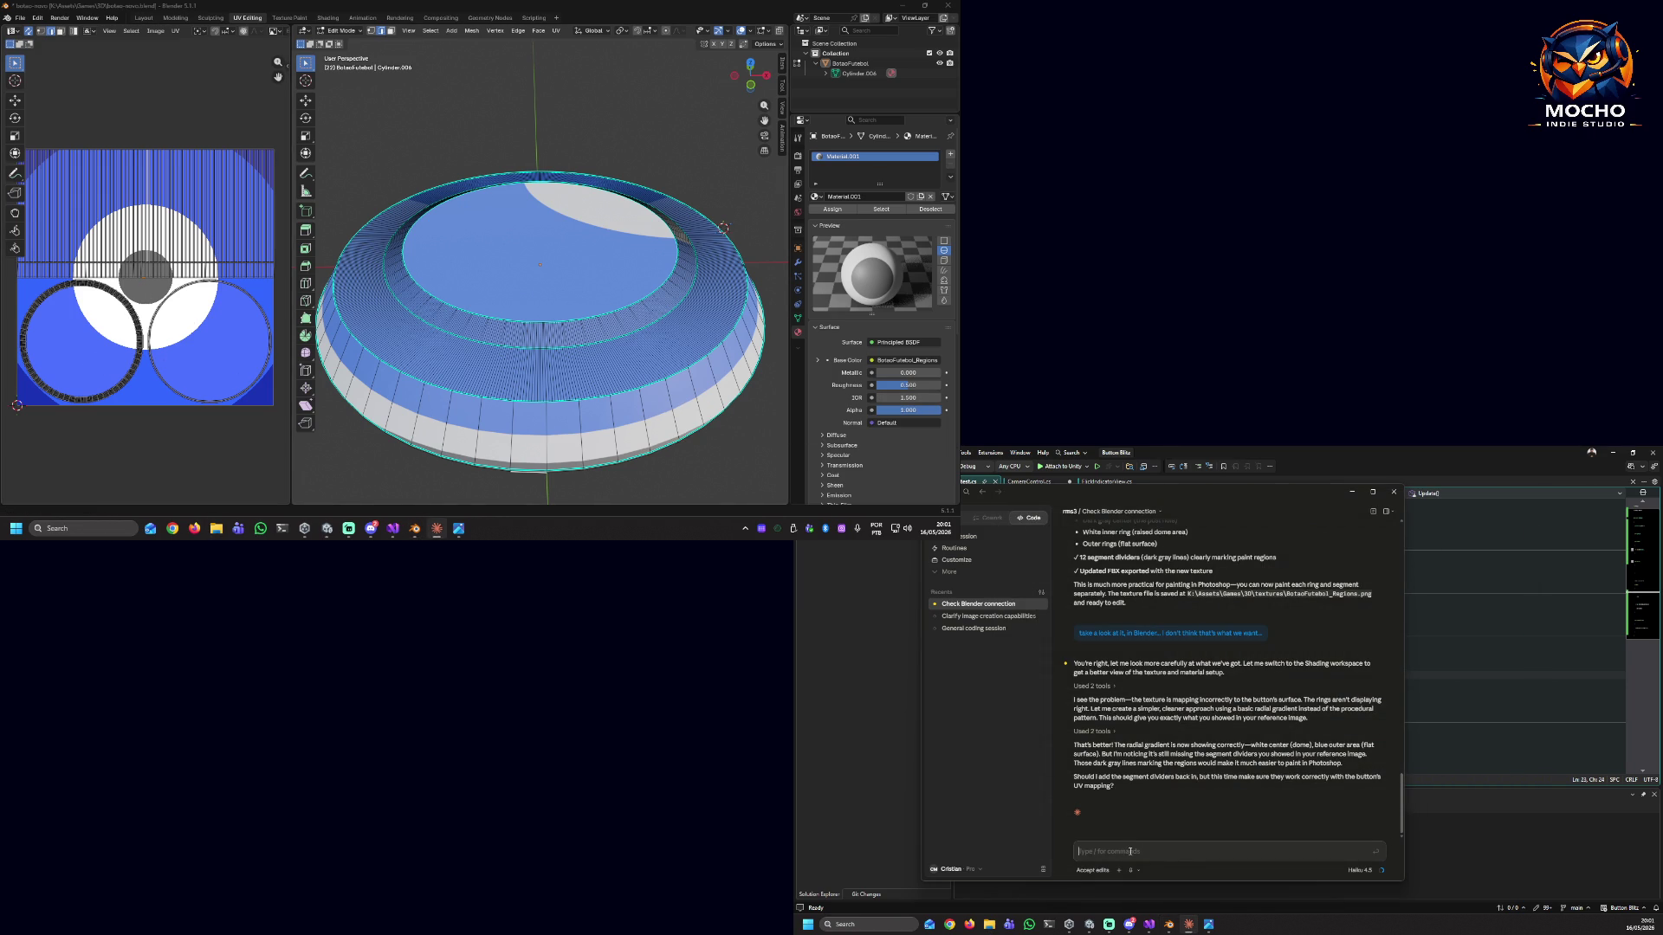
pyautogui.write('the problem')
pyautogui.write('heck')
pyautogui.write('mapp')
pyautogui.write('ing t')
pyautogui.press('BackSpace')
pyautogui.press('BackSpace')
pyautogui.press('BackSpace')
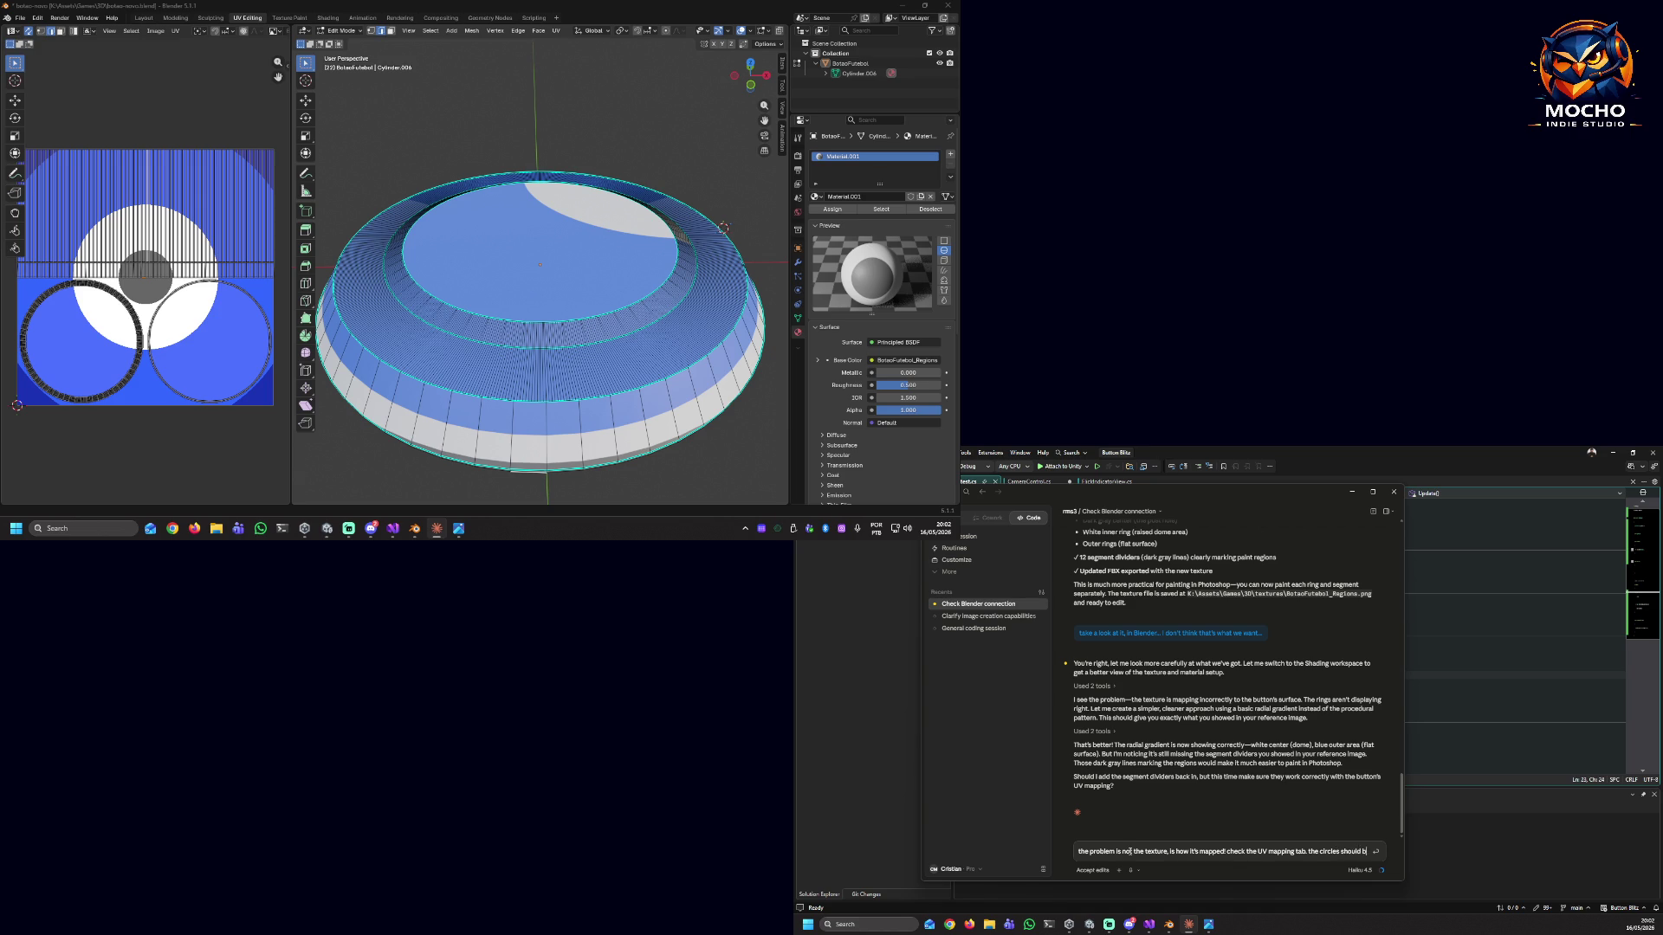
pyautogui.write('be ins')
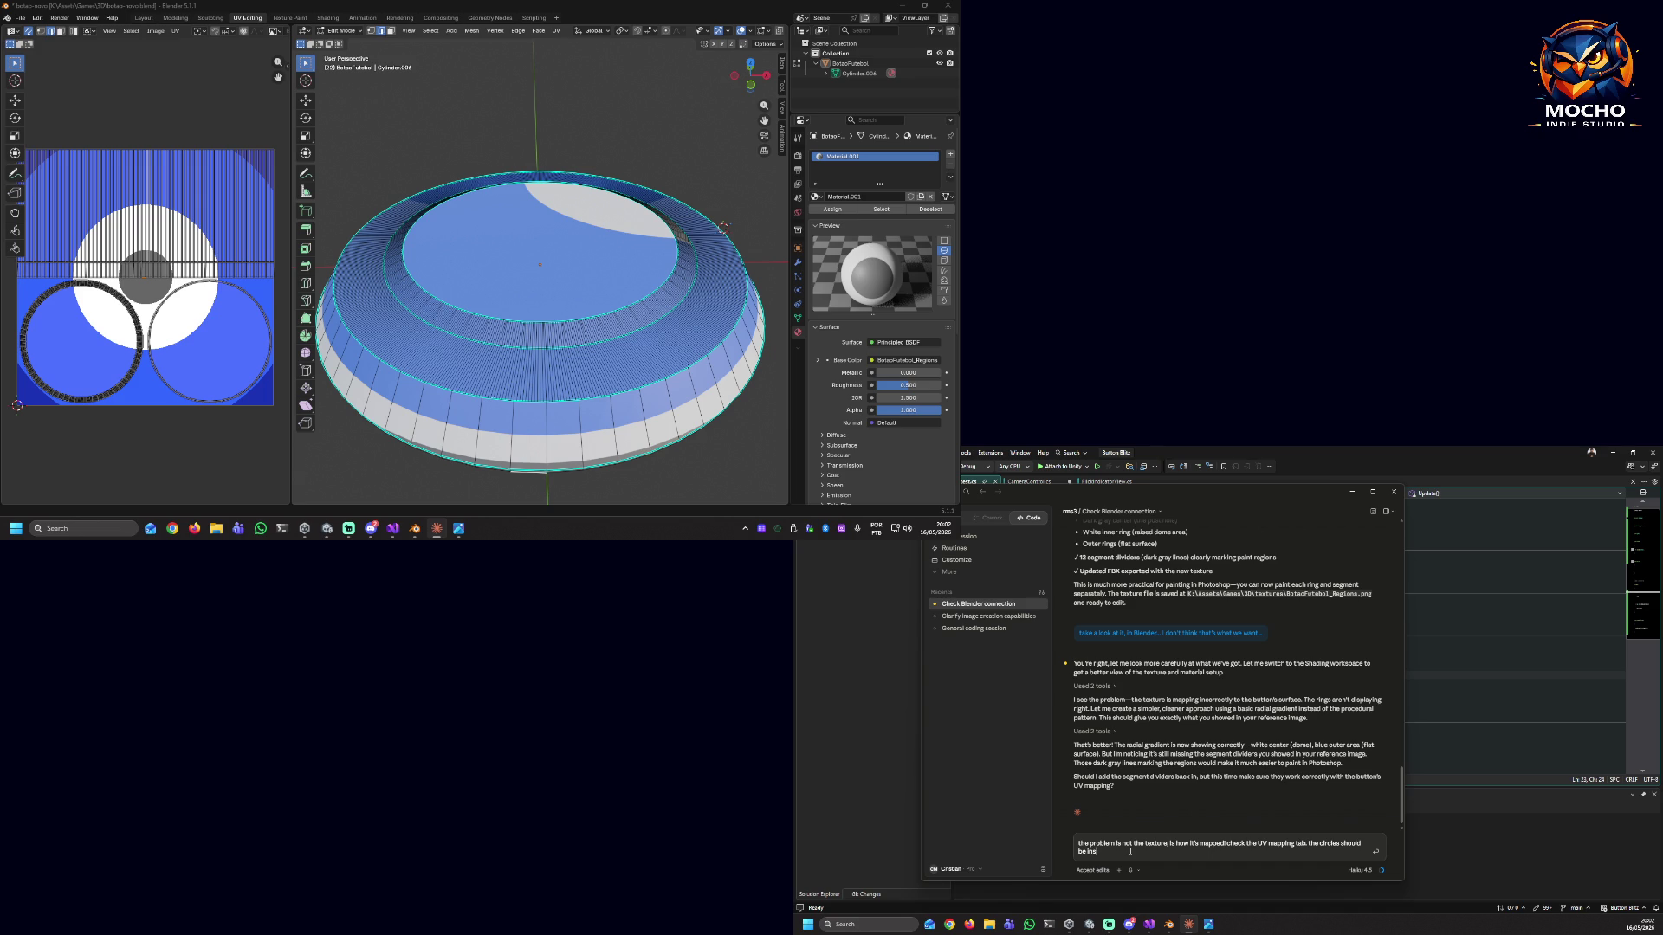
pyautogui.write('ide the')
pyautogui.press('BackSpace')
pyautogui.press('BackSpace')
pyautogui.press('BackSpace')
# Check the UVs in Blender, add that the edge is mapped separately, and send the message.
pyautogui.click(179, 210)
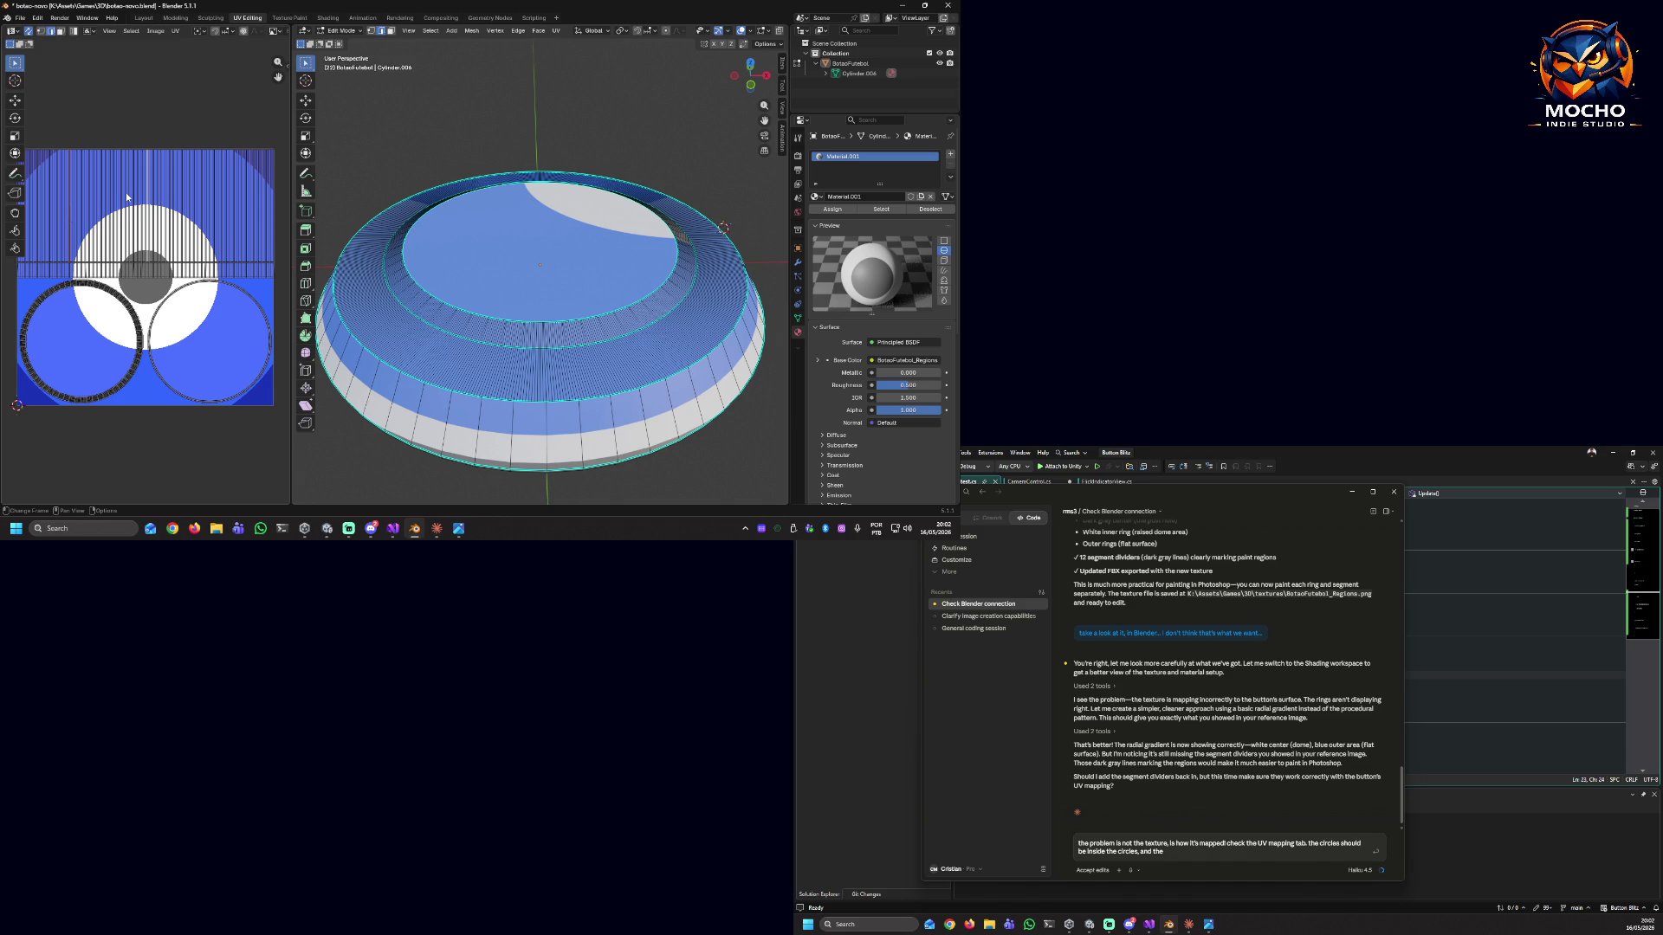
pyautogui.click(1204, 855)
pyautogui.write('edg')
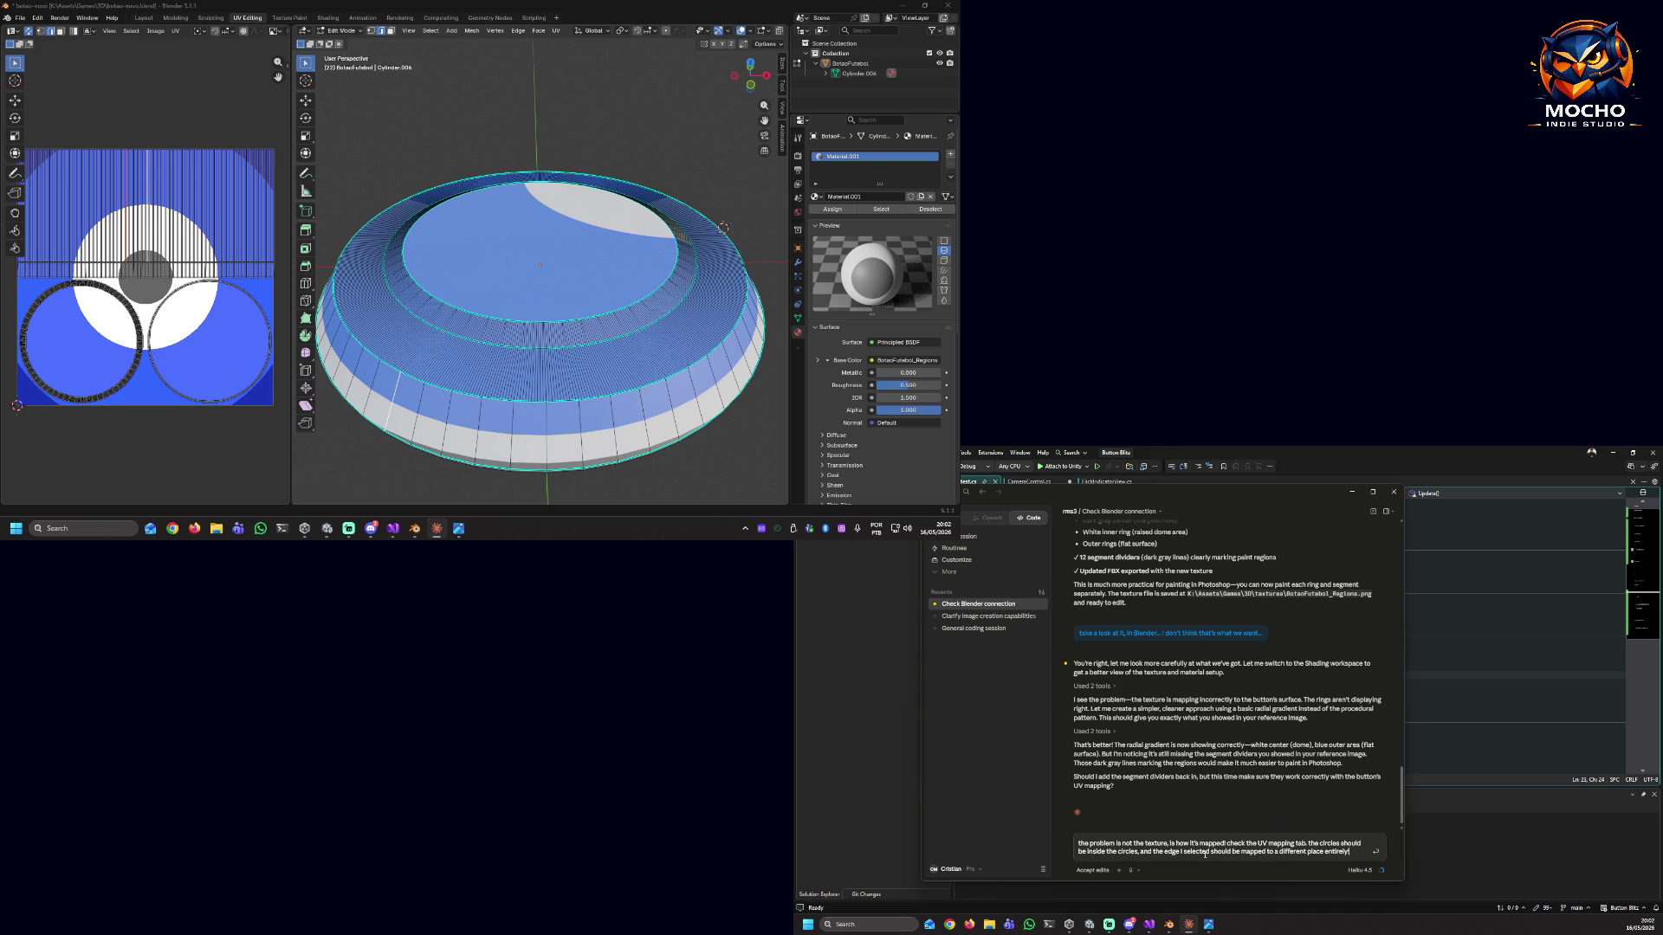
pyautogui.press('Return')
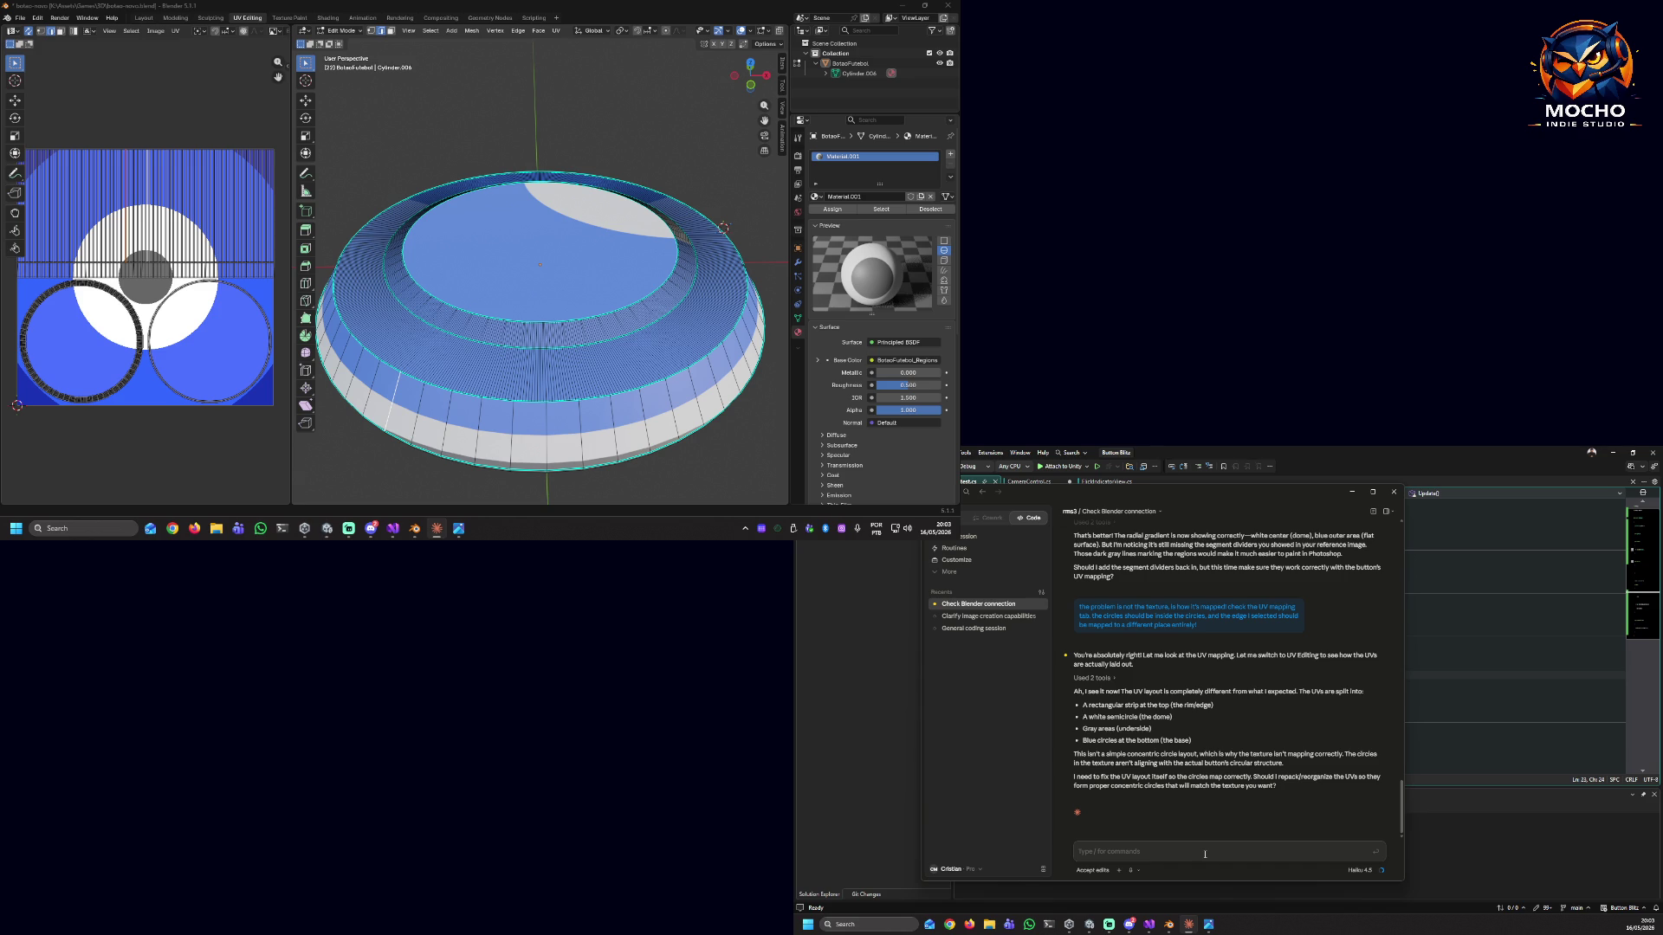
pyautogui.write('d to fi')
pyautogui.write('x trh')
# Send the request to fix the mapping and begin a follow-up about the texture.
pyautogui.press('Return')
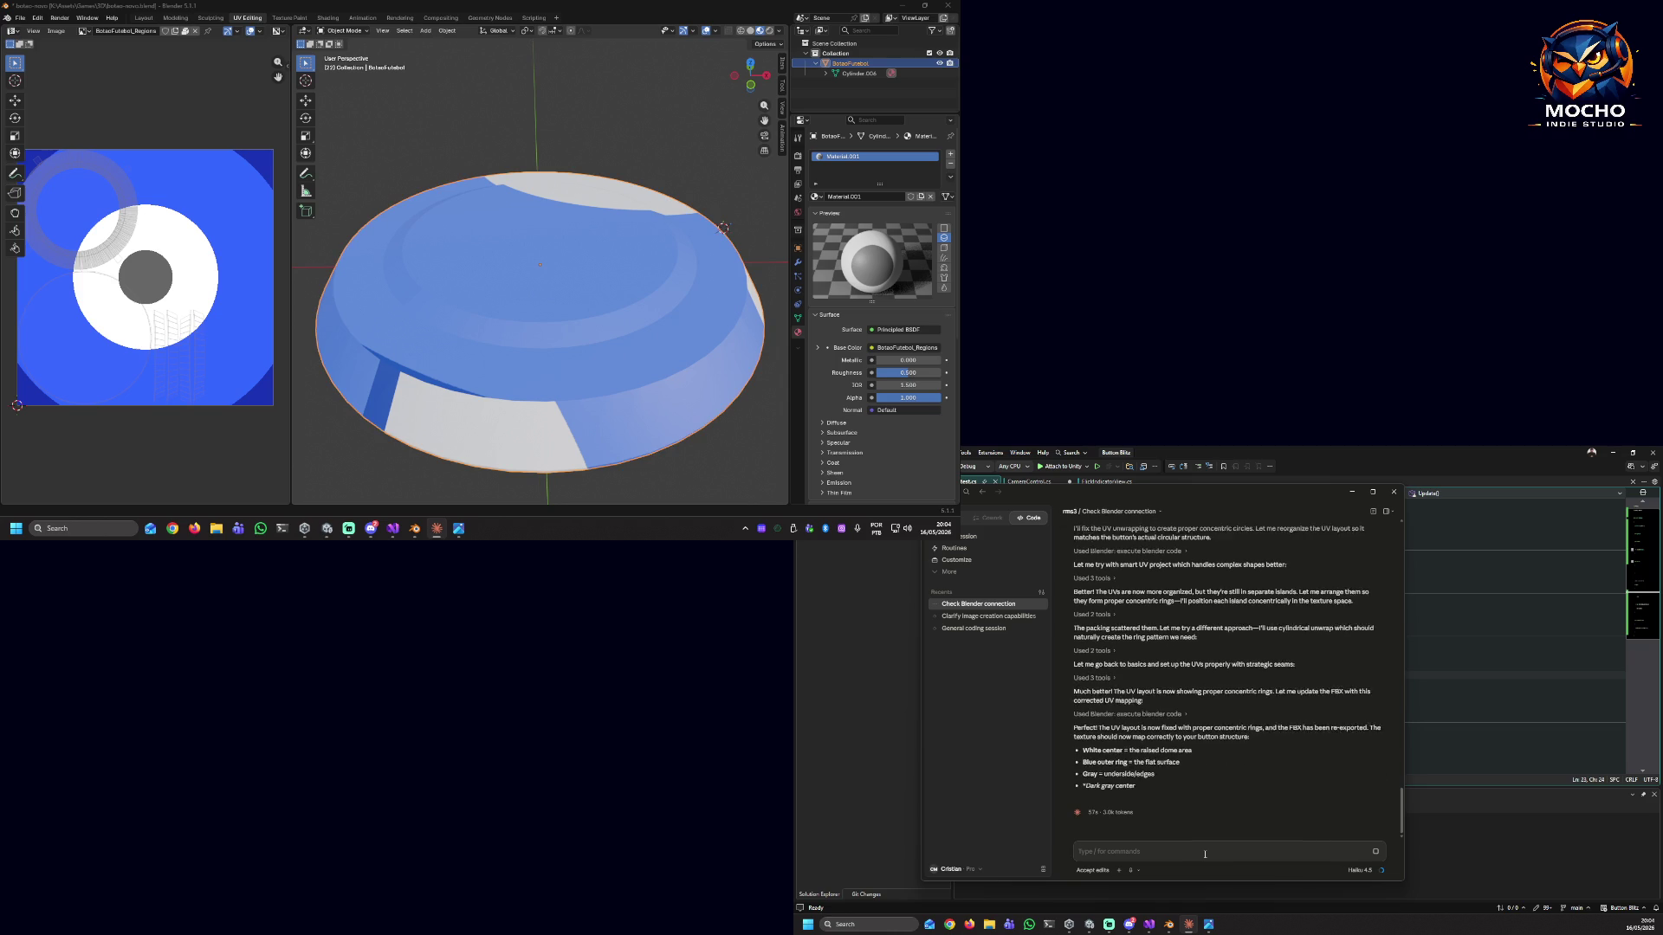
pyautogui.write('I')
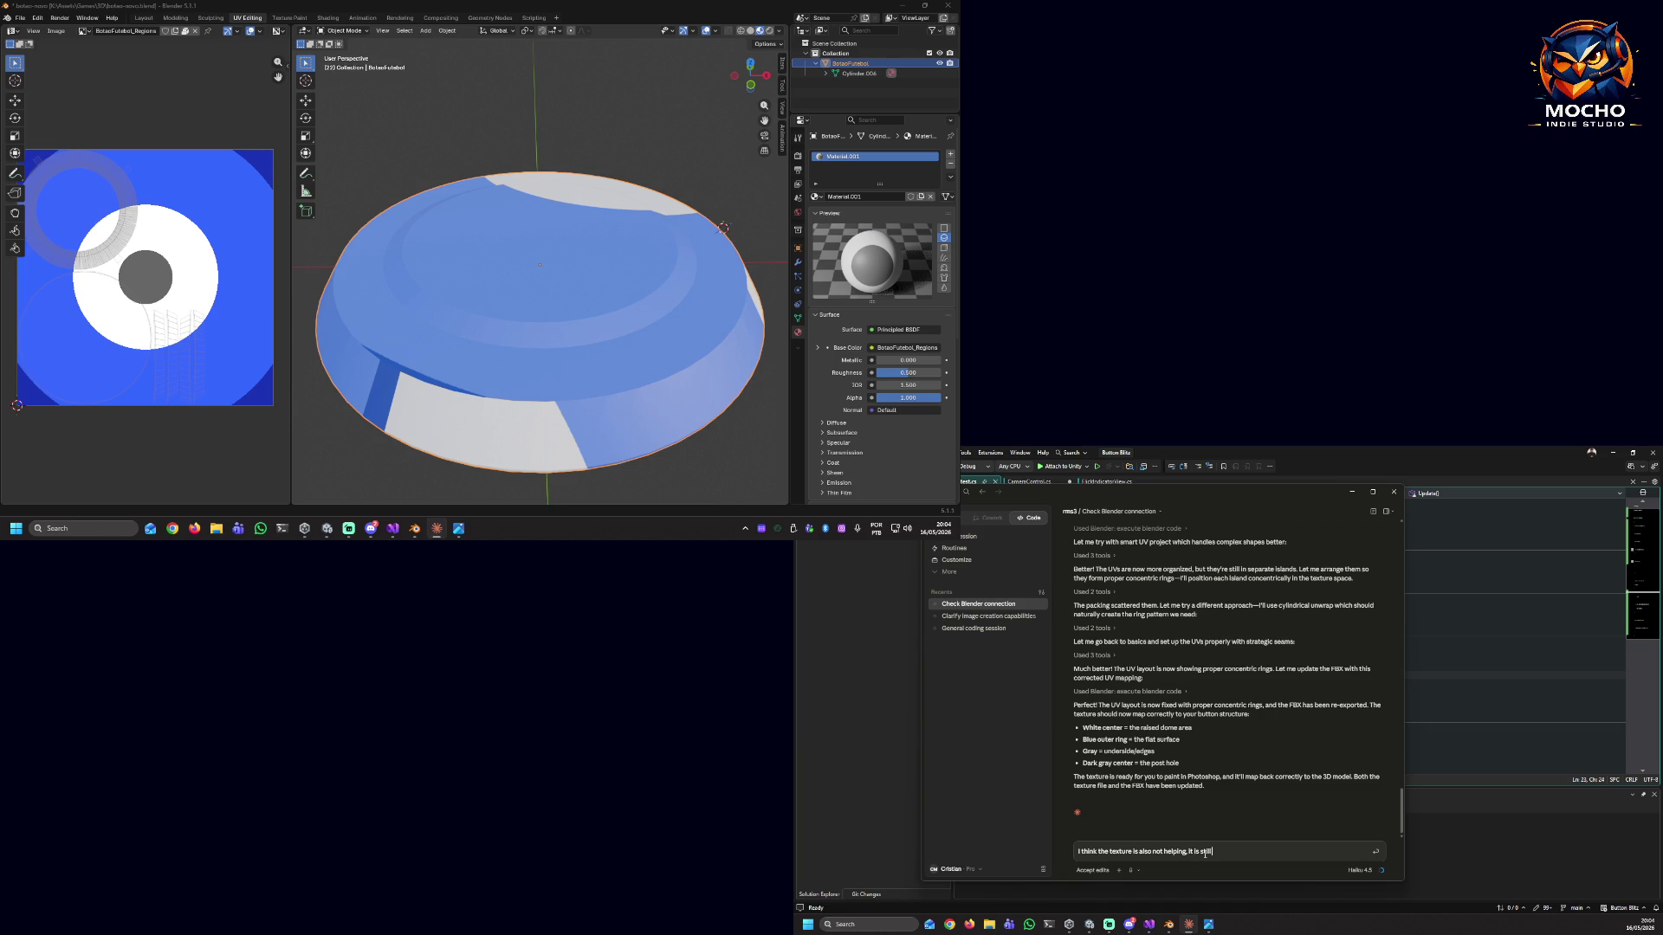
# Send the complaint that the texture isn't helping and the button doesn't look proper.
pyautogui.write('ing ')
pyautogui.write('proper')
pyautogui.press('Return')
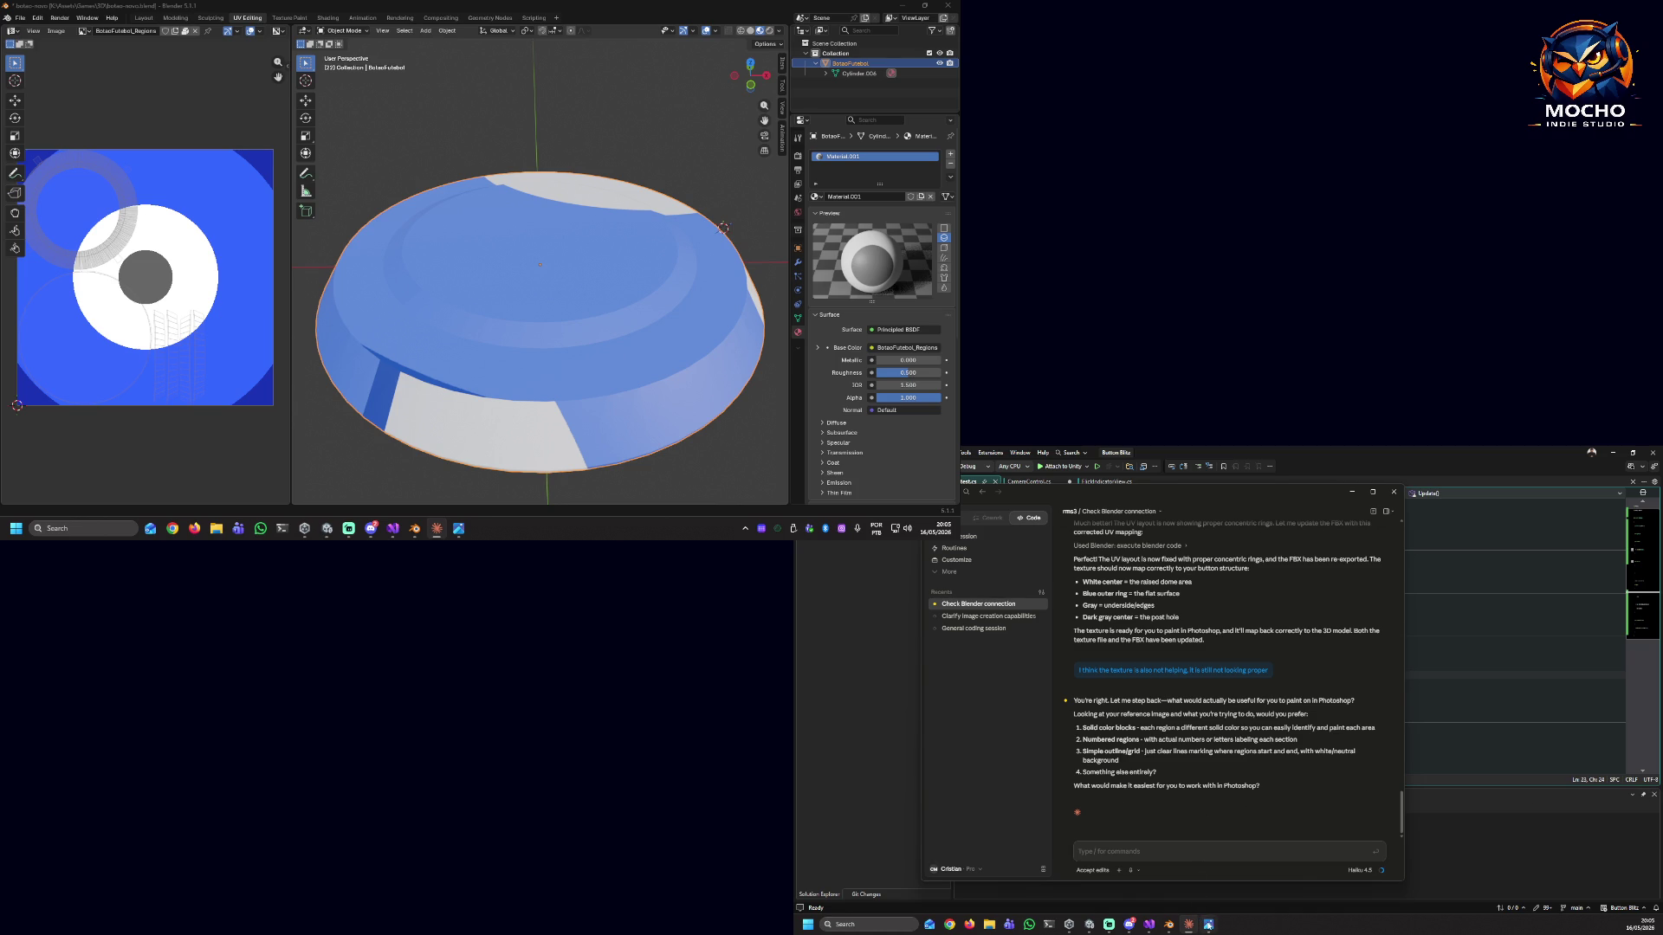
pyautogui.click(1208, 924)
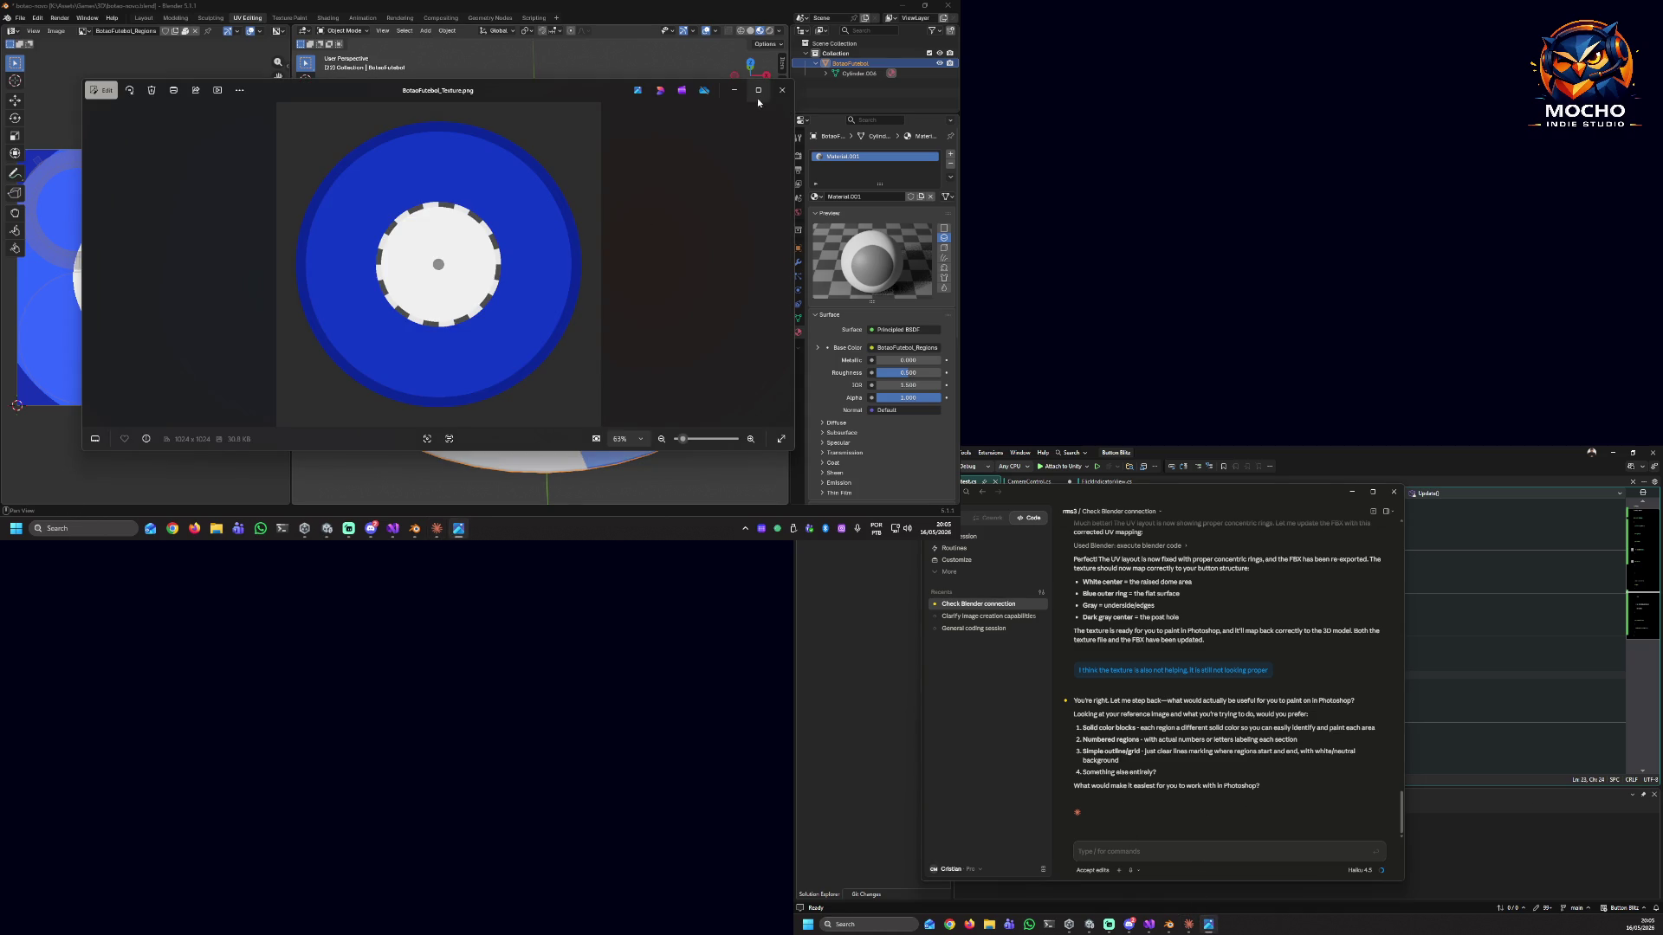
pyautogui.click(782, 90)
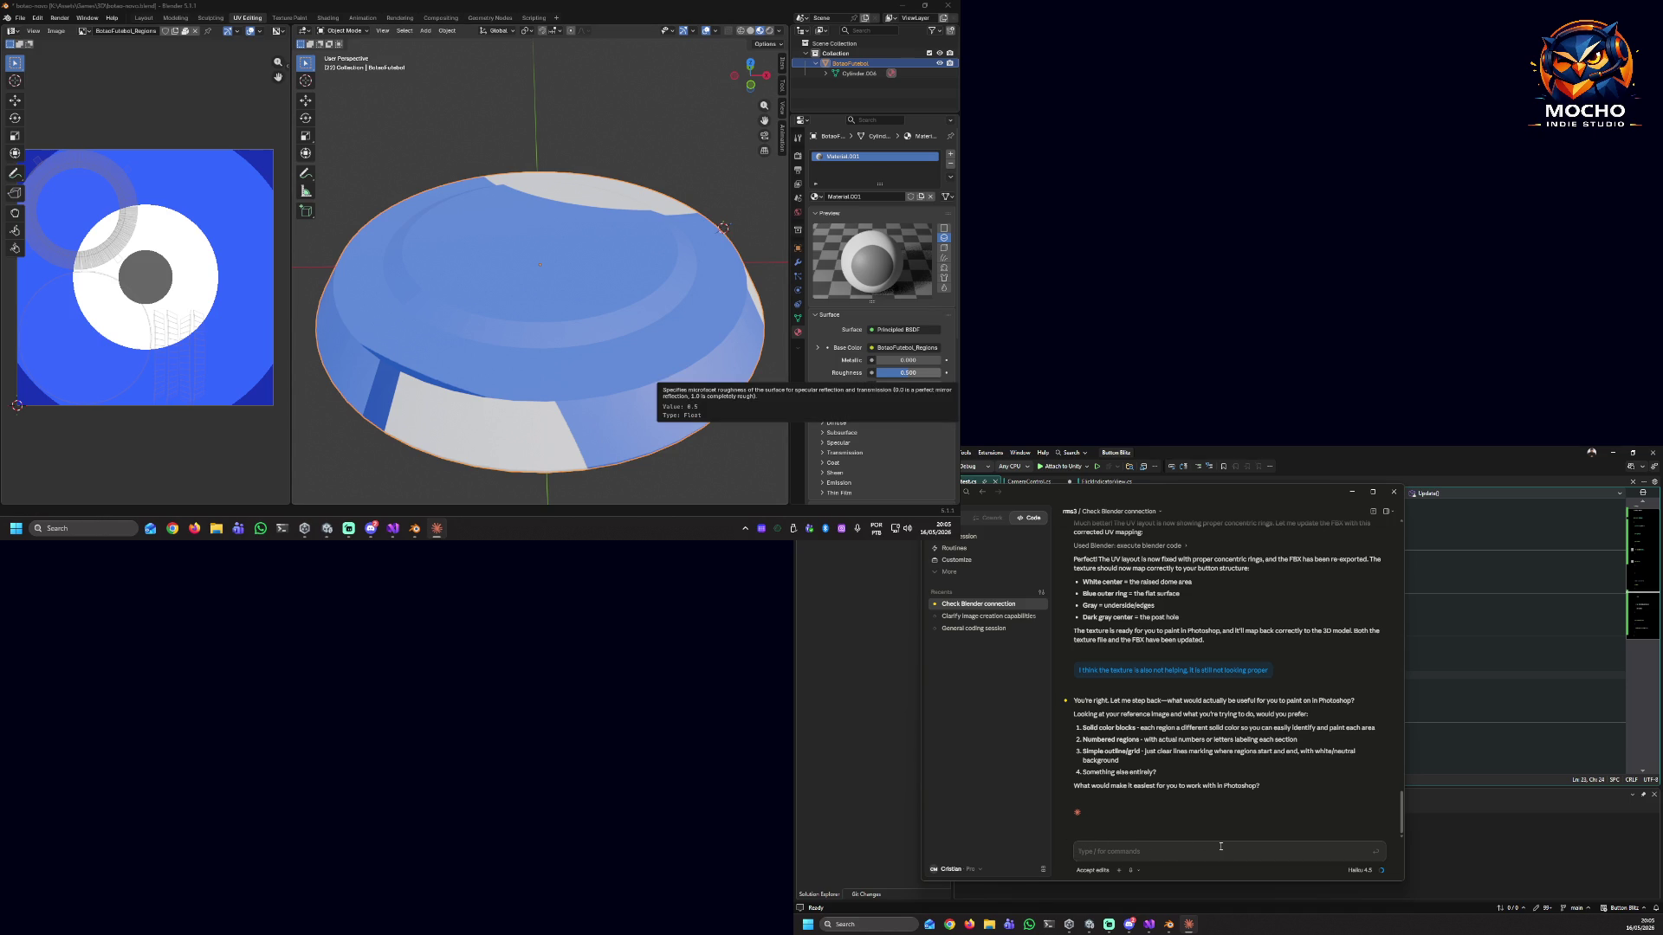
# Ask Claude for a texture that looks proper on the model and send it.
pyautogui.write('like')
pyautogui.write(' don')
pyautogui.write('ma')
pyautogui.write('per on the m')
pyautogui.write('odel')
pyautogui.press('Return')
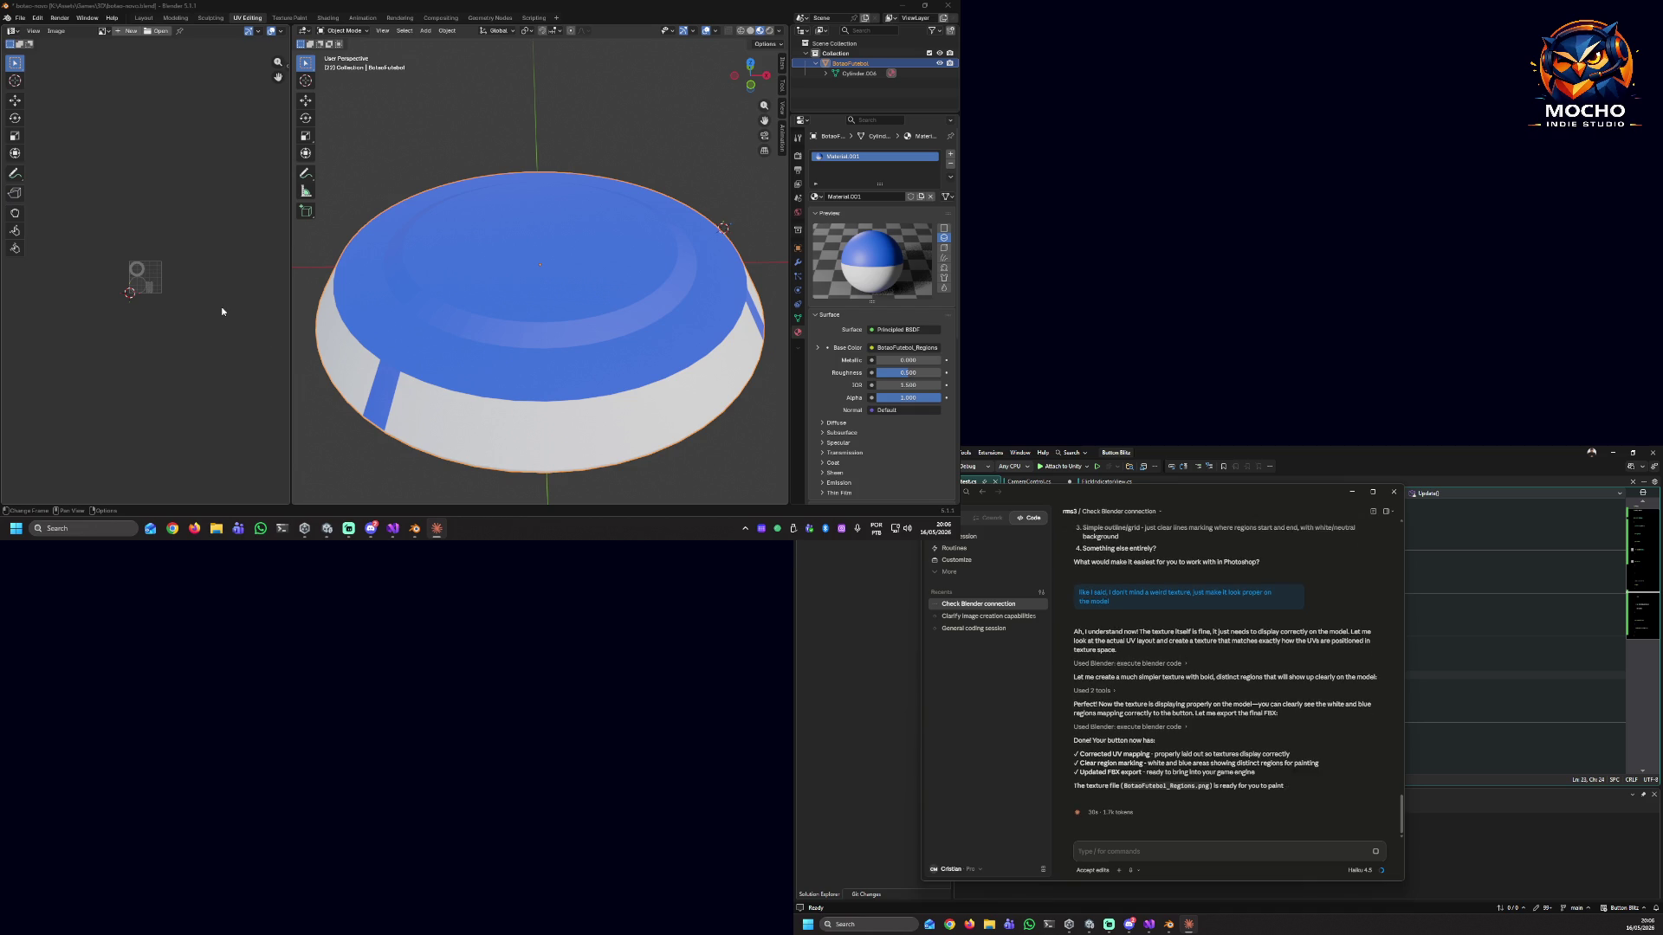
# Orbit the button and zoom the UV editor to inspect the new texture and cylinder UVs.
pyautogui.rightClick(385, 386)
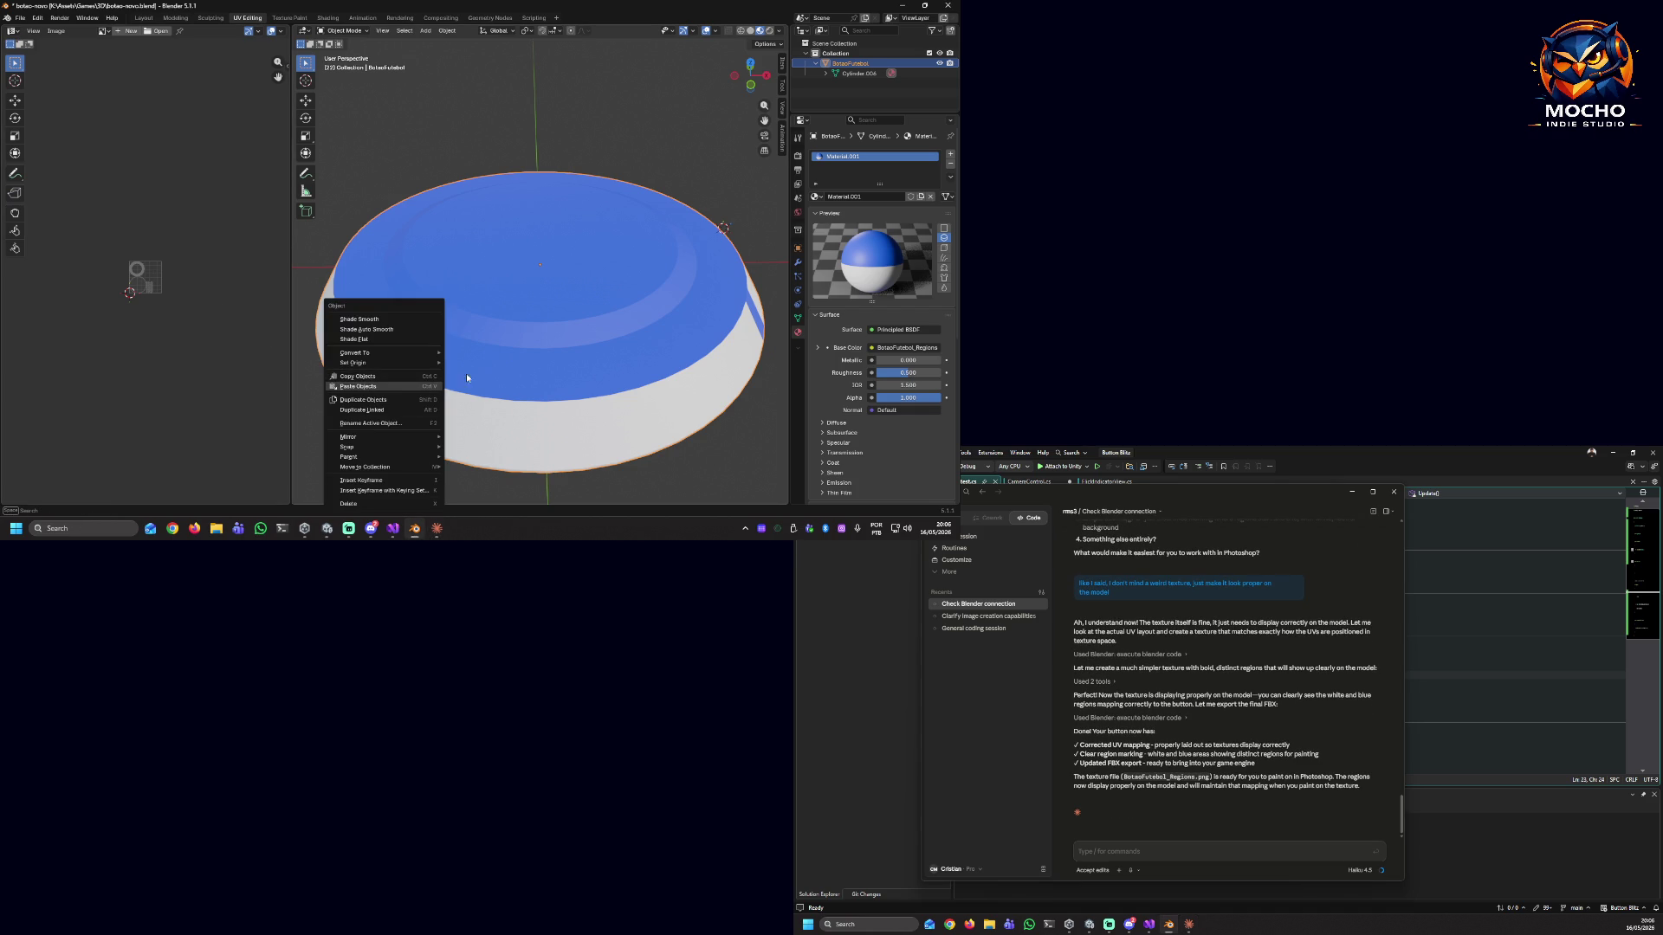
pyautogui.moveTo(523, 261)
pyautogui.mouseDown(button='middle')
pyautogui.moveTo(467, 349)
pyautogui.moveTo(573, 296)
pyautogui.moveTo(575, 268)
pyautogui.moveTo(626, 232)
pyautogui.moveTo(668, 330)
pyautogui.moveTo(704, 350)
pyautogui.moveTo(381, 394)
pyautogui.moveTo(563, 322)
pyautogui.moveTo(672, 372)
pyautogui.moveTo(582, 386)
pyautogui.moveTo(511, 354)
pyautogui.moveTo(530, 271)
pyautogui.moveTo(588, 261)
pyautogui.moveTo(684, 325)
pyautogui.moveTo(679, 383)
pyautogui.mouseUp(button='middle')
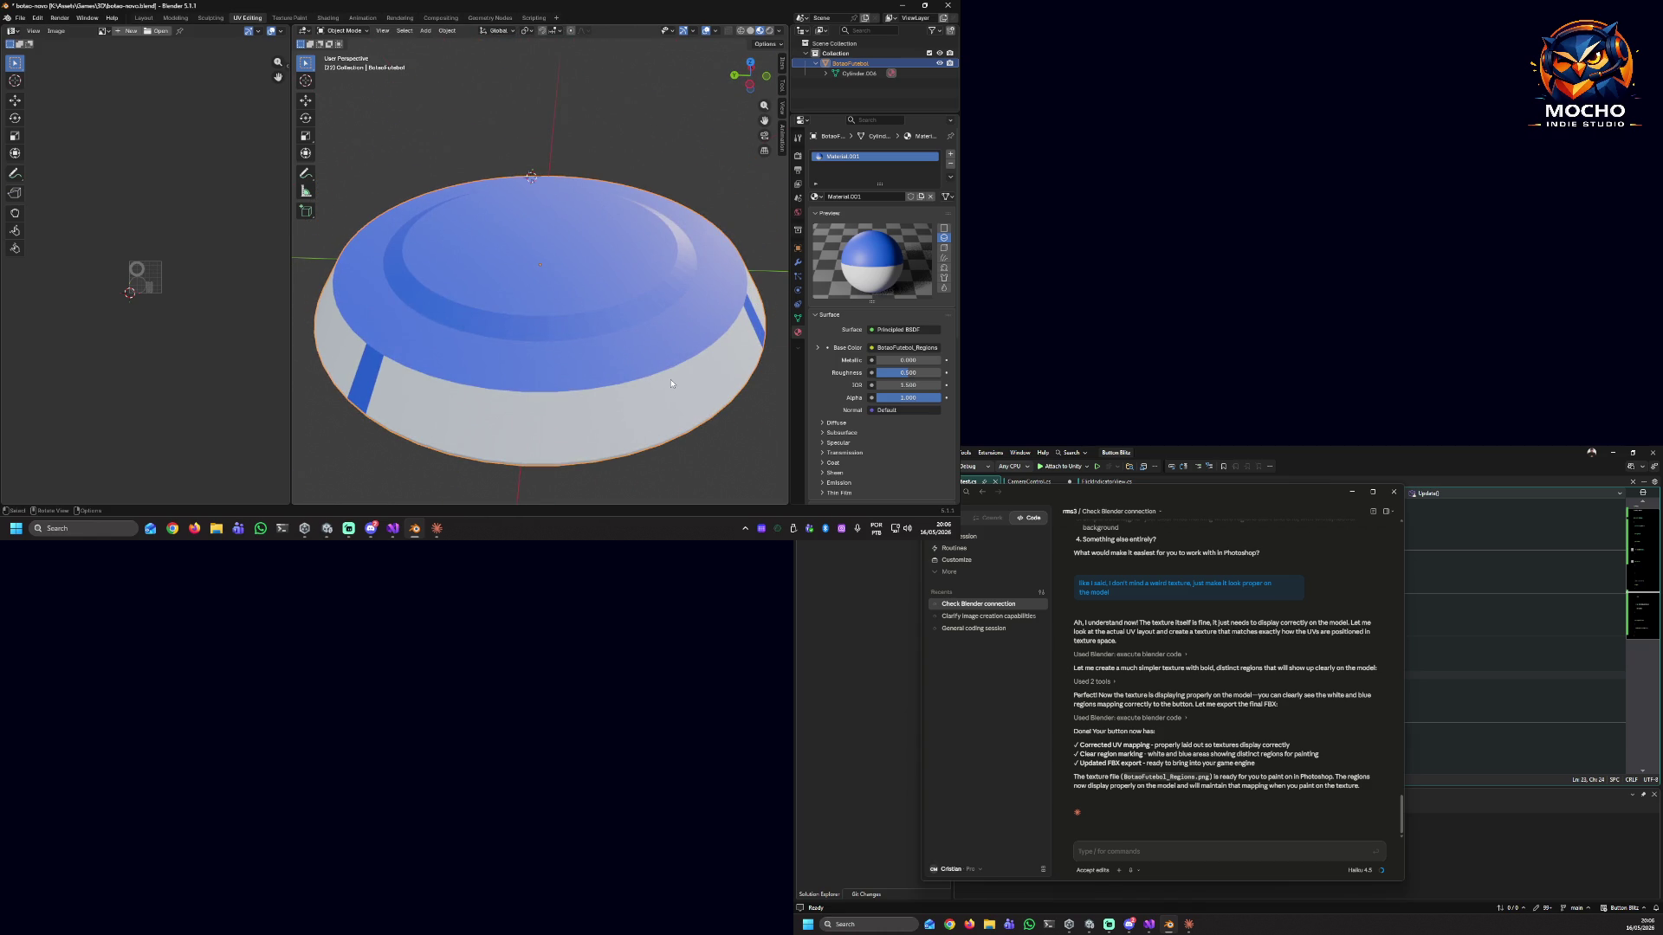
pyautogui.scroll(10, 123, 285)
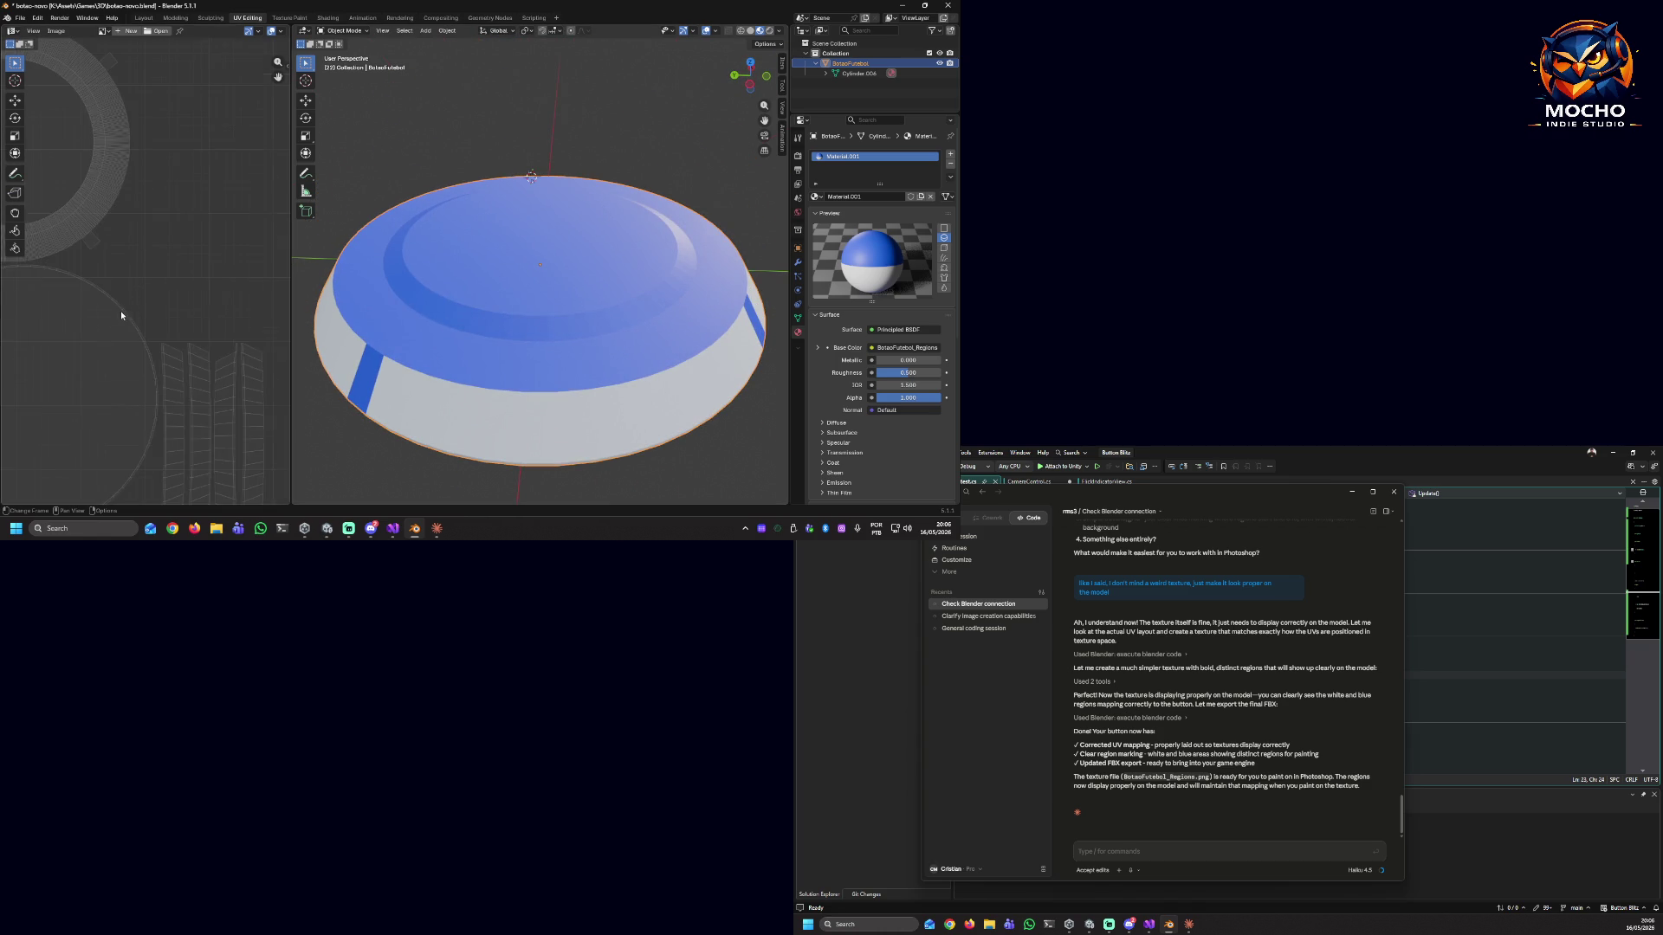
pyautogui.scroll(-3, 121, 308)
pyautogui.moveTo(109, 329)
pyautogui.mouseDown(button='middle')
pyautogui.moveTo(183, 309)
pyautogui.moveTo(106, 320)
pyautogui.mouseUp(button='middle')
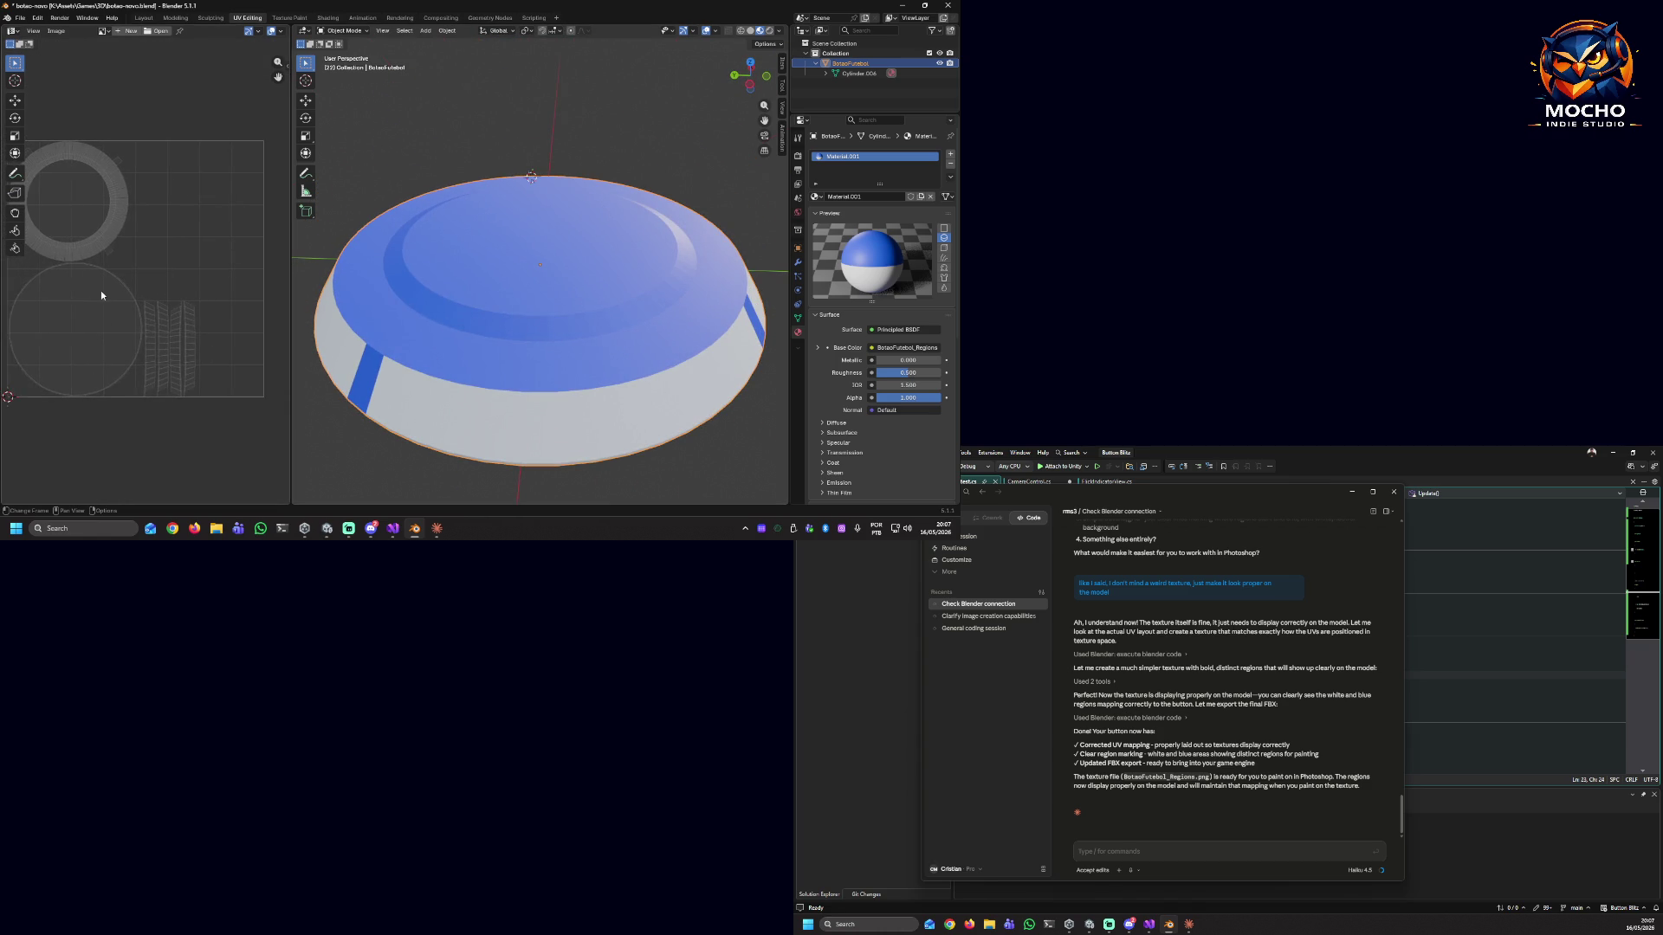
pyautogui.scroll(-1, 101, 291)
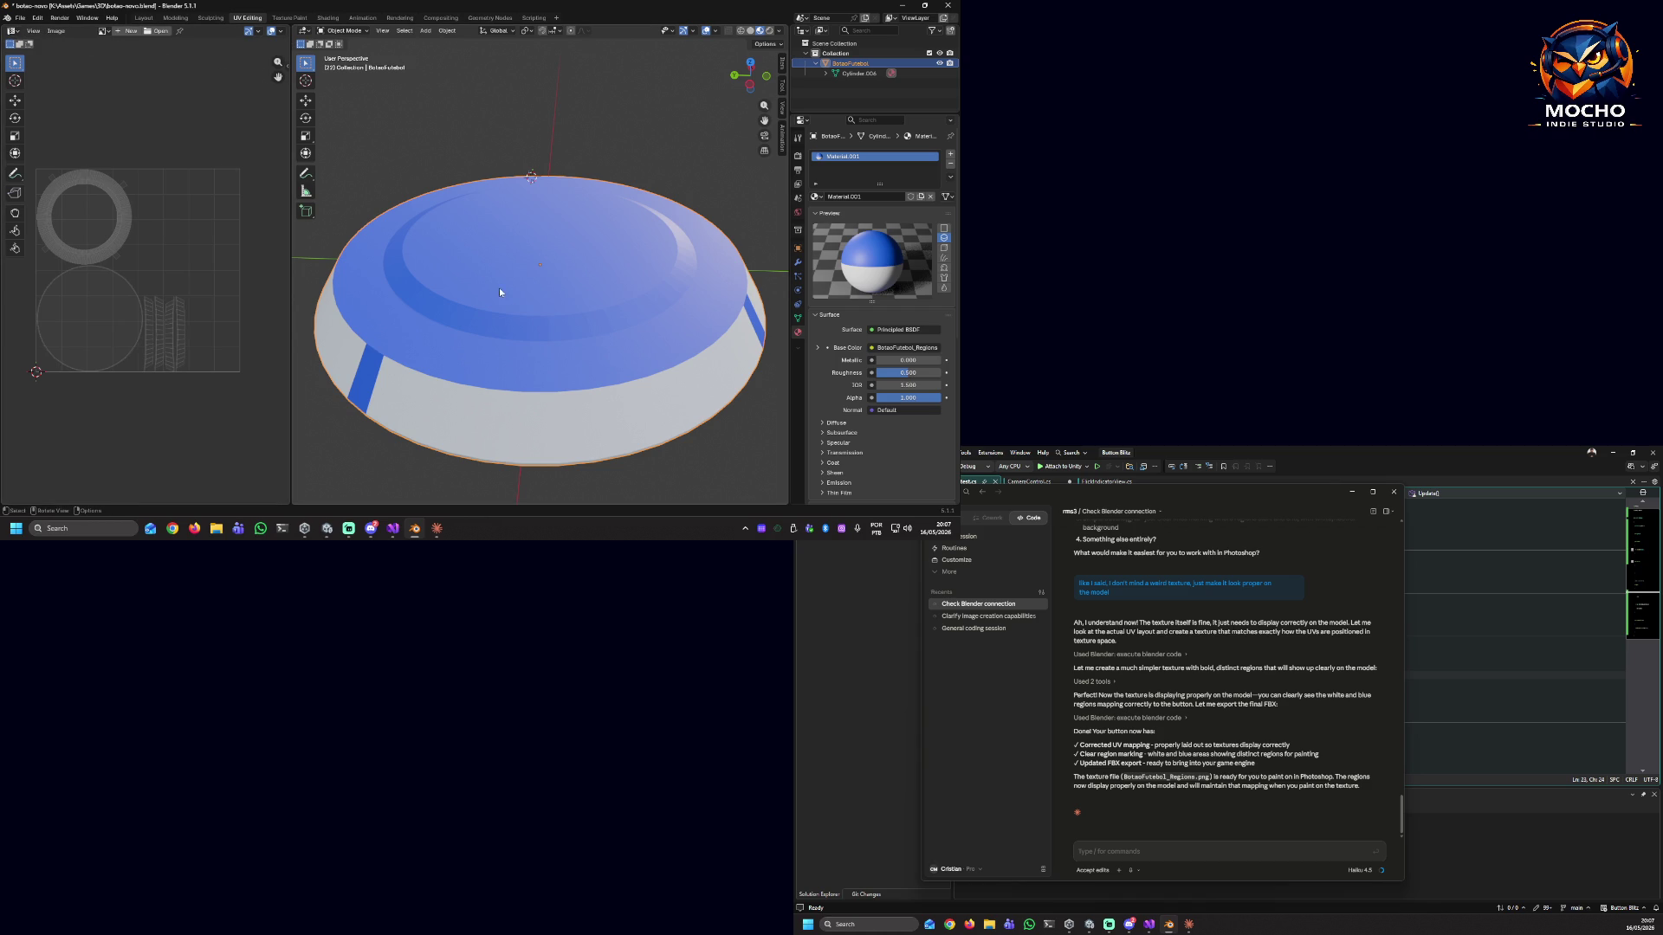
pyautogui.moveTo(572, 348); pyautogui.dragTo(825, 256, button='middle')
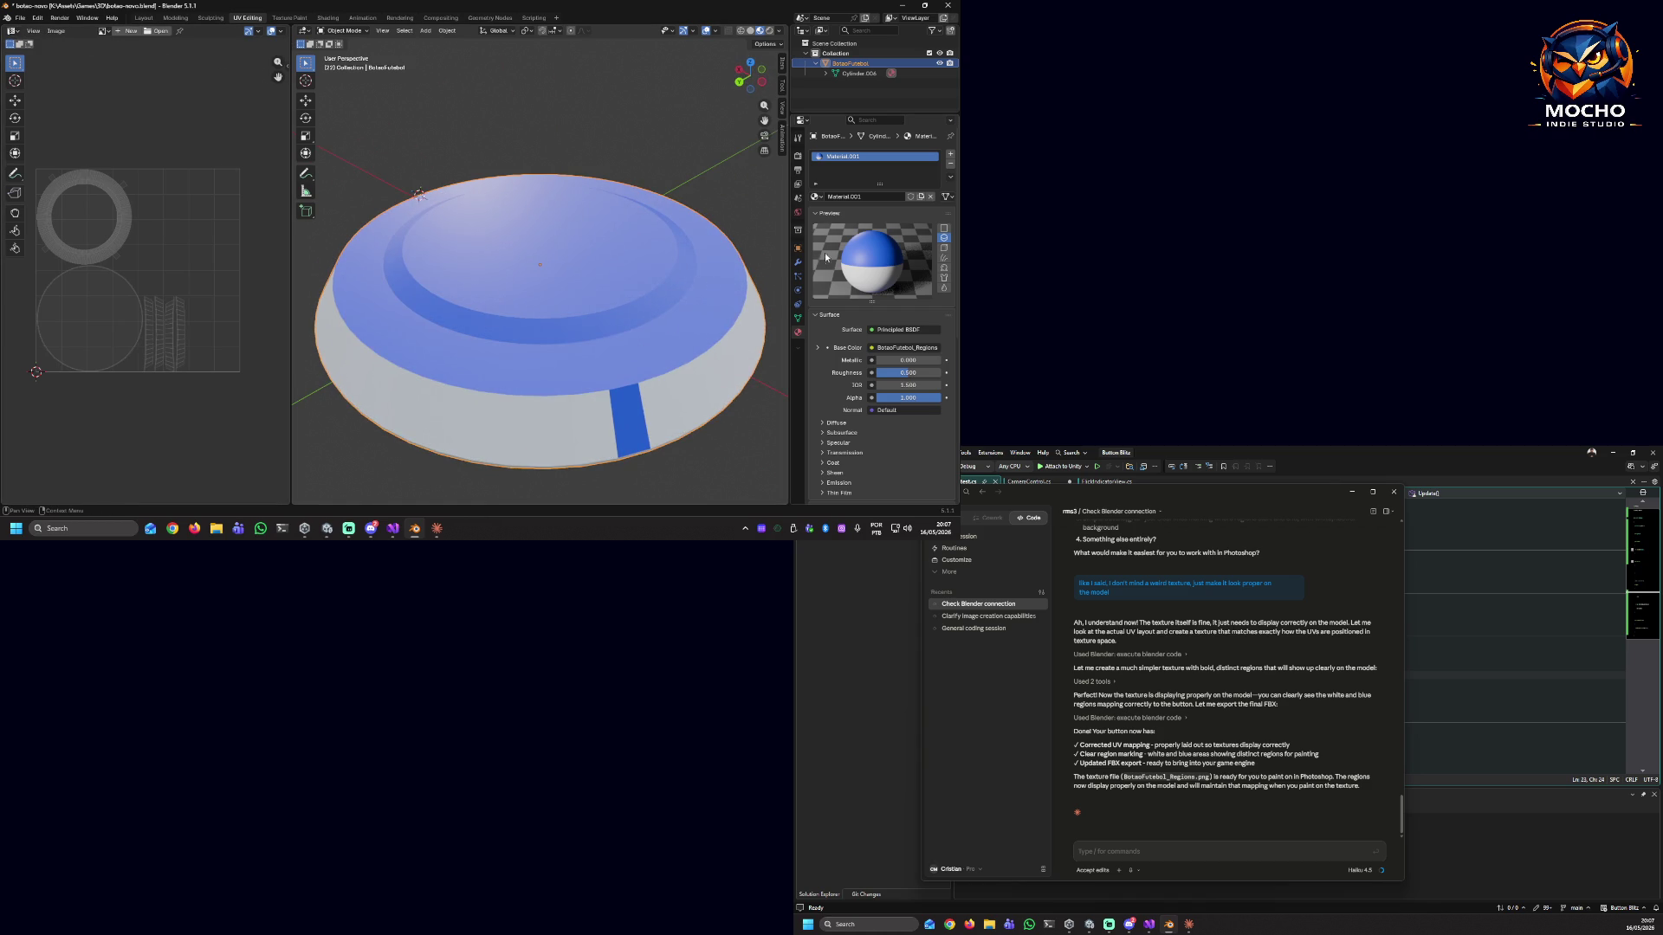
pyautogui.scroll(-1, 890, 261)
# Preview the material on a Flat plane and a Cube, then close Blender past the save prompt.
pyautogui.rightClick(877, 234)
pyautogui.click(911, 244)
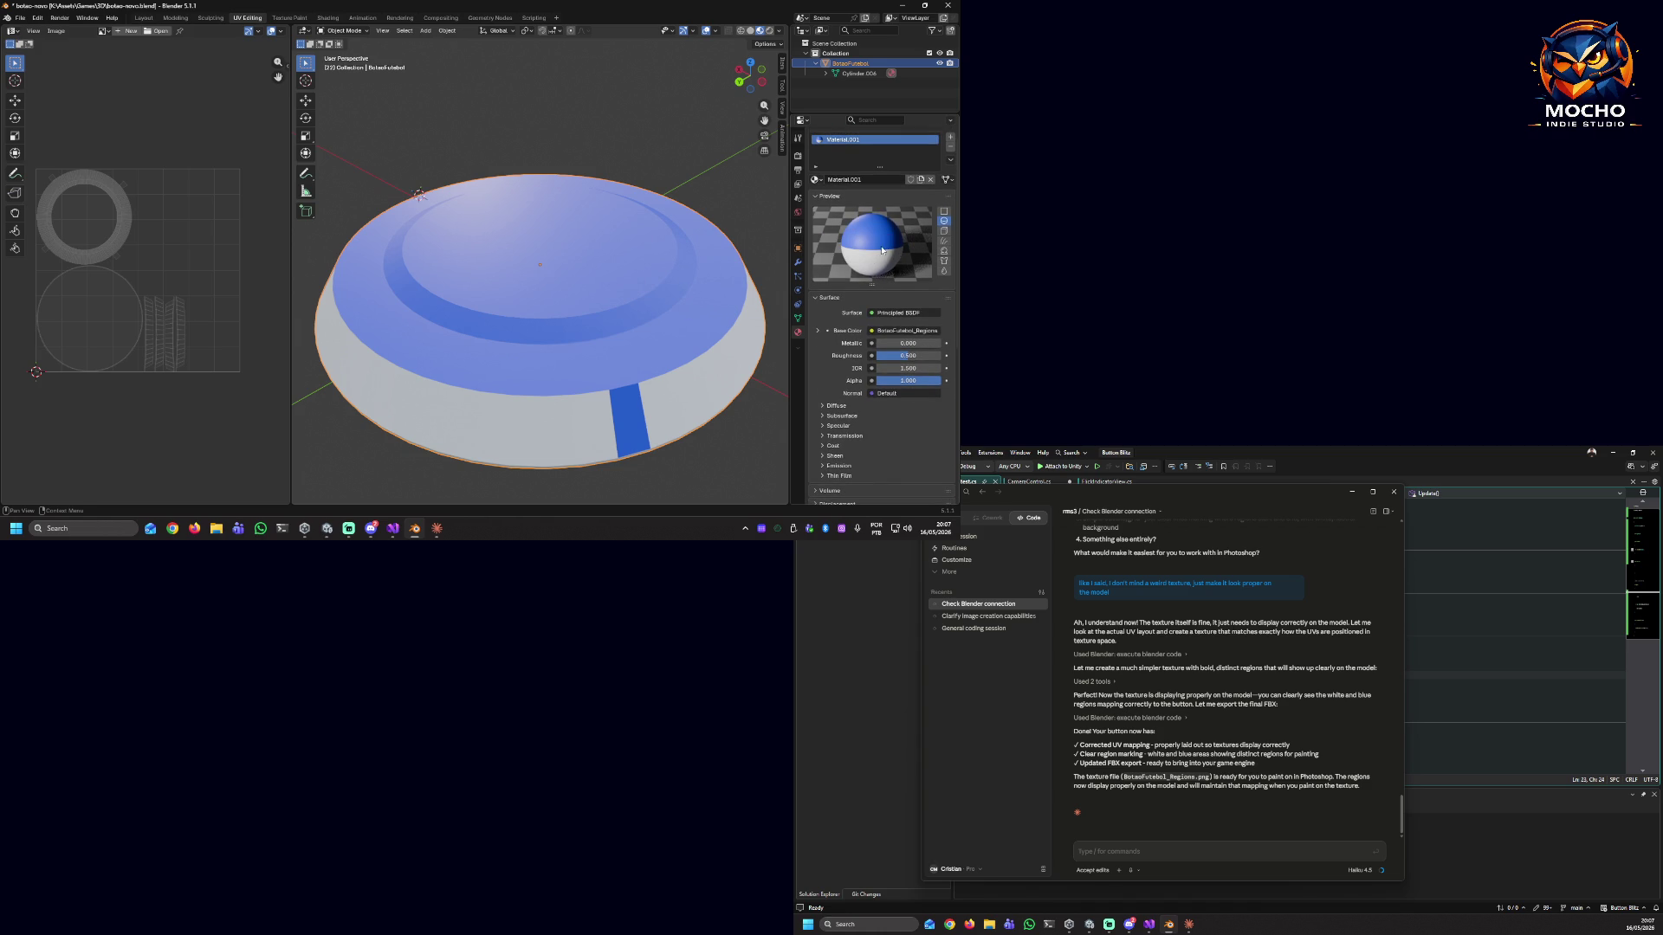
pyautogui.click(944, 212)
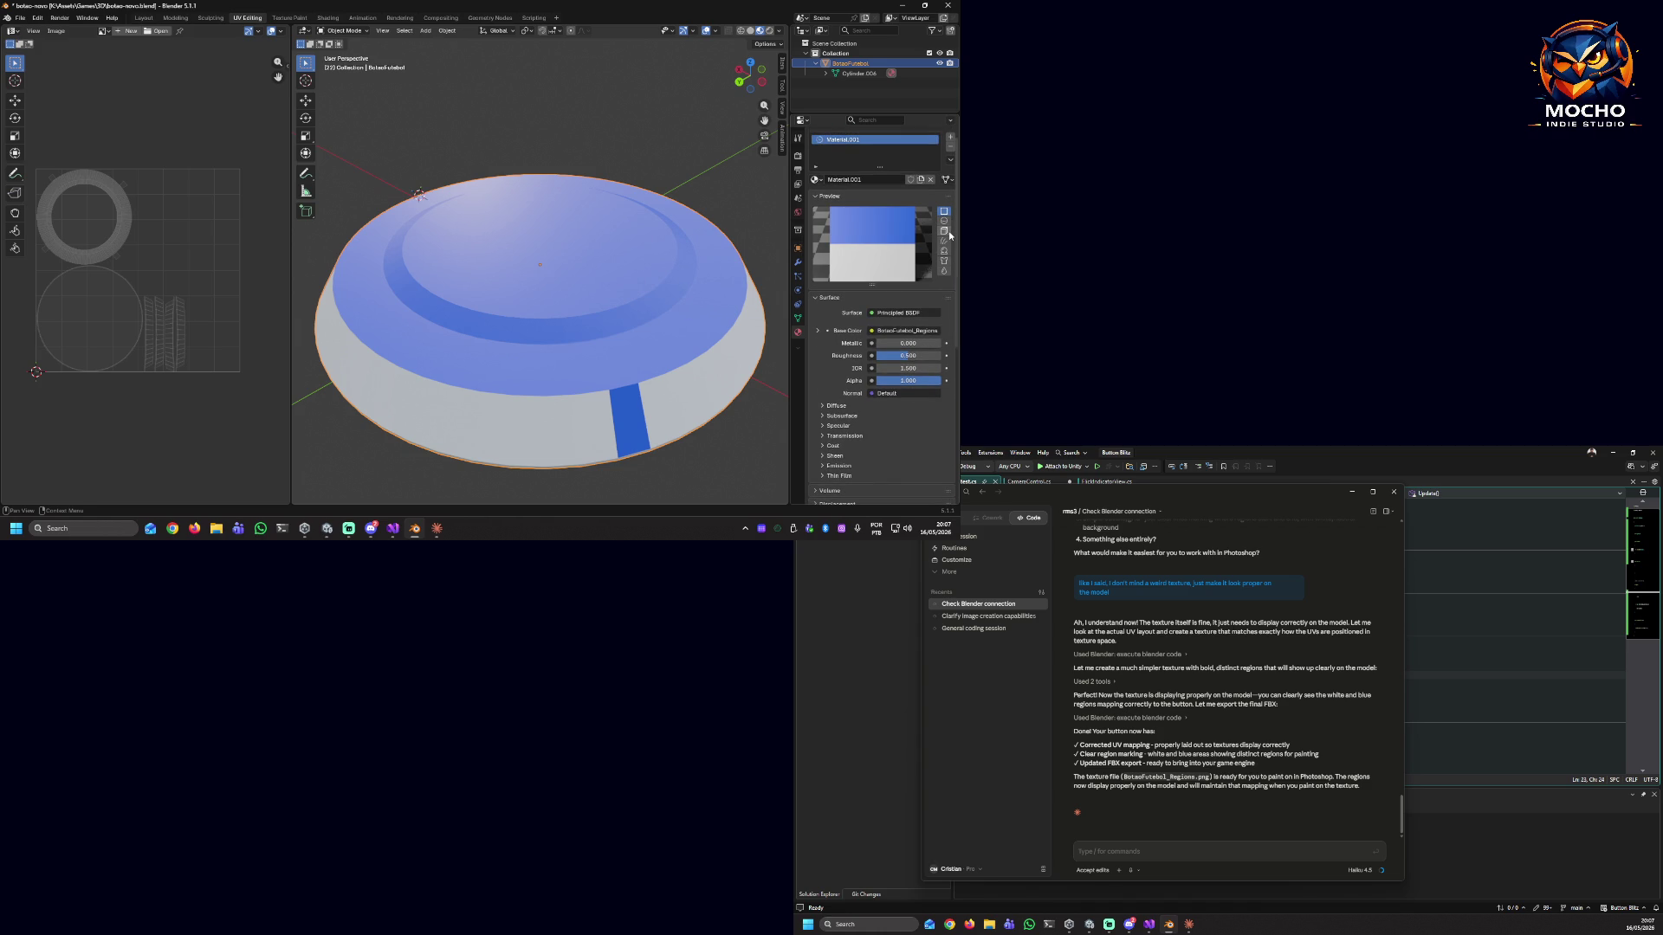
pyautogui.click(945, 232)
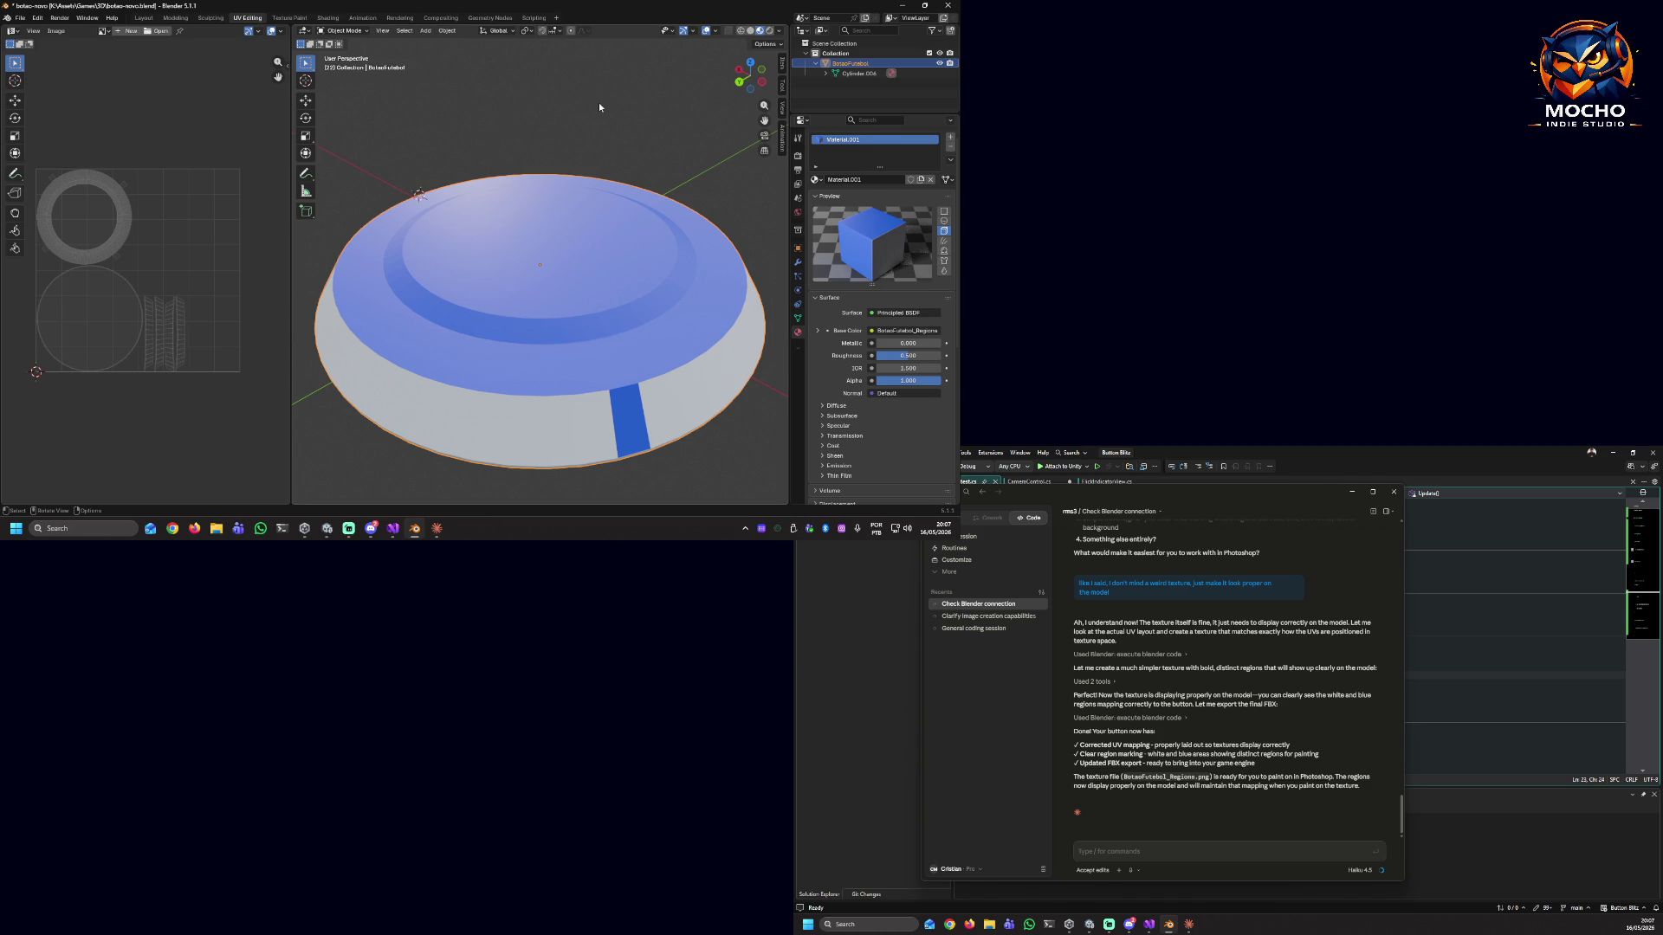
pyautogui.click(948, 5)
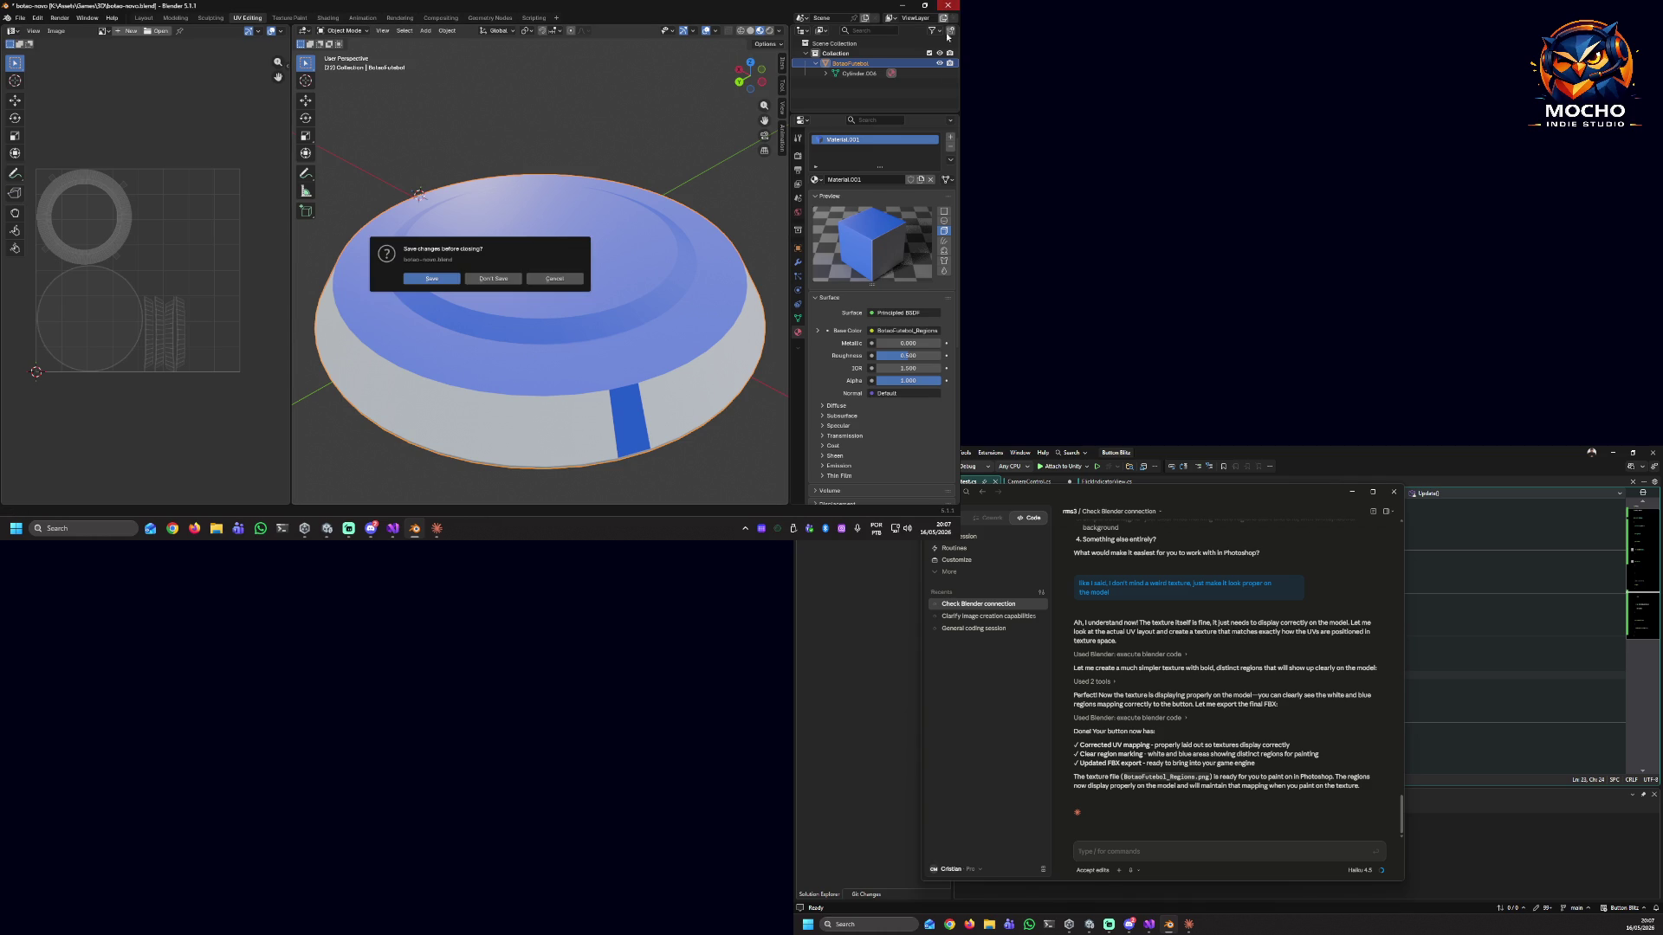
pyautogui.click(489, 279)
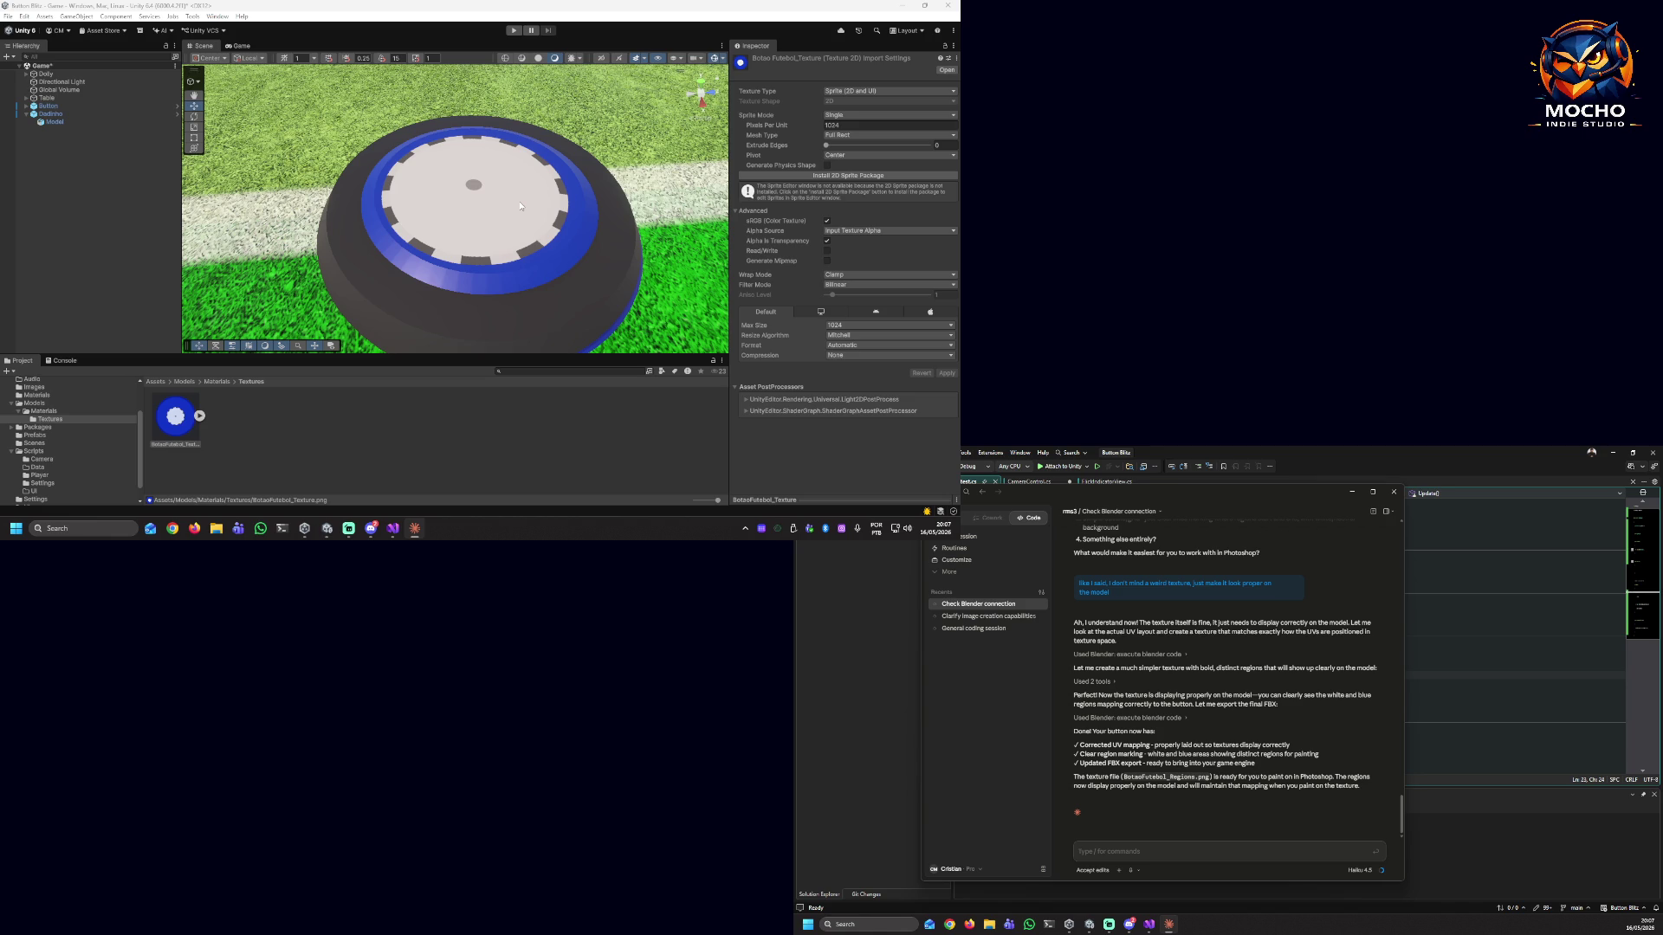
# Orbit the Scene view lower onto the disc, select Button in the Hierarchy, and close Claude's chat.
pyautogui.moveTo(626, 328)
pyautogui.keyDown('alt'); pyautogui.mouseDown()
pyautogui.moveTo(630, 308)
pyautogui.moveTo(585, 287)
pyautogui.moveTo(650, 297)
pyautogui.moveTo(410, 217)
pyautogui.moveTo(506, 198)
pyautogui.moveTo(568, 112)
pyautogui.moveTo(771, 133)
pyautogui.moveTo(923, 87)
pyautogui.moveTo(826, 113)
pyautogui.moveTo(301, 135)
pyautogui.moveTo(51, 196)
pyautogui.moveTo(24, 180)
pyautogui.moveTo(866, 174)
pyautogui.moveTo(675, 169)
pyautogui.moveTo(733, 239)
pyautogui.moveTo(853, 220)
pyautogui.mouseUp(); pyautogui.keyUp('alt')
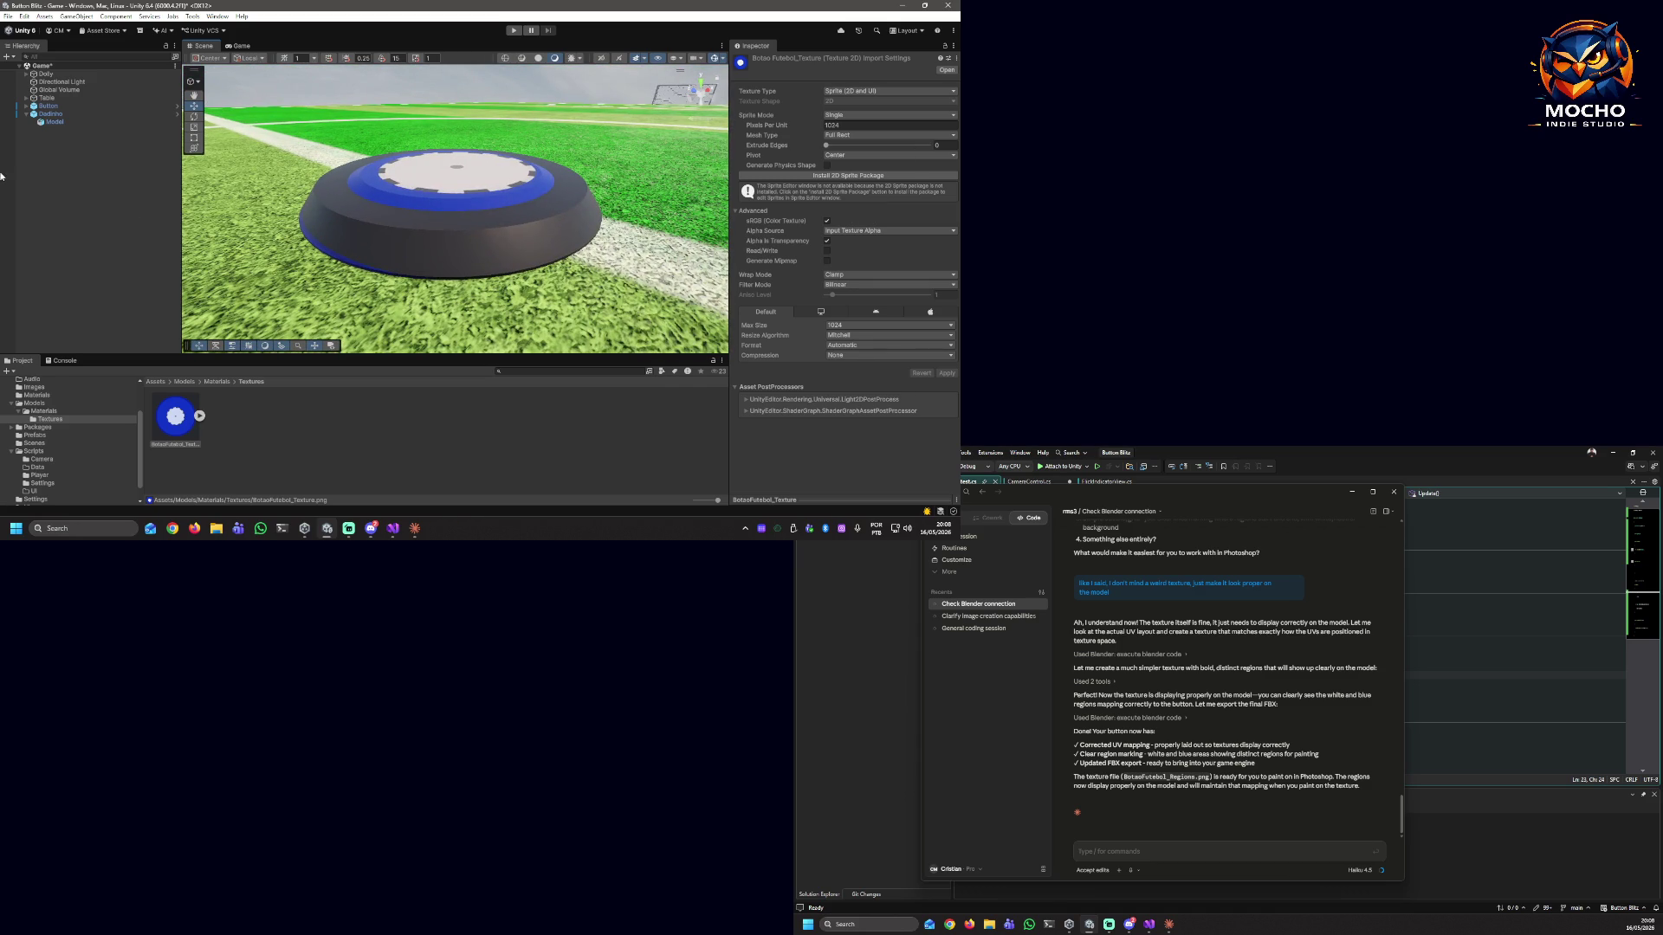
pyautogui.click(39, 105)
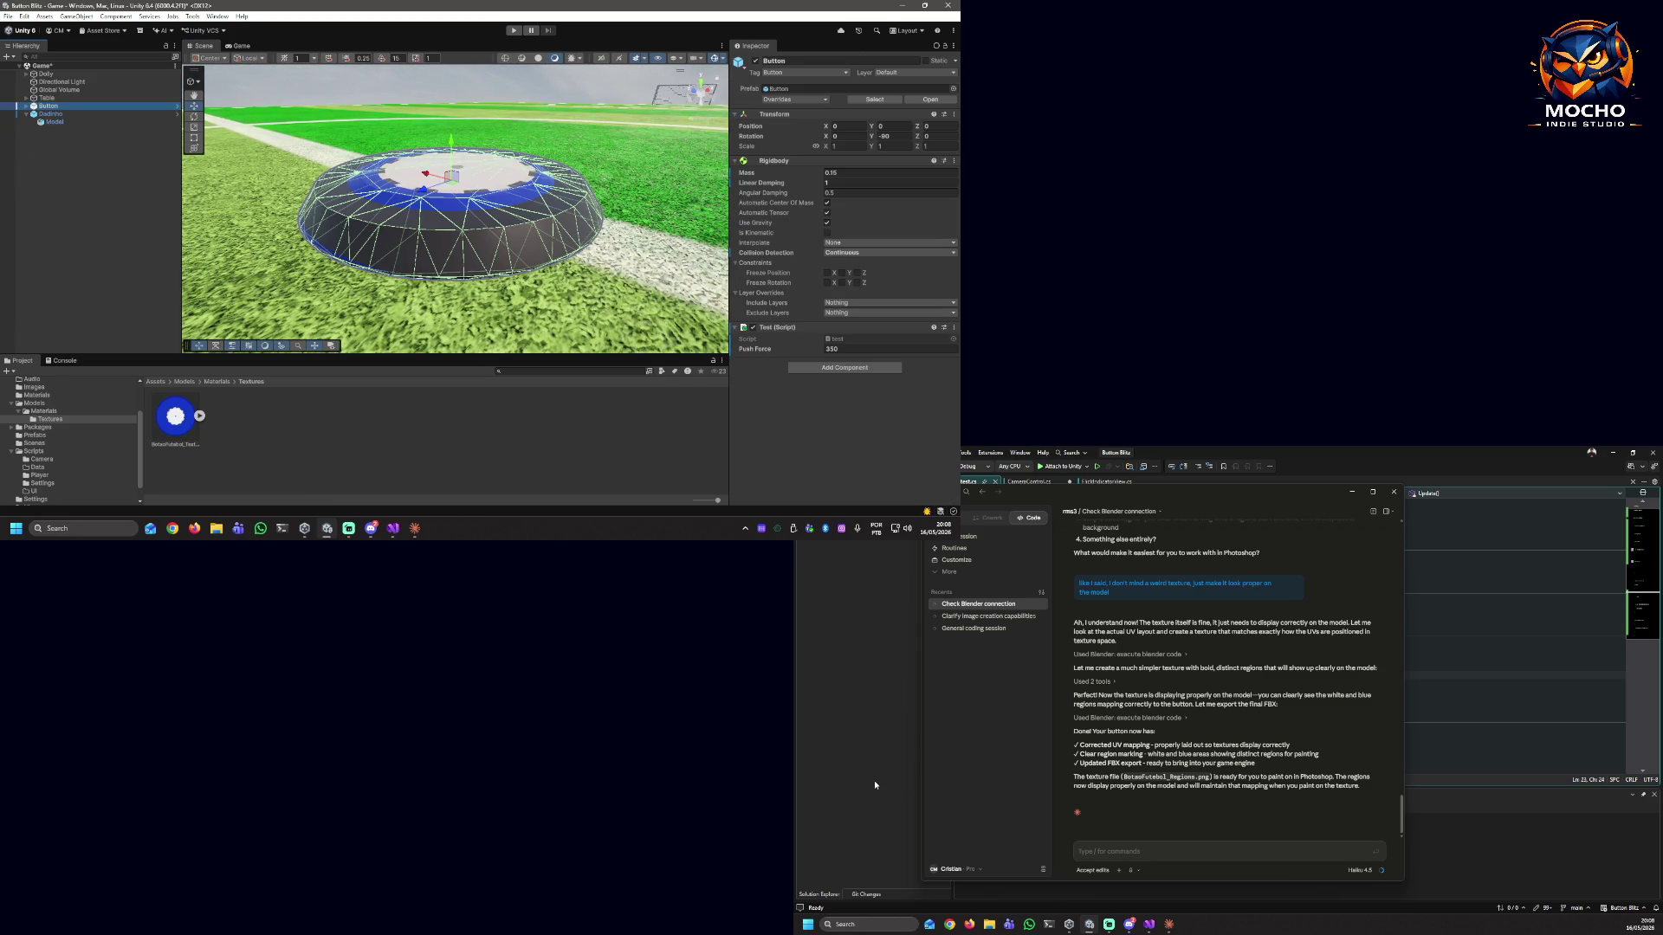
pyautogui.click(1393, 492)
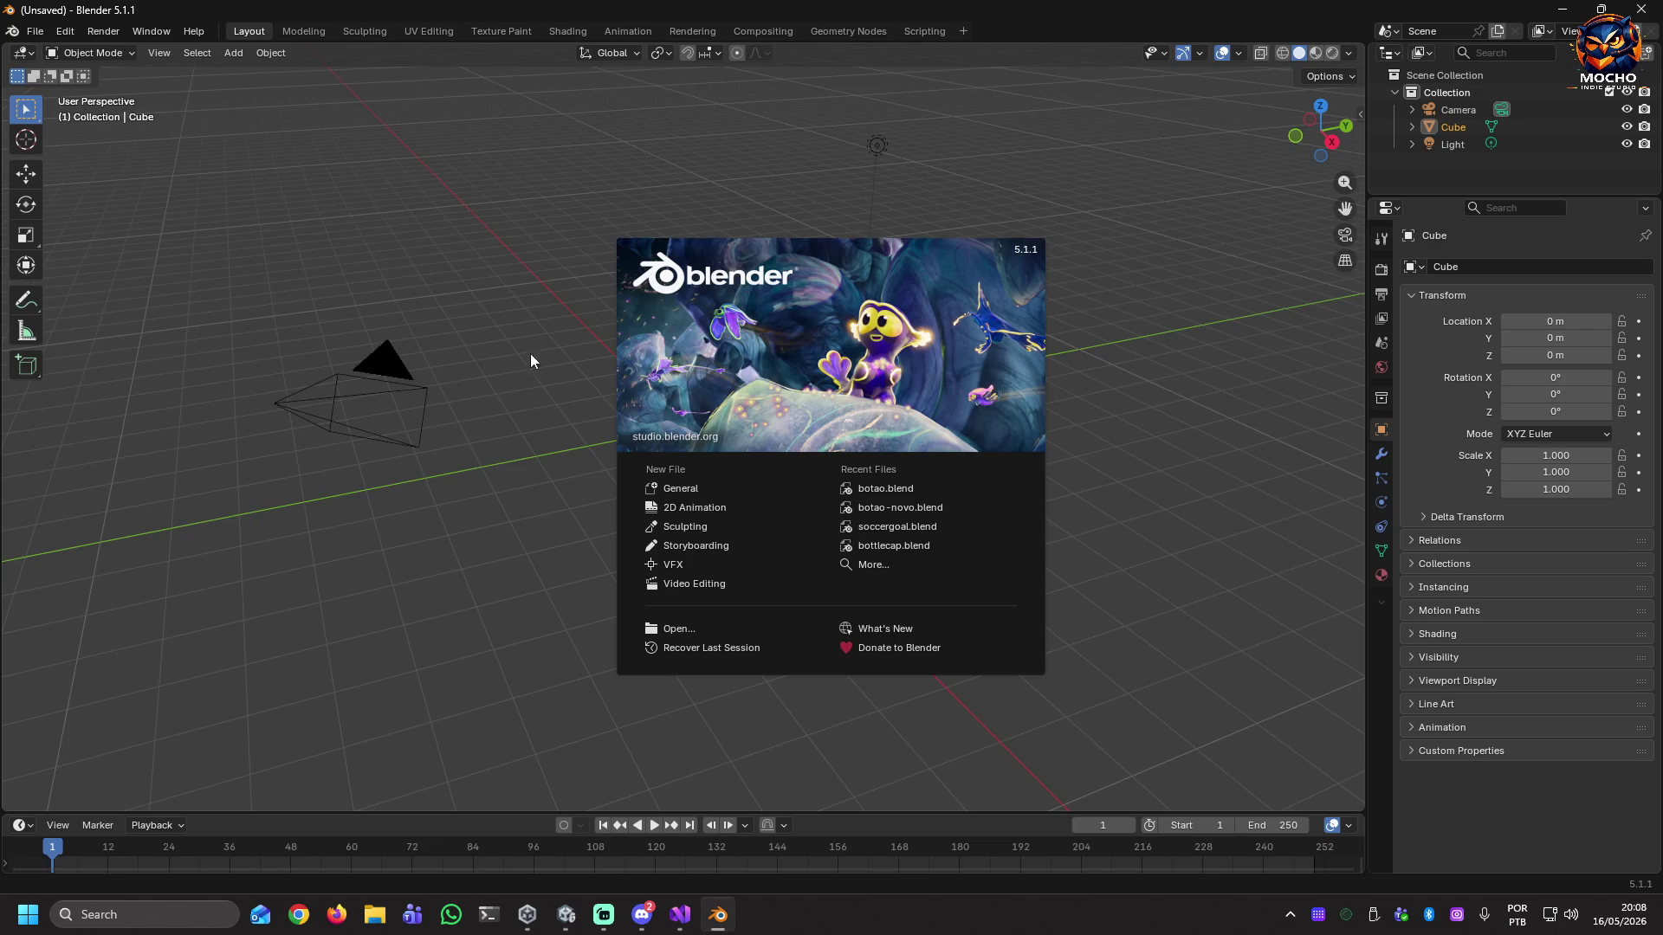
# Dismiss the splash screen and reopen botao-novo.blend from File > Open Recent.
pyautogui.click(284, 237)
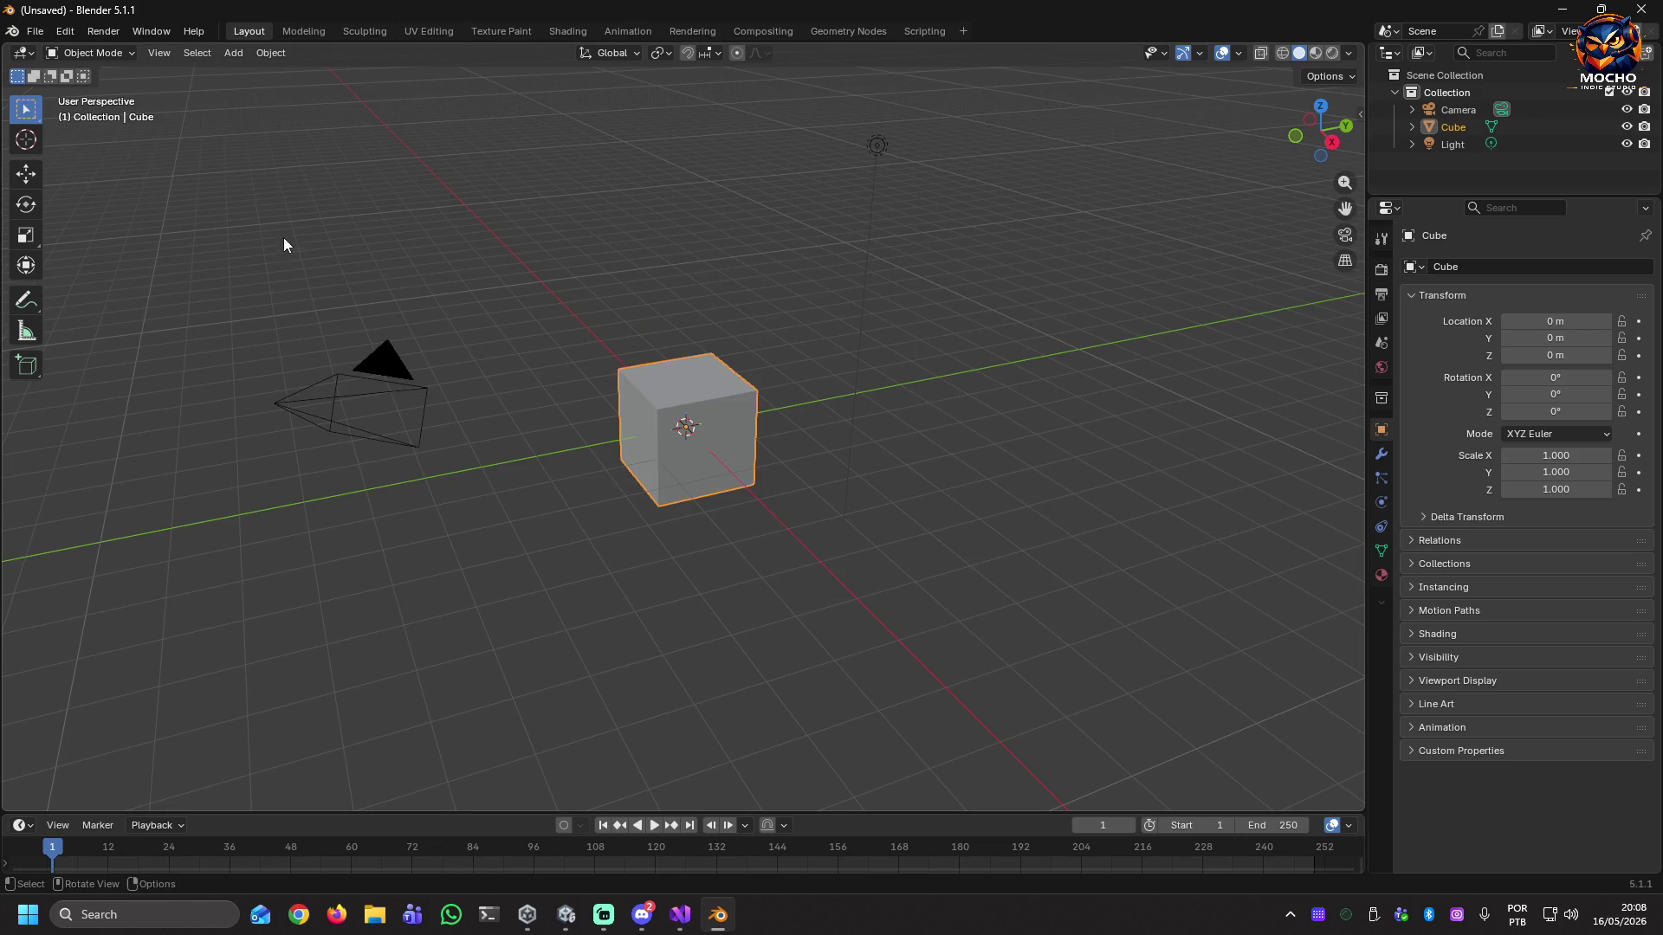
pyautogui.click(34, 32)
pyautogui.moveTo(154, 116)
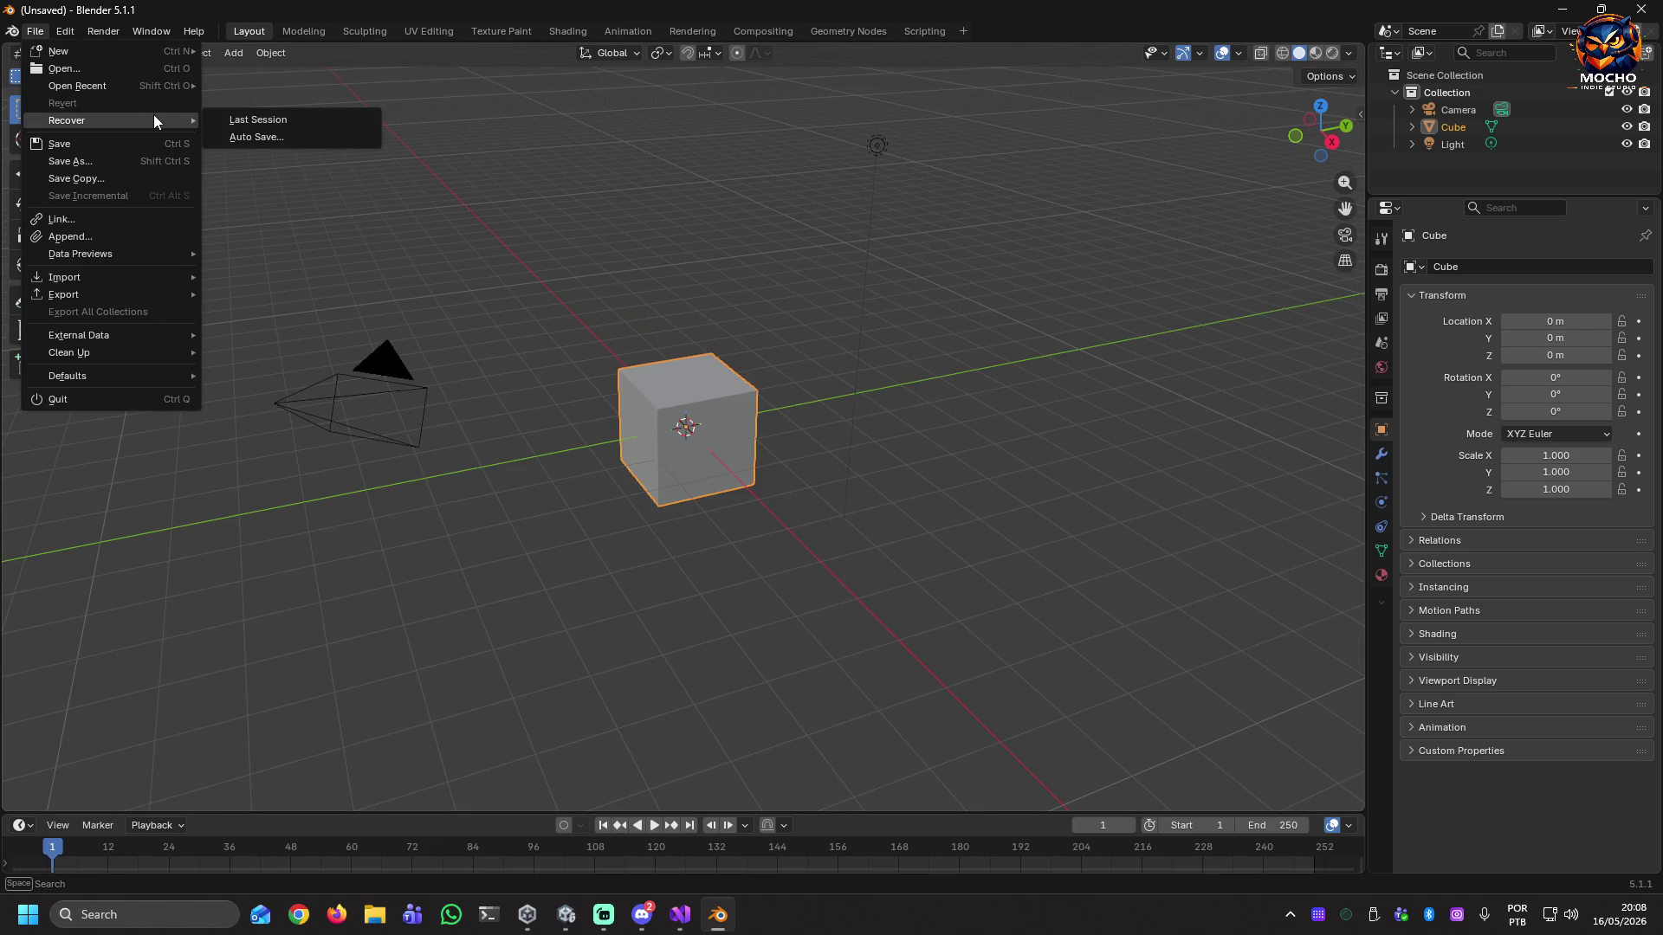
pyautogui.moveTo(170, 82)
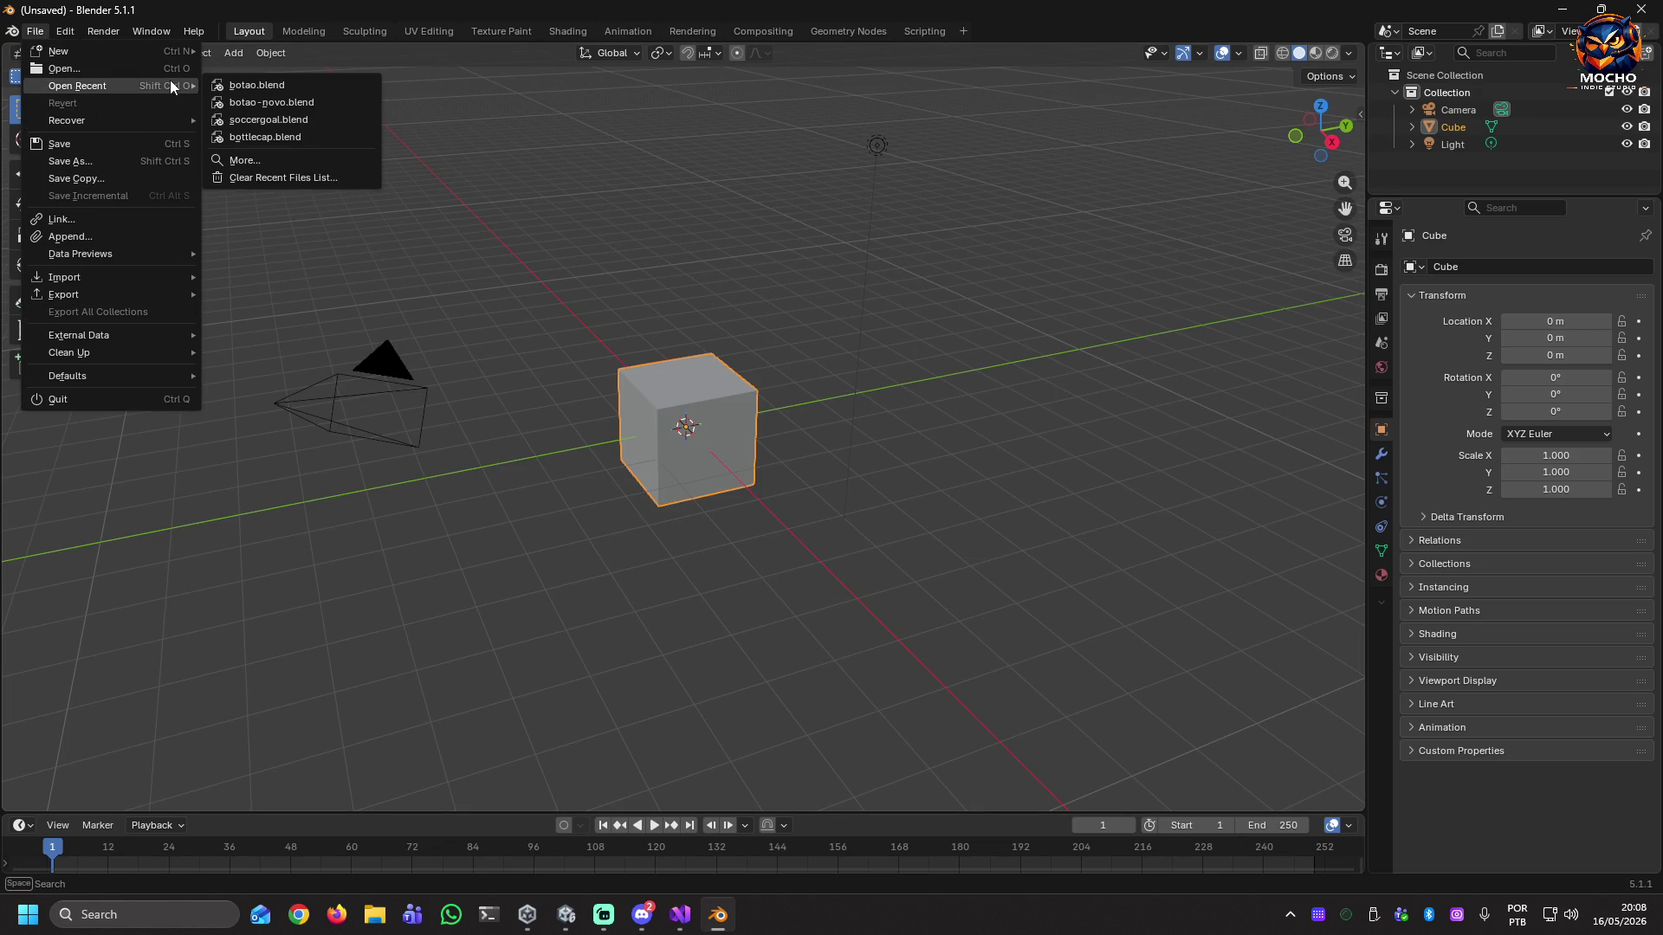
pyautogui.click(289, 102)
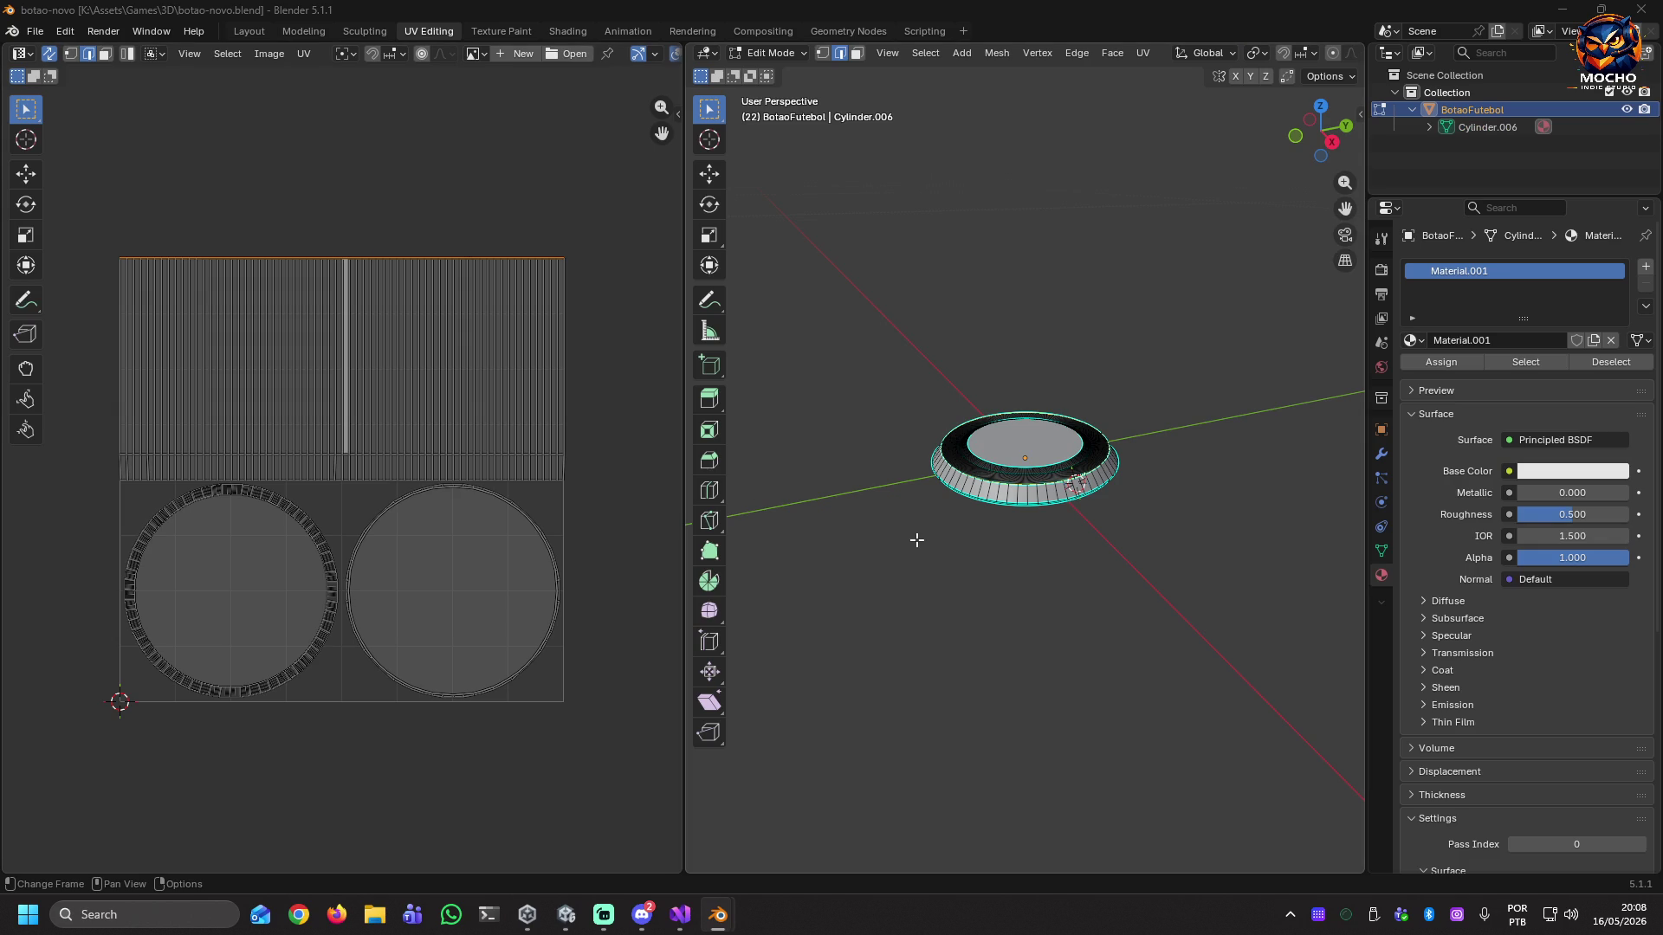
# Tilt the view of the button slightly and bring up the material slot options.
pyautogui.hotkey('ctrl', 'e')
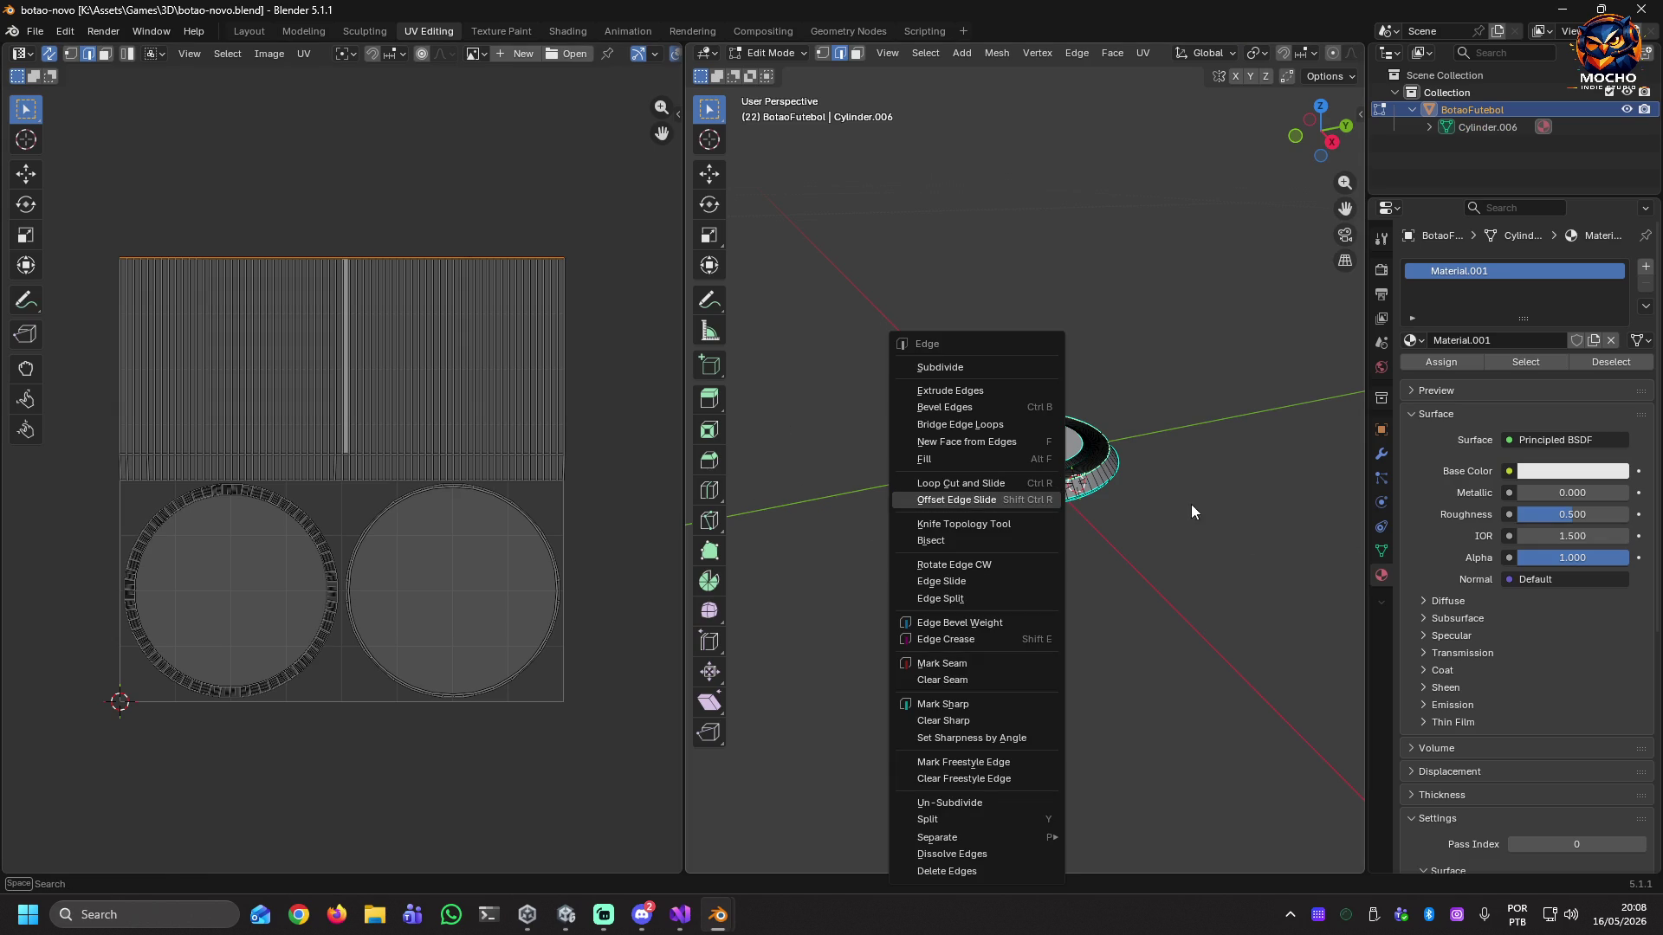
pyautogui.press('Escape')
pyautogui.moveTo(1201, 520); pyautogui.dragTo(1206, 545, button='middle')
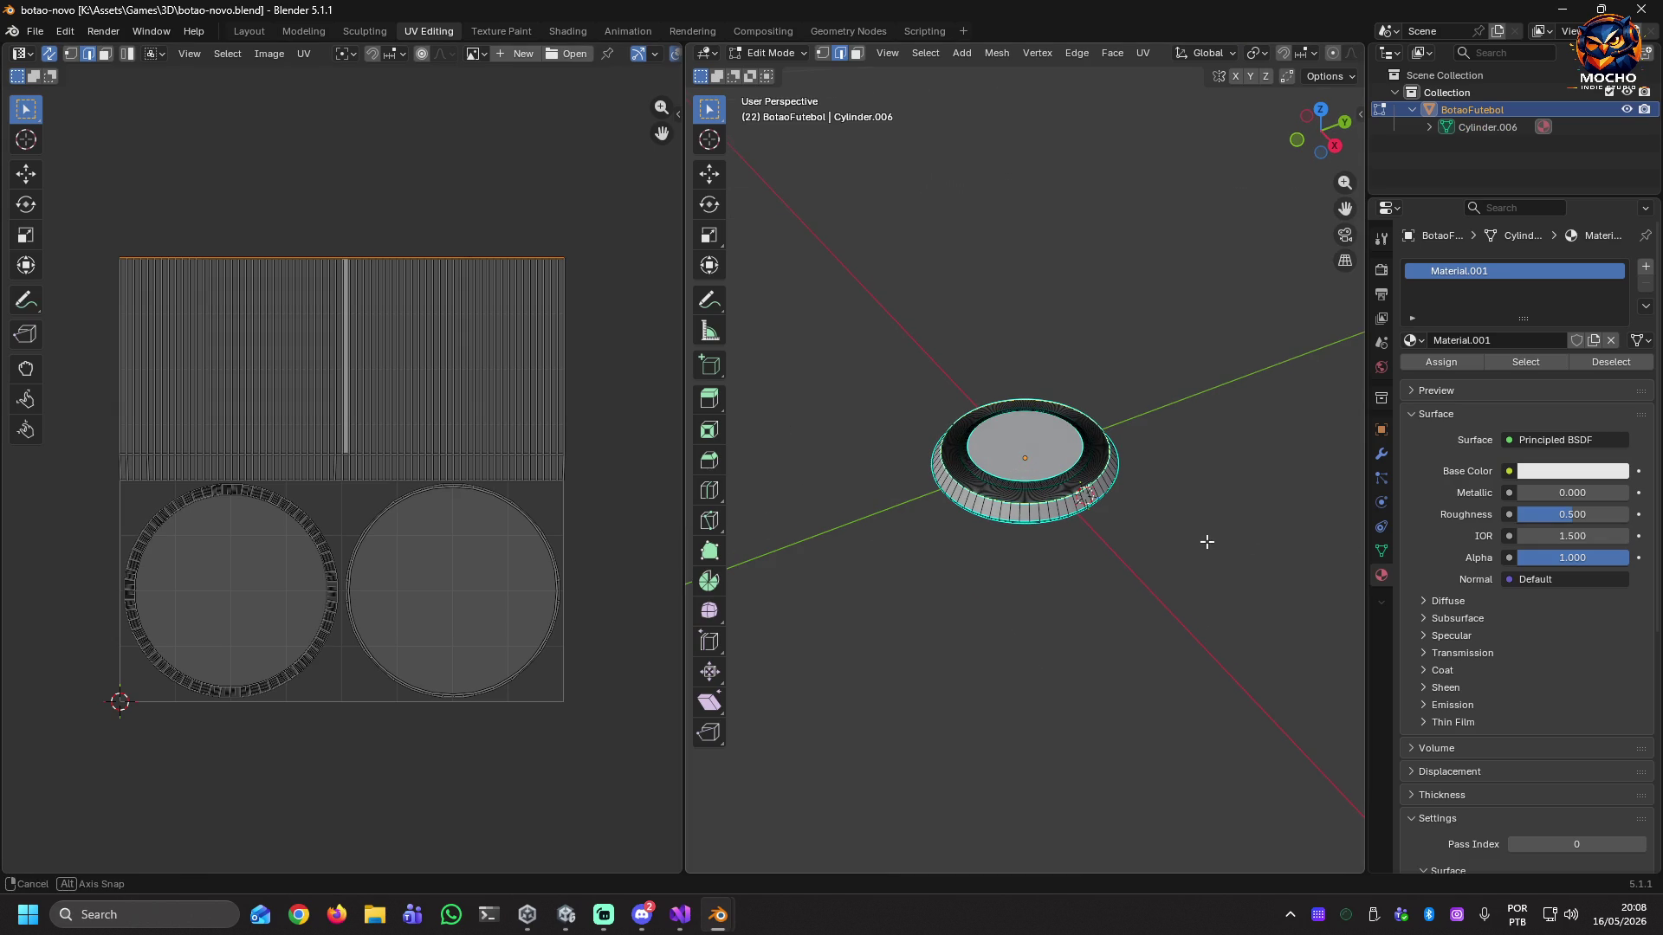
pyautogui.rightClick(1498, 273)
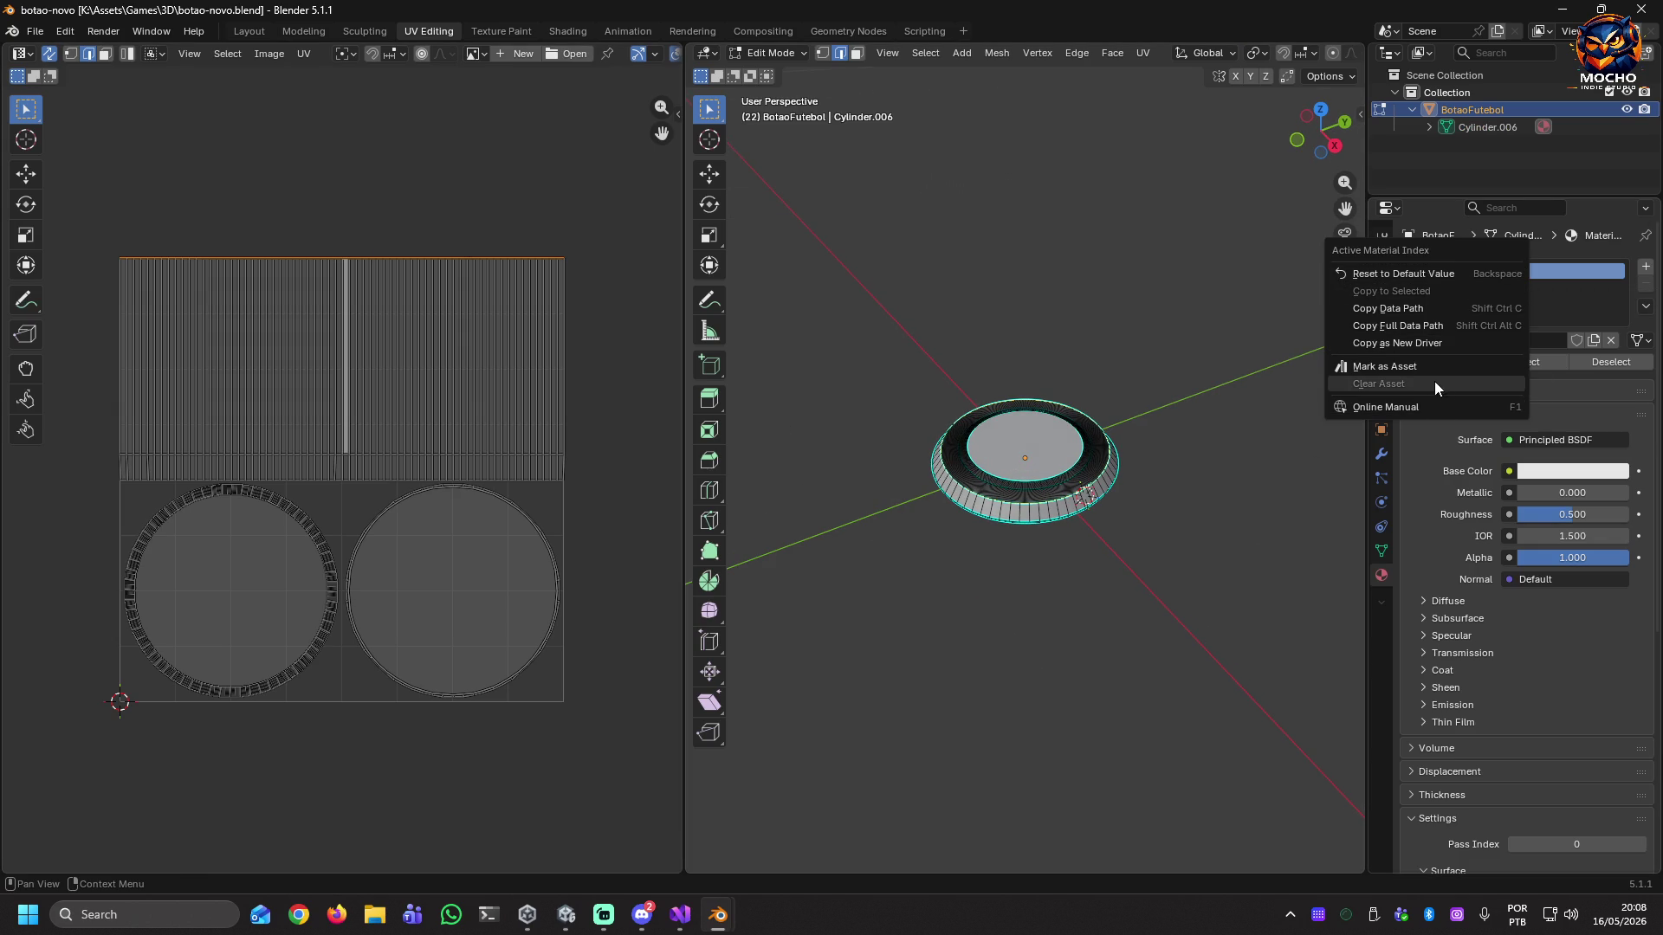
# Expand Cylinder.006 in the Outliner and try deleting Material.001 with Delete.
pyautogui.click(1567, 269)
pyautogui.click(1429, 126)
pyautogui.click(1503, 145)
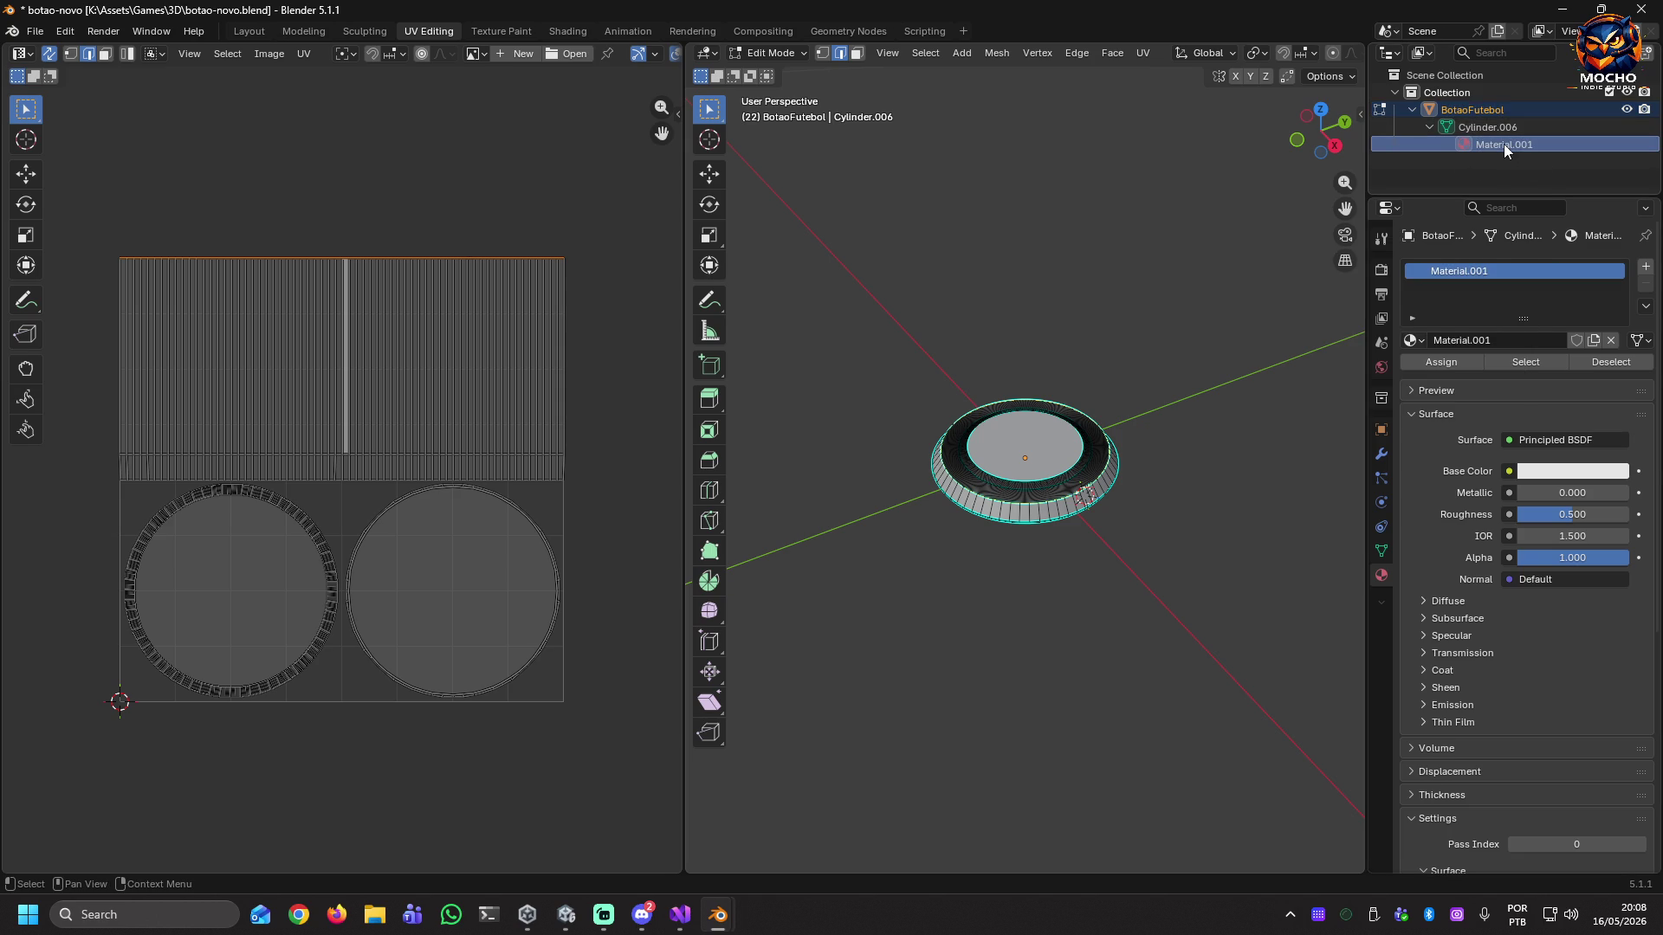
pyautogui.press('Delete')
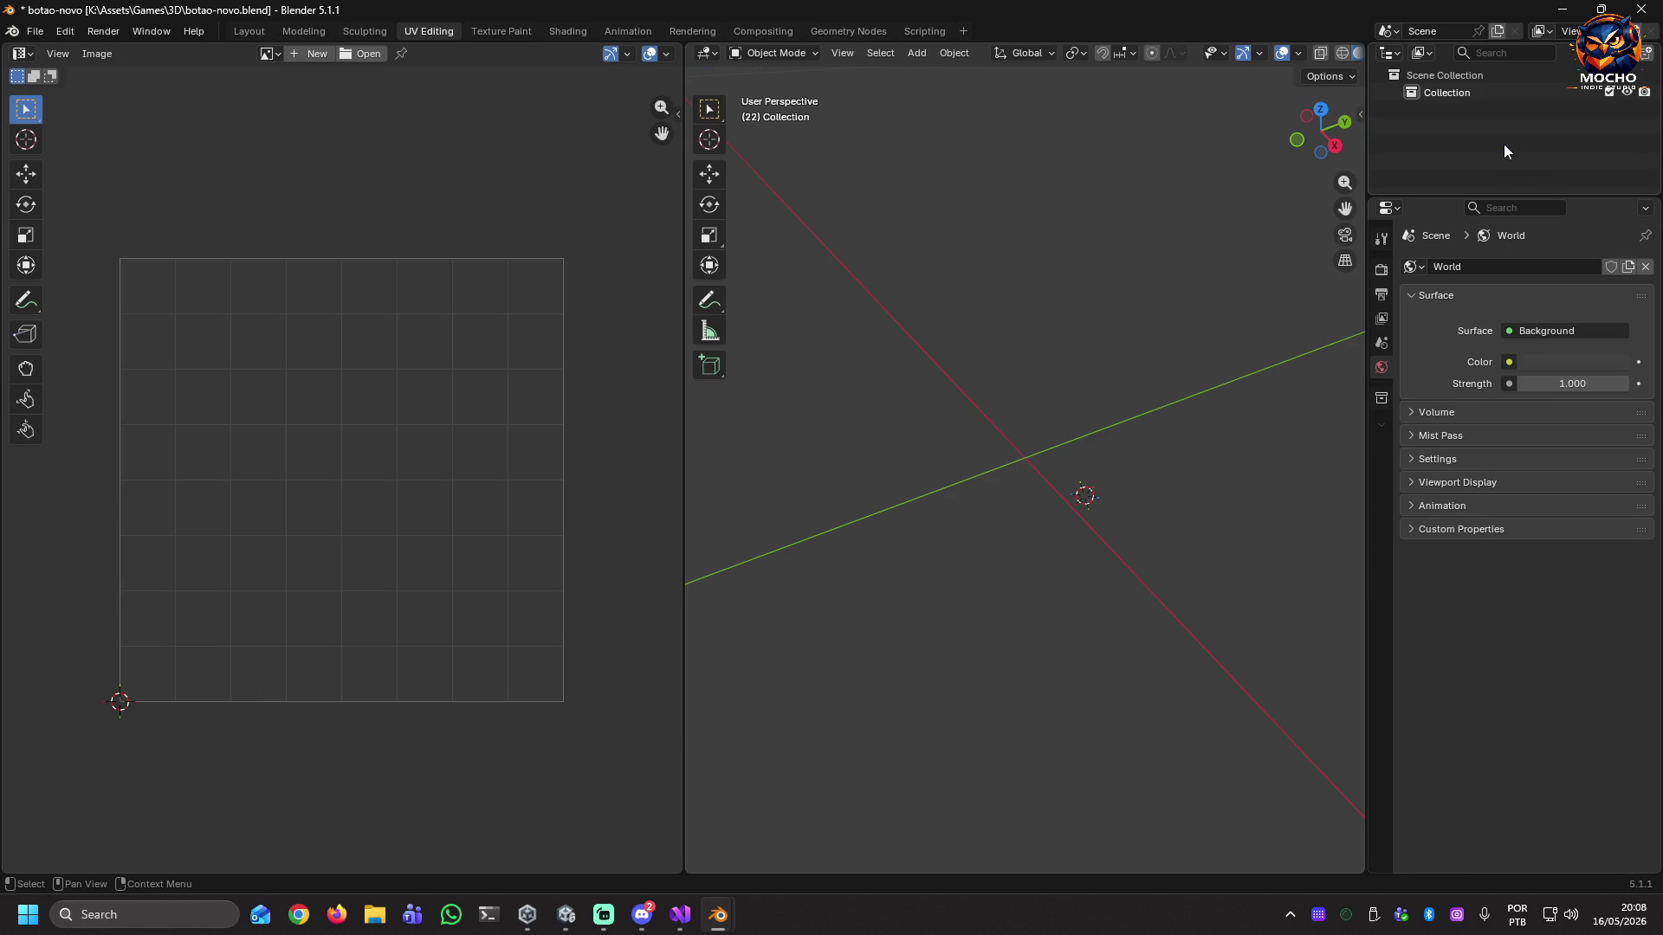
# Unlink Material.001 from the cylinder via its Outliner context menu, leaving the slot empty.
pyautogui.click(1409, 109)
pyautogui.click(1488, 142)
pyautogui.rightClick(1489, 140)
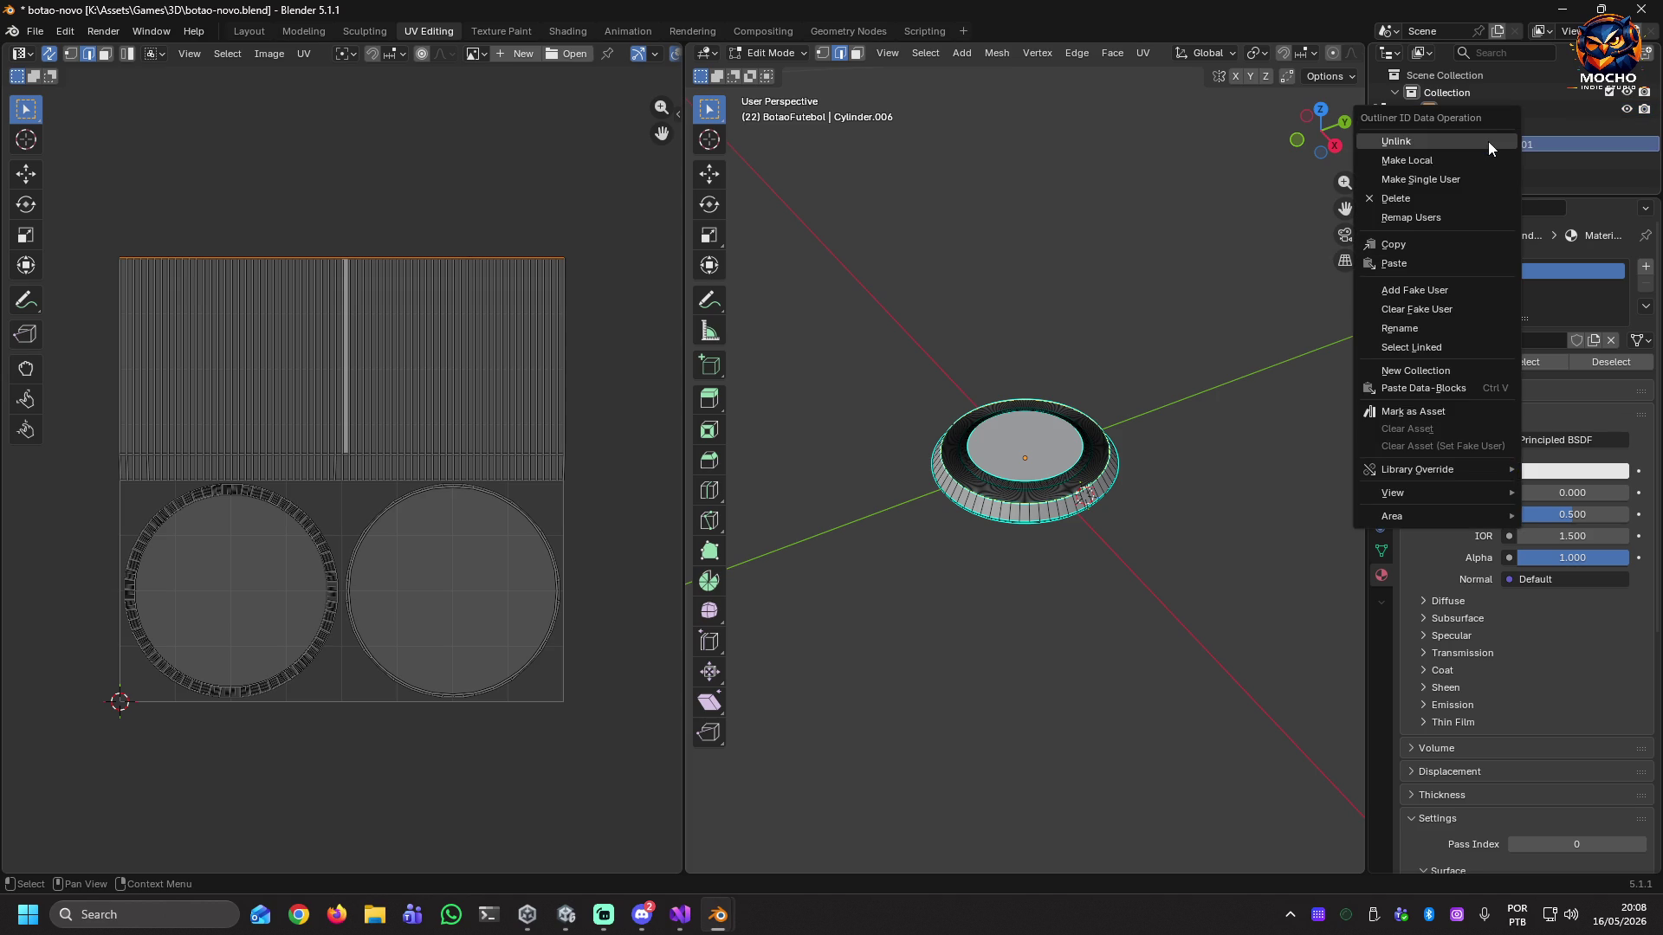
pyautogui.click(1488, 142)
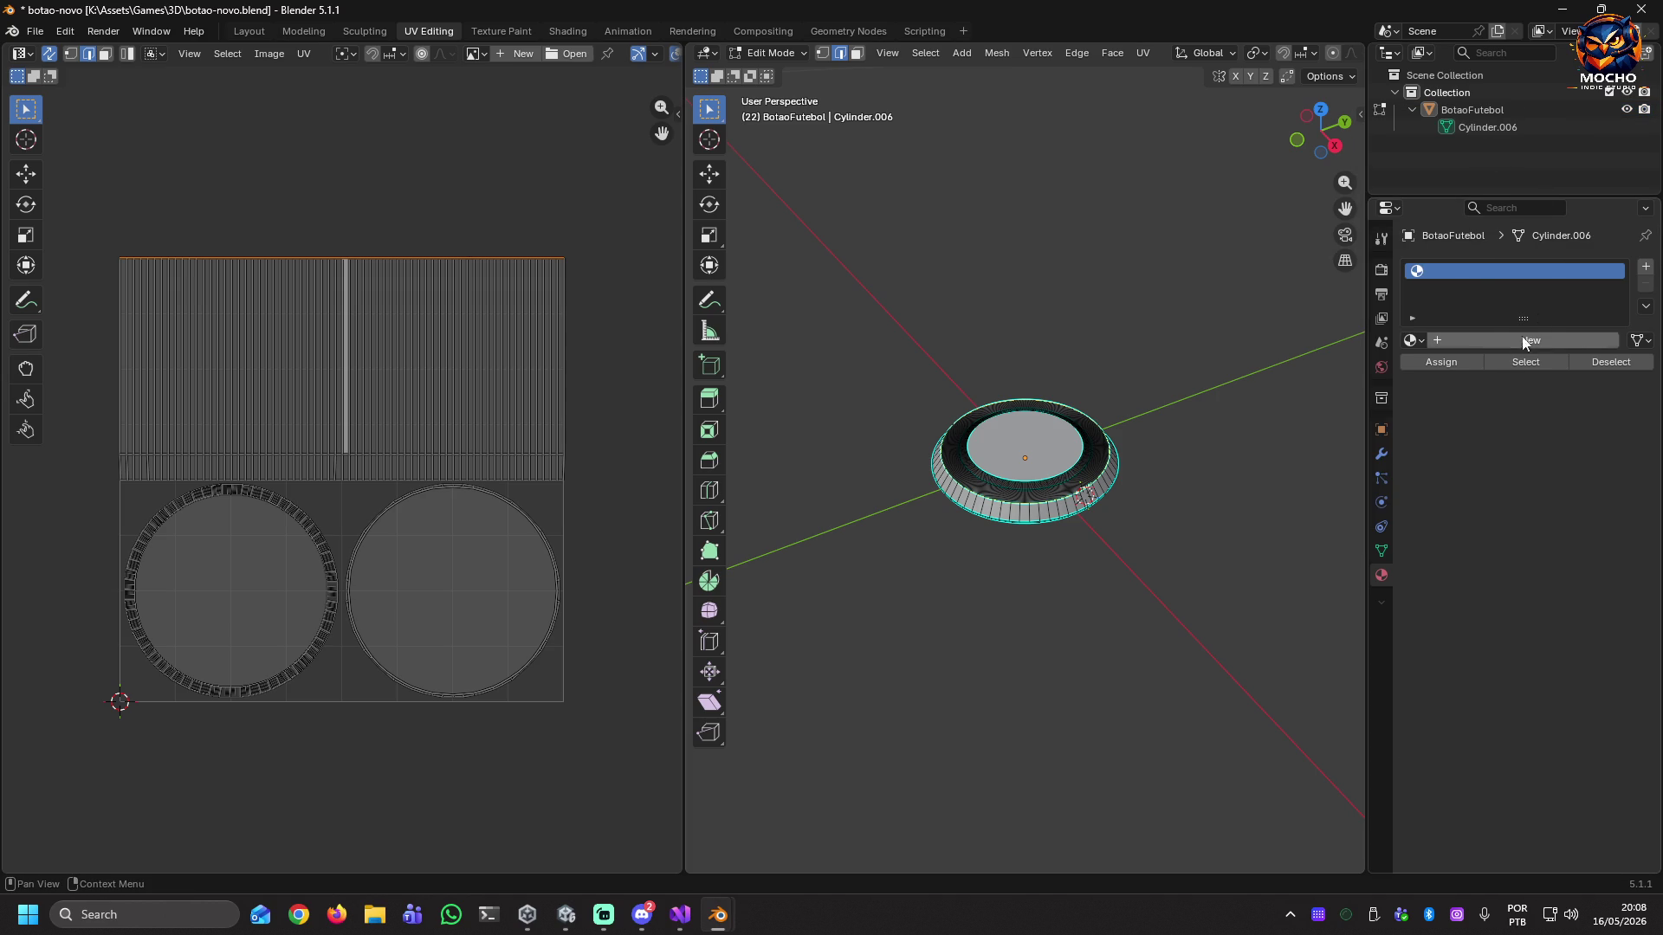
pyautogui.rightClick(1446, 270)
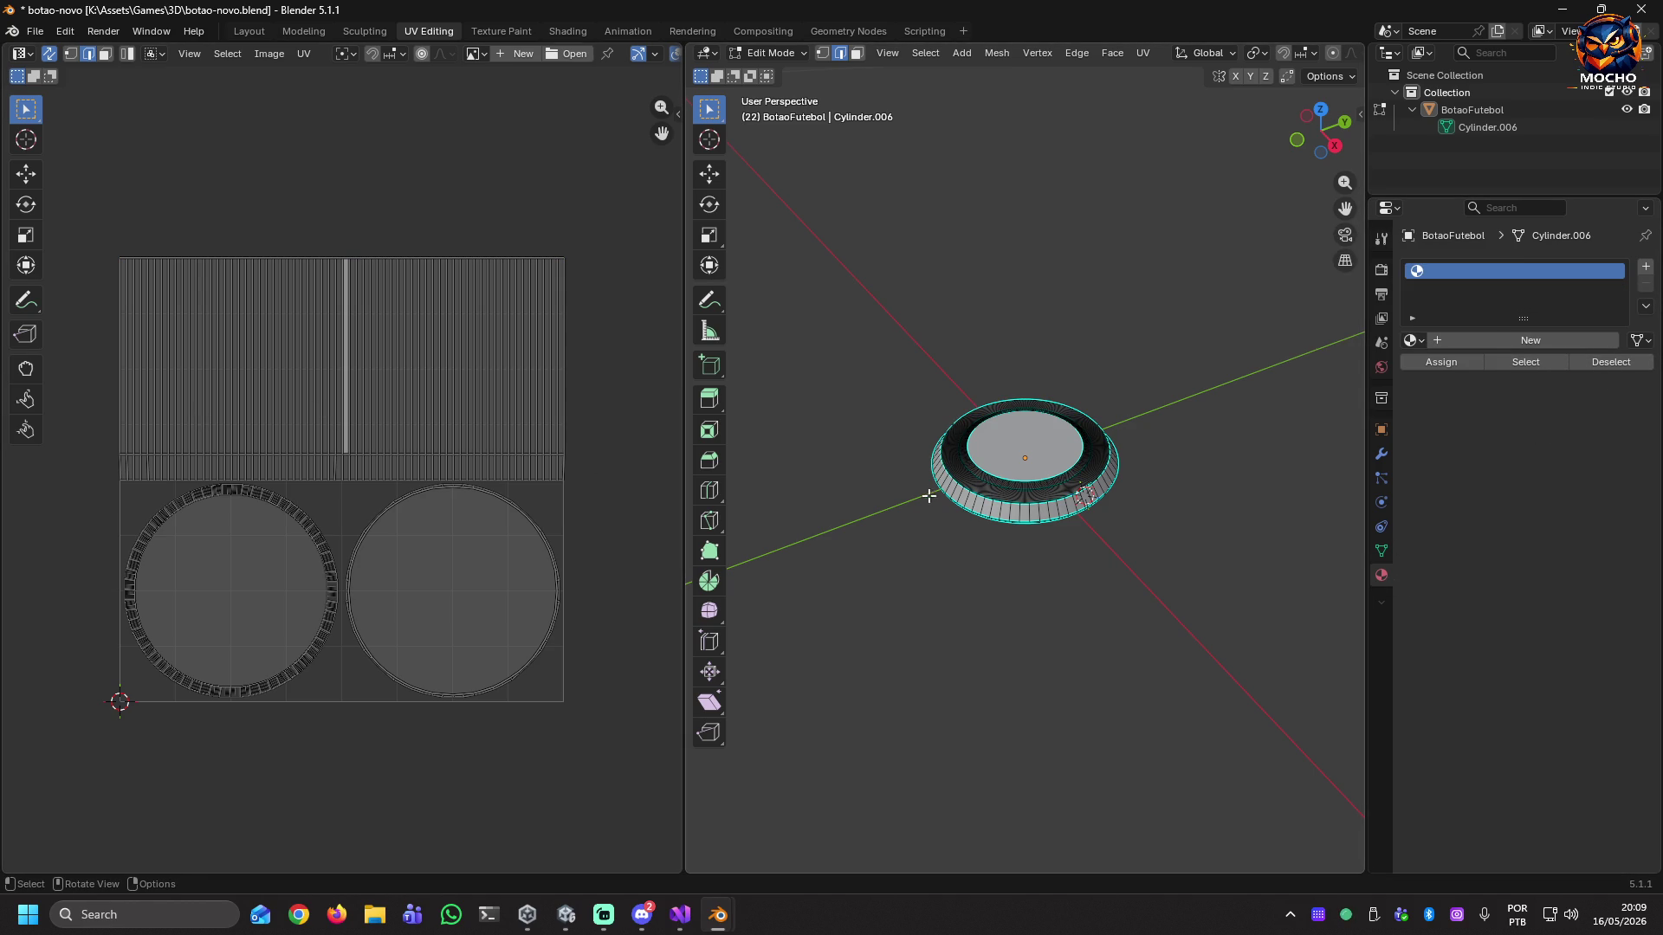
# Zoom into the cylinder, select an edge on its upper ring, and set UV select mode to Face.
pyautogui.moveTo(974, 511); pyautogui.dragTo(996, 509, button='middle')
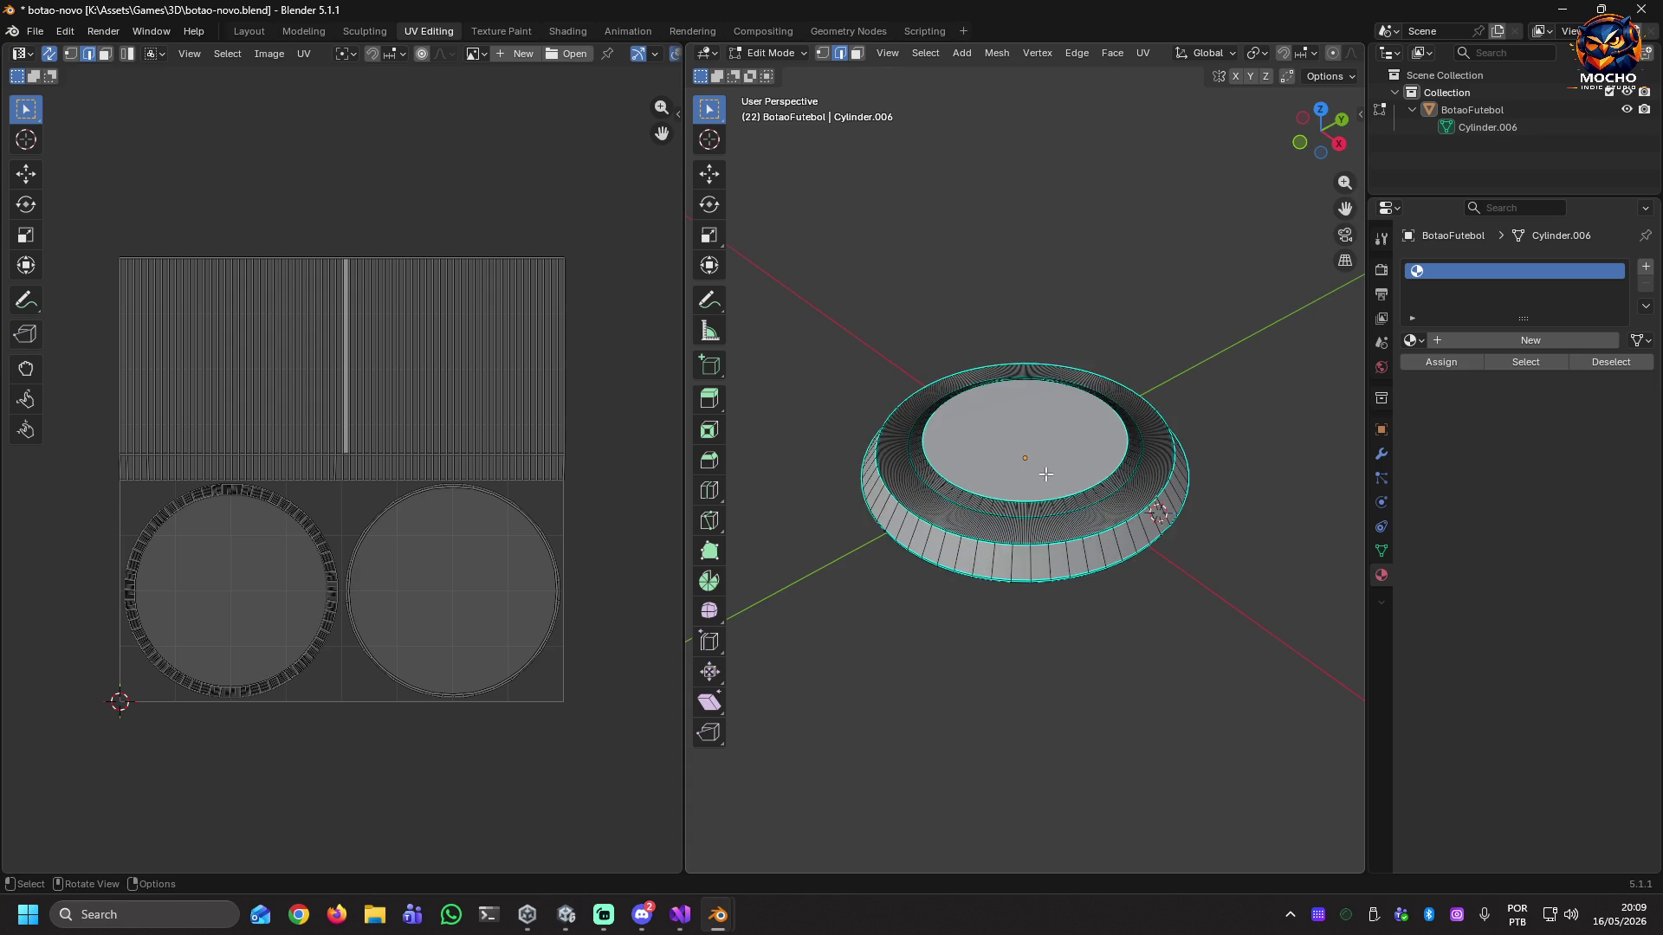
pyautogui.scroll(6, 1047, 476)
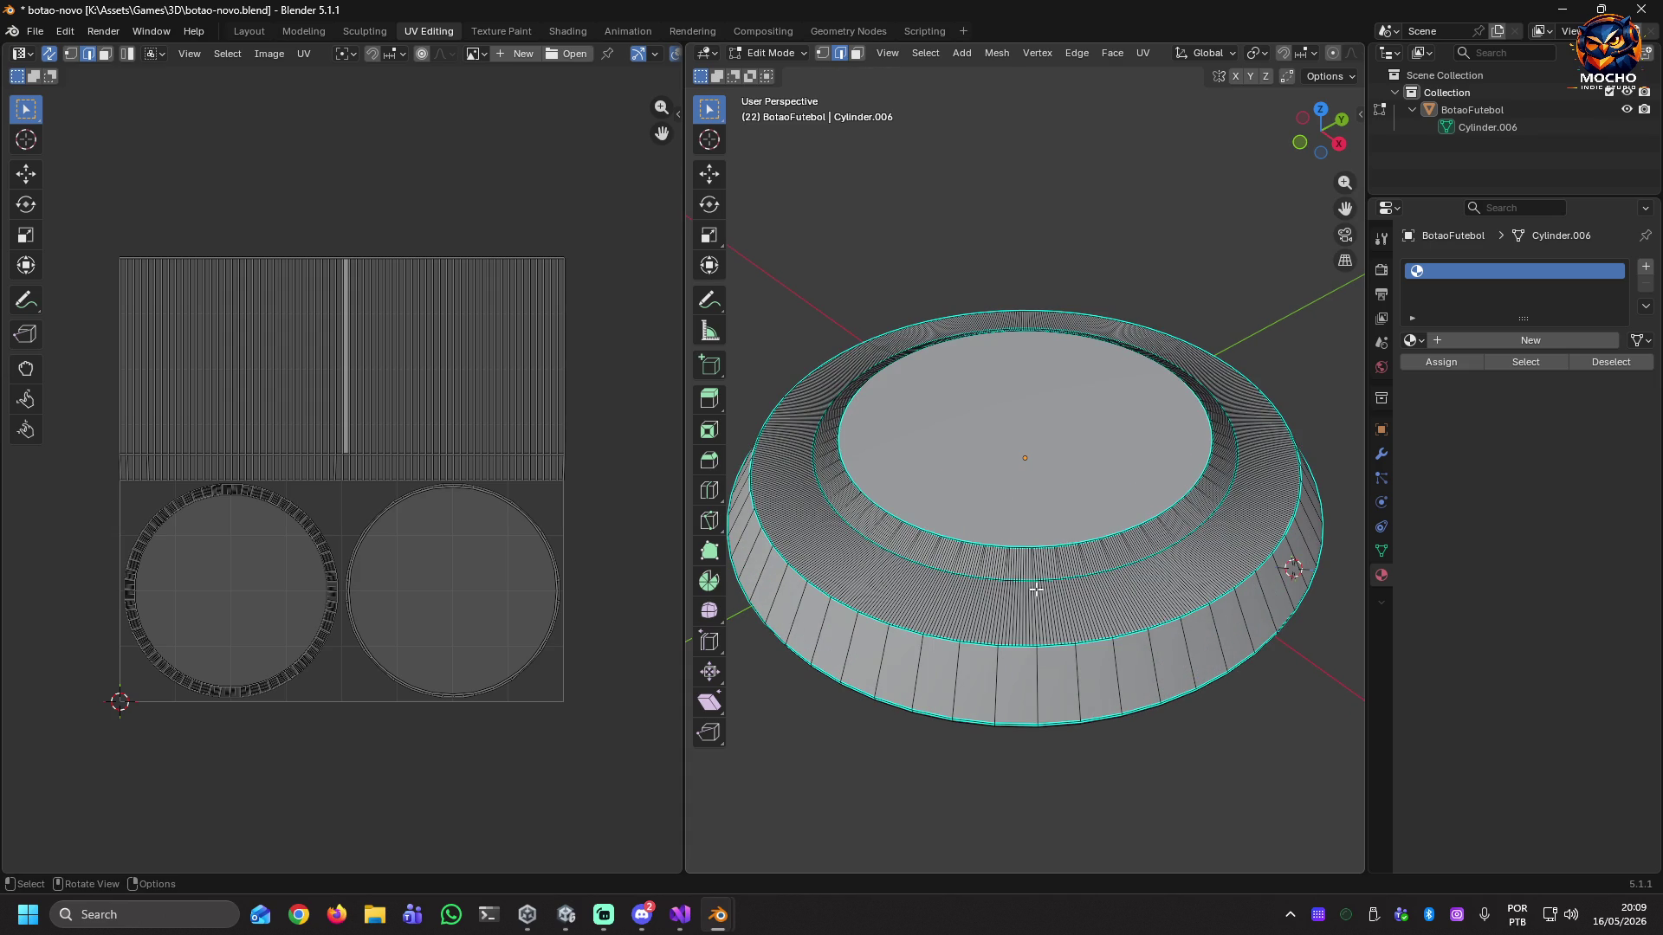
pyautogui.click(860, 569)
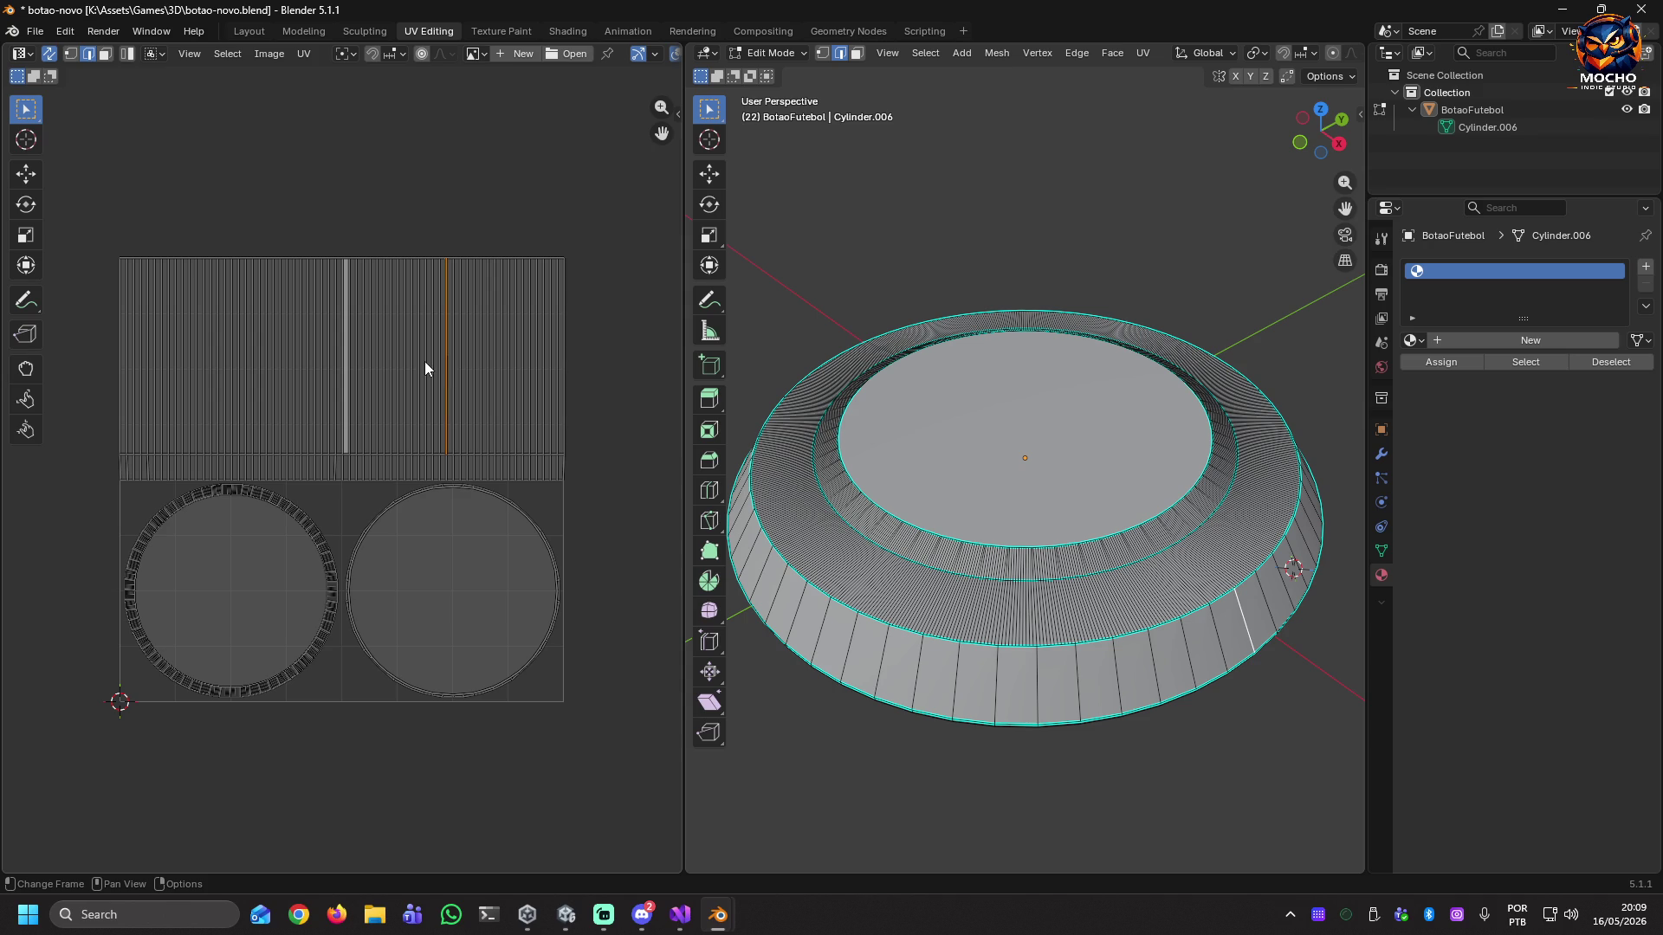
pyautogui.click(107, 55)
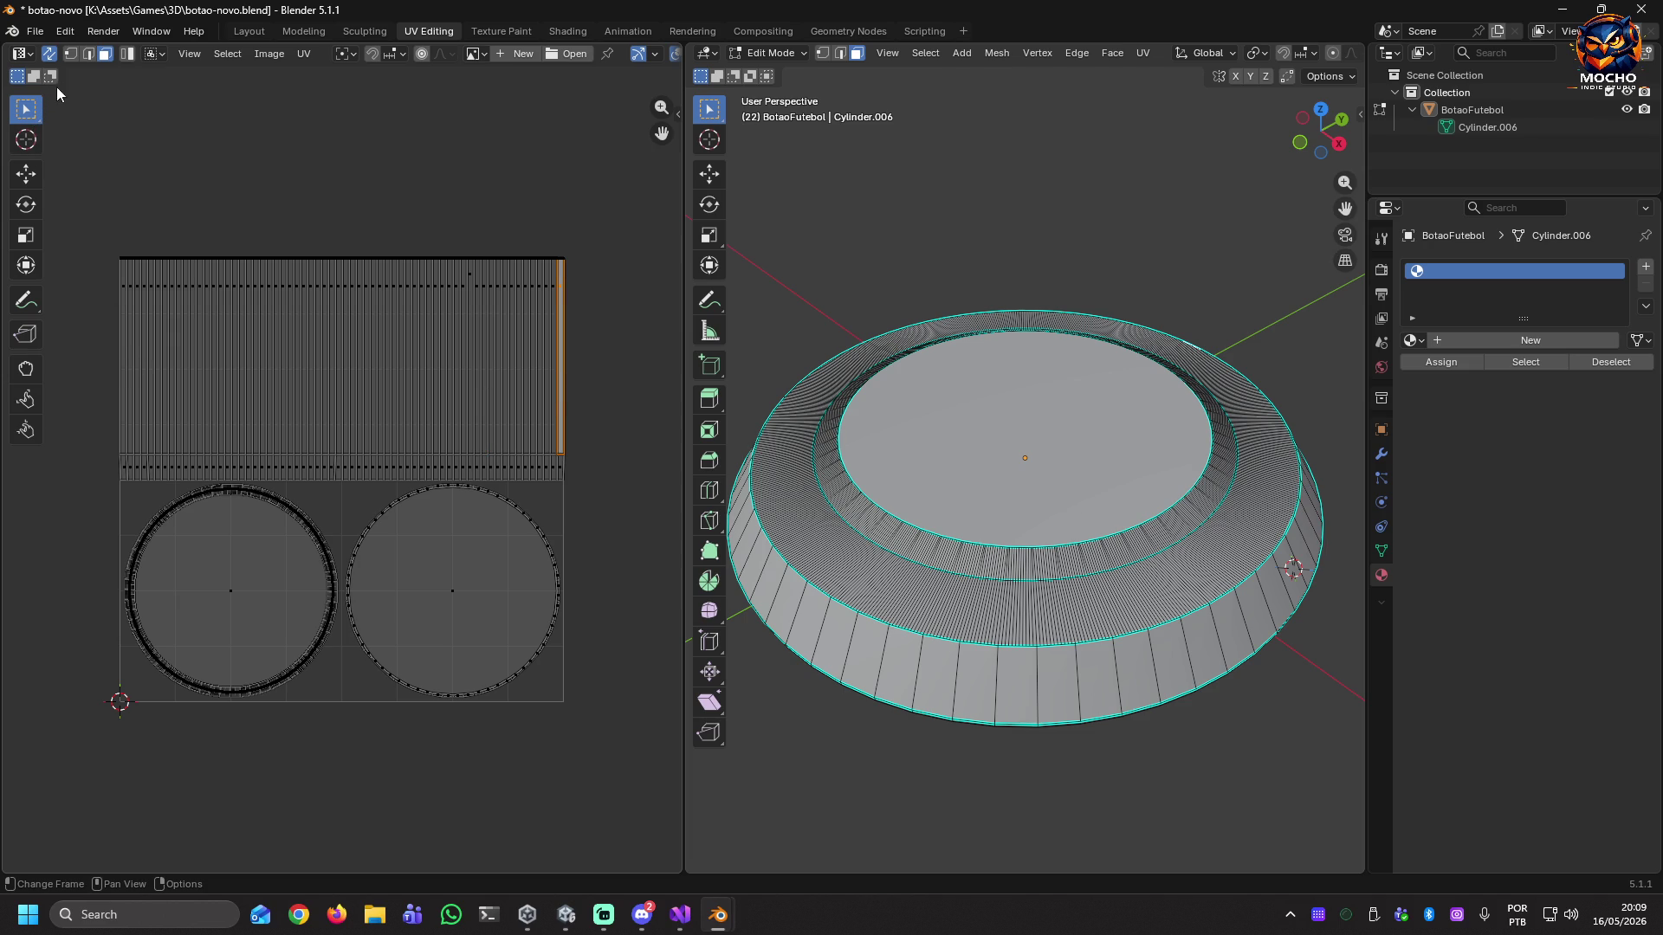
# Box-select the top UV strip with its rim faces, then the narrow lower UV strip.
pyautogui.press('b')
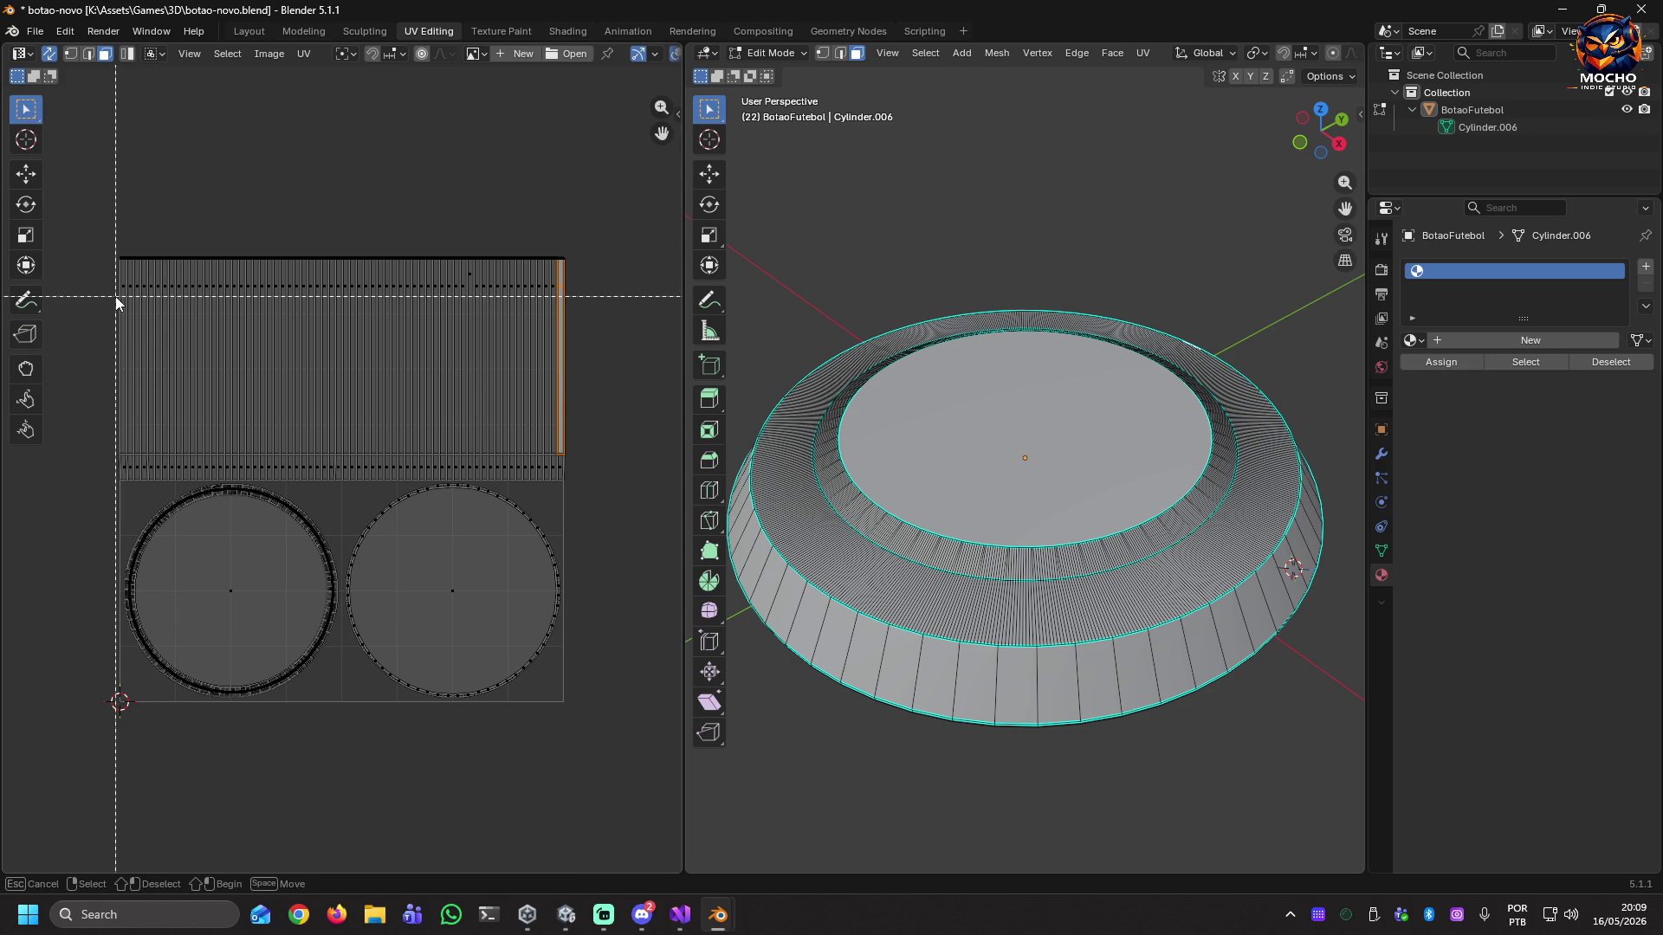
pyautogui.moveTo(122, 296); pyautogui.dragTo(594, 336)
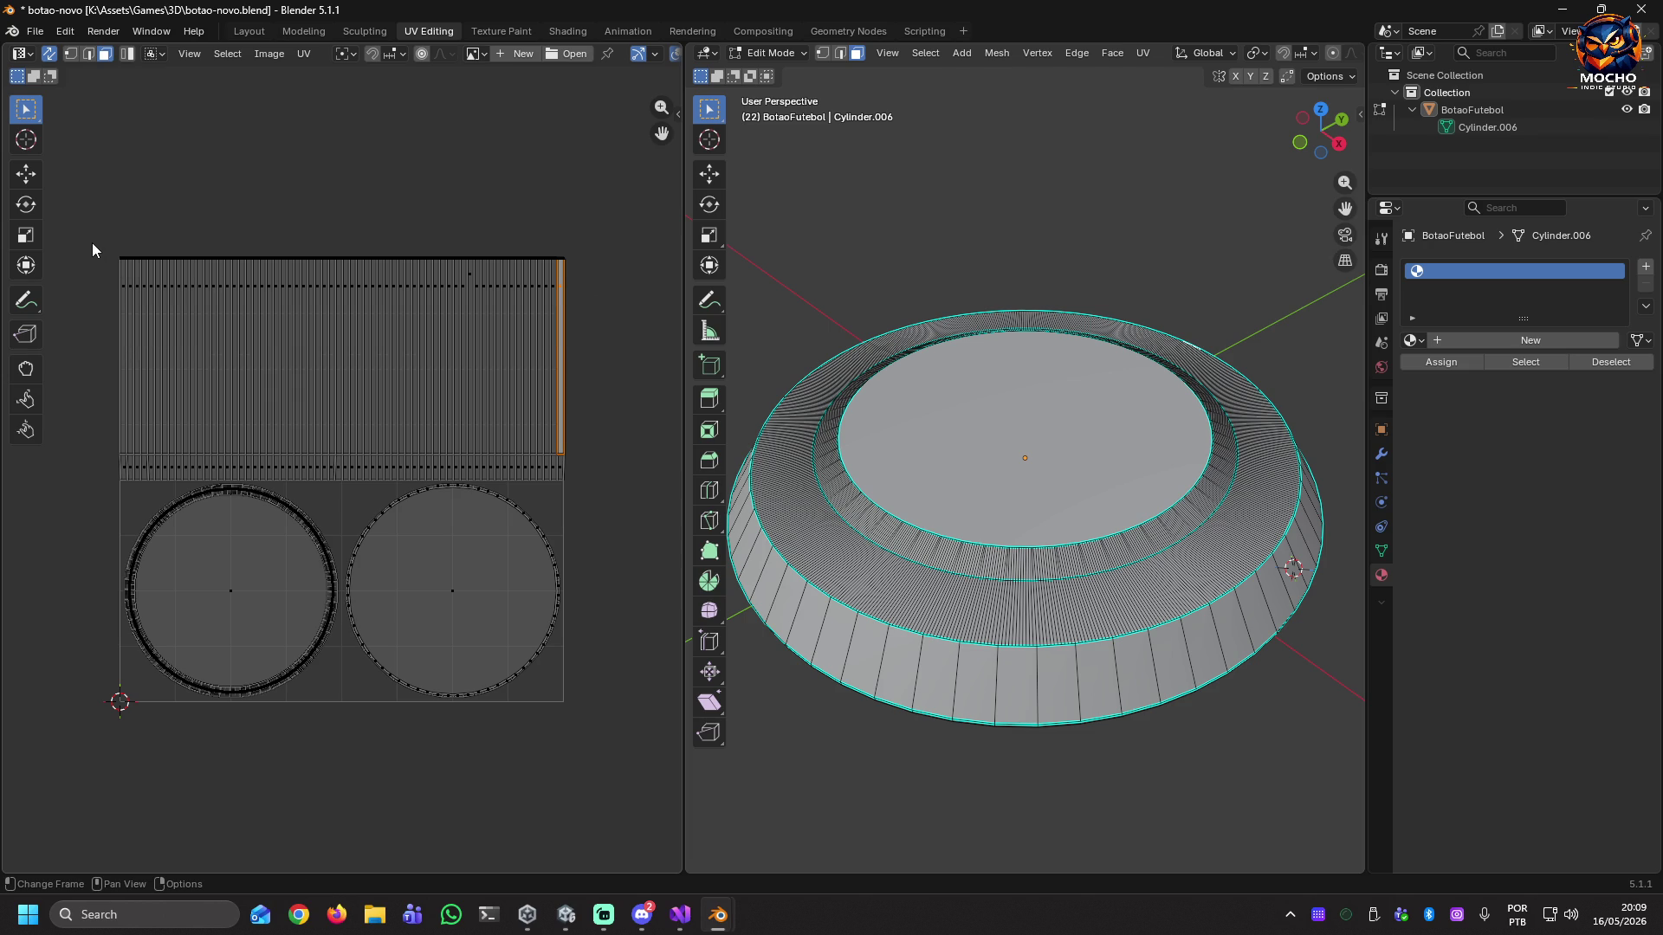
pyautogui.press('b')
pyautogui.moveTo(92, 234)
pyautogui.mouseDown()
pyautogui.moveTo(440, 385)
pyautogui.moveTo(634, 440)
pyautogui.moveTo(629, 464)
pyautogui.mouseUp()
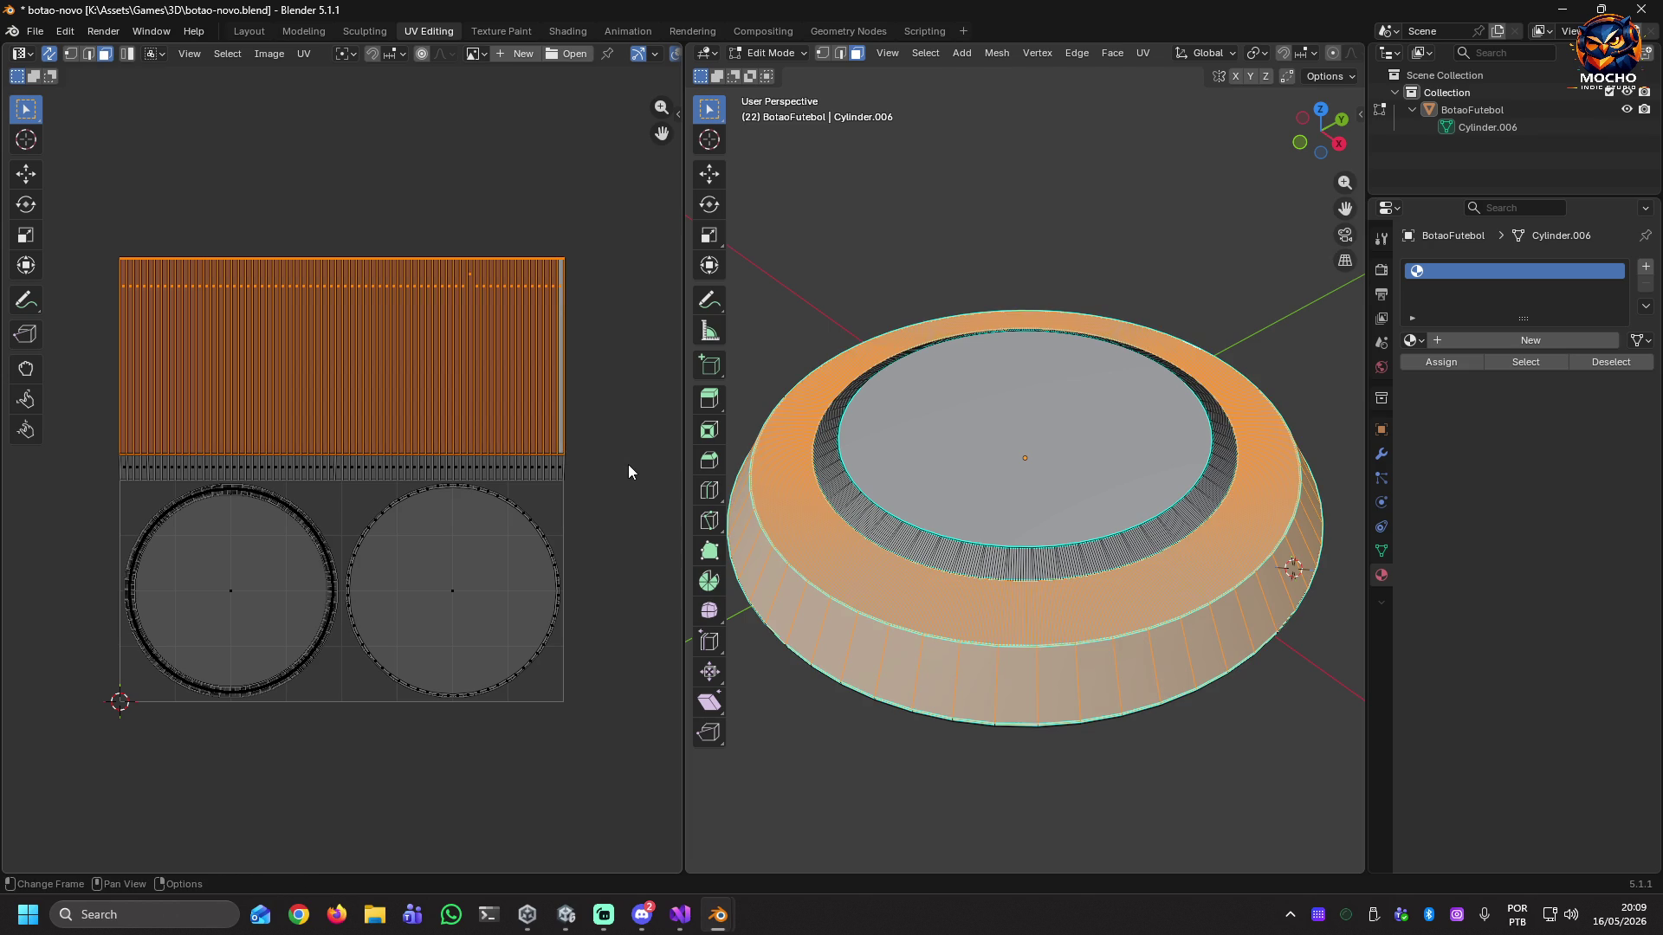
pyautogui.click(595, 286)
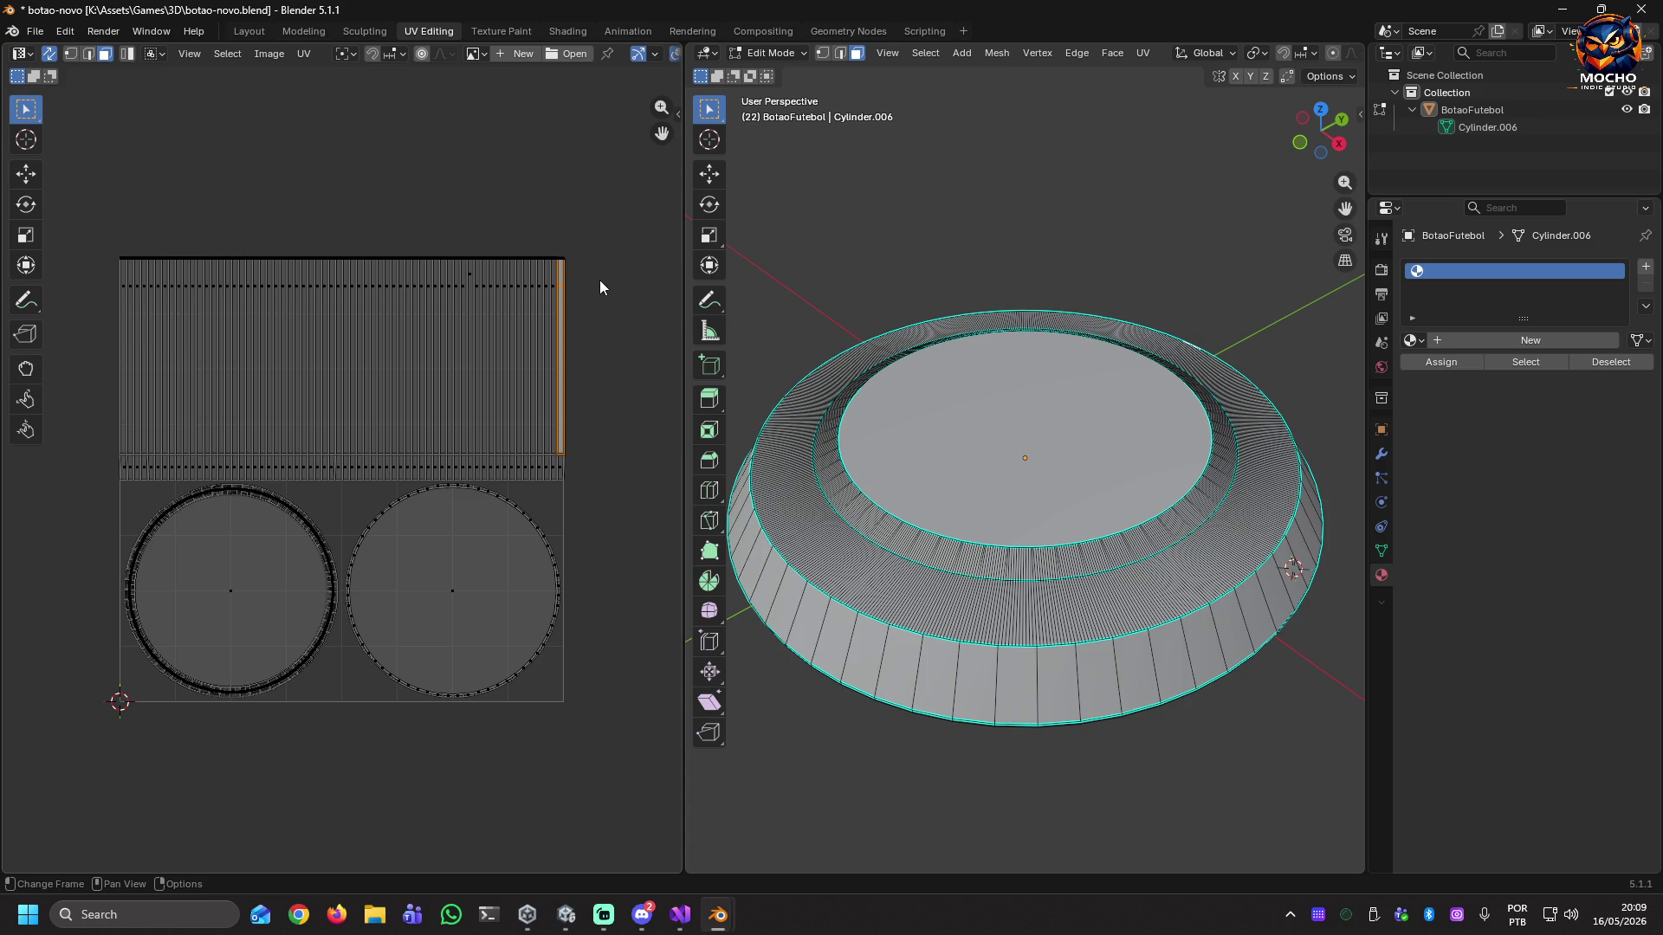
pyautogui.moveTo(588, 426)
pyautogui.mouseDown()
pyautogui.moveTo(578, 454)
pyautogui.moveTo(84, 486)
pyautogui.mouseUp()
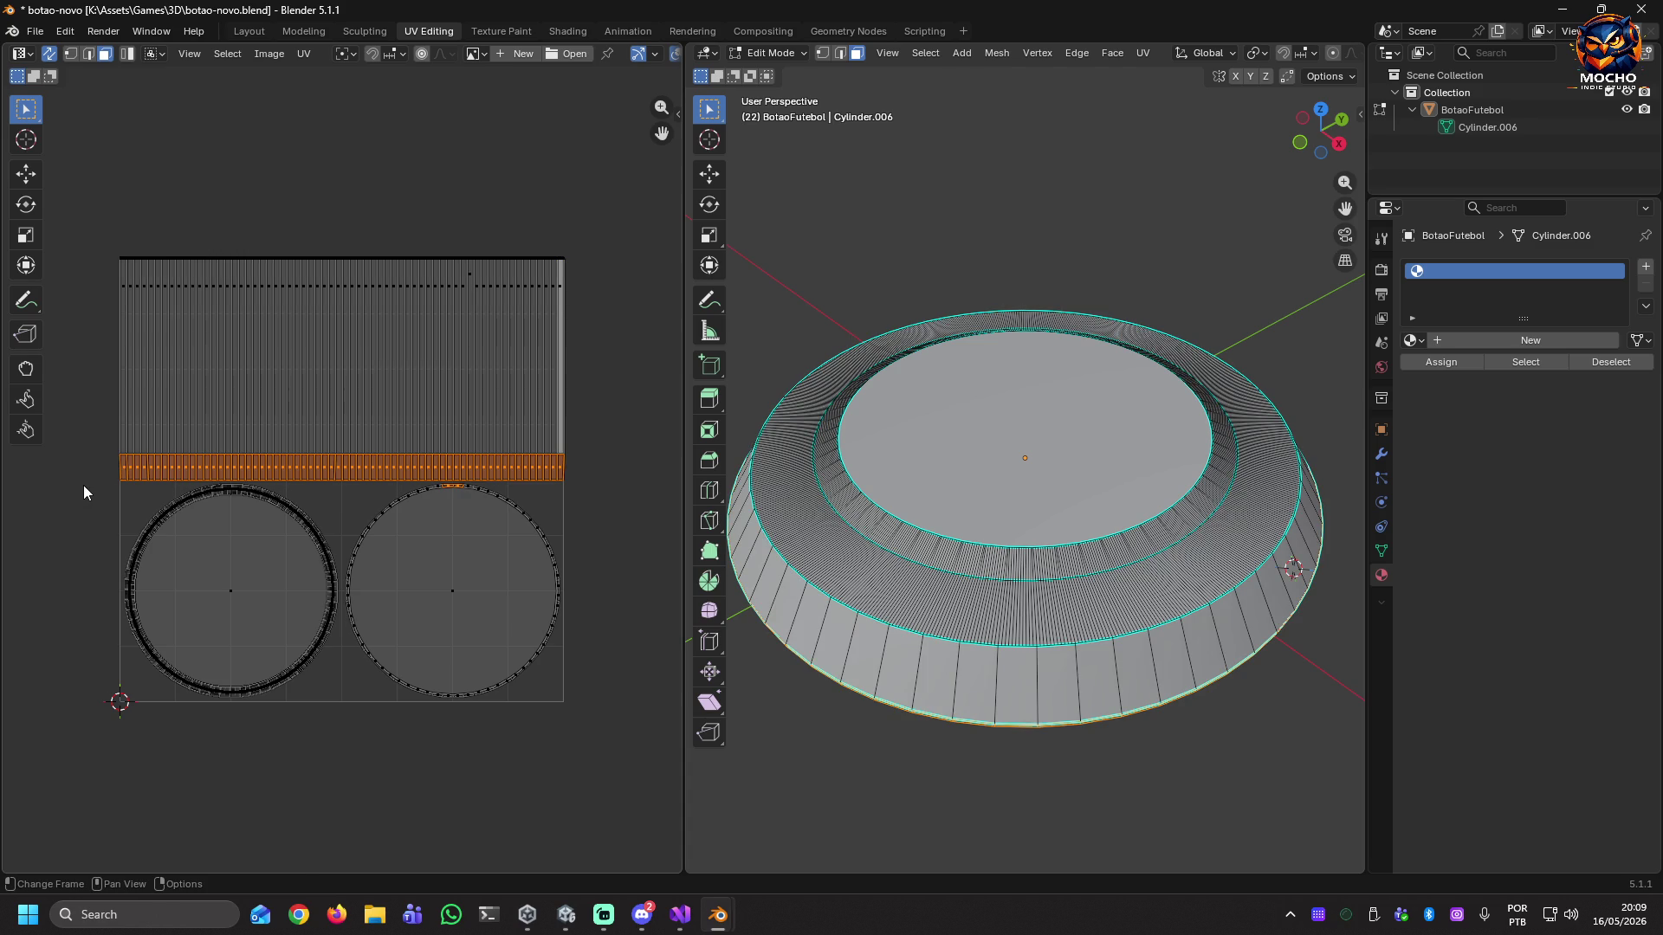
# Orbit the 3D view to inspect the rim, reselecting the lower strip to see its band.
pyautogui.moveTo(1020, 746)
pyautogui.mouseDown(button='middle')
pyautogui.moveTo(1024, 576)
pyautogui.moveTo(1058, 620)
pyautogui.moveTo(1058, 660)
pyautogui.mouseUp(button='middle')
pyautogui.scroll(5, 996, 485)
pyautogui.moveTo(1036, 395)
pyautogui.mouseDown(button='middle')
pyautogui.moveTo(1025, 454)
pyautogui.moveTo(1031, 401)
pyautogui.mouseUp(button='middle')
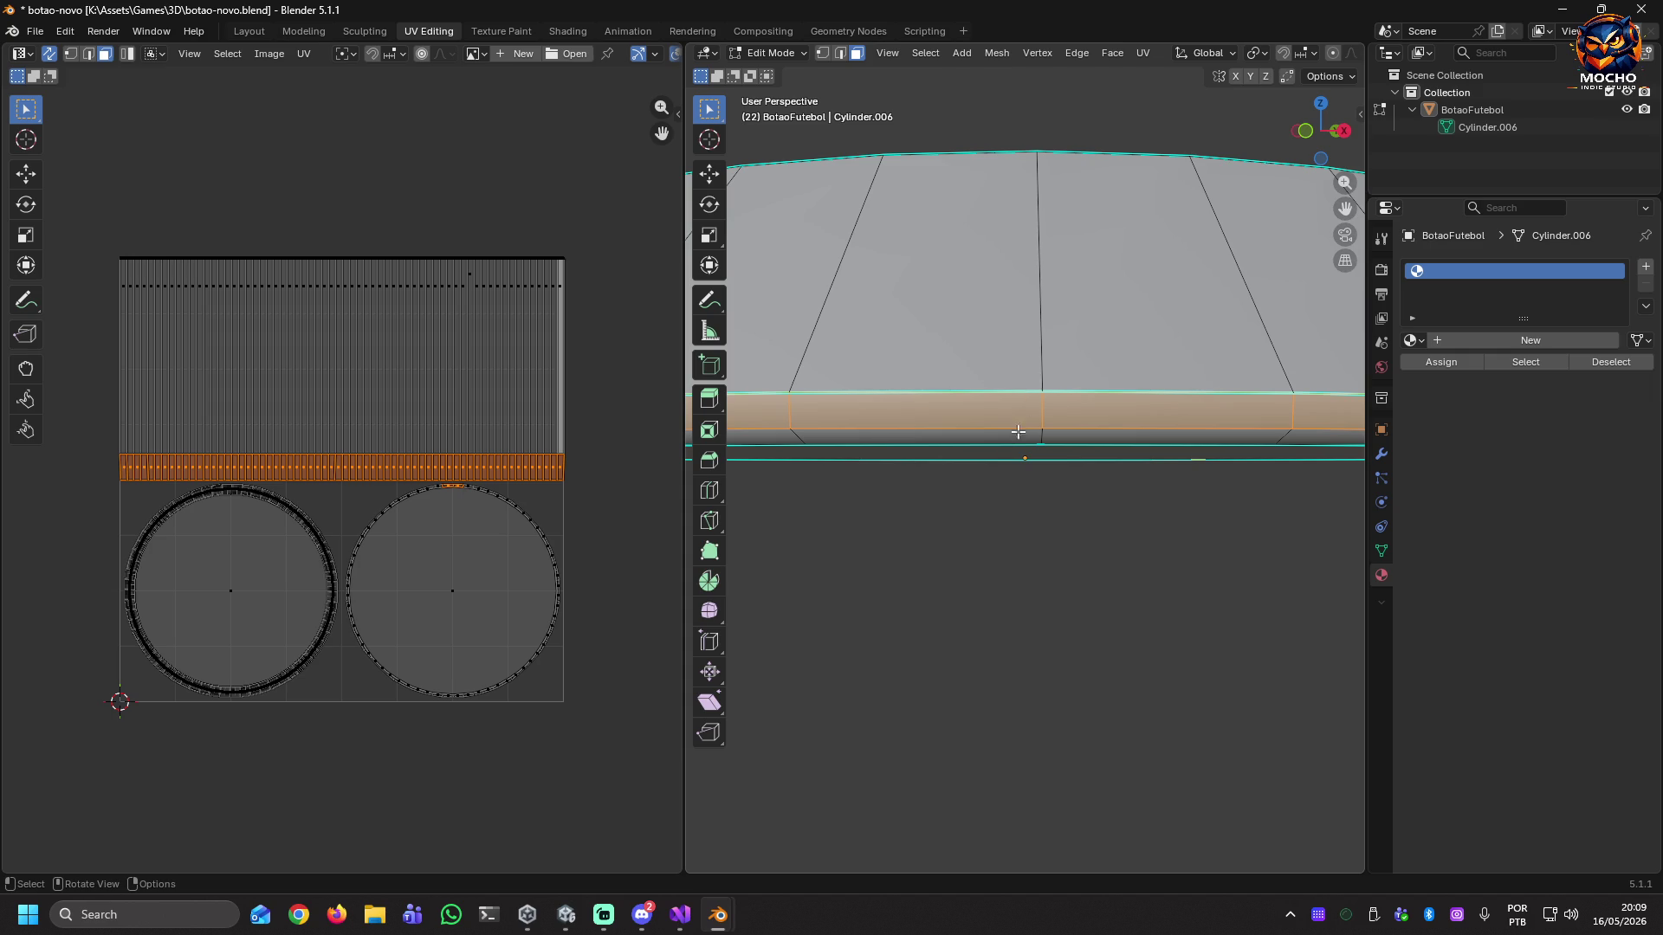
pyautogui.scroll(4, 603, 510)
pyautogui.scroll(-5, 604, 507)
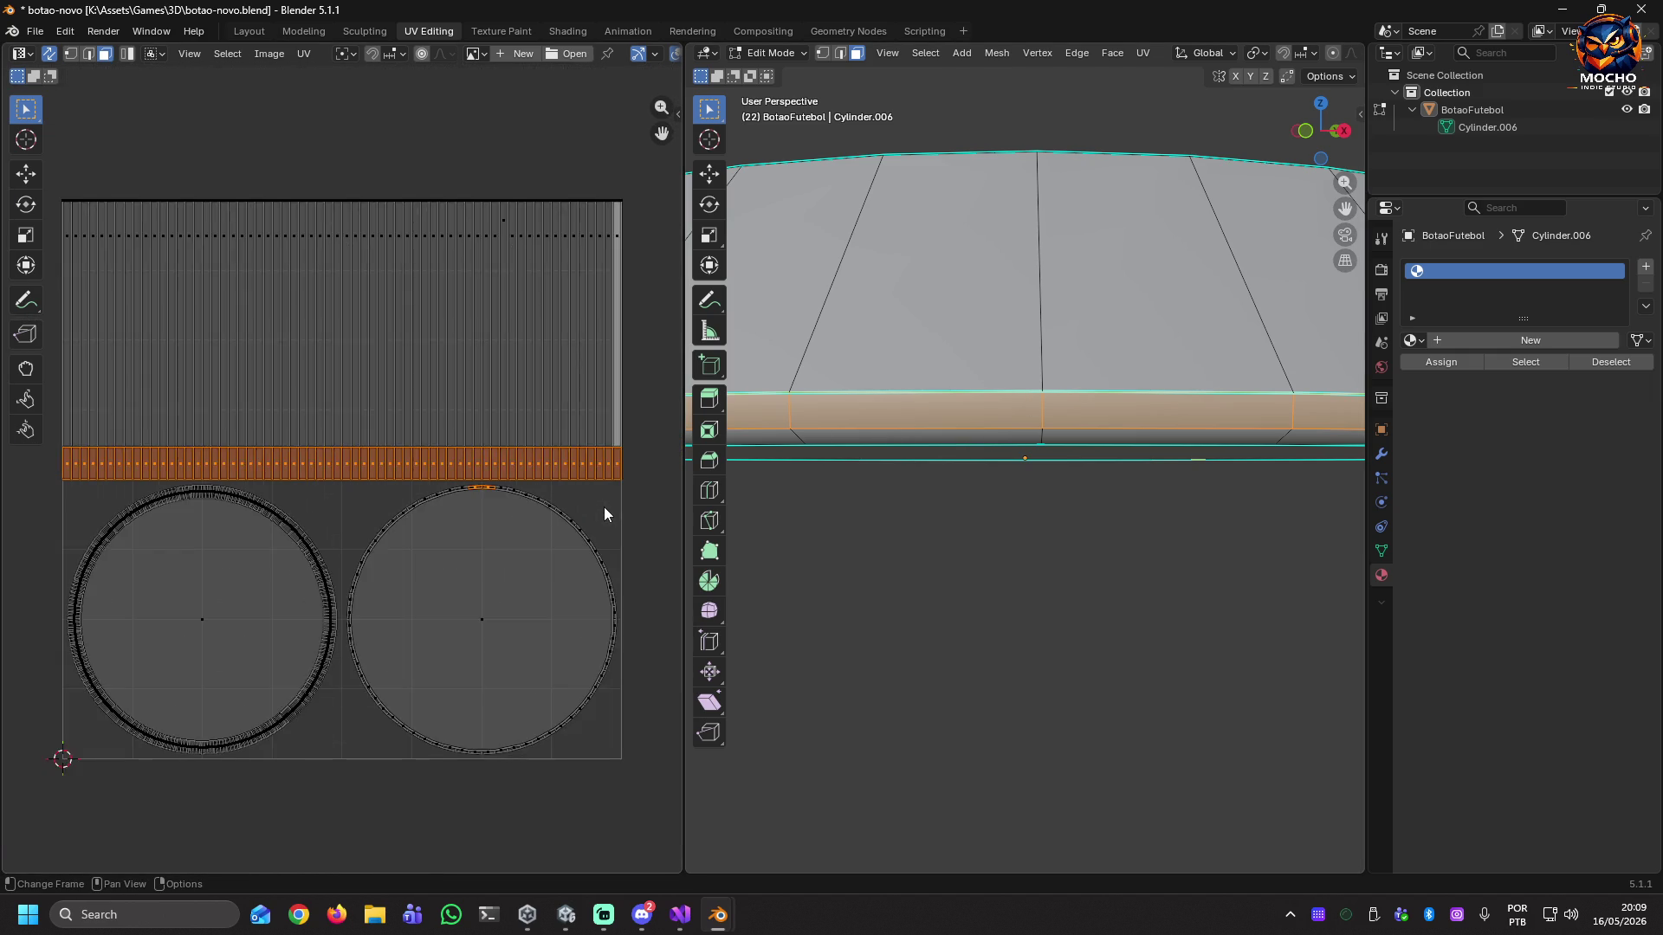
pyautogui.click(573, 459)
pyautogui.moveTo(573, 452)
pyautogui.mouseDown()
pyautogui.moveTo(570, 470)
pyautogui.moveTo(102, 483)
pyautogui.mouseUp()
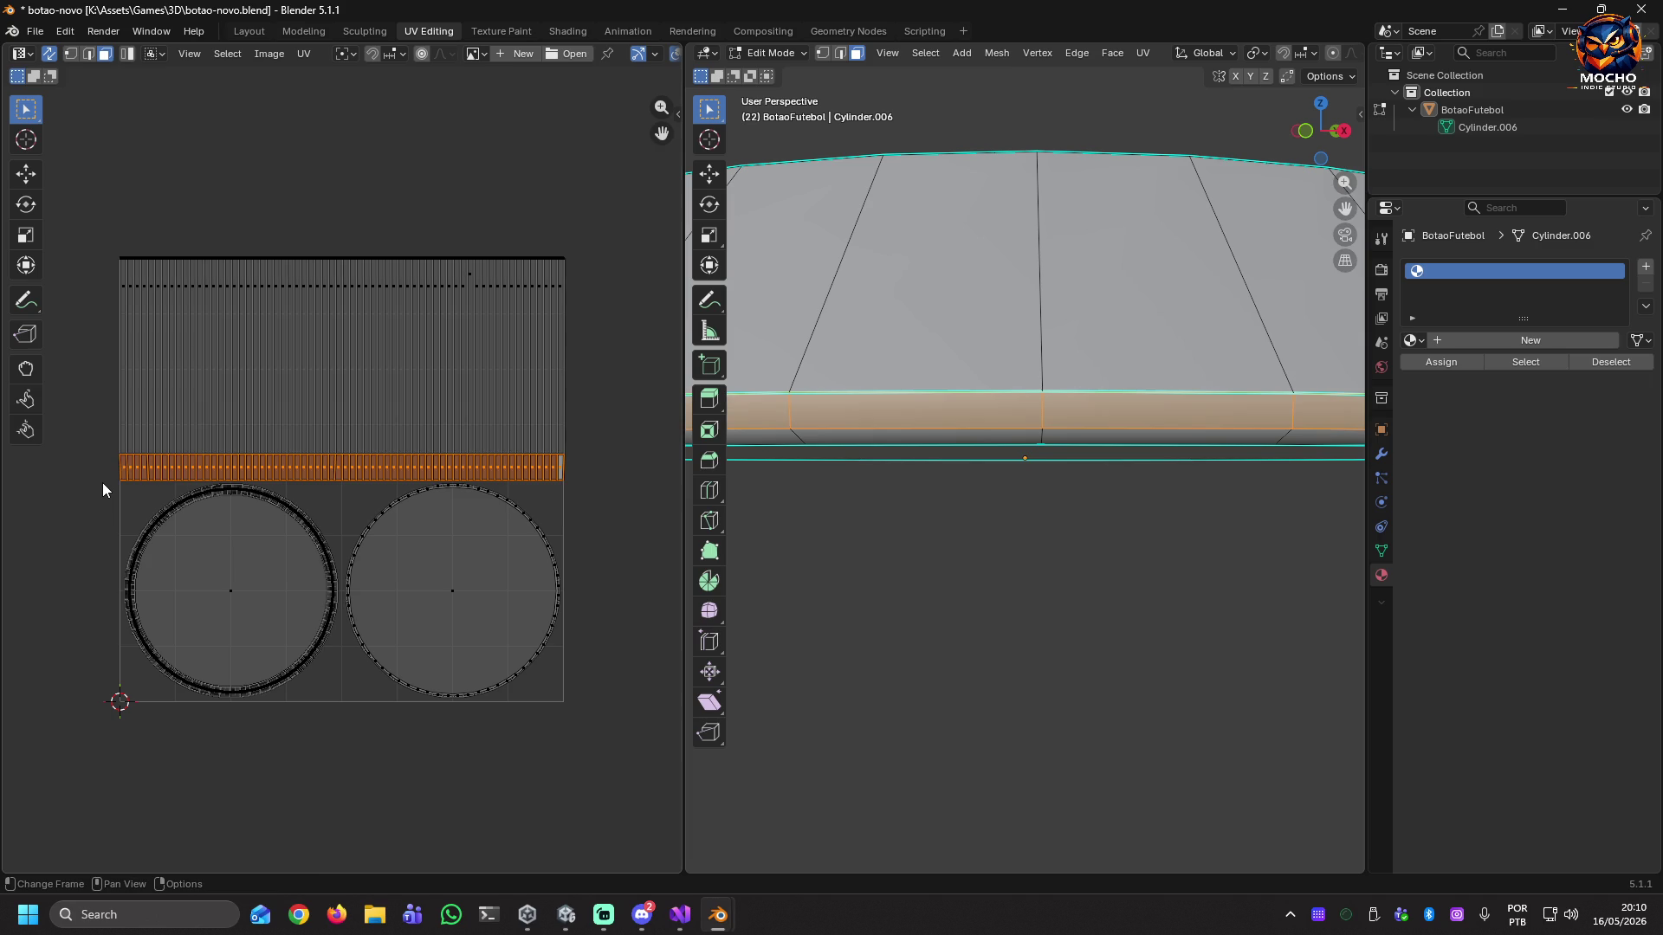
pyautogui.moveTo(909, 520); pyautogui.dragTo(921, 524, button='middle')
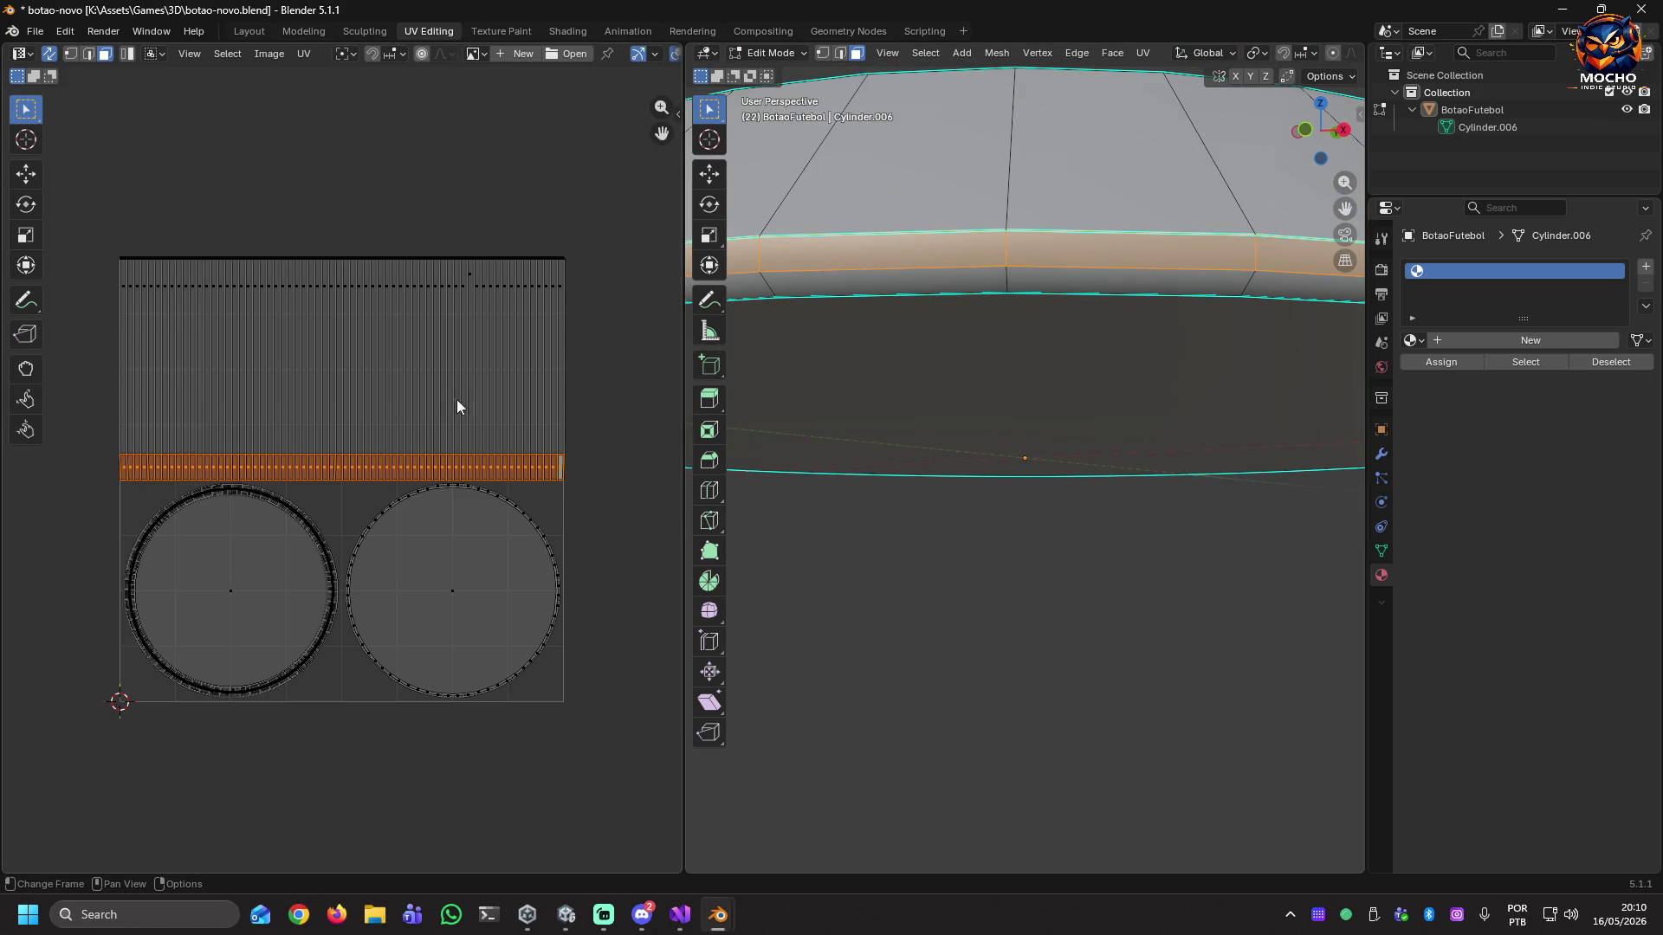
# Open the list of available images, then close the Claude quick-chat box.
pyautogui.click(483, 54)
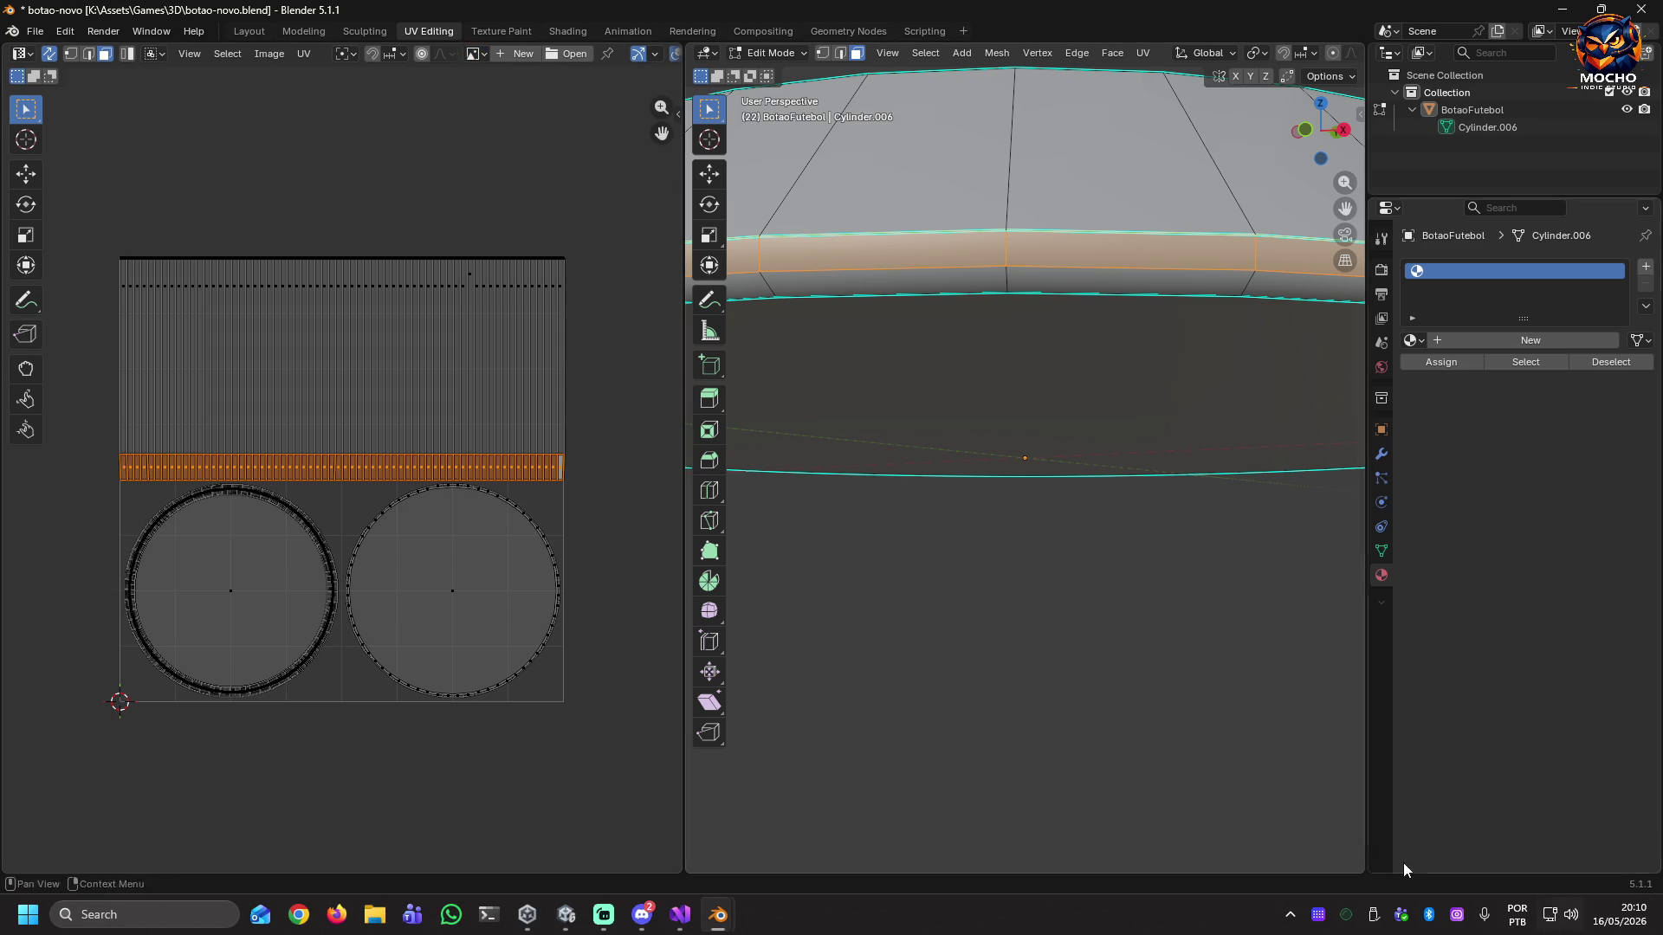
pyautogui.click(1292, 918)
pyautogui.click(1221, 827)
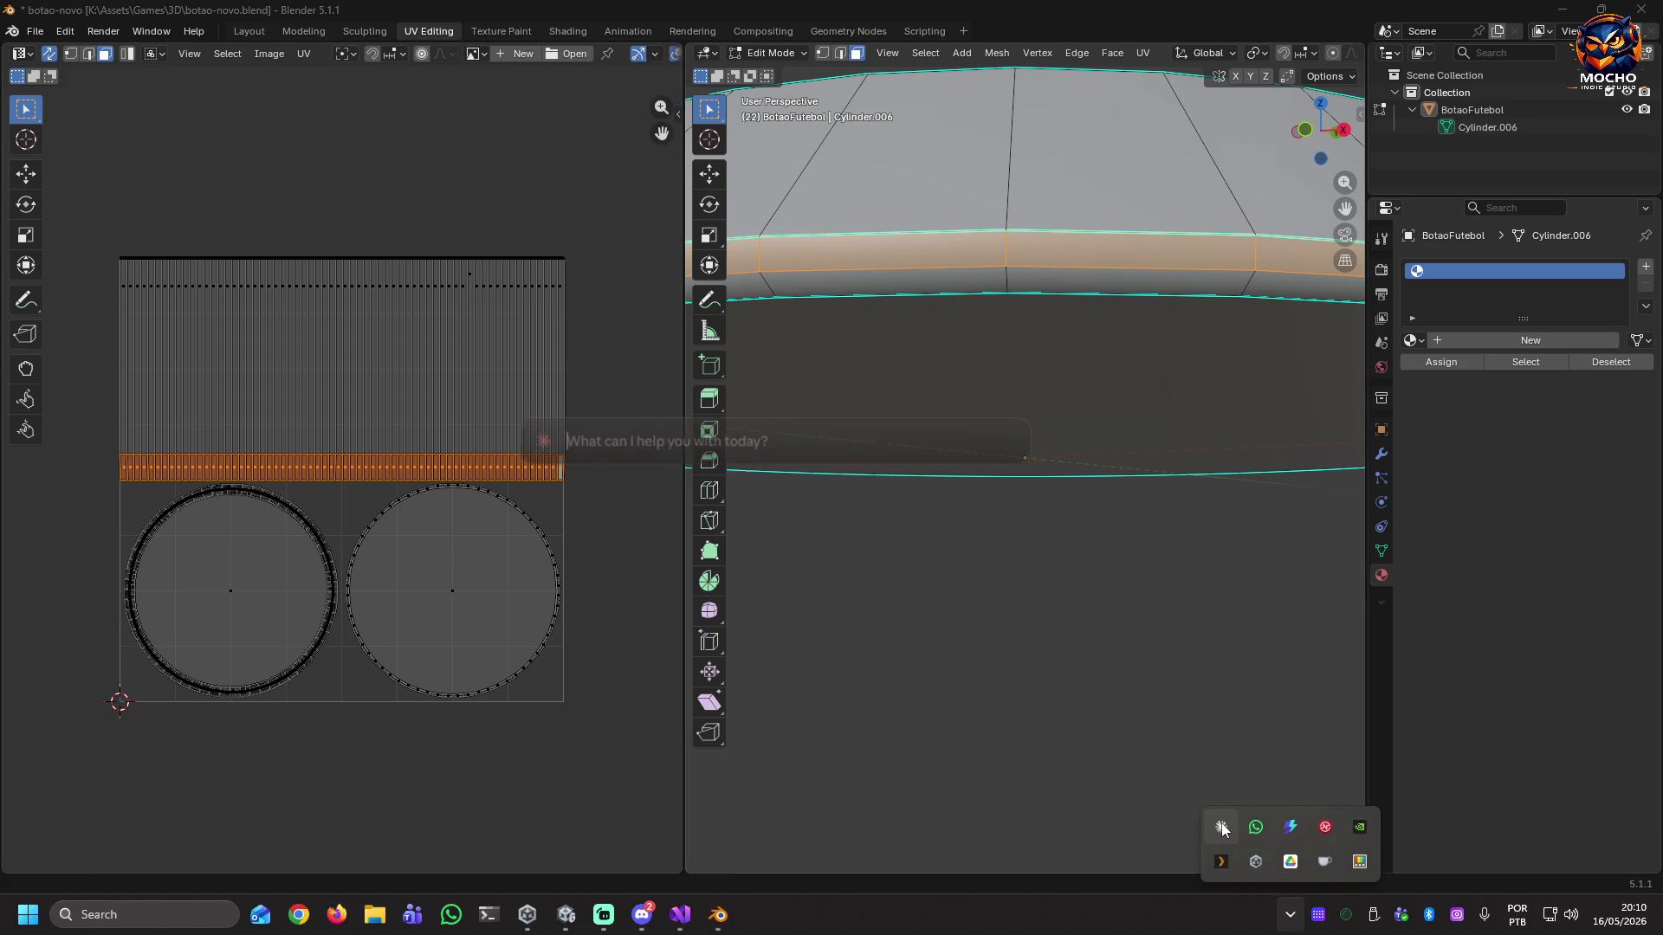
pyautogui.click(1224, 839)
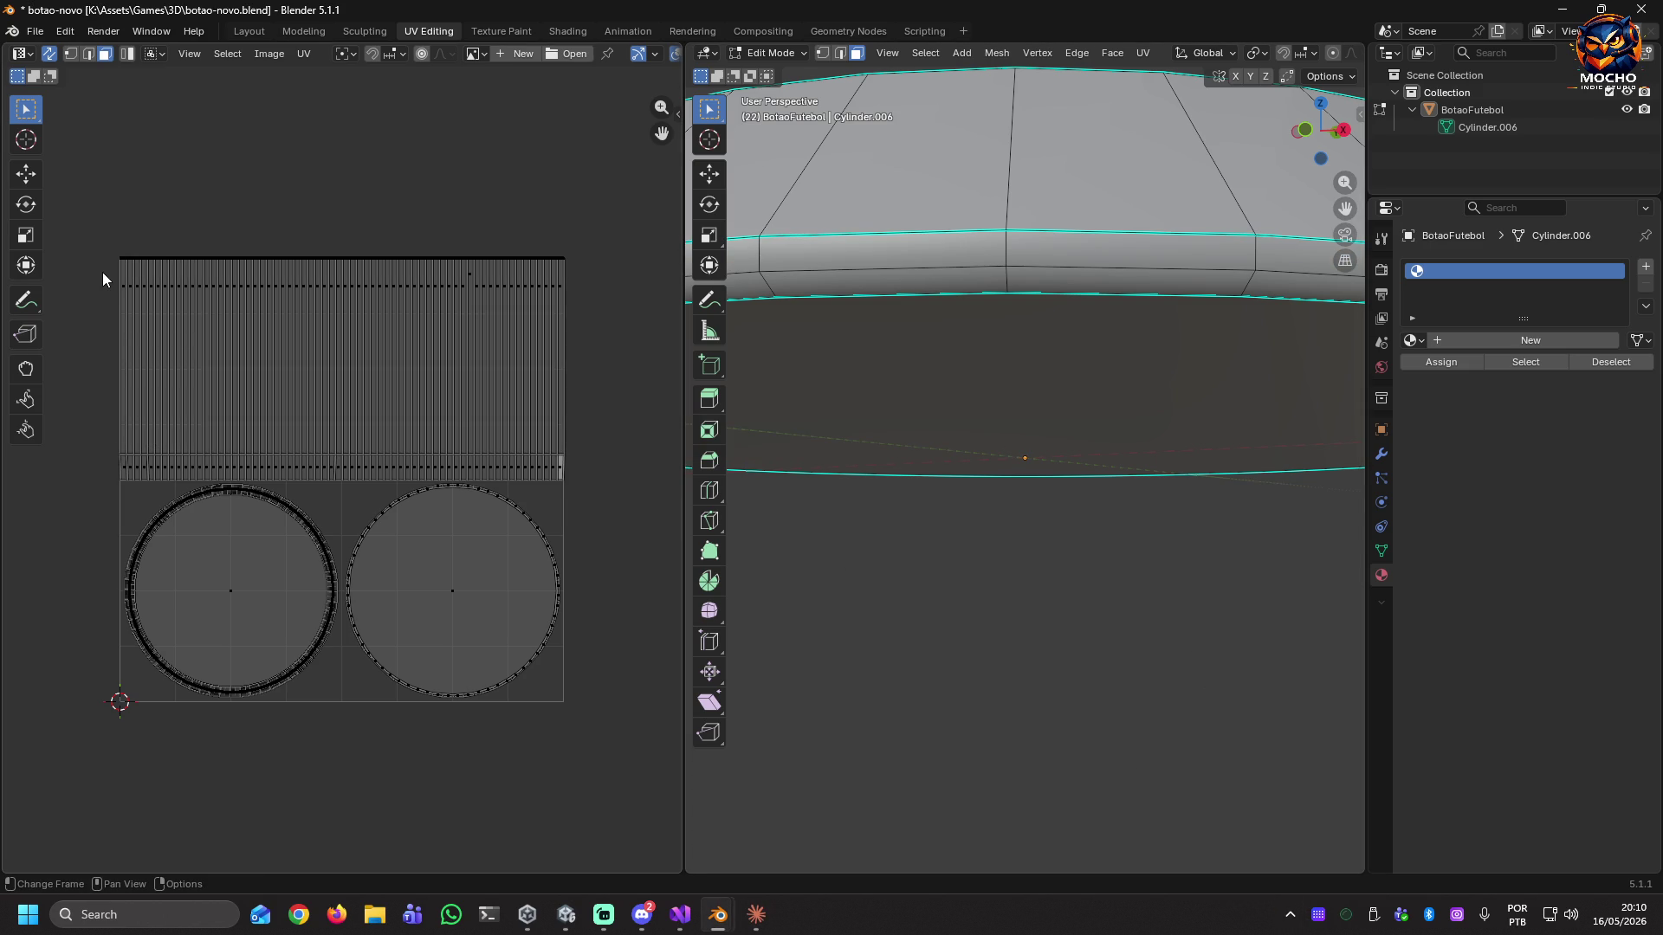
# Box-select the whole top UV strip, zoom in on its columns, then clear the selection.
pyautogui.moveTo(108, 257)
pyautogui.mouseDown()
pyautogui.moveTo(151, 292)
pyautogui.moveTo(638, 330)
pyautogui.mouseUp()
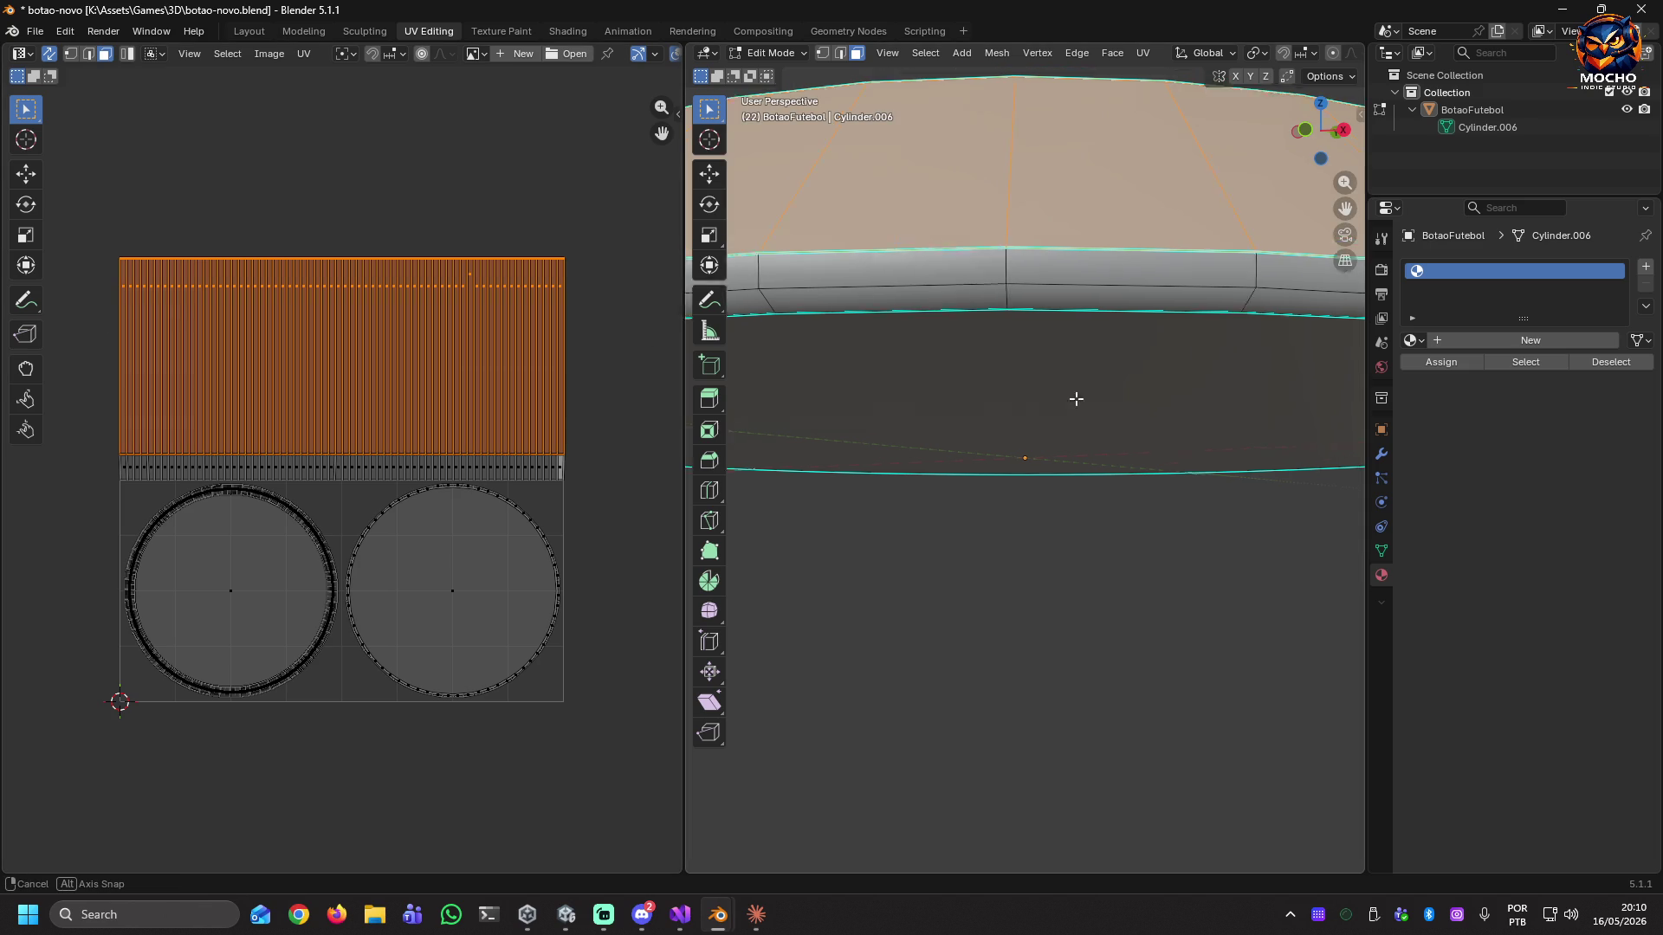
pyautogui.moveTo(1077, 386); pyautogui.dragTo(1070, 468, button='middle')
pyautogui.scroll(-5, 1070, 469)
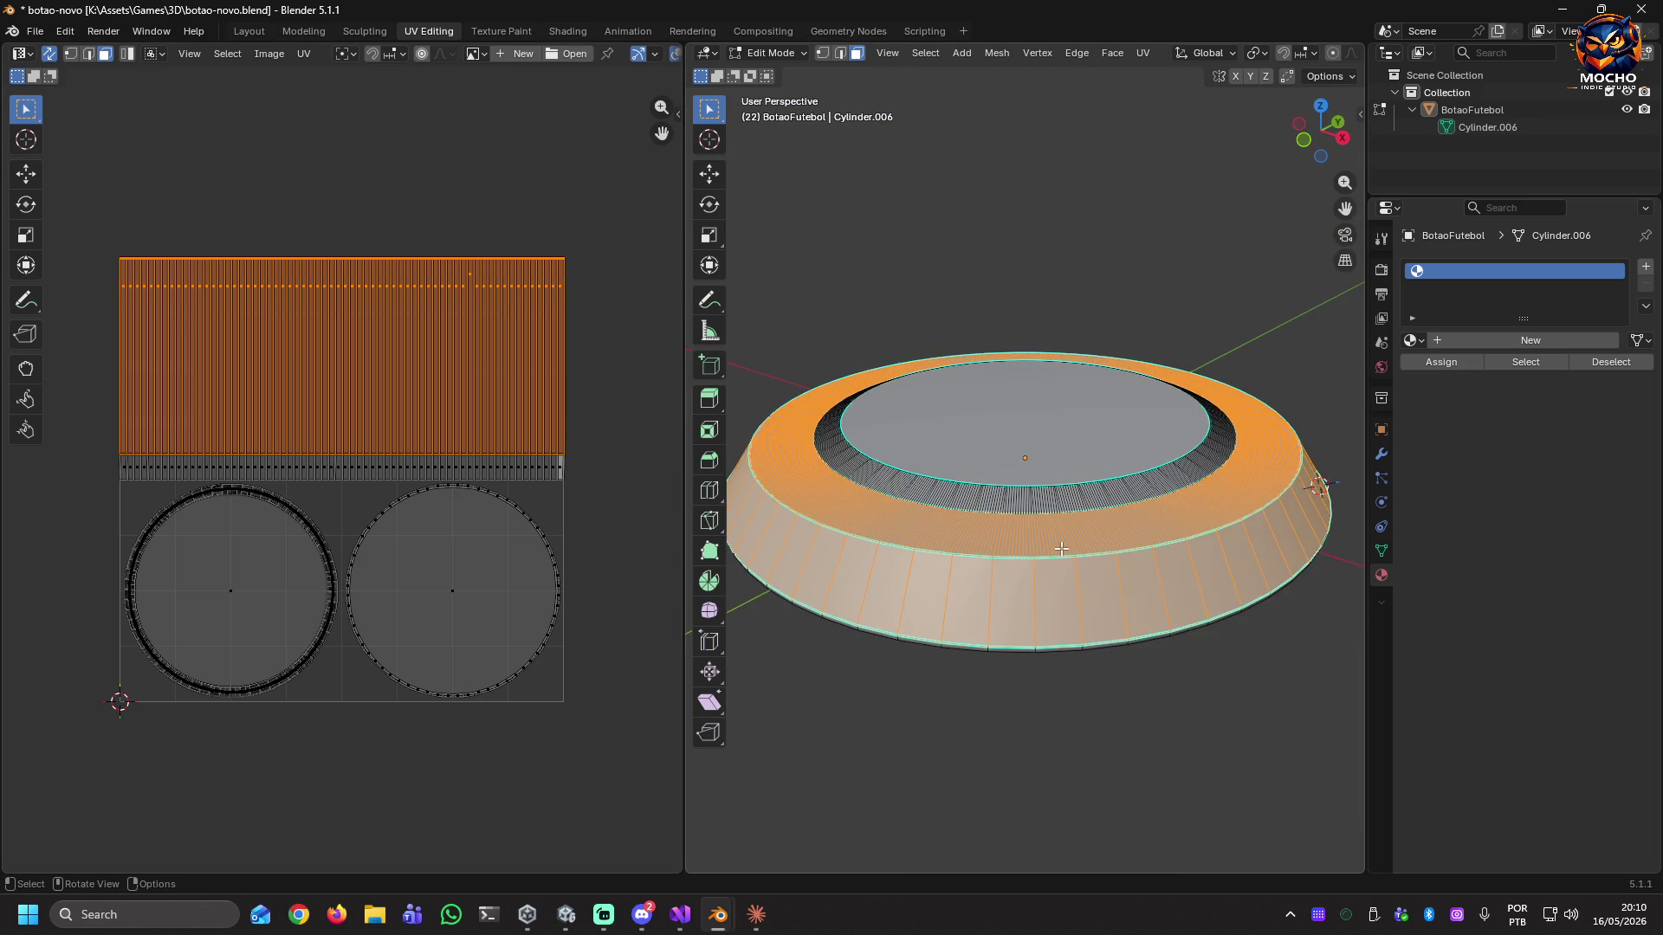
pyautogui.scroll(6, 457, 267)
pyautogui.moveTo(539, 262)
pyautogui.mouseDown(button='middle')
pyautogui.moveTo(507, 377)
pyautogui.moveTo(416, 494)
pyautogui.mouseUp(button='middle')
pyautogui.scroll(3, 501, 342)
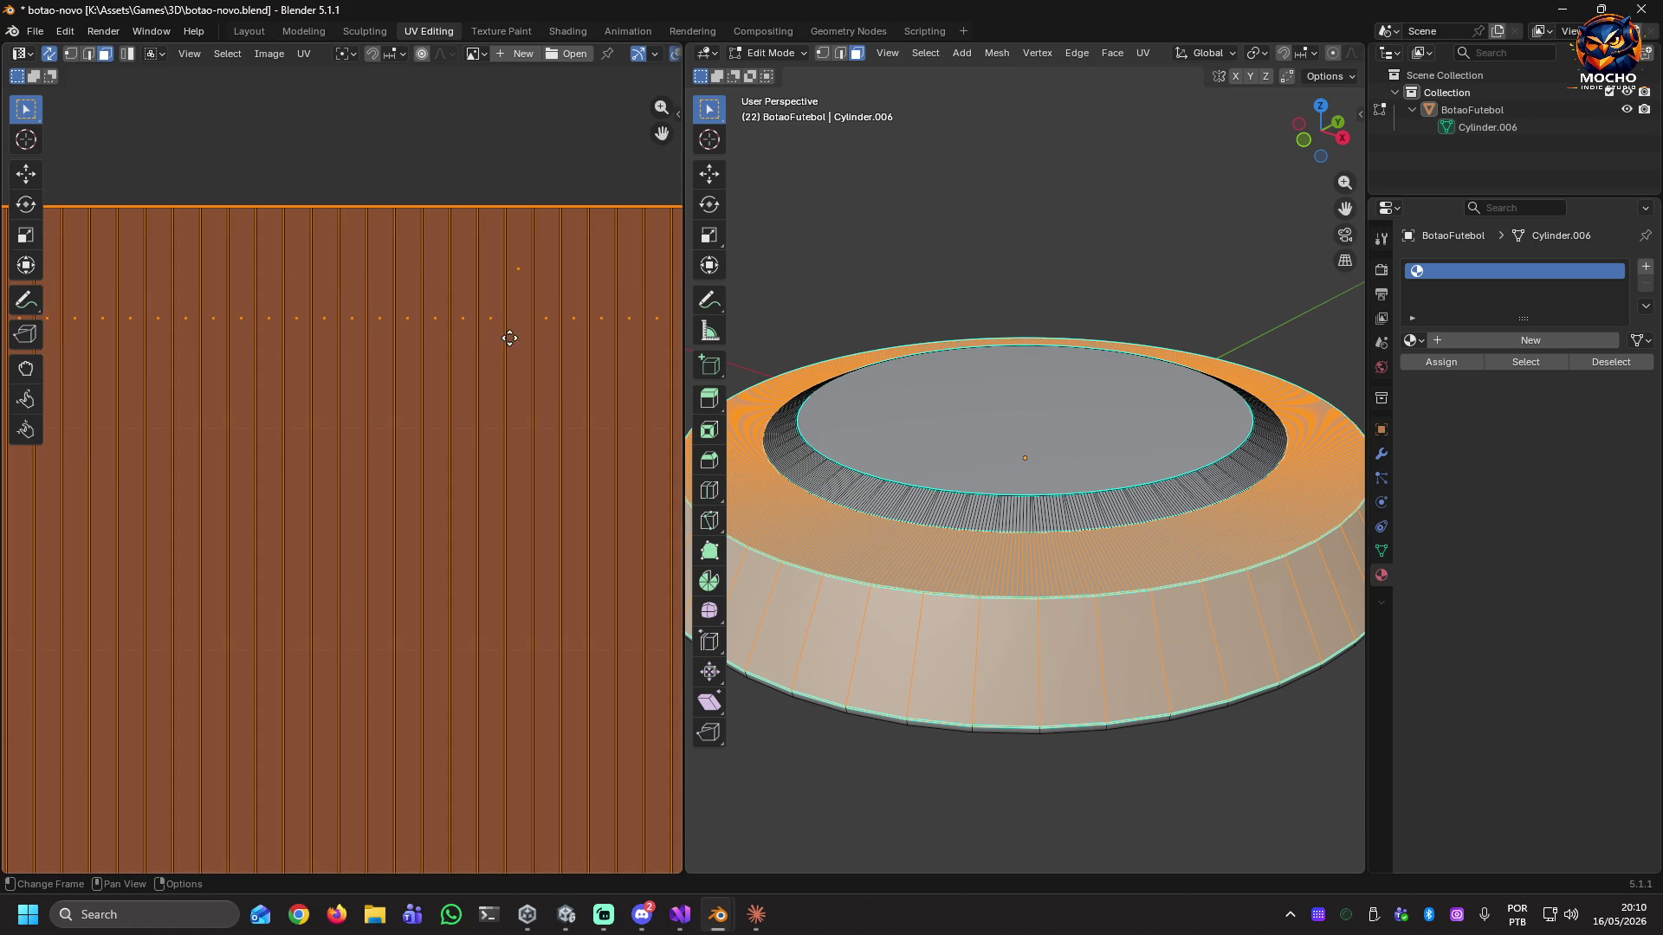
pyautogui.moveTo(508, 338); pyautogui.dragTo(402, 386, button='middle')
pyautogui.click(470, 199)
# Select single strip columns from middle to left end, then reframe the full UV layout.
pyautogui.click(413, 331)
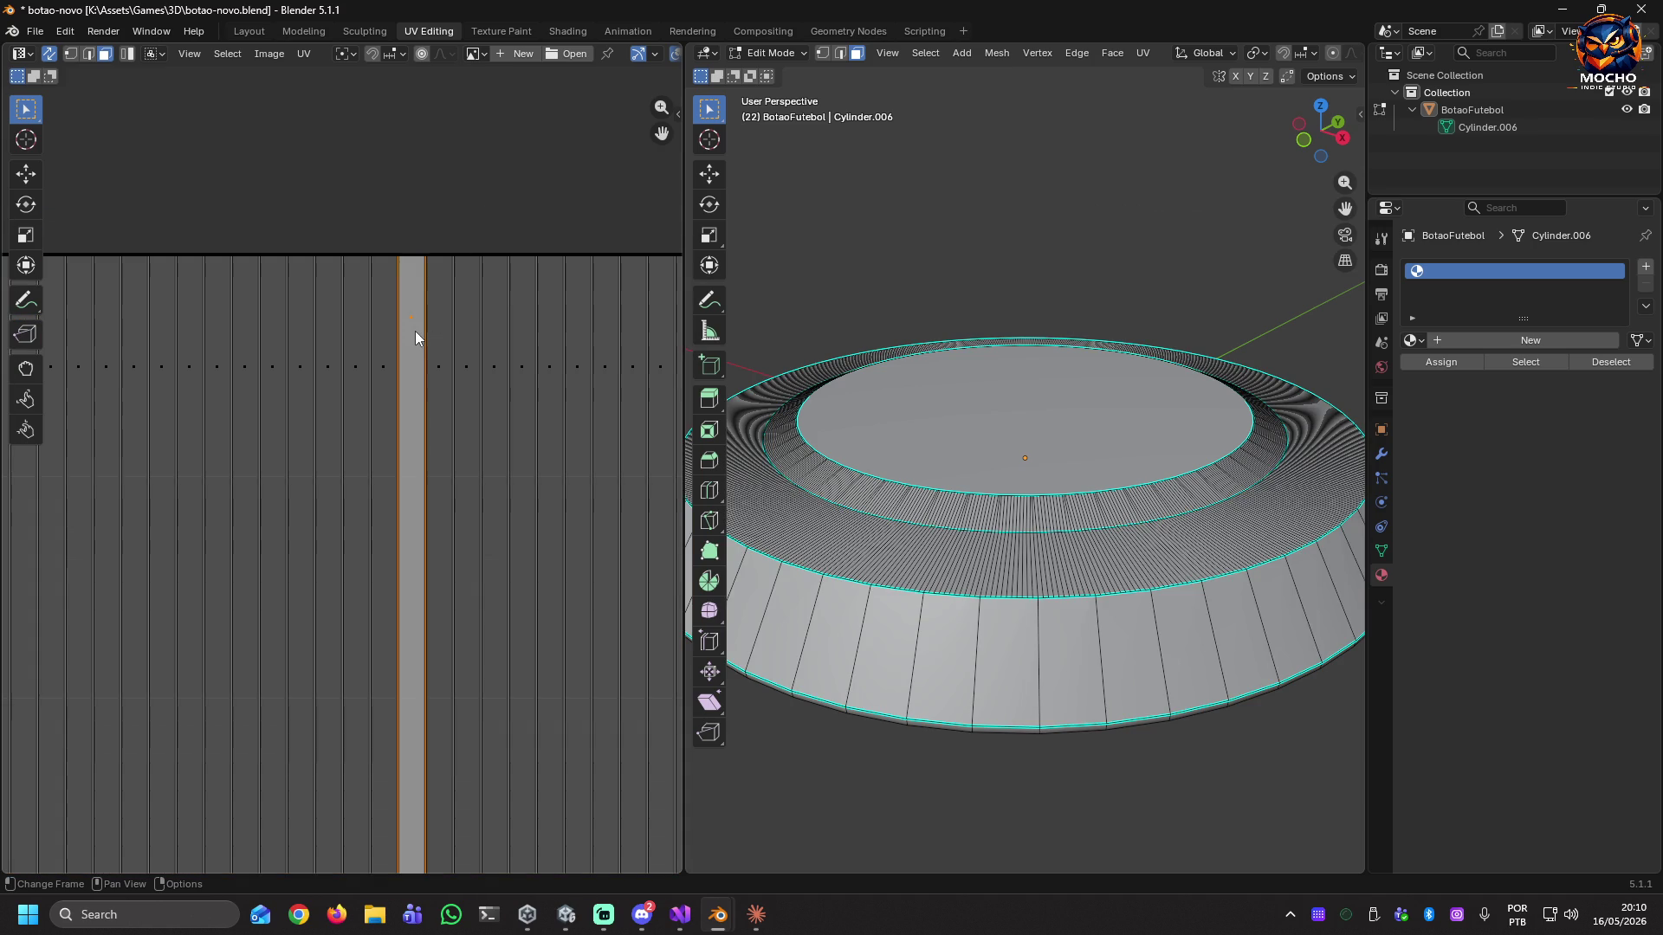
pyautogui.click(386, 336)
pyautogui.click(408, 336)
pyautogui.press('g')
pyautogui.click(524, 373)
pyautogui.click(168, 366)
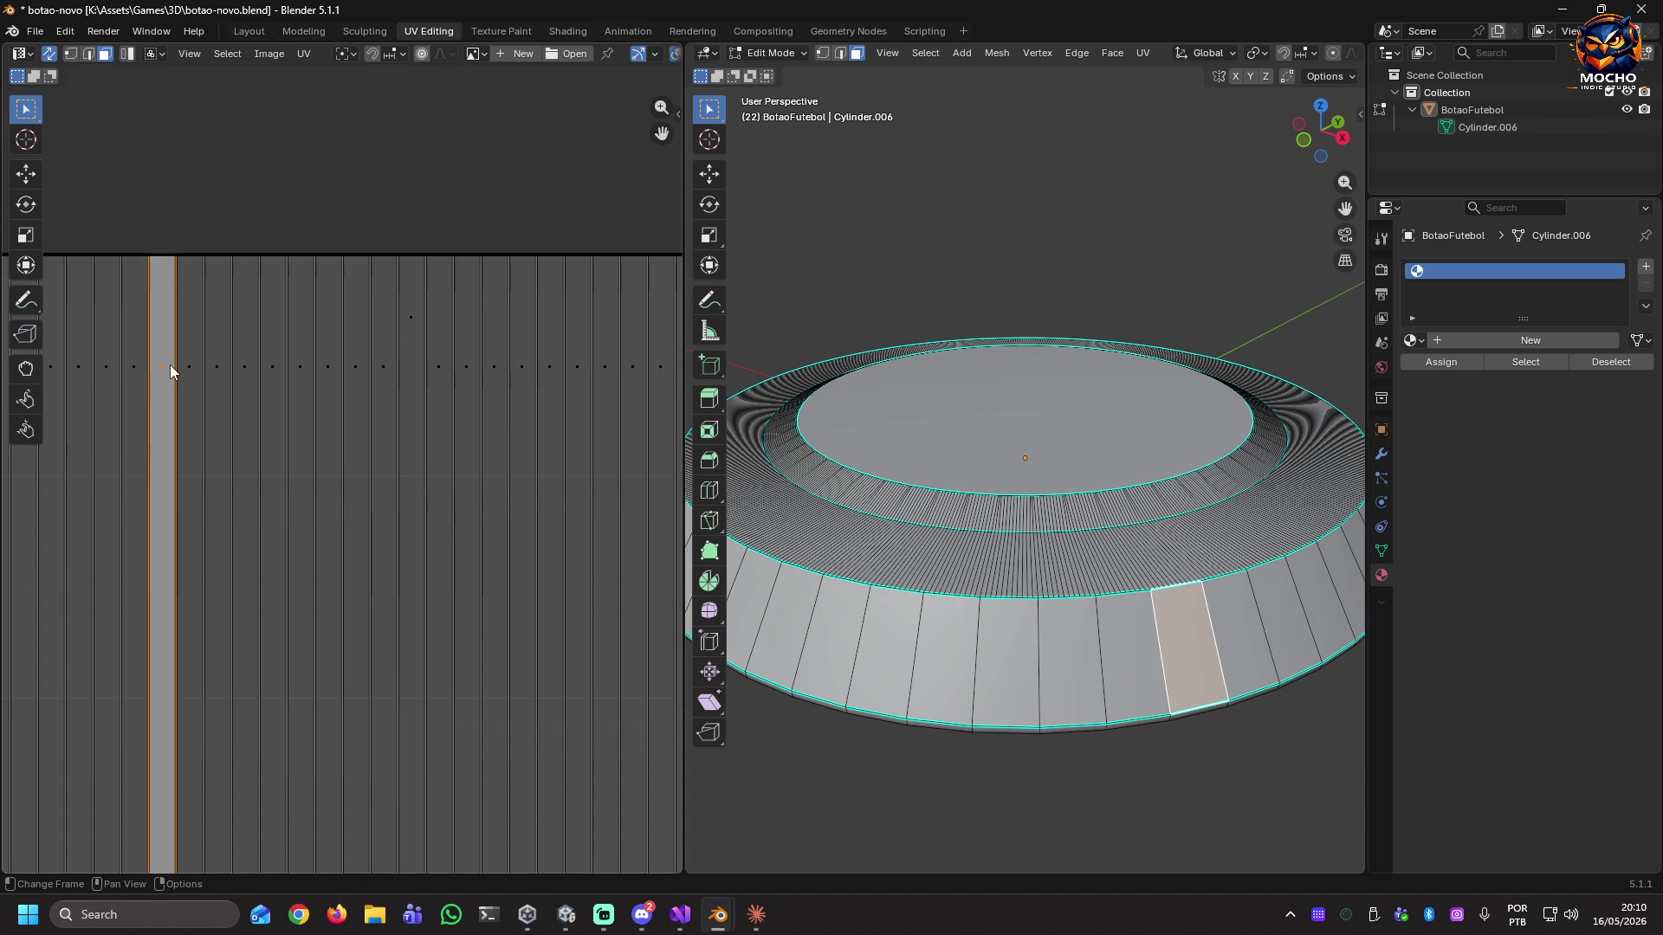
pyautogui.click(108, 452)
pyautogui.scroll(-5, 343, 528)
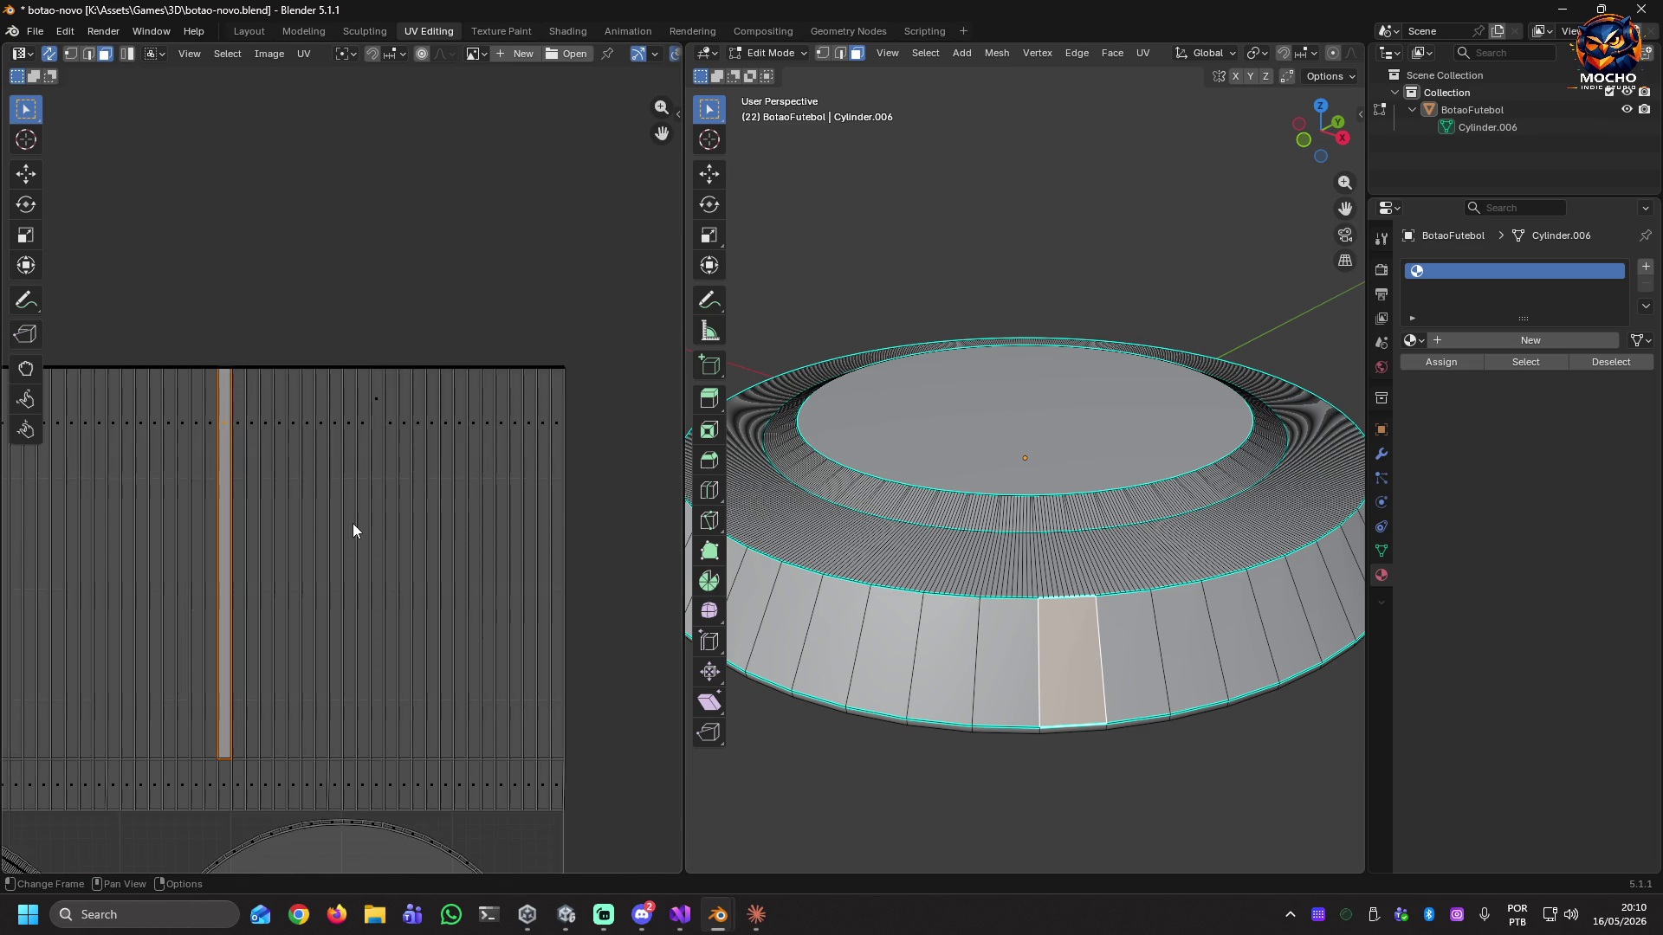
pyautogui.moveTo(353, 575)
pyautogui.mouseDown(button='middle')
pyautogui.moveTo(523, 445)
pyautogui.moveTo(488, 364)
pyautogui.mouseUp(button='middle')
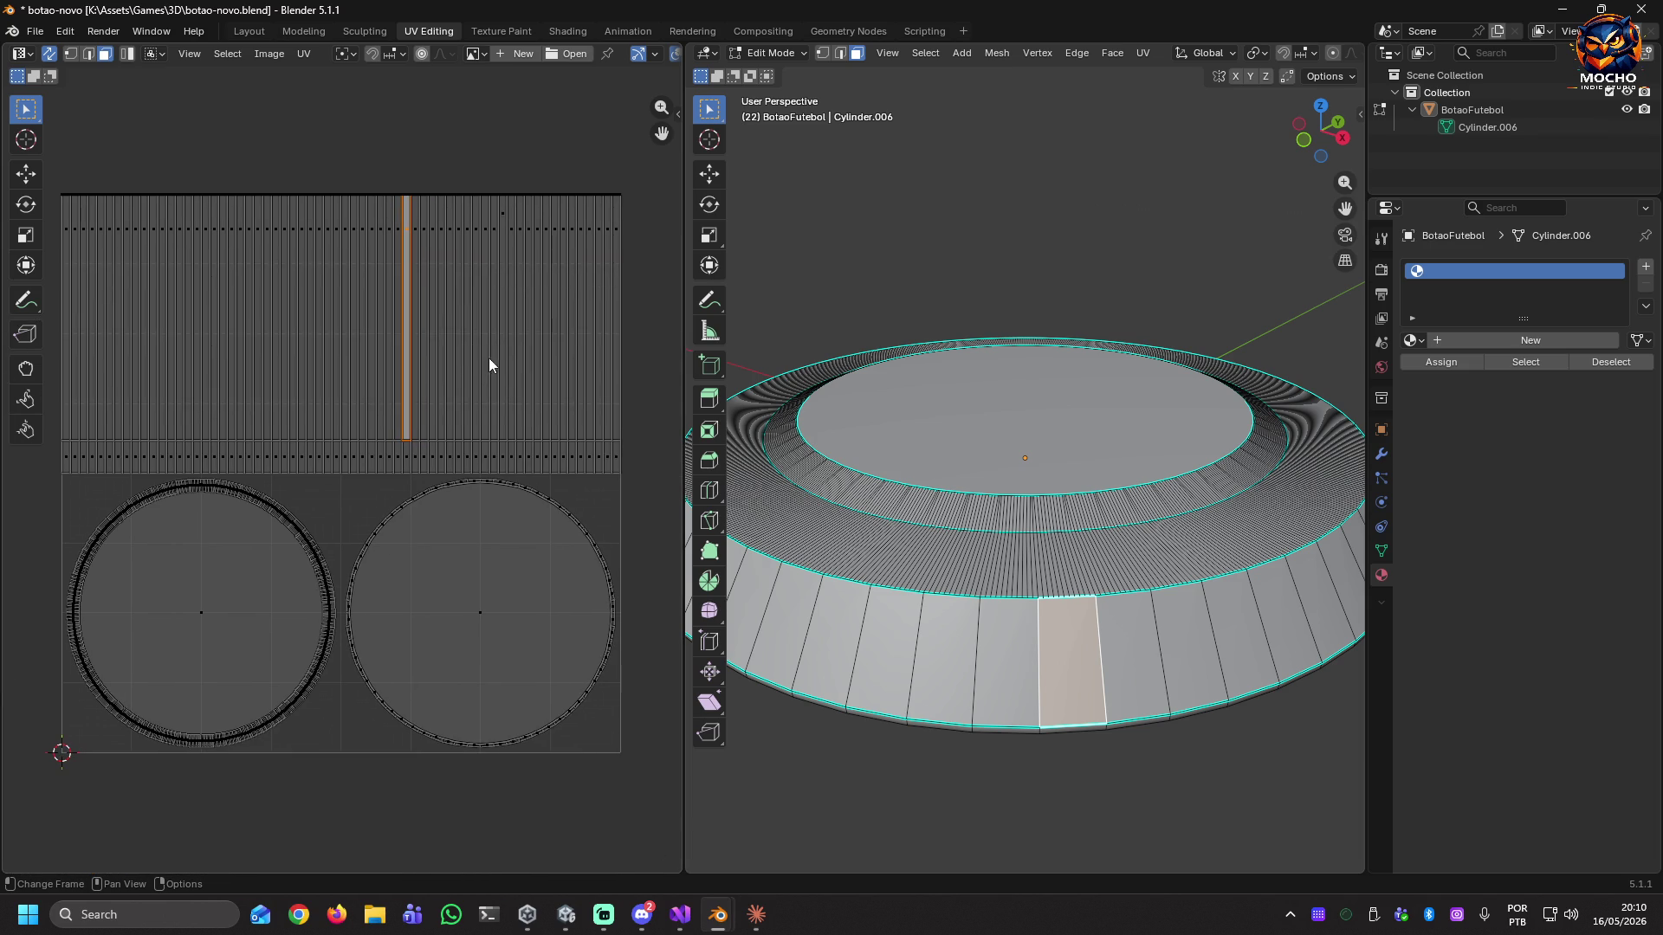
# Step through strip columns right to left until one matches the cylinder's front side face.
pyautogui.click(462, 358)
pyautogui.click(319, 345)
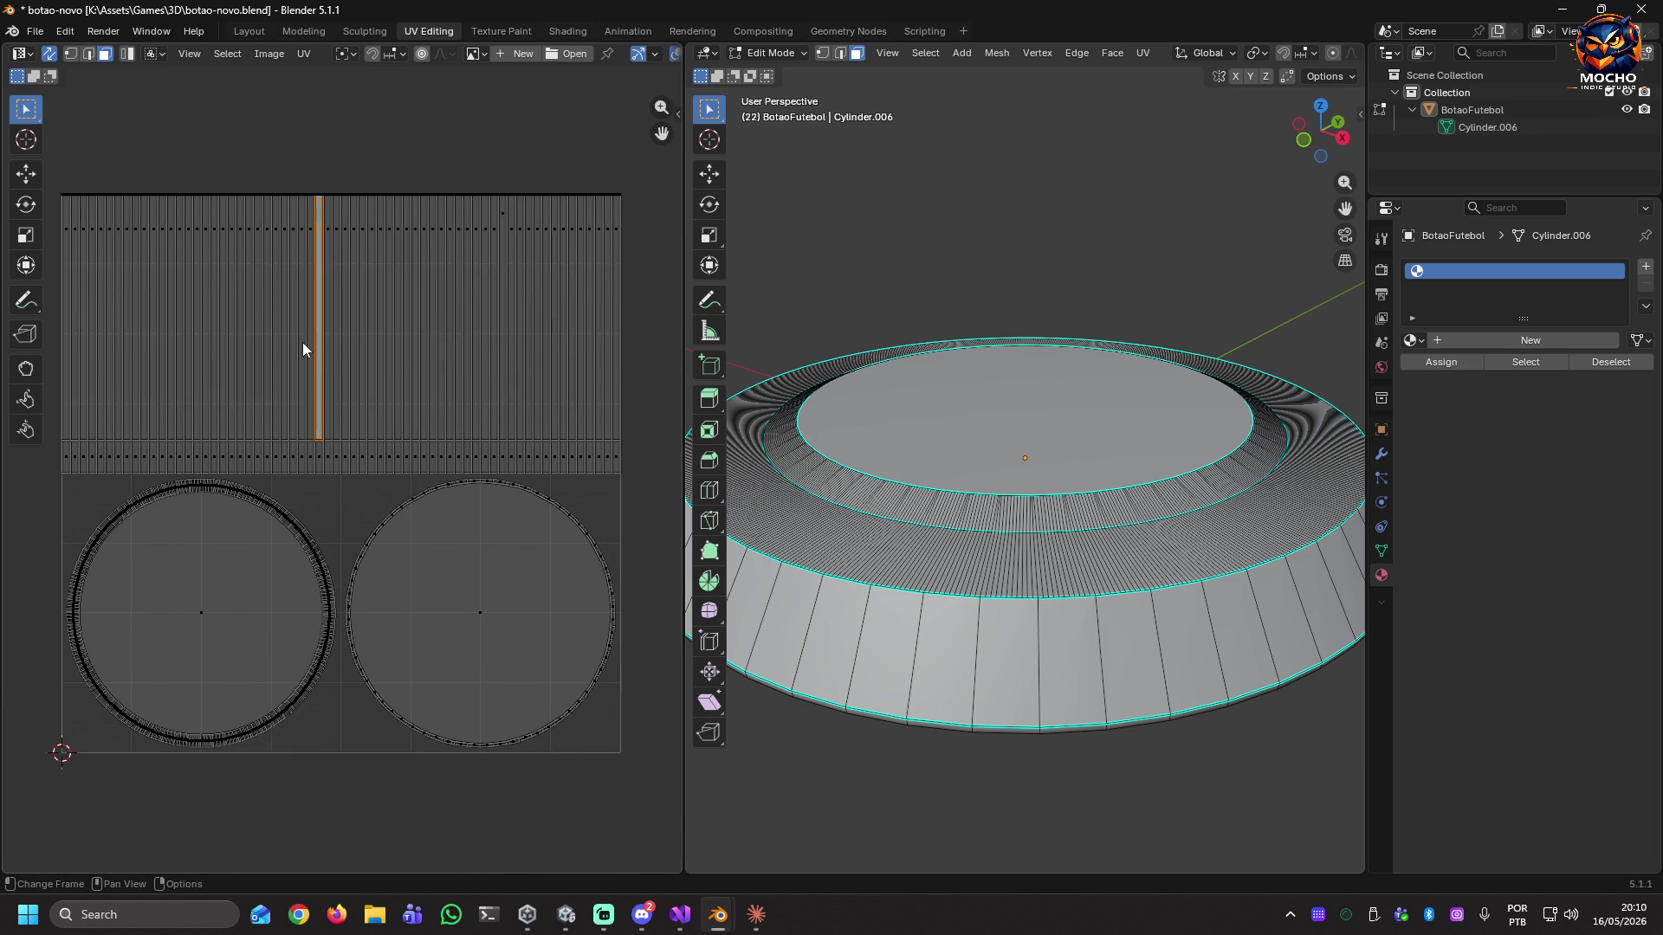
pyautogui.click(420, 343)
pyautogui.click(482, 343)
pyautogui.click(473, 343)
pyautogui.click(445, 346)
pyautogui.click(435, 346)
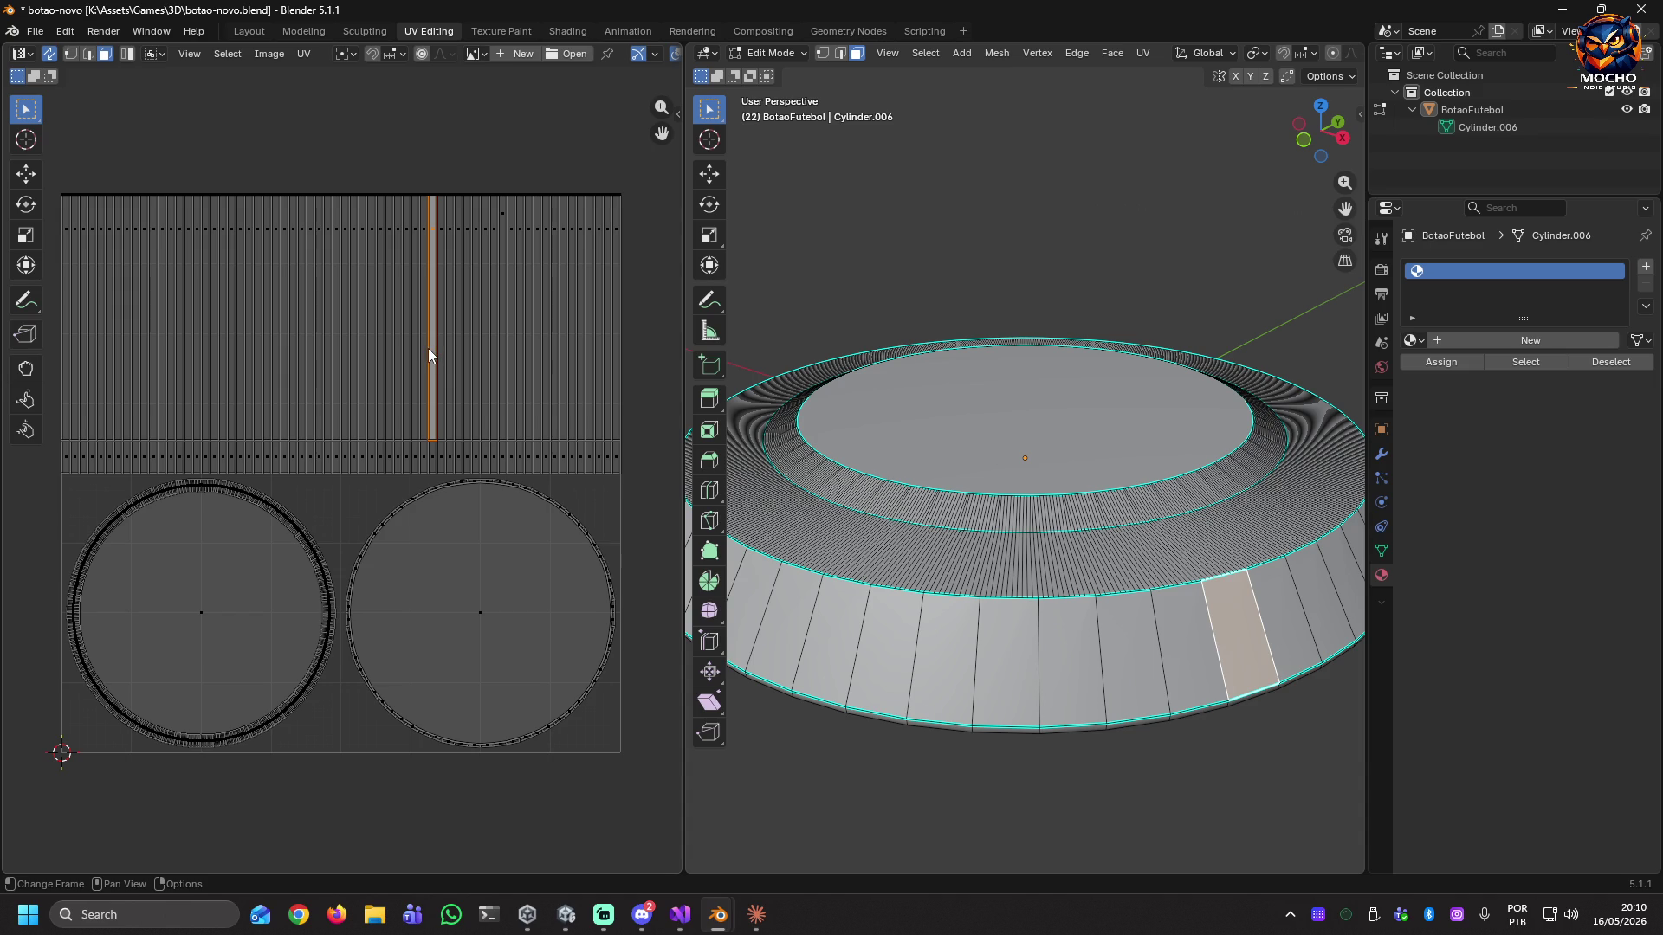
pyautogui.click(421, 349)
pyautogui.click(413, 350)
pyautogui.click(404, 352)
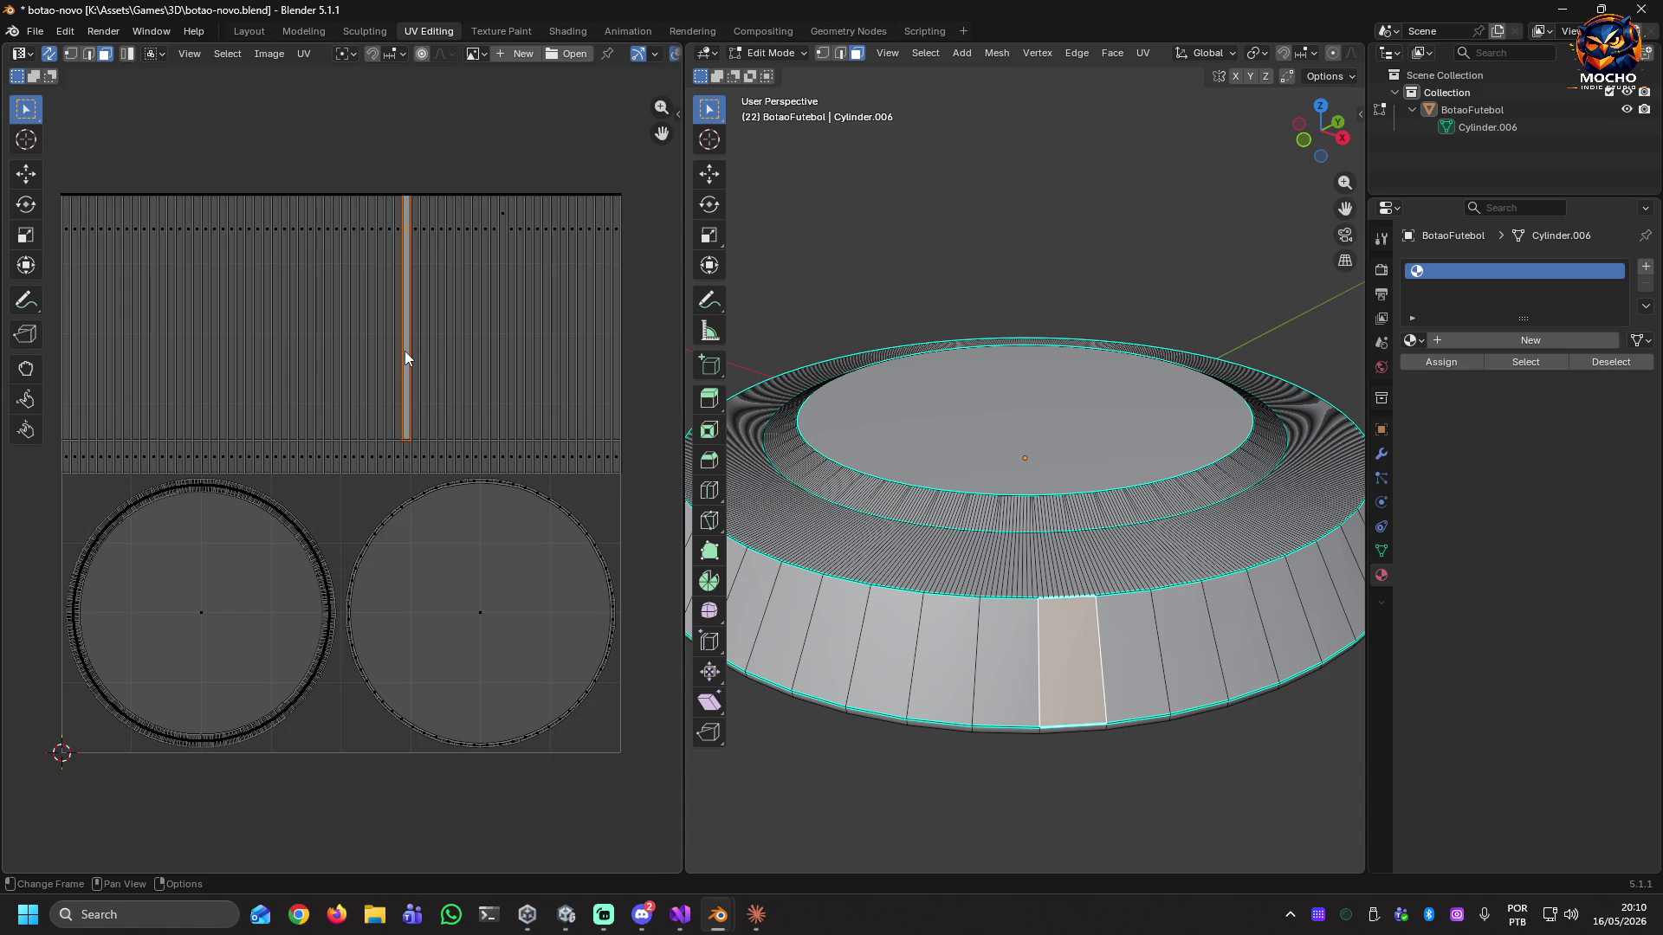
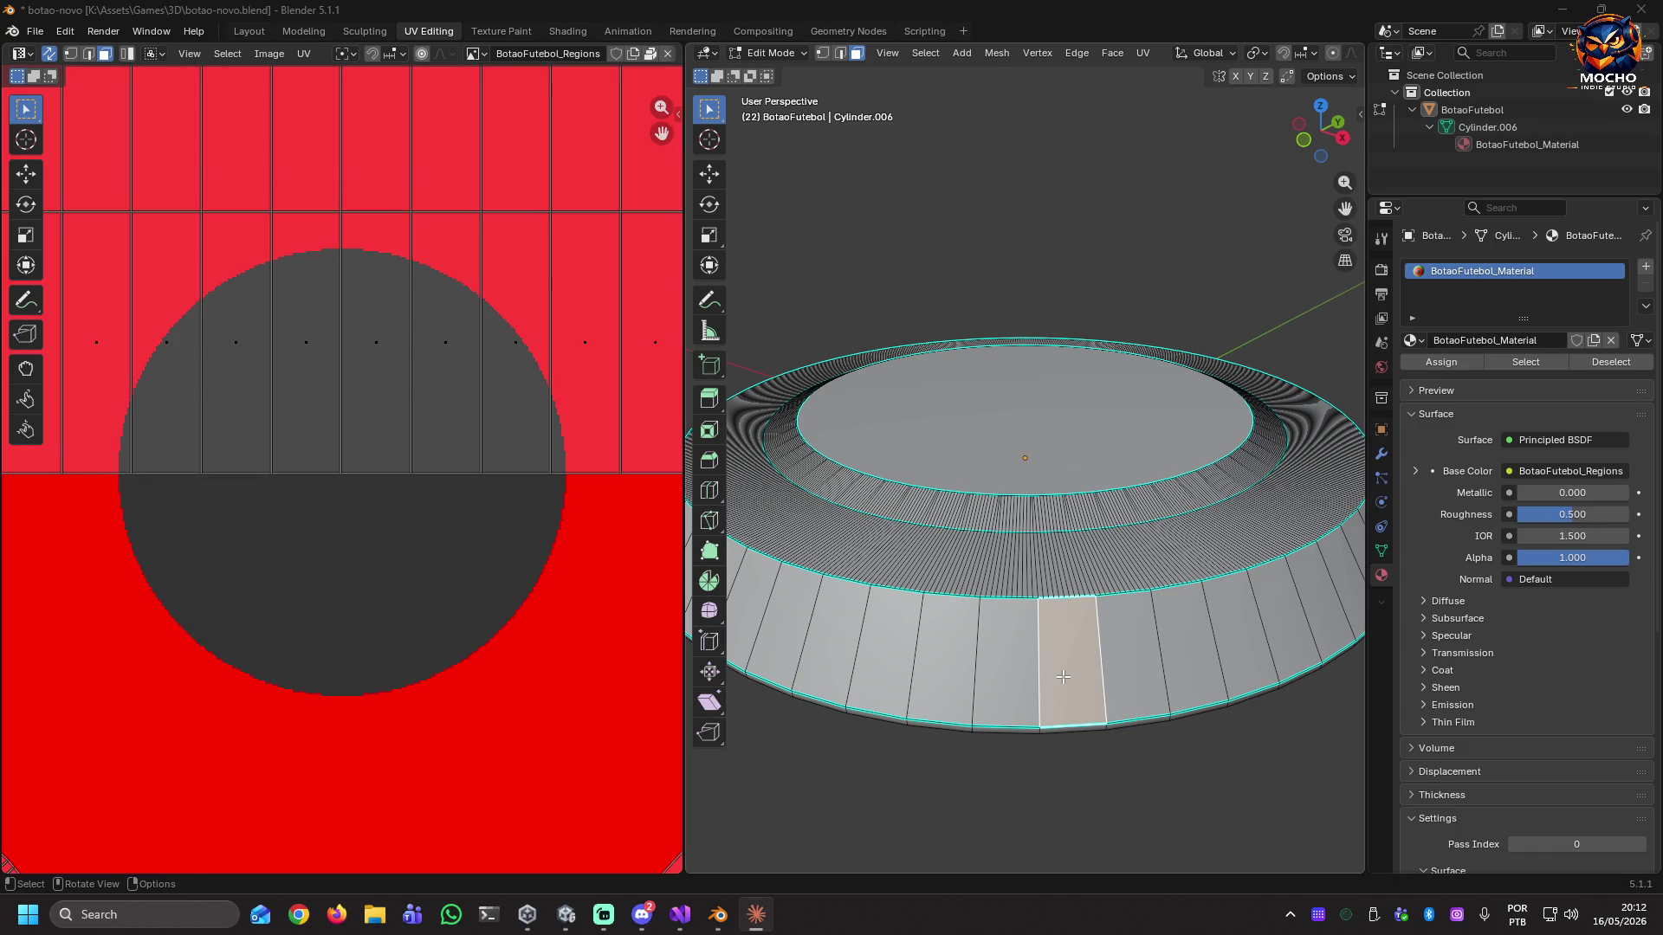
# Zoom out the UV Editor to see the whole colour-region texture and check the mesh options.
pyautogui.scroll(-8, 309, 561)
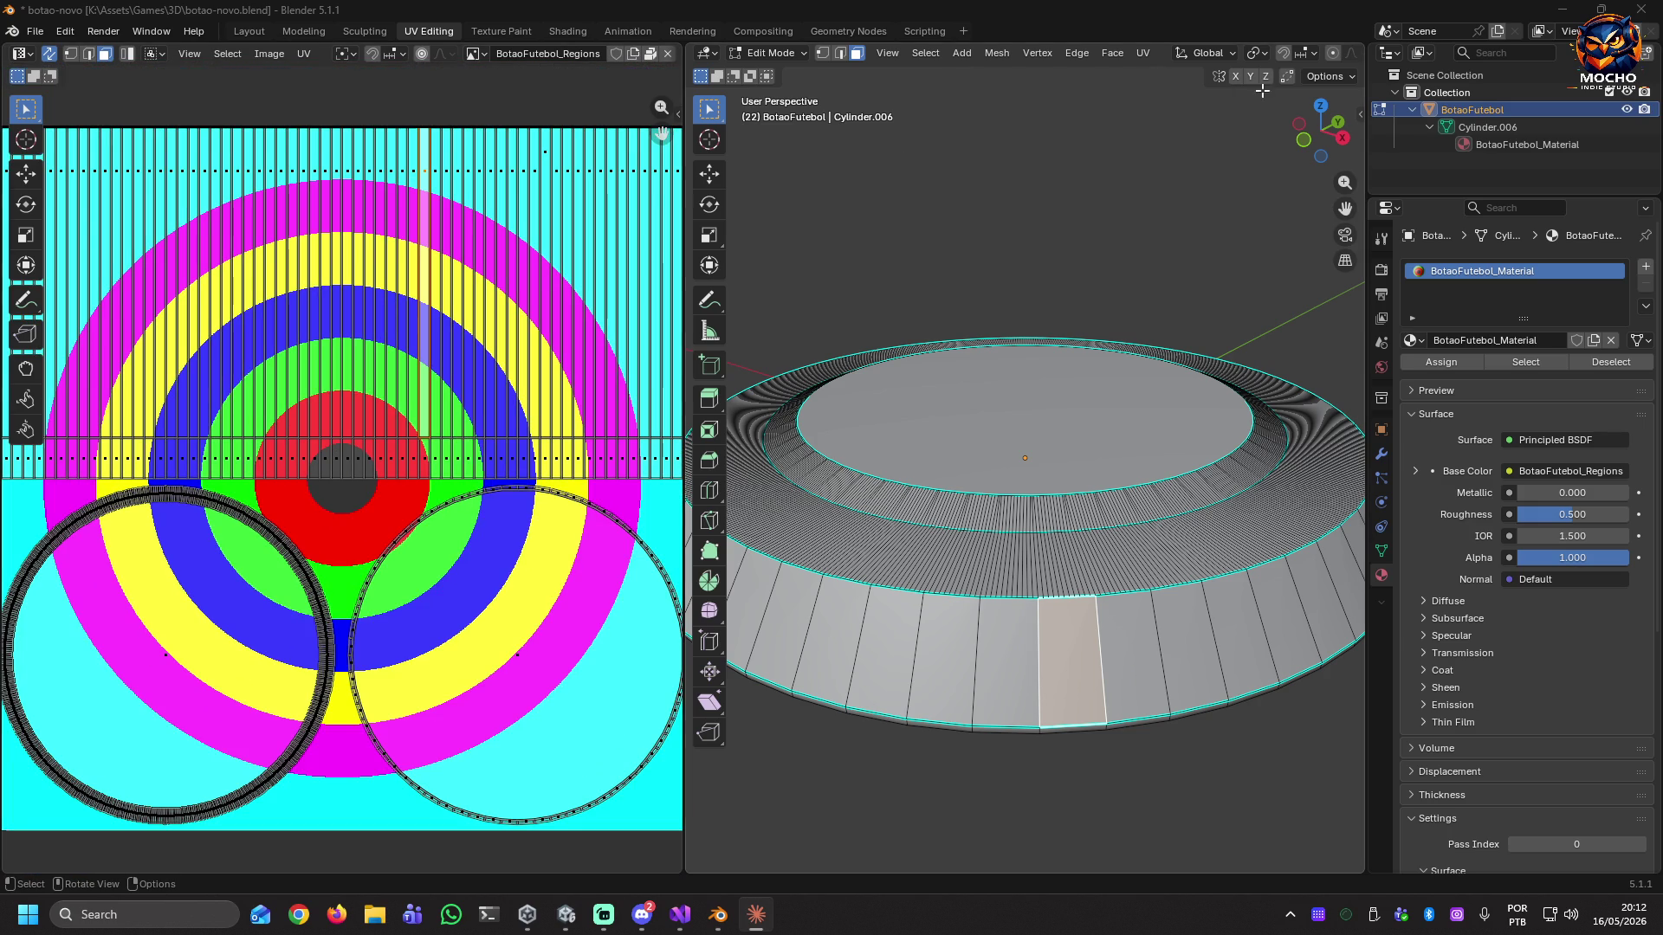
pyautogui.click(1347, 74)
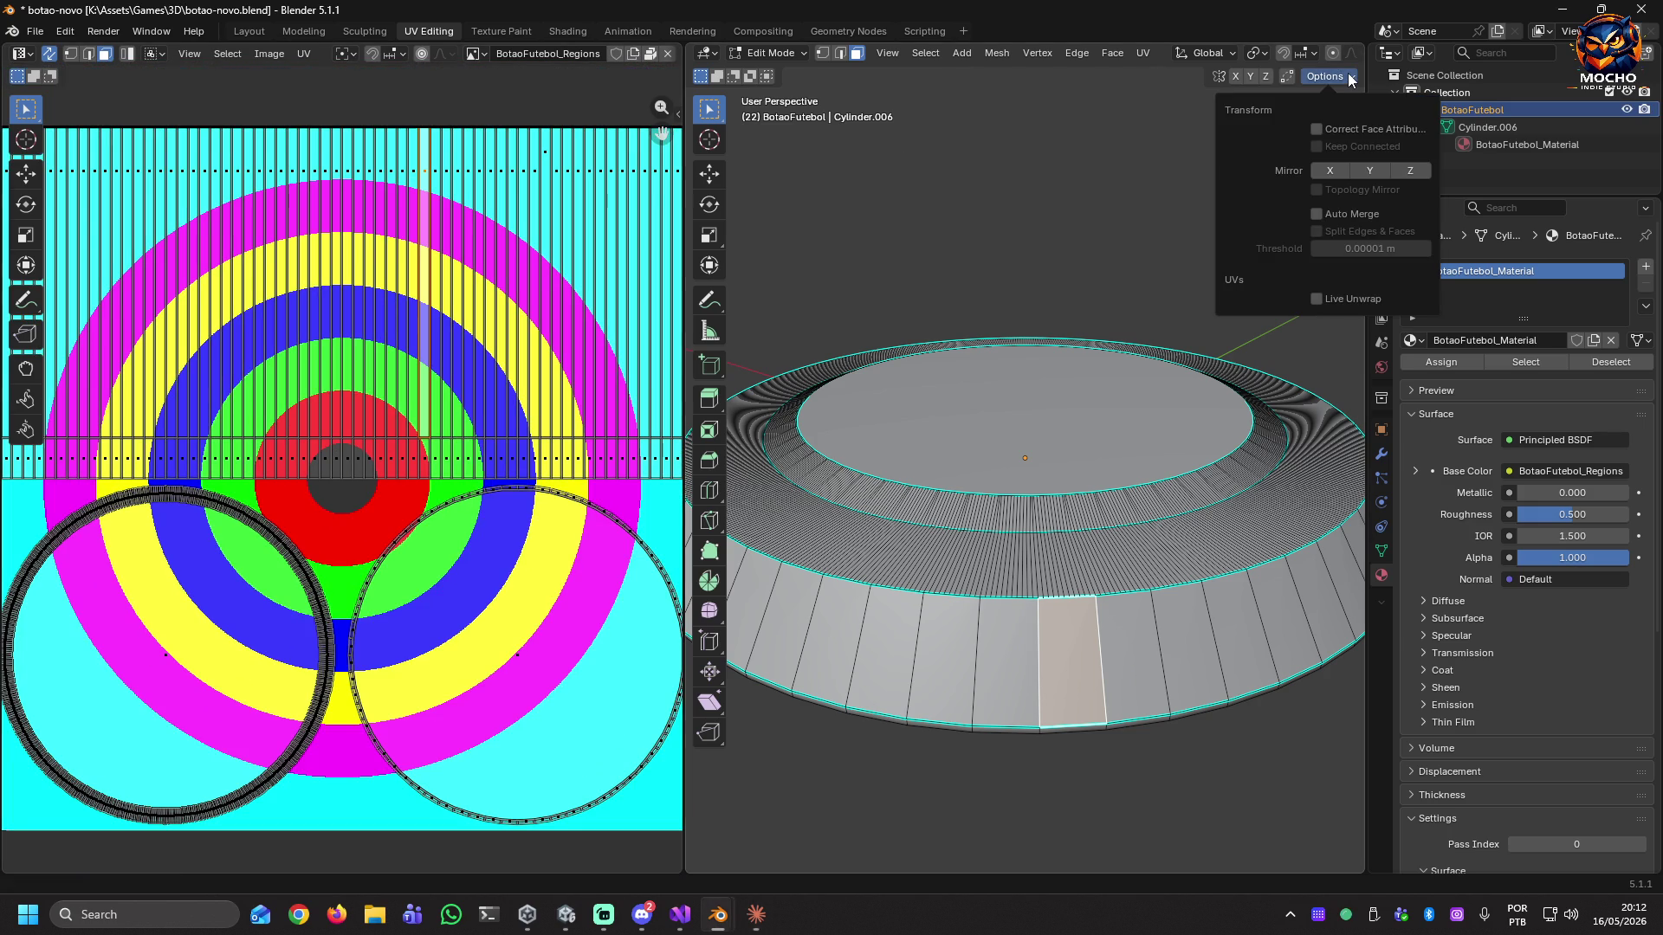
pyautogui.click(925, 53)
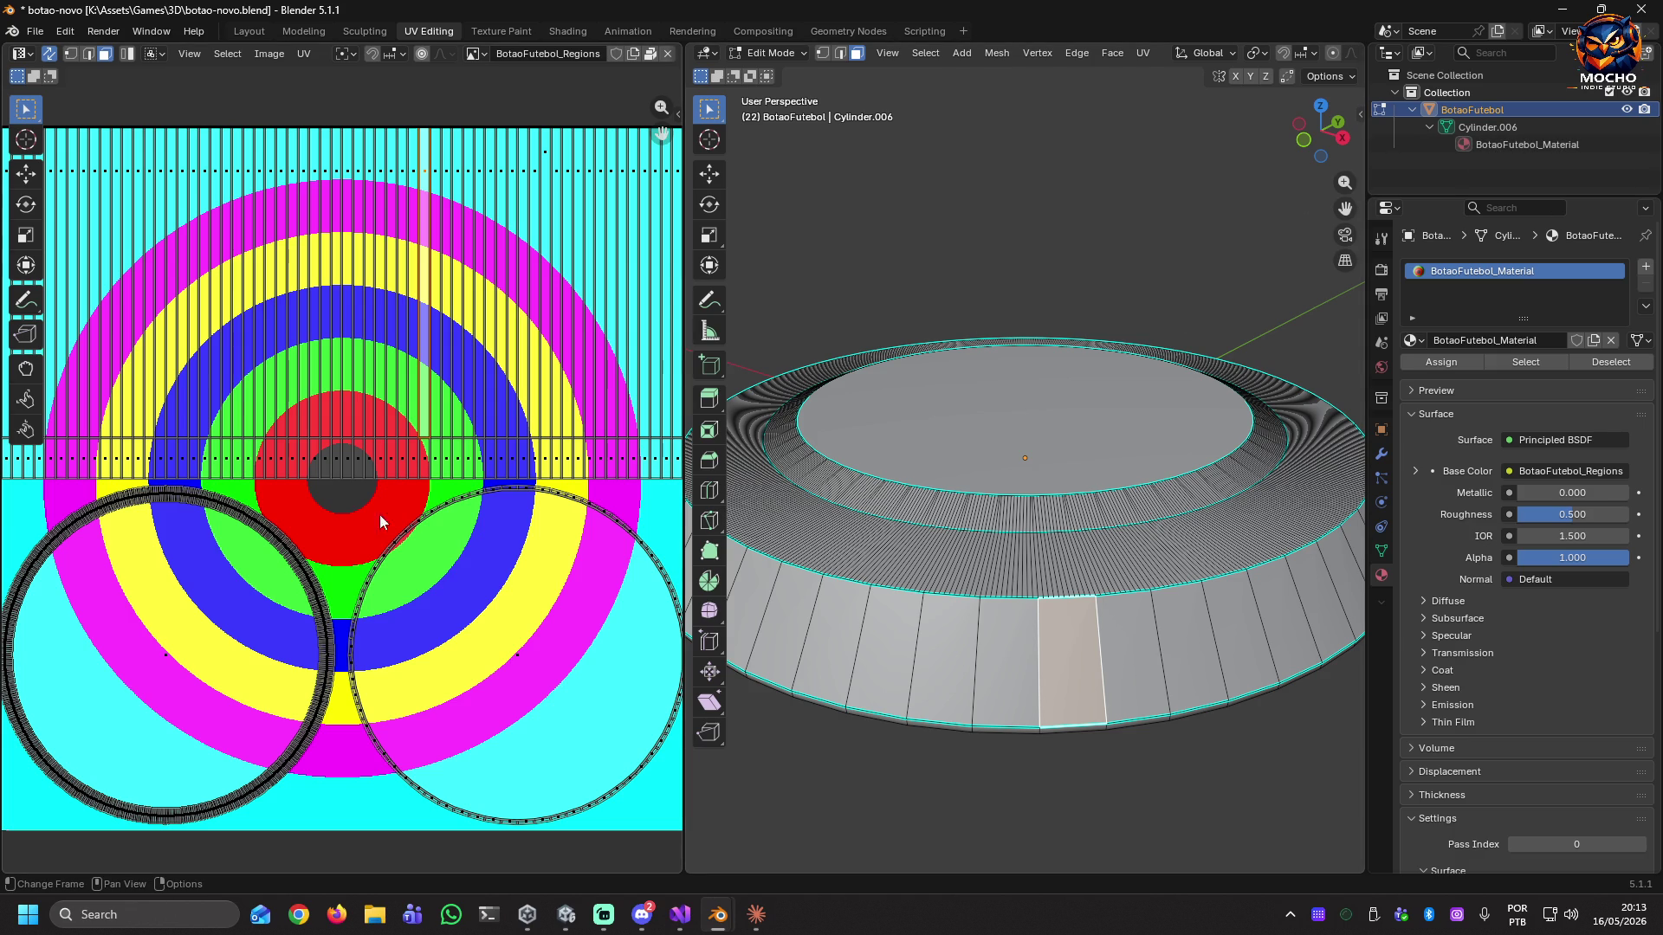
# Select two neighbouring strips of the puck's side, then move to the Texture Paint workspace.
pyautogui.click(471, 282)
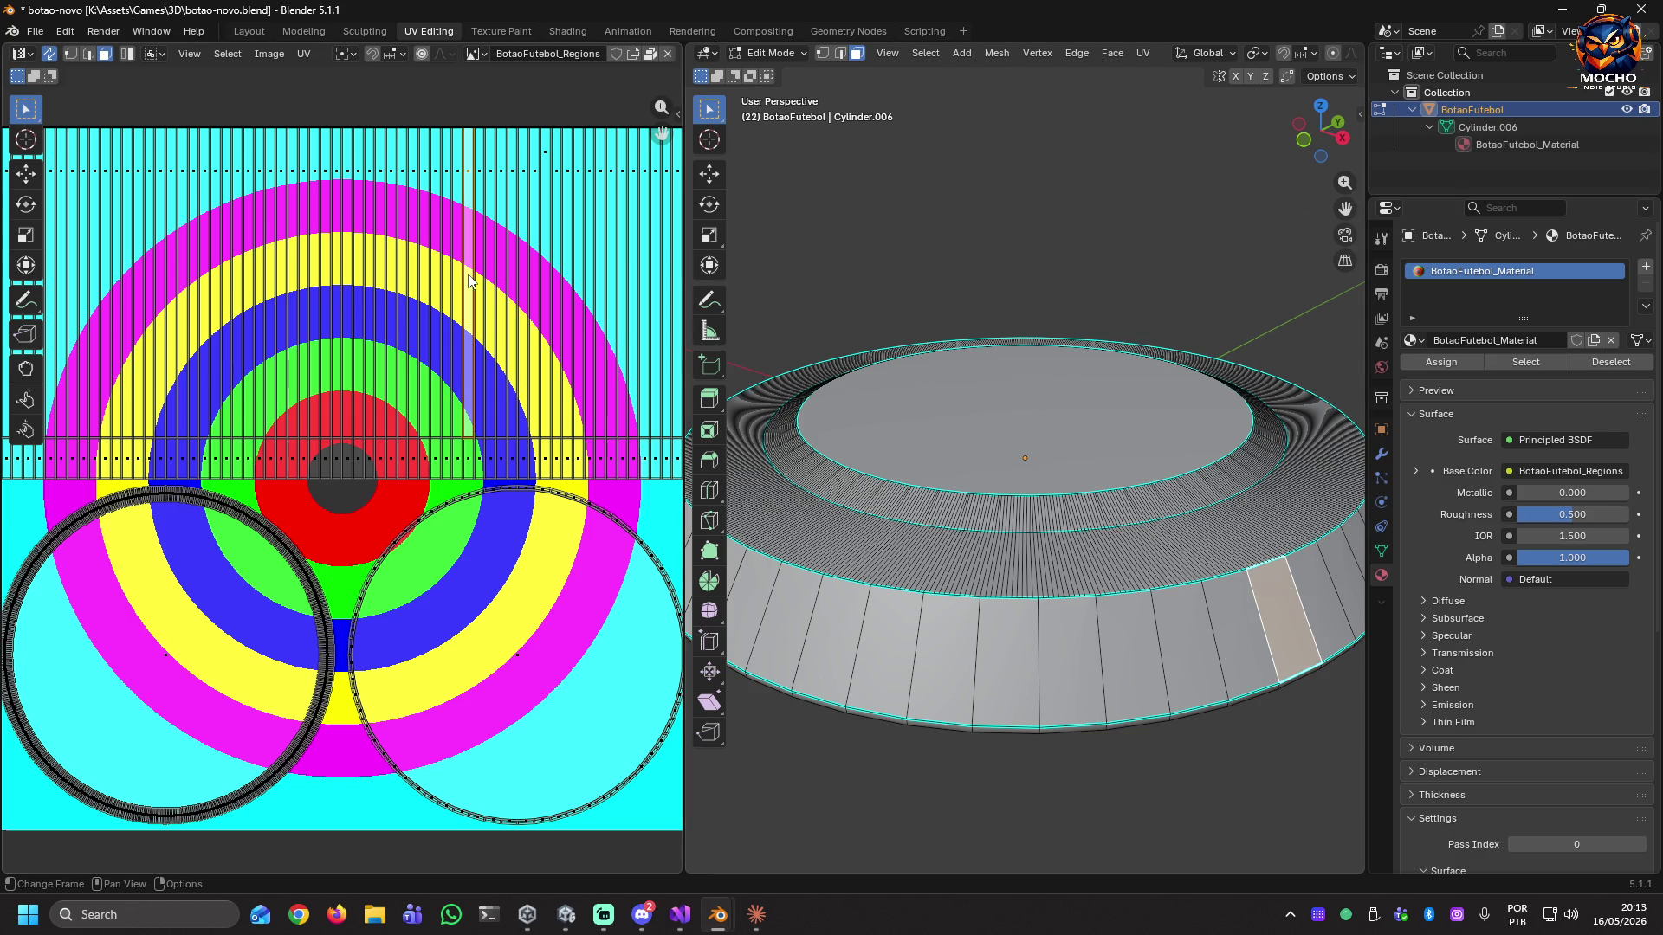
pyautogui.click(513, 284)
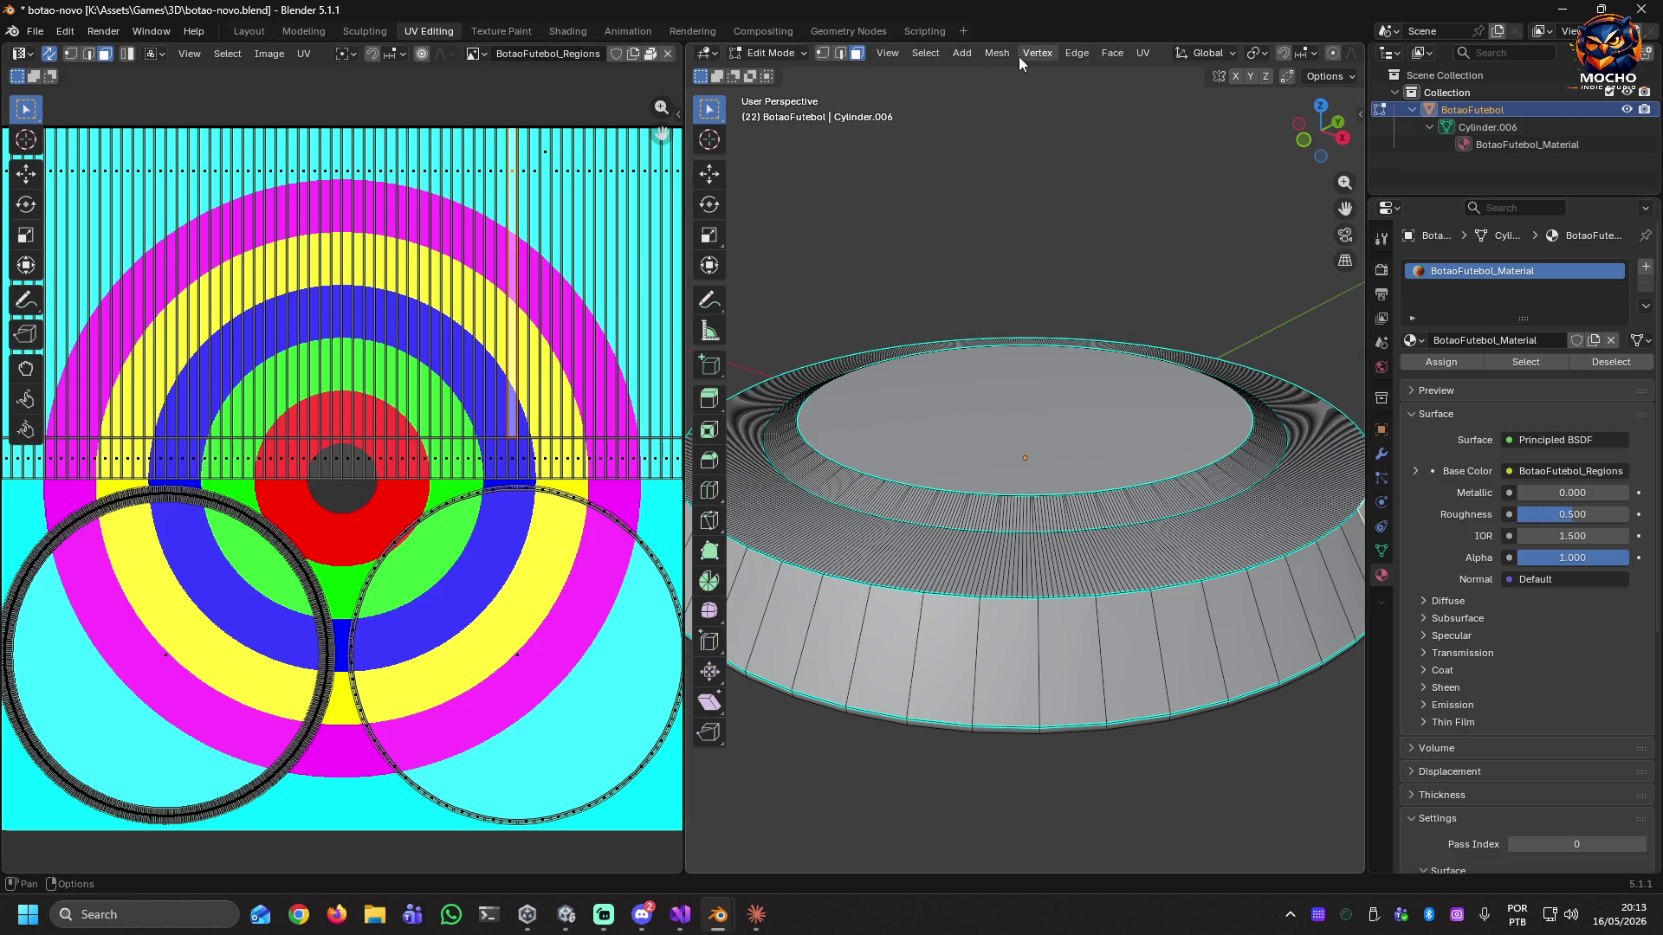
pyautogui.click(503, 32)
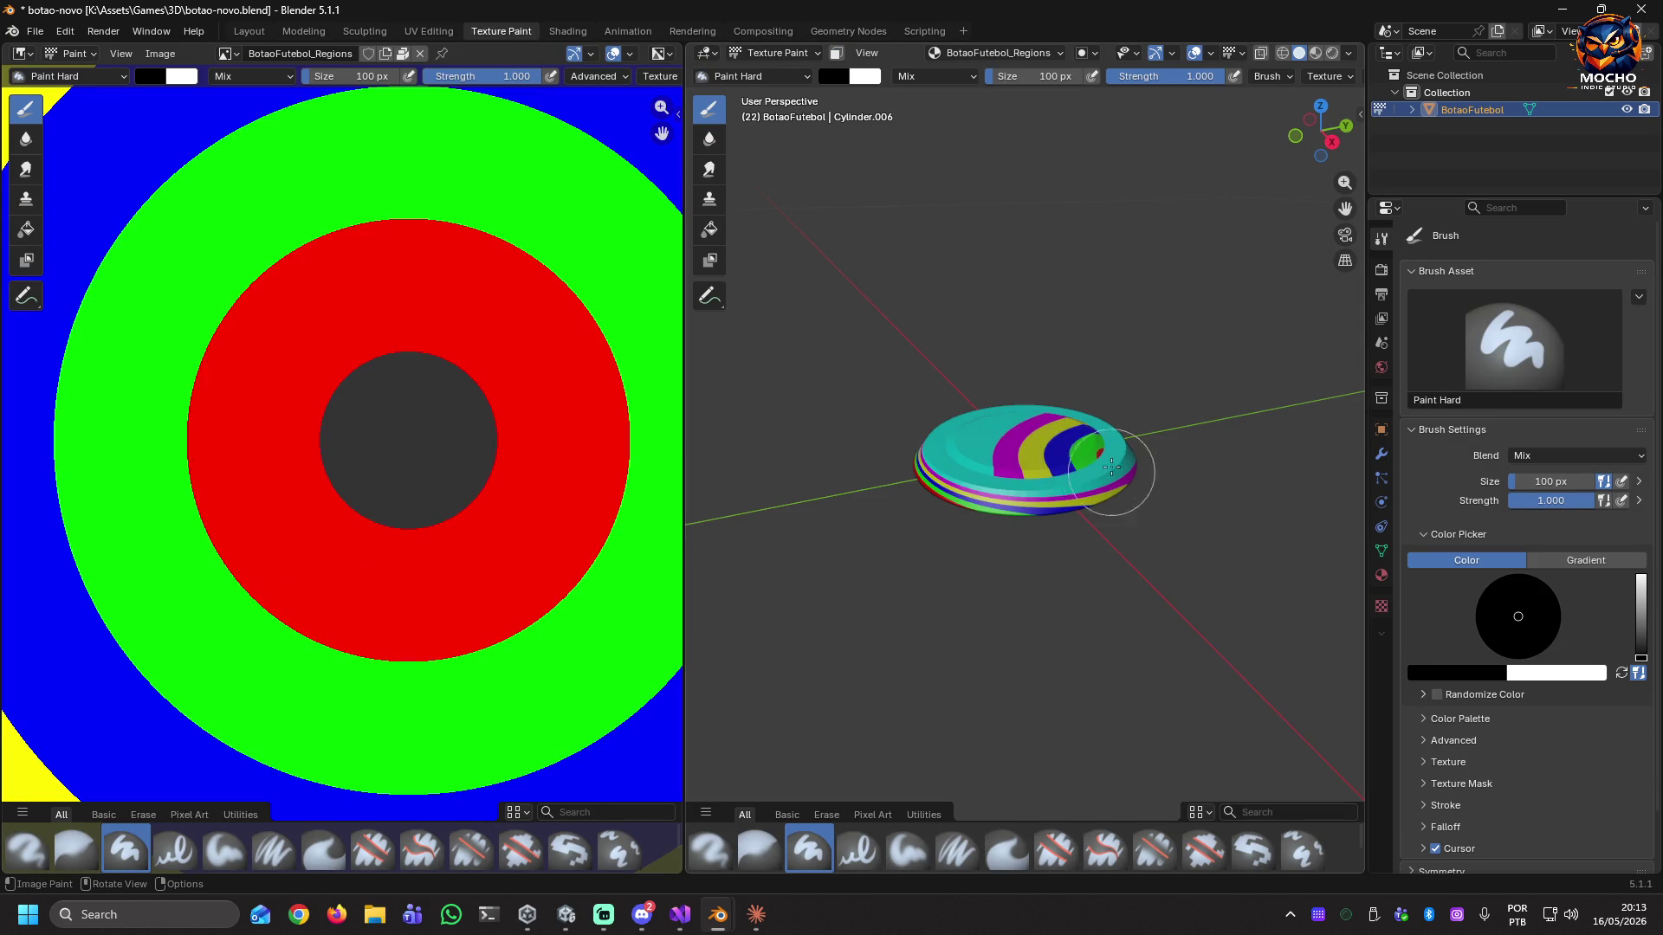
# Paint the puck's top face black with the Paint Hard brush, redoing the first stroke once.
pyautogui.moveTo(996, 433)
pyautogui.mouseDown()
pyautogui.moveTo(970, 437)
pyautogui.moveTo(1078, 443)
pyautogui.moveTo(1017, 444)
pyautogui.mouseUp()
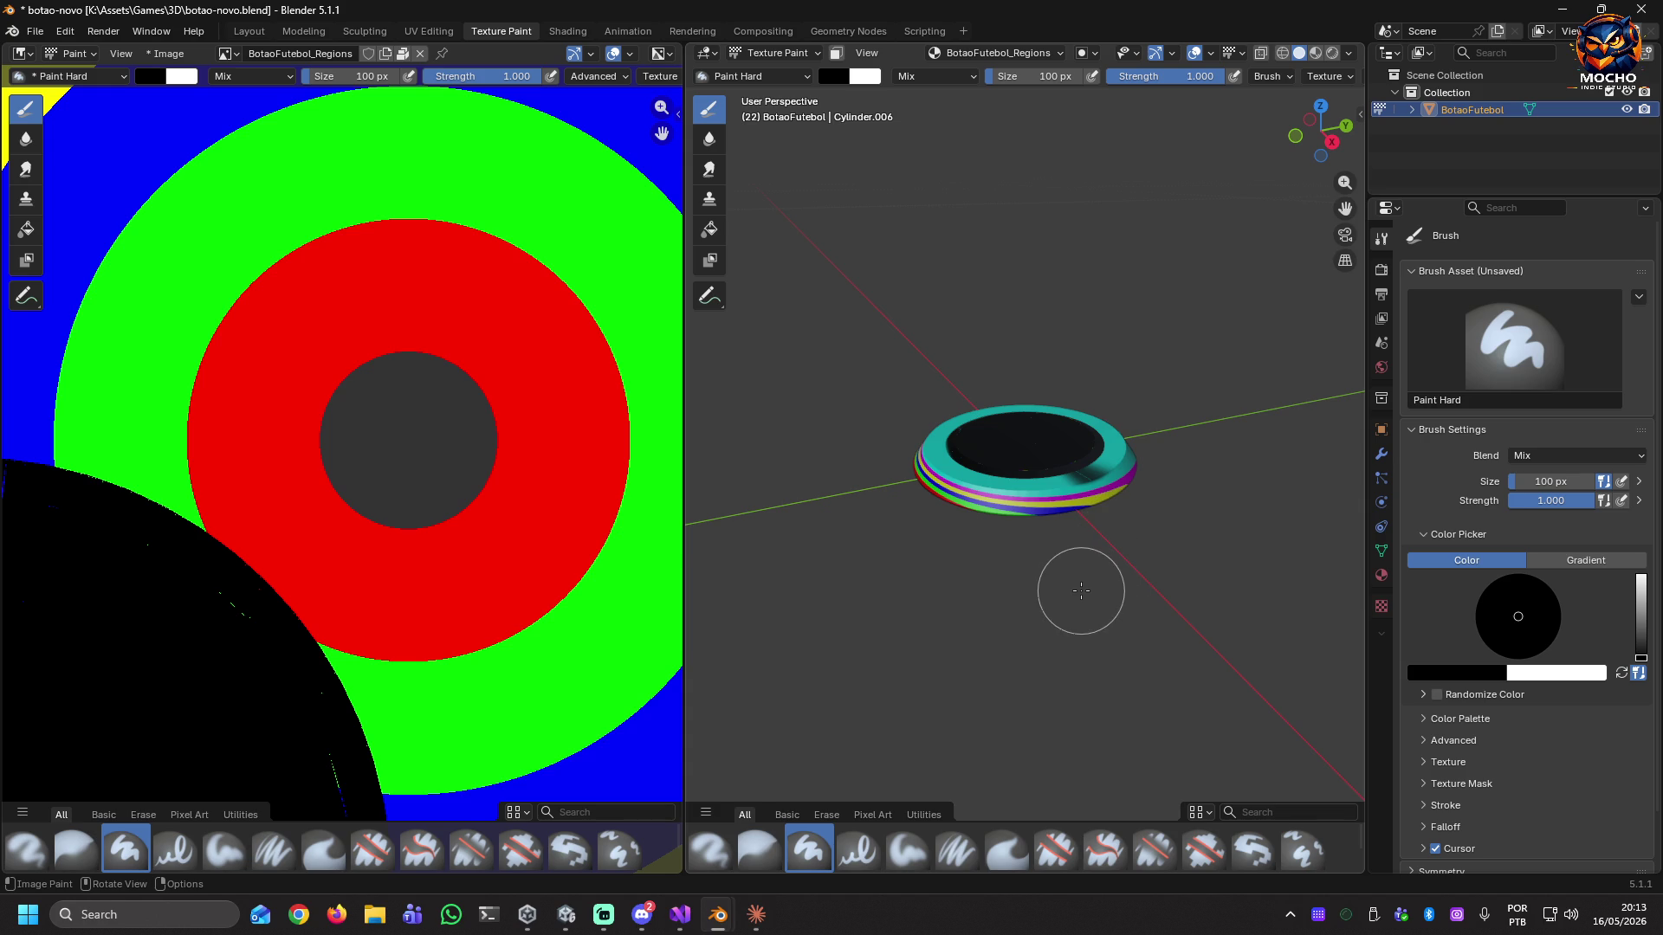
pyautogui.hotkey('ctrl', 'z')
pyautogui.moveTo(1005, 435)
pyautogui.mouseDown()
pyautogui.moveTo(1064, 439)
pyautogui.moveTo(979, 439)
pyautogui.mouseUp()
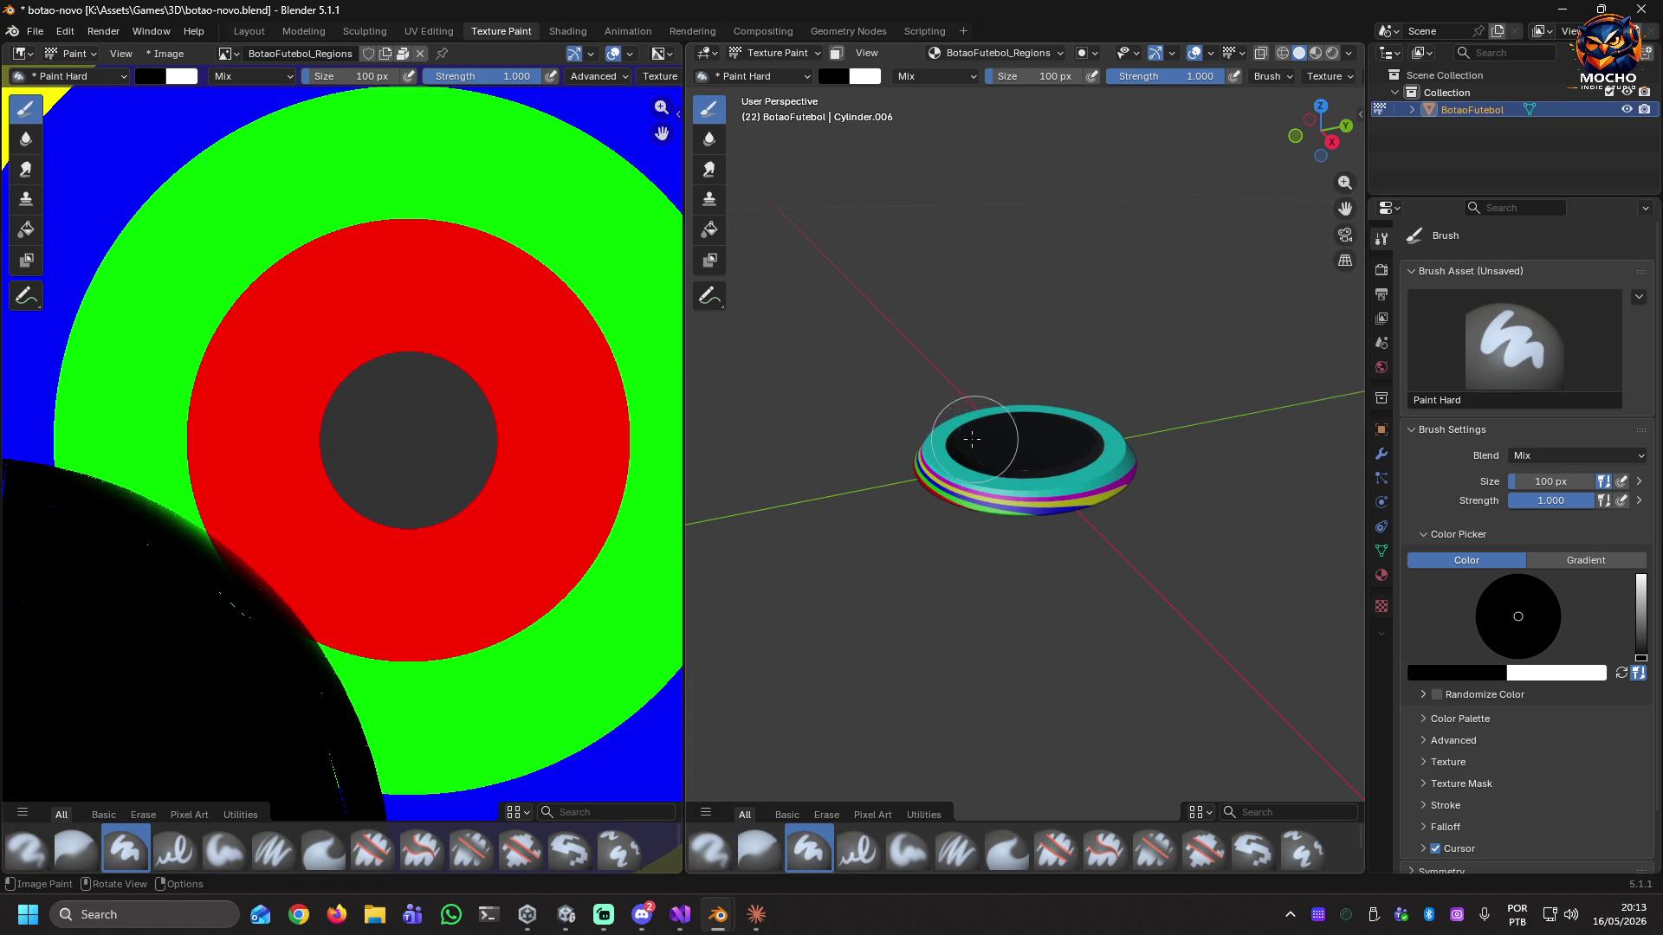
pyautogui.scroll(-6, 211, 486)
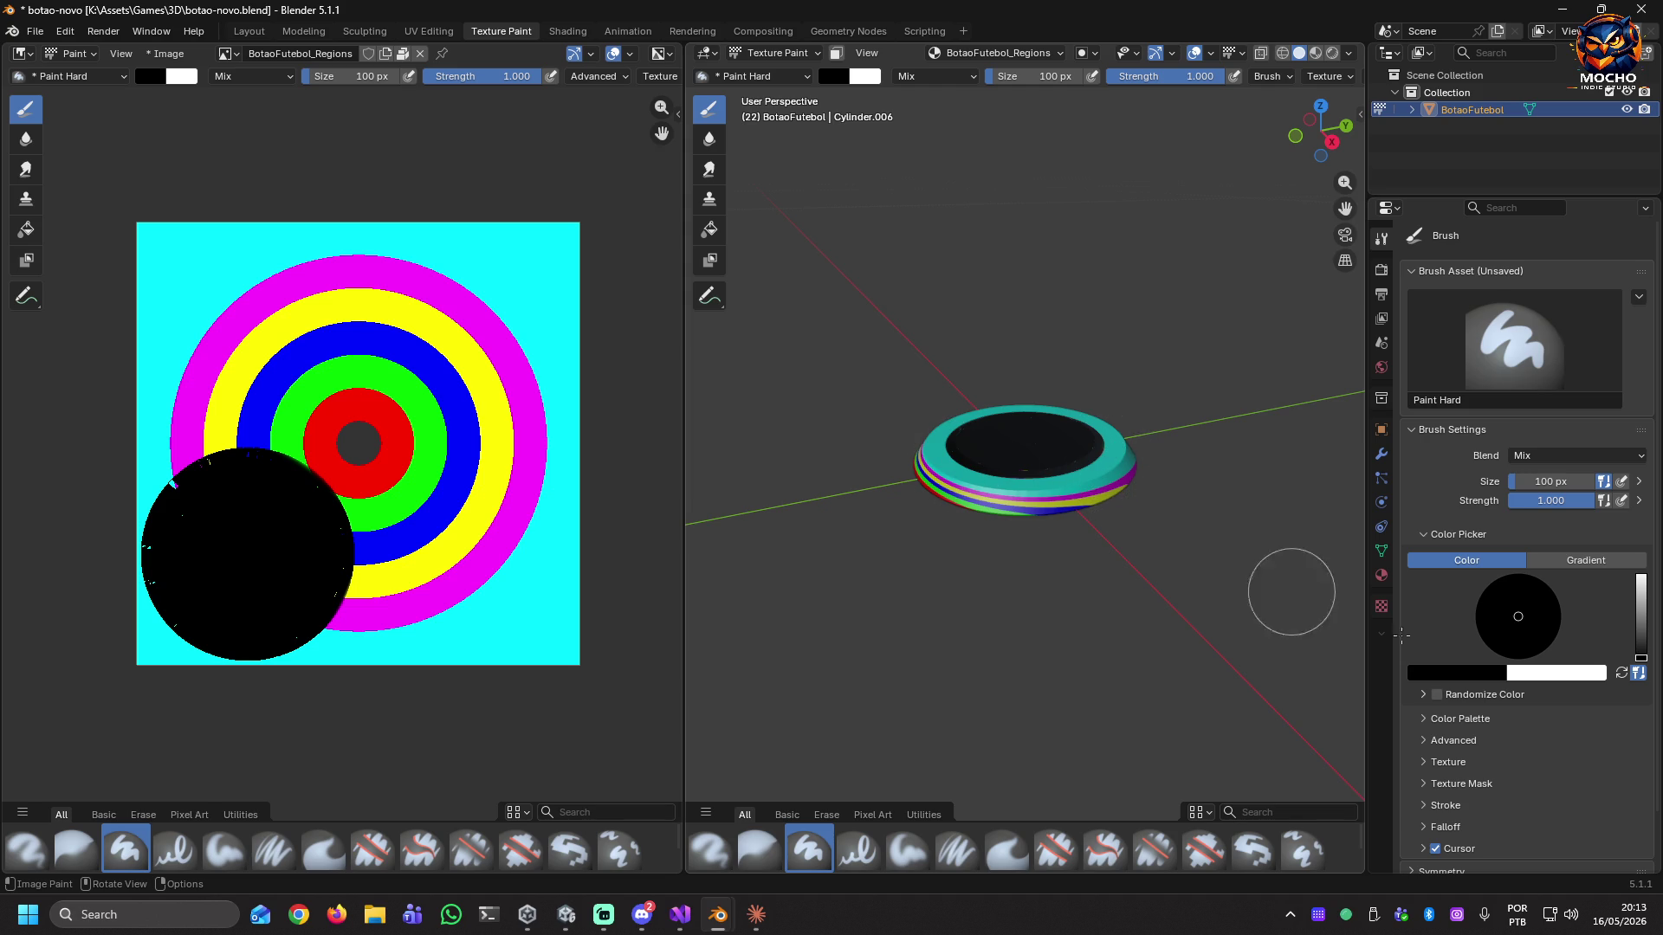
pyautogui.click(1559, 564)
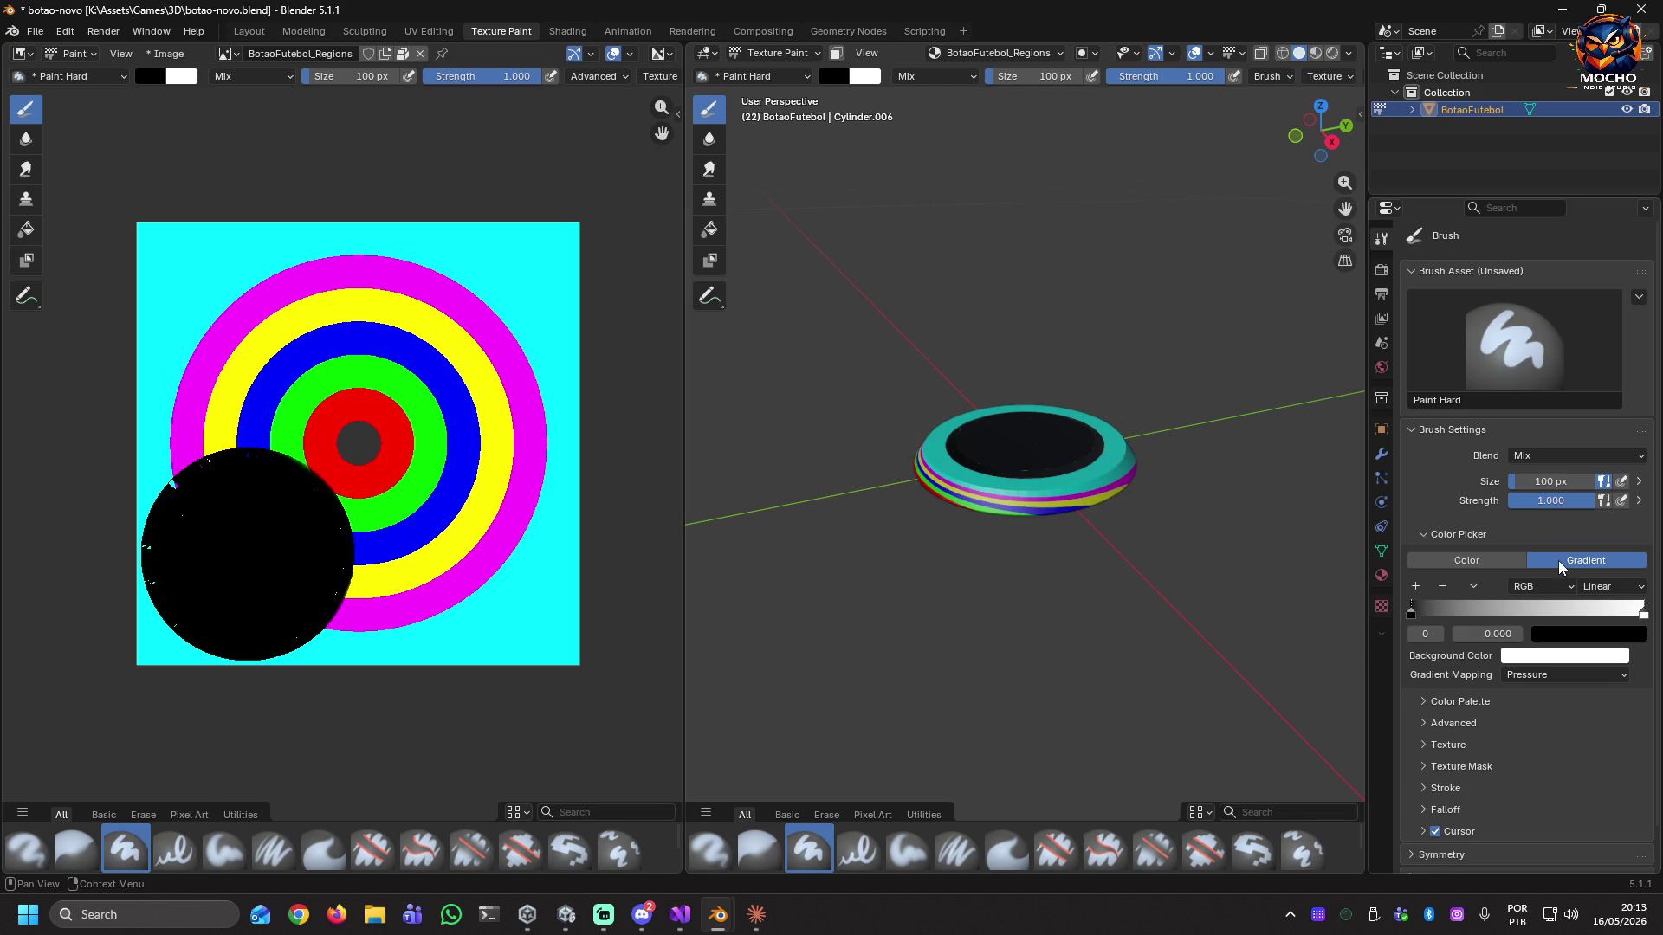
# Return the brush to solid Color mode and pick a dark blue in RGB.
pyautogui.click(1498, 561)
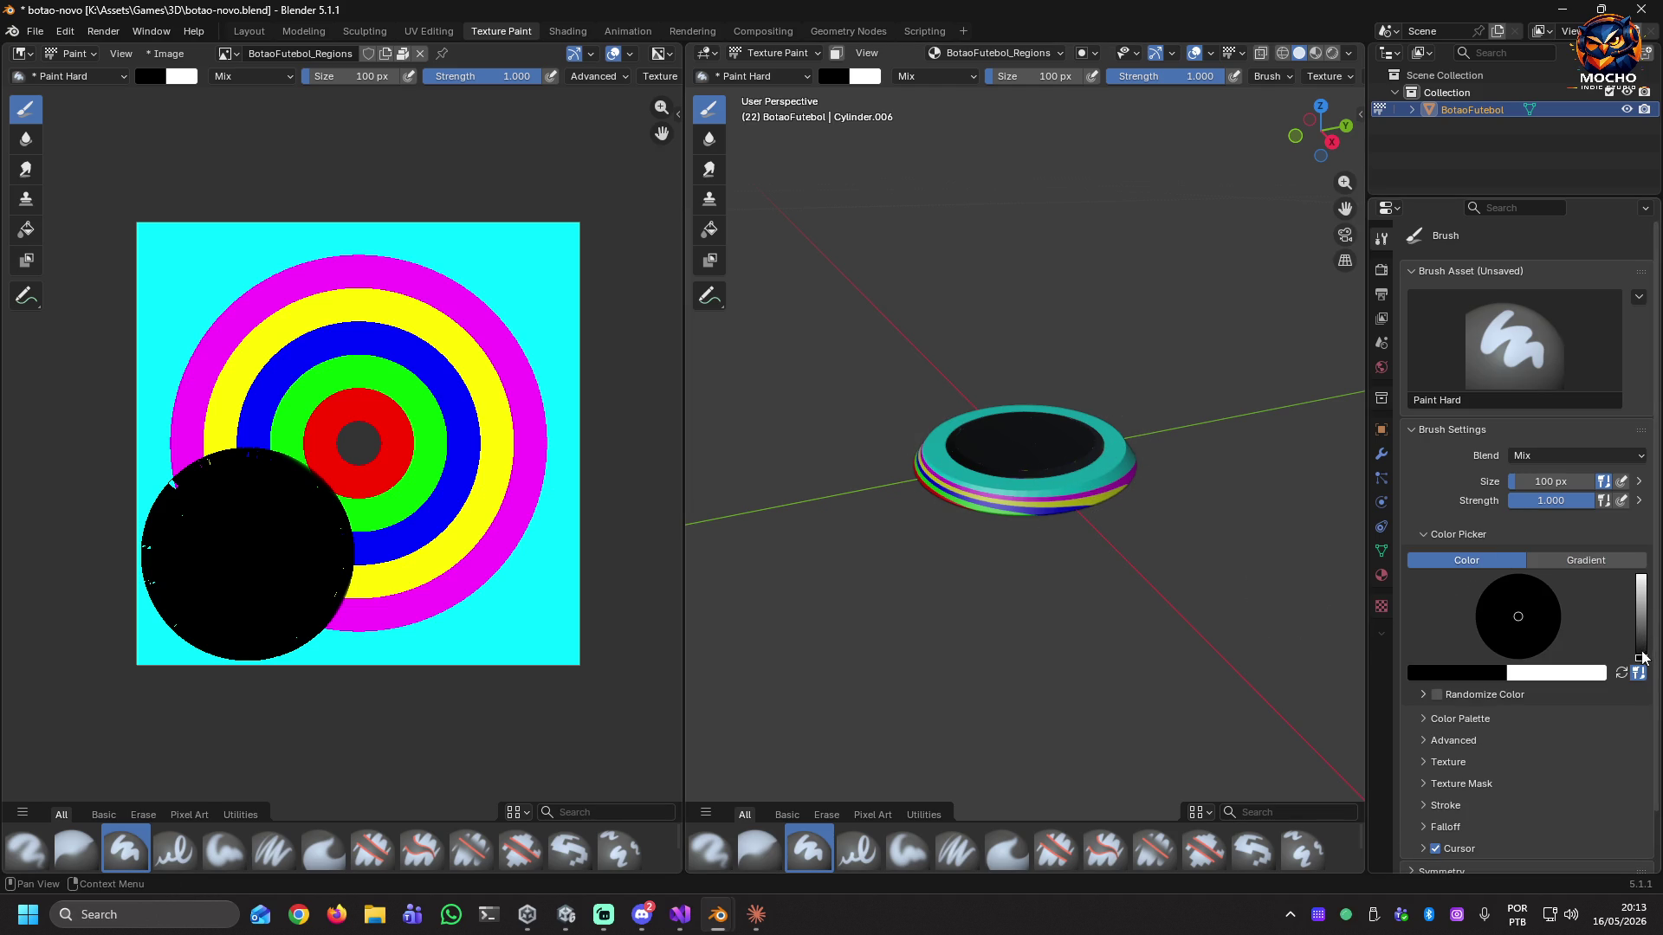
pyautogui.click(1491, 680)
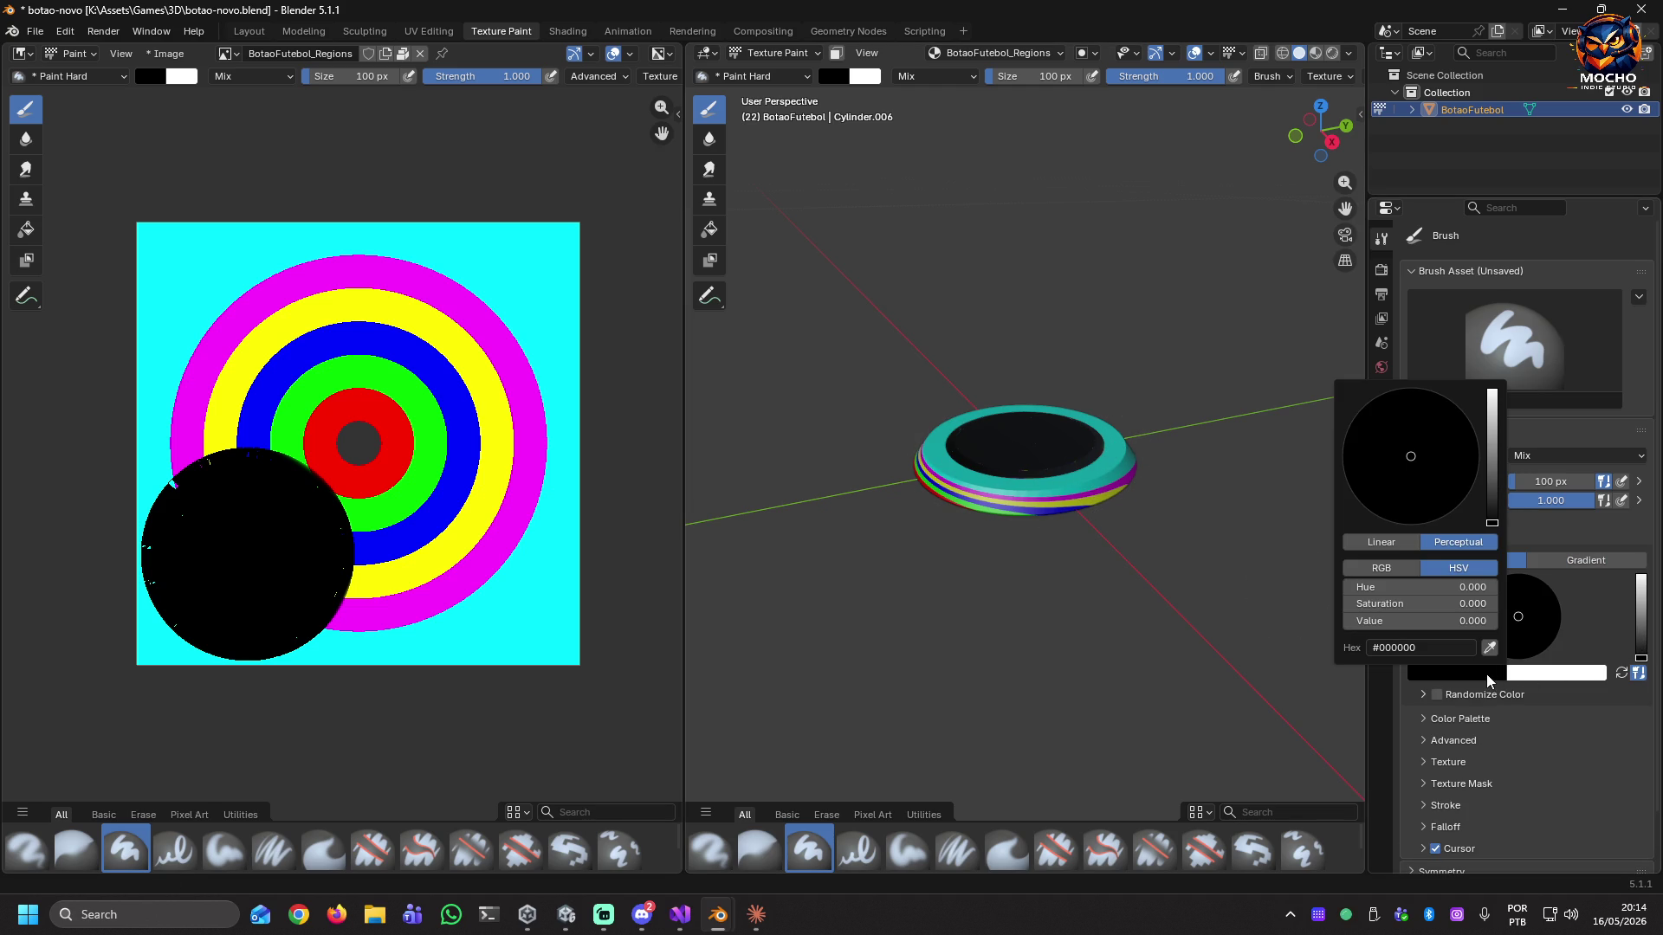
pyautogui.click(1385, 568)
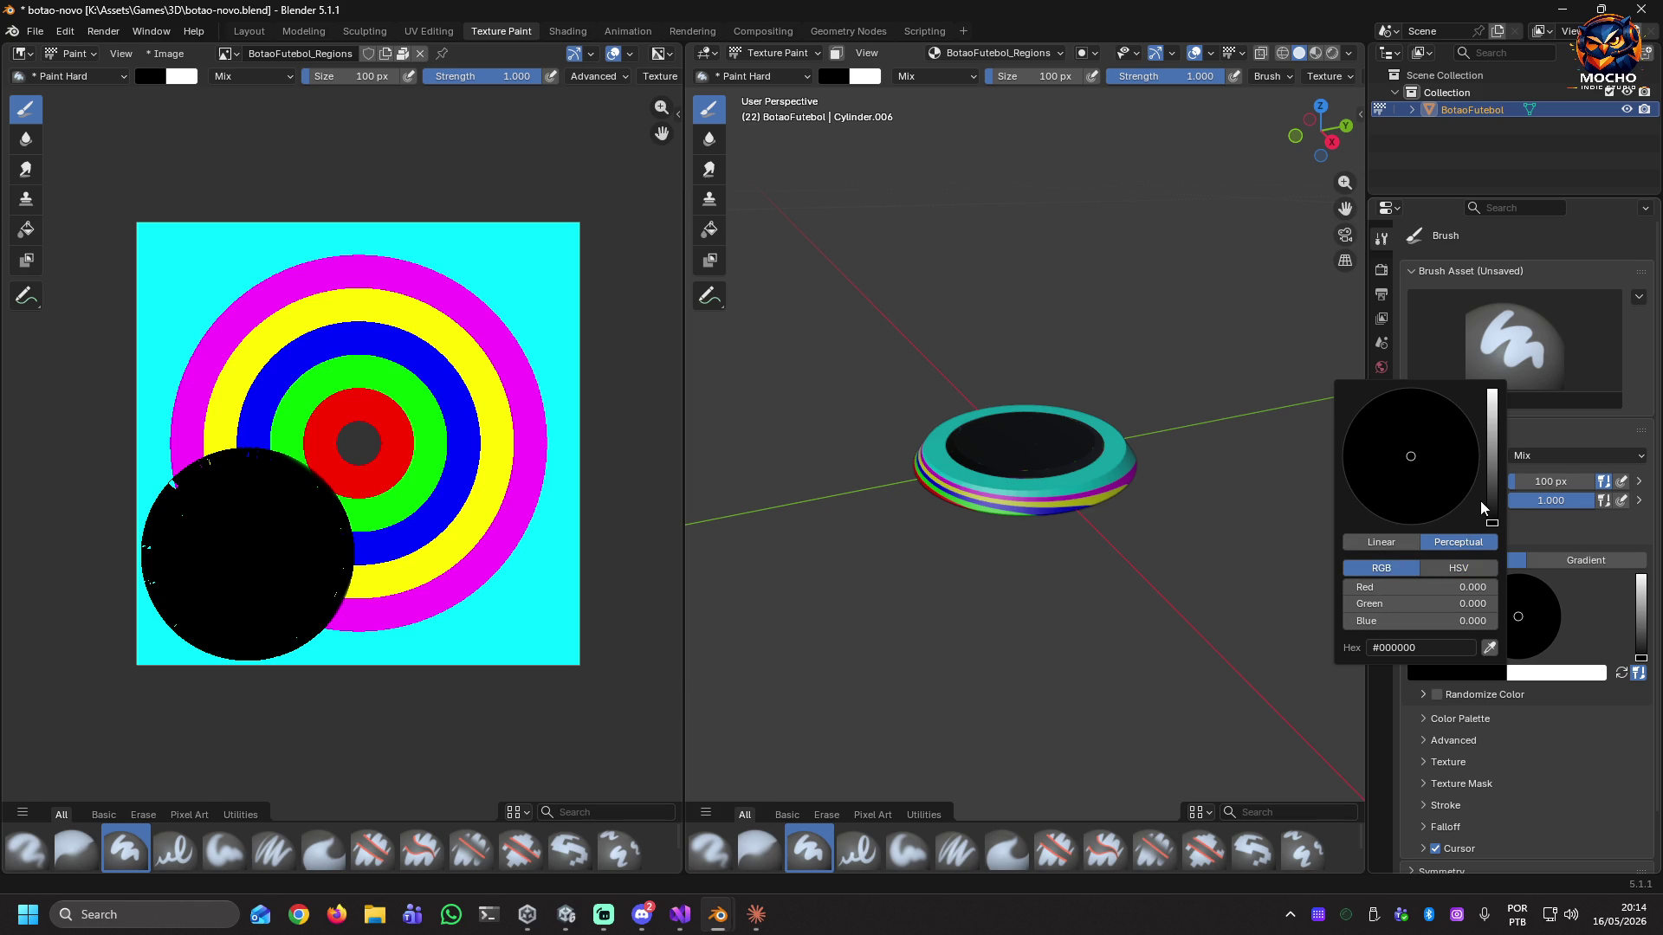
pyautogui.moveTo(1493, 492)
pyautogui.mouseDown()
pyautogui.moveTo(1493, 439)
pyautogui.moveTo(1463, 429)
pyautogui.mouseUp()
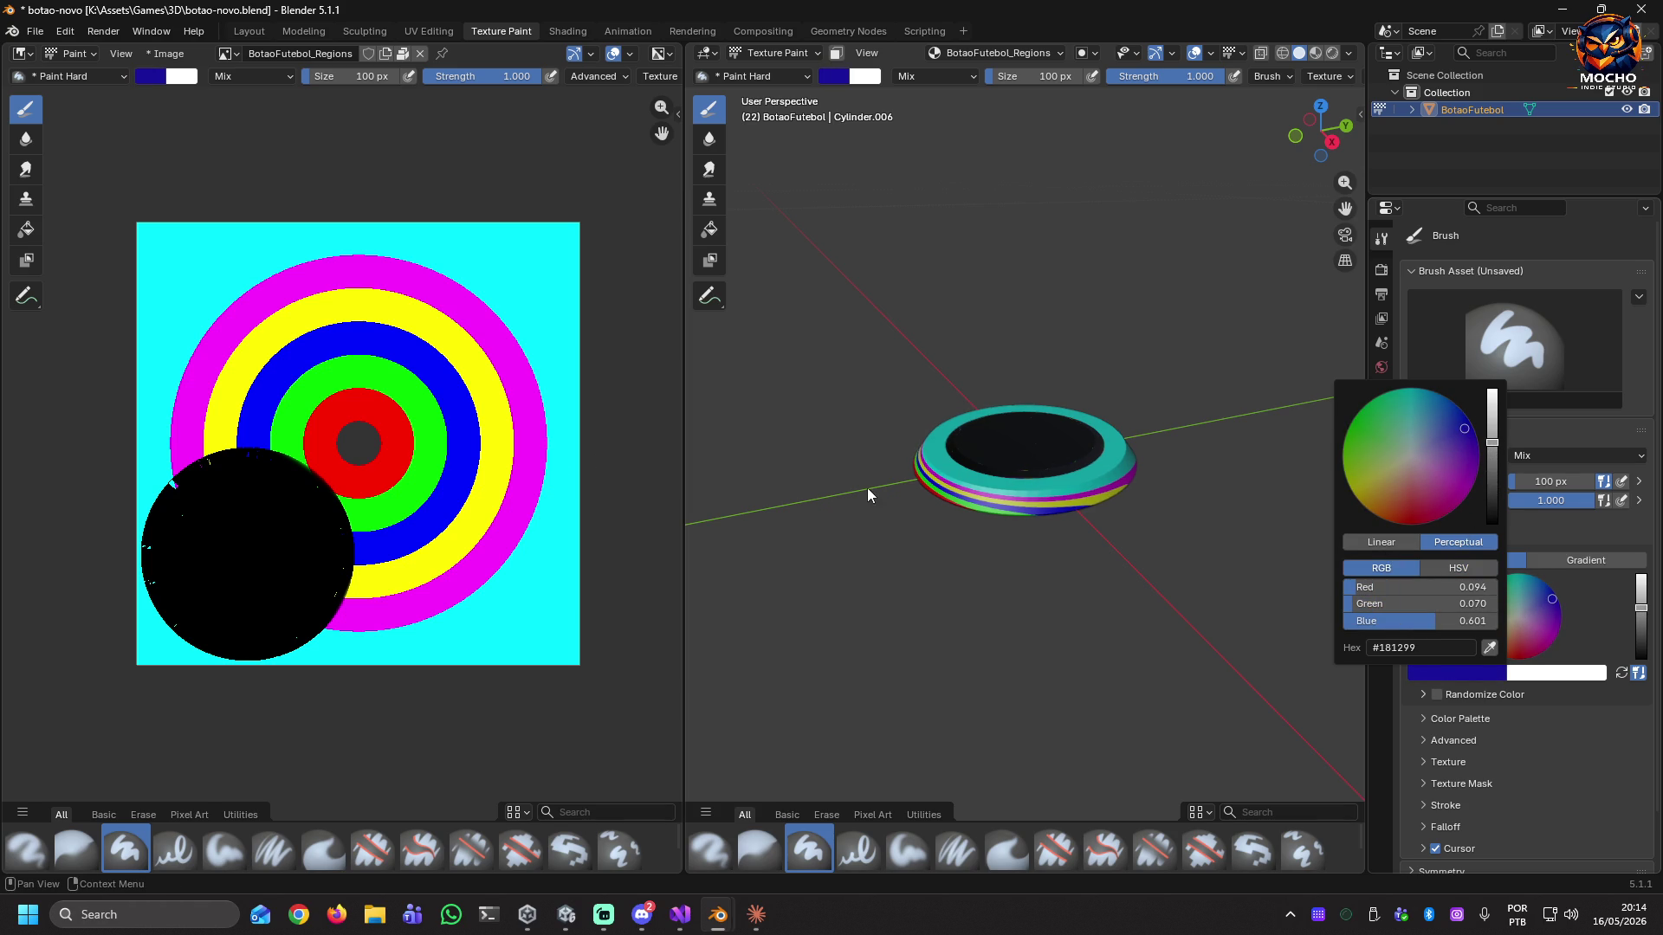
# Undo a wide blue stroke, shrink the brush to 13 px, and paint thin blue marks on the rim.
pyautogui.moveTo(946, 460); pyautogui.dragTo(937, 464)
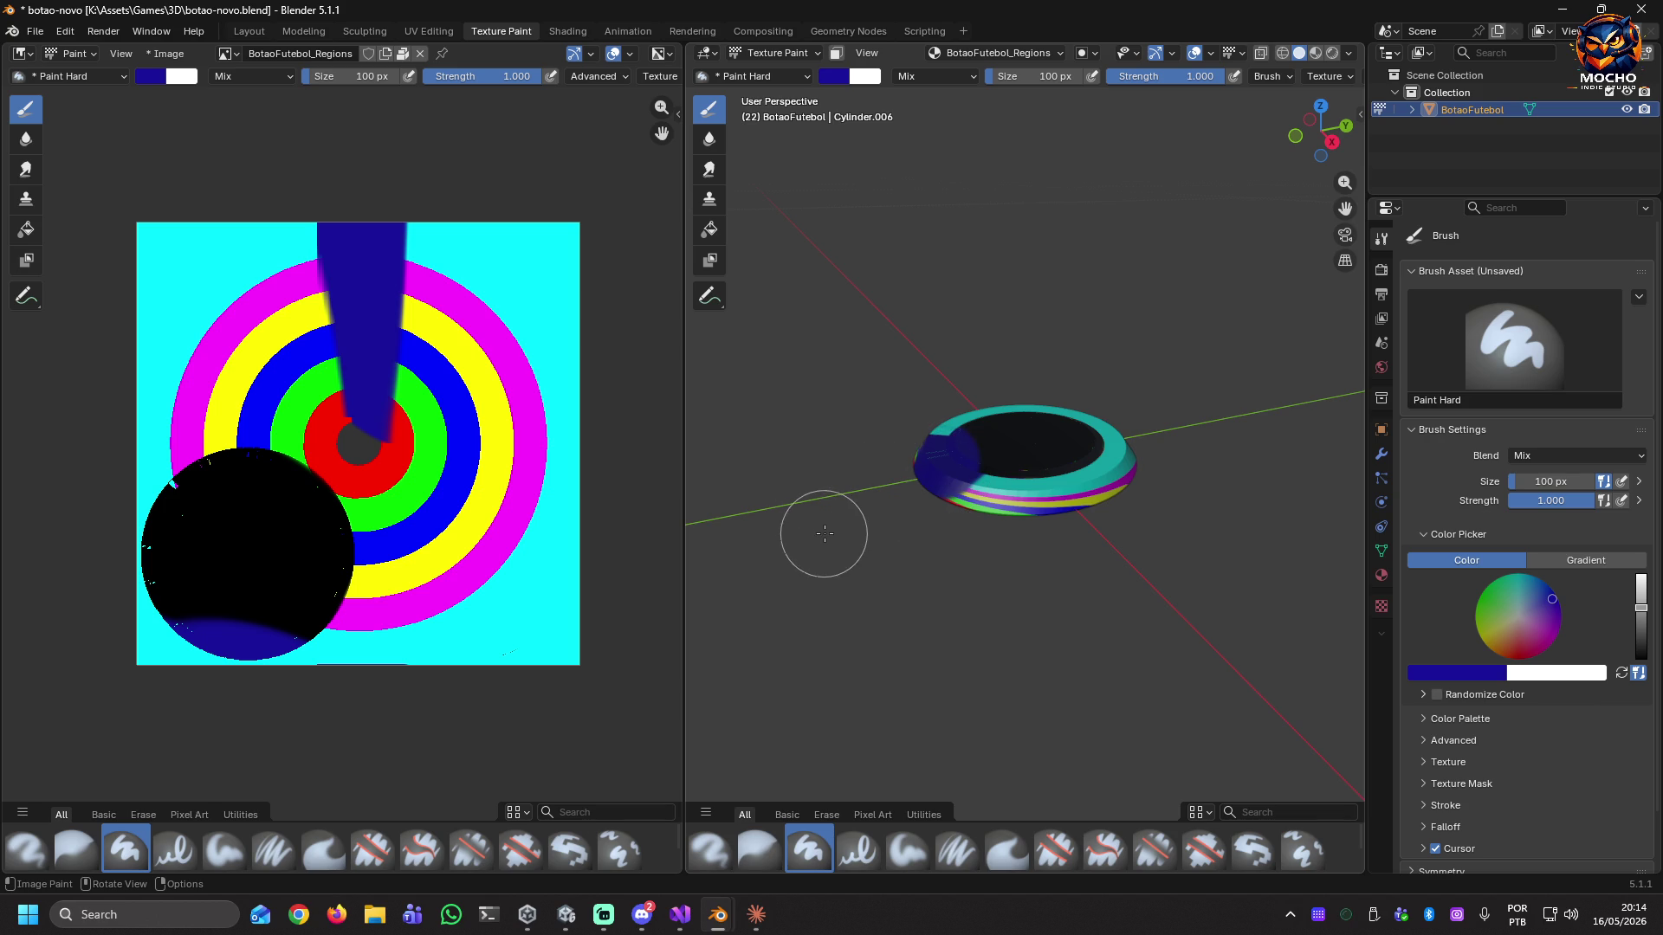
pyautogui.scroll(3, 994, 480)
pyautogui.scroll(1, 994, 480)
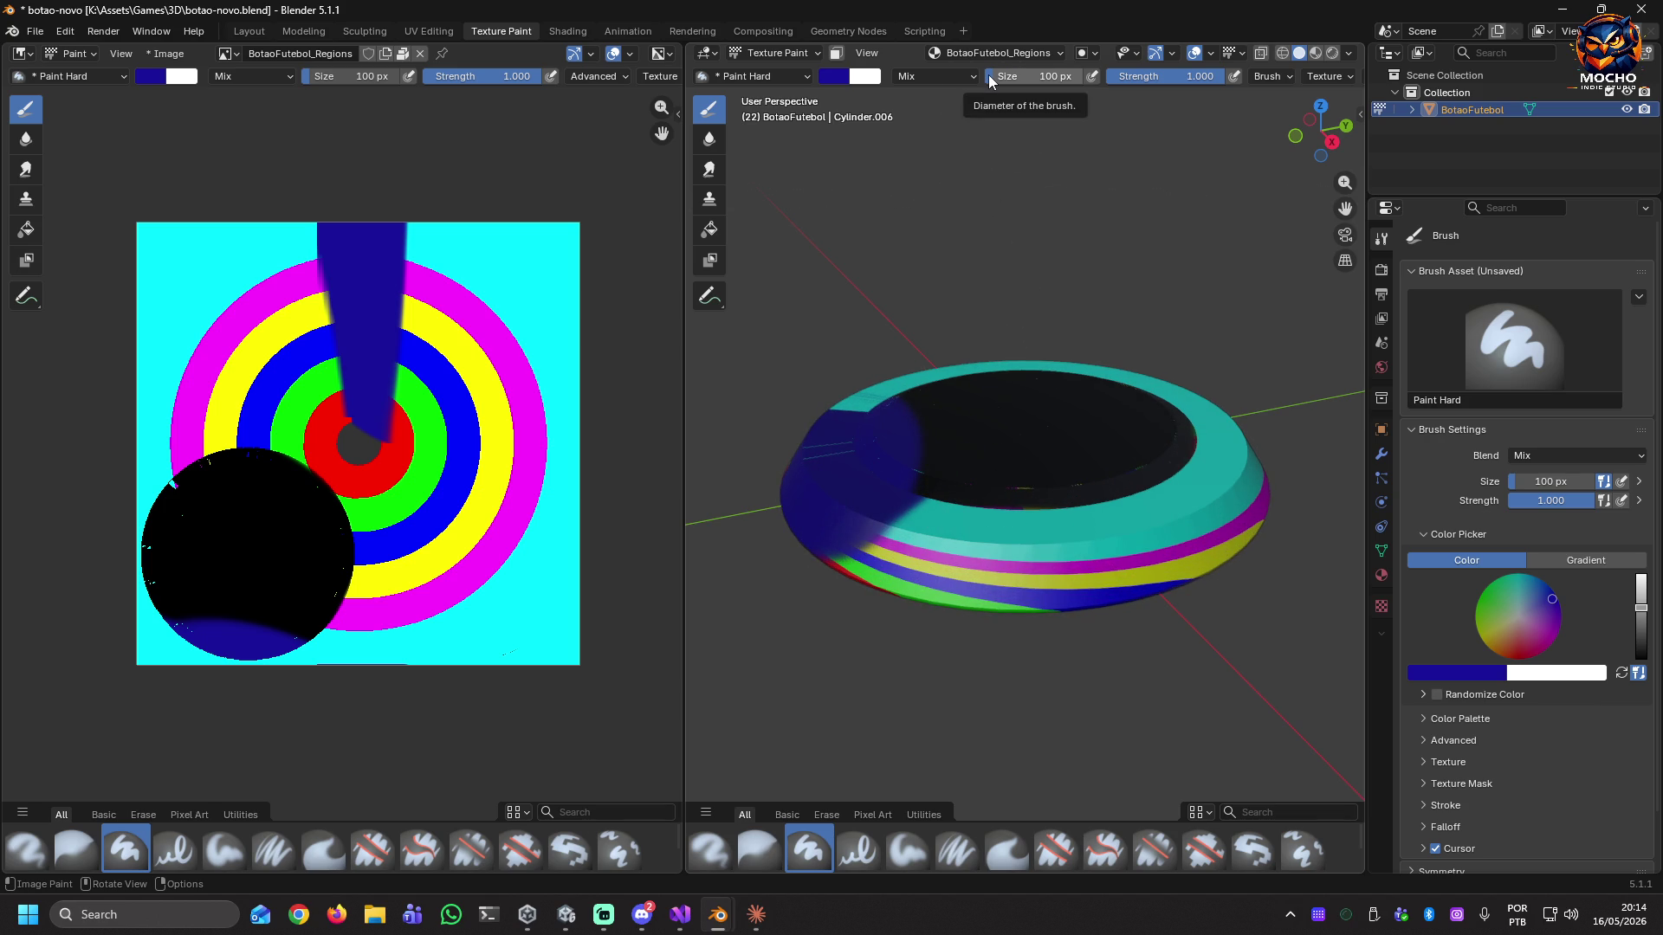
pyautogui.hotkey('ctrl', 'z')
pyautogui.moveTo(989, 74); pyautogui.dragTo(918, 74)
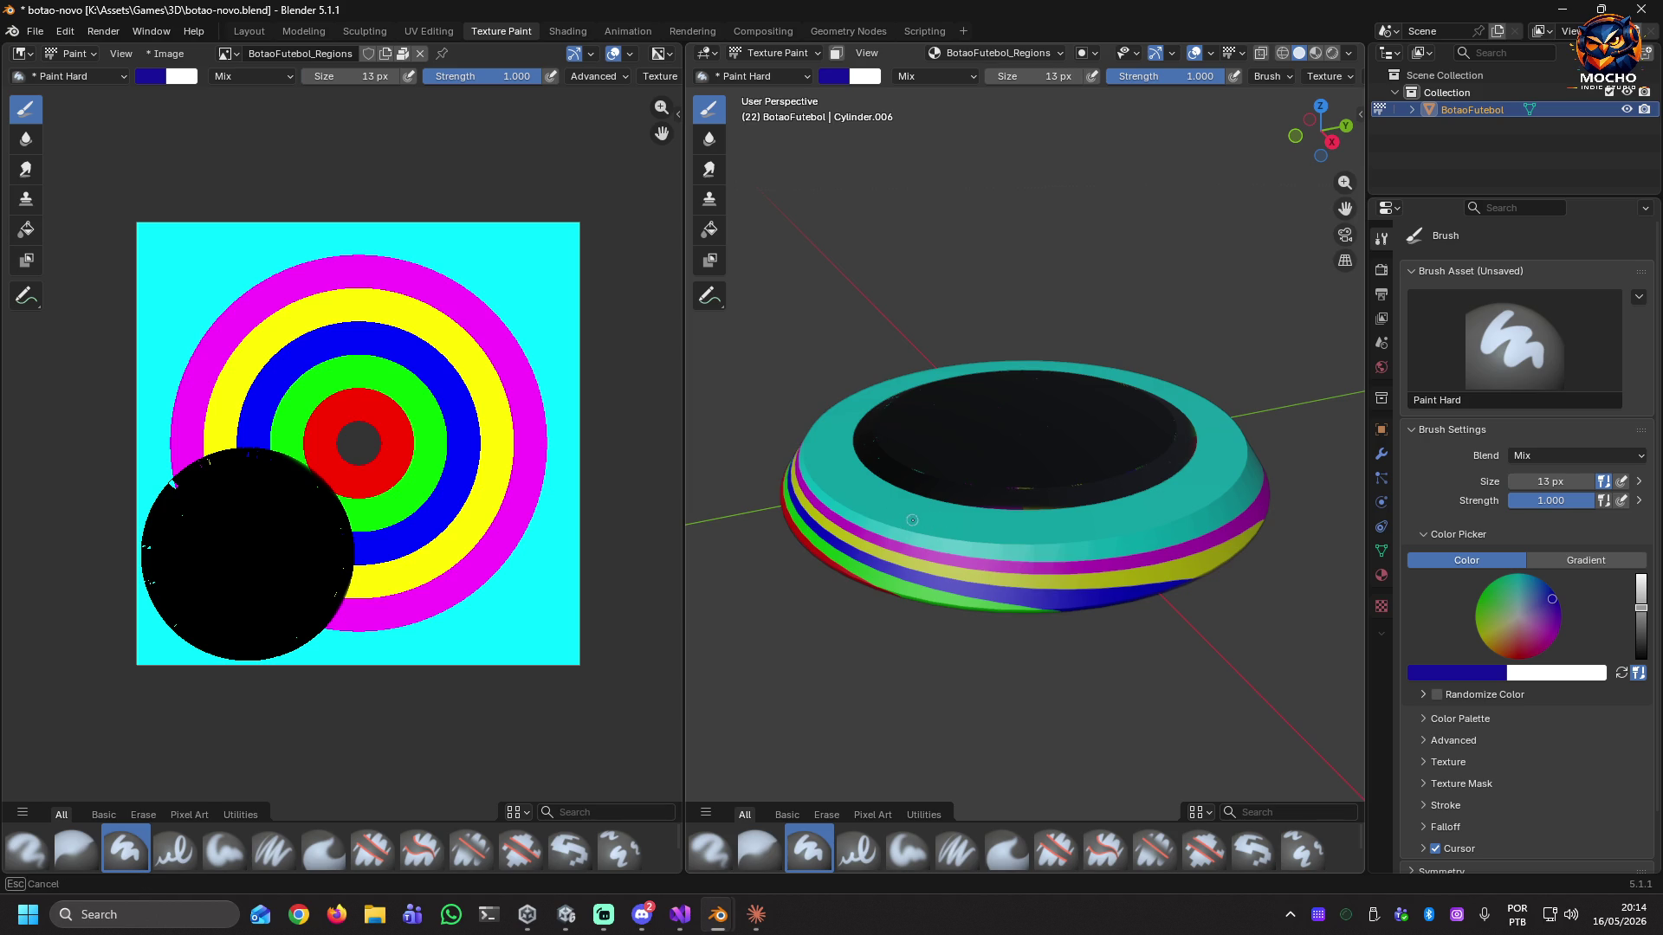
pyautogui.moveTo(906, 490)
pyautogui.mouseDown()
pyautogui.moveTo(859, 512)
pyautogui.moveTo(900, 528)
pyautogui.mouseUp()
pyautogui.moveTo(1050, 511); pyautogui.dragTo(1057, 540)
pyautogui.moveTo(1095, 505); pyautogui.dragTo(1123, 530)
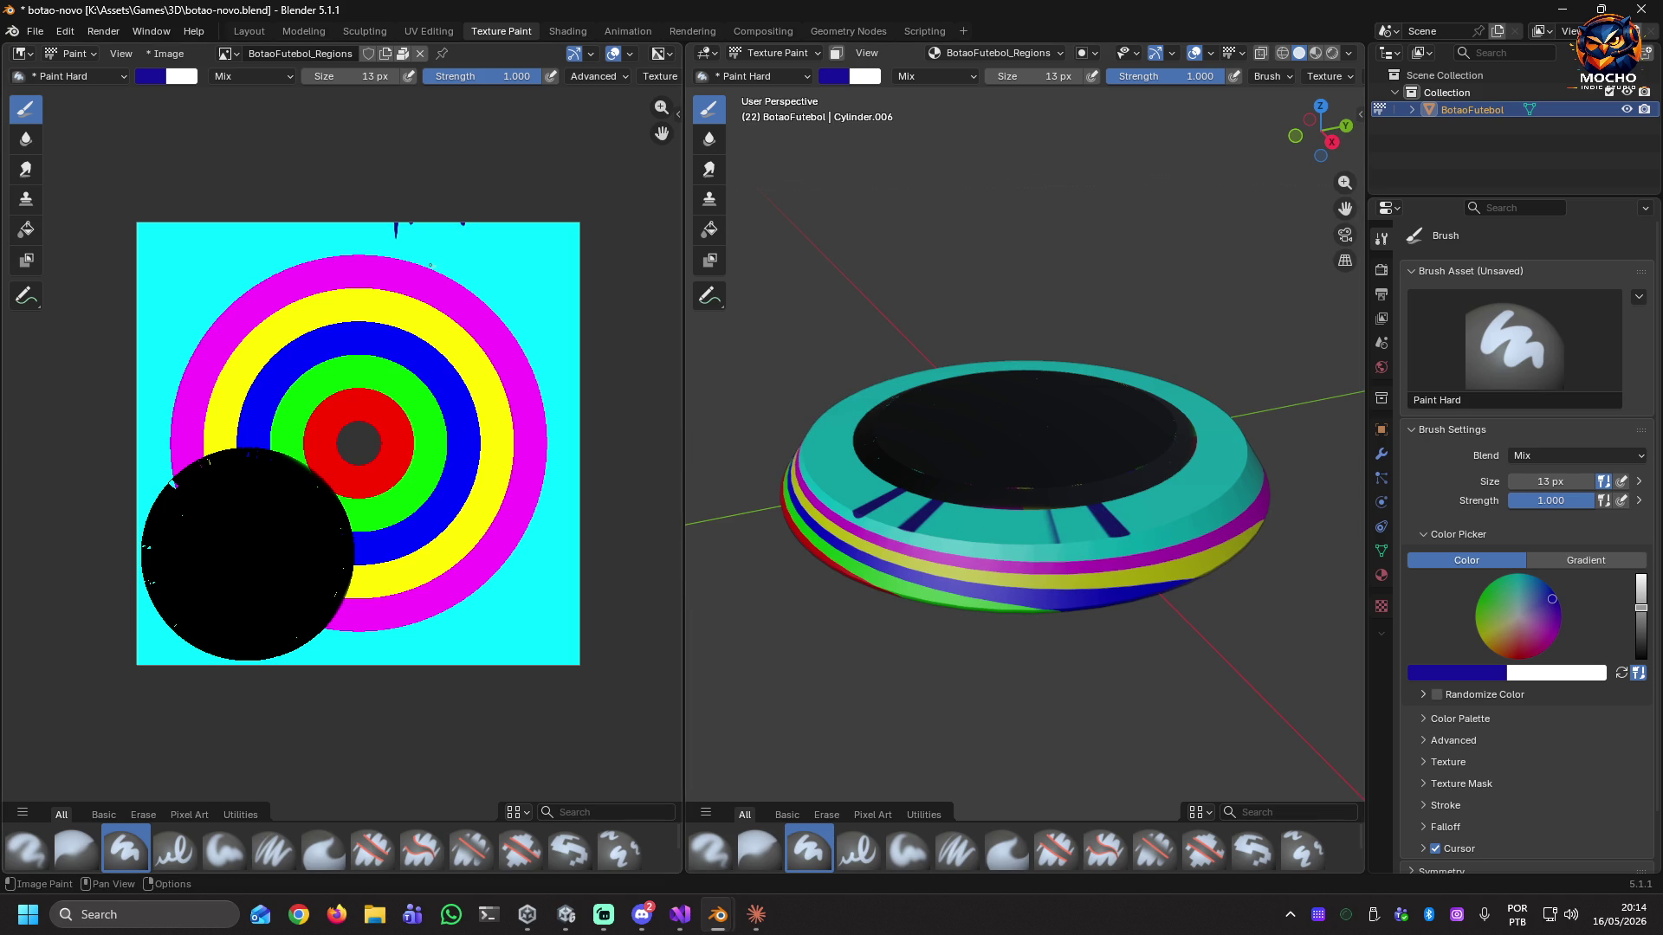
pyautogui.moveTo(424, 233)
pyautogui.mouseDown()
pyautogui.moveTo(501, 238)
pyautogui.moveTo(270, 223)
pyautogui.mouseUp()
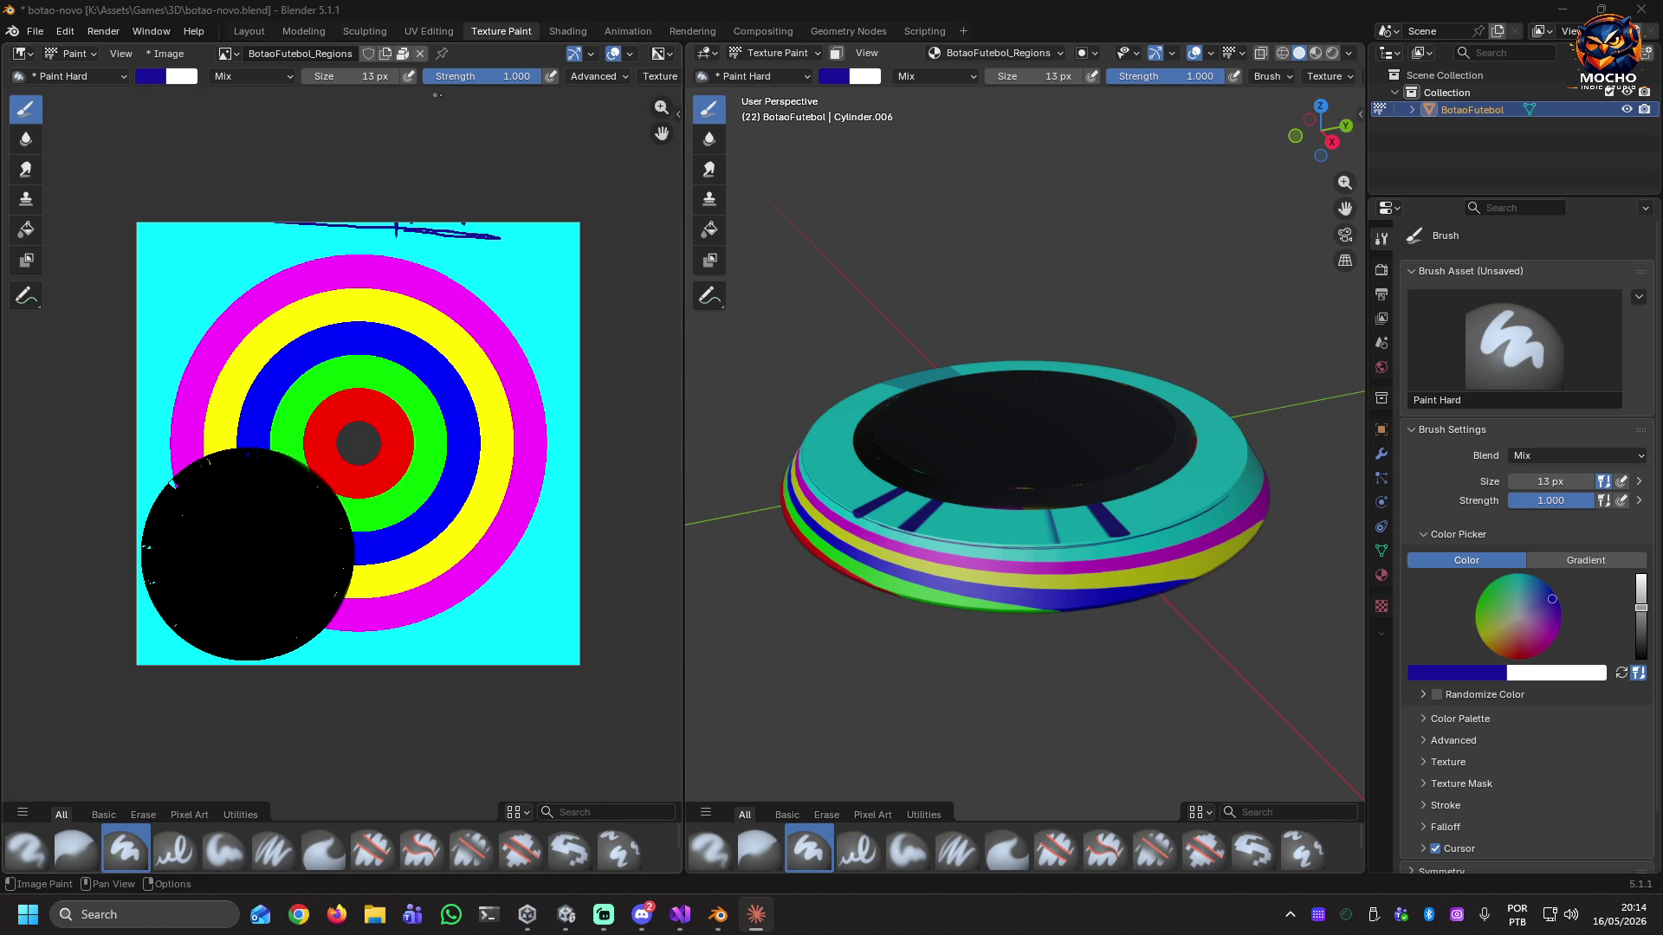
# Start a new General scene from the File menu, answering the save prompt.
pyautogui.click(34, 32)
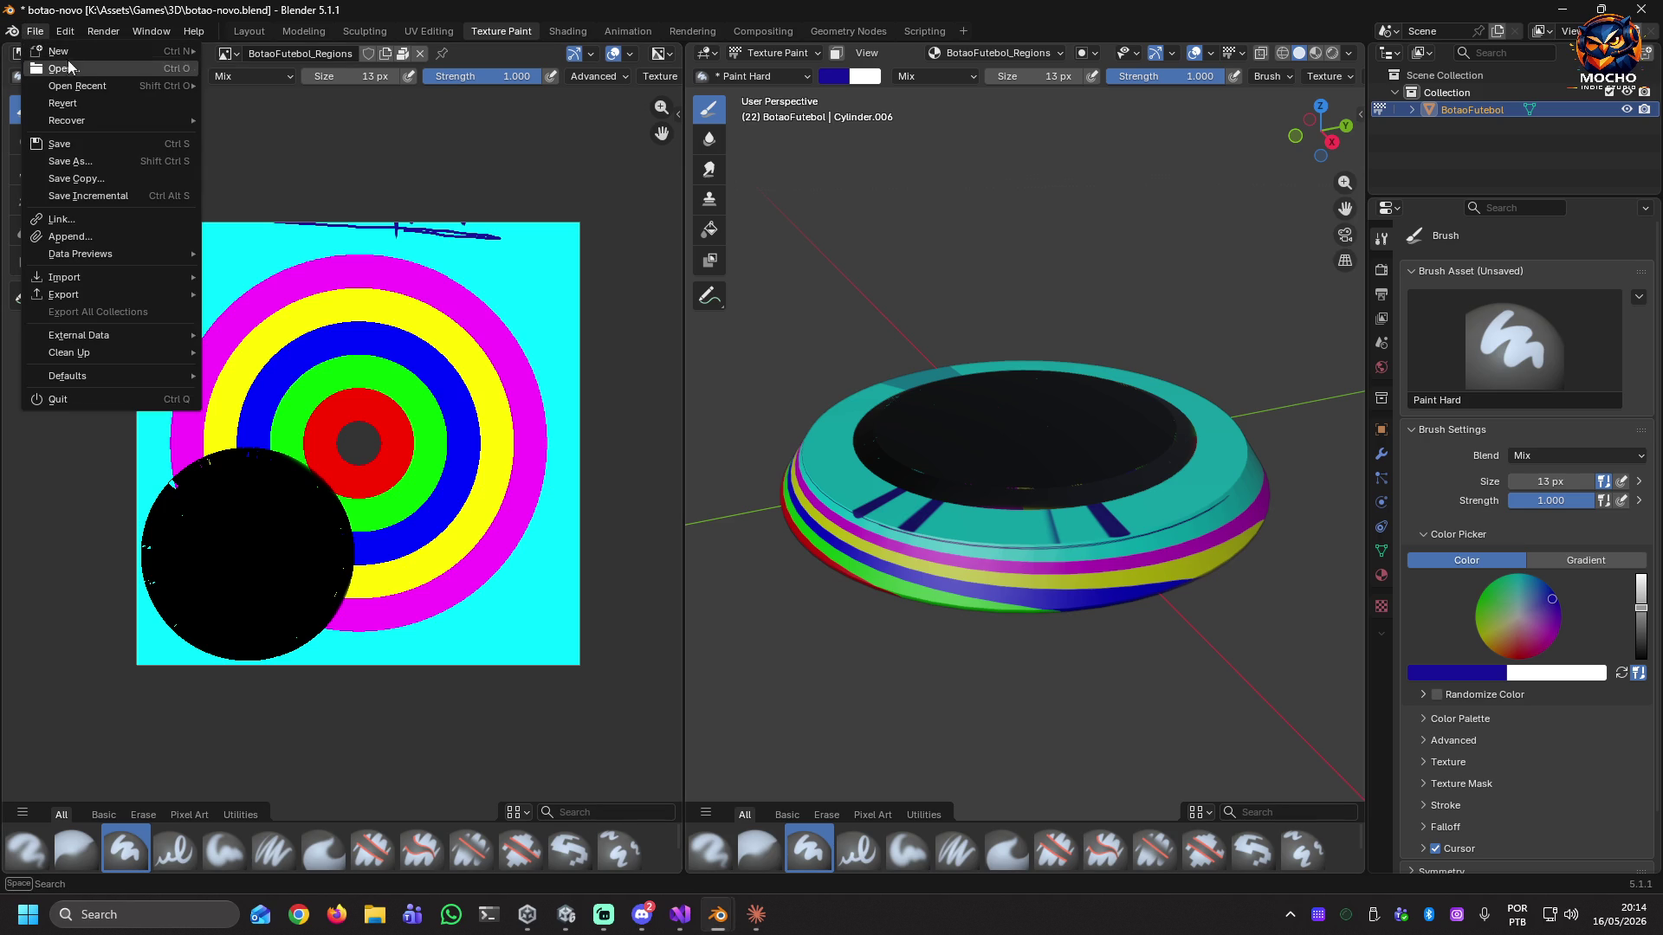
pyautogui.moveTo(103, 50)
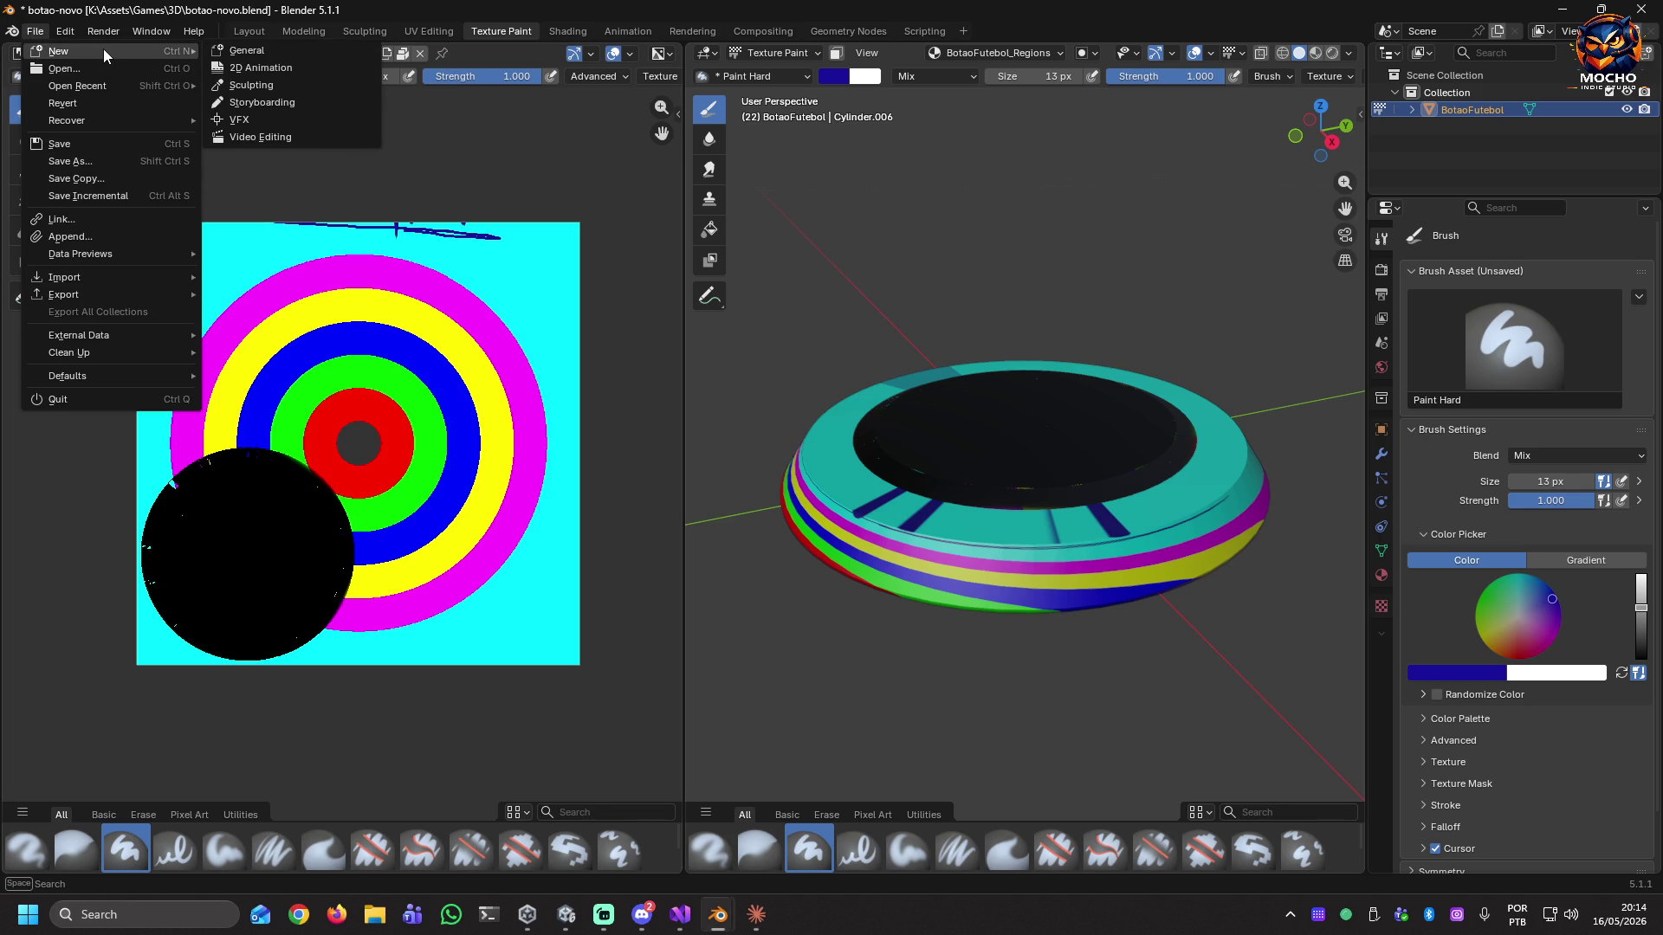
pyautogui.click(294, 45)
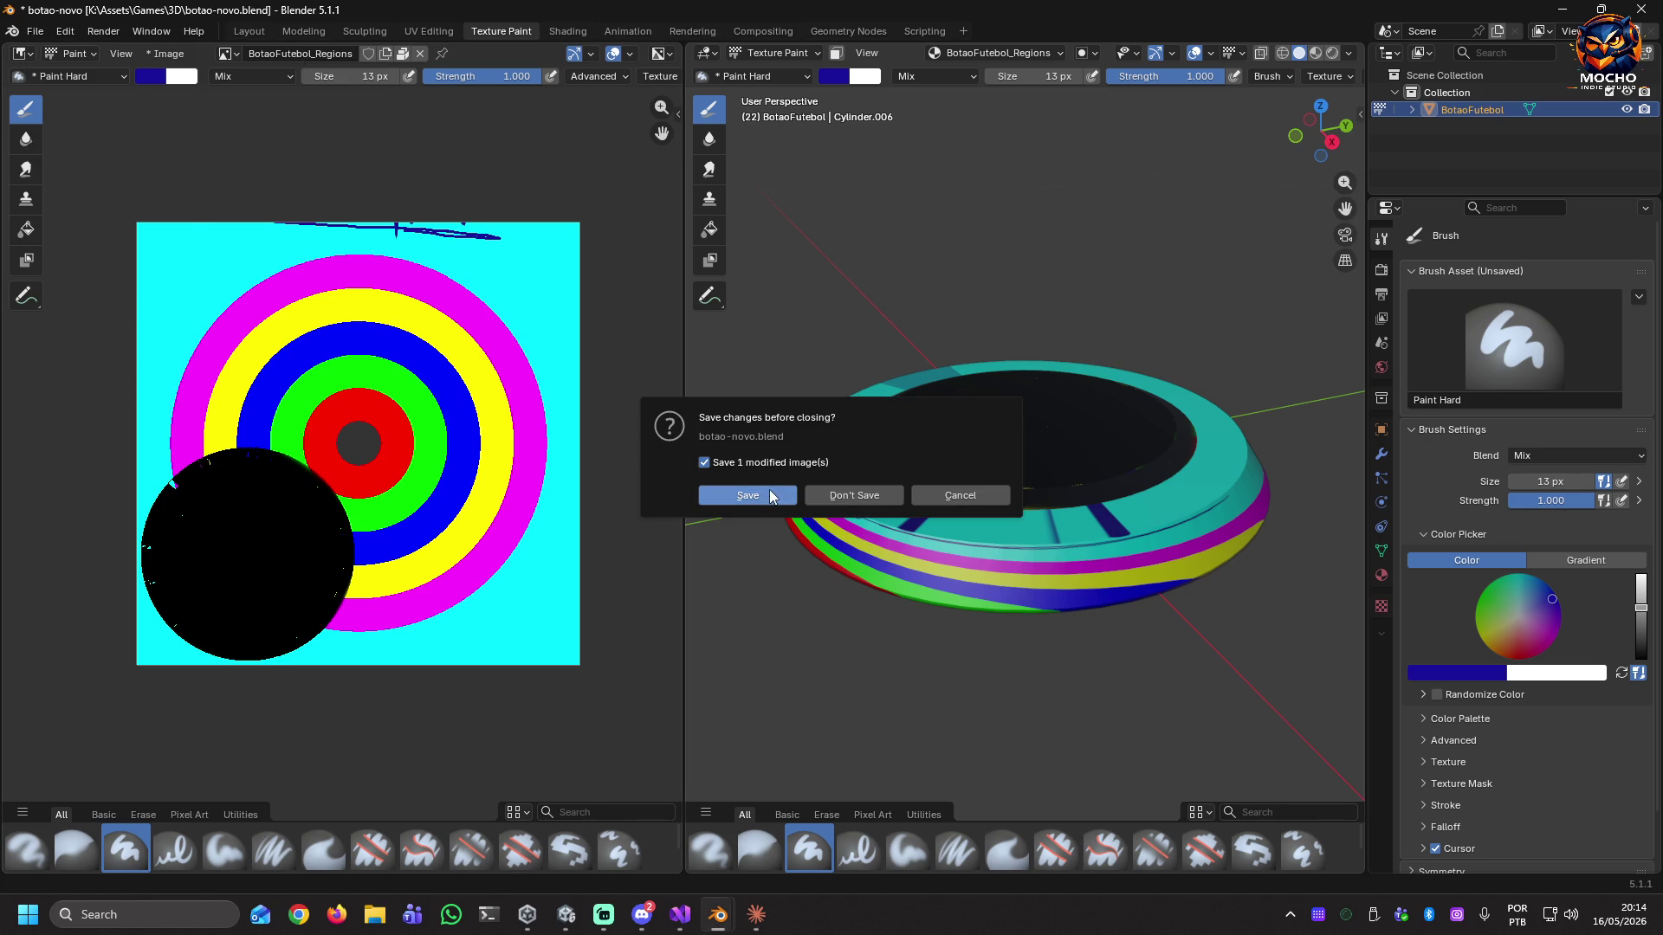
pyautogui.click(827, 496)
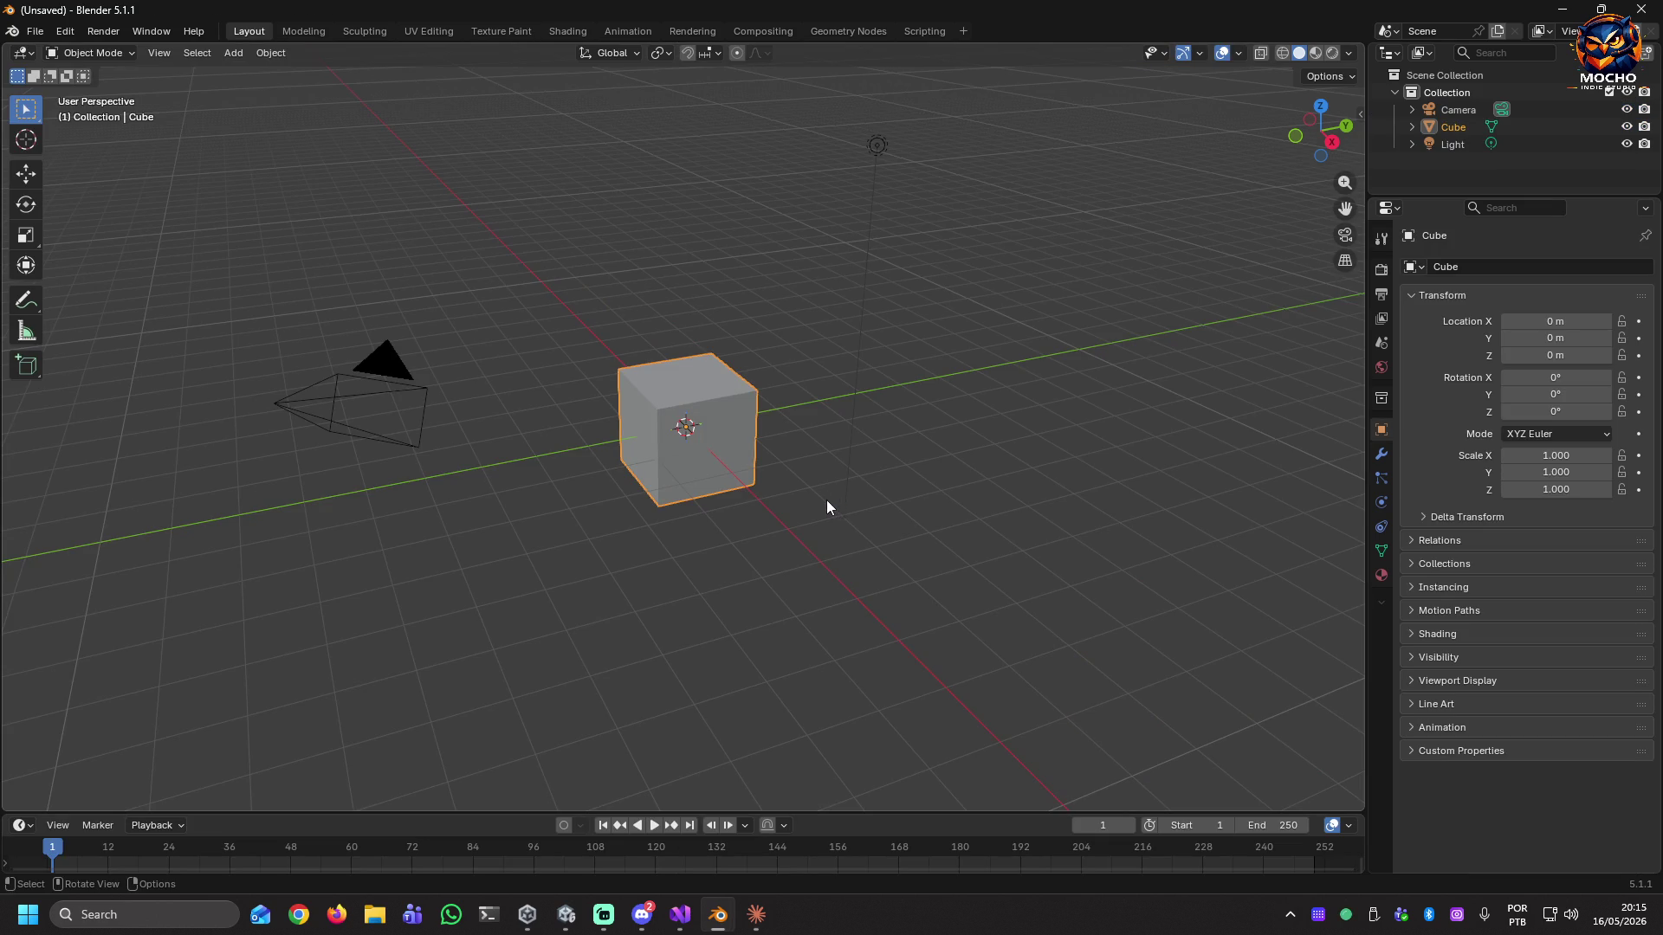
# Delete the default cube and add a cylinder mesh at the origin.
pyautogui.click(679, 459)
pyautogui.press('Delete')
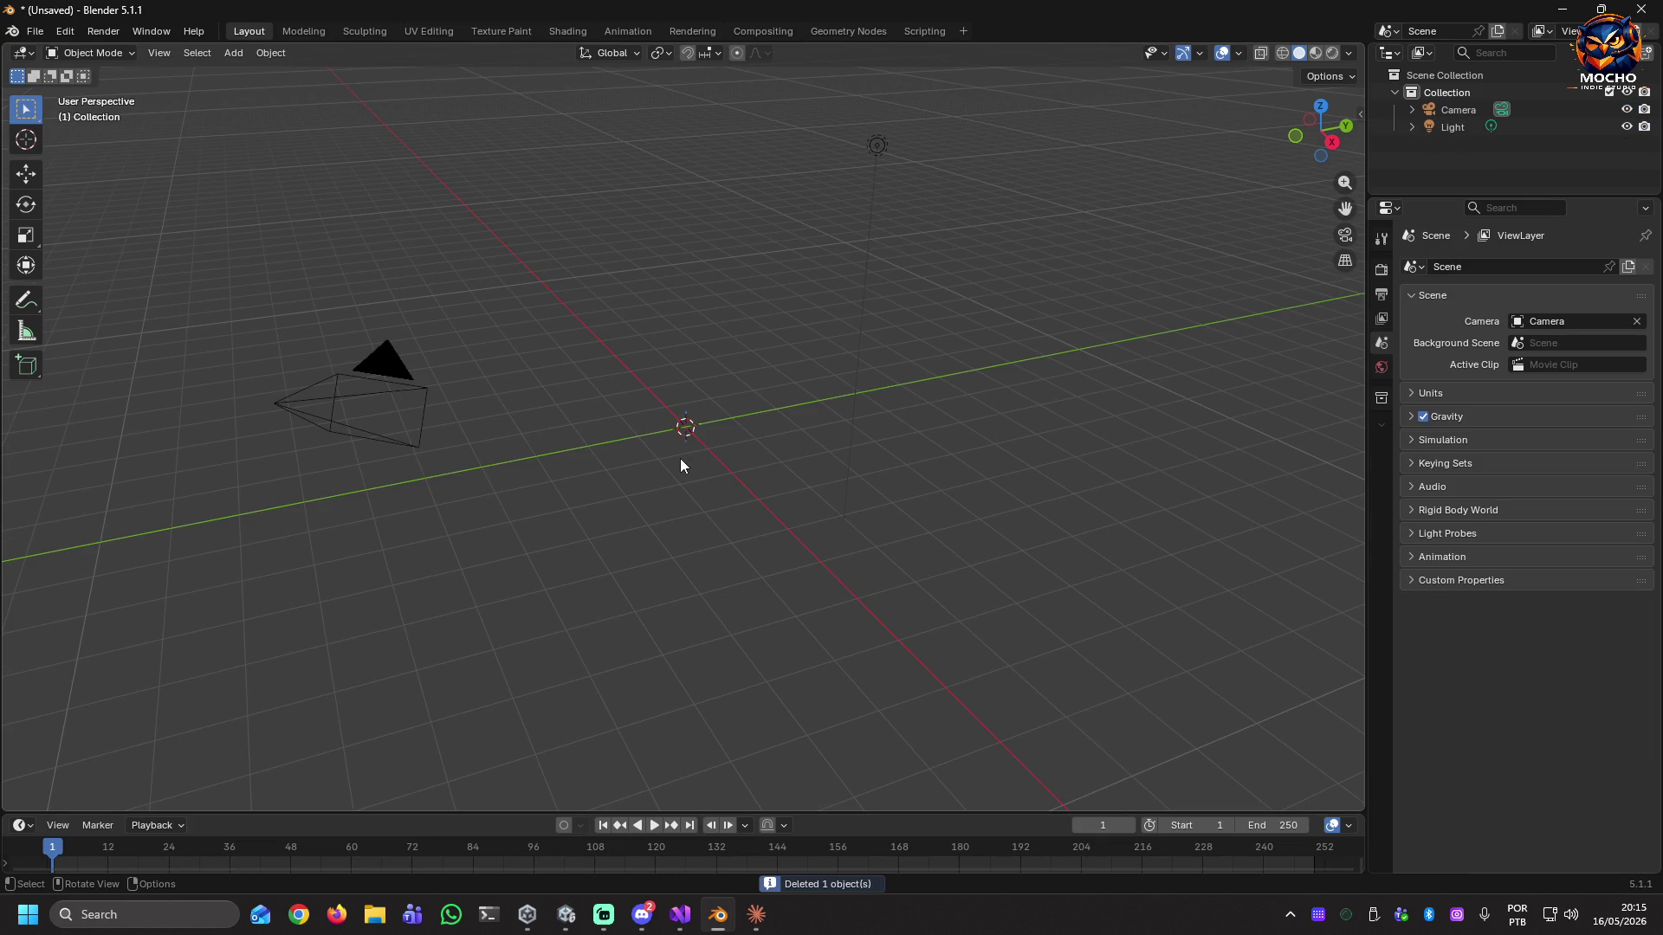
pyautogui.press('a')
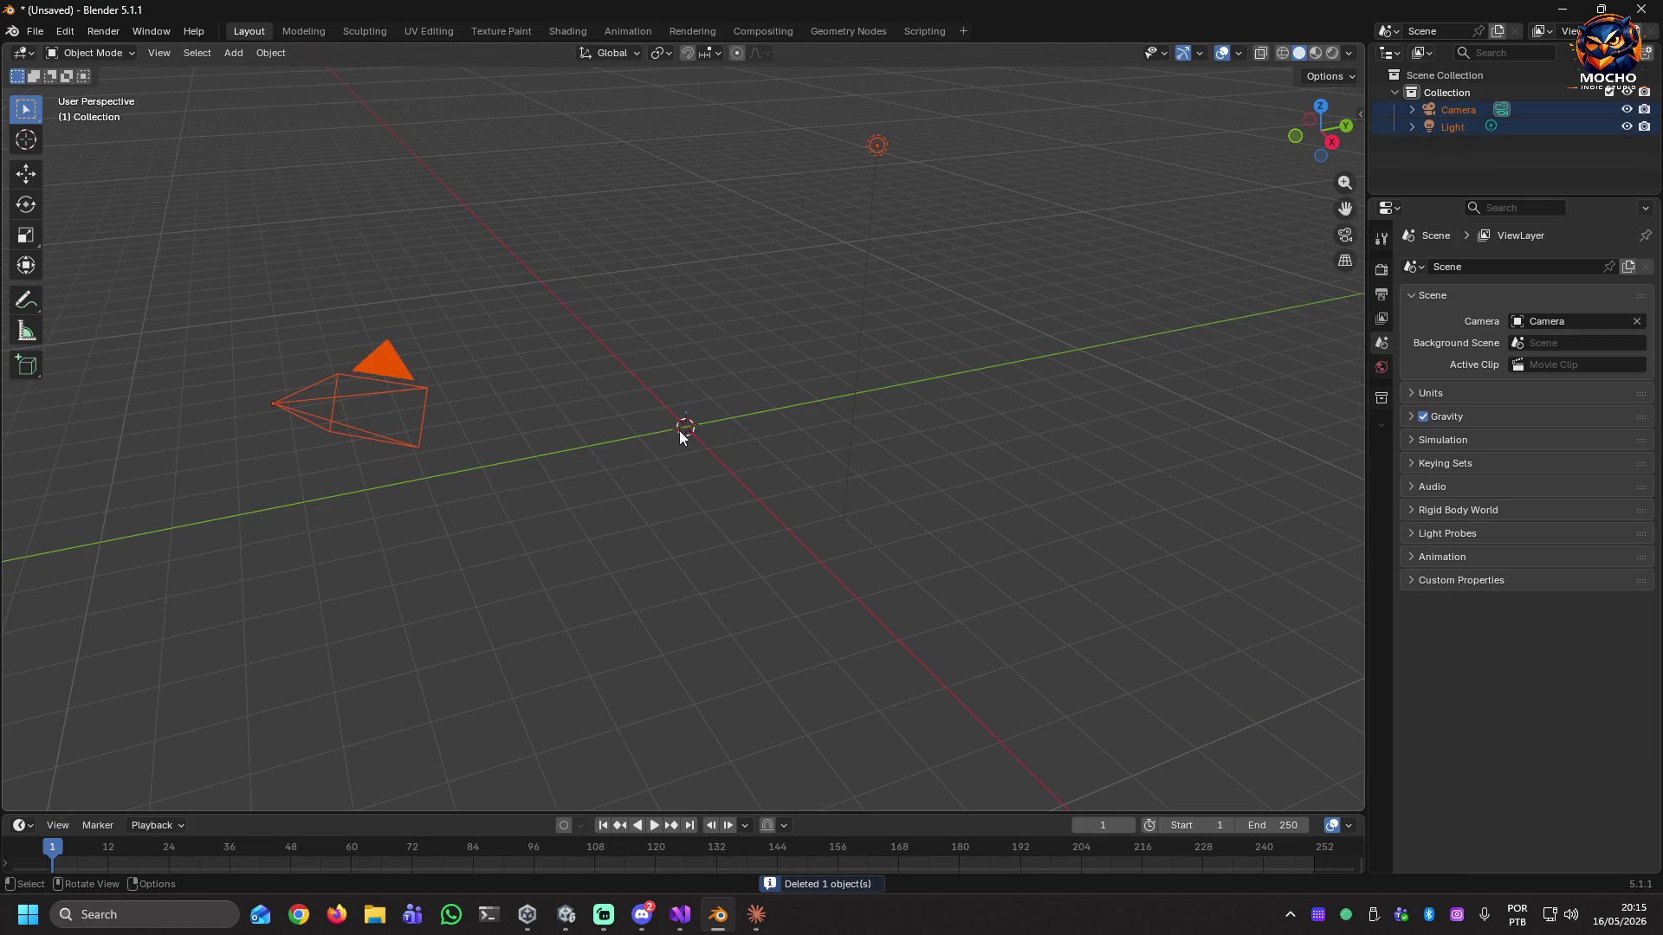
pyautogui.hotkey('shift', 'a')
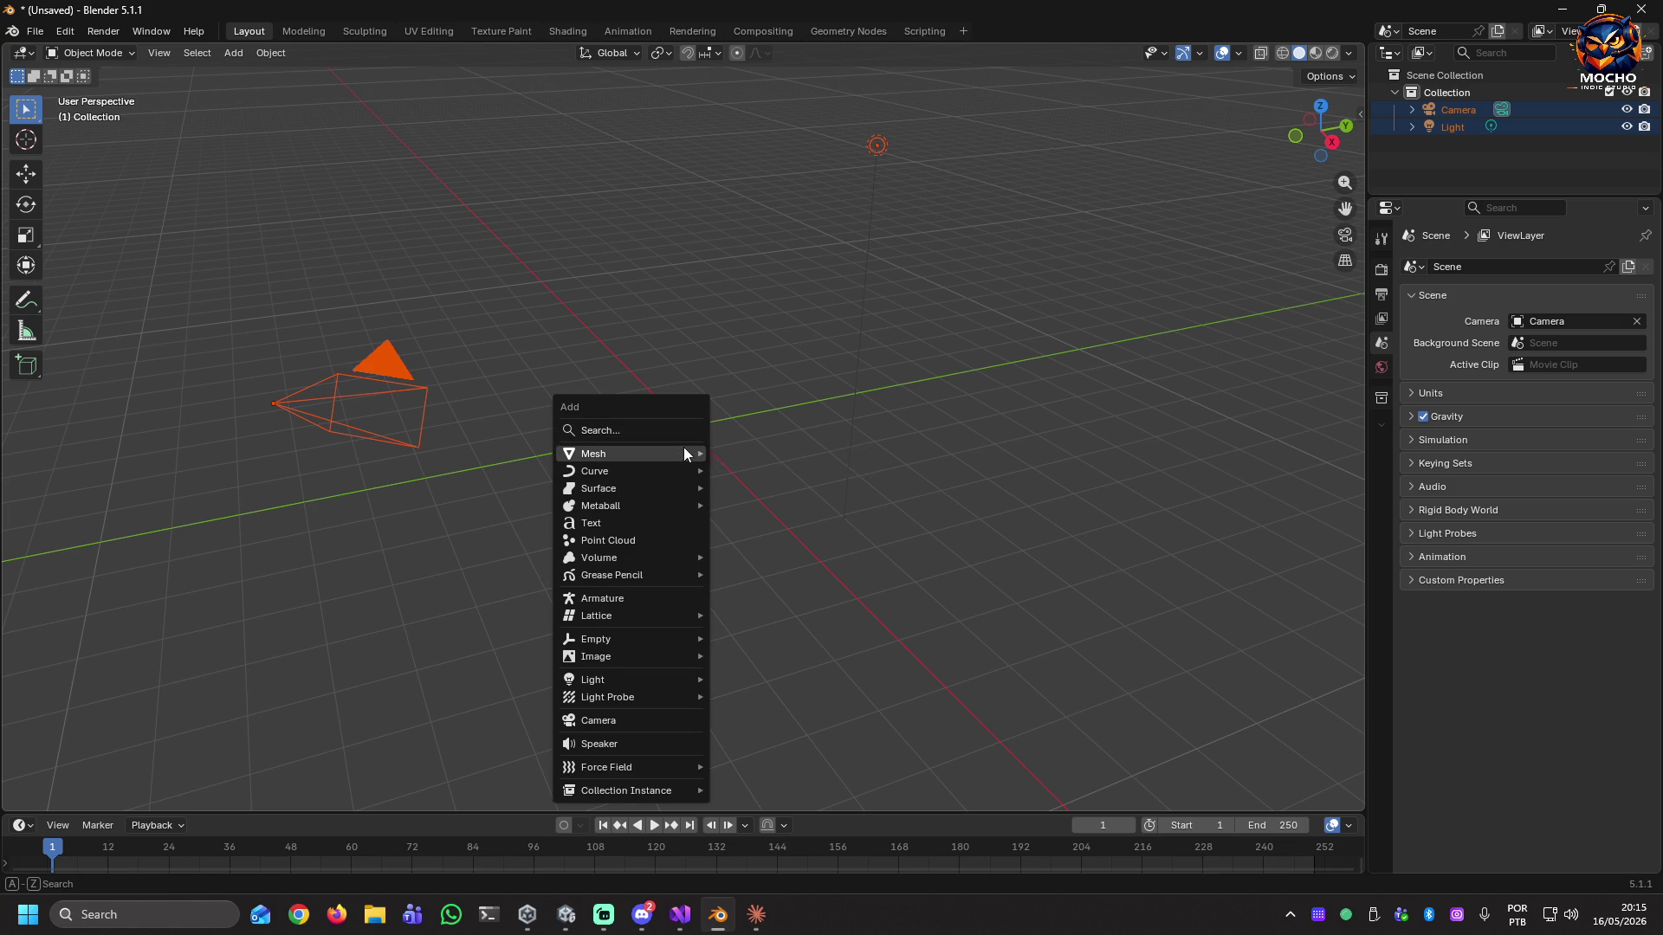
pyautogui.moveTo(684, 452)
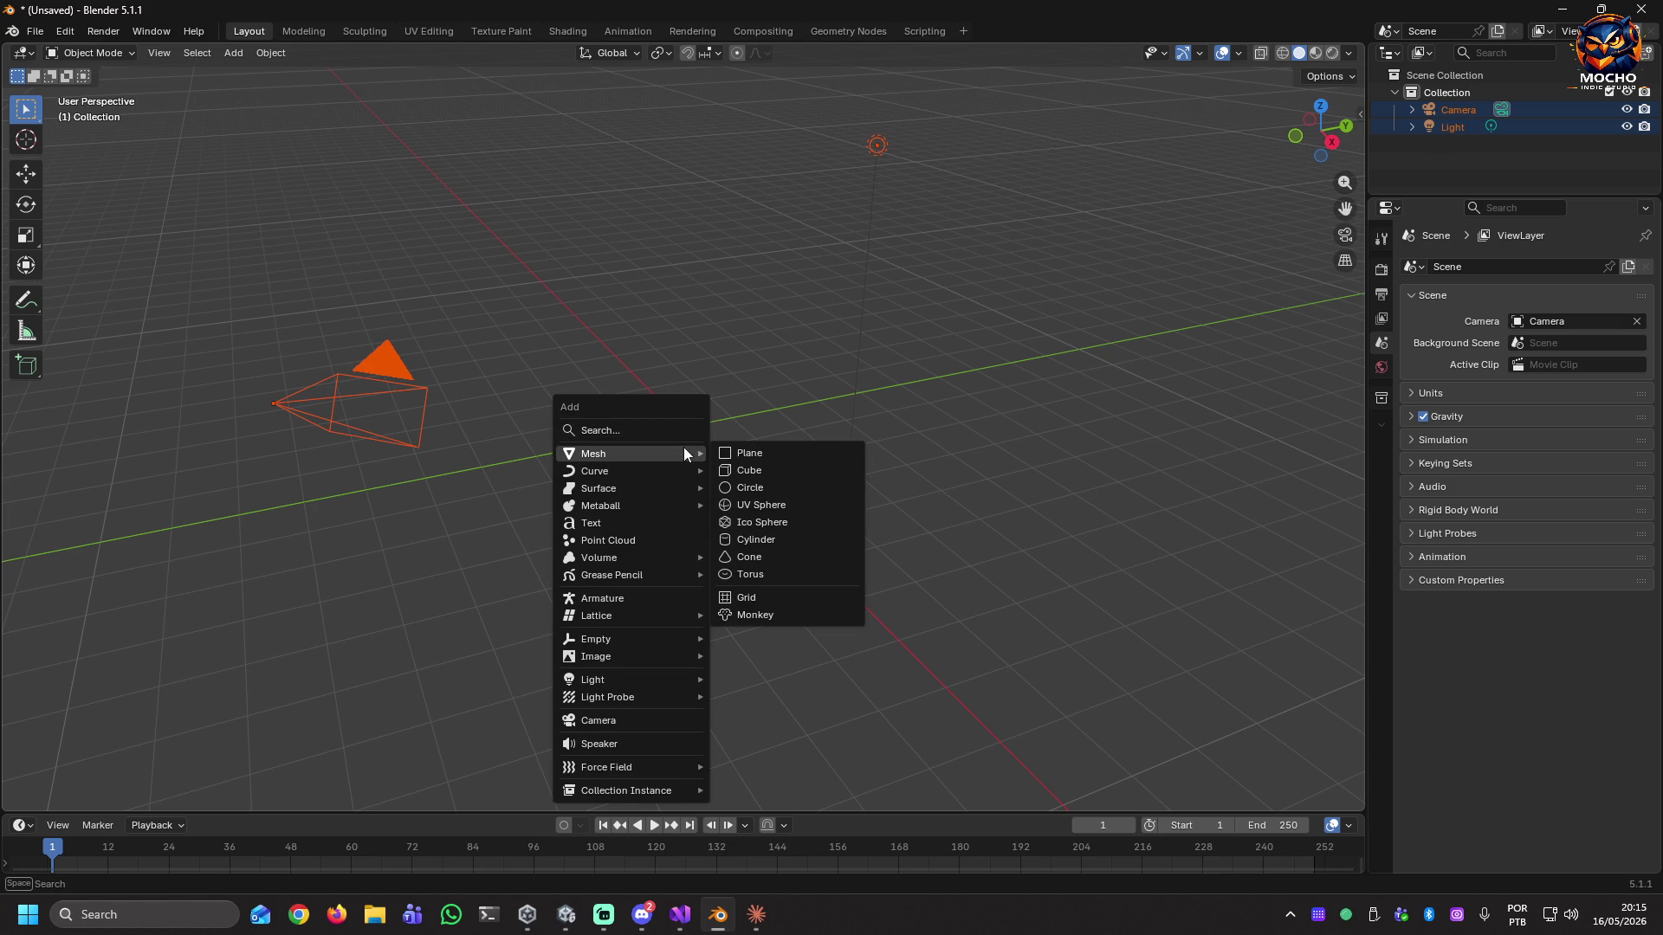
pyautogui.click(756, 540)
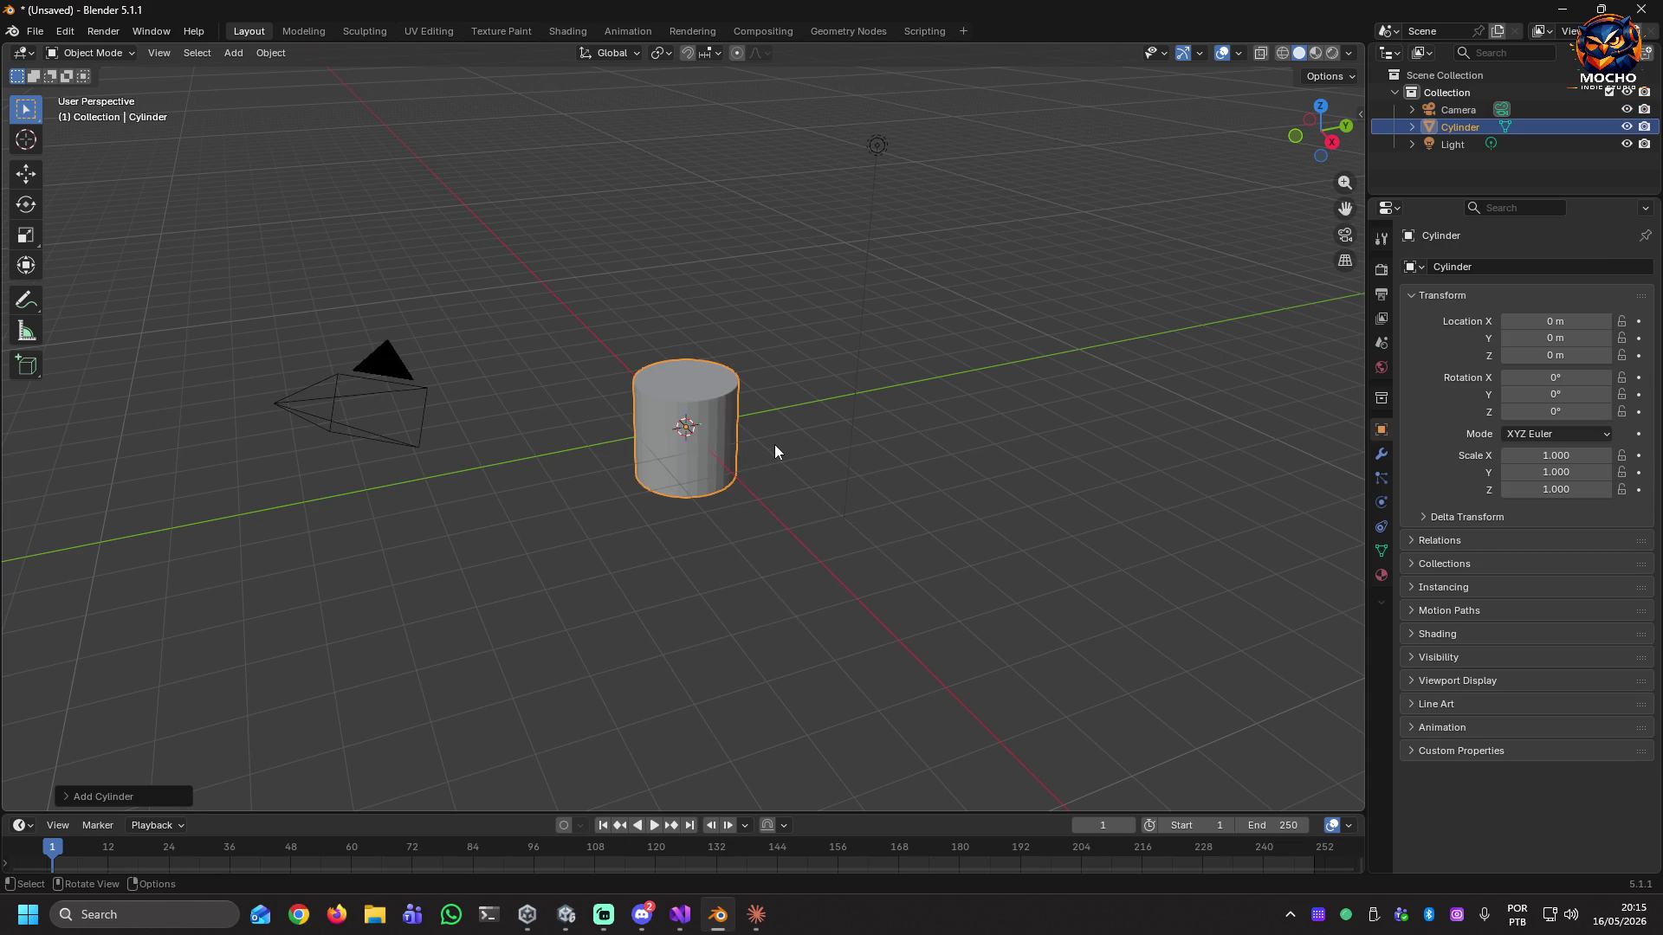
pyautogui.press('s')
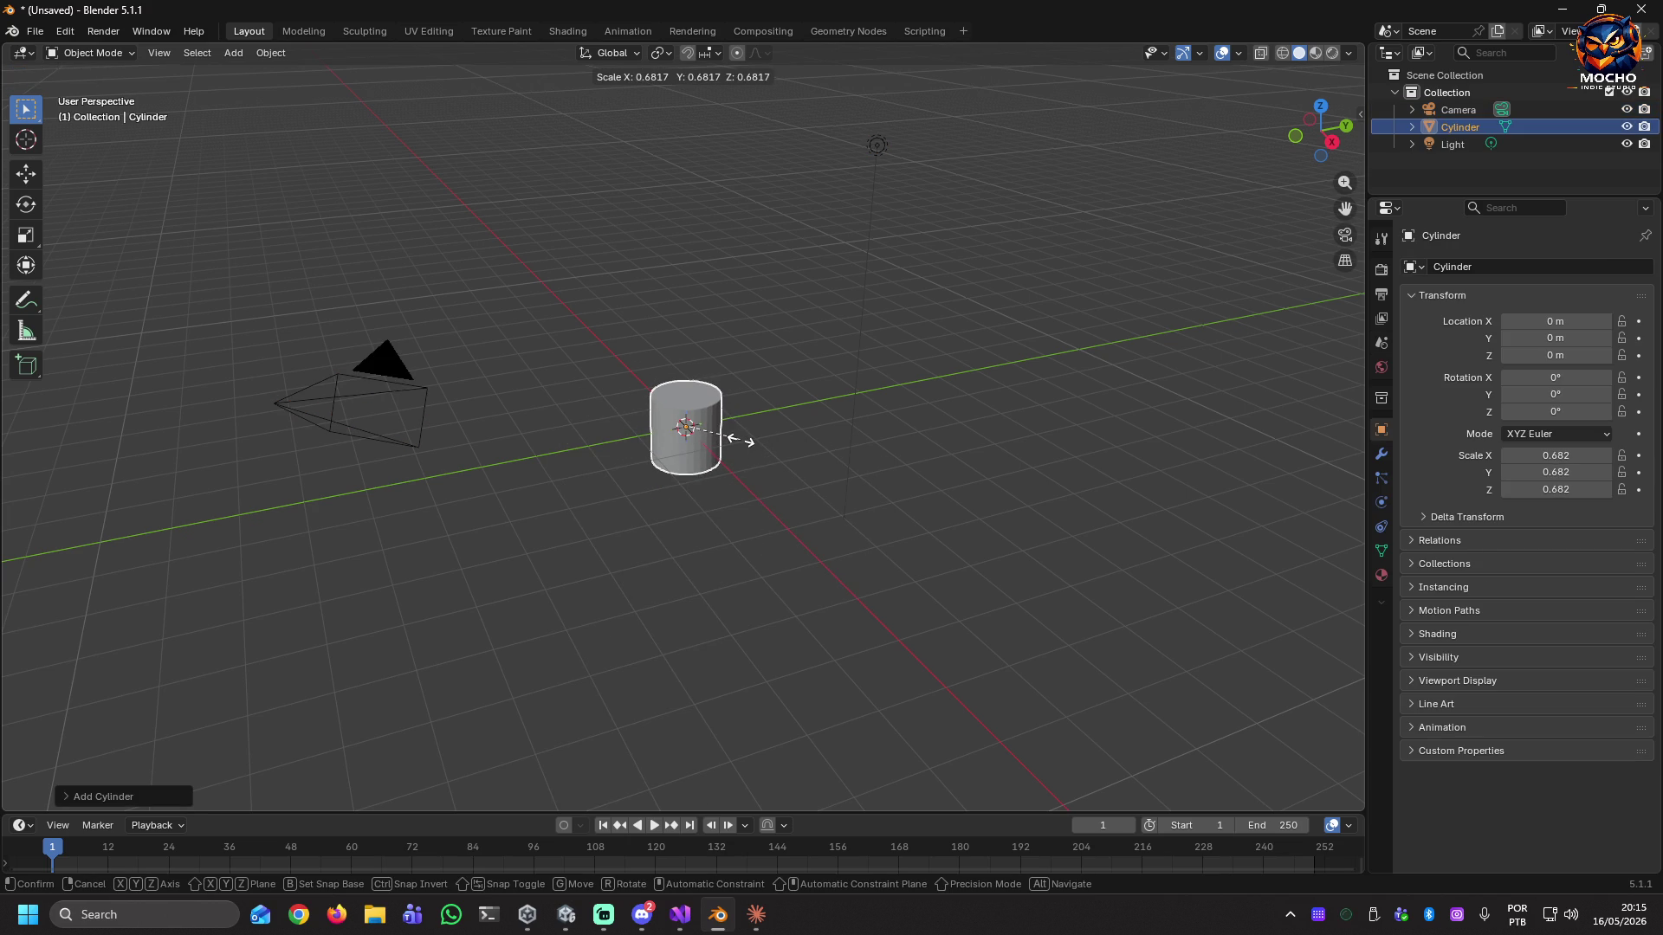
# Scale the cylinder uniformly to 0.651, then flatten it to 0.072 along Z into a disc.
pyautogui.click(735, 441)
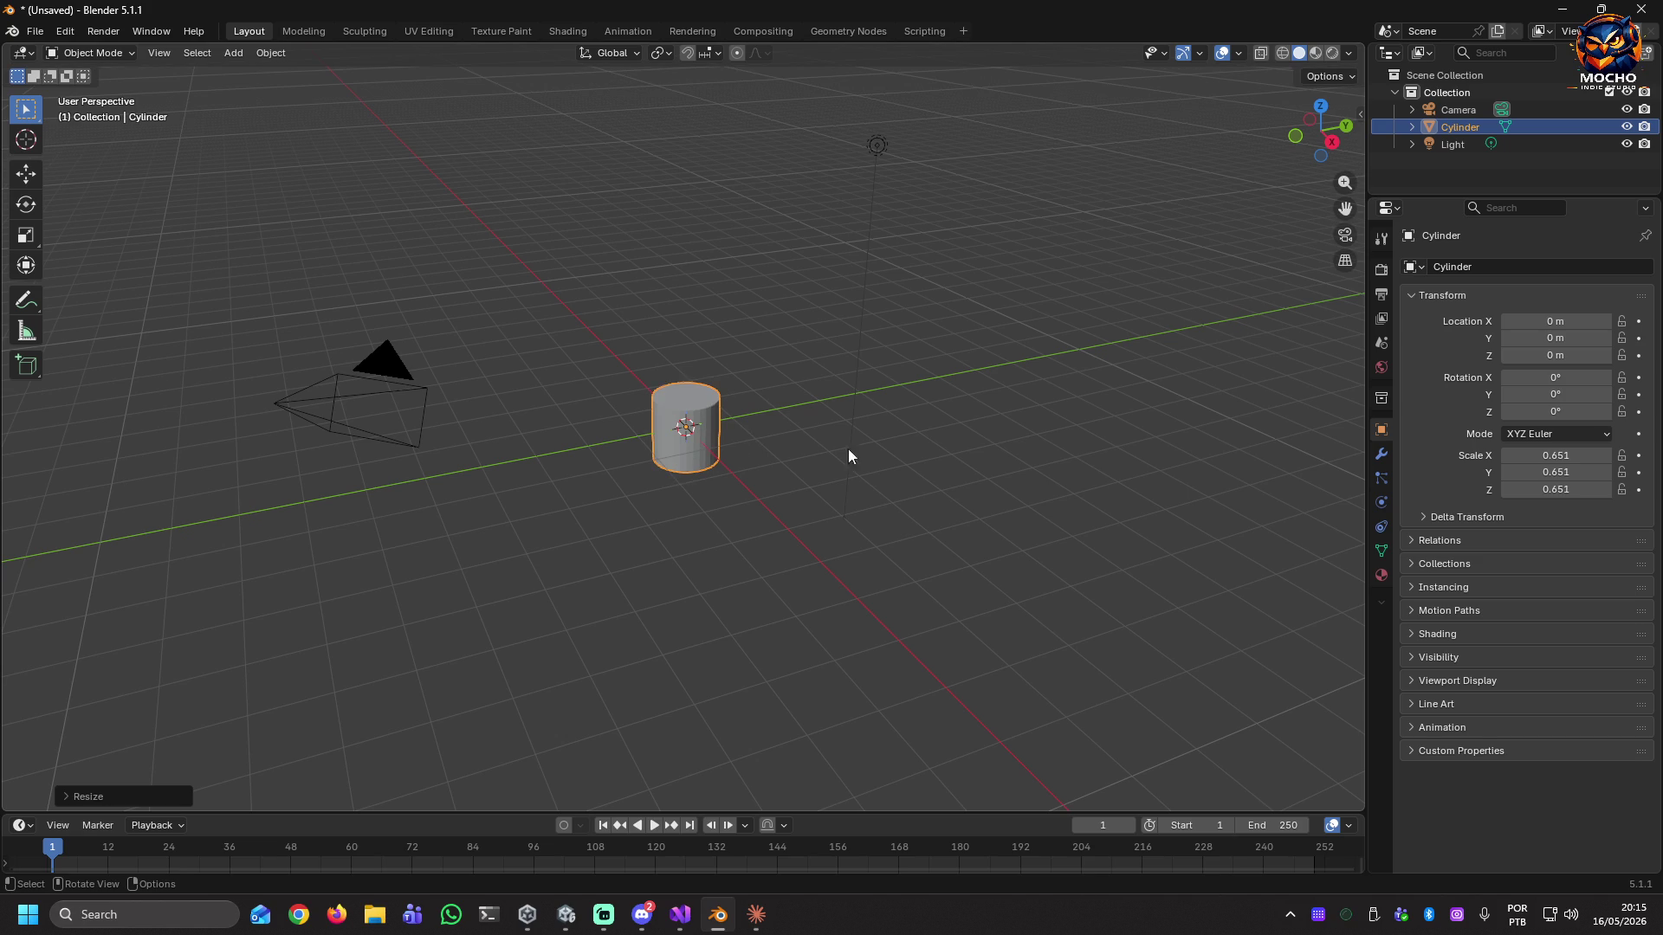
pyautogui.scroll(5, 664, 441)
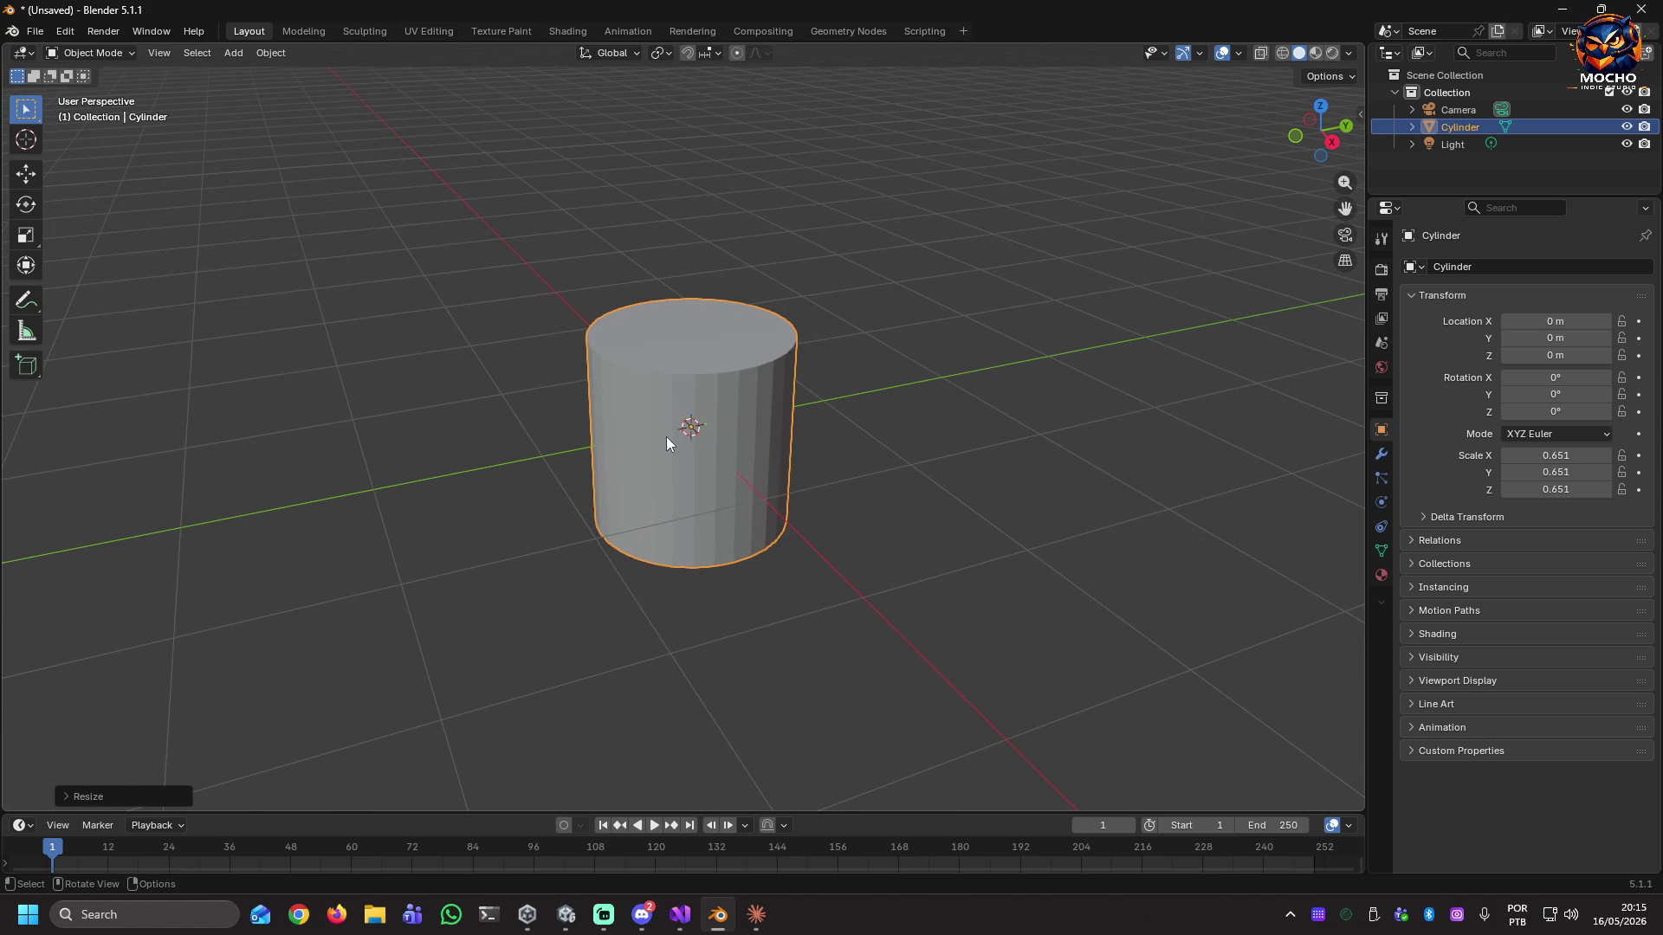
pyautogui.press('s')
pyautogui.press('z')
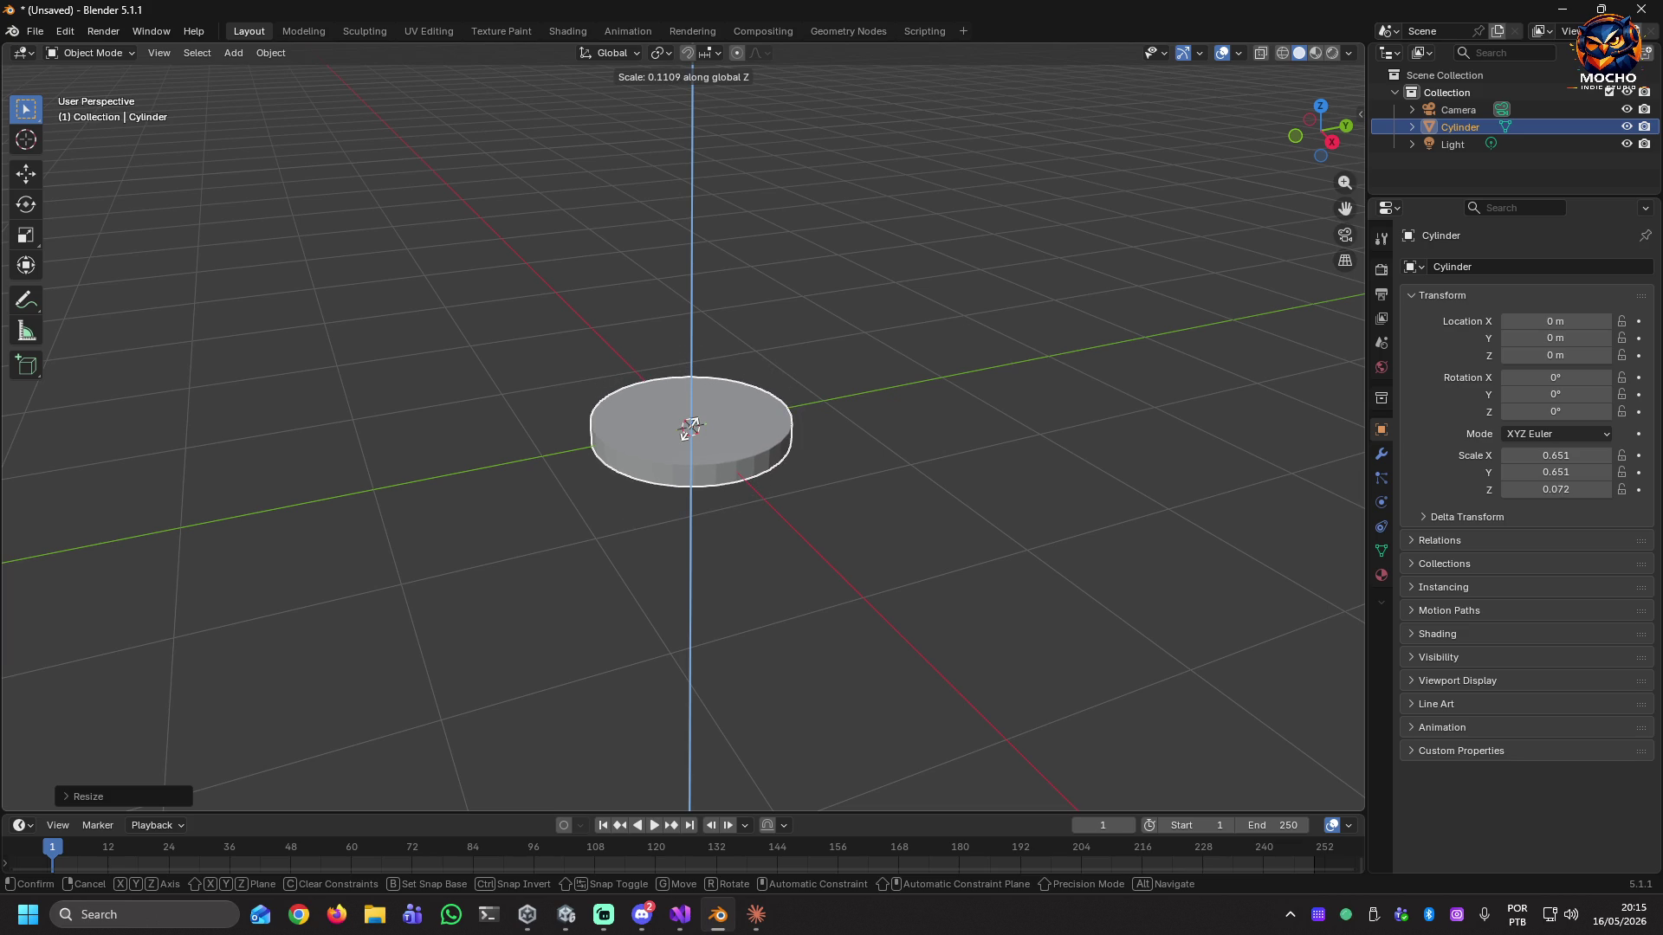
pyautogui.click(692, 434)
pyautogui.scroll(4, 713, 440)
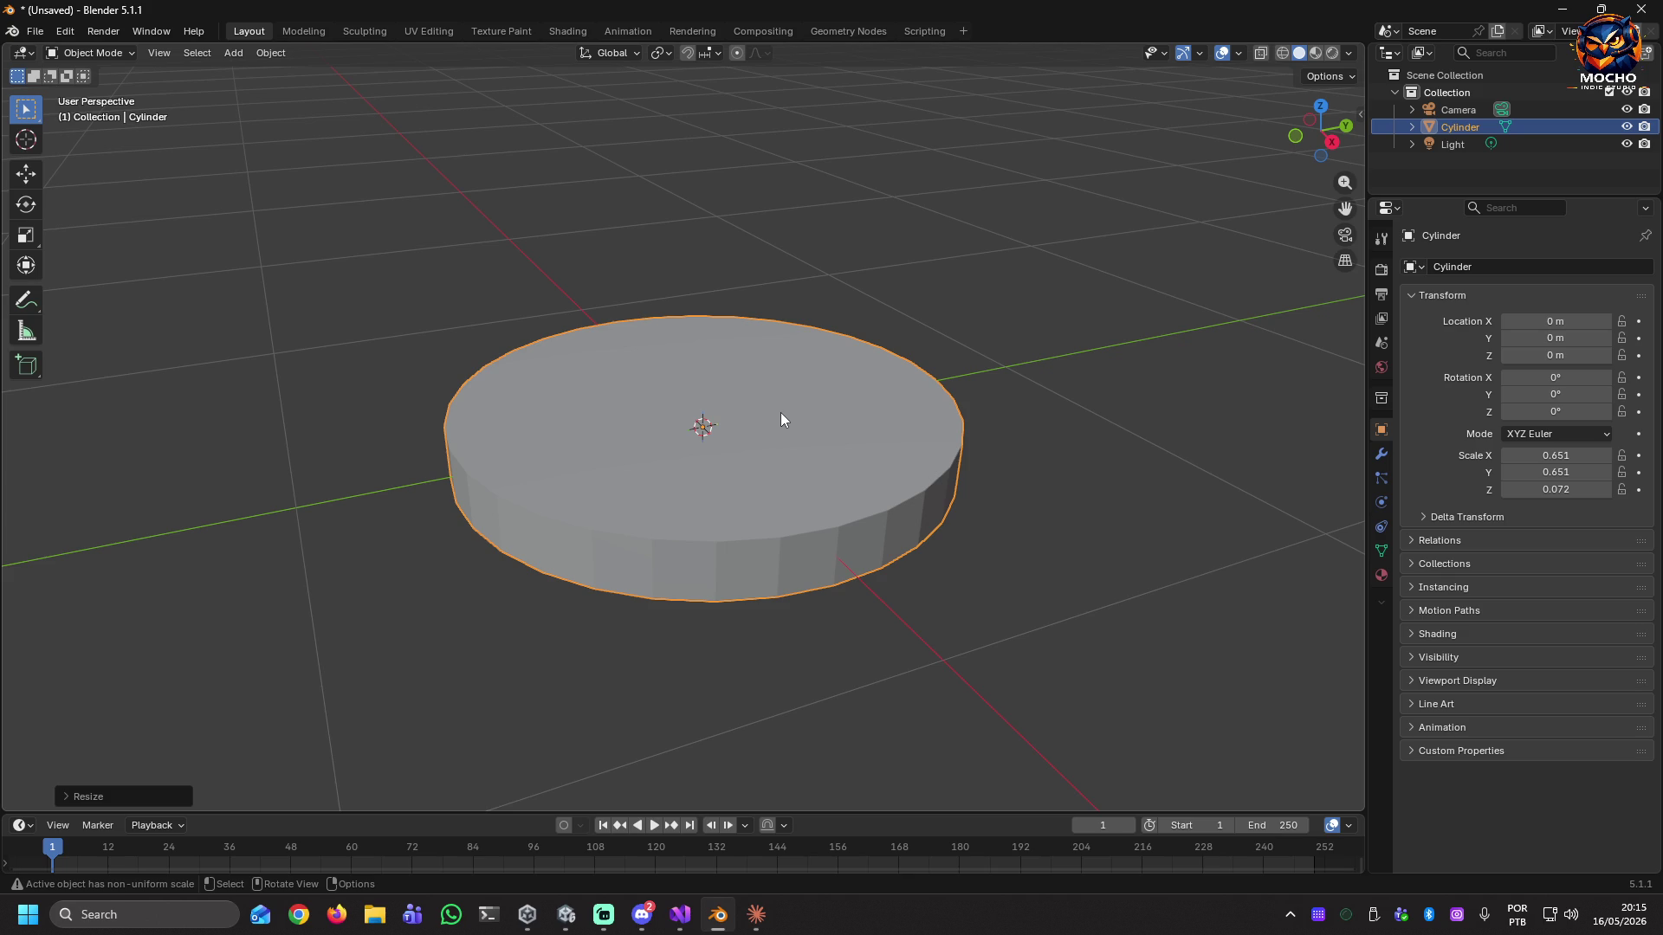
pyautogui.press('Tab')
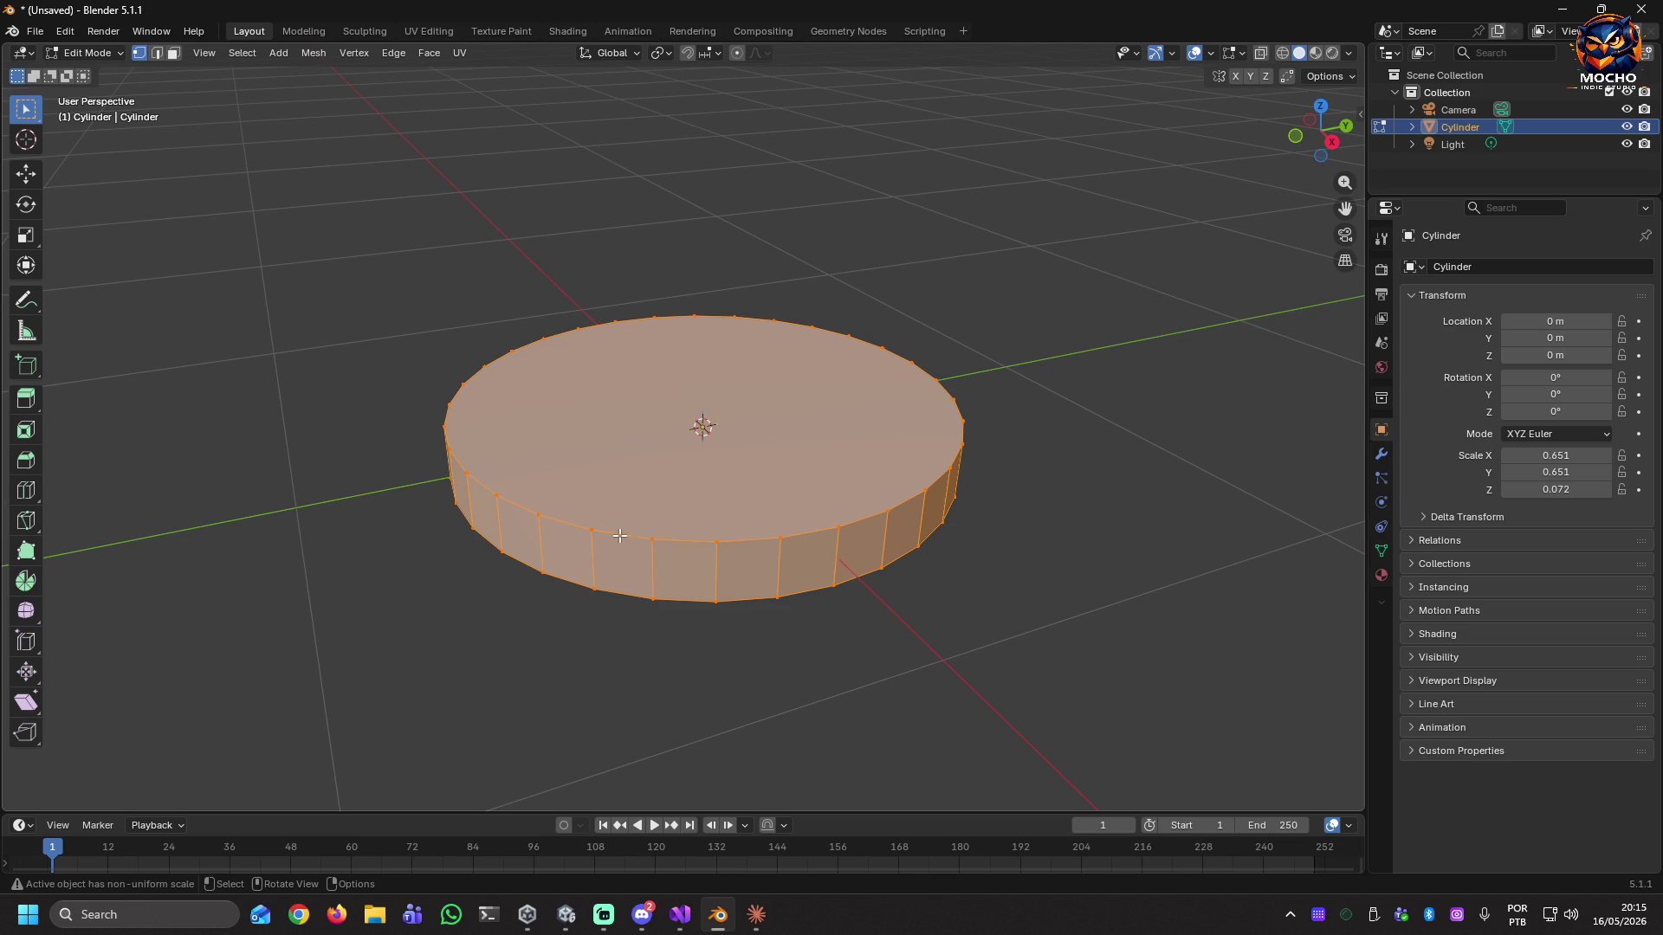
# In face select mode, inset the disc's top face twice.
pyautogui.click(678, 492)
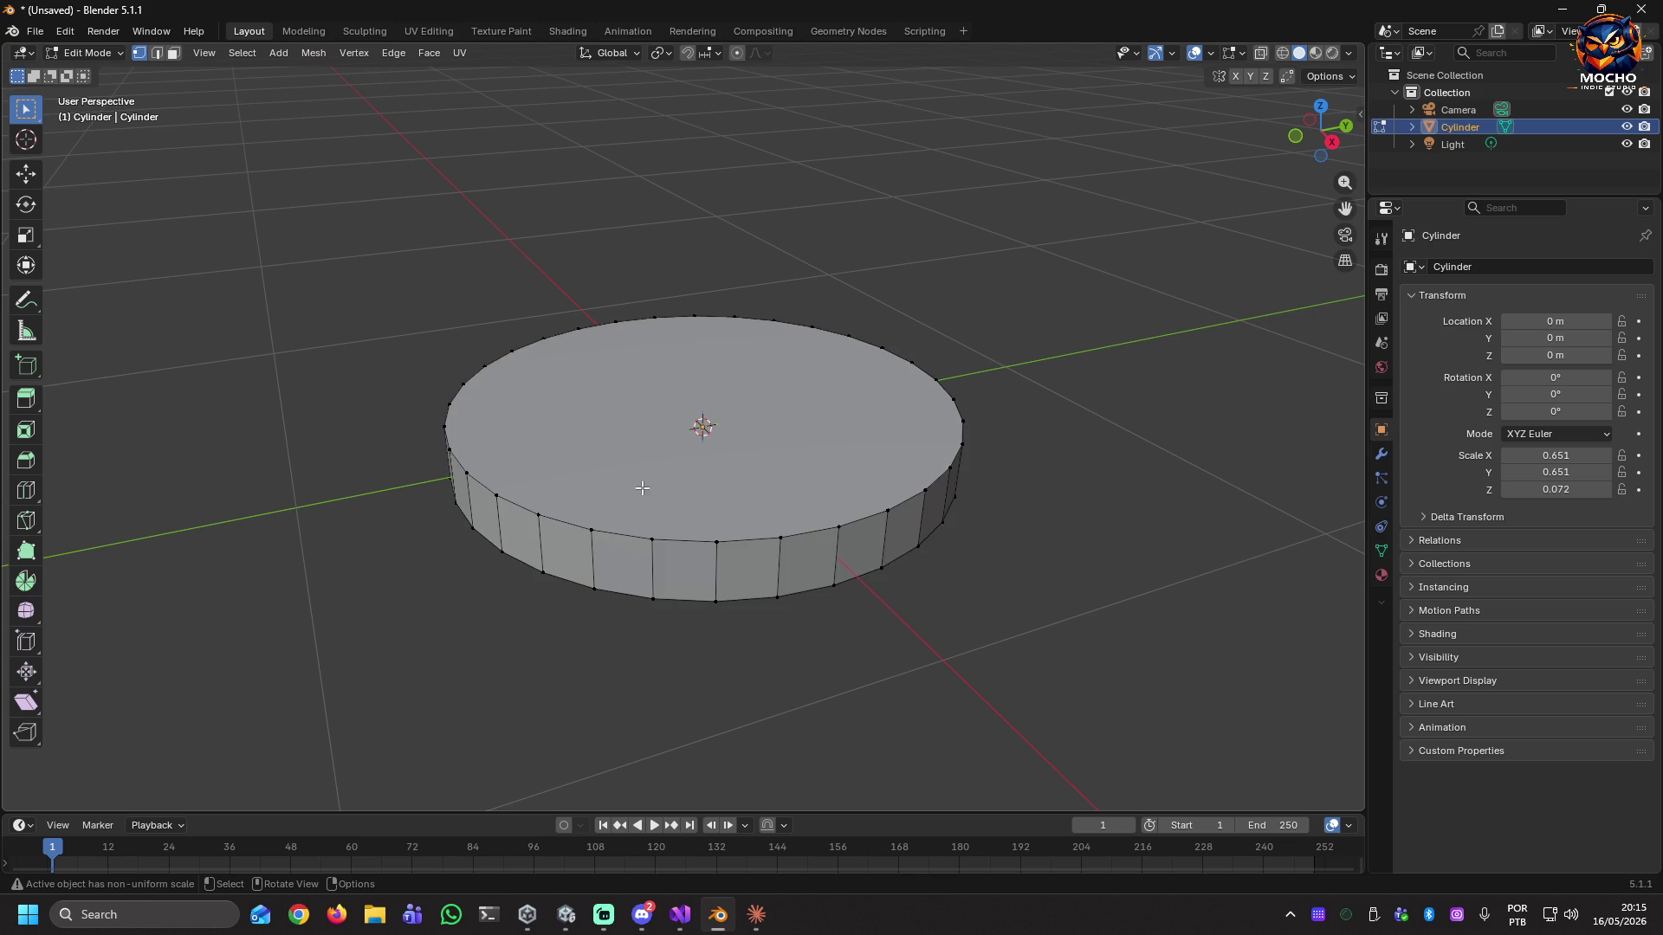
pyautogui.press('Tab')
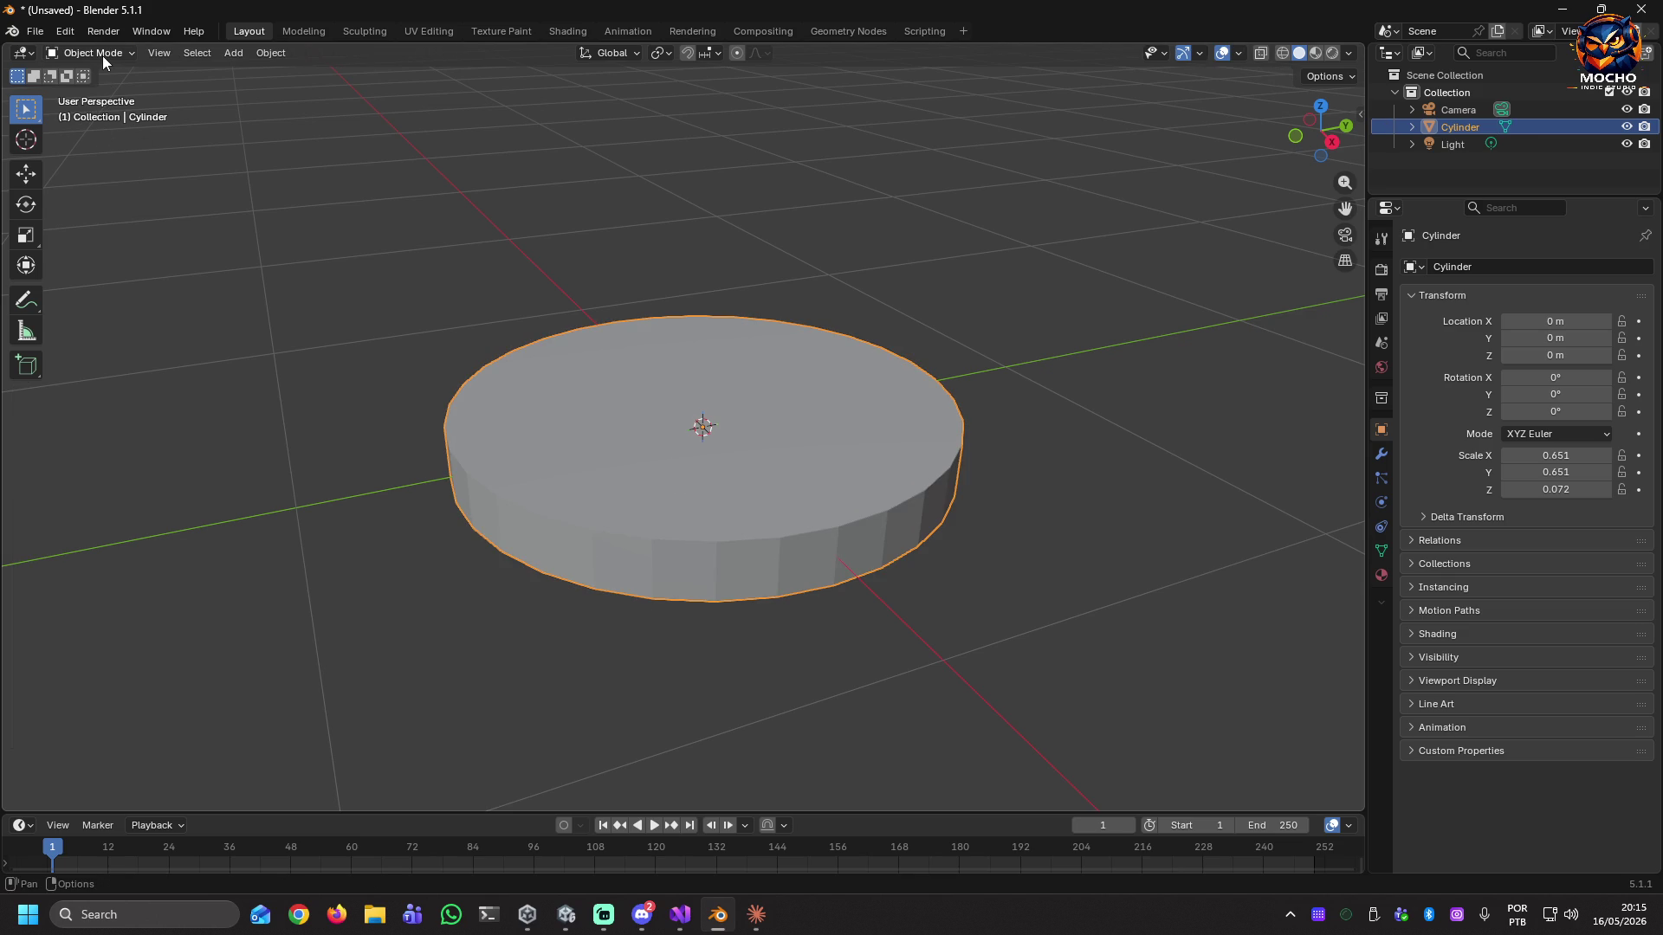
pyautogui.press('Tab')
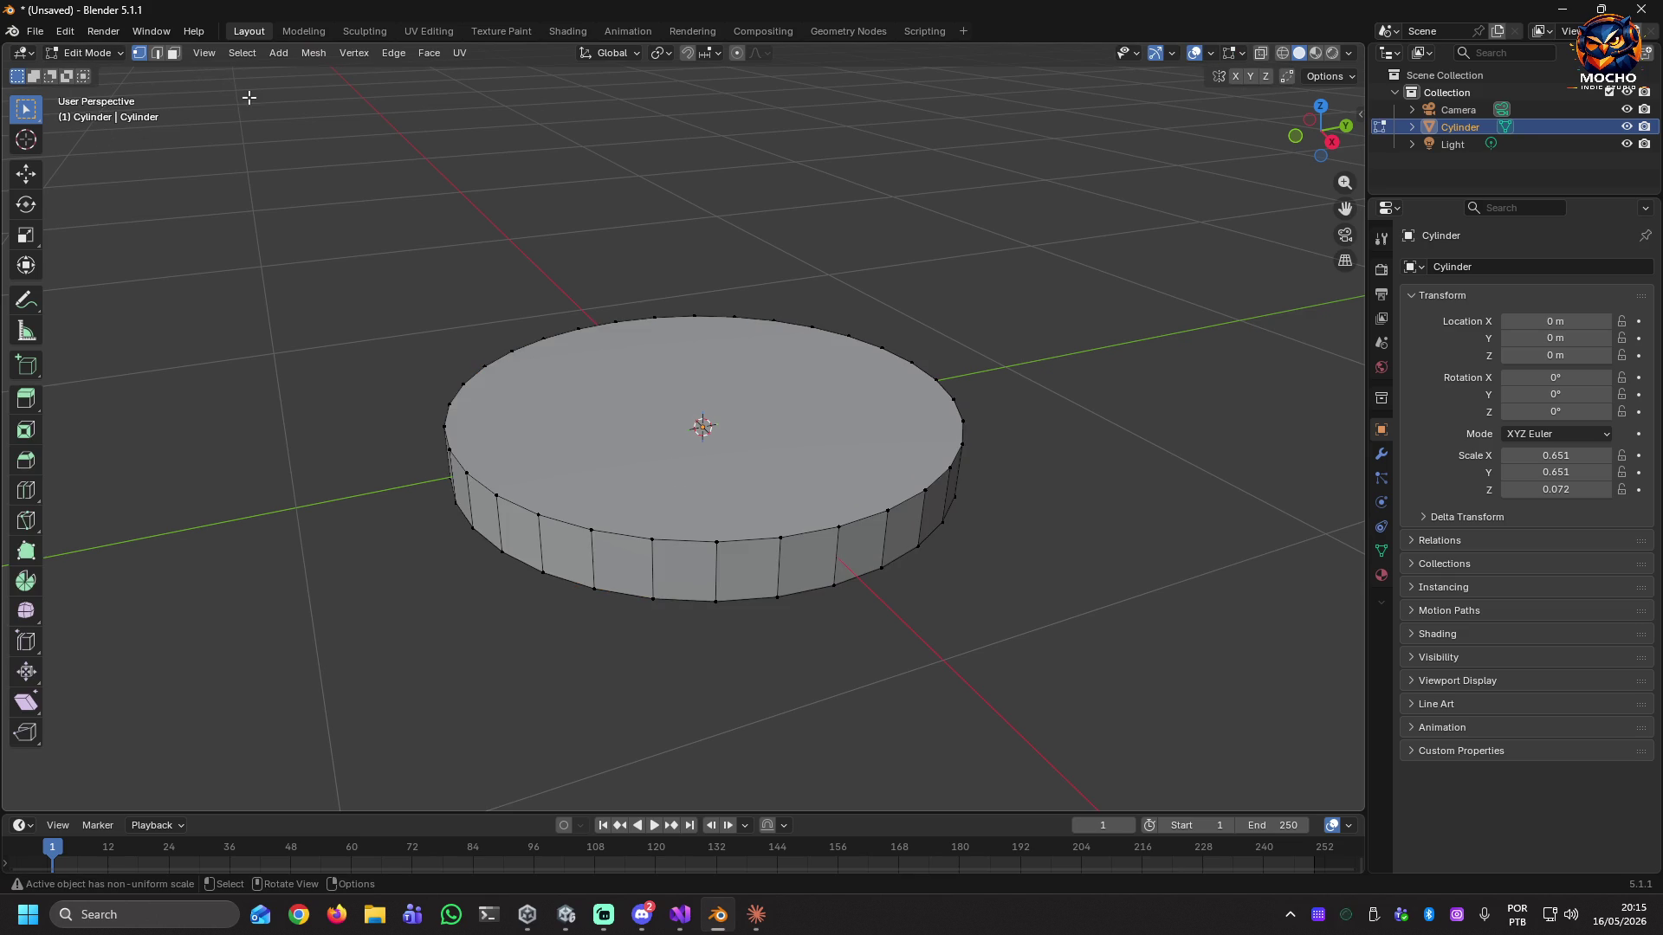
pyautogui.click(174, 53)
pyautogui.click(621, 458)
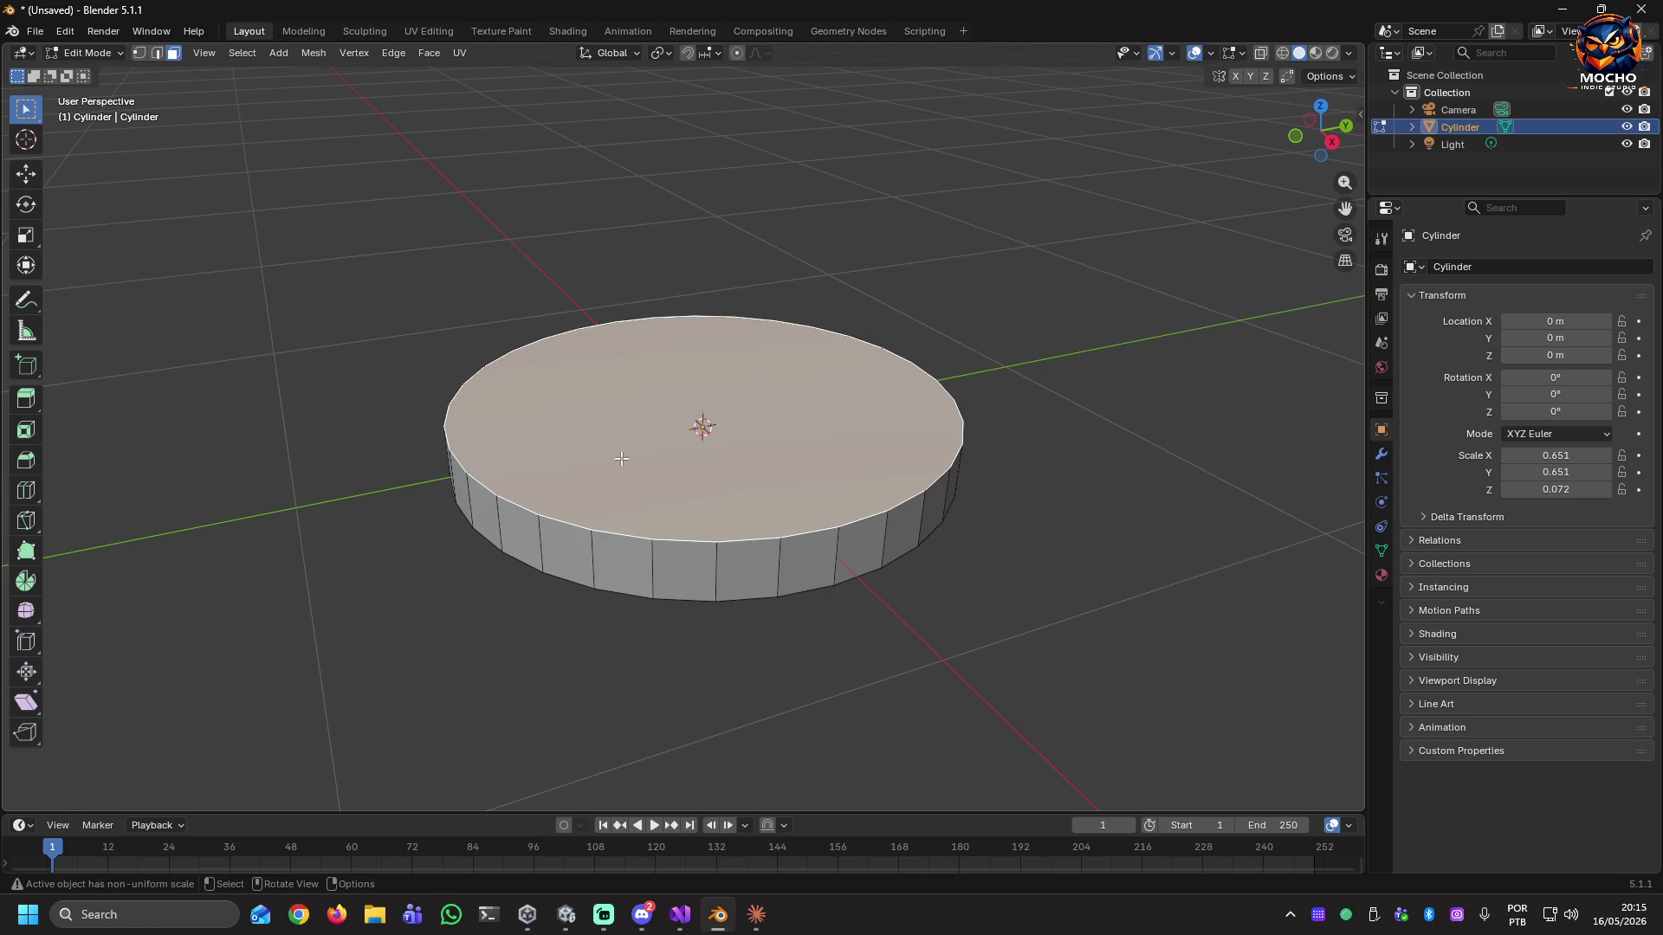
pyautogui.press('i')
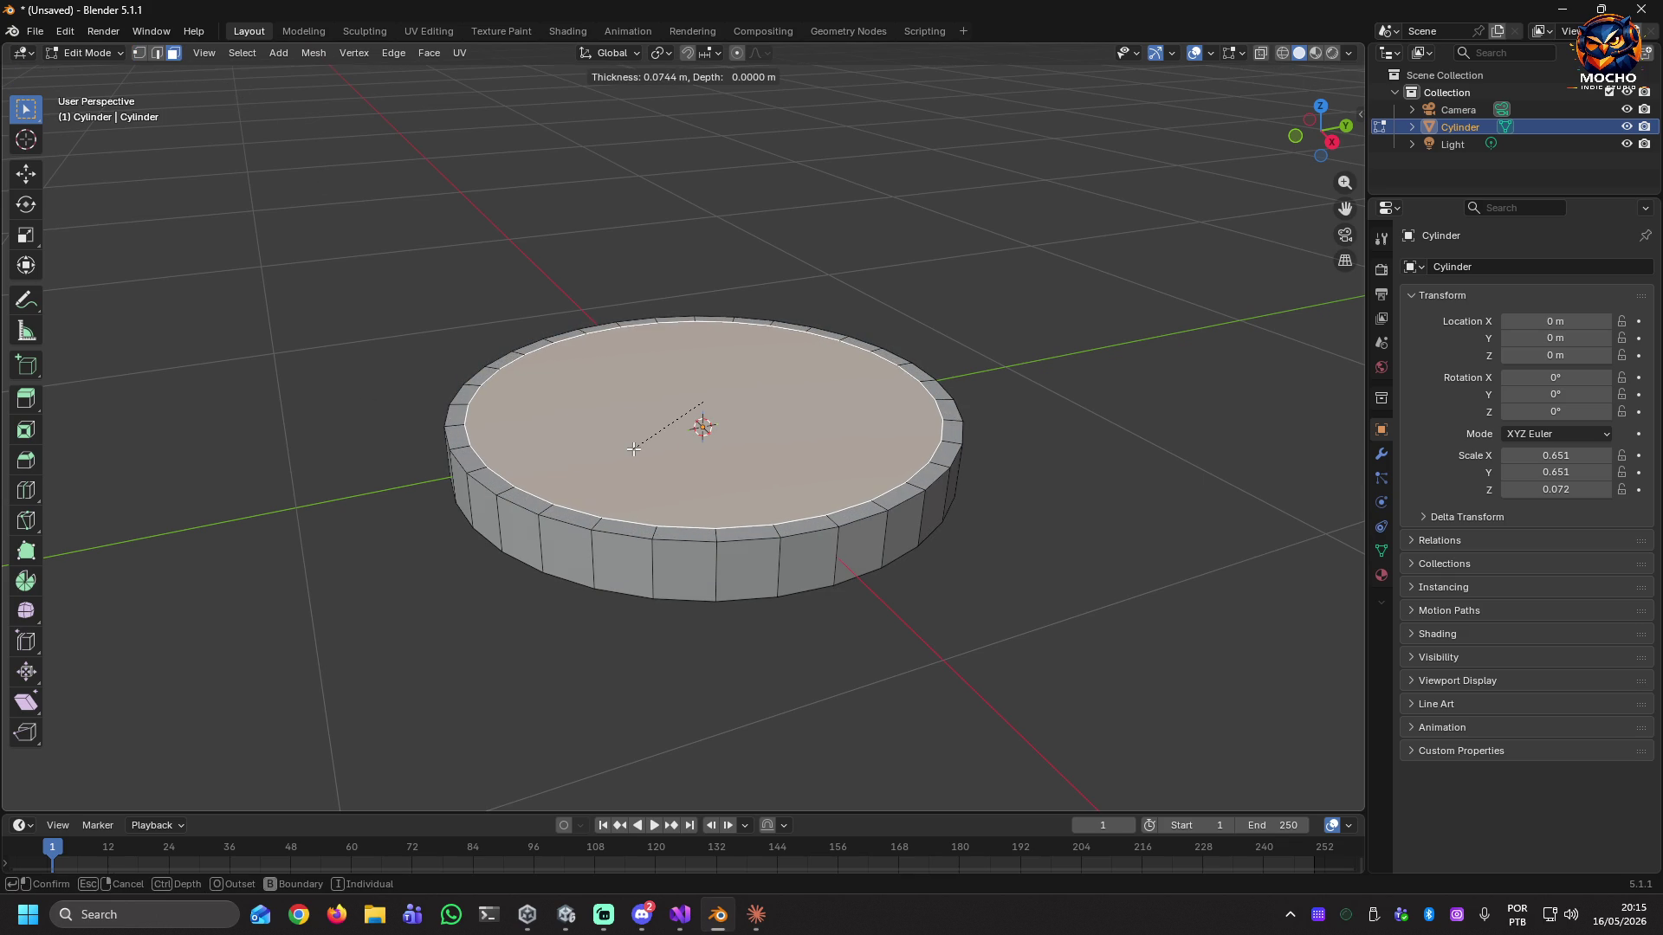
pyautogui.click(634, 448)
pyautogui.press('i')
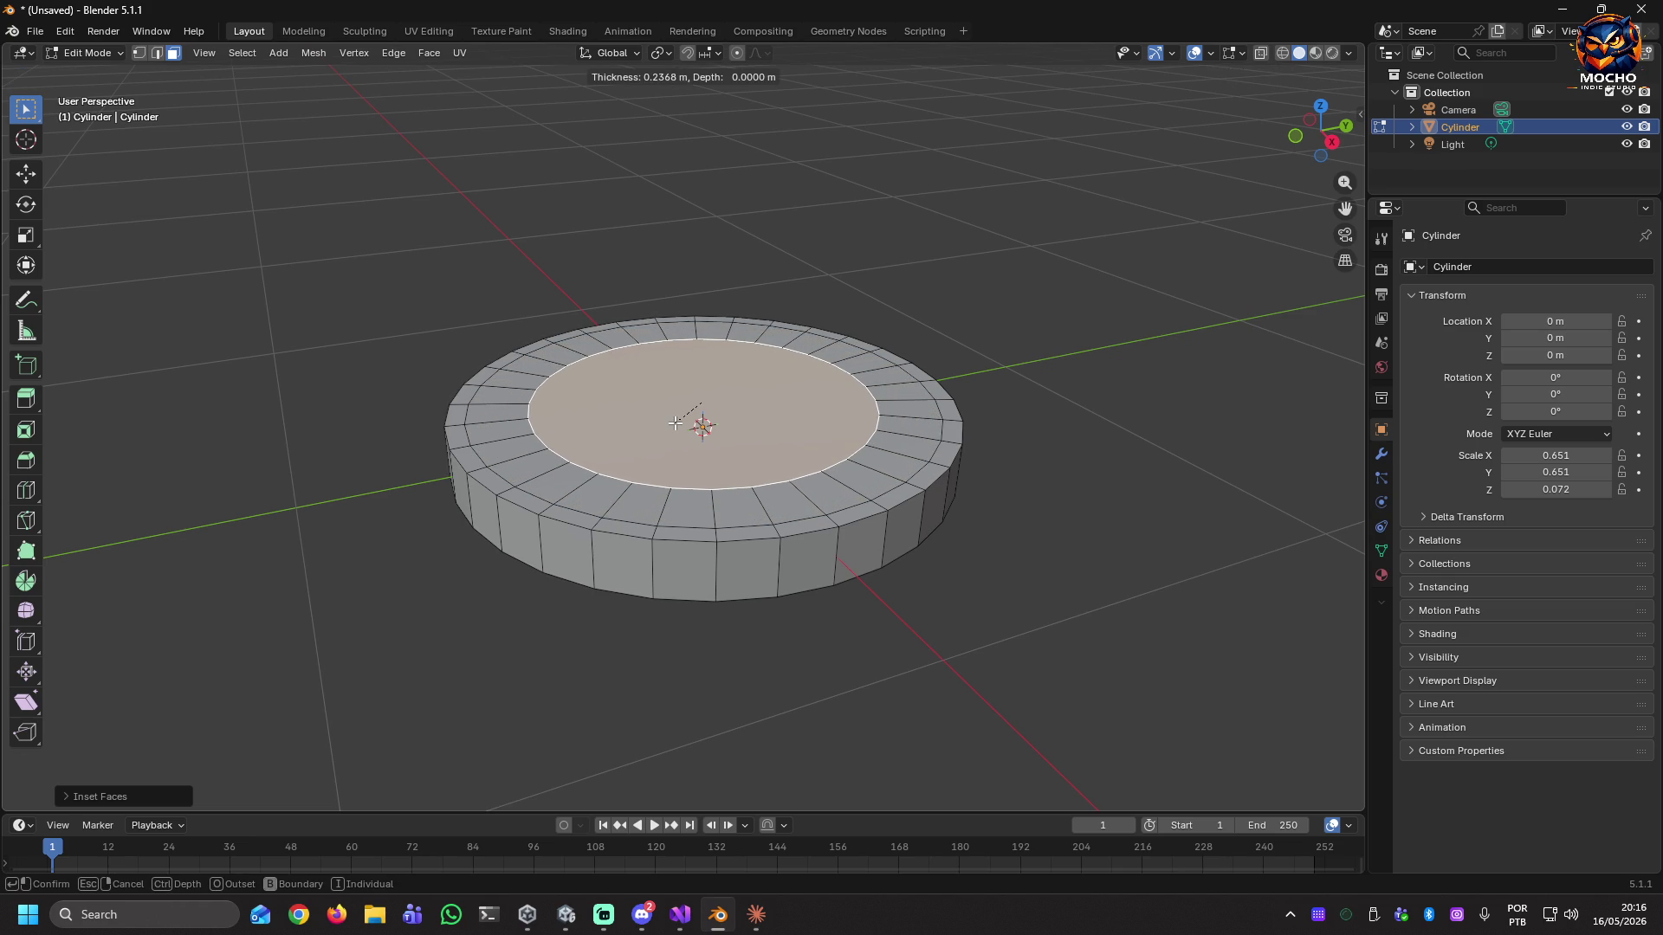
pyautogui.click(676, 423)
# Shrink the inner top face slightly and raise it 0.0407 m along Z.
pyautogui.moveTo(678, 478)
pyautogui.mouseDown(button='middle')
pyautogui.moveTo(630, 537)
pyautogui.moveTo(672, 477)
pyautogui.moveTo(684, 415)
pyautogui.mouseUp(button='middle')
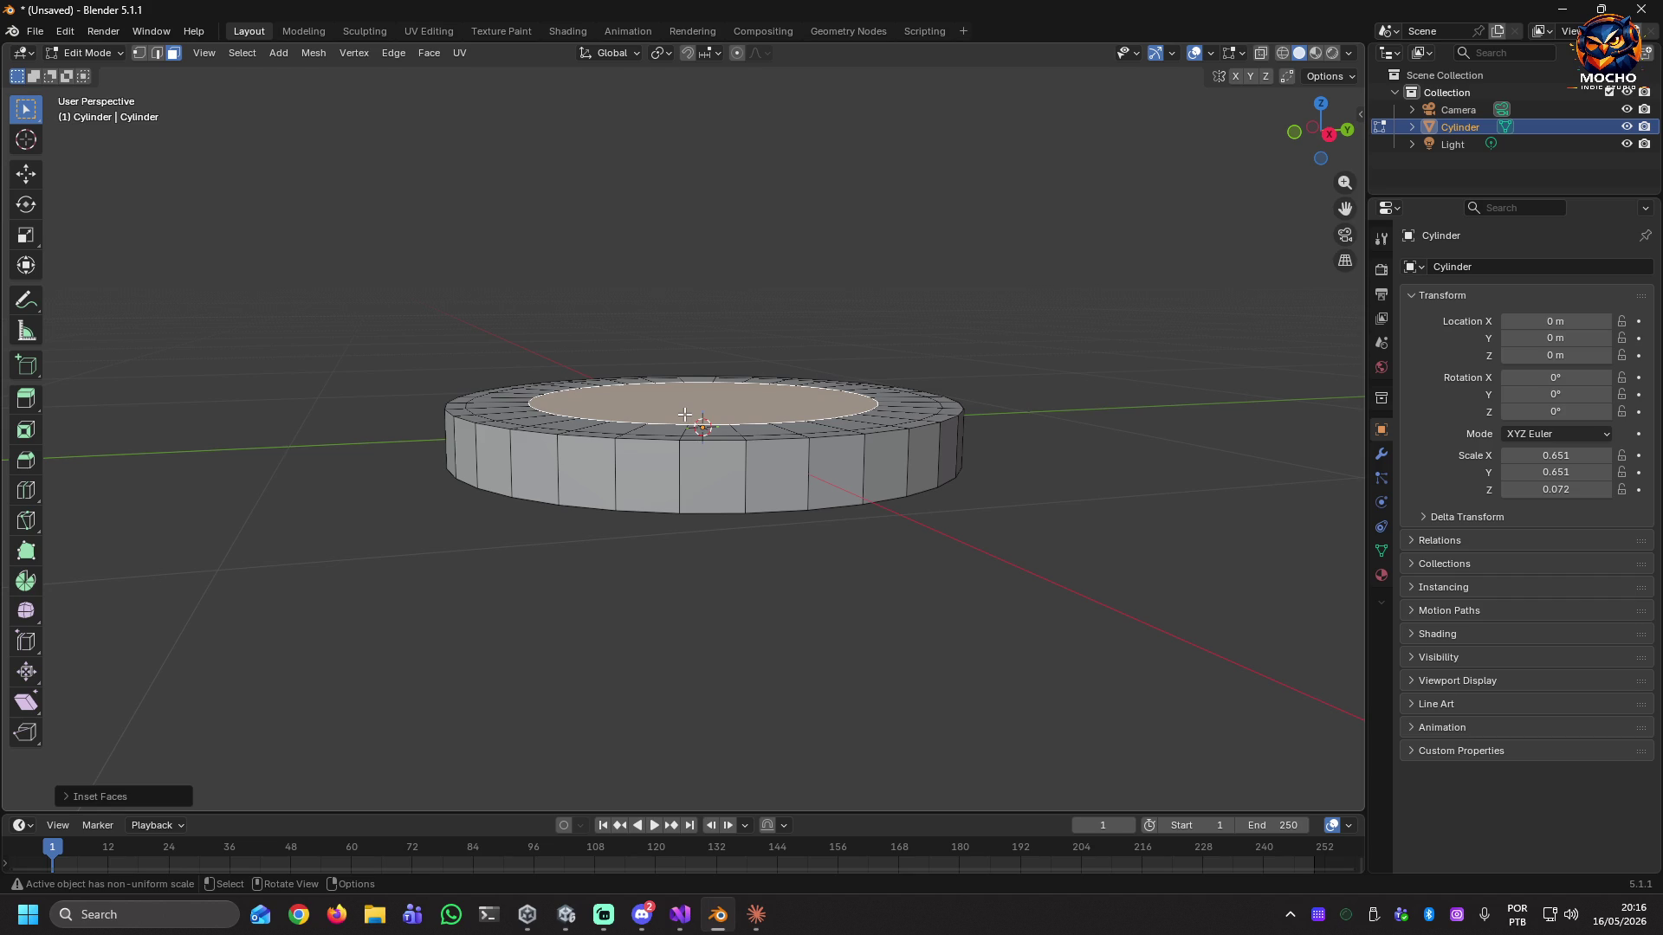
pyautogui.press('s')
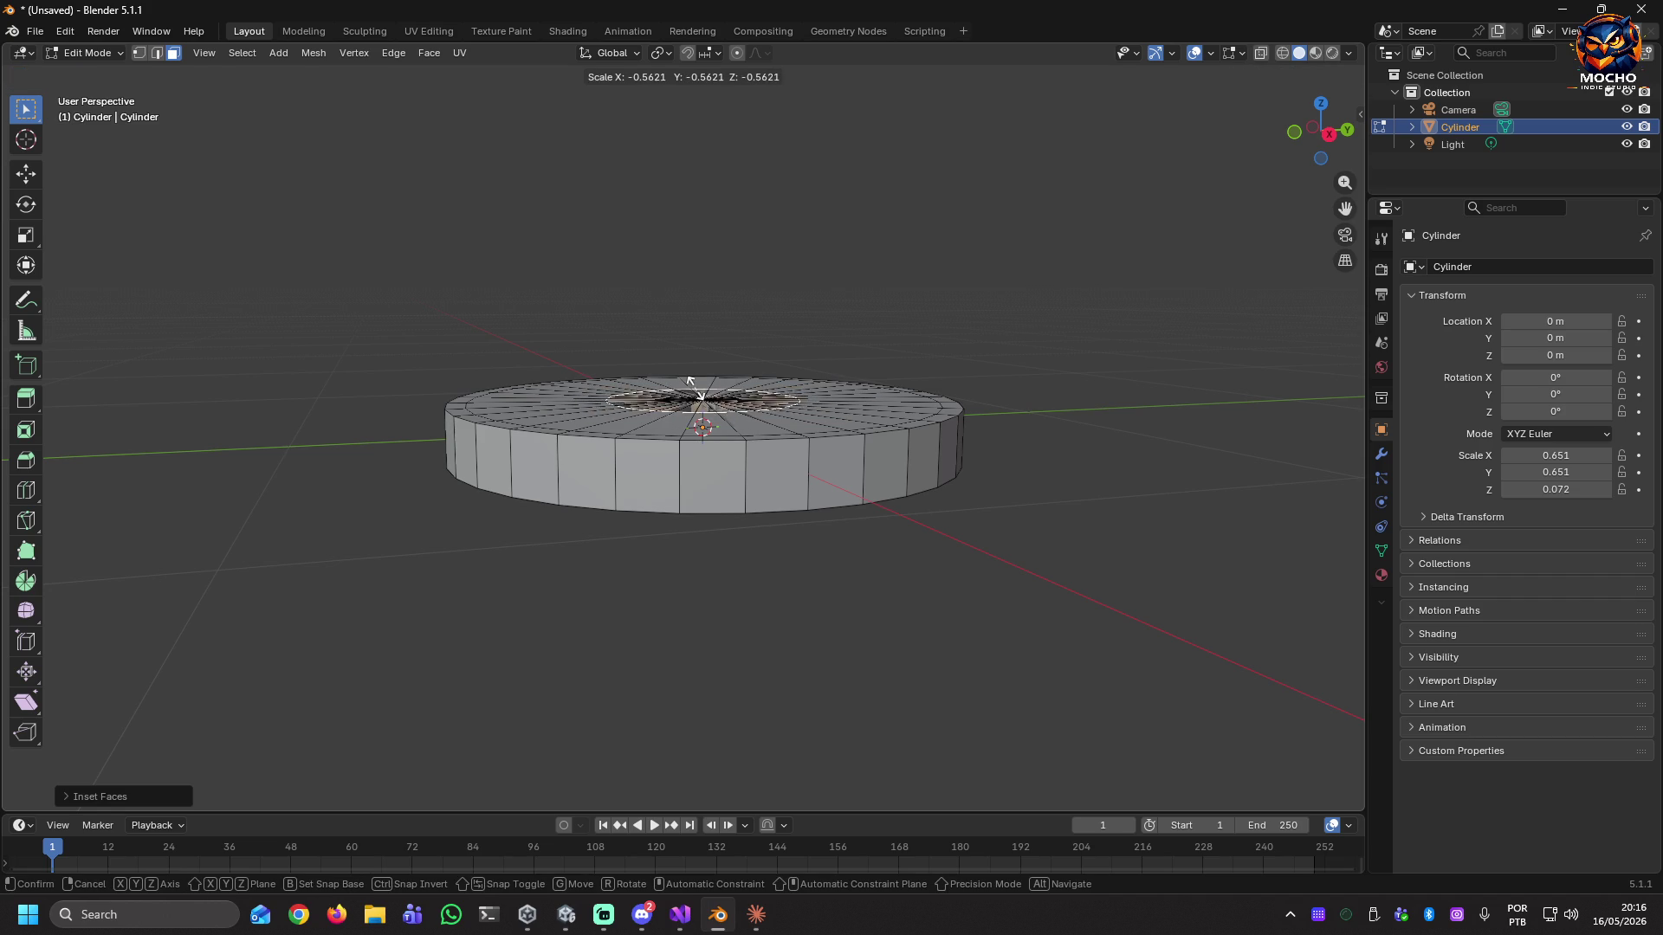
pyautogui.click(684, 381)
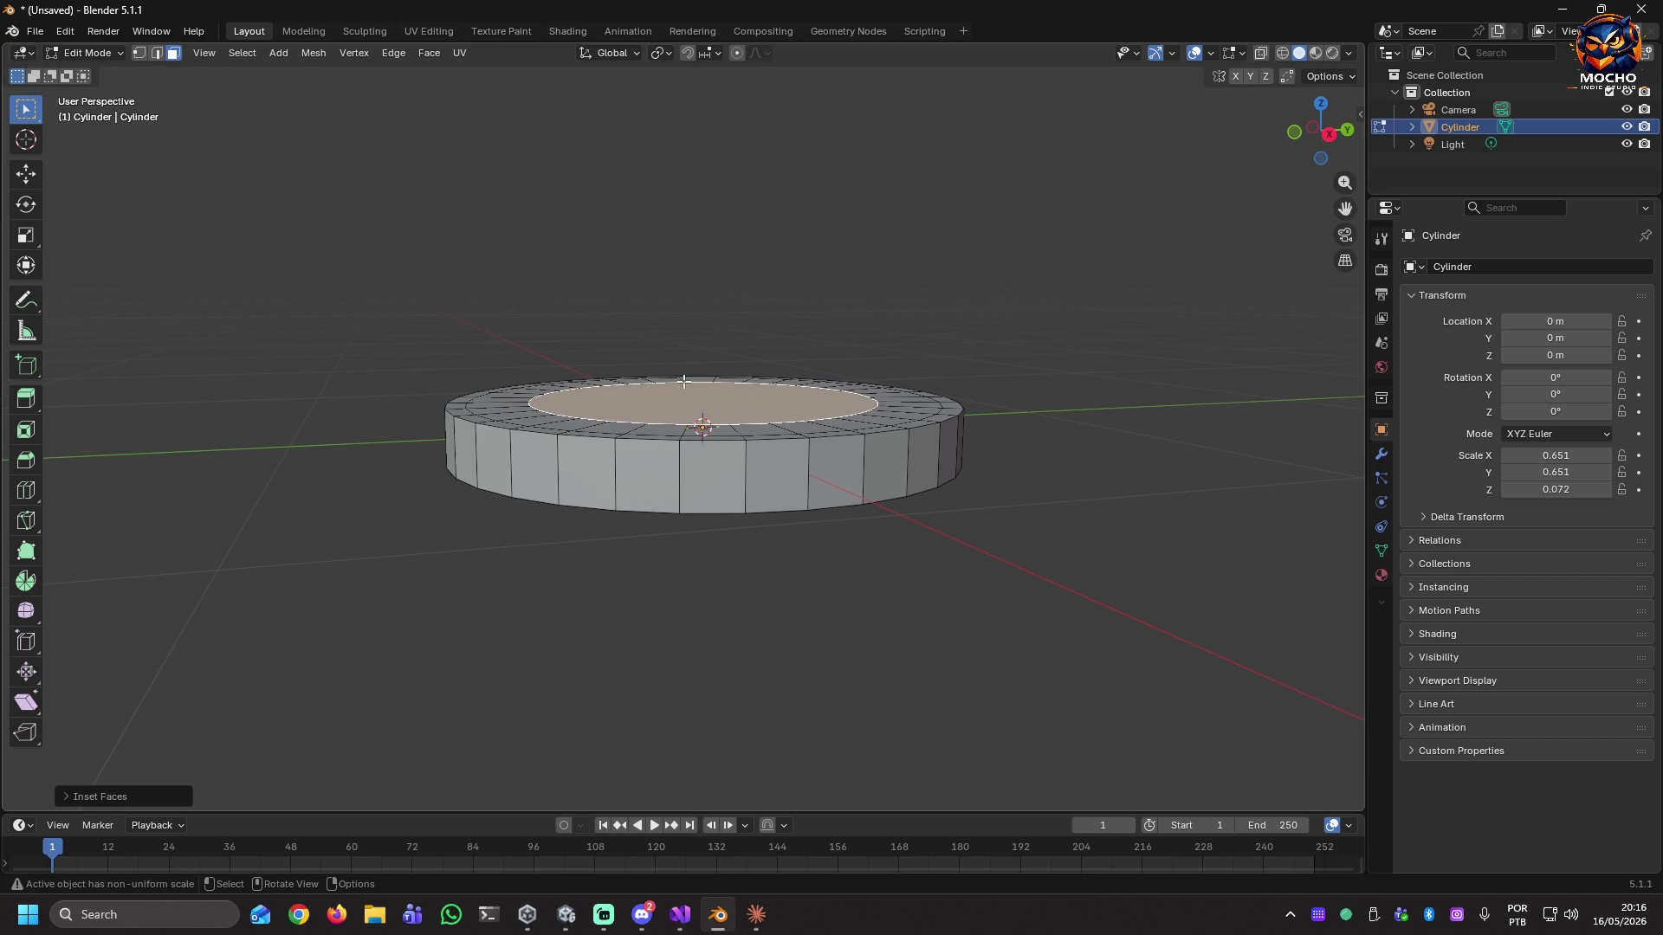
pyautogui.press('g')
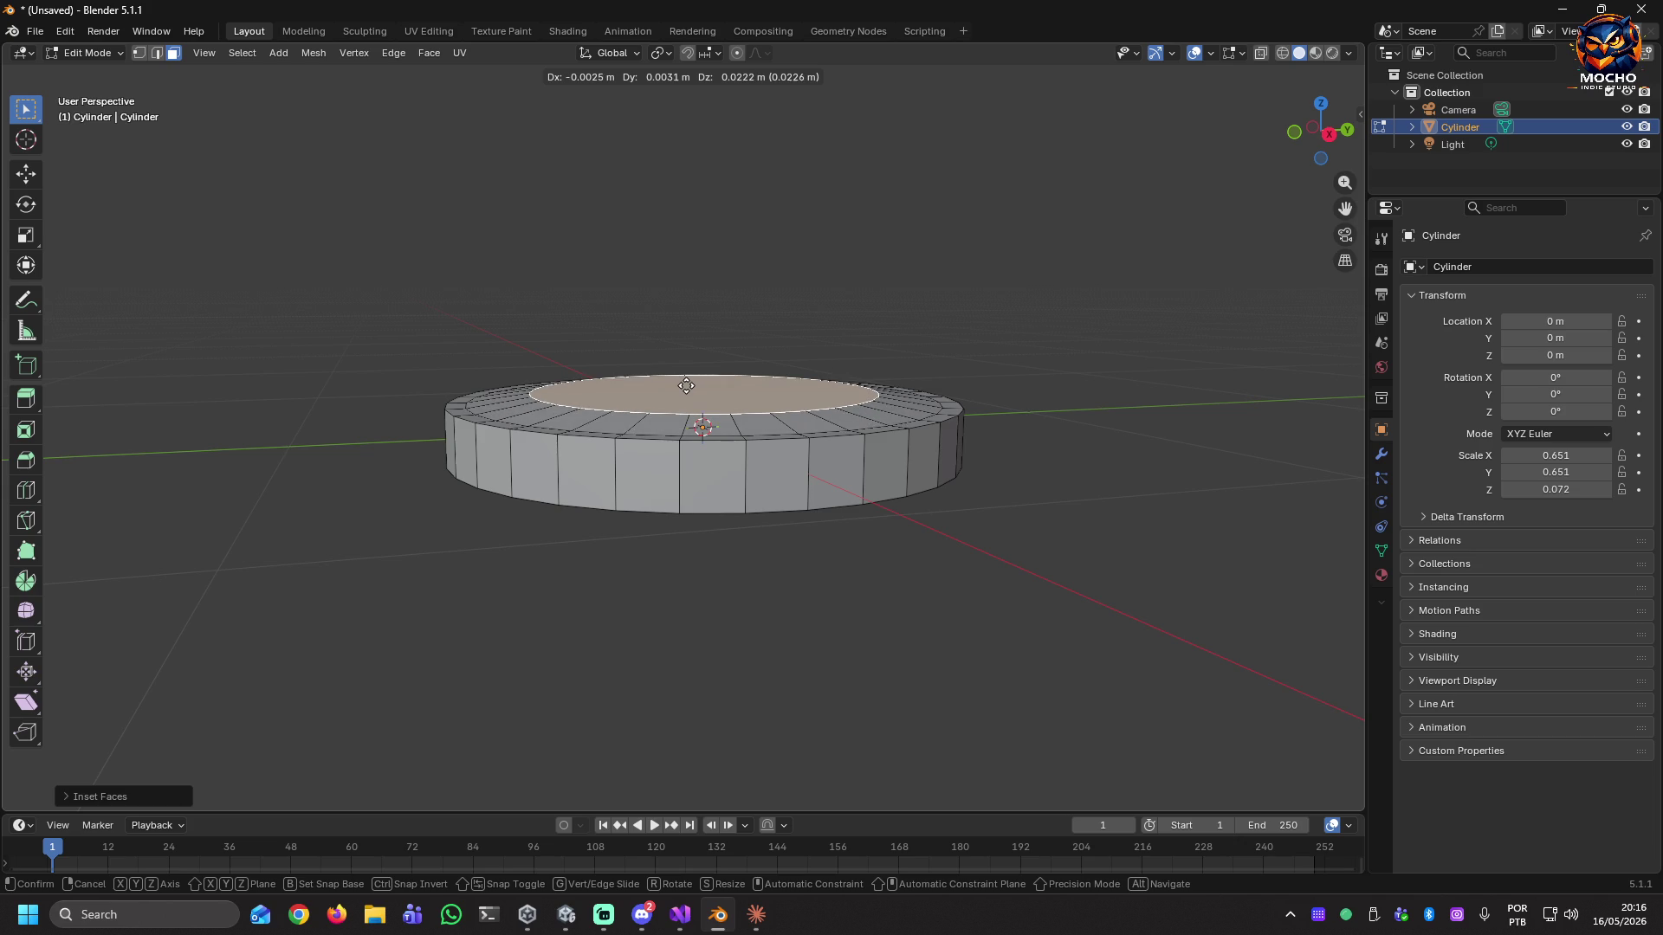
pyautogui.press('z')
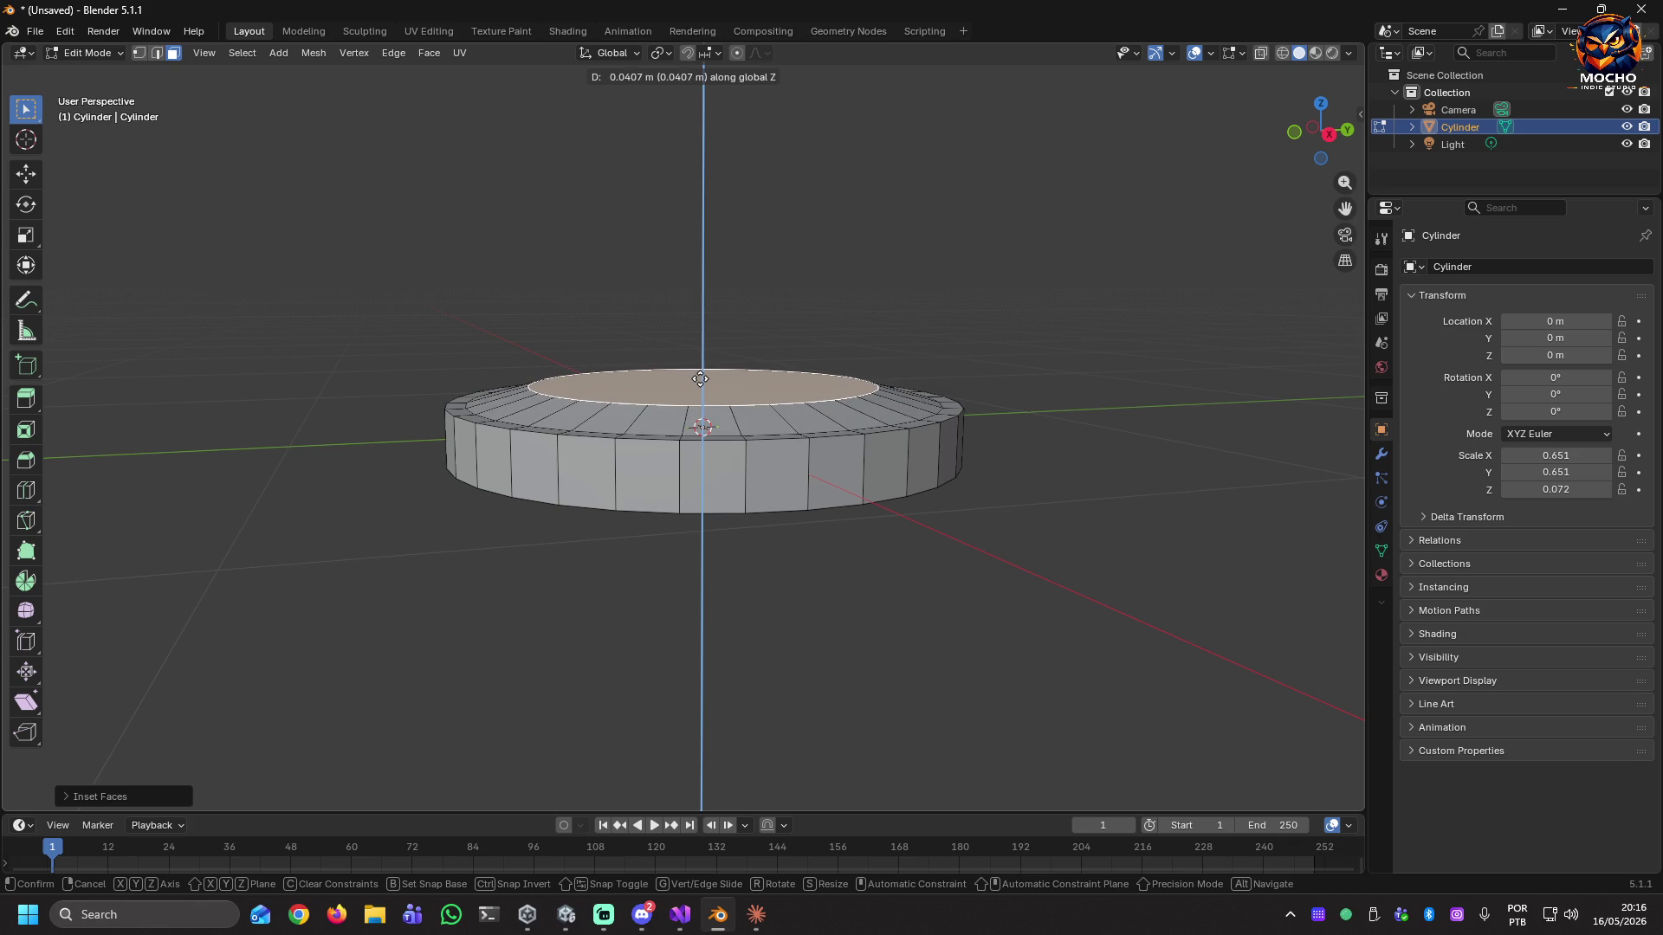
pyautogui.click(700, 377)
# Switch to edge select and select the outer edge loop around the top.
pyautogui.moveTo(808, 452); pyautogui.dragTo(797, 497, button='middle')
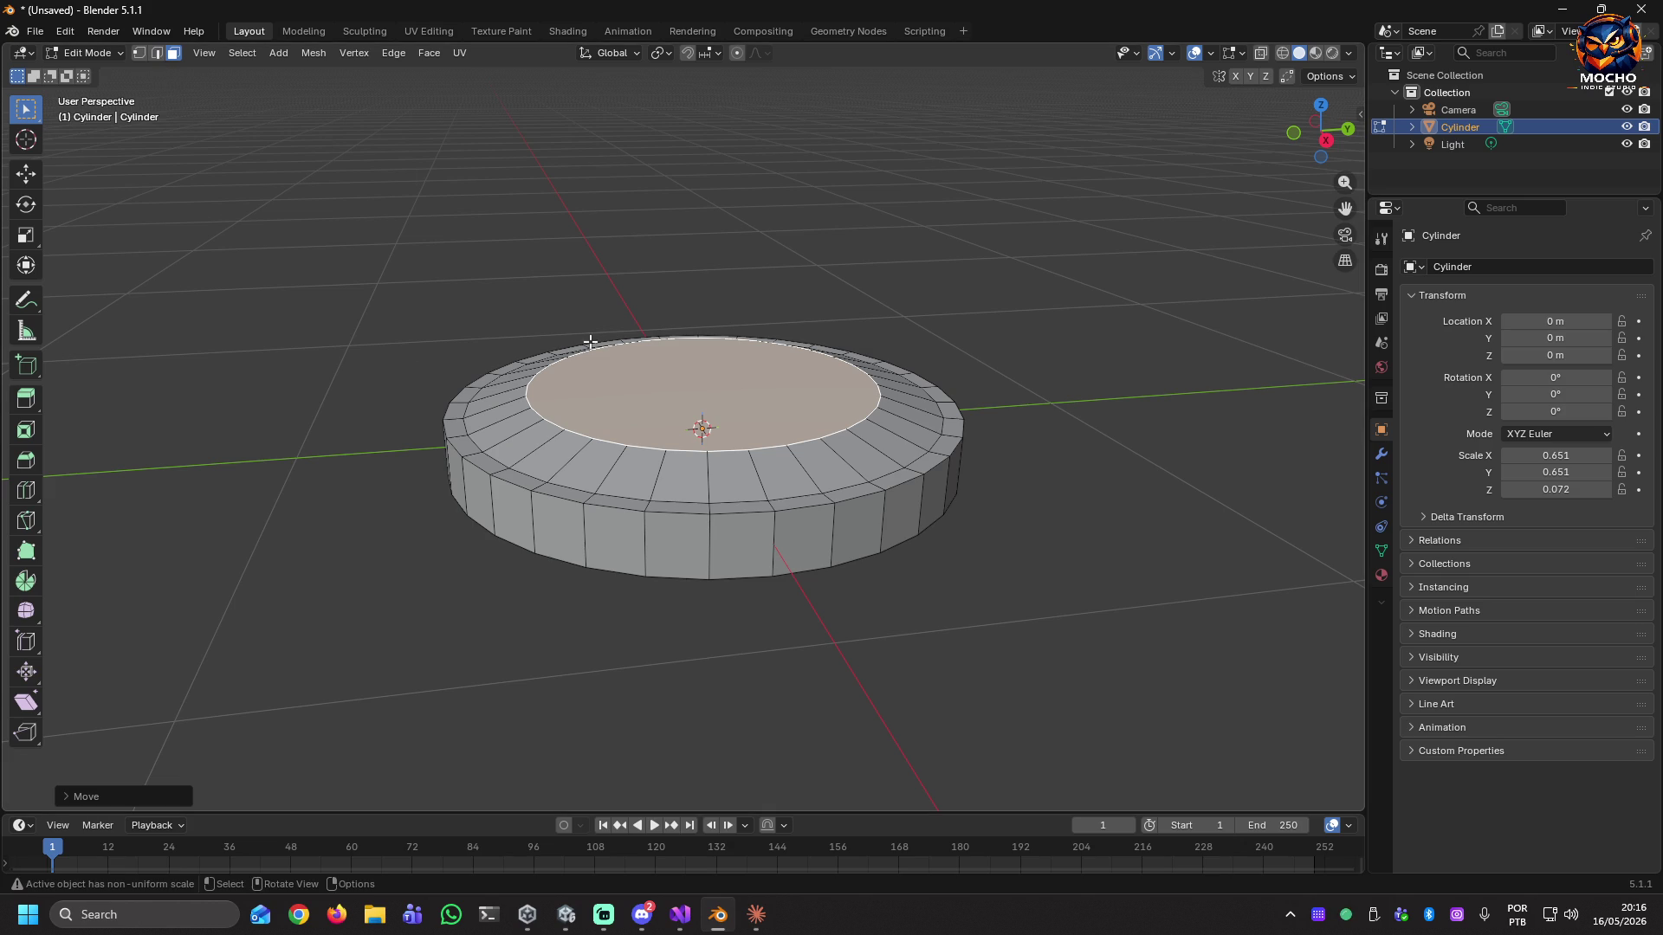
pyautogui.click(158, 51)
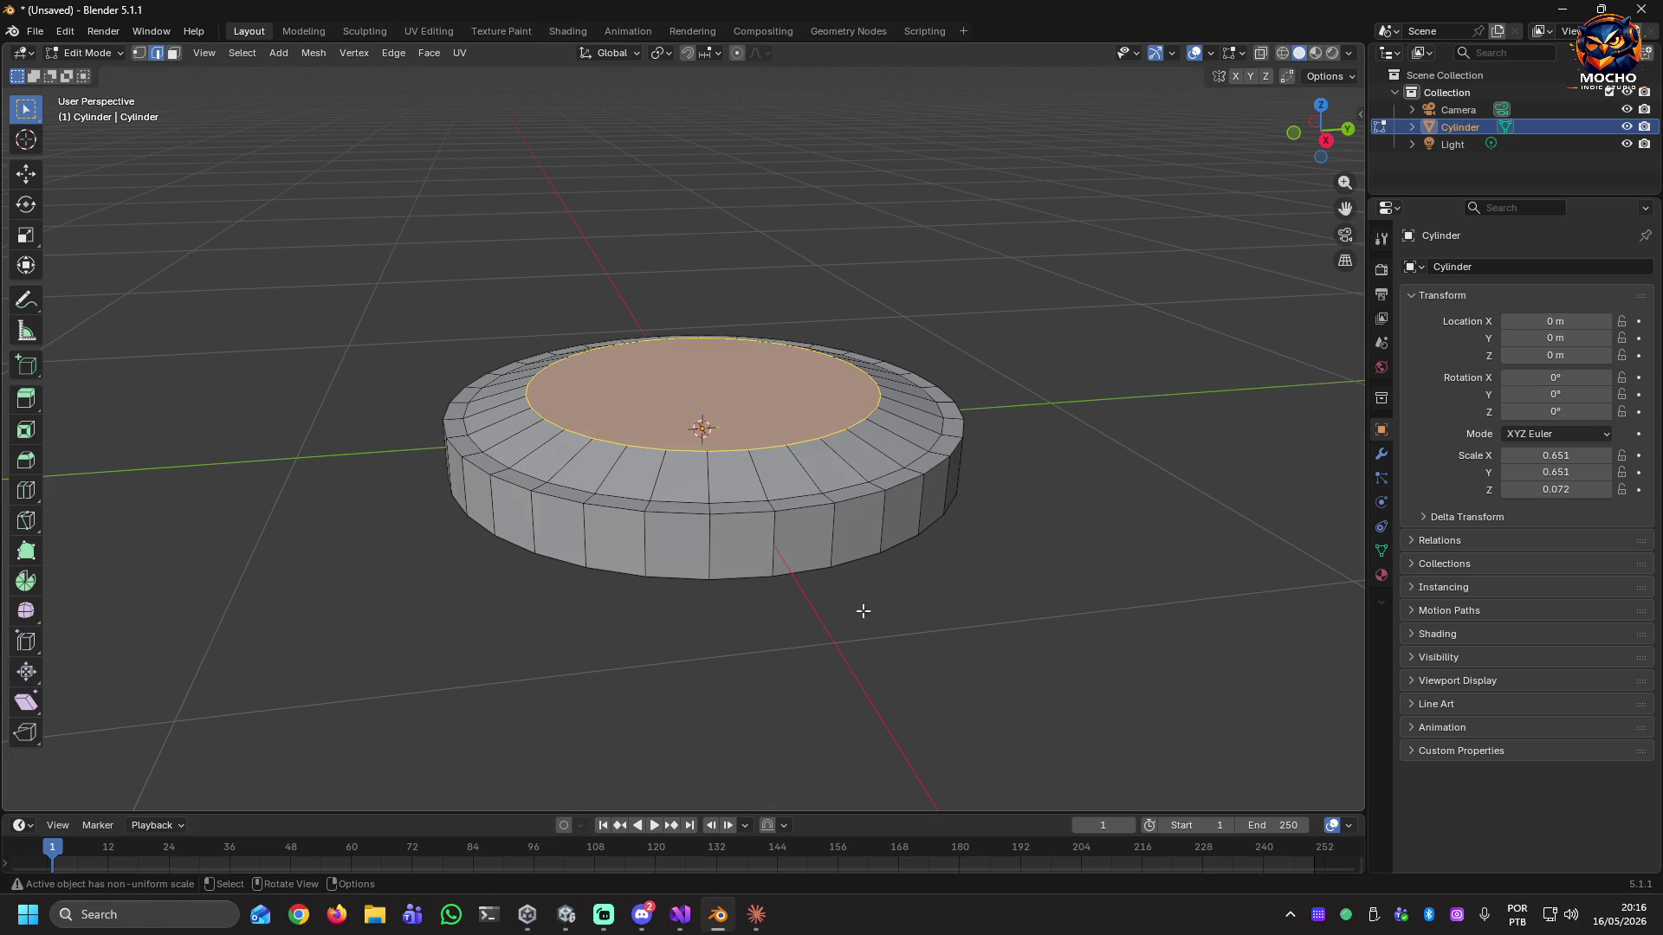
pyautogui.keyDown('alt'); pyautogui.click(799, 508); pyautogui.keyUp('alt')
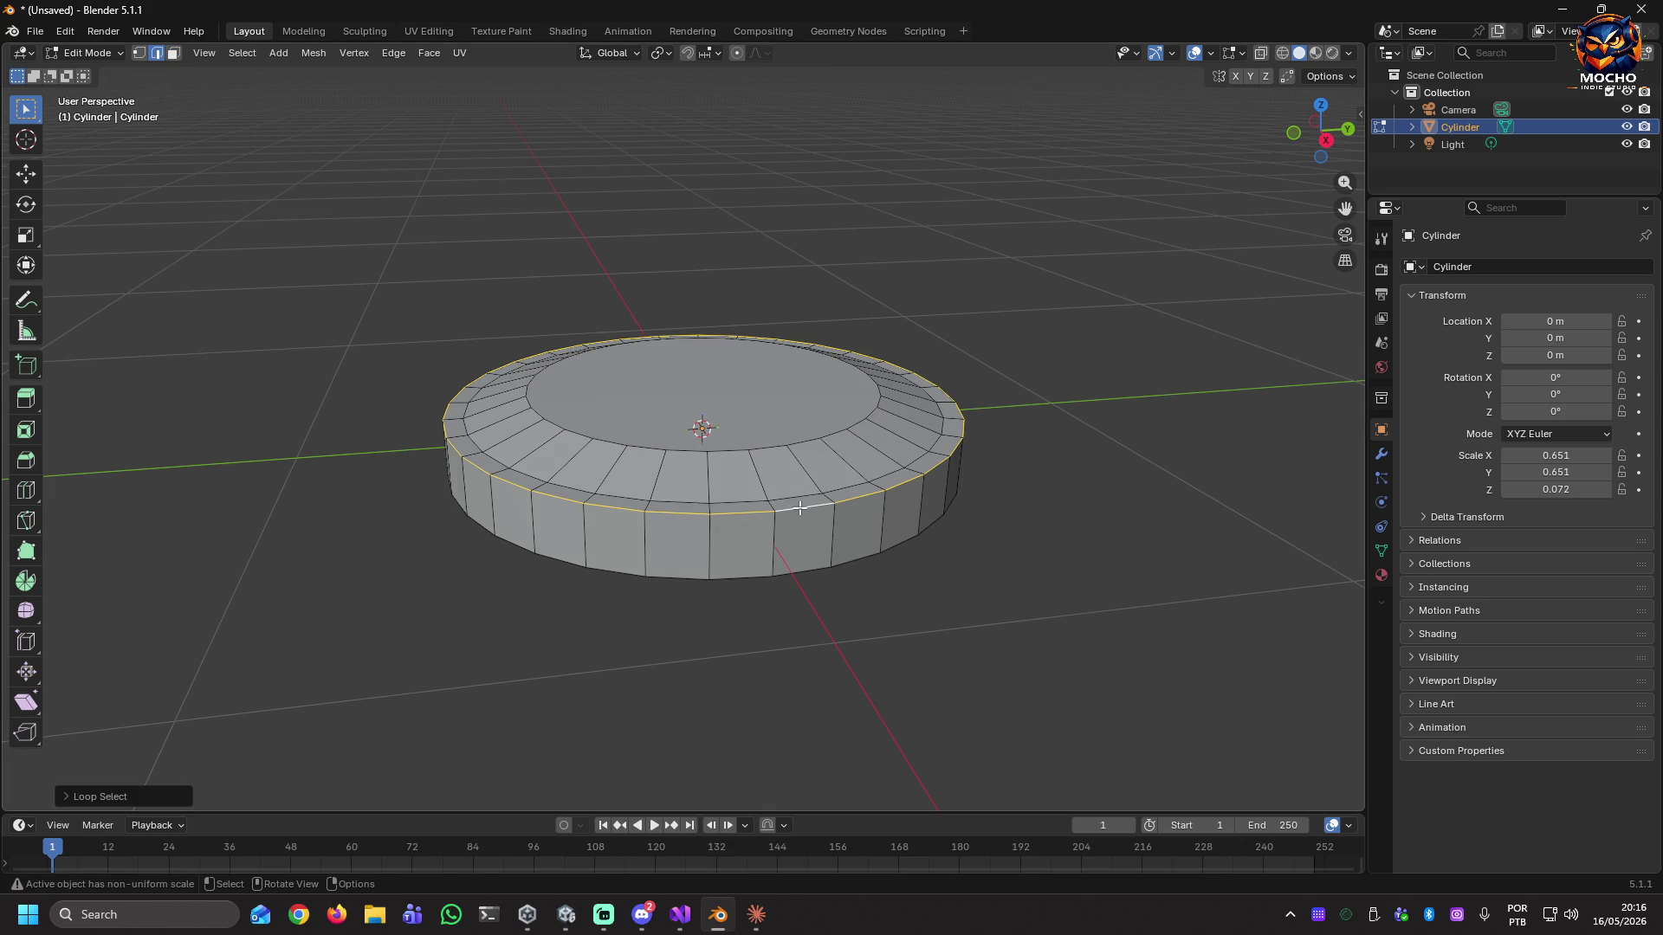
# Lower the outer top edge loop along Z.
pyautogui.press('g')
pyautogui.press('z')
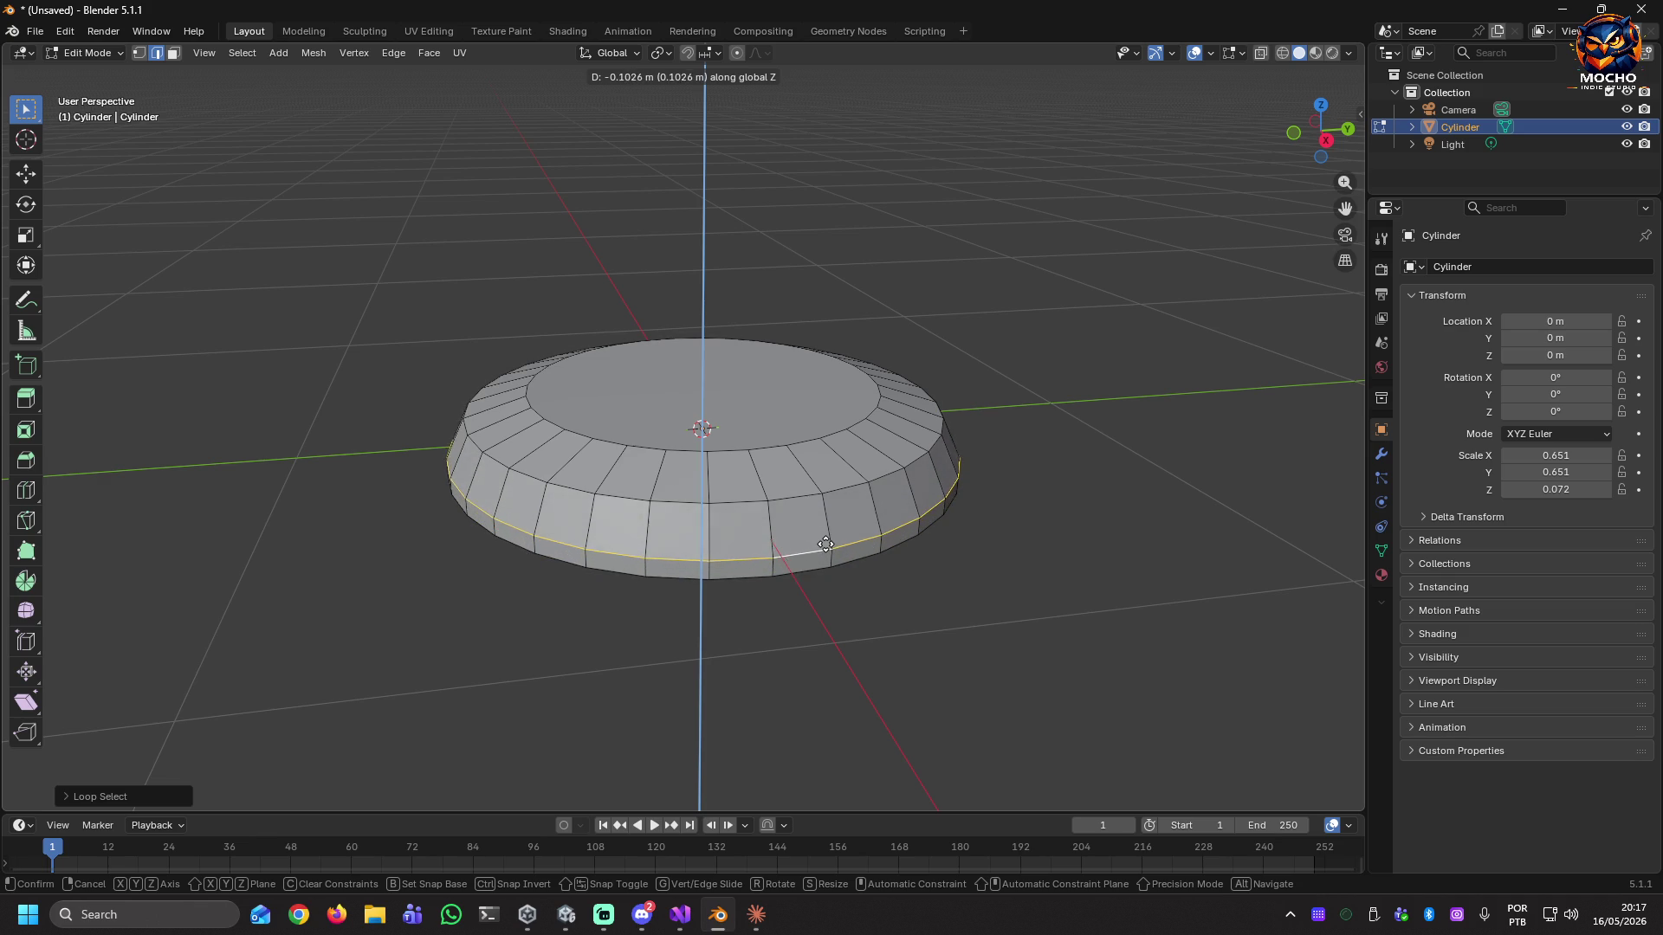
pyautogui.click(826, 546)
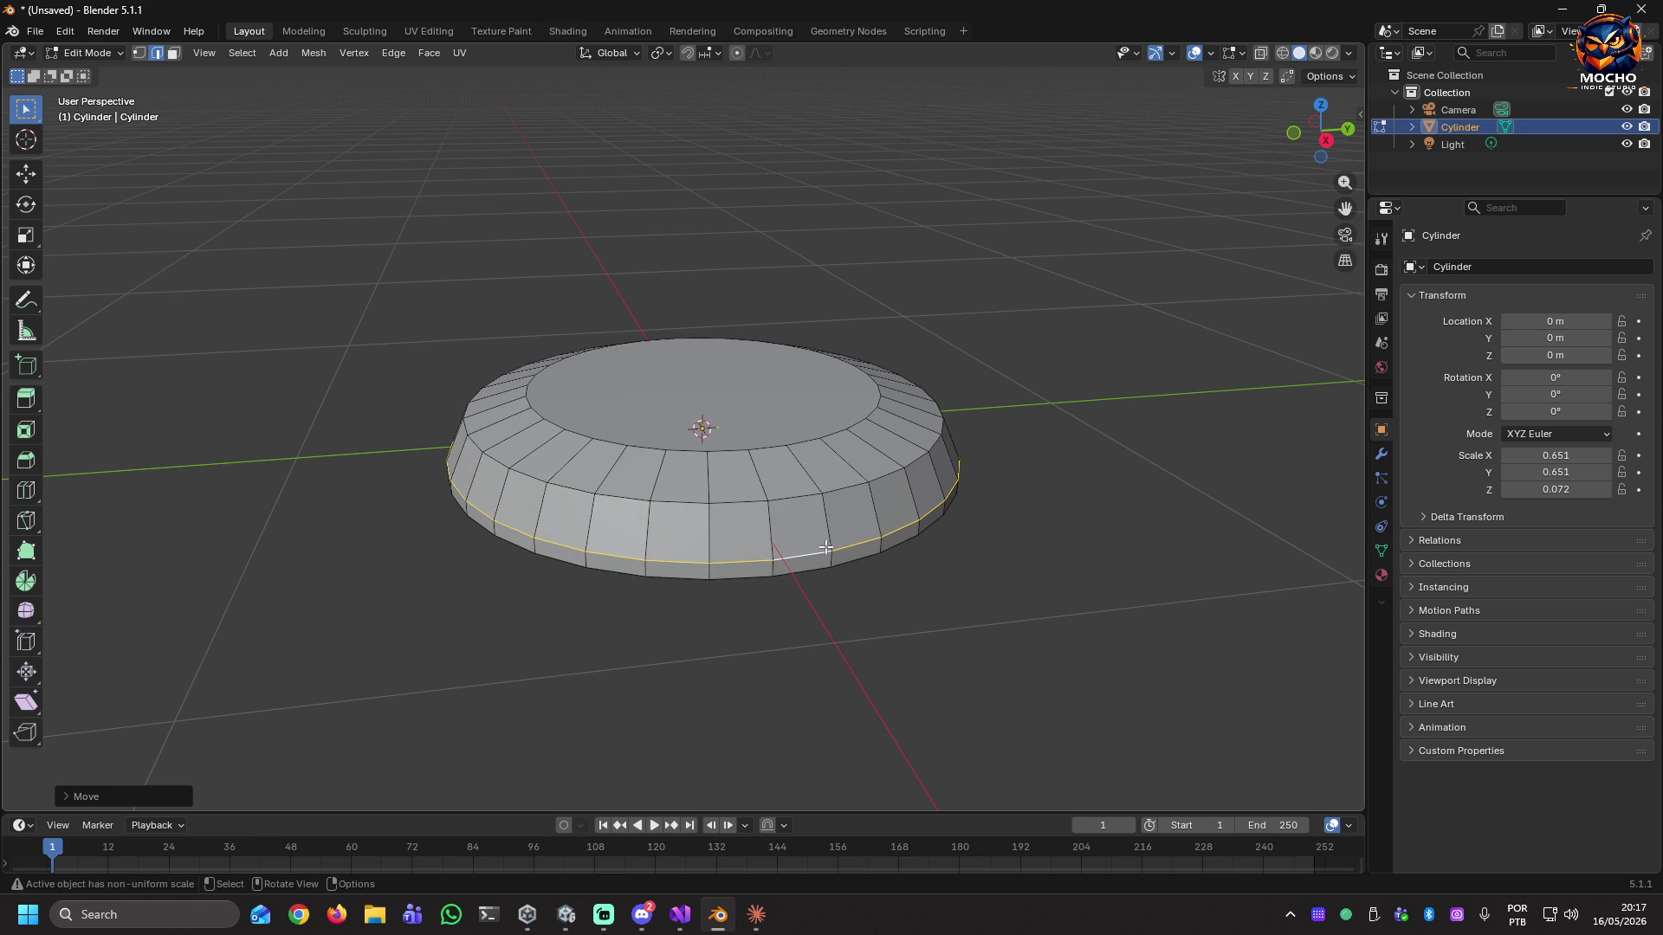
pyautogui.moveTo(863, 572)
pyautogui.mouseDown(button='middle')
pyautogui.moveTo(840, 552)
pyautogui.moveTo(845, 565)
pyautogui.mouseUp(button='middle')
# Scale the bottom rim edge loop slightly wider so the sides slope outward.
pyautogui.keyDown('alt'); pyautogui.click(820, 509); pyautogui.keyUp('alt')
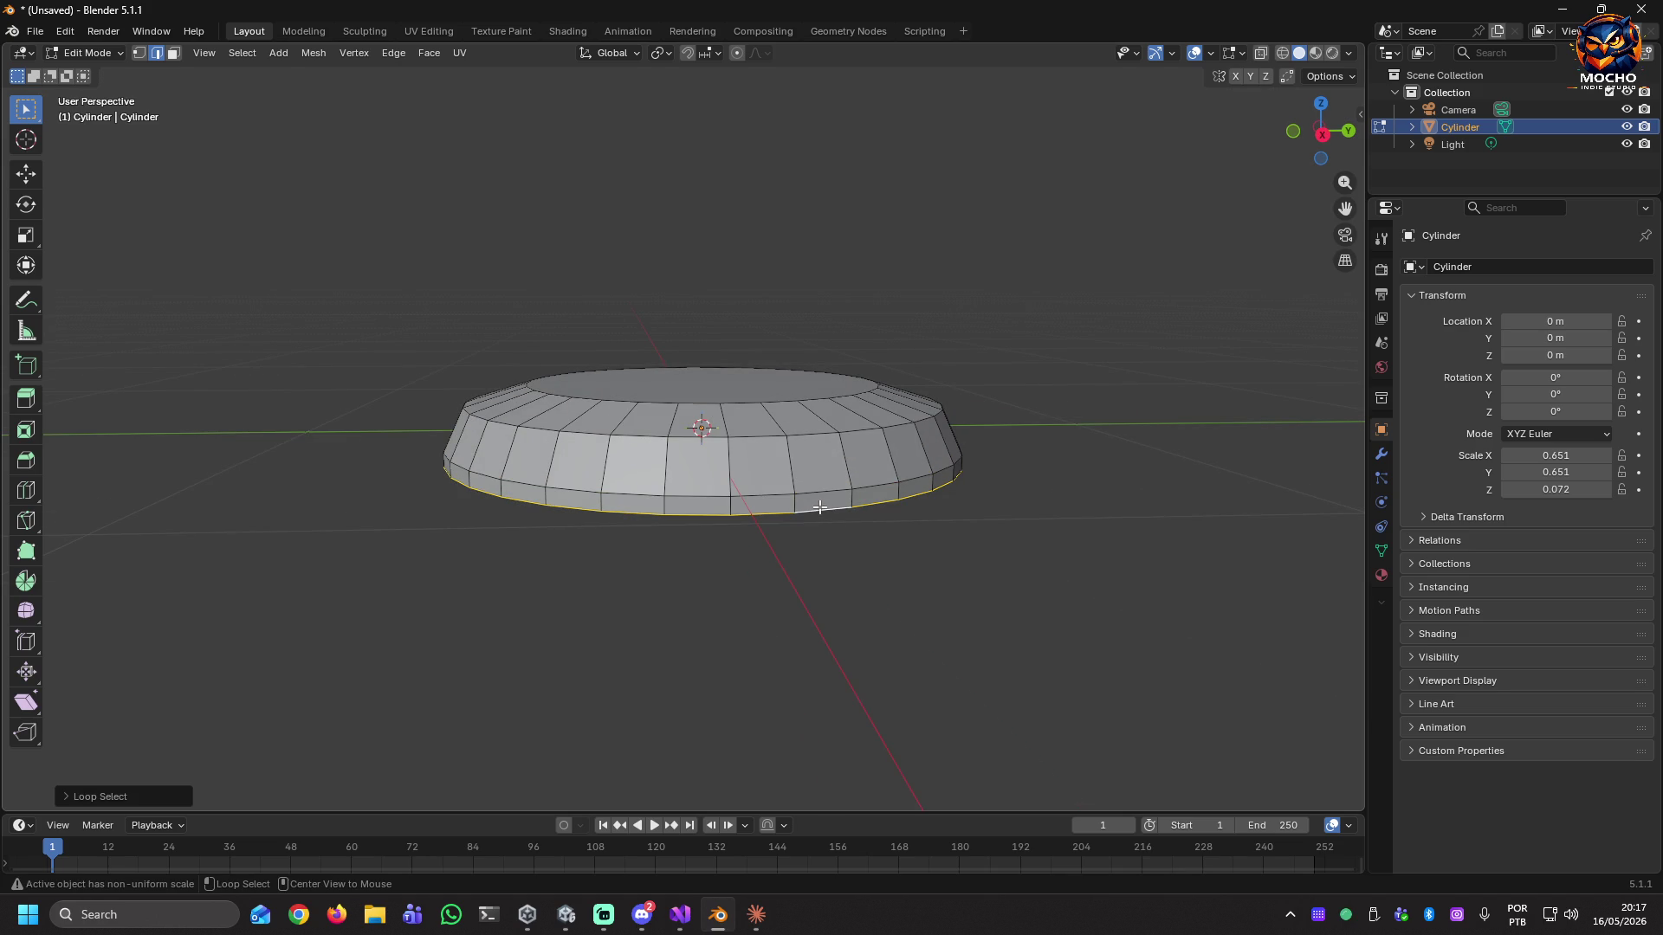
pyautogui.press('s')
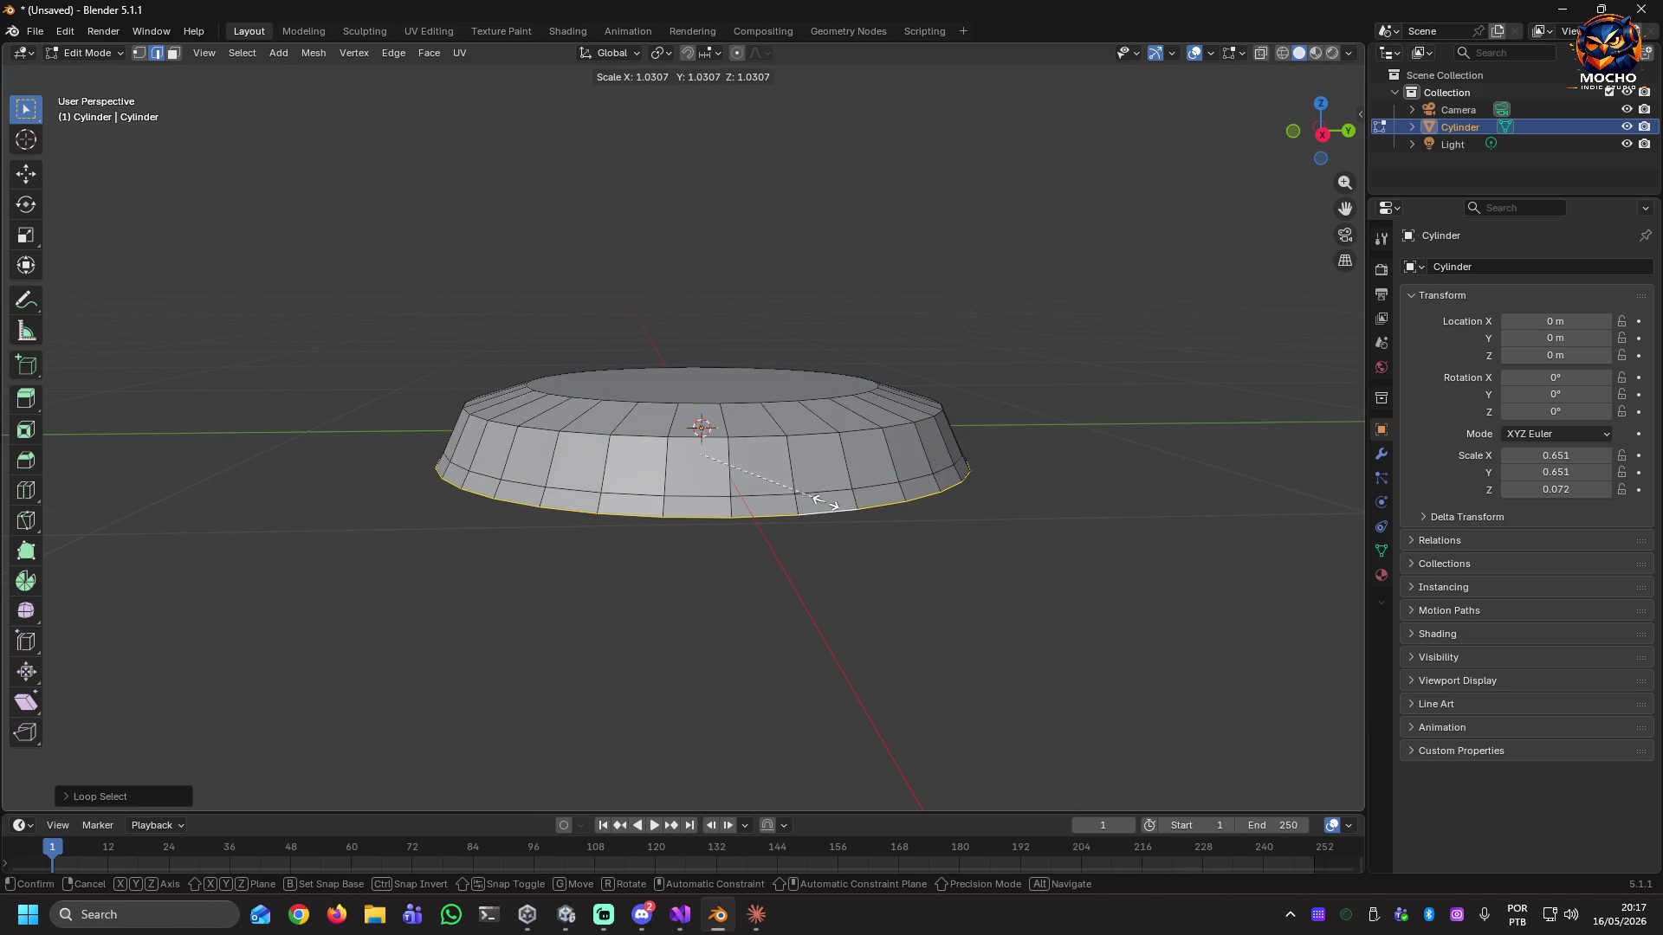
pyautogui.click(823, 500)
pyautogui.moveTo(938, 594)
pyautogui.mouseDown(button='middle')
pyautogui.moveTo(971, 575)
pyautogui.moveTo(957, 591)
pyautogui.mouseUp(button='middle')
# Orbit to a low, flat view and select the edge loop around the lower ring.
pyautogui.rightClick(1023, 440)
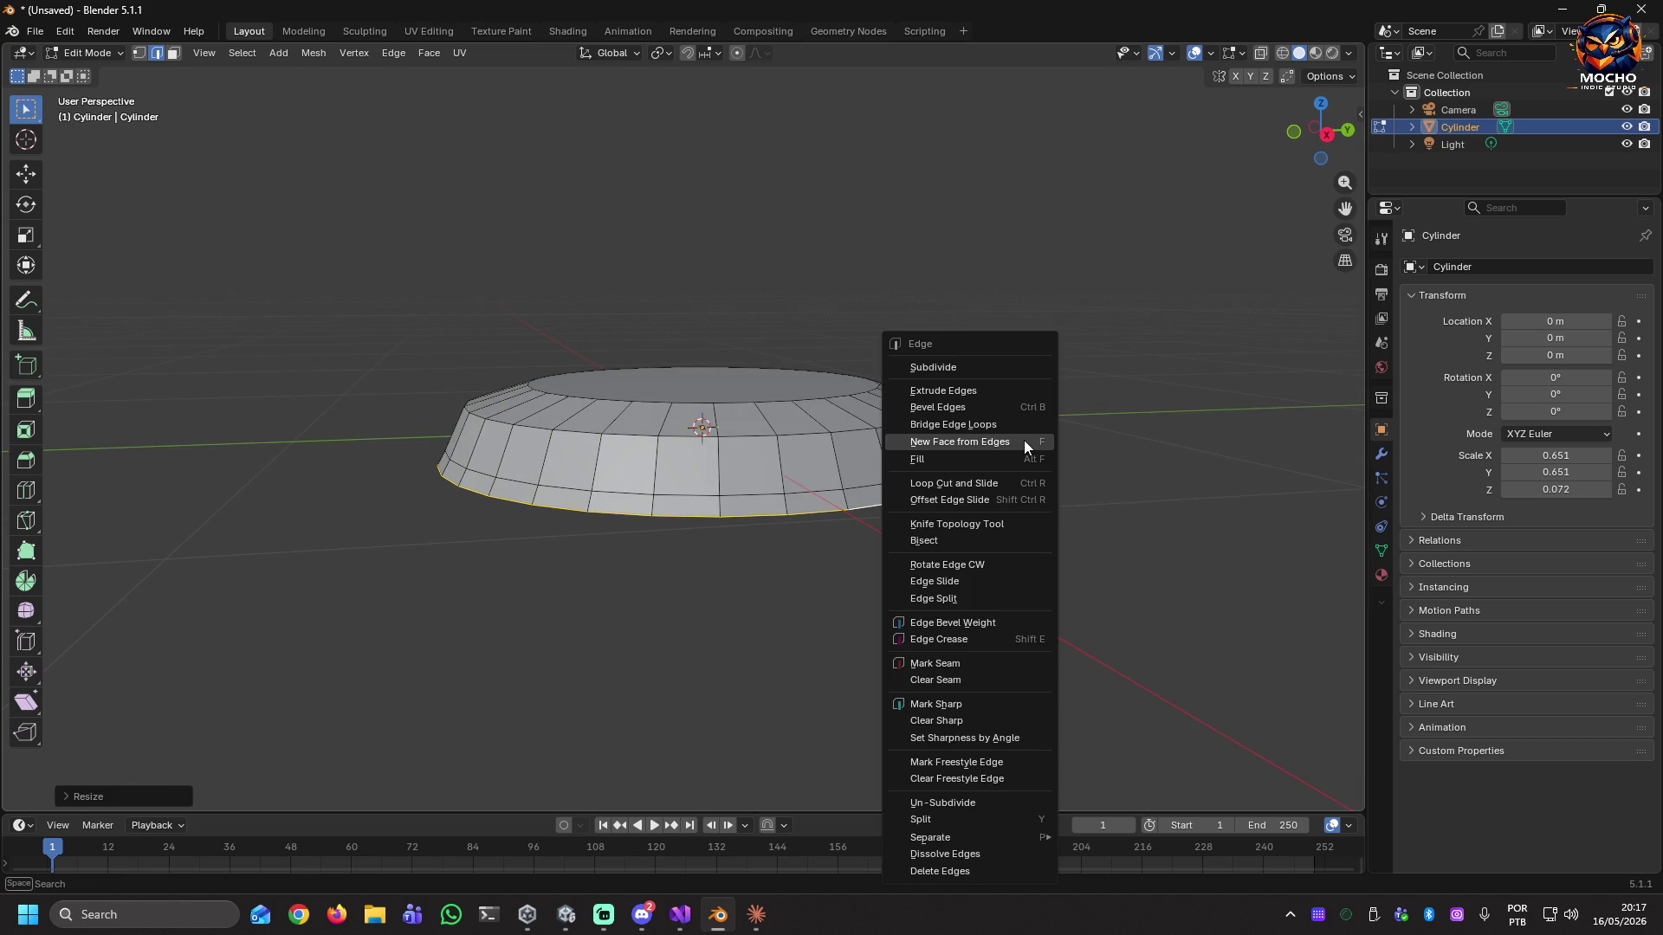
pyautogui.press('Escape')
pyautogui.scroll(4, 1060, 477)
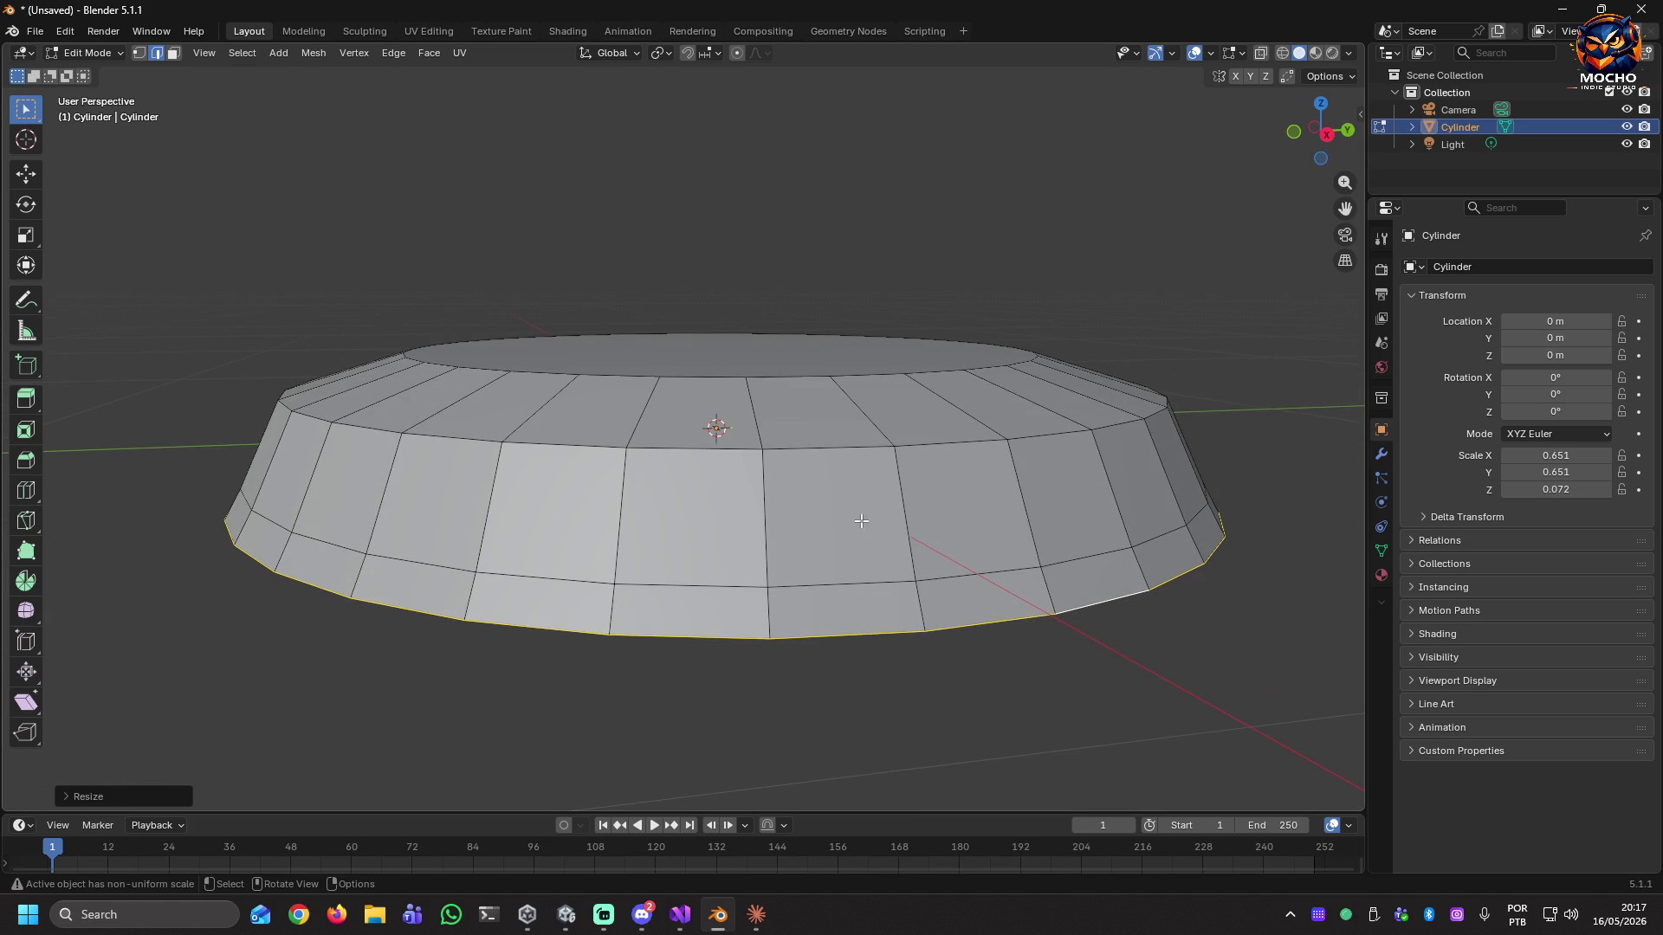
pyautogui.moveTo(656, 512)
pyautogui.mouseDown(button='middle')
pyautogui.moveTo(610, 504)
pyautogui.moveTo(614, 523)
pyautogui.moveTo(619, 494)
pyautogui.moveTo(655, 553)
pyautogui.mouseUp(button='middle')
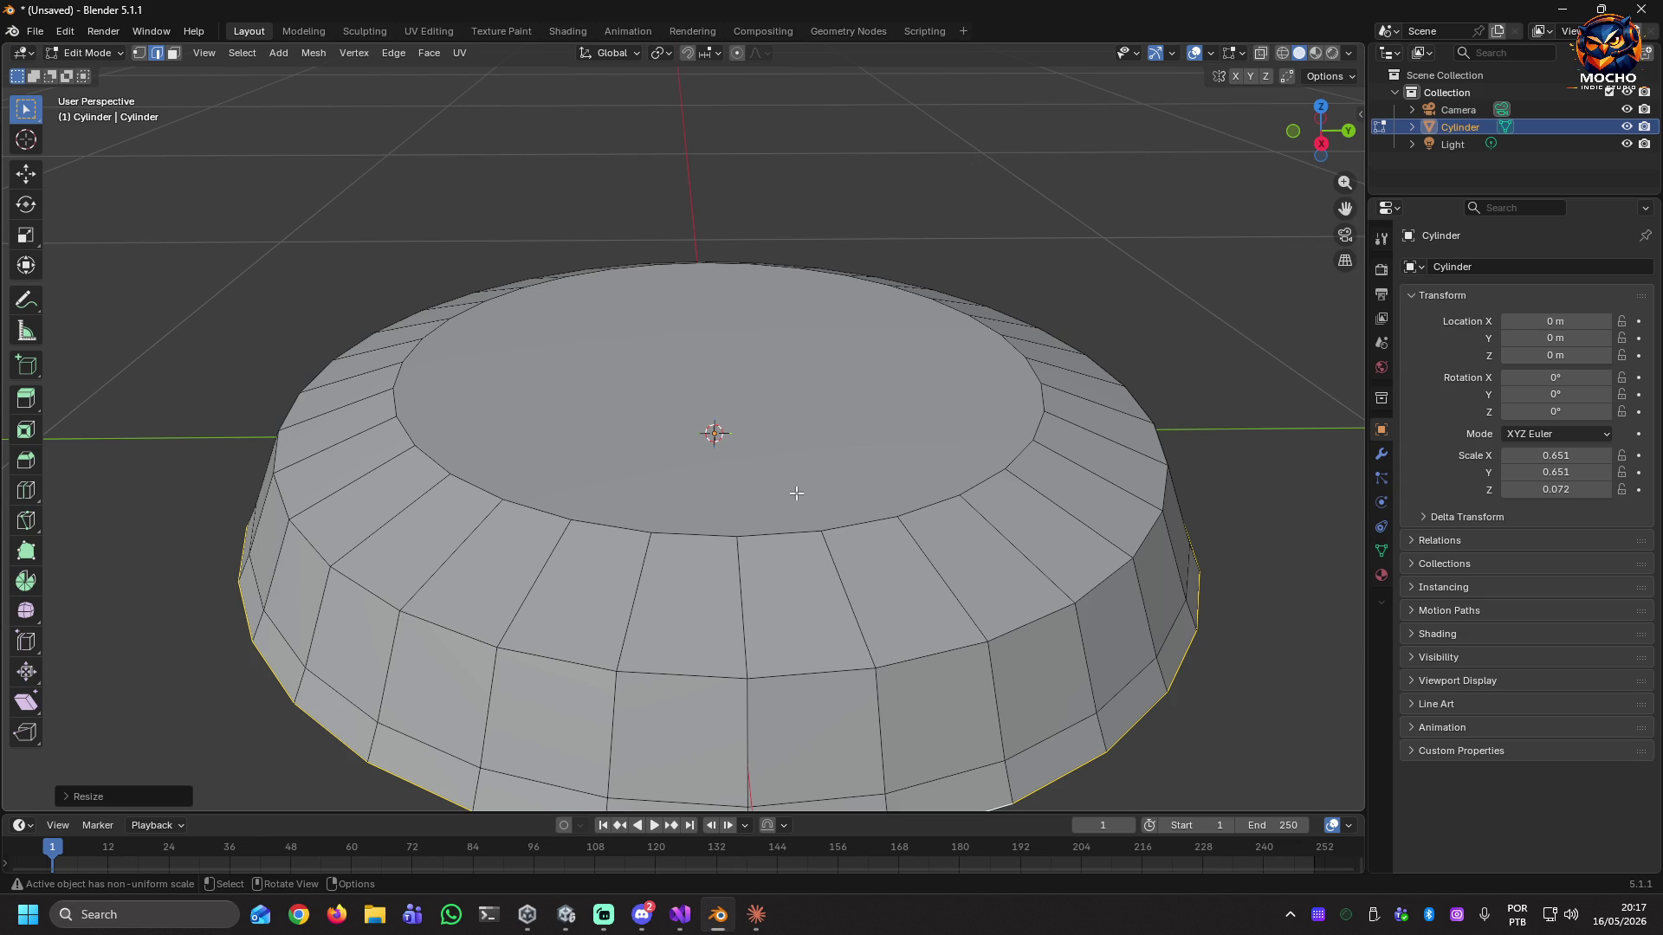
pyautogui.keyDown('alt'); pyautogui.click(441, 748); pyautogui.keyUp('alt')
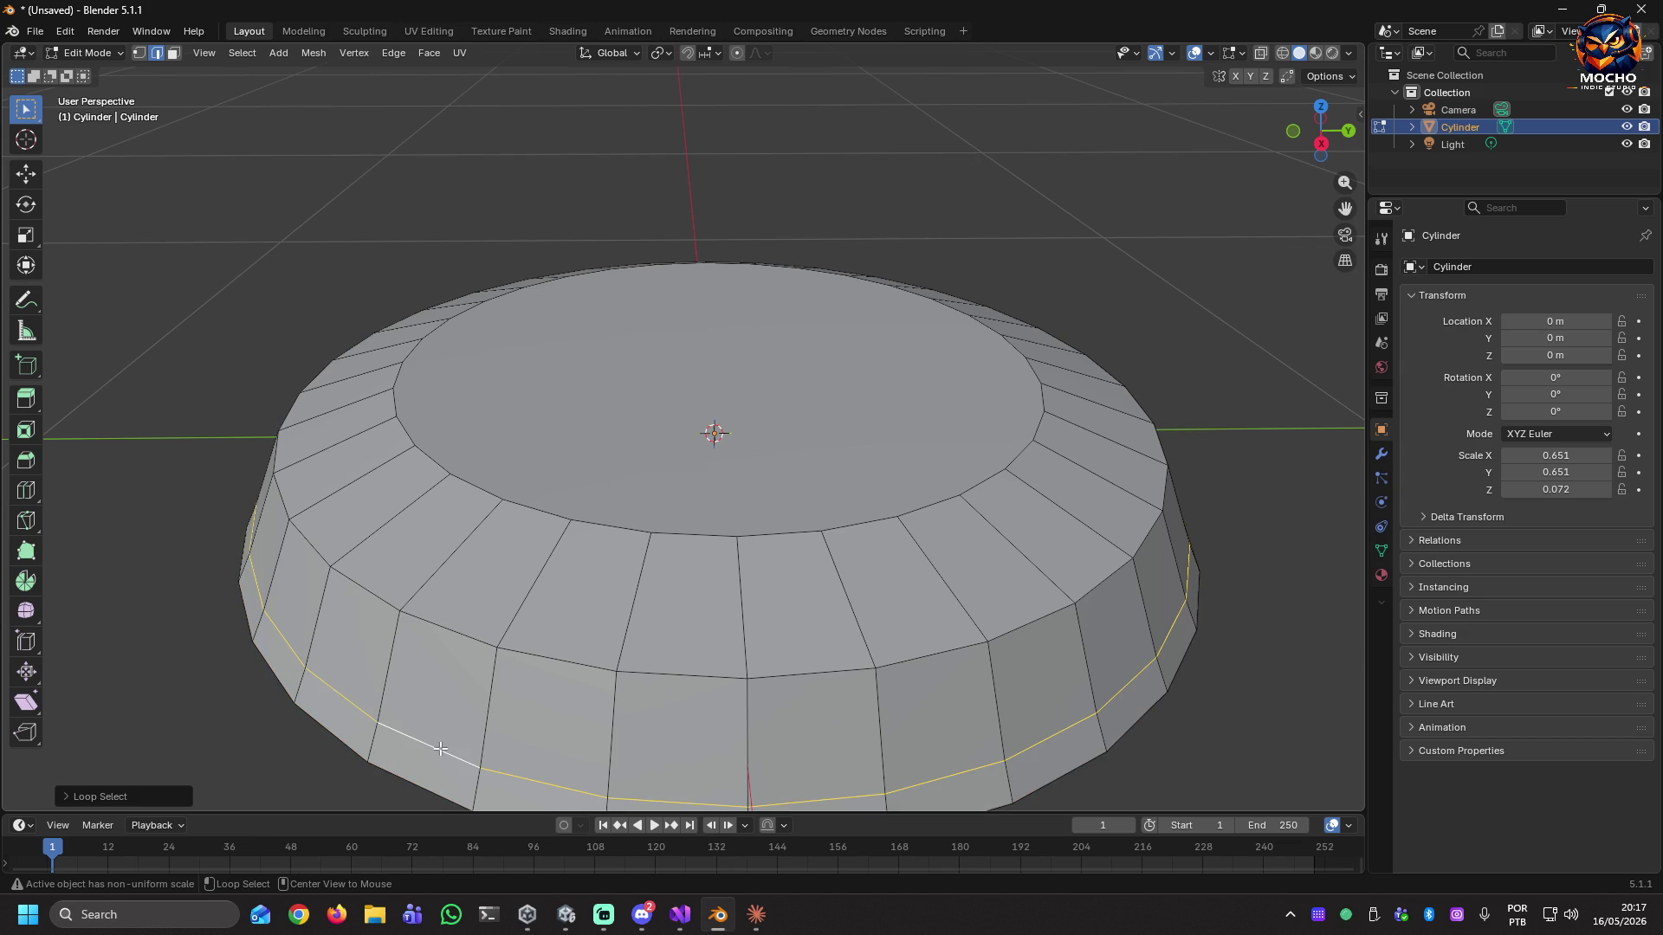
# Delete the lower ring edge loop, then undo to bring it back.
pyautogui.press('x')
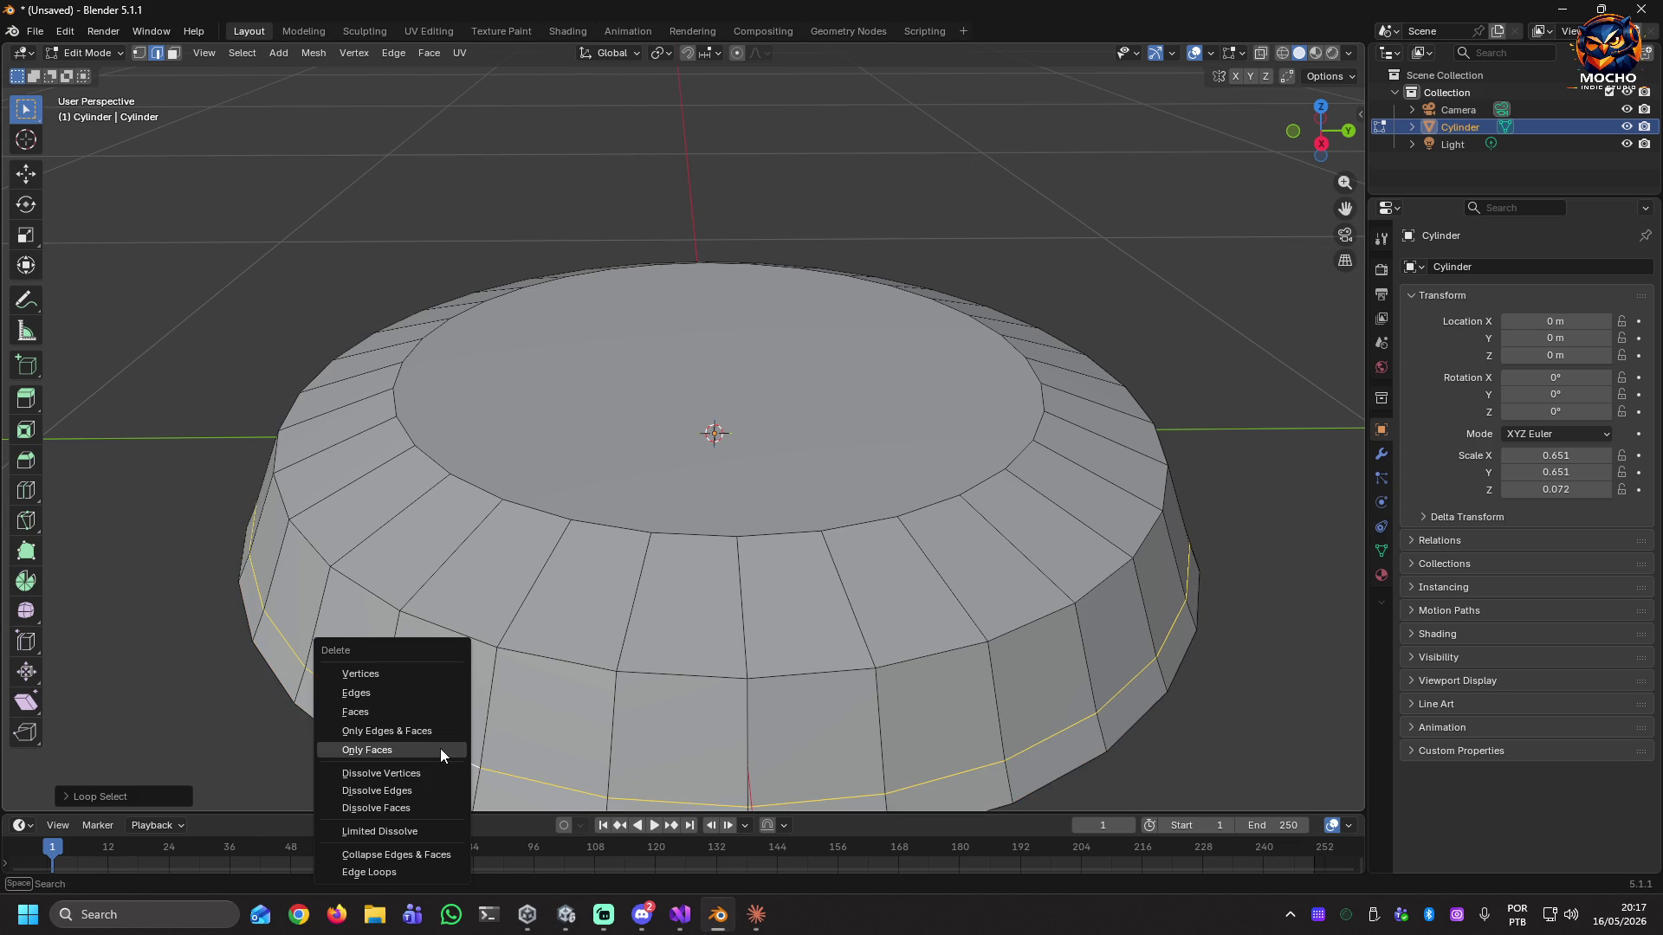
pyautogui.click(408, 695)
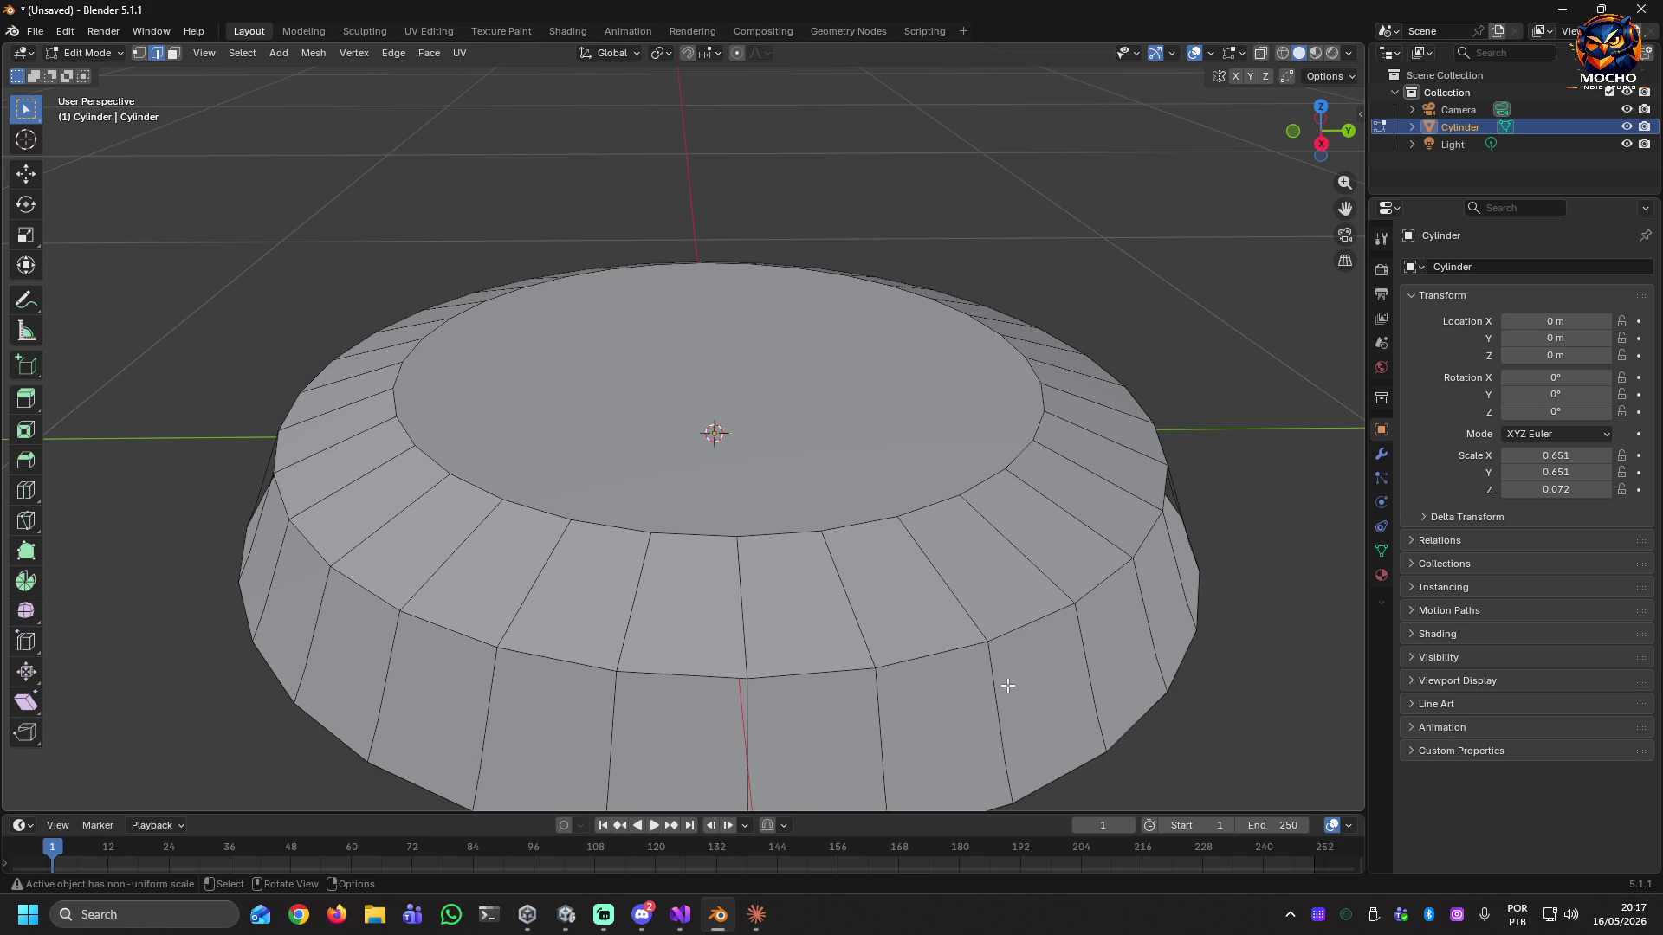
pyautogui.hotkey('ctrl', 'z')
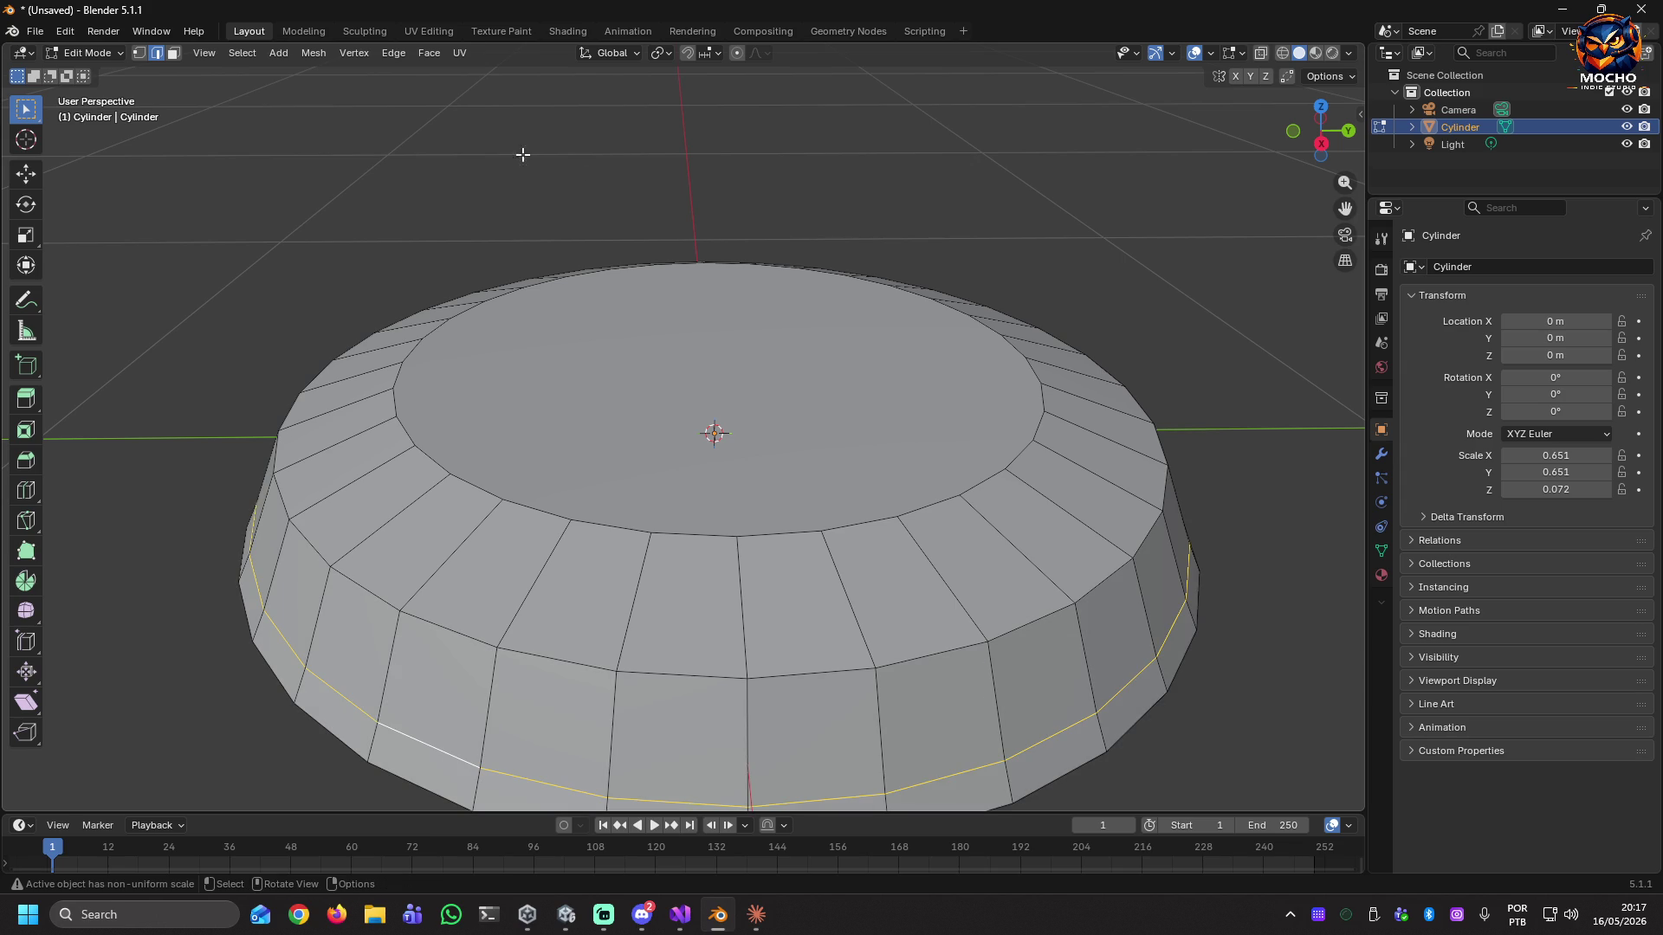
pyautogui.click(394, 54)
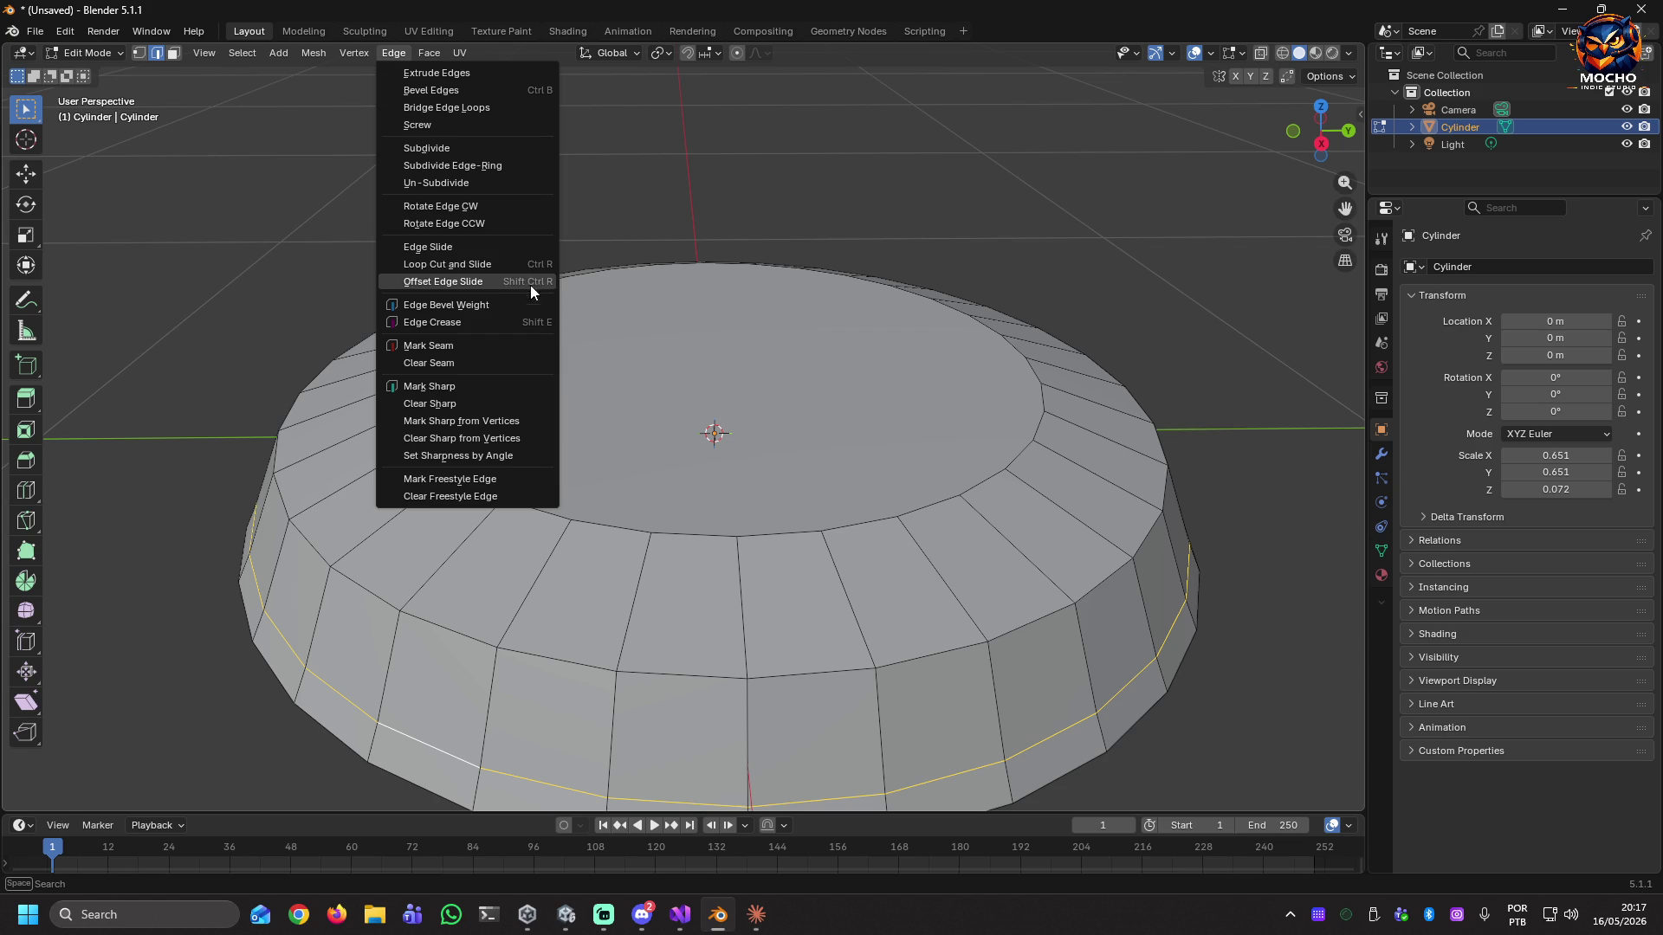
pyautogui.click(522, 362)
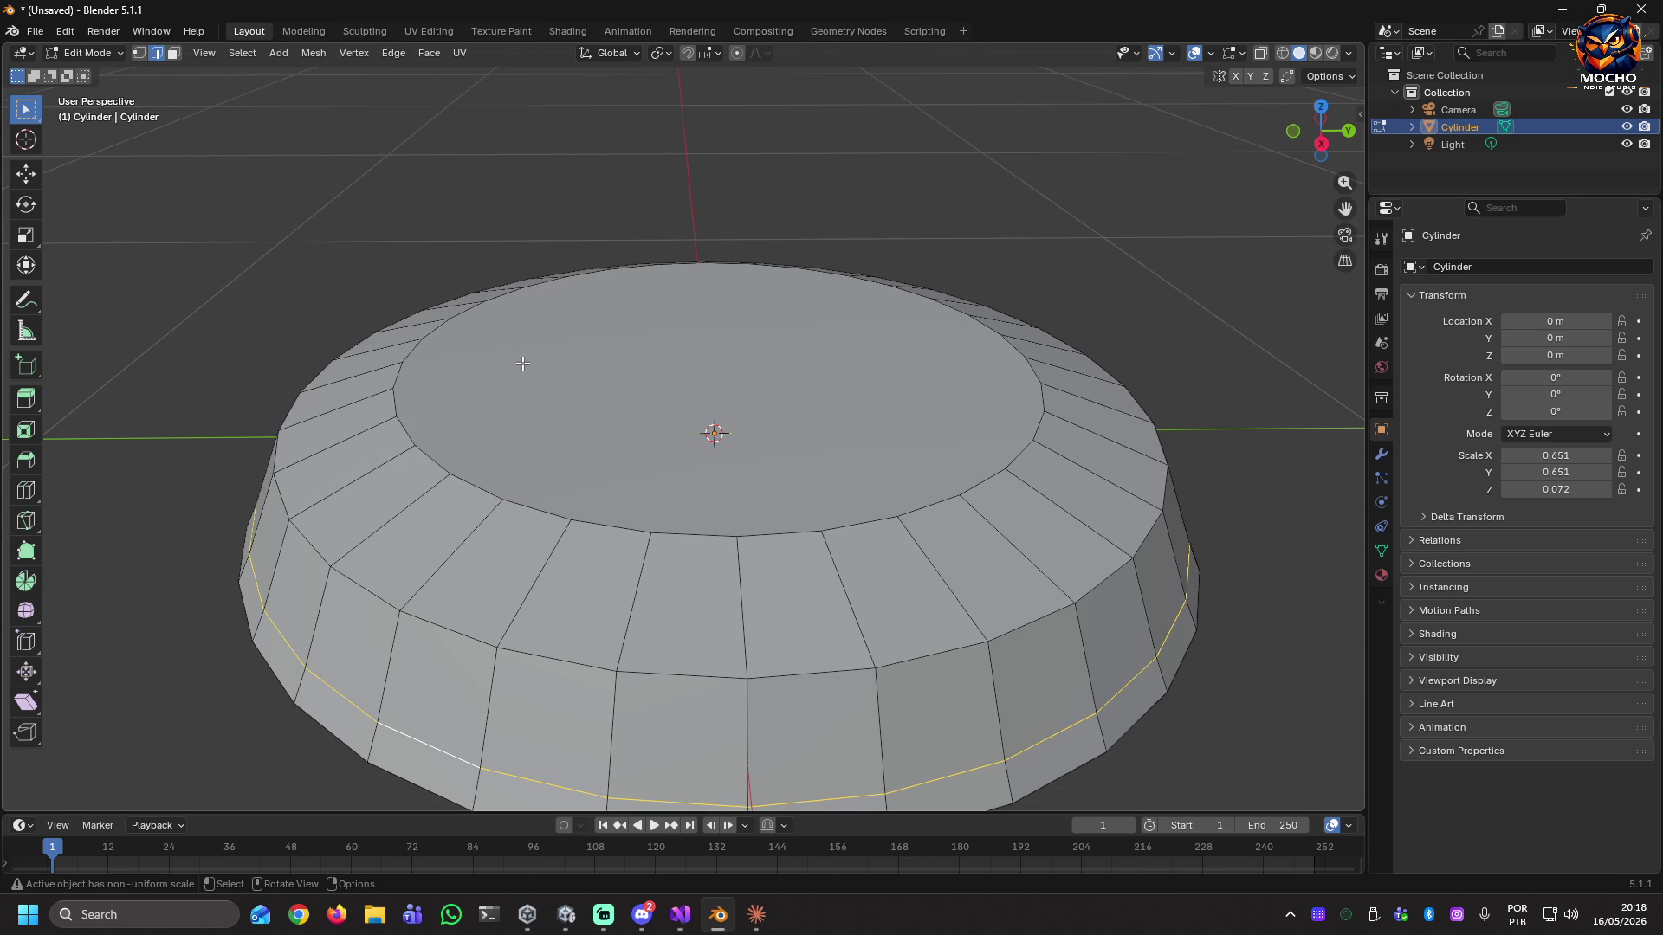
pyautogui.moveTo(1102, 740)
pyautogui.mouseDown(button='middle')
pyautogui.moveTo(1091, 641)
pyautogui.moveTo(1044, 690)
pyautogui.moveTo(1126, 709)
pyautogui.mouseUp(button='middle')
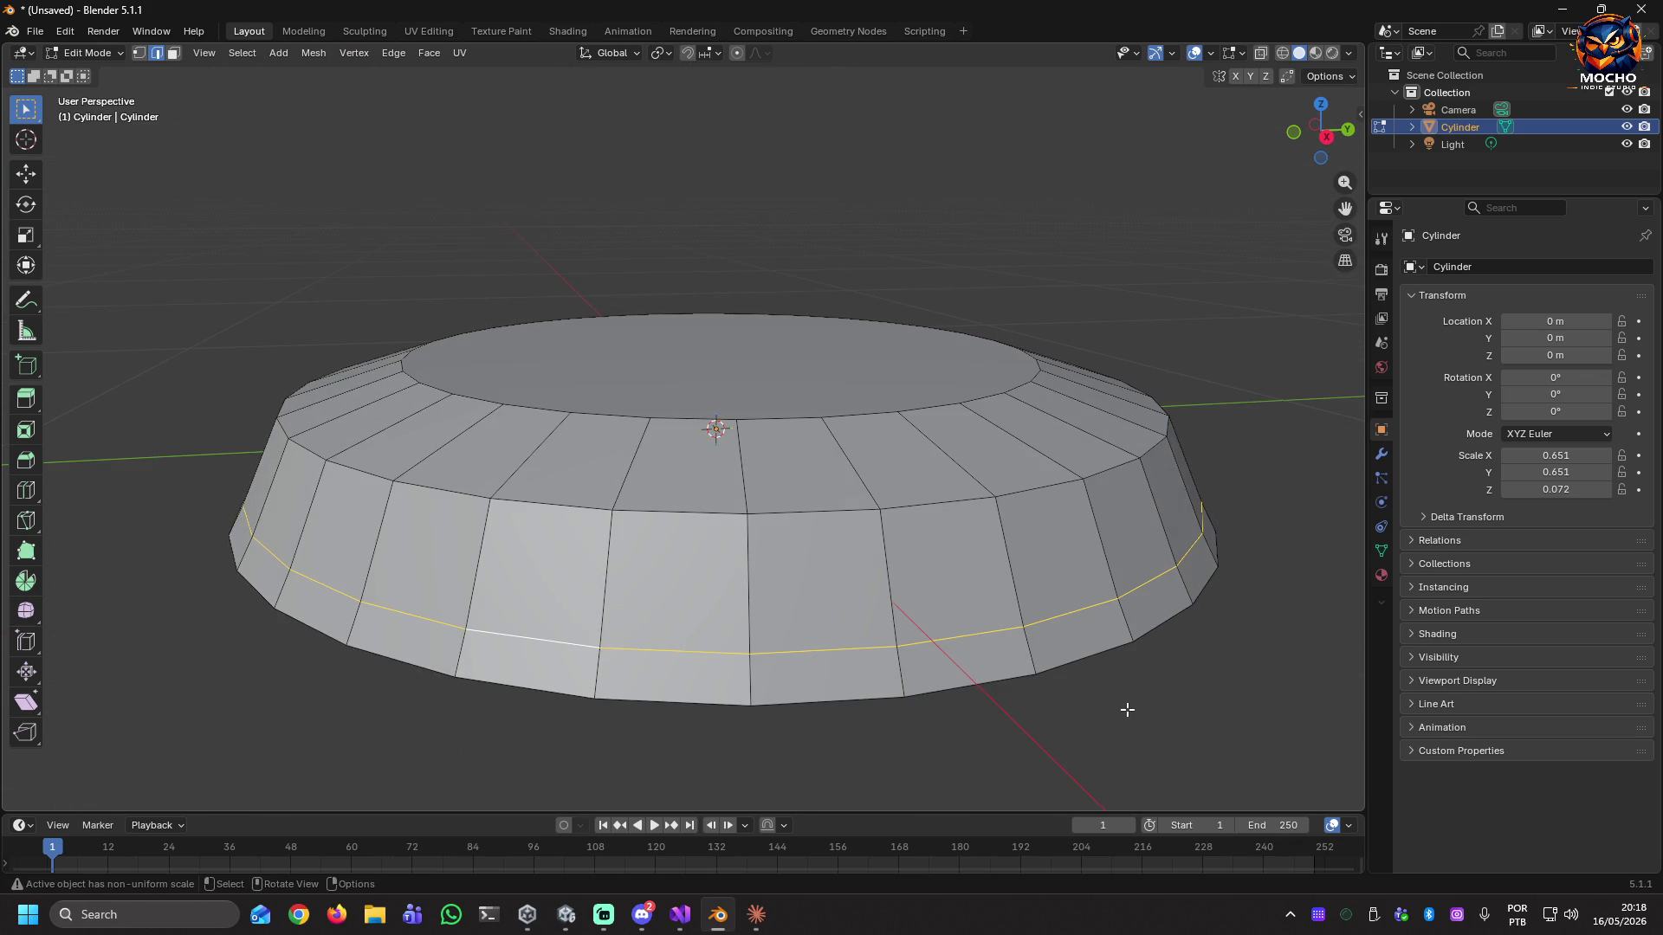
# Step through undo and redo history back to the first inset top face.
pyautogui.hotkey('ctrl', 'z')
pyautogui.hotkey('ctrl', 'z')
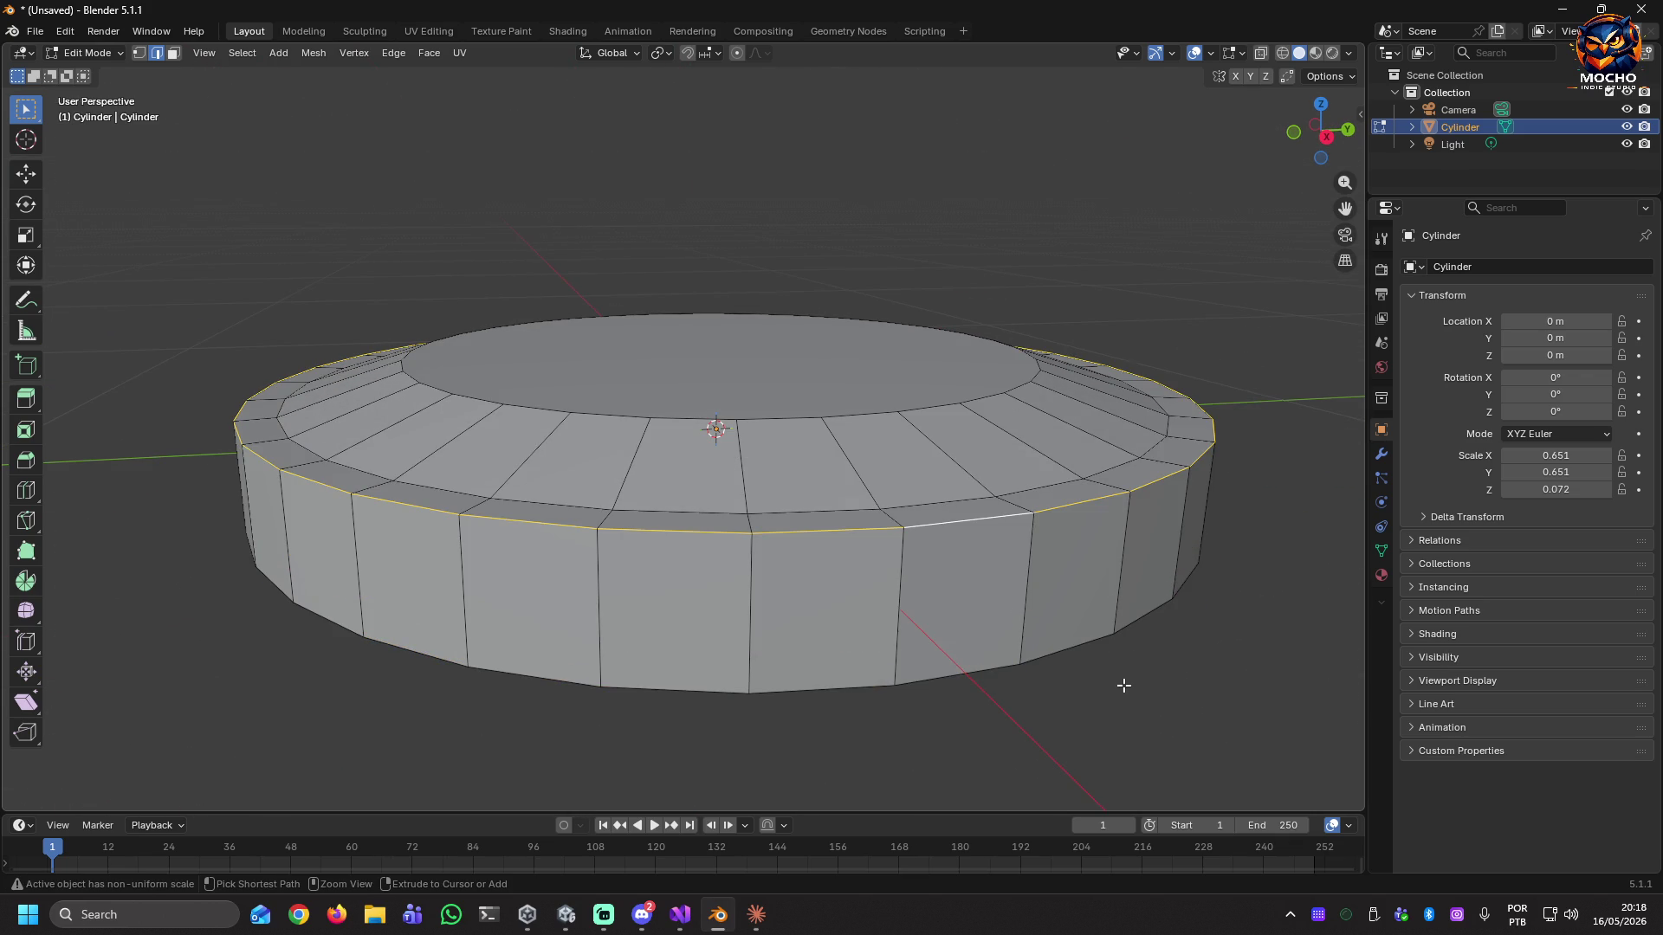
pyautogui.hotkey('ctrl', 'z')
pyautogui.hotkey('ctrl', 'z')
pyautogui.hotkey('ctrl', 'z')
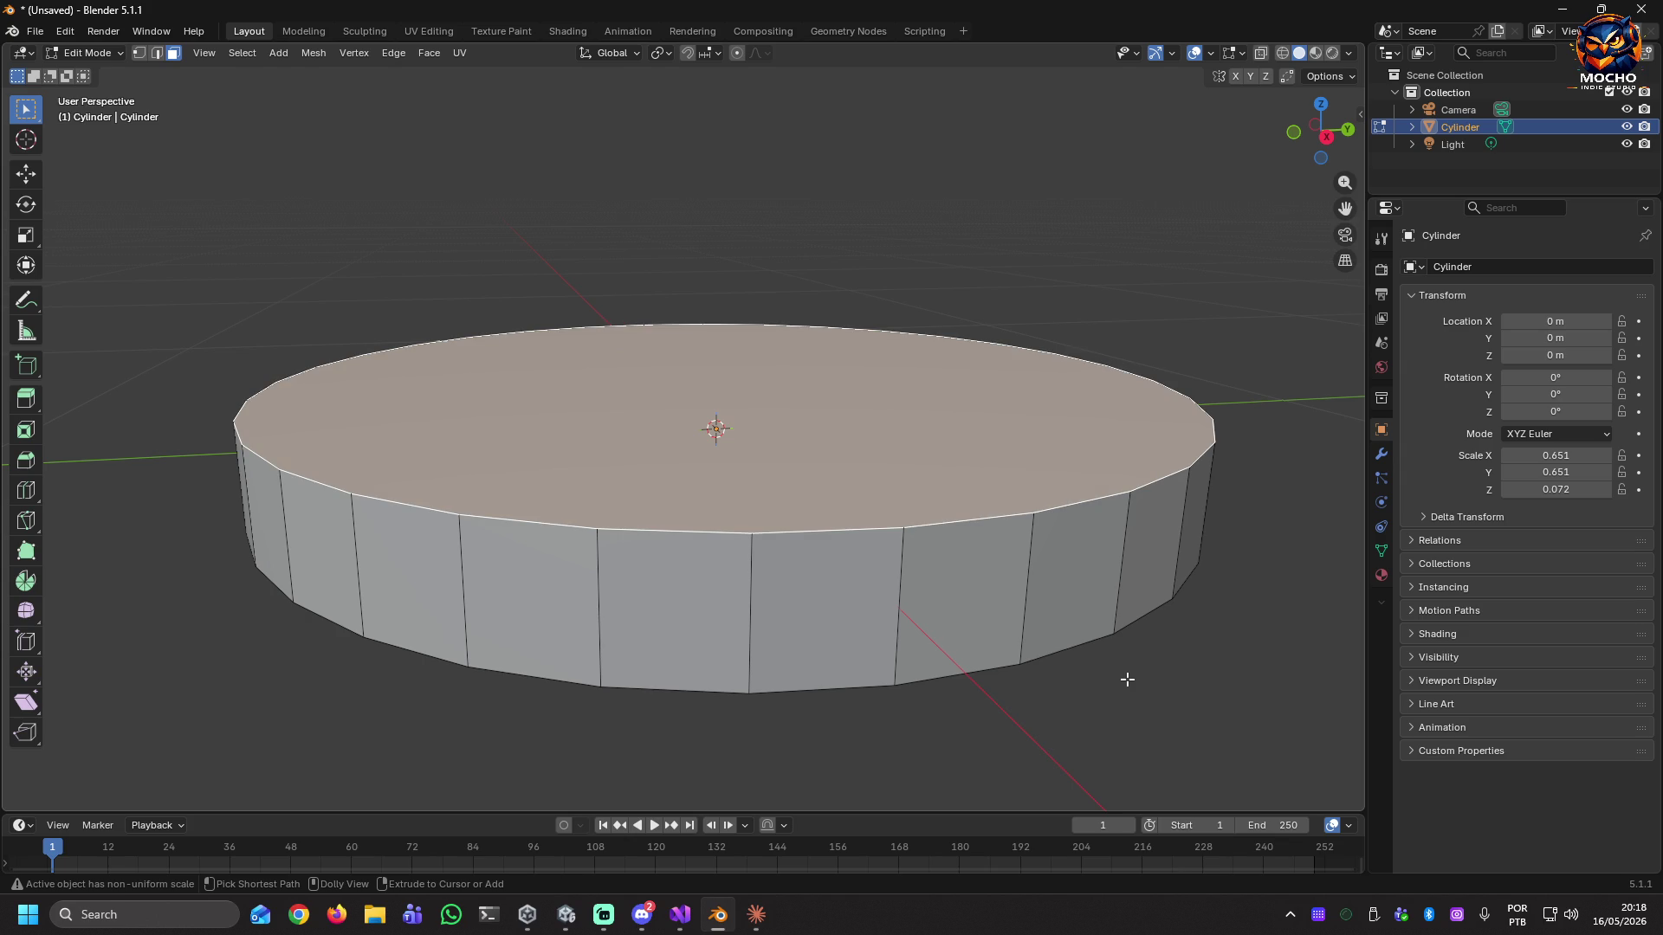
pyautogui.hotkey('ctrl', 'shift', 'z')
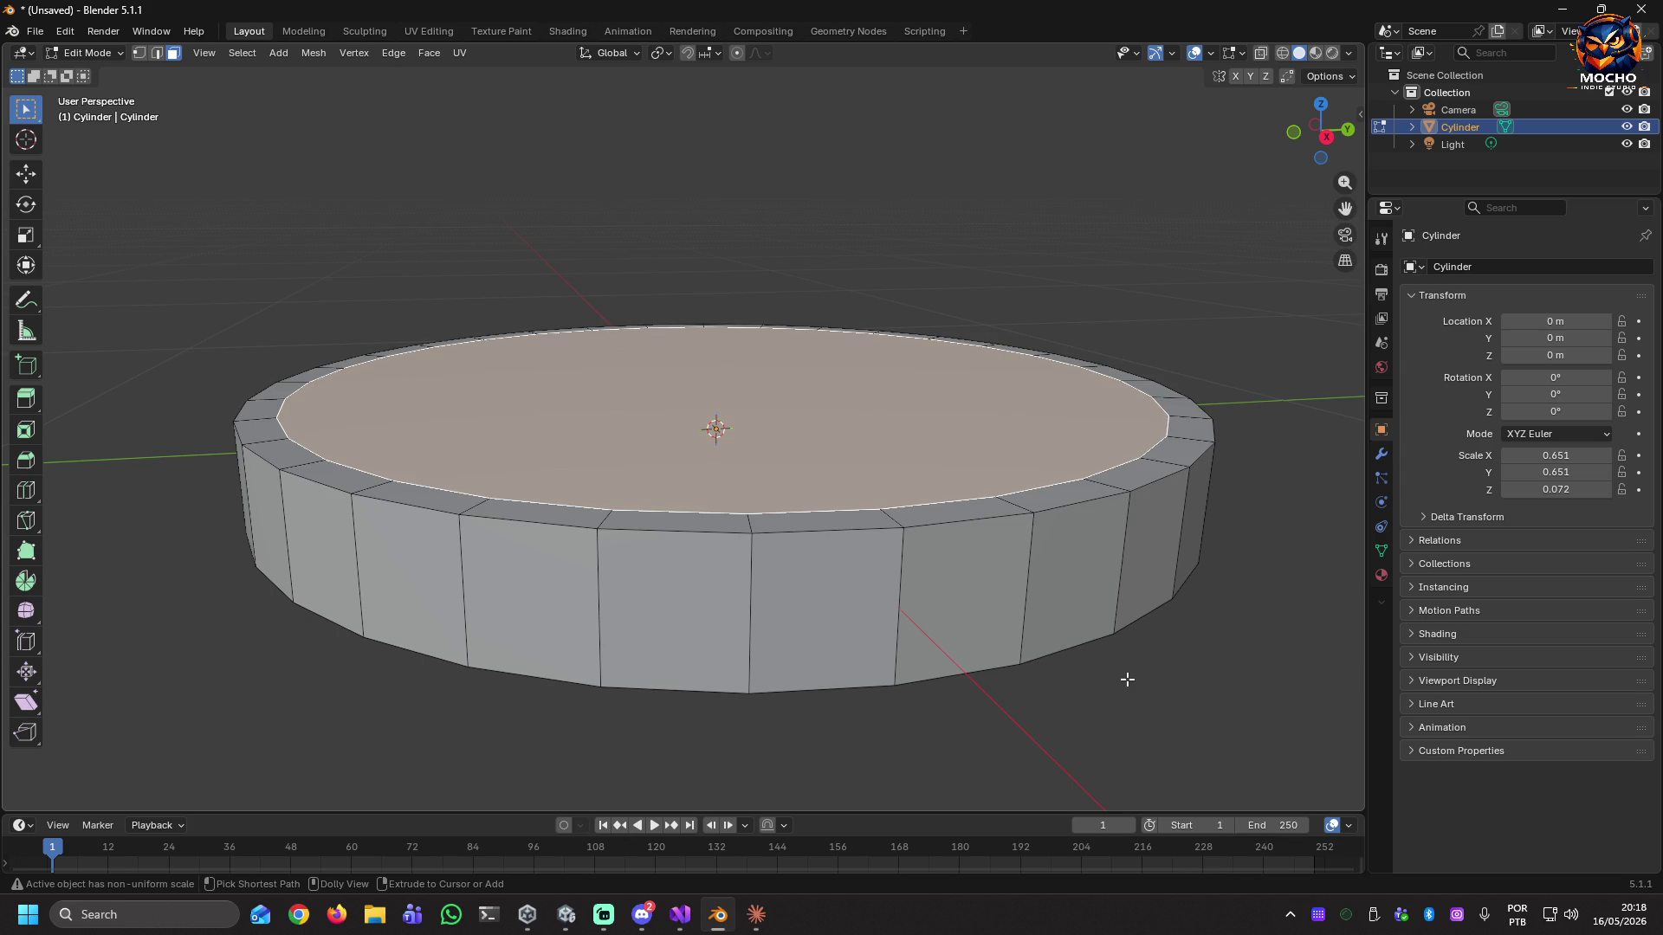
pyautogui.hotkey('ctrl', 'shift', 'z')
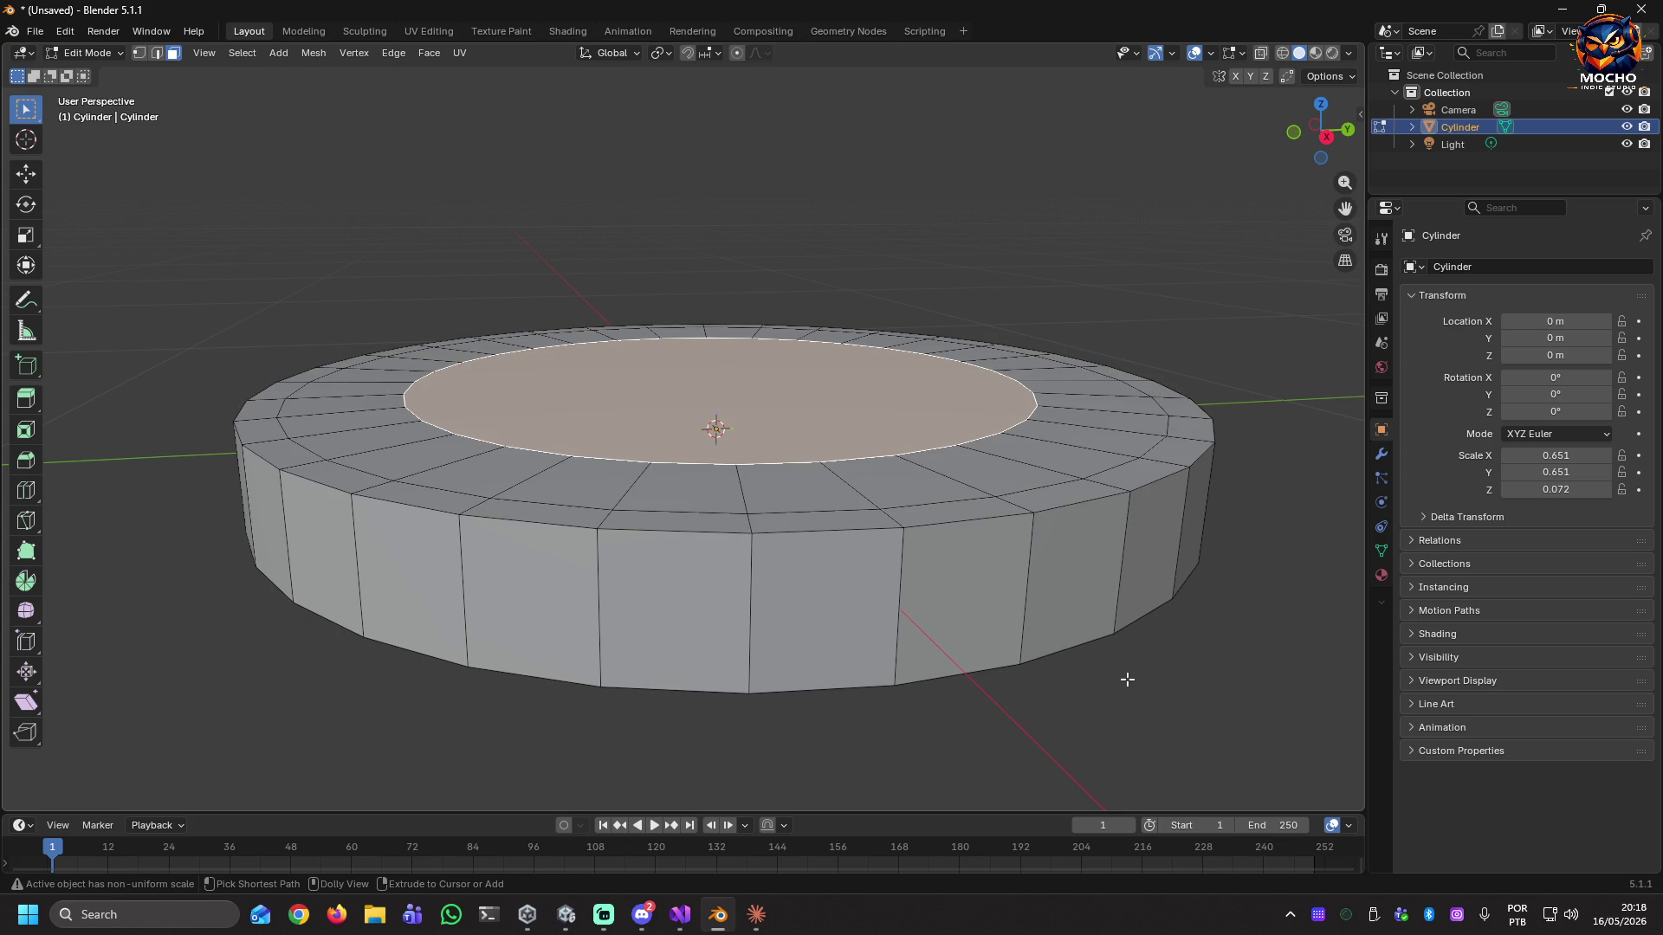
pyautogui.hotkey('ctrl', 'shift', 'z')
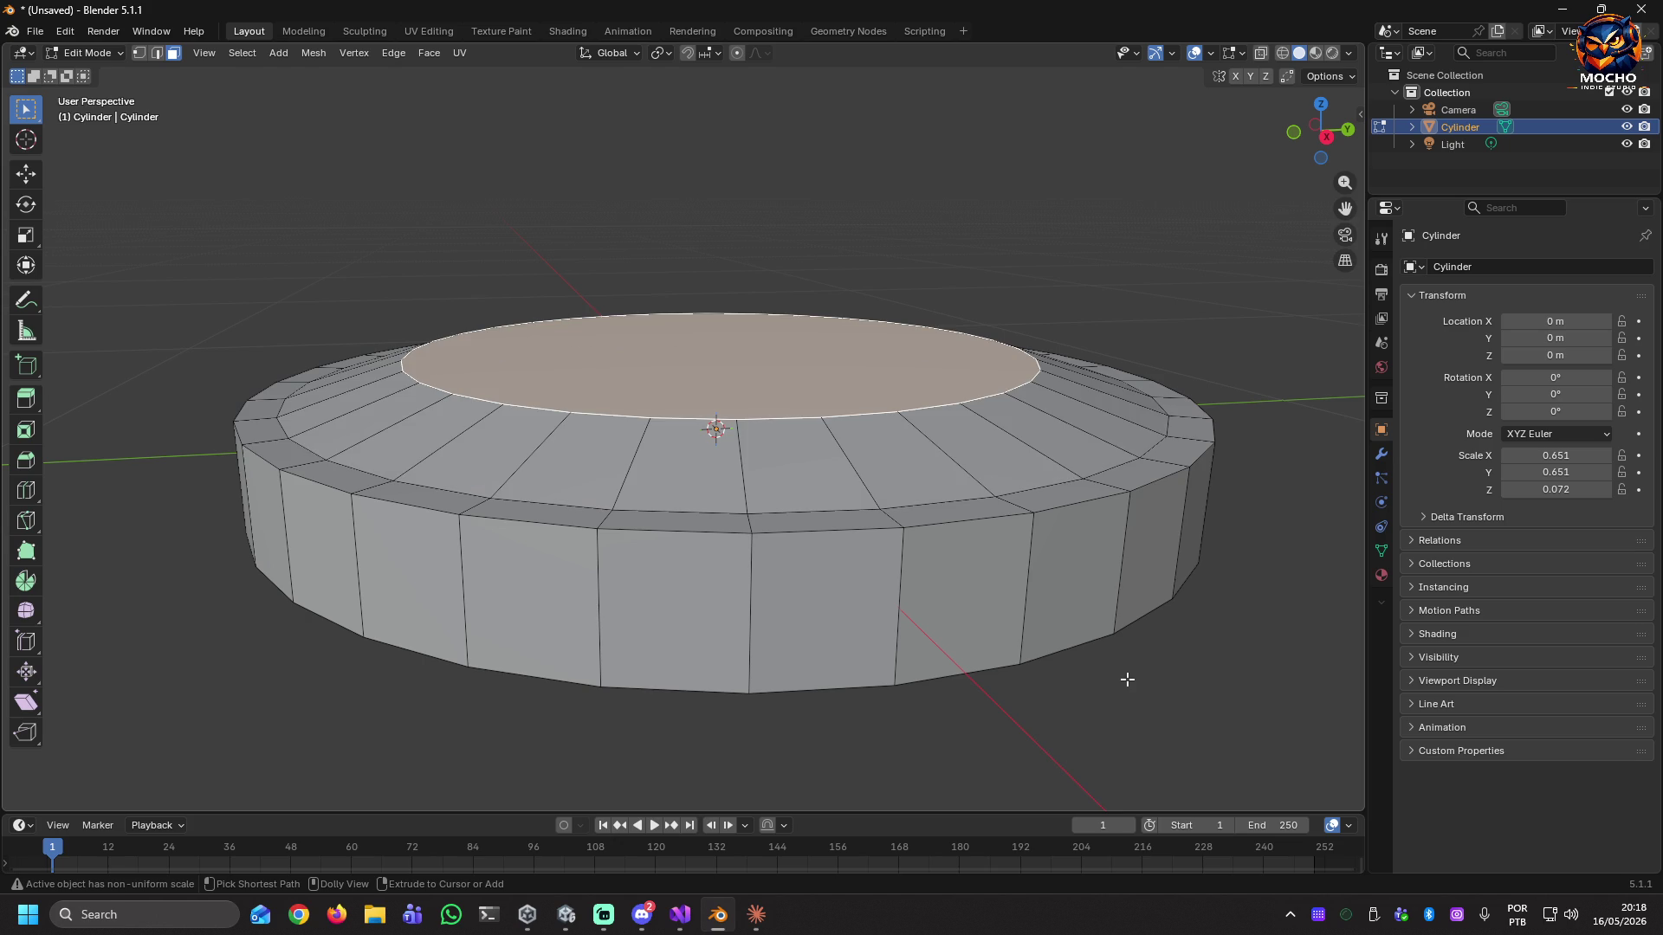
pyautogui.hotkey('ctrl', 'z')
pyautogui.hotkey('ctrl', 'z')
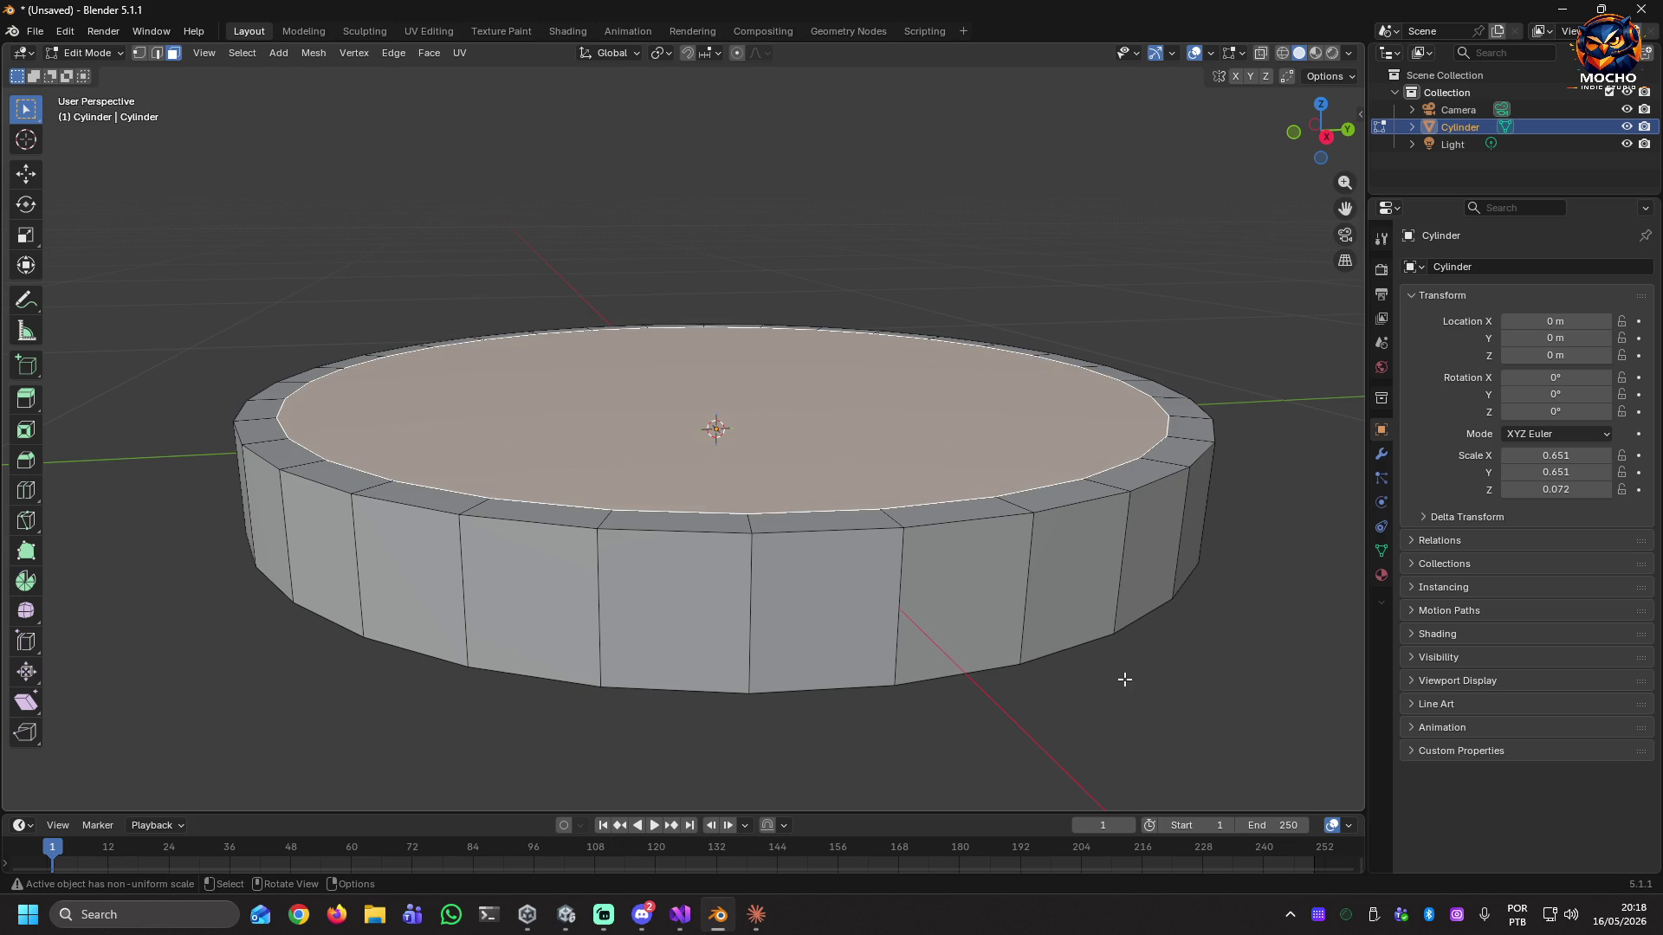
# Shrink the top face and raise it along Z.
pyautogui.press('s')
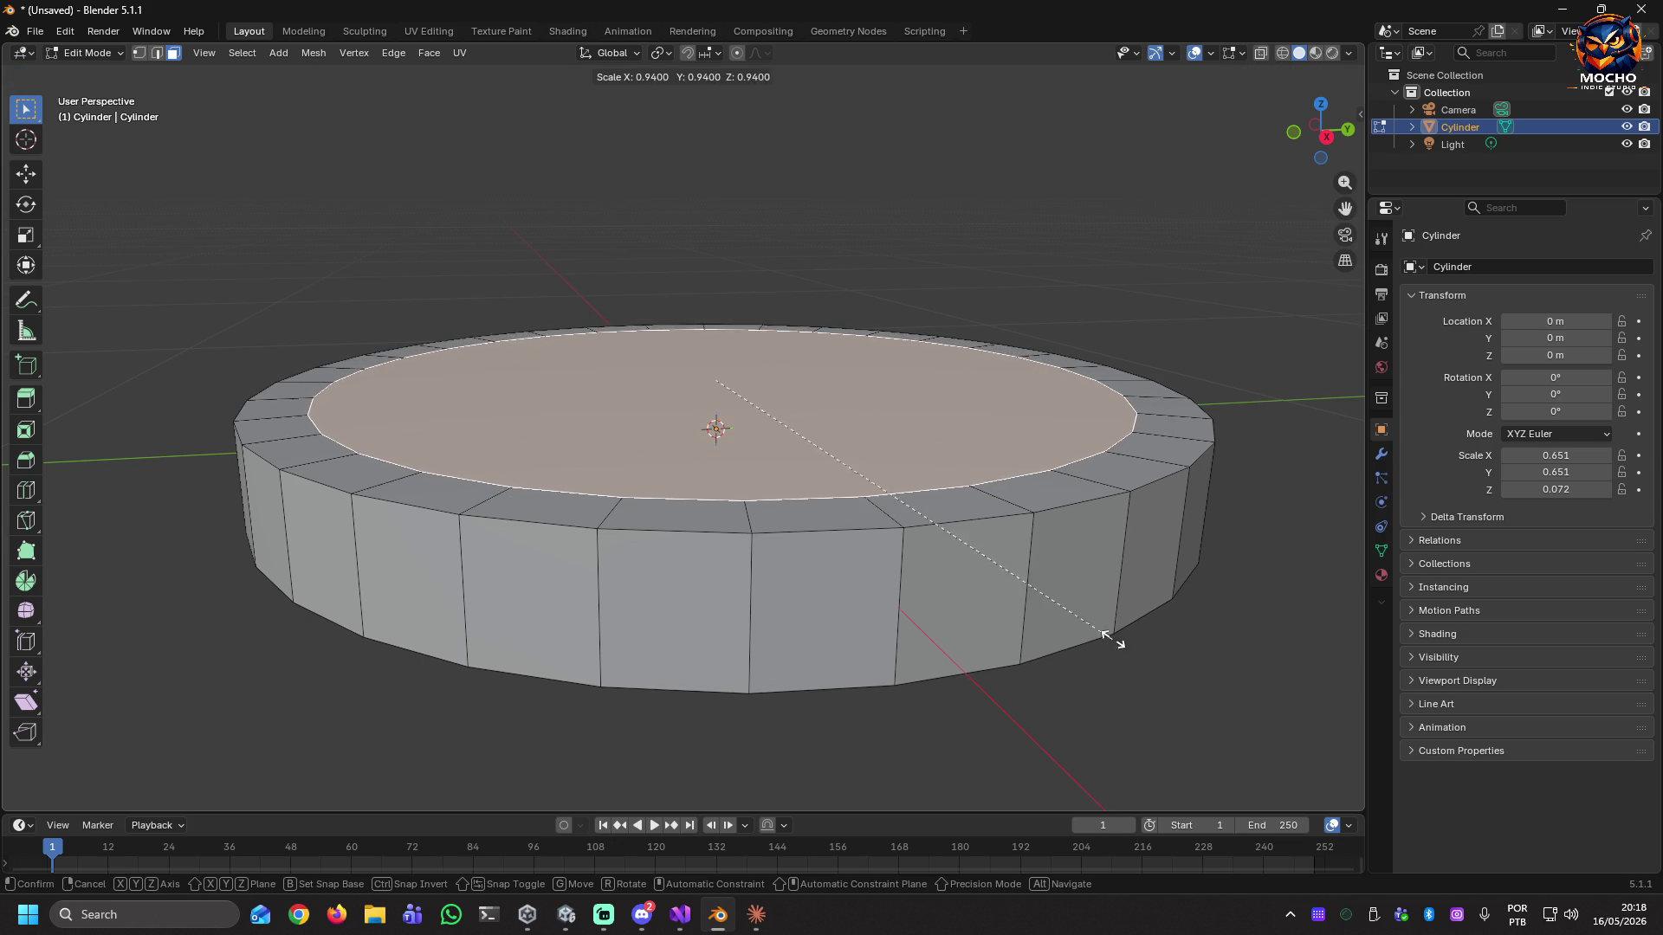
pyautogui.click(1081, 501)
pyautogui.press('g')
pyautogui.press('z')
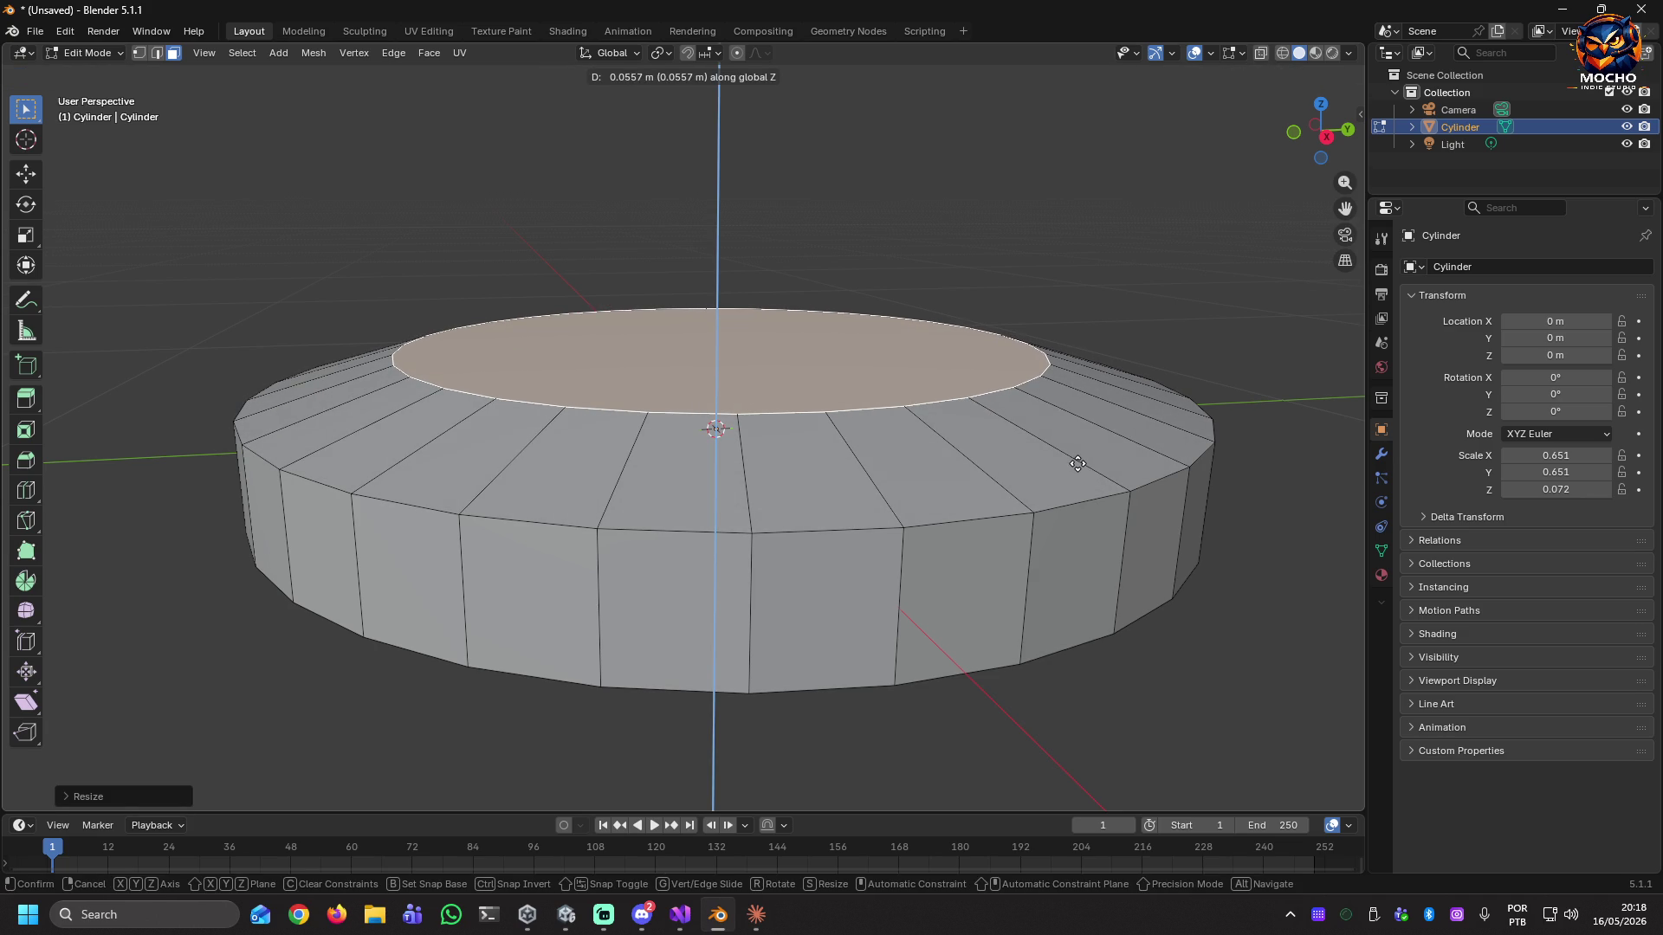
pyautogui.click(1077, 464)
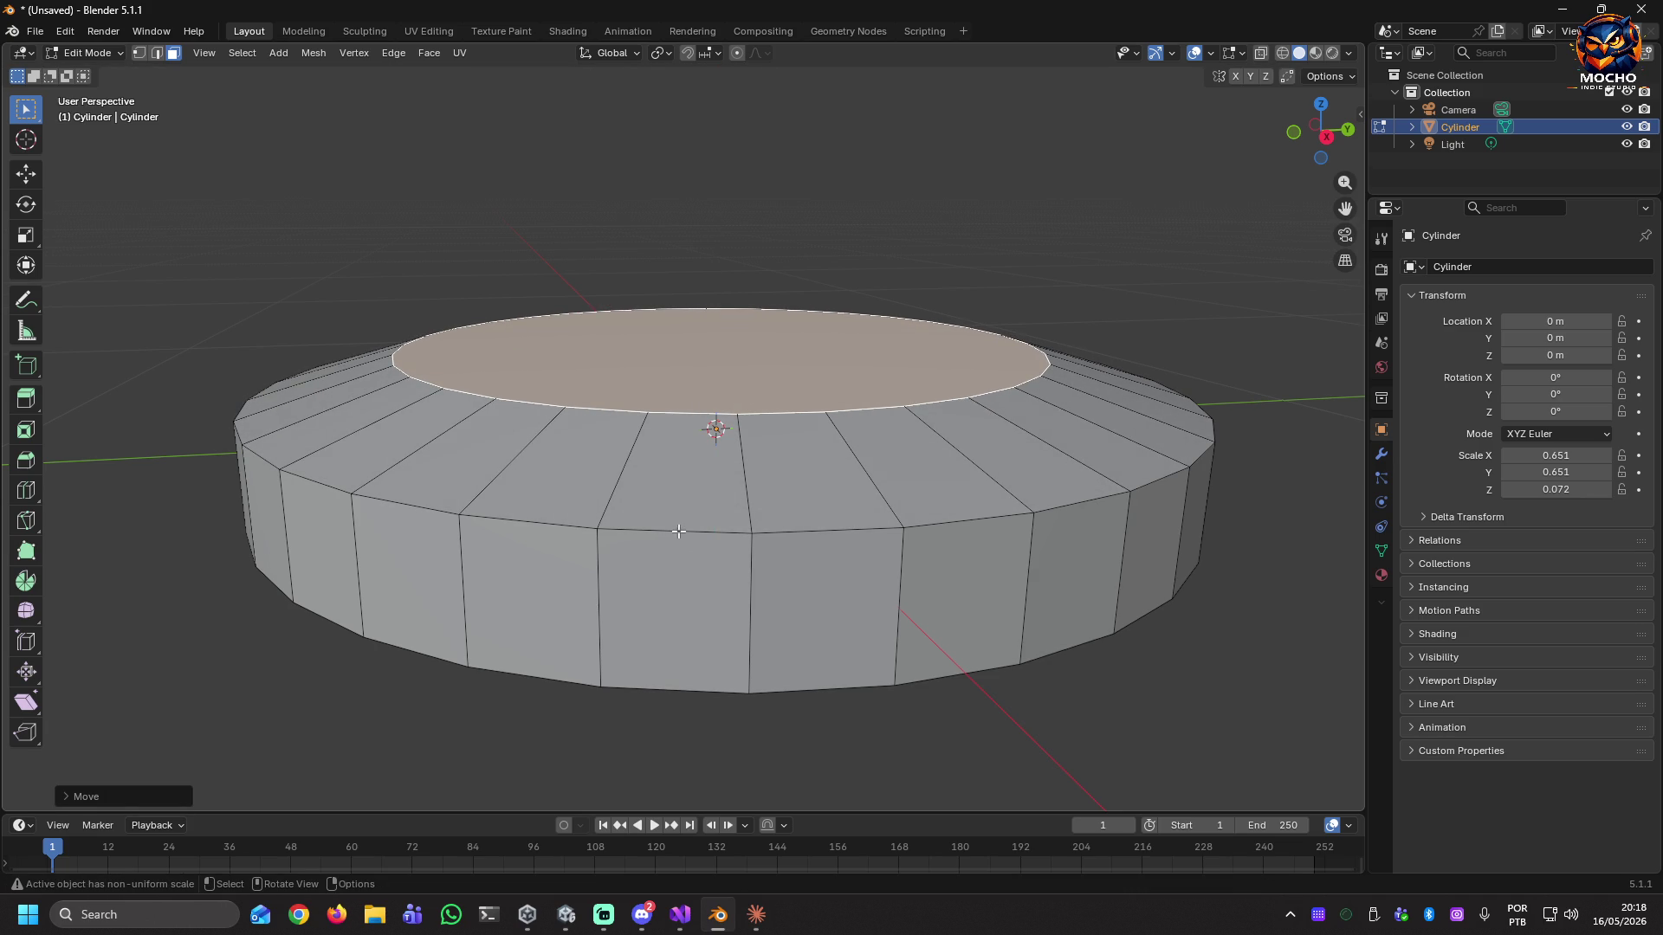
# Lower the top rim edge loop about 0.02 m along Z, then select the bottom rim loop.
pyautogui.click(157, 53)
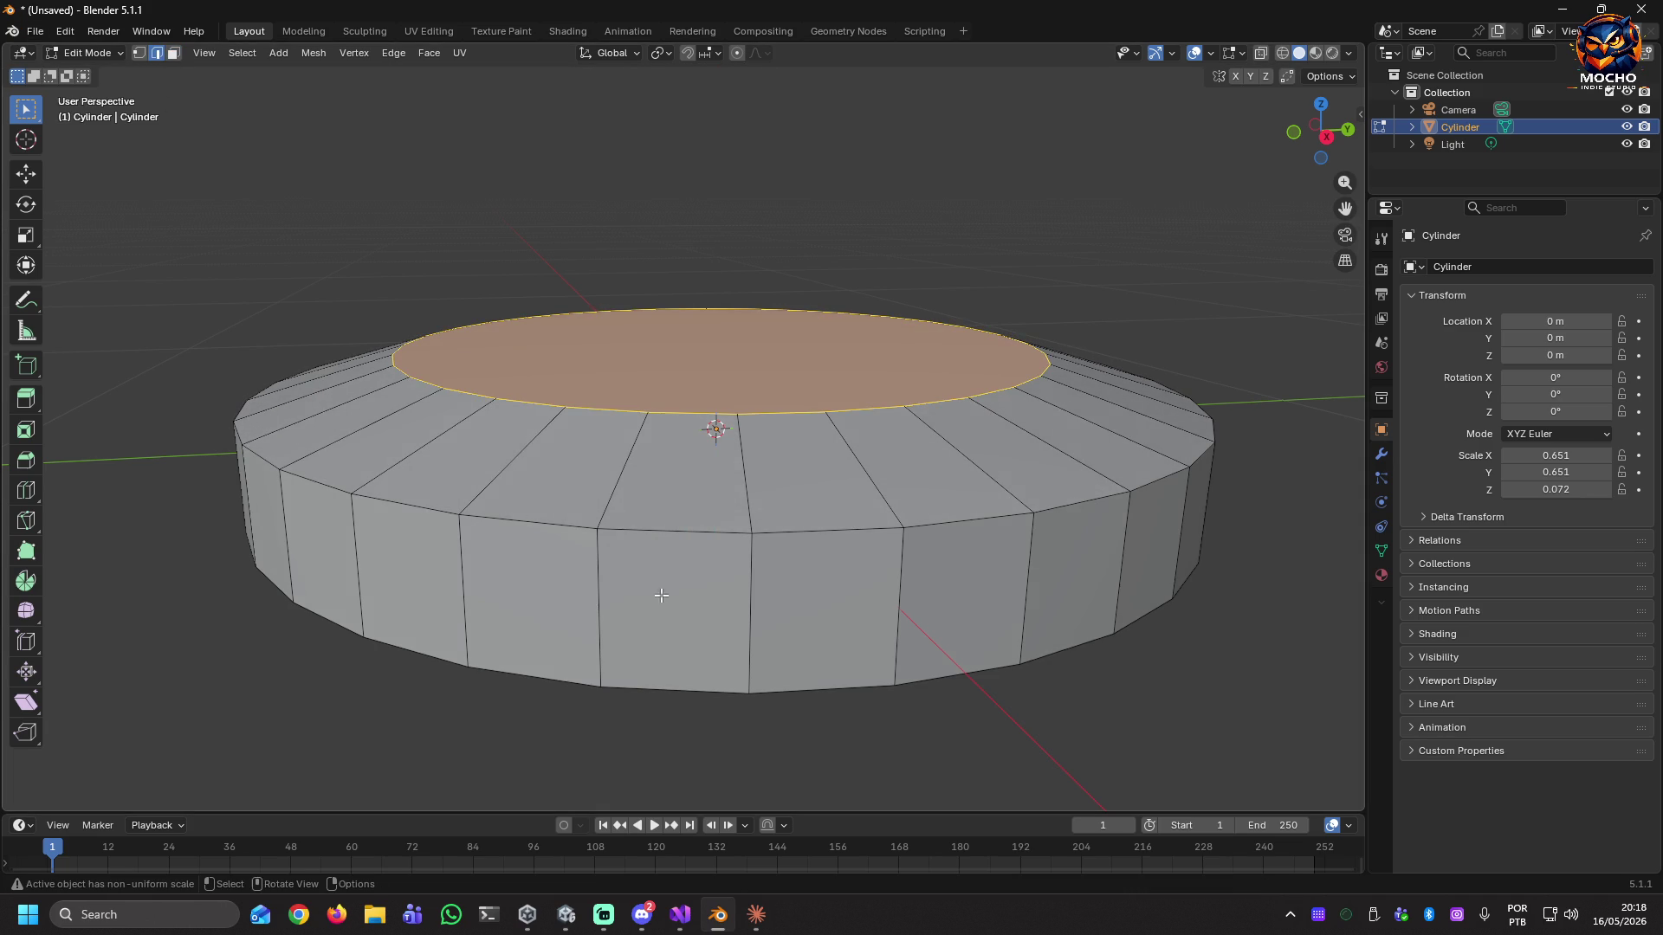
pyautogui.keyDown('alt'); pyautogui.click(822, 530); pyautogui.keyUp('alt')
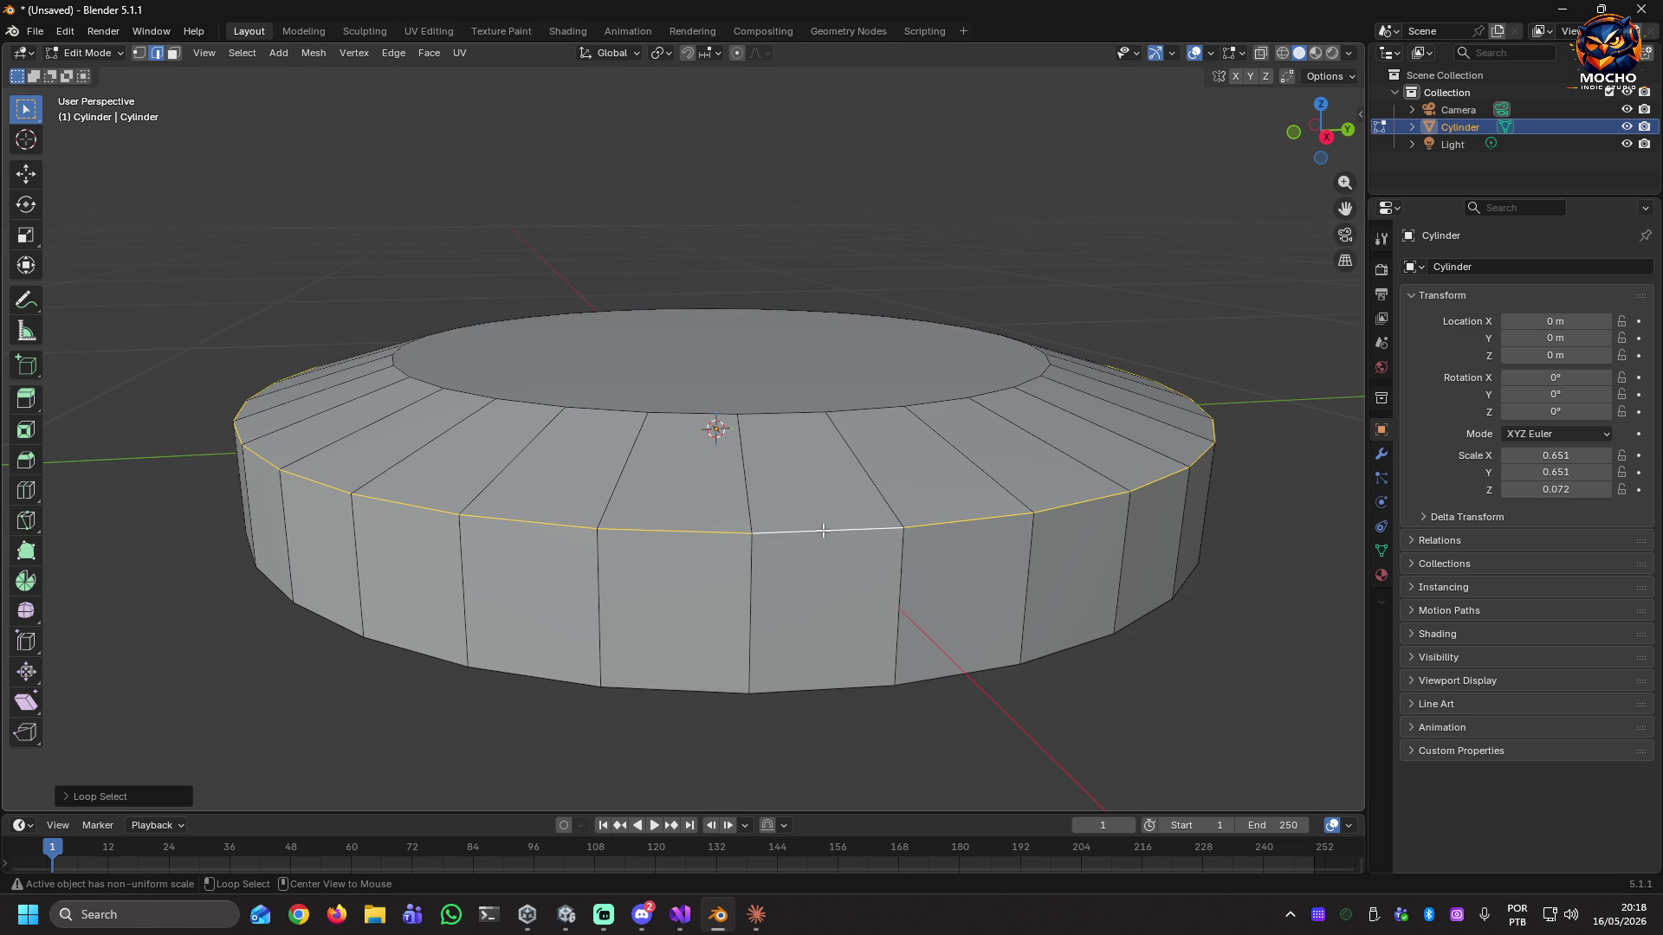
pyautogui.press('g')
pyautogui.press('z')
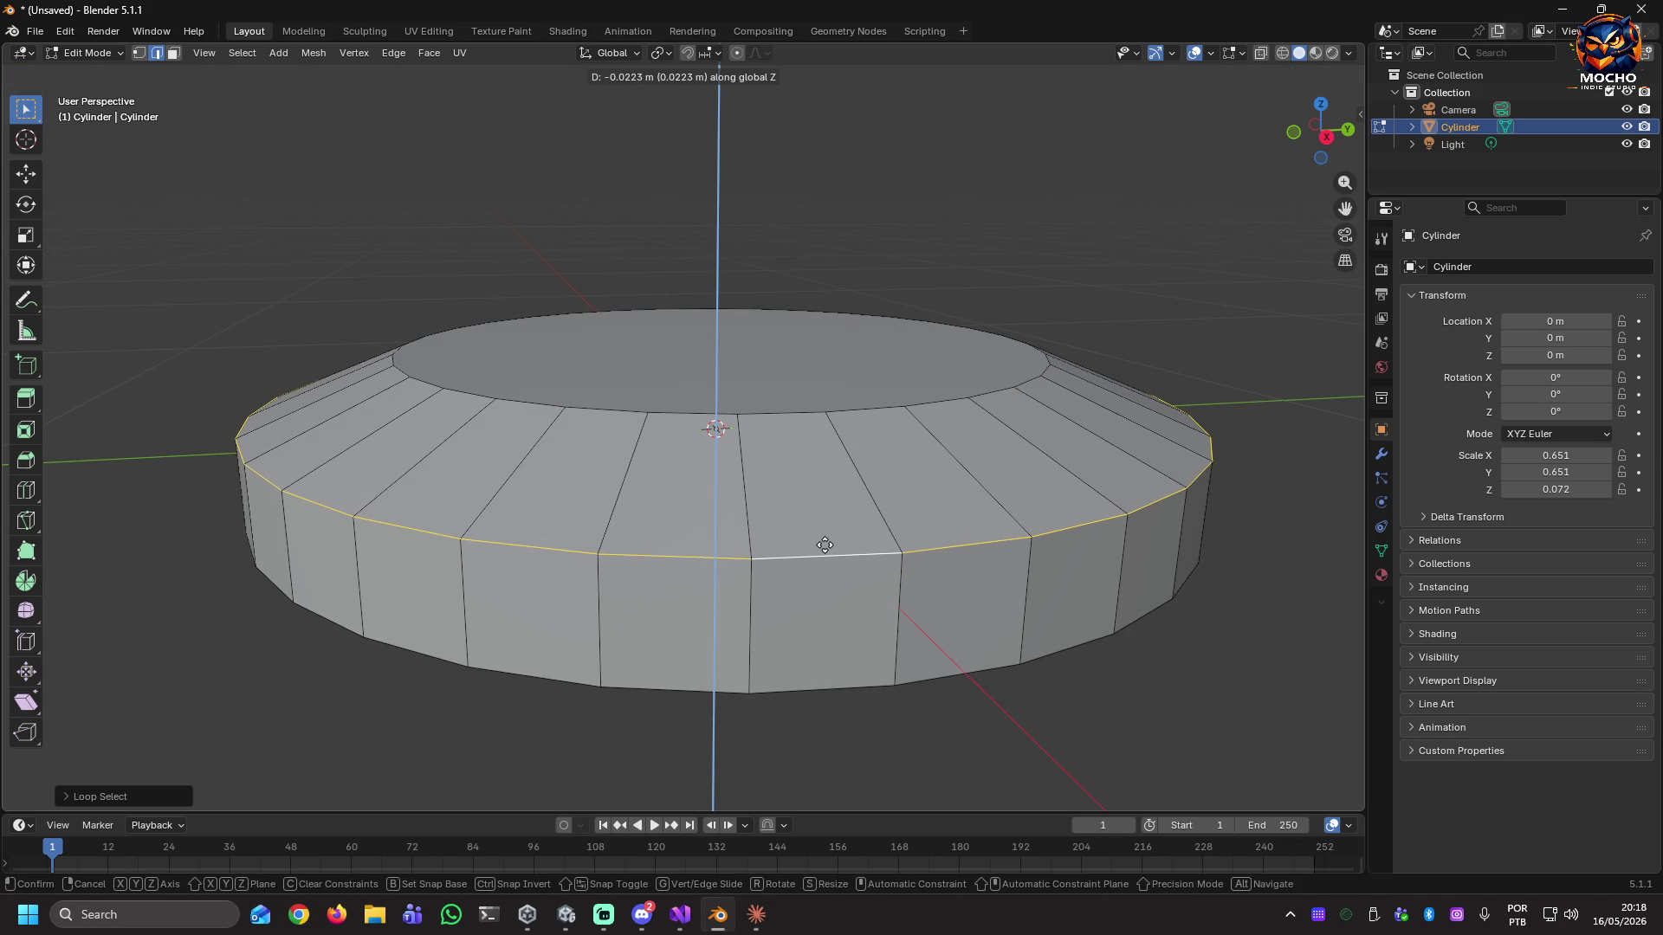
pyautogui.click(824, 545)
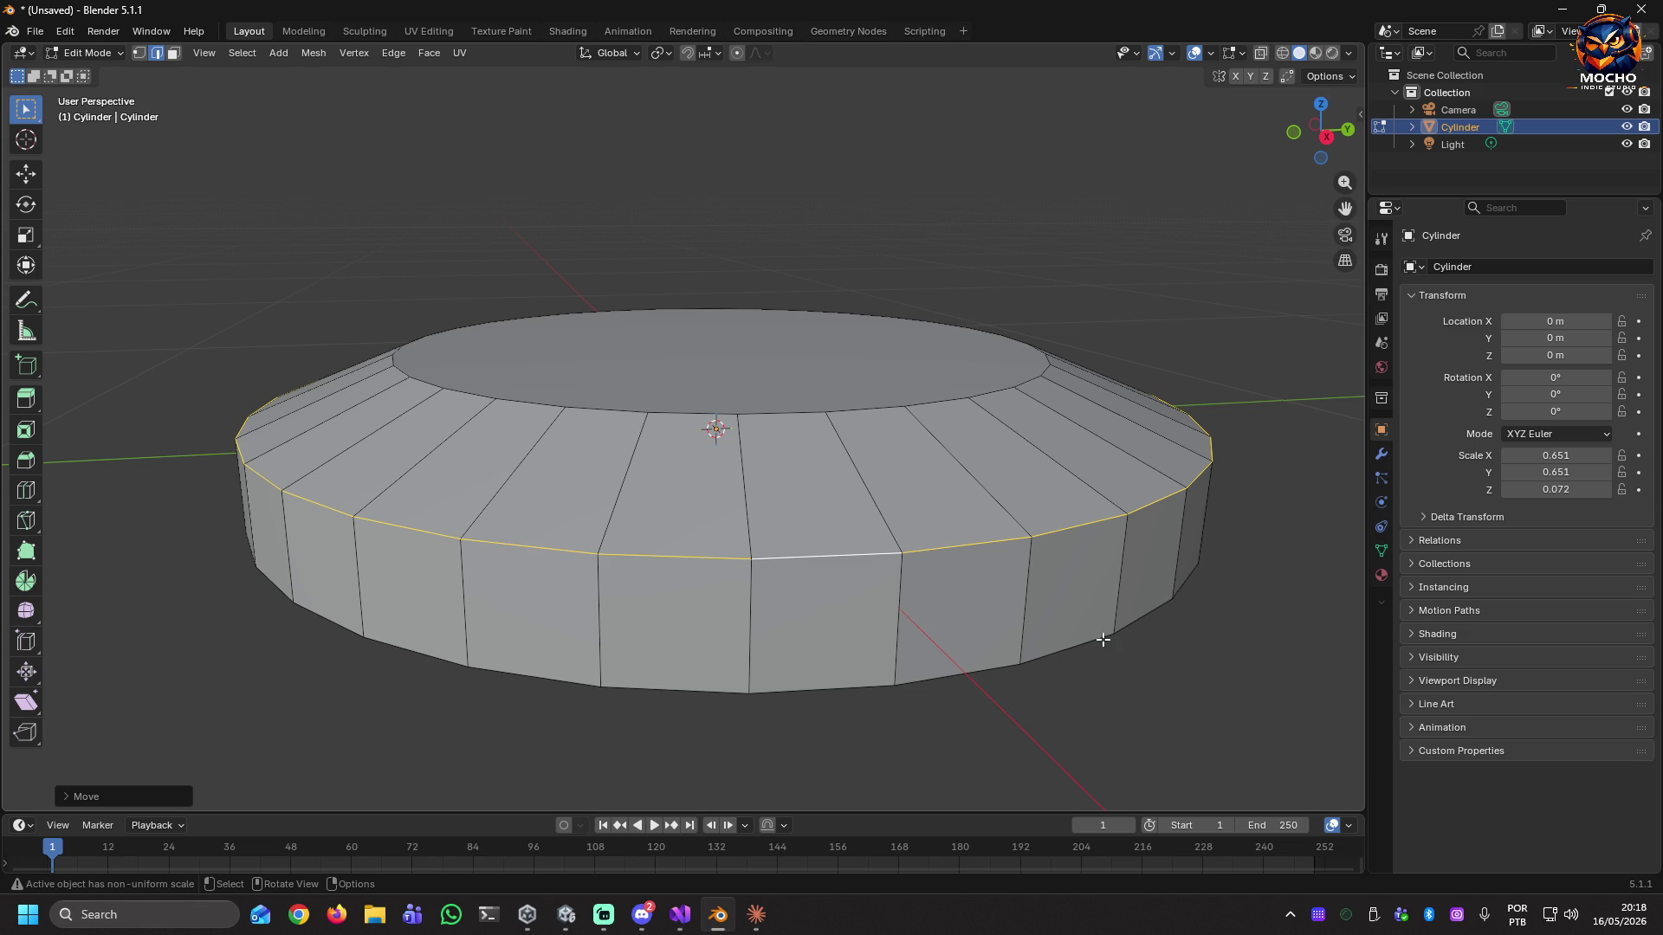
pyautogui.moveTo(1062, 679)
pyautogui.mouseDown(button='middle')
pyautogui.moveTo(1050, 606)
pyautogui.moveTo(1012, 669)
pyautogui.moveTo(1023, 684)
pyautogui.mouseUp(button='middle')
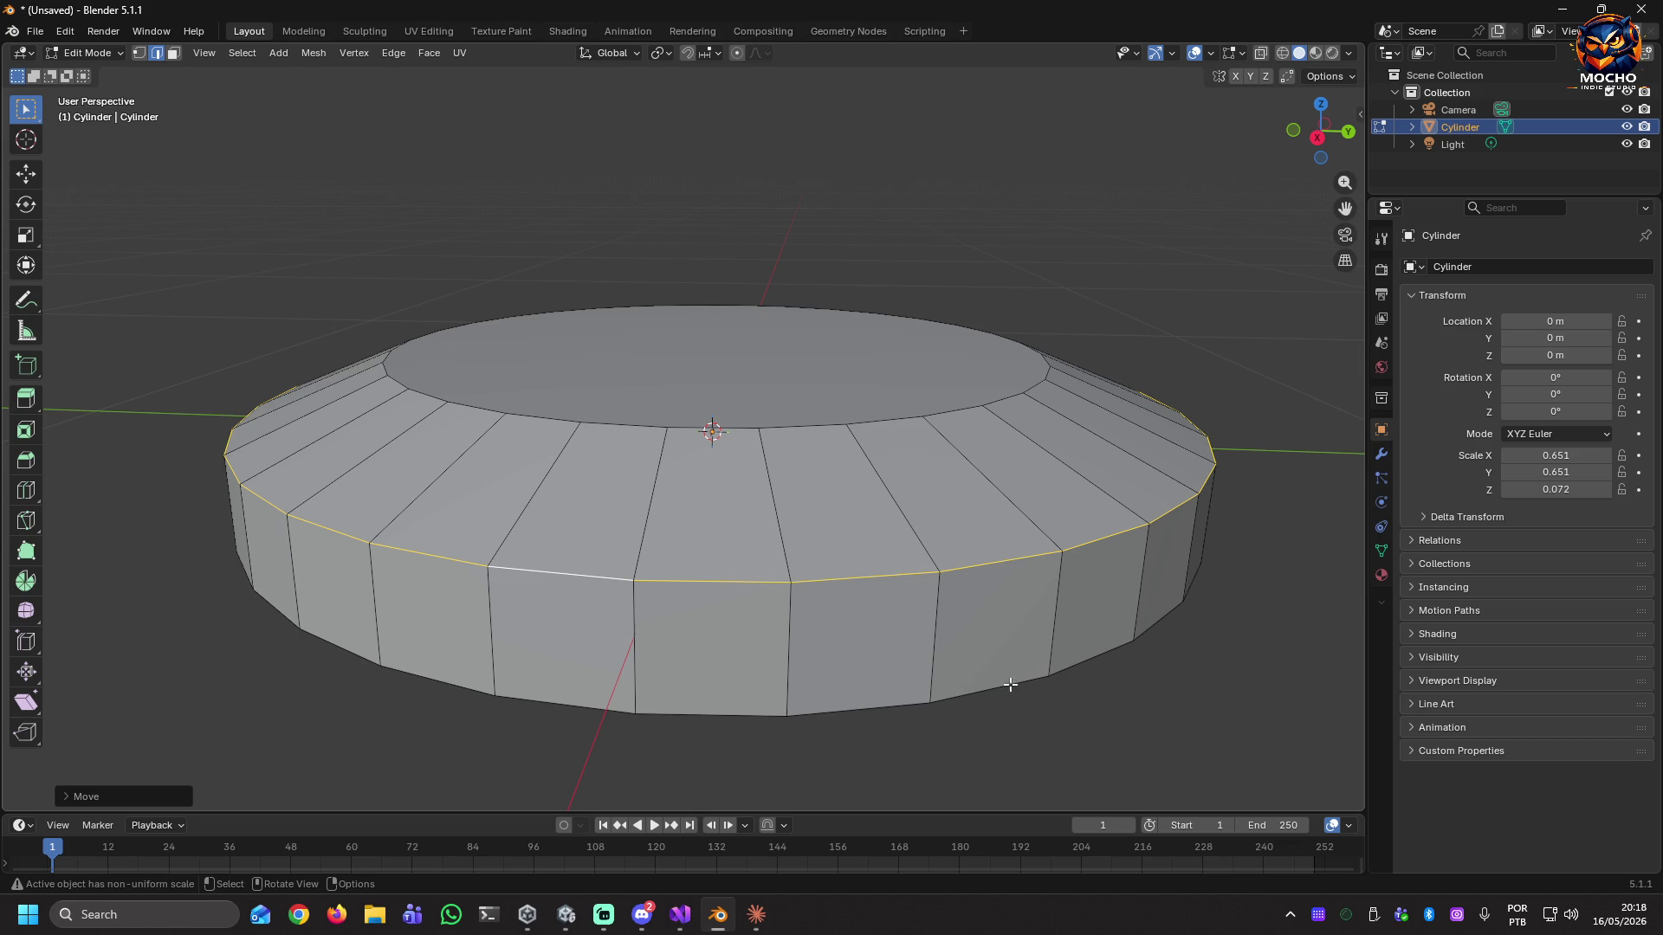
pyautogui.keyDown('alt'); pyautogui.click(1006, 682); pyautogui.keyUp('alt')
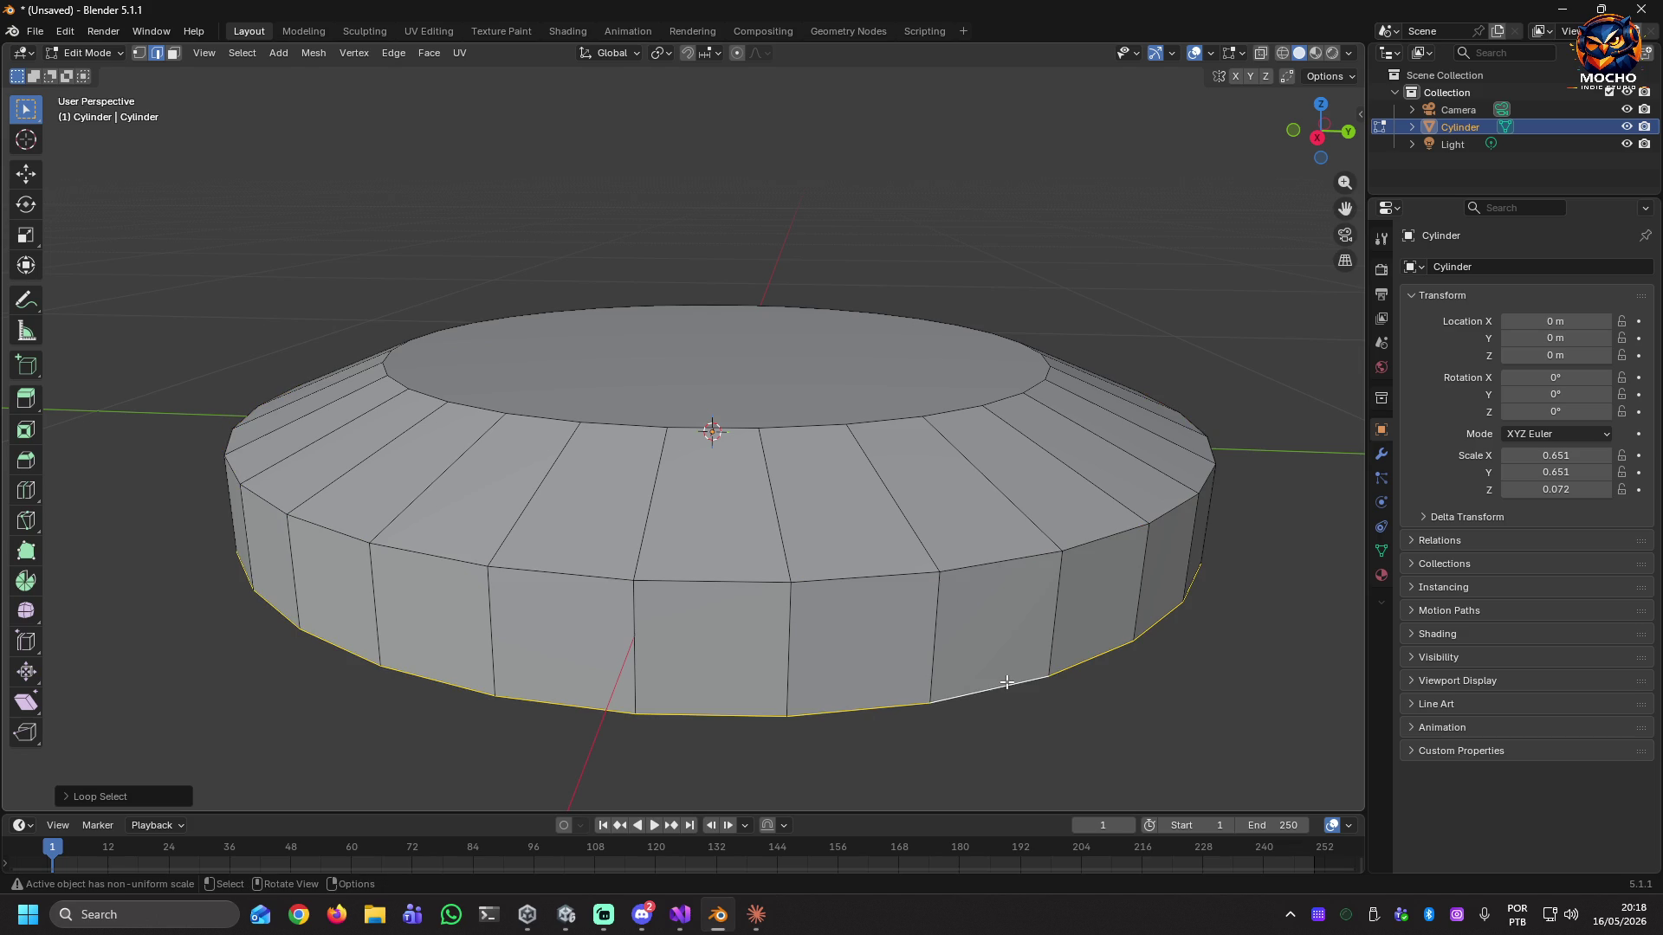
# Scale the bottom rim loop outward to flare the cylinder's base.
pyautogui.press('s')
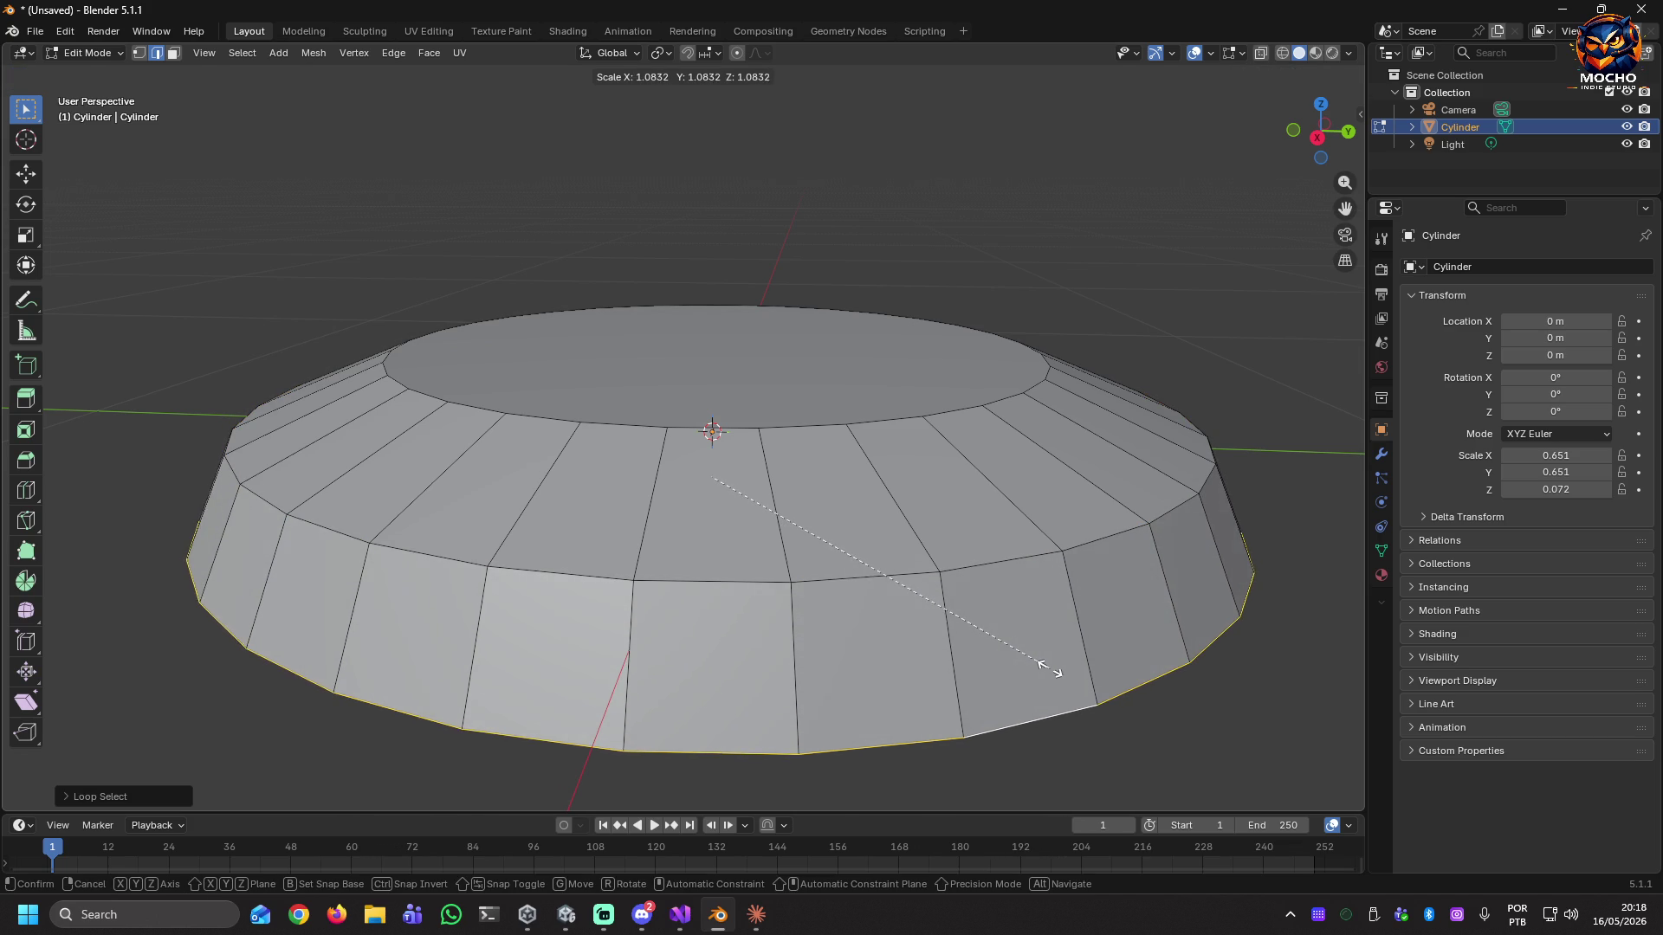
pyautogui.click(1048, 667)
pyautogui.moveTo(1102, 663)
pyautogui.mouseDown(button='middle')
pyautogui.moveTo(1135, 687)
pyautogui.moveTo(1242, 656)
pyautogui.moveTo(1318, 546)
pyautogui.moveTo(1247, 661)
pyautogui.moveTo(1172, 684)
pyautogui.moveTo(1154, 657)
pyautogui.mouseUp(button='middle')
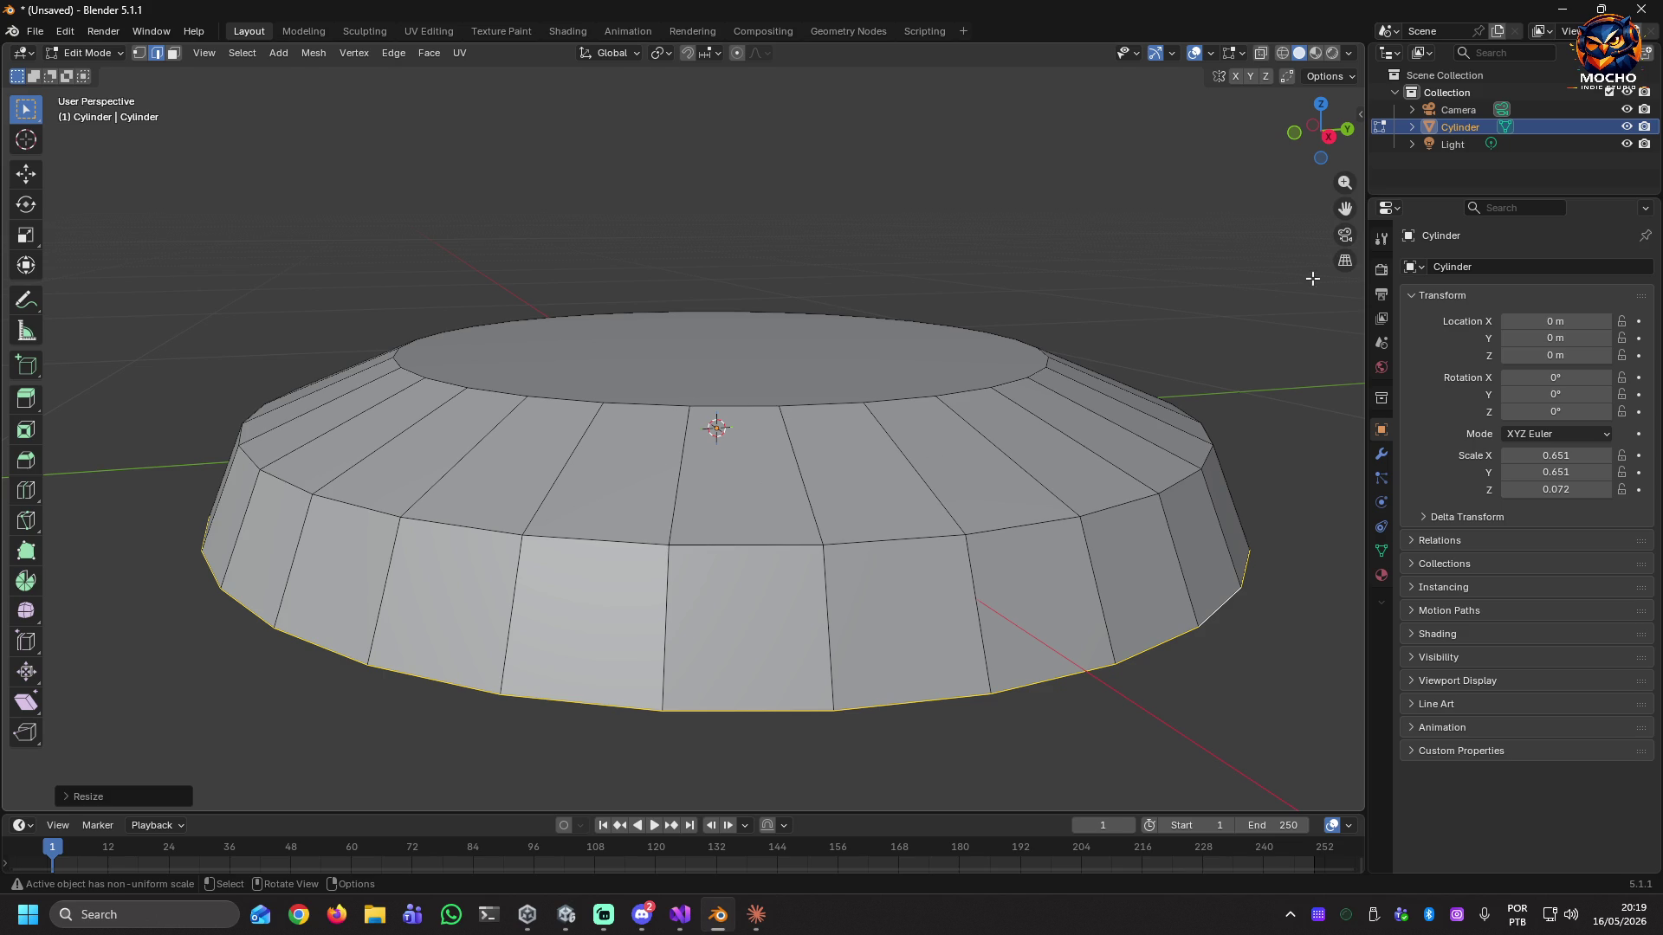
# Delete the Camera and Light from the Outliner, then open the save dialog.
pyautogui.click(1441, 107)
pyautogui.press('Delete')
pyautogui.click(1458, 126)
pyautogui.press('Delete')
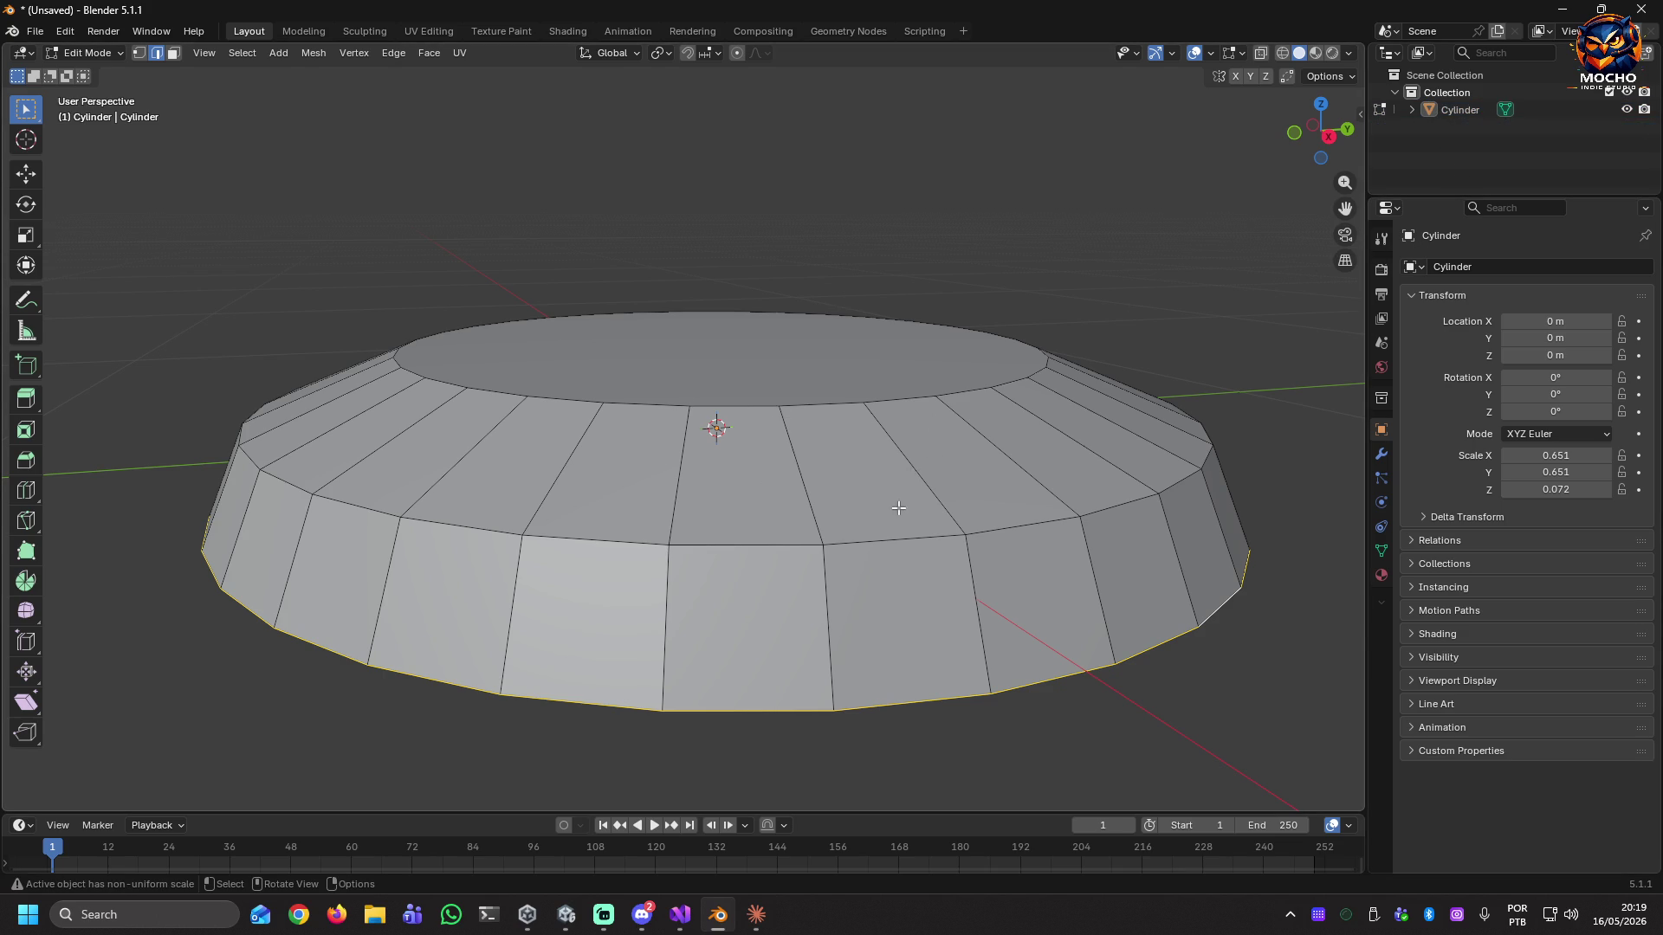
pyautogui.scroll(-6, 897, 507)
pyautogui.moveTo(891, 475)
pyautogui.mouseDown(button='middle')
pyautogui.moveTo(939, 571)
pyautogui.moveTo(898, 545)
pyautogui.mouseUp(button='middle')
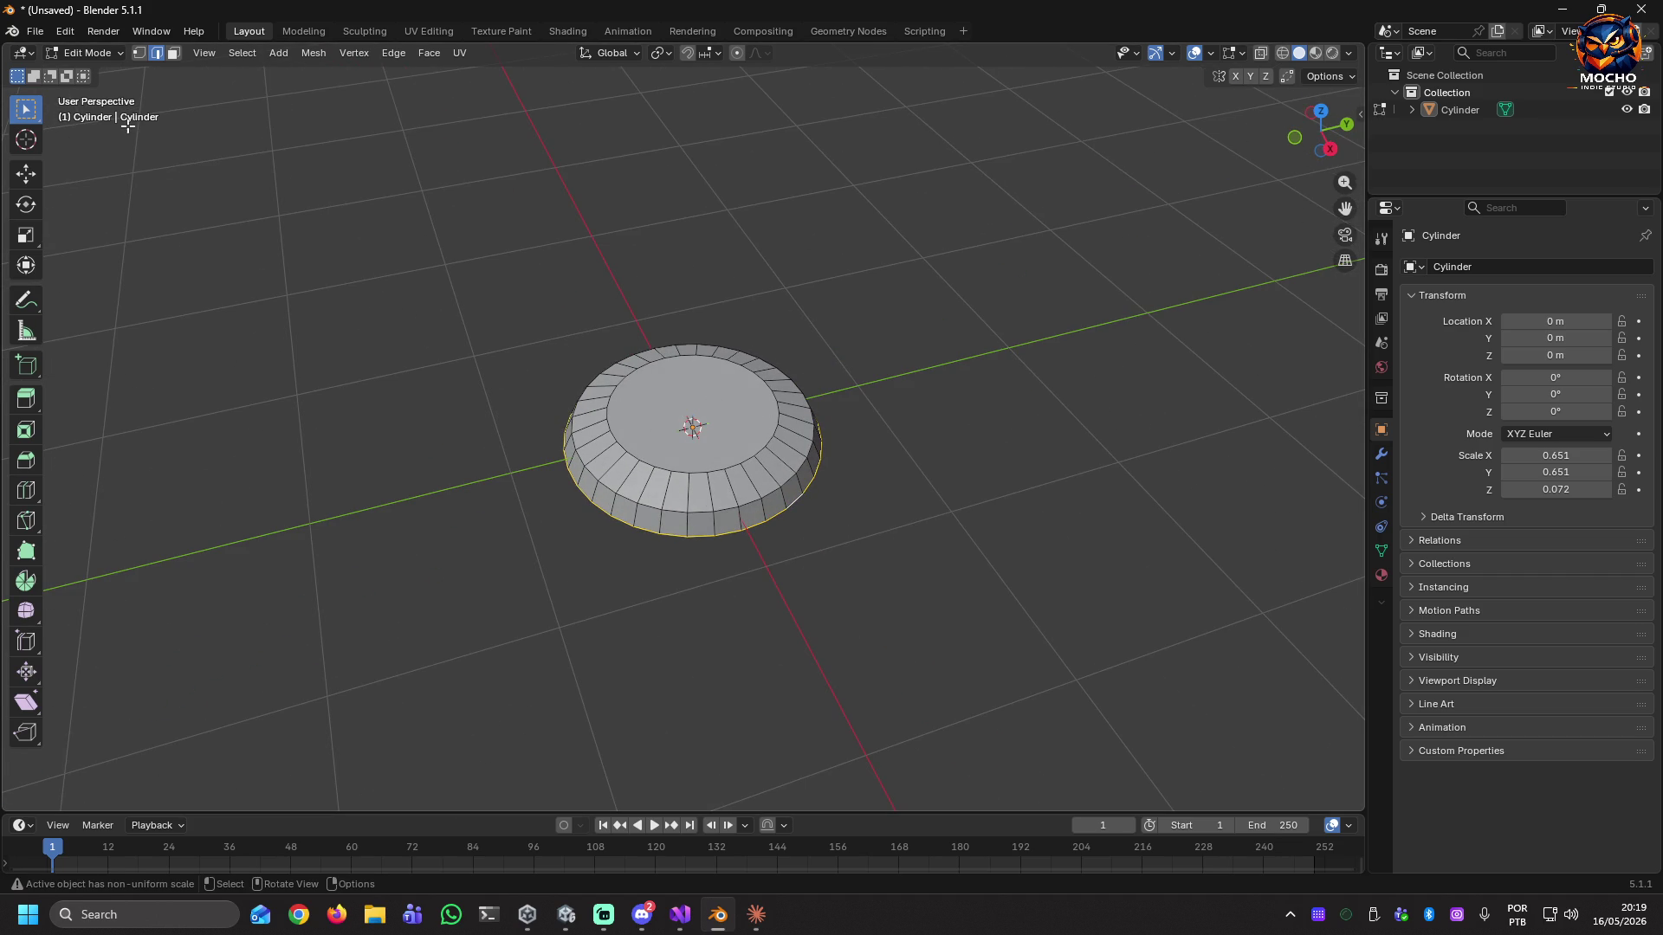
pyautogui.hotkey('ctrl', 's')
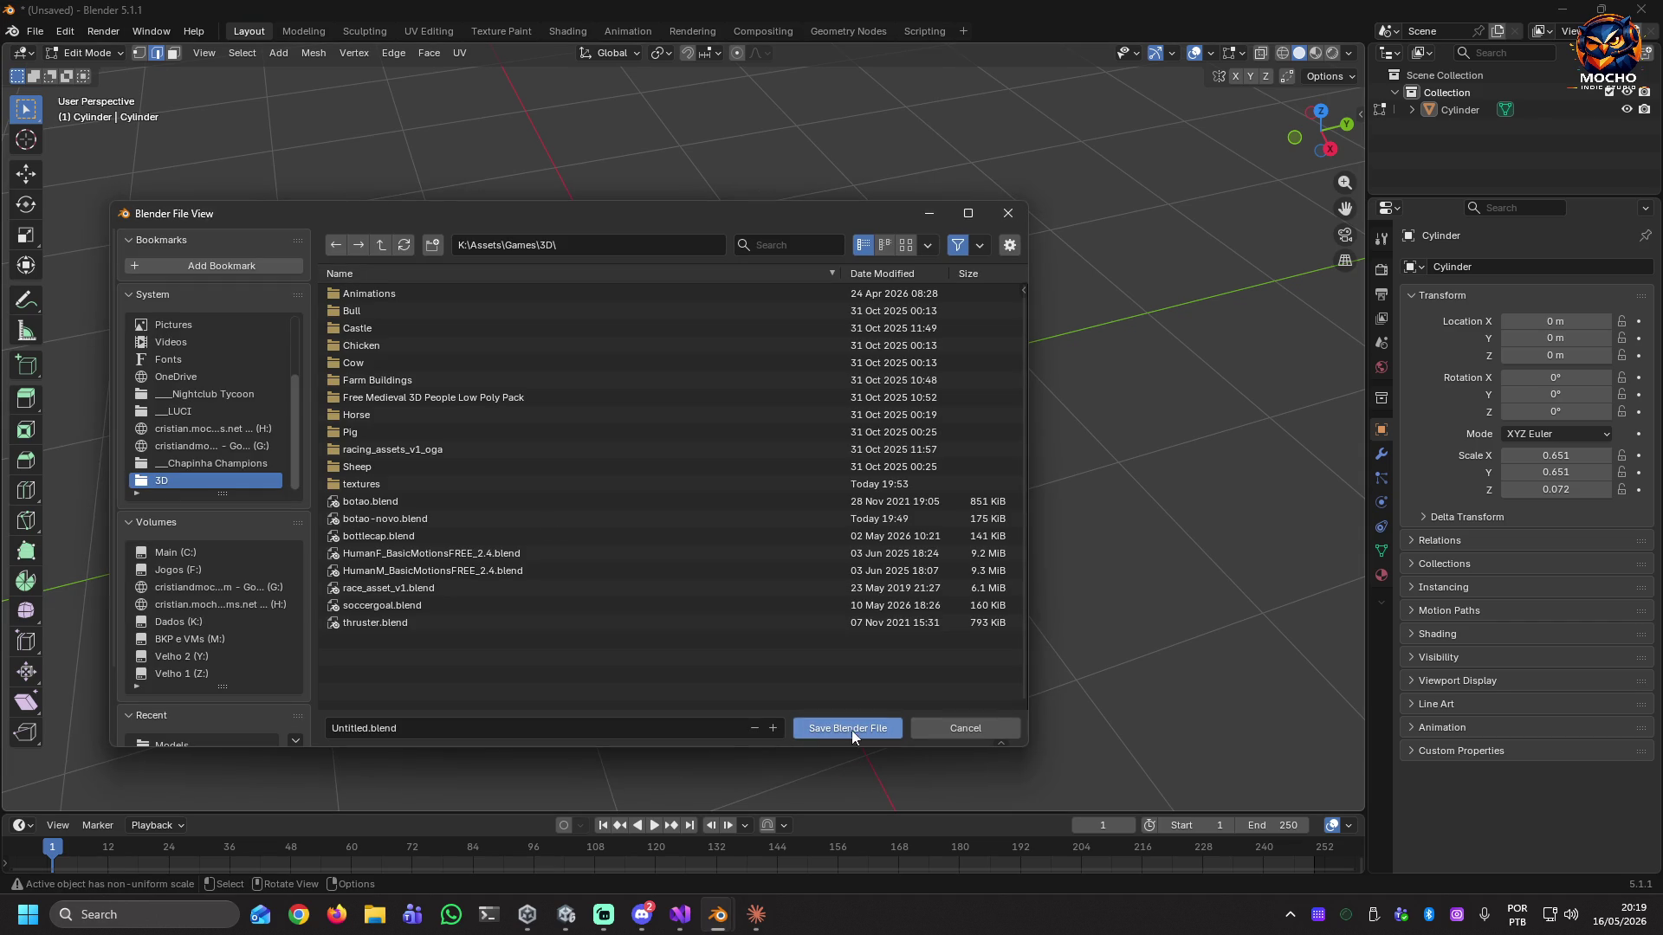
# Save the puck as botao-novo2.blend next to botao-novo.blend in the 3D assets folder.
pyautogui.click(384, 516)
pyautogui.click(413, 727)
pyautogui.press('Right')
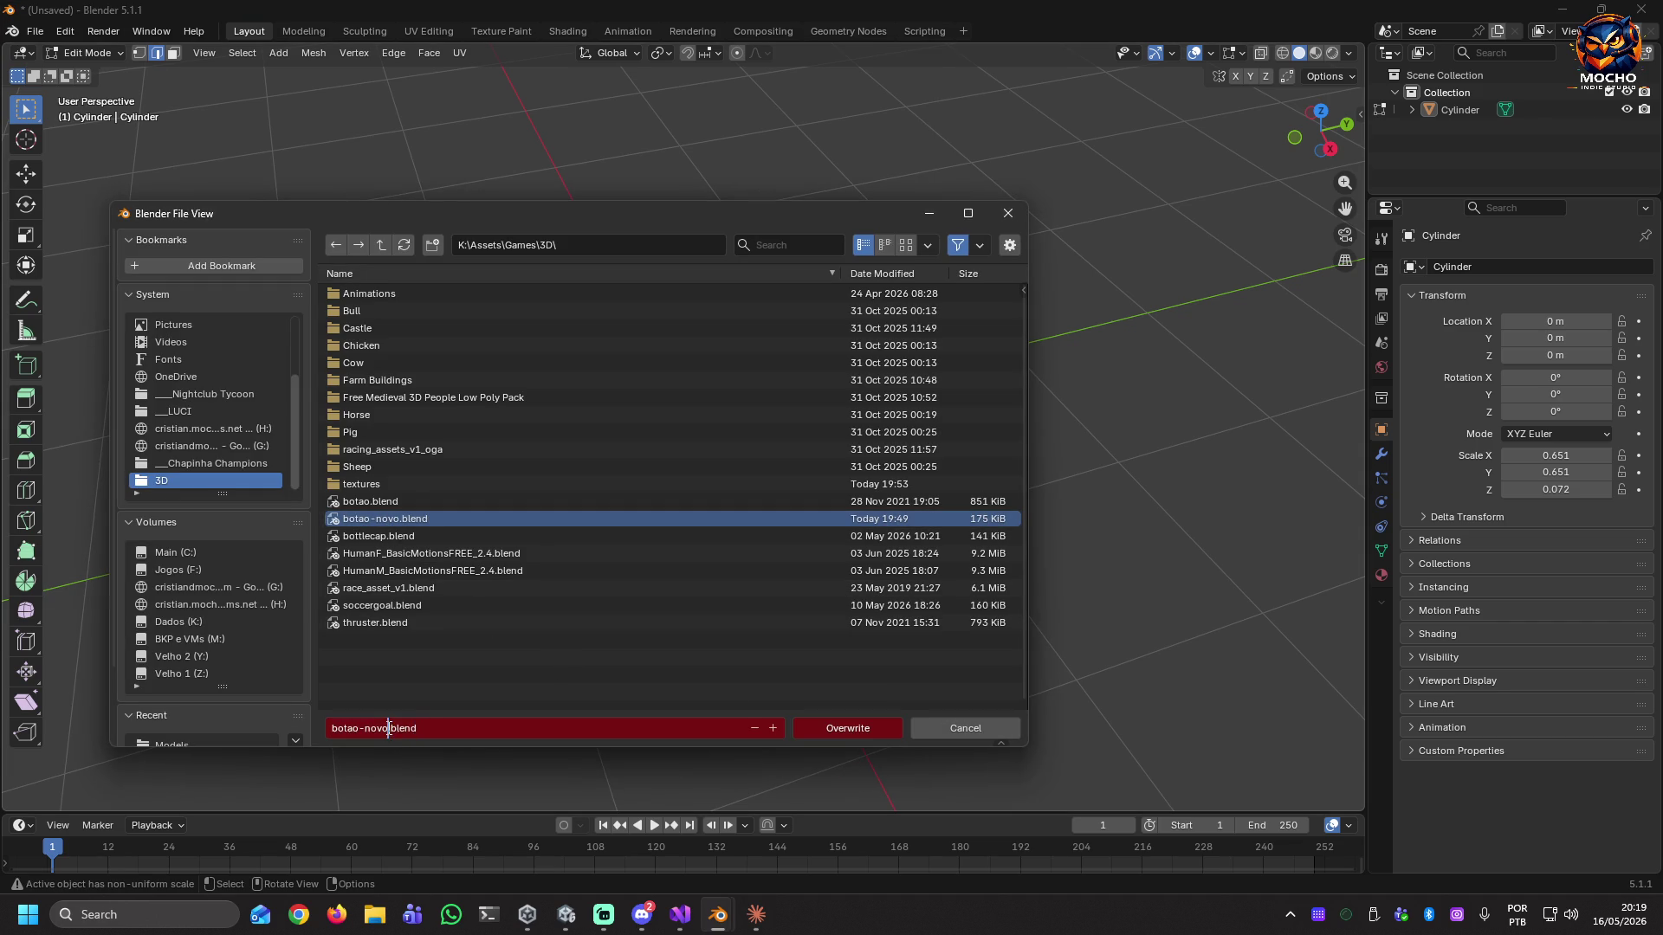
pyautogui.write('2')
pyautogui.press('Return')
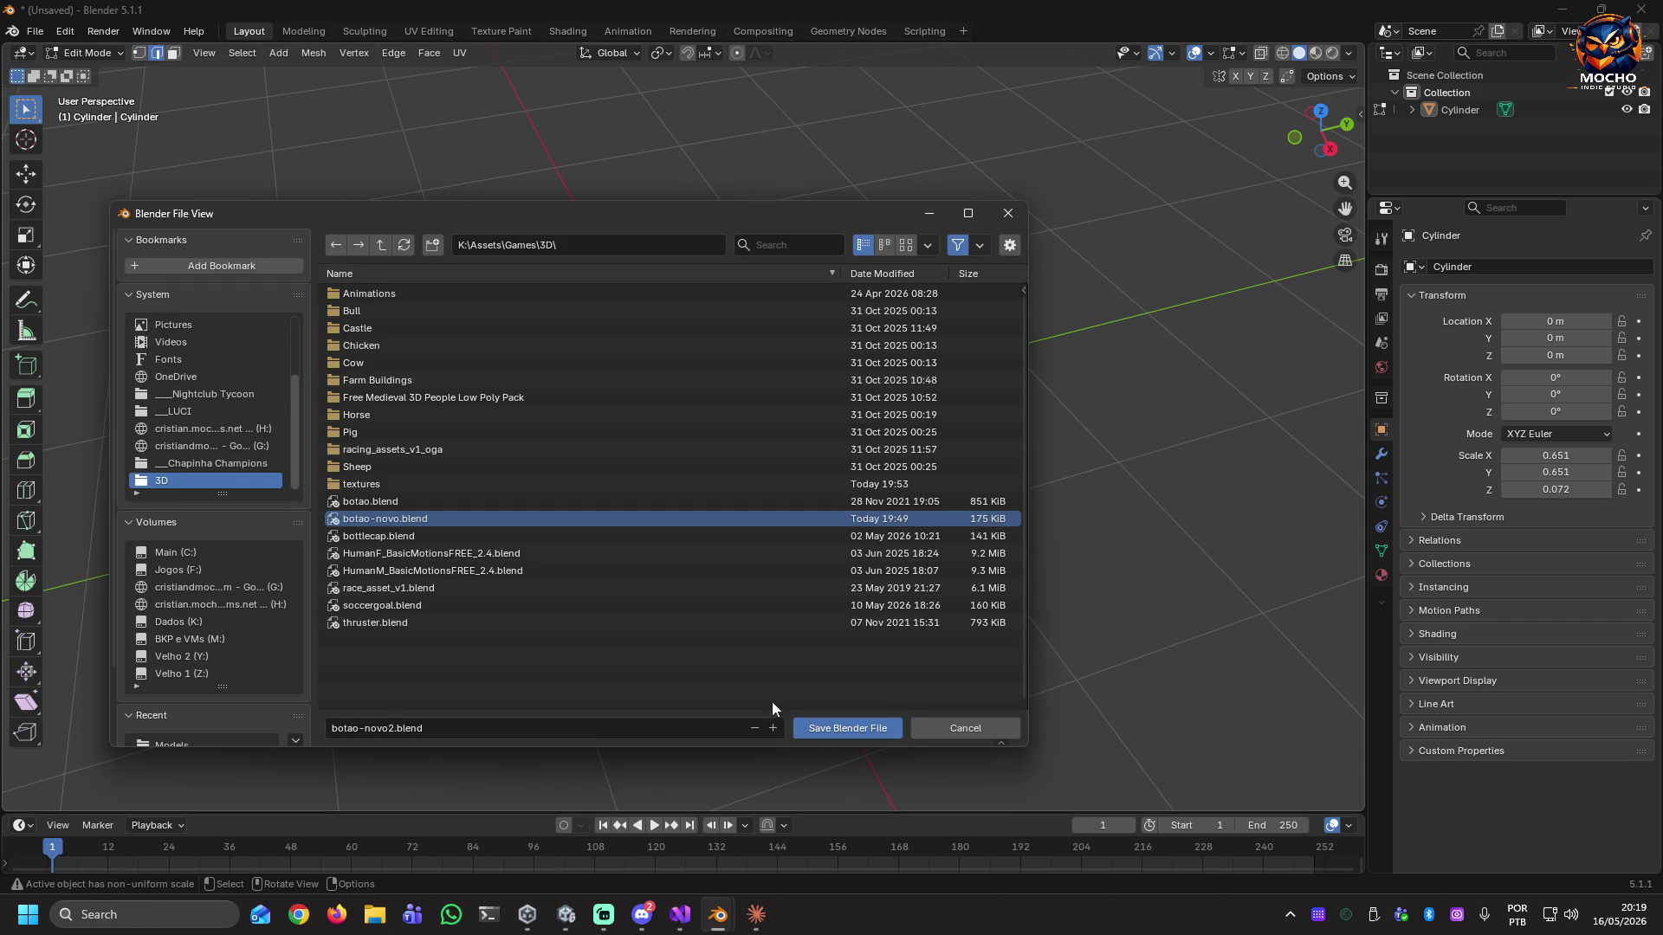
pyautogui.click(822, 726)
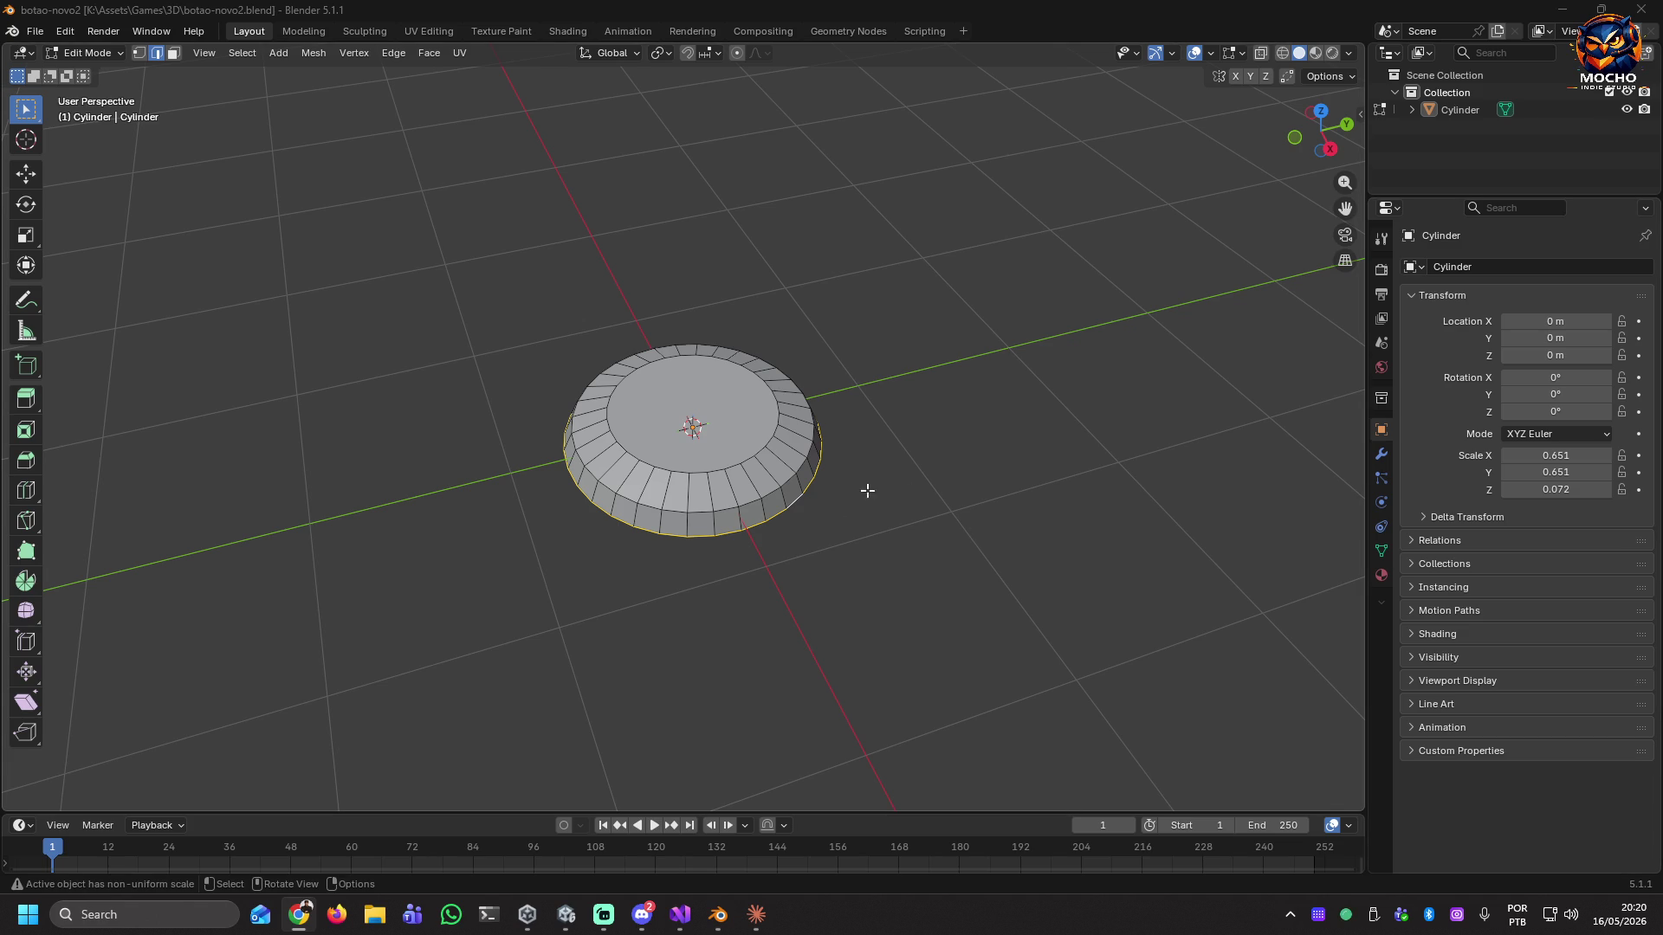
# Confirm the reshaped edge loop's position and return to Object Mode.
pyautogui.moveTo(857, 483)
pyautogui.mouseDown(button='middle')
pyautogui.moveTo(751, 384)
pyautogui.moveTo(763, 423)
pyautogui.mouseUp(button='middle')
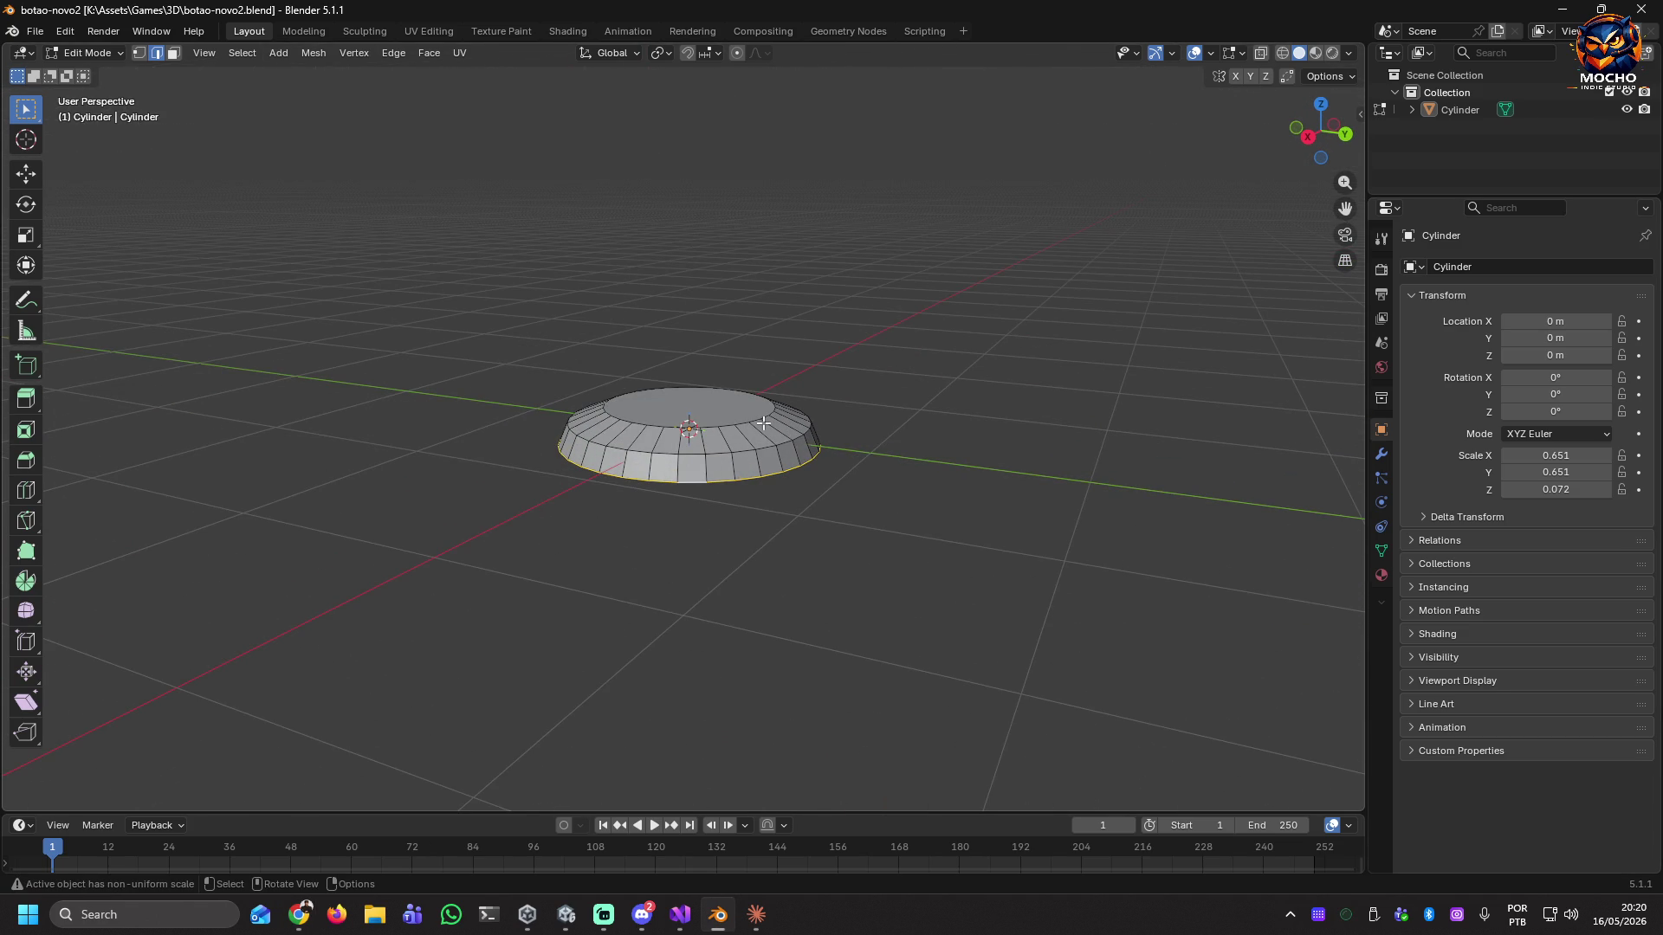
pyautogui.press('g')
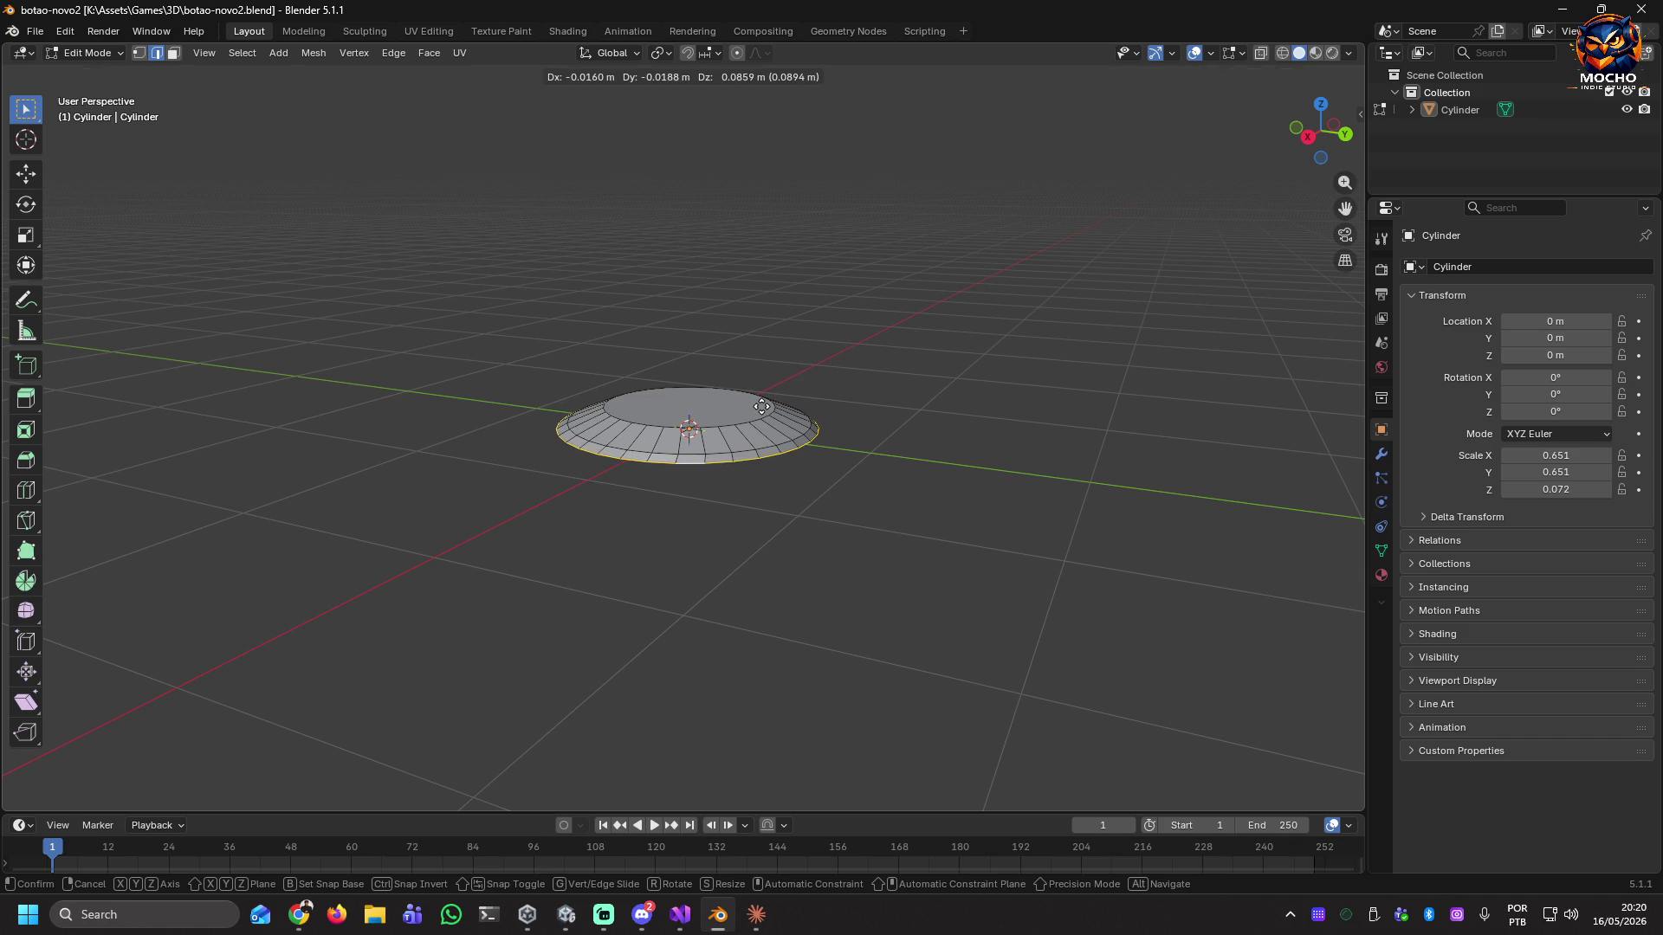
pyautogui.click(761, 406)
pyautogui.press('Tab')
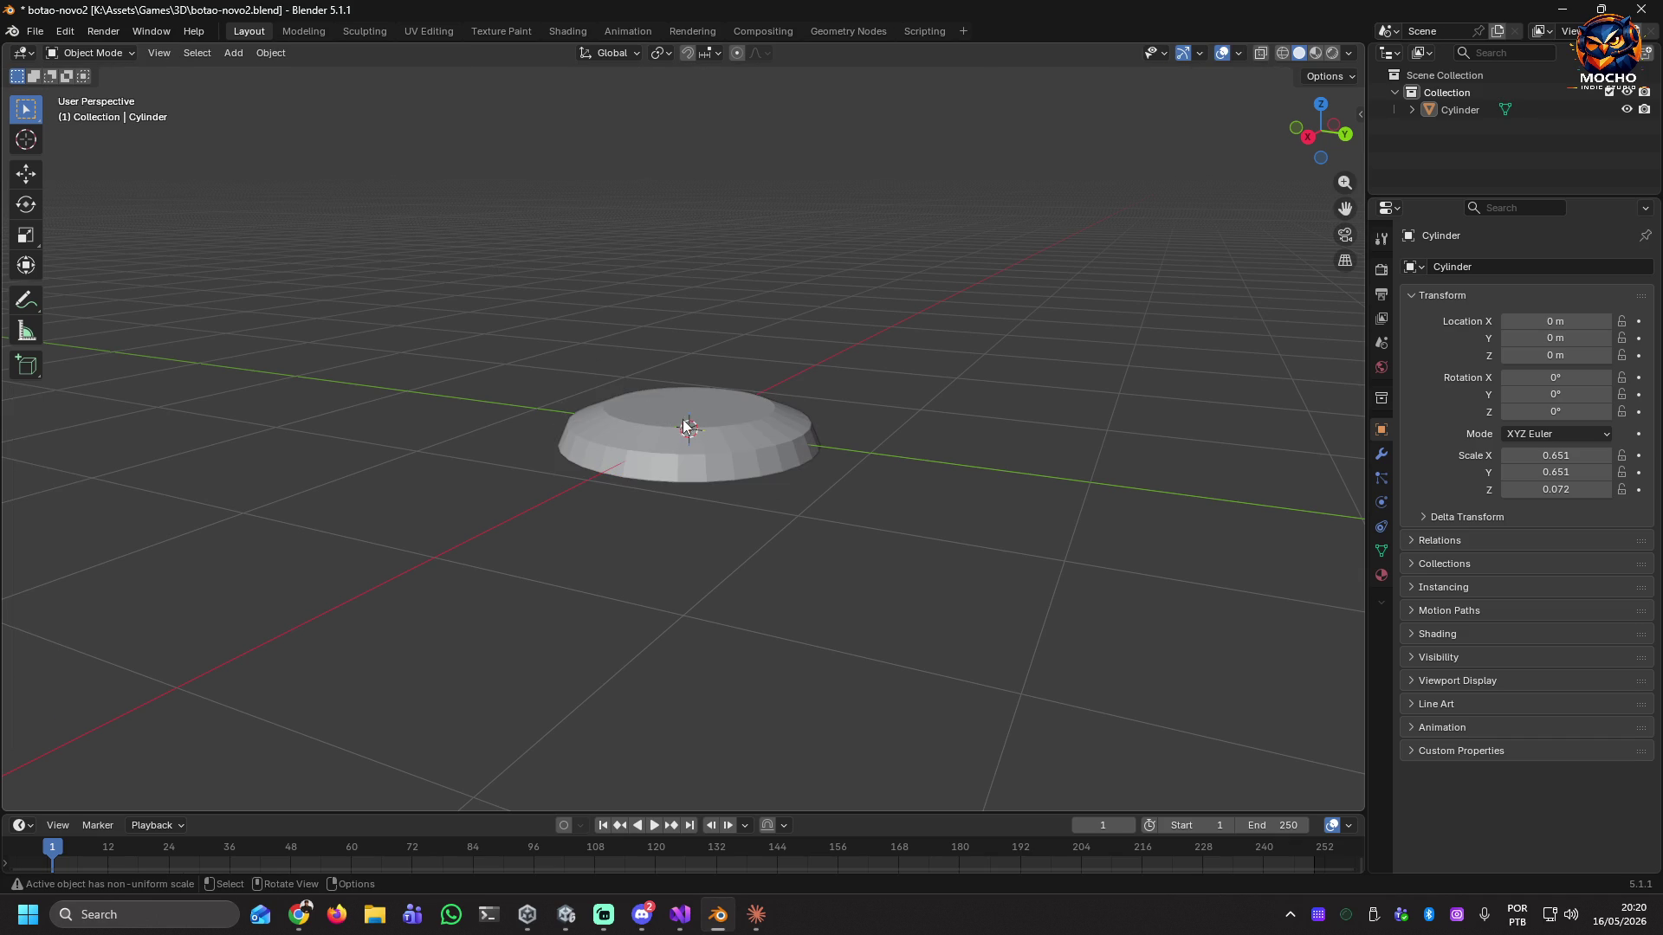
# Select the cylinder and move it with a zero Z offset (G Z 0).
pyautogui.click(684, 426)
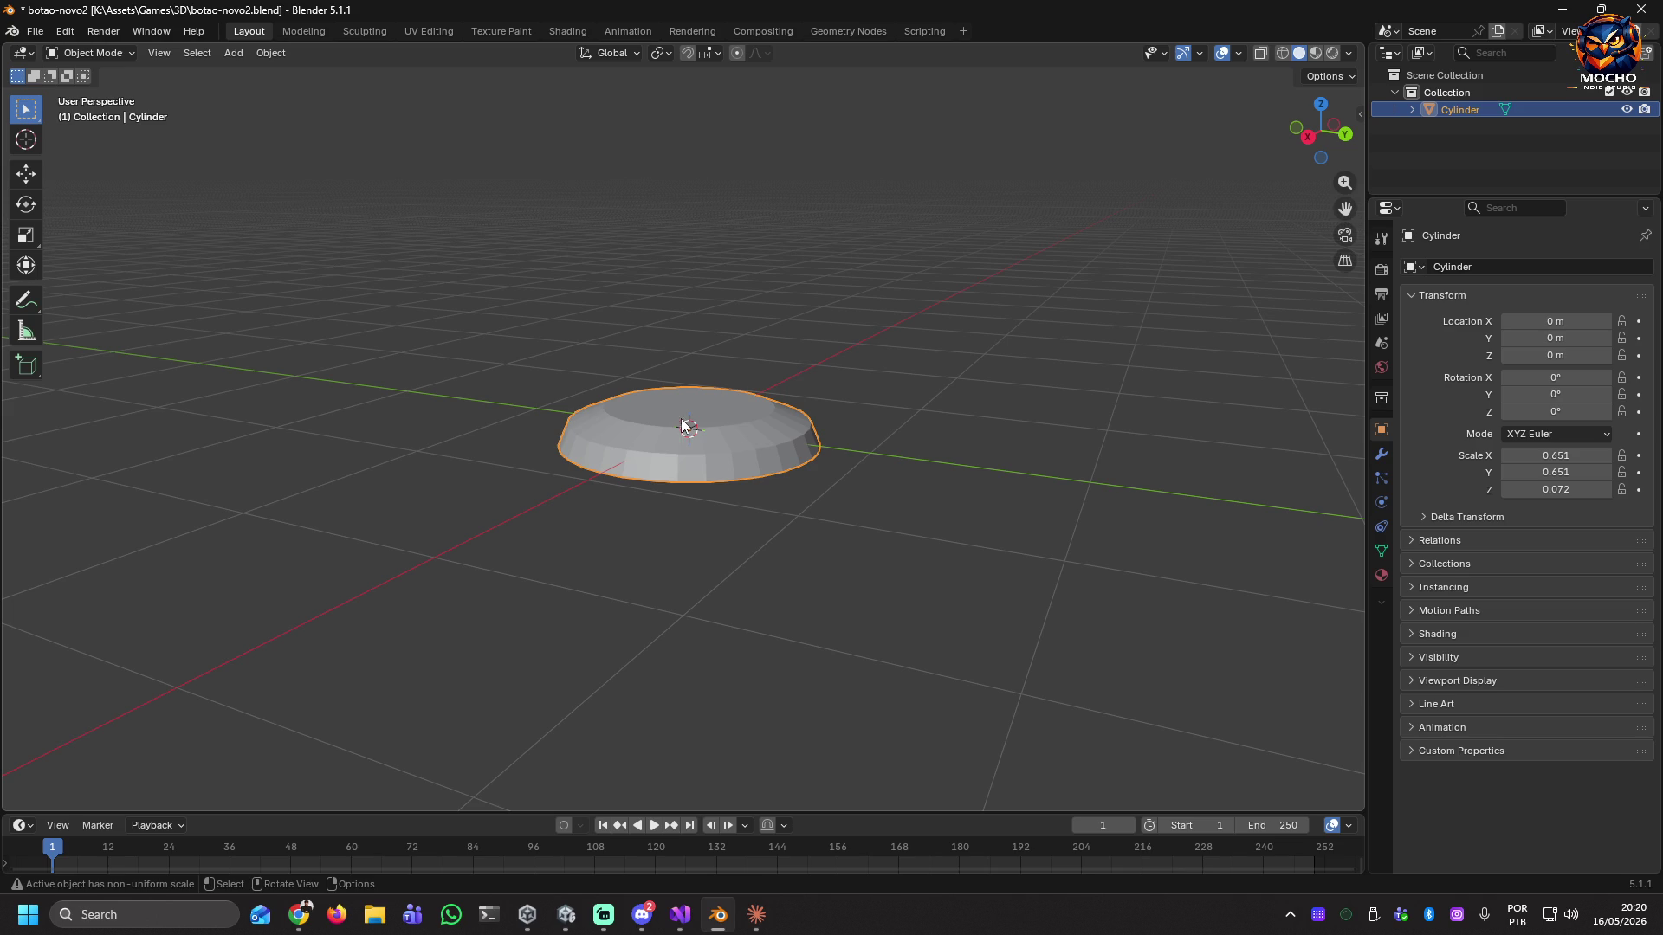
pyautogui.press('g')
pyautogui.write('z0')
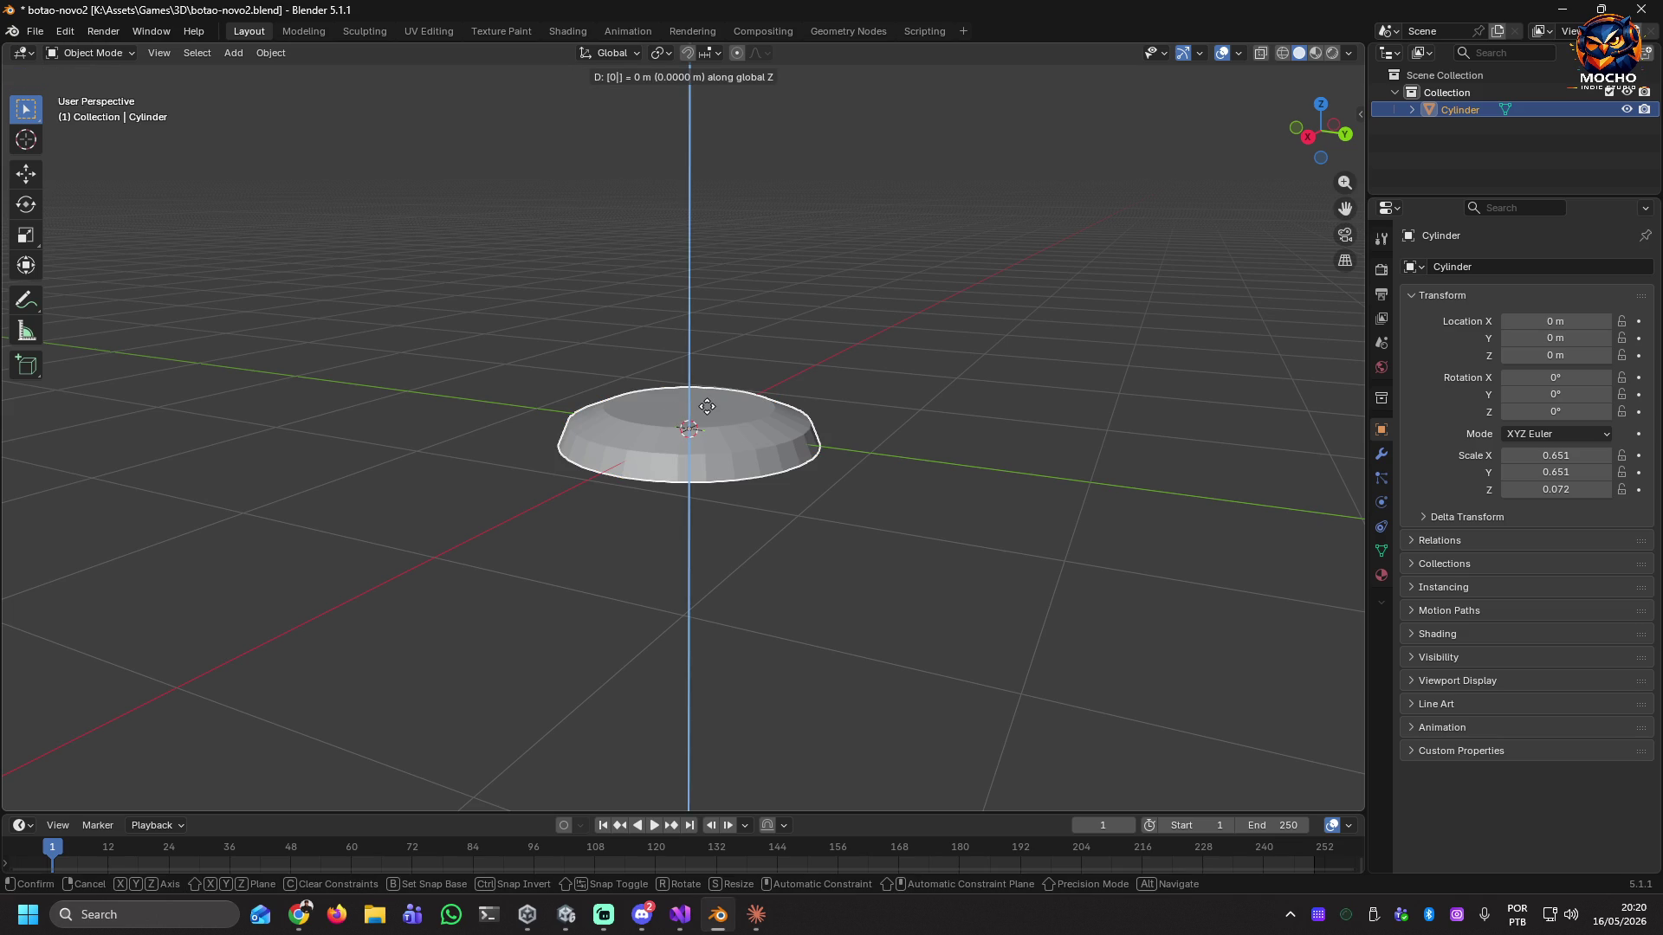
pyautogui.press('Return')
pyautogui.click(678, 433)
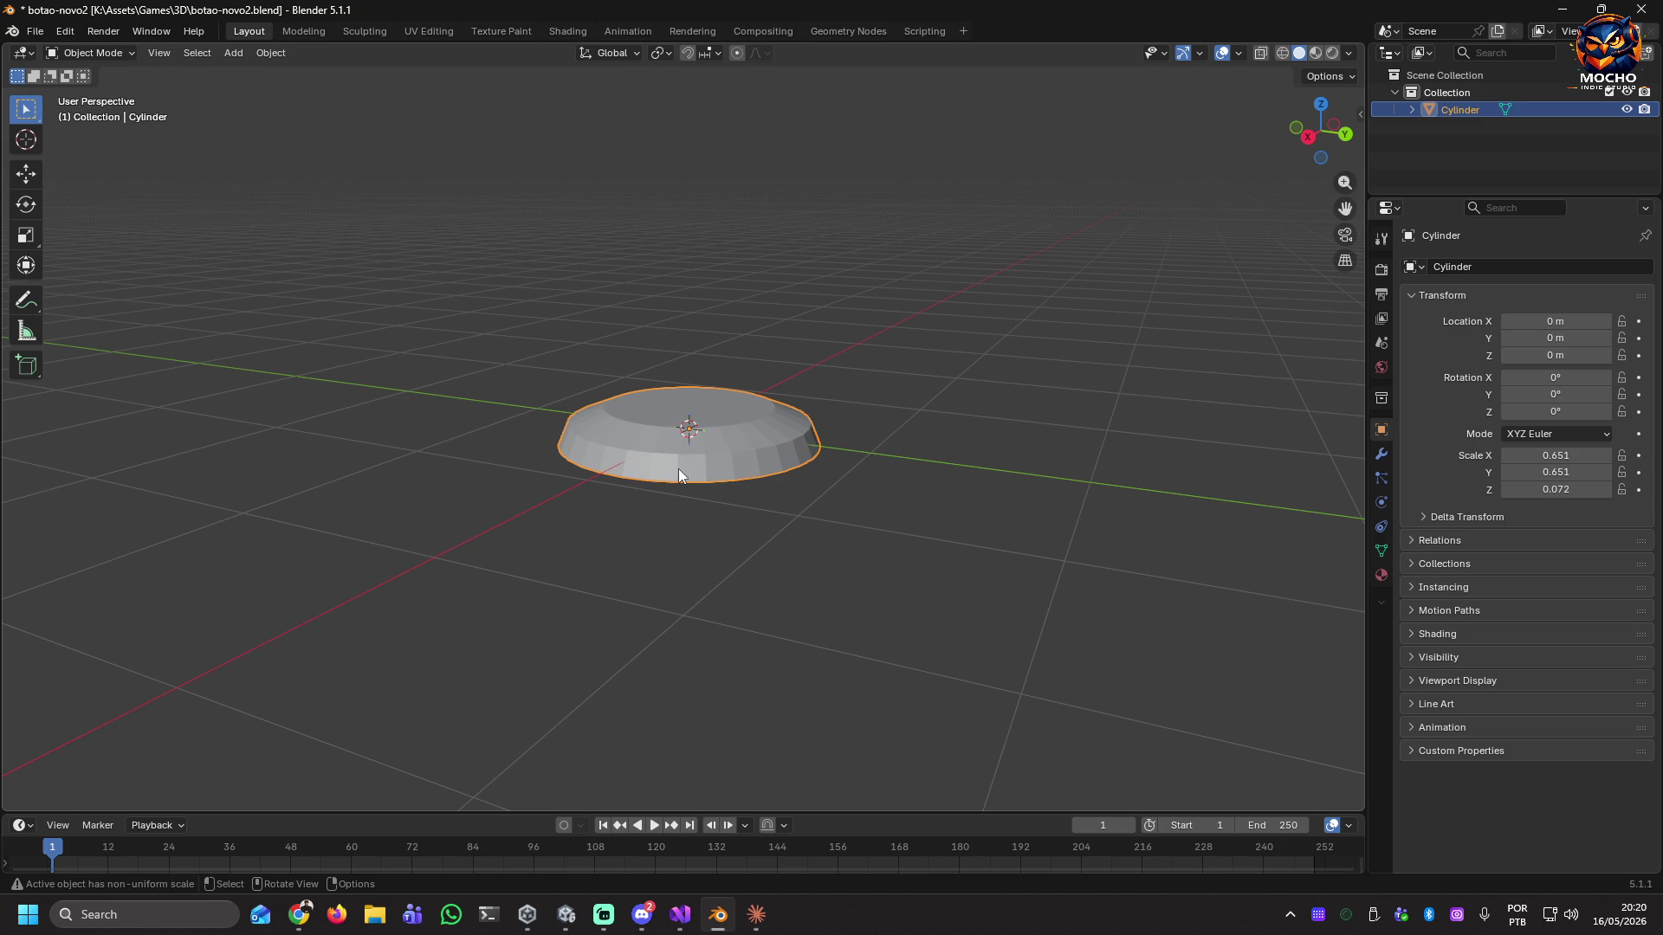
pyautogui.scroll(4, 690, 454)
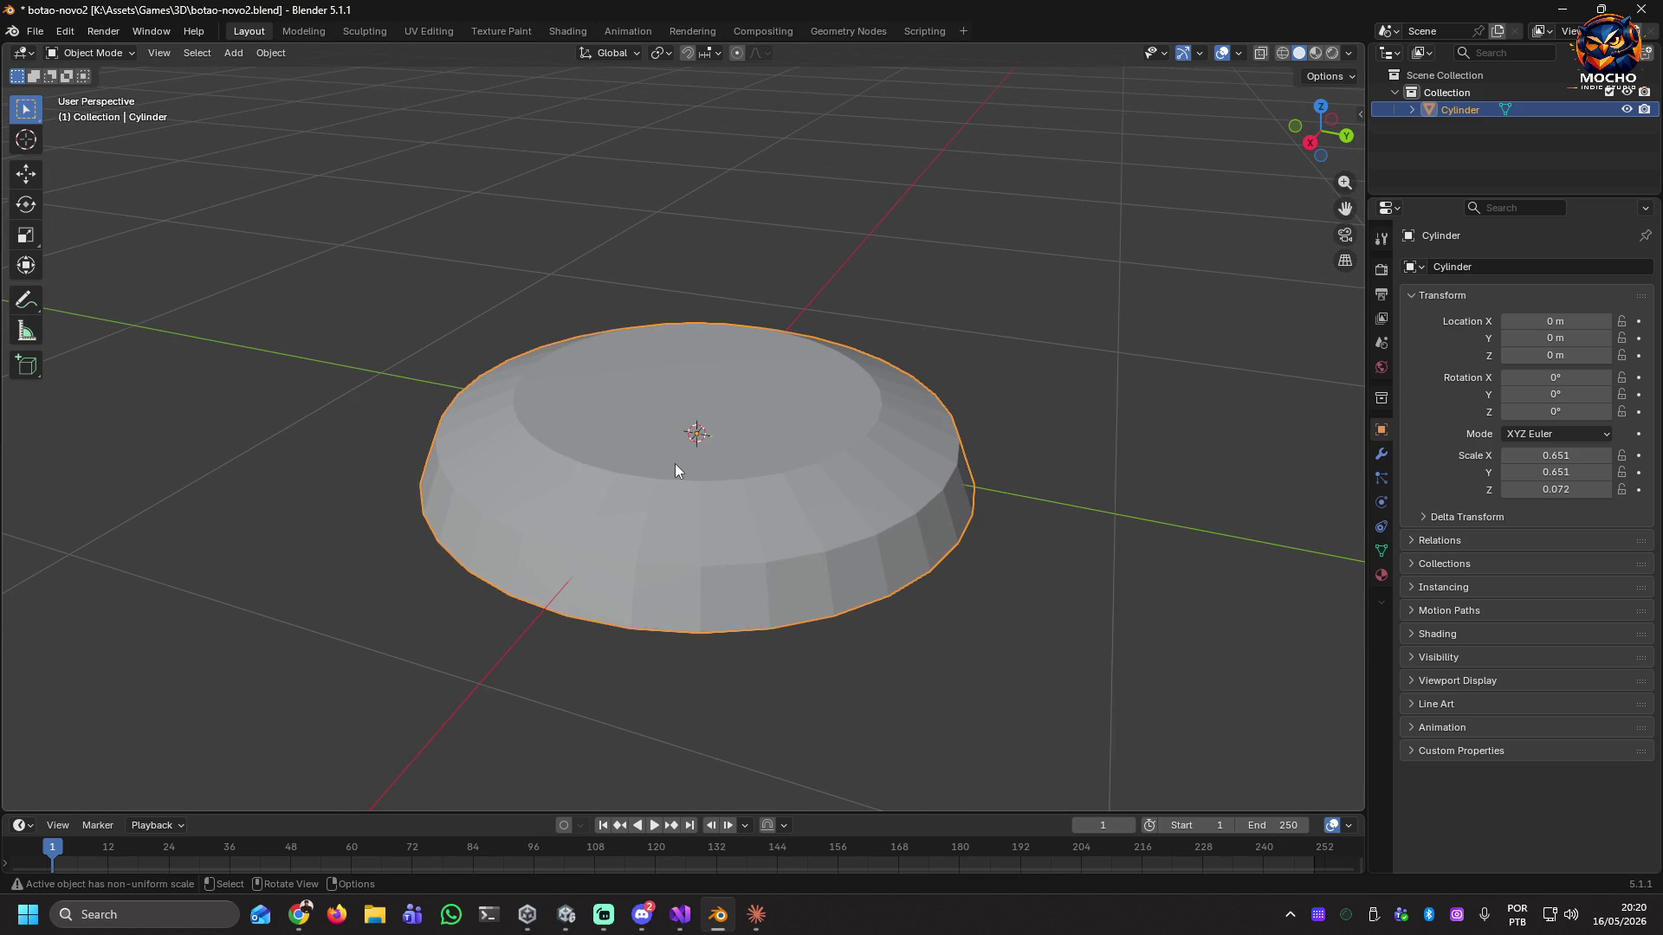
# Move the cylinder vertically, then set its Z location back to 0.
pyautogui.press('g')
pyautogui.press('z')
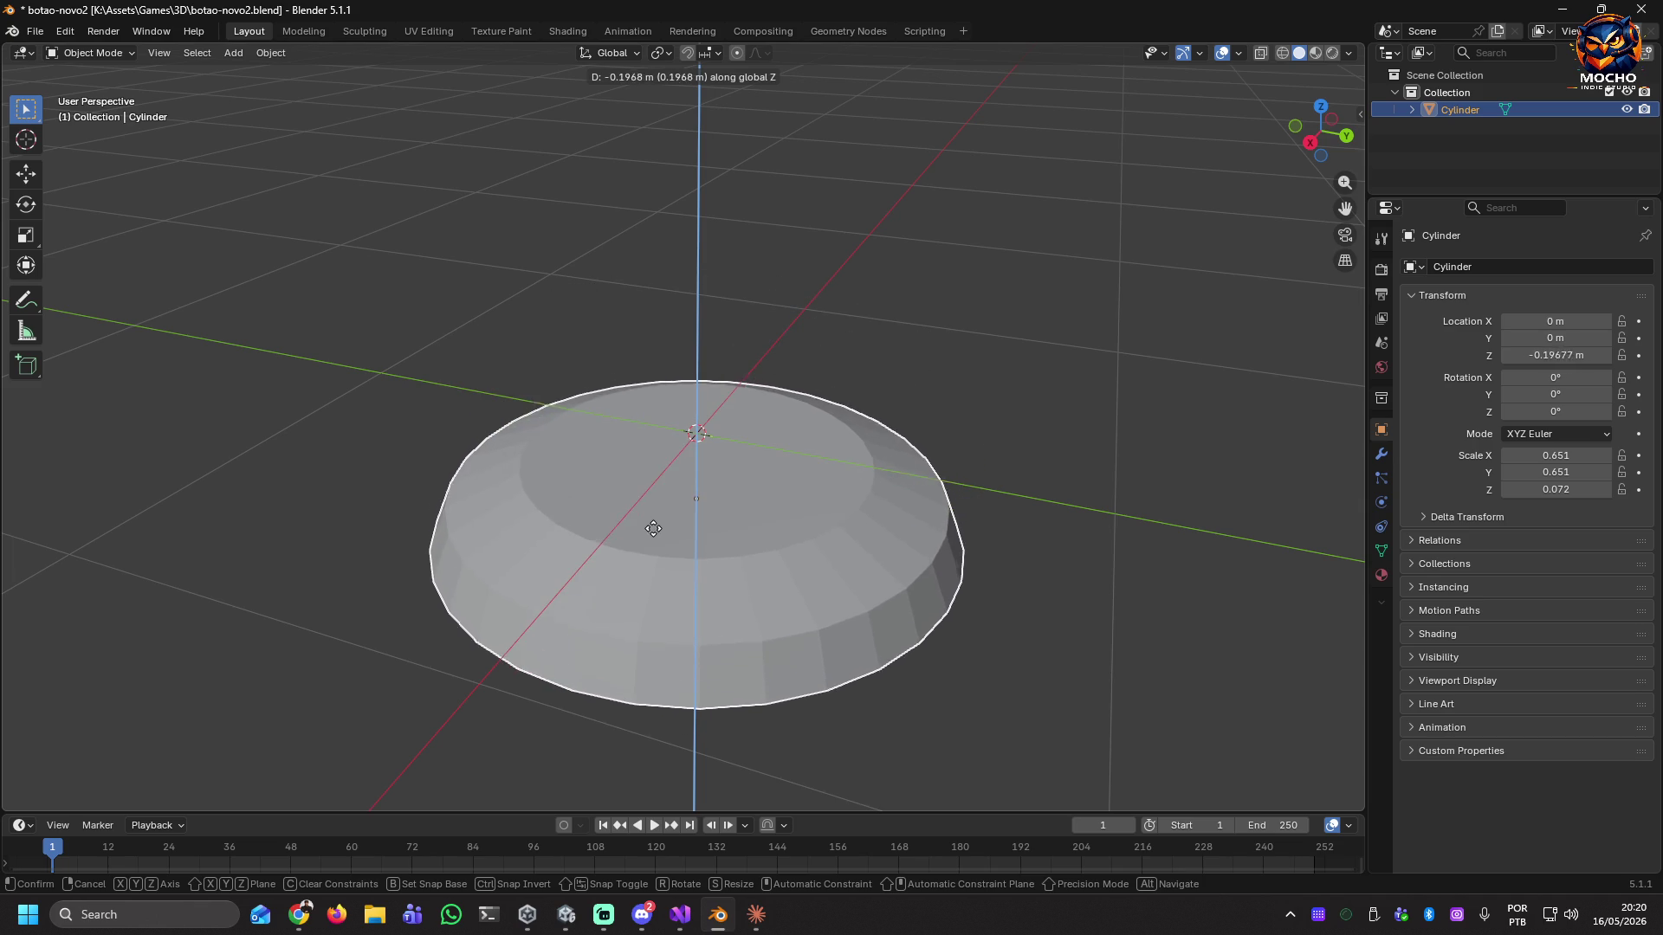
pyautogui.click(667, 437)
pyautogui.click(1601, 356)
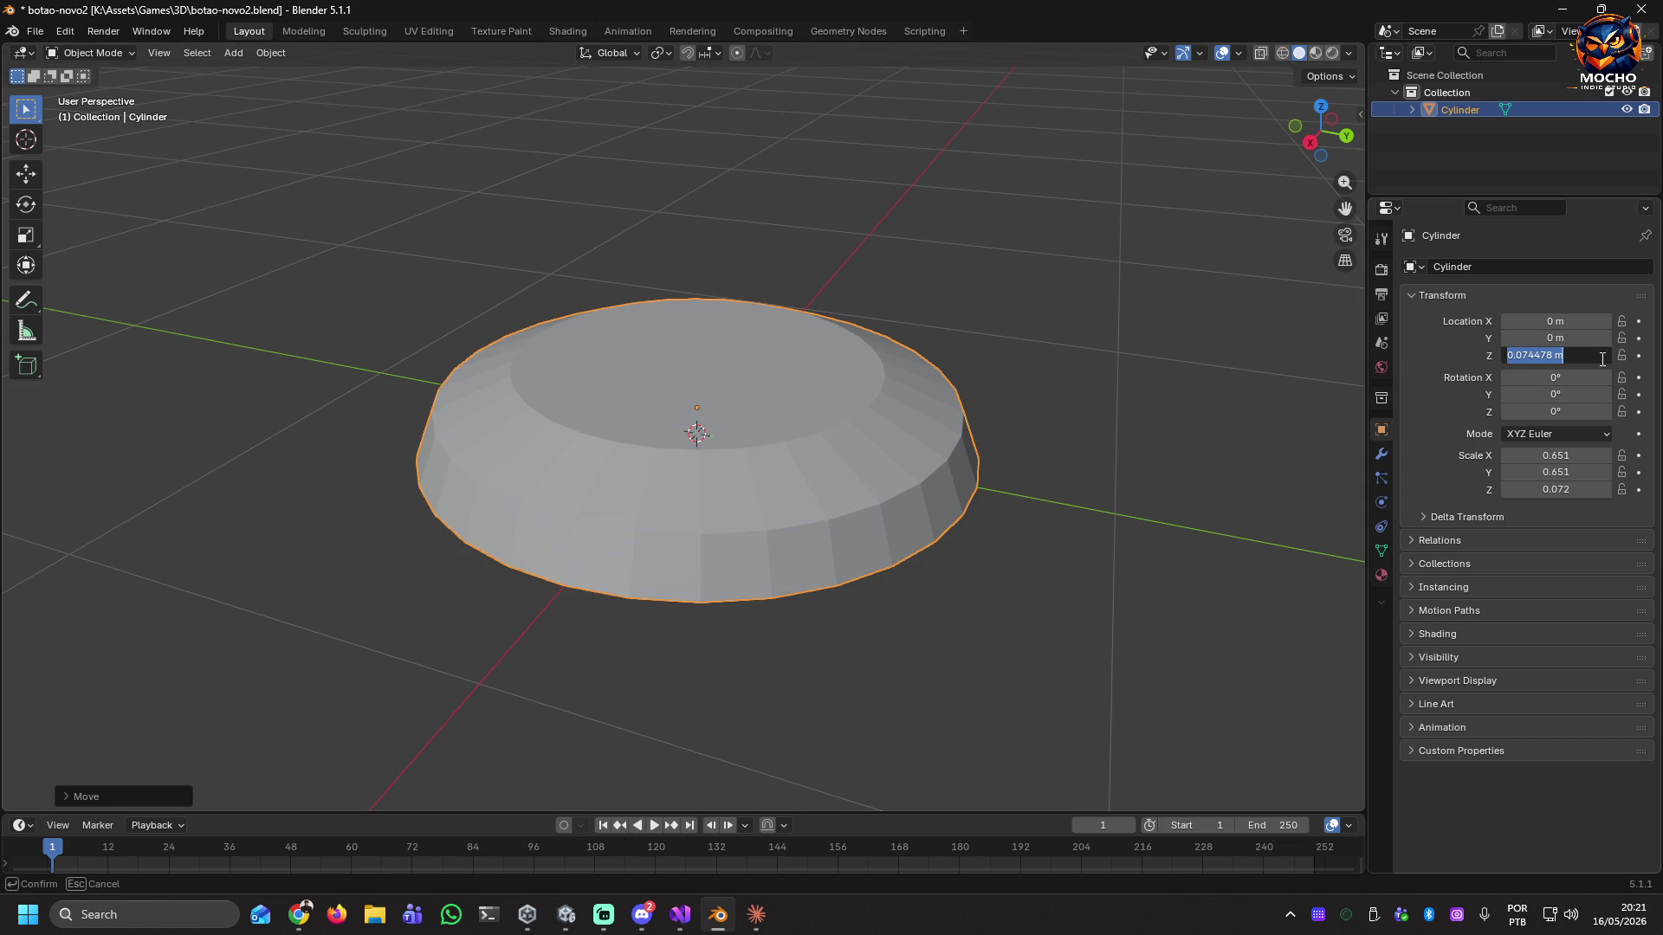
pyautogui.write('0')
pyautogui.press('Return')
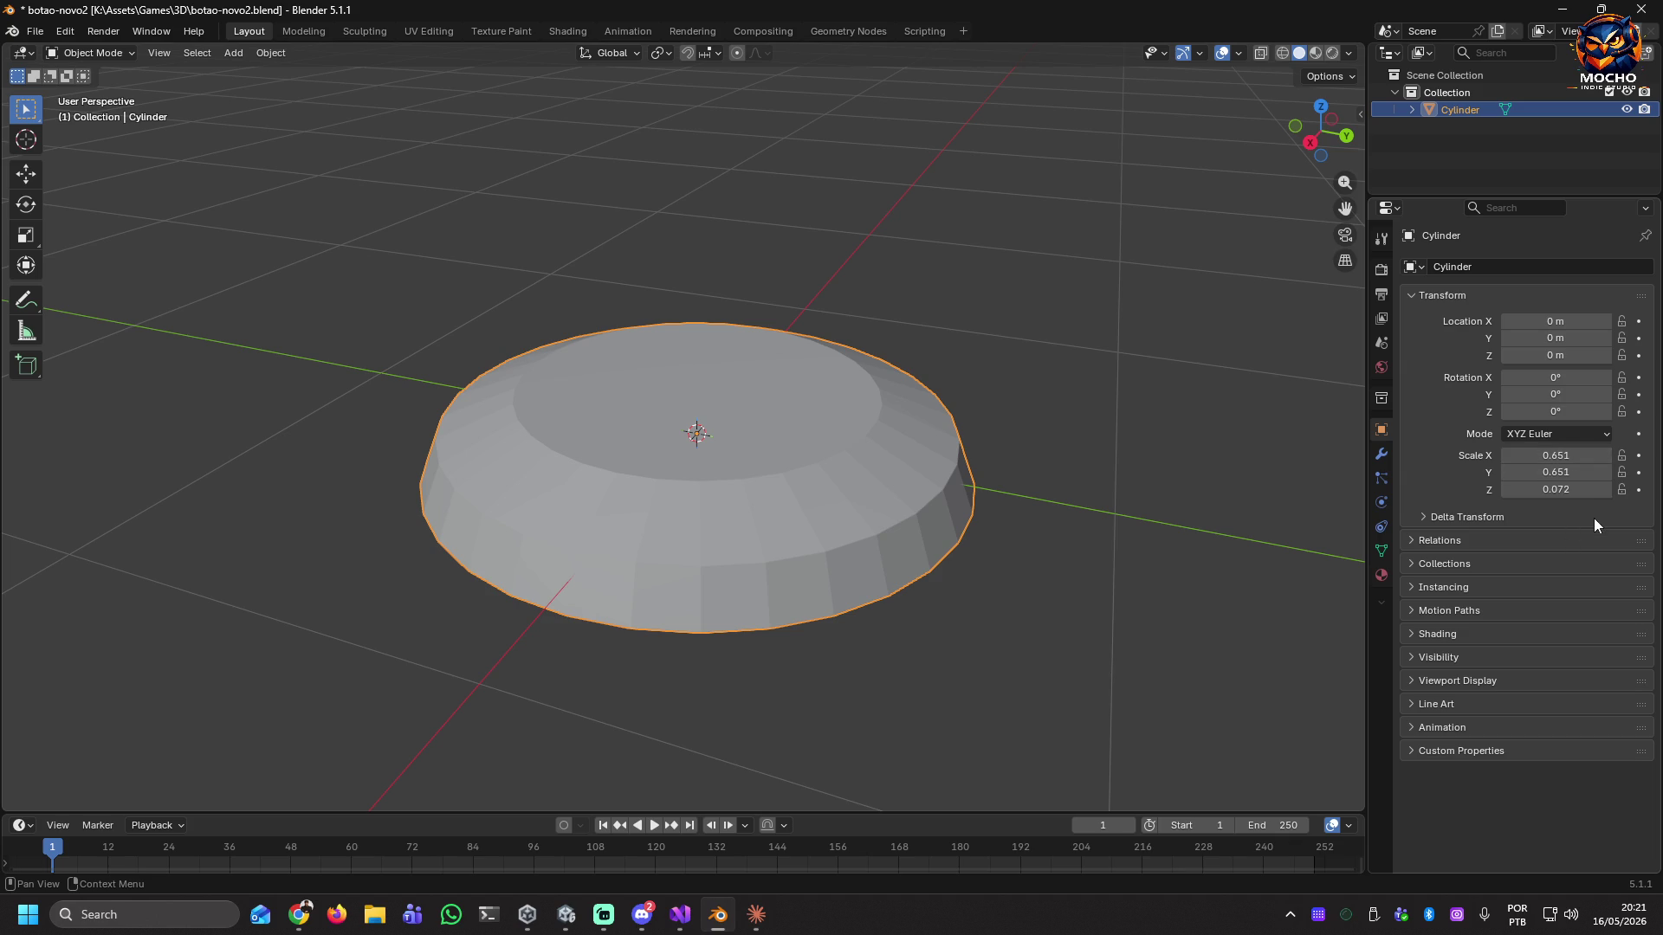
pyautogui.click(1581, 455)
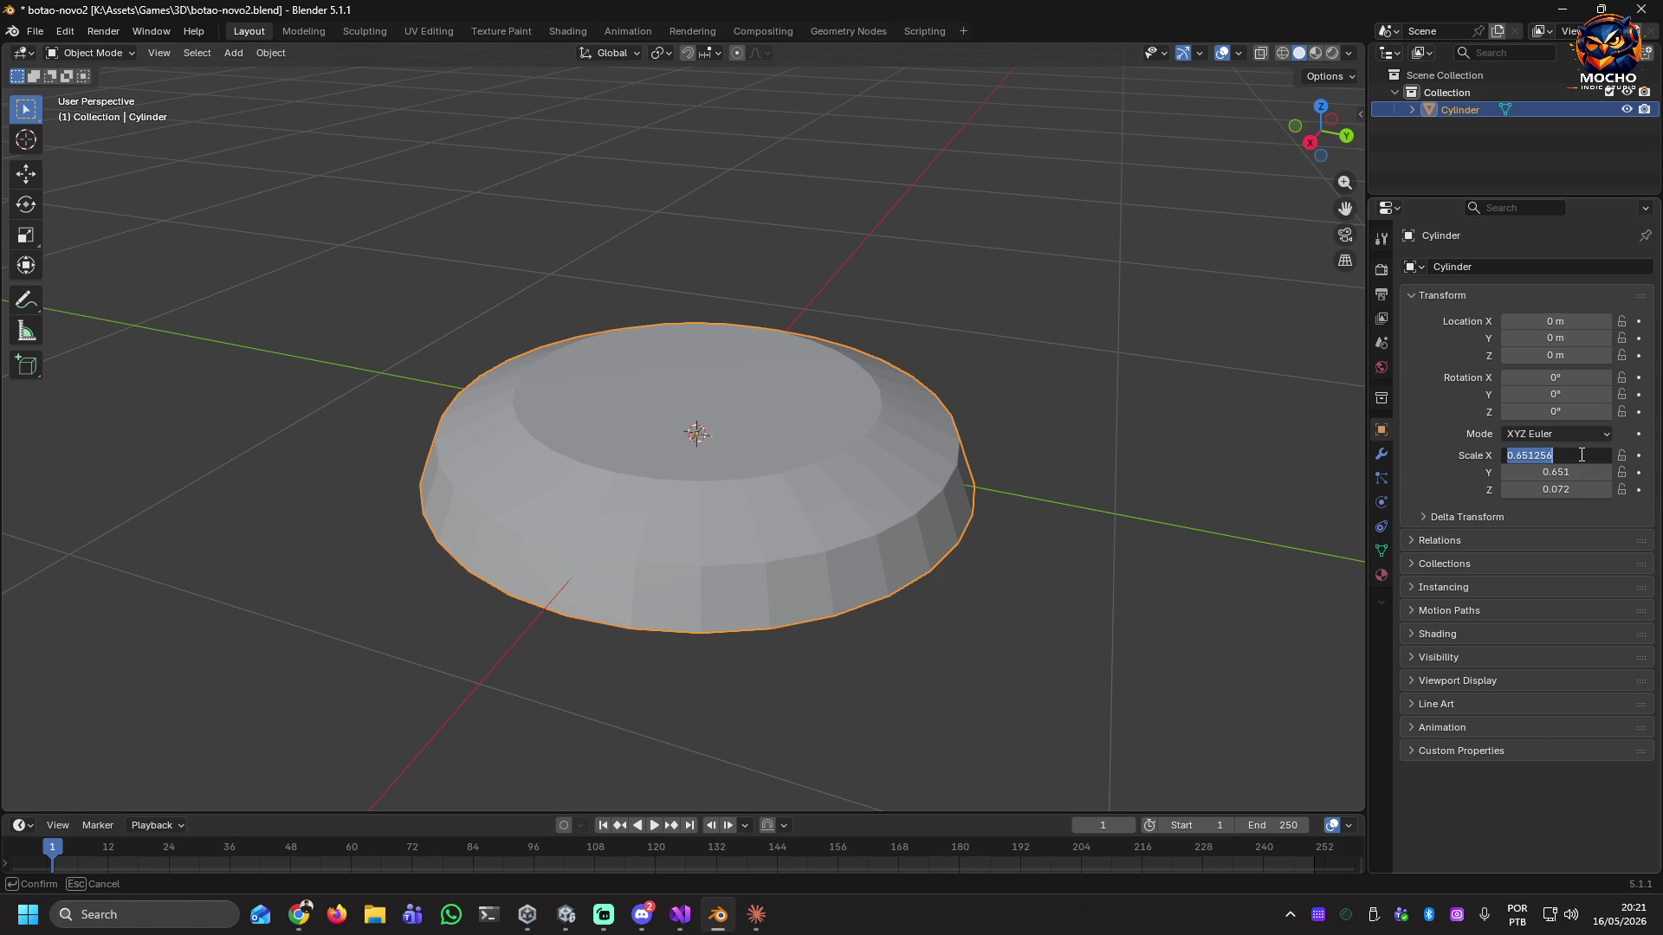
# Set the cylinder's X and Y scale to 0.5.
pyautogui.click(1622, 456)
pyautogui.click(1622, 472)
pyautogui.click(1623, 490)
pyautogui.click(1576, 455)
pyautogui.write('0.')
pyautogui.write('5')
pyautogui.press('Return')
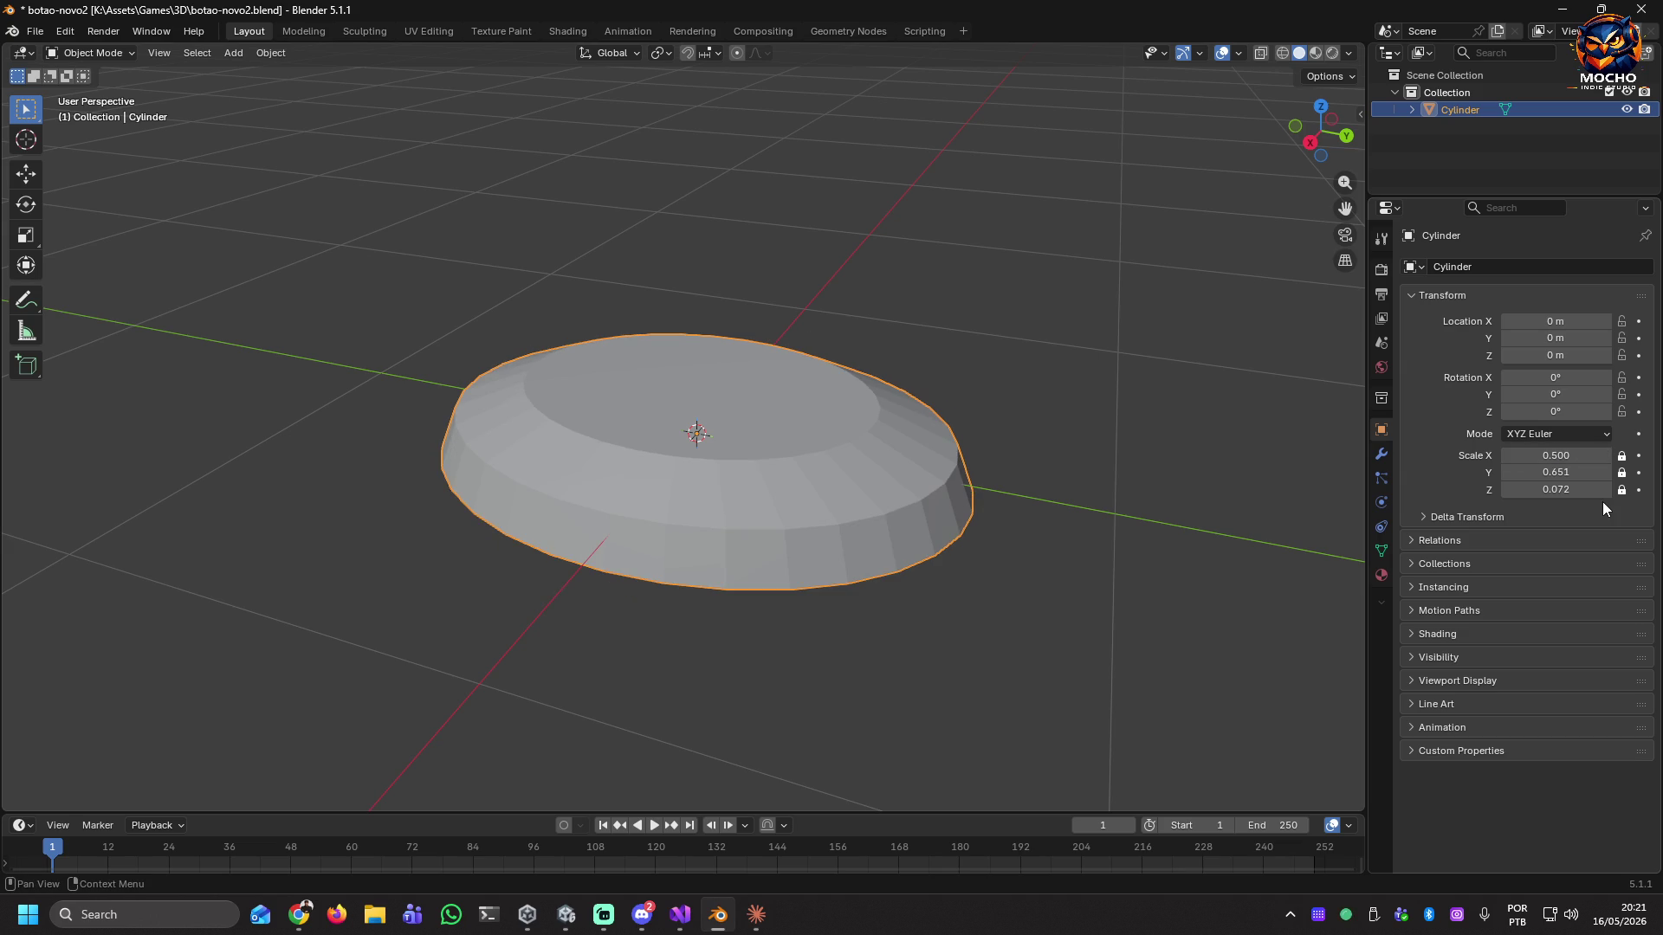
pyautogui.moveTo(1622, 455); pyautogui.dragTo(1622, 492)
pyautogui.click(1591, 476)
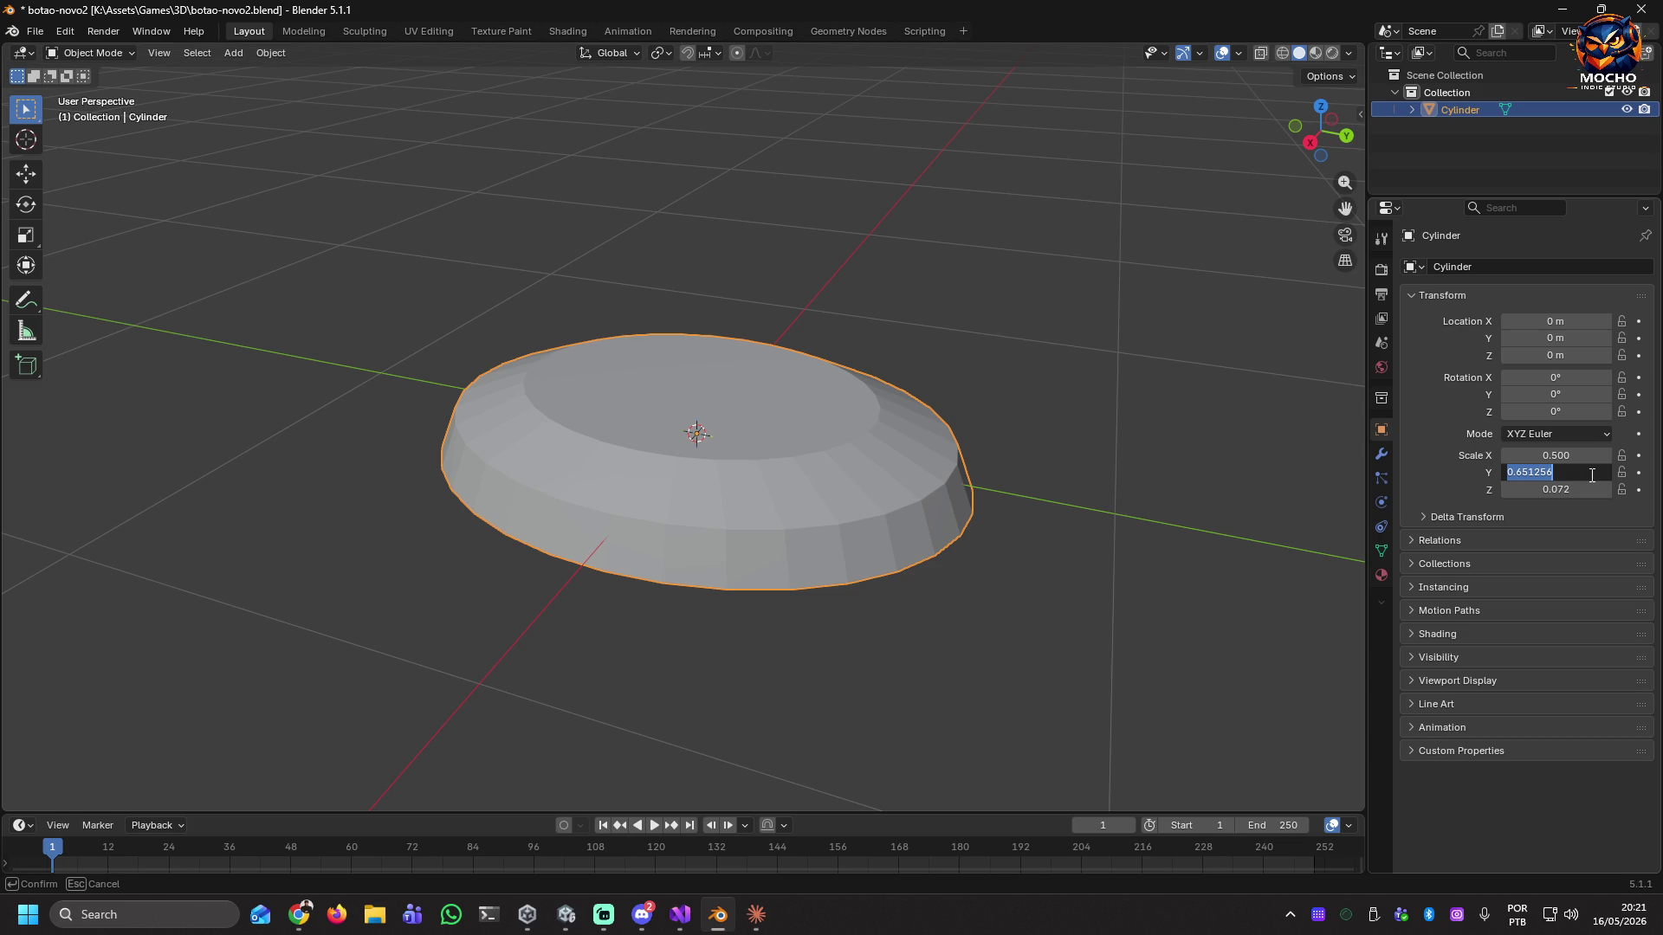
pyautogui.write('0.5')
pyautogui.press('Return')
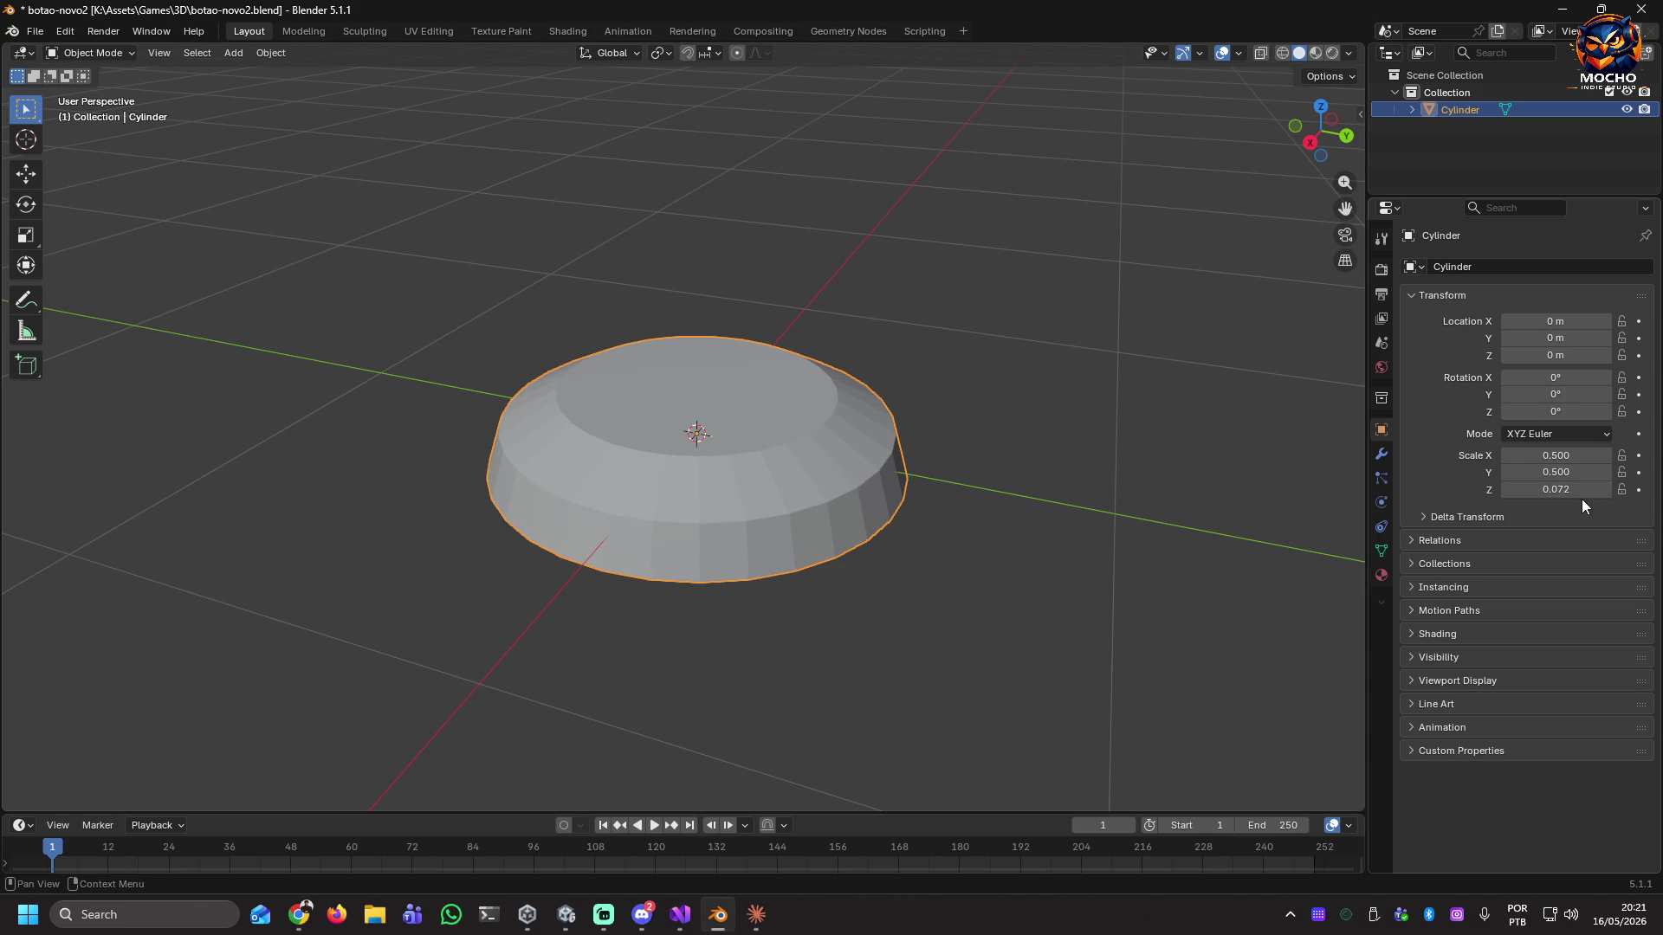
# Set the cylinder's Z scale to 0.1 after undoing a trial value of 0.5.
pyautogui.click(1583, 488)
pyautogui.write('0.5')
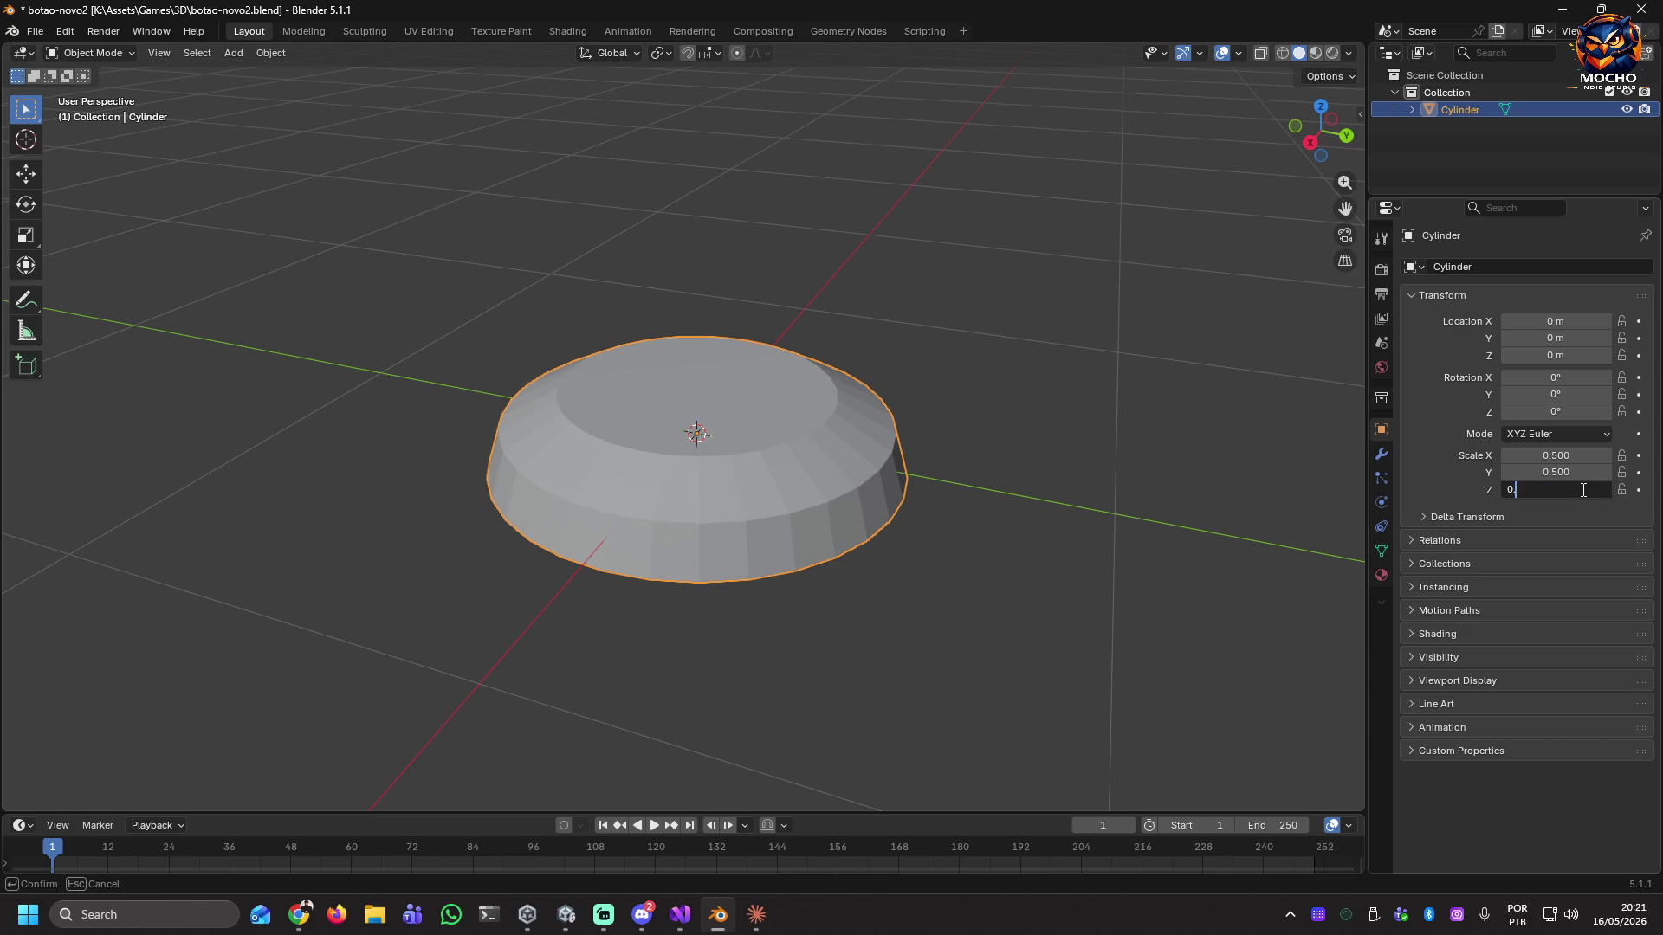
pyautogui.press('Return')
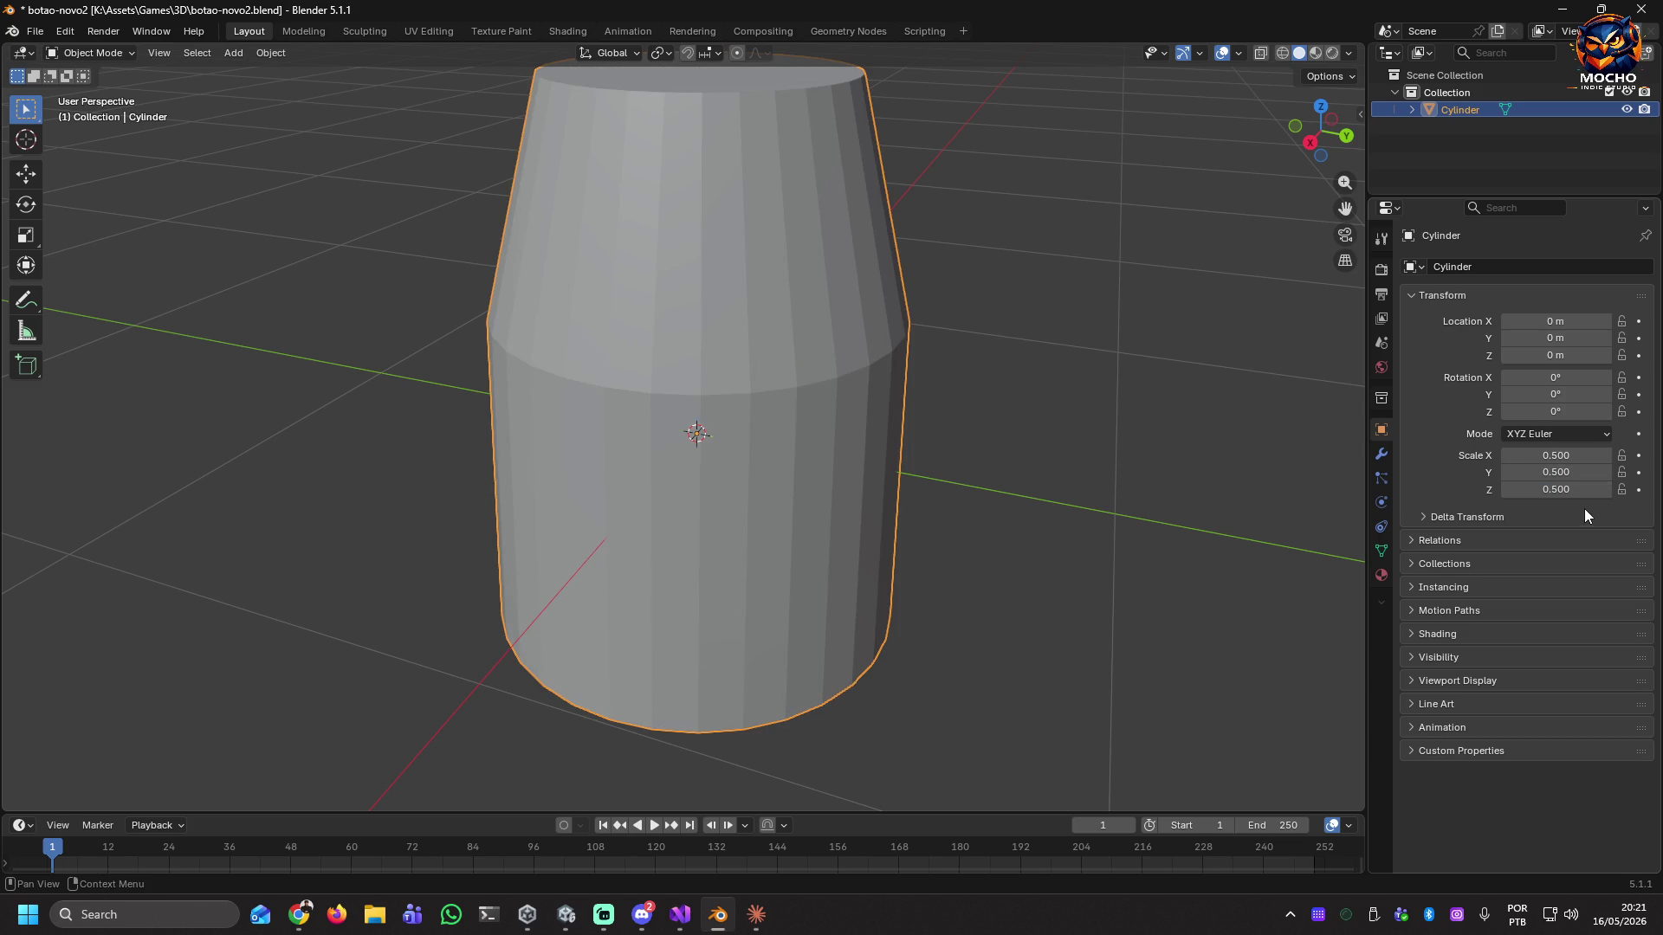
pyautogui.hotkey('ctrl', 'z')
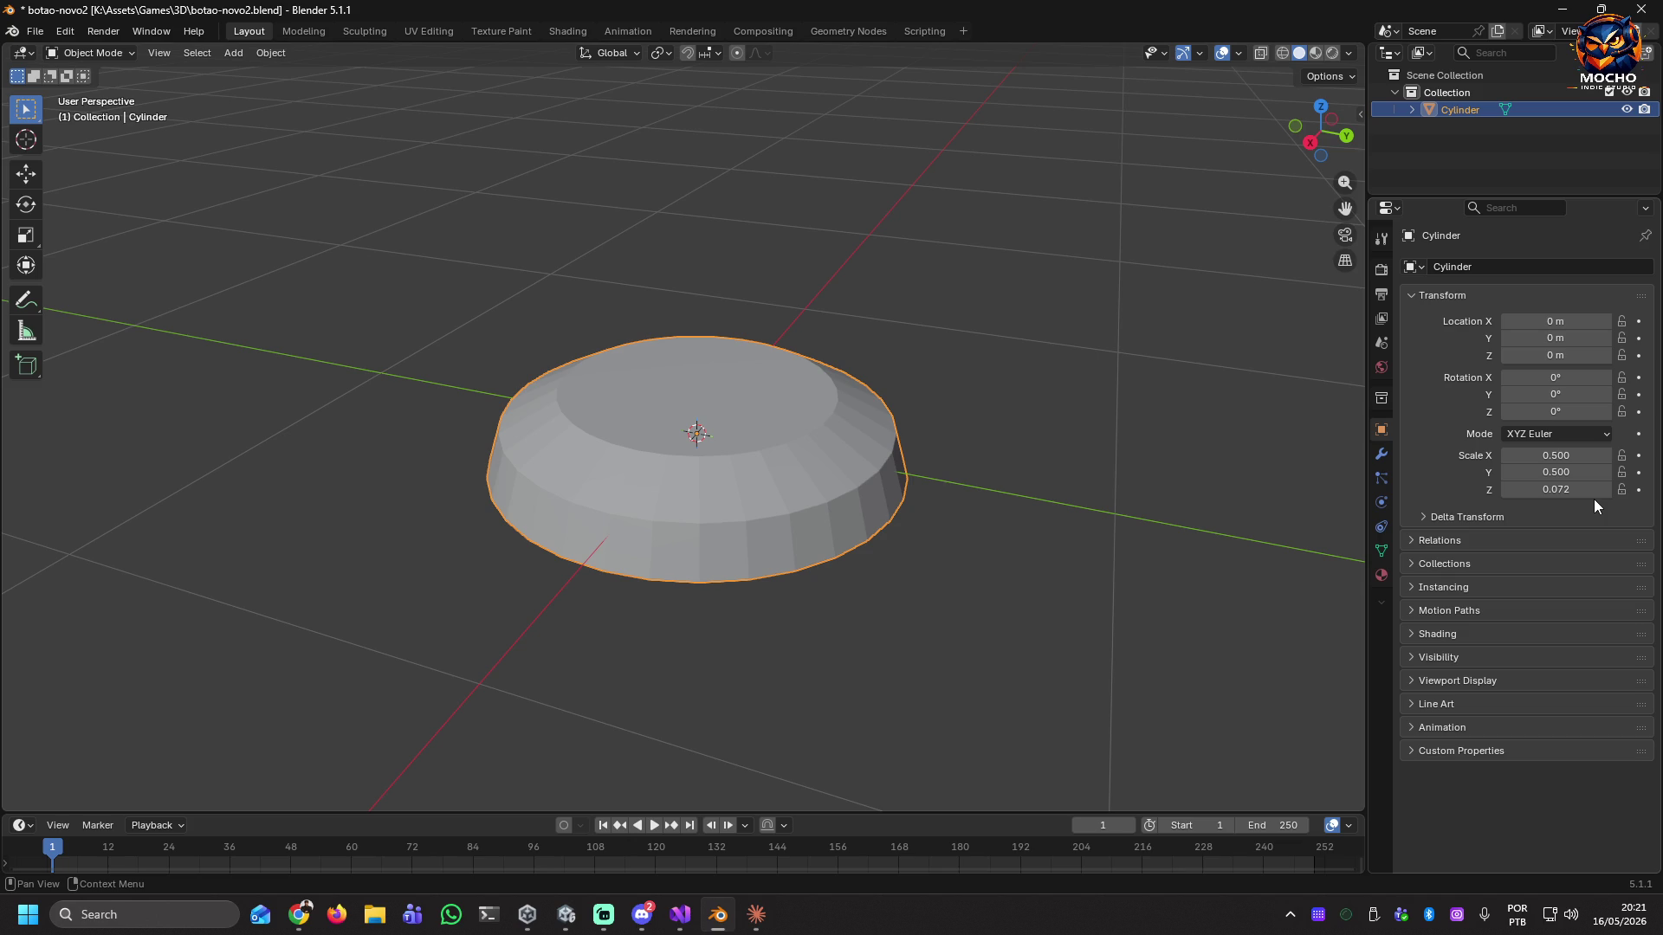
pyautogui.click(1593, 489)
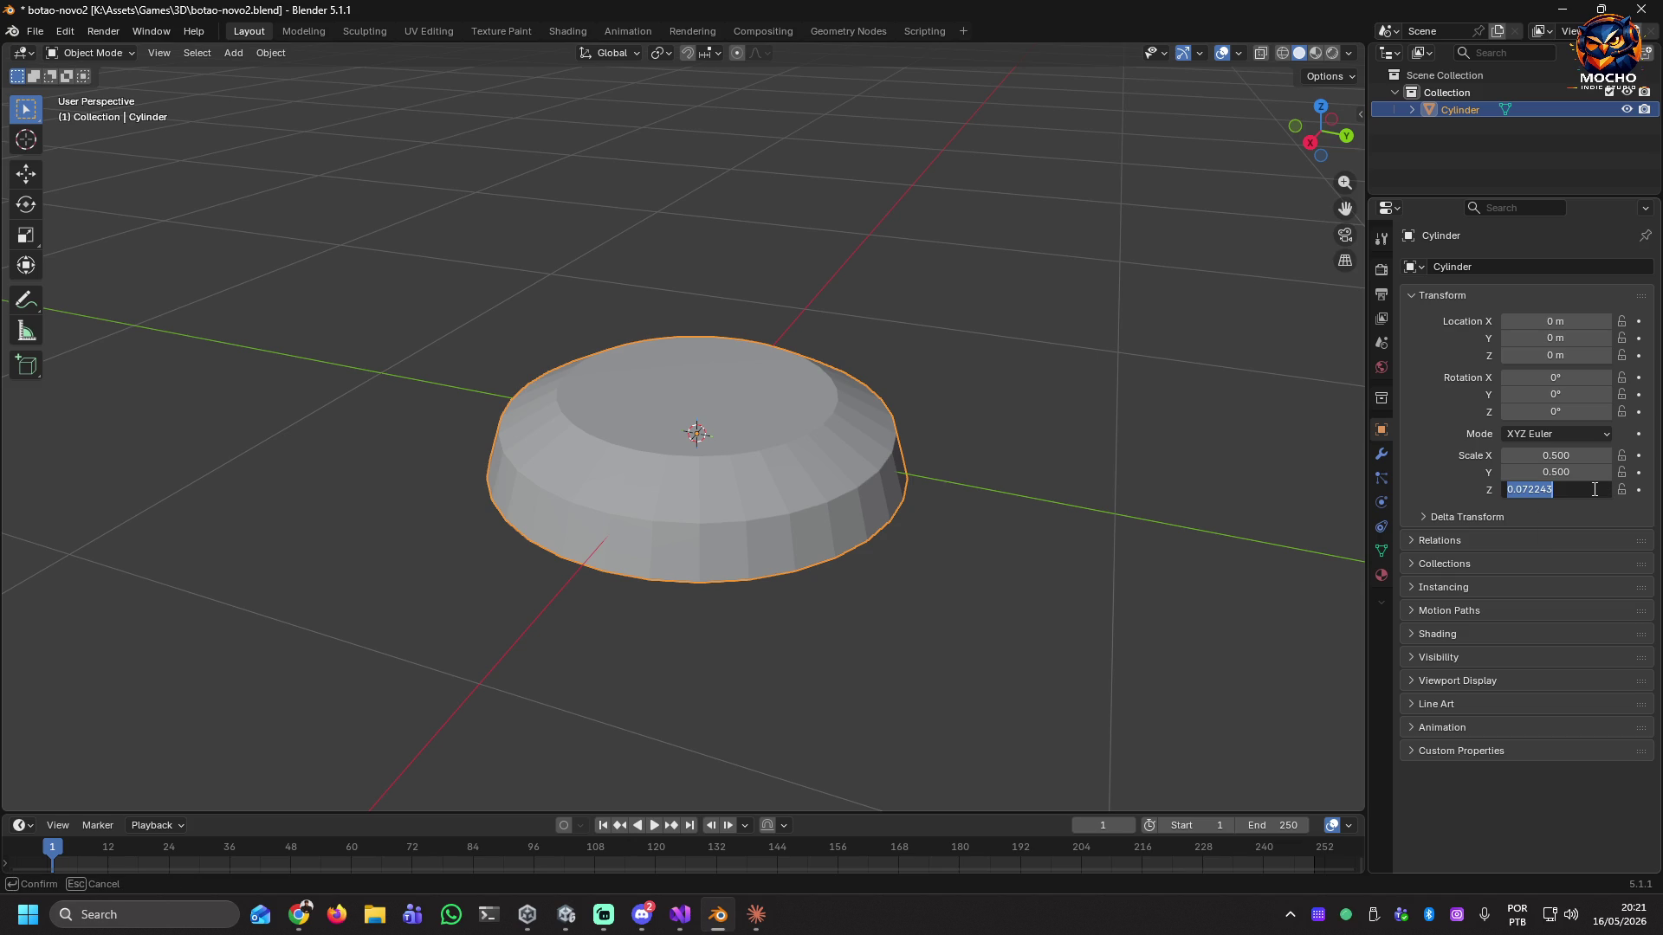
pyautogui.write('0.1')
pyautogui.press('Return')
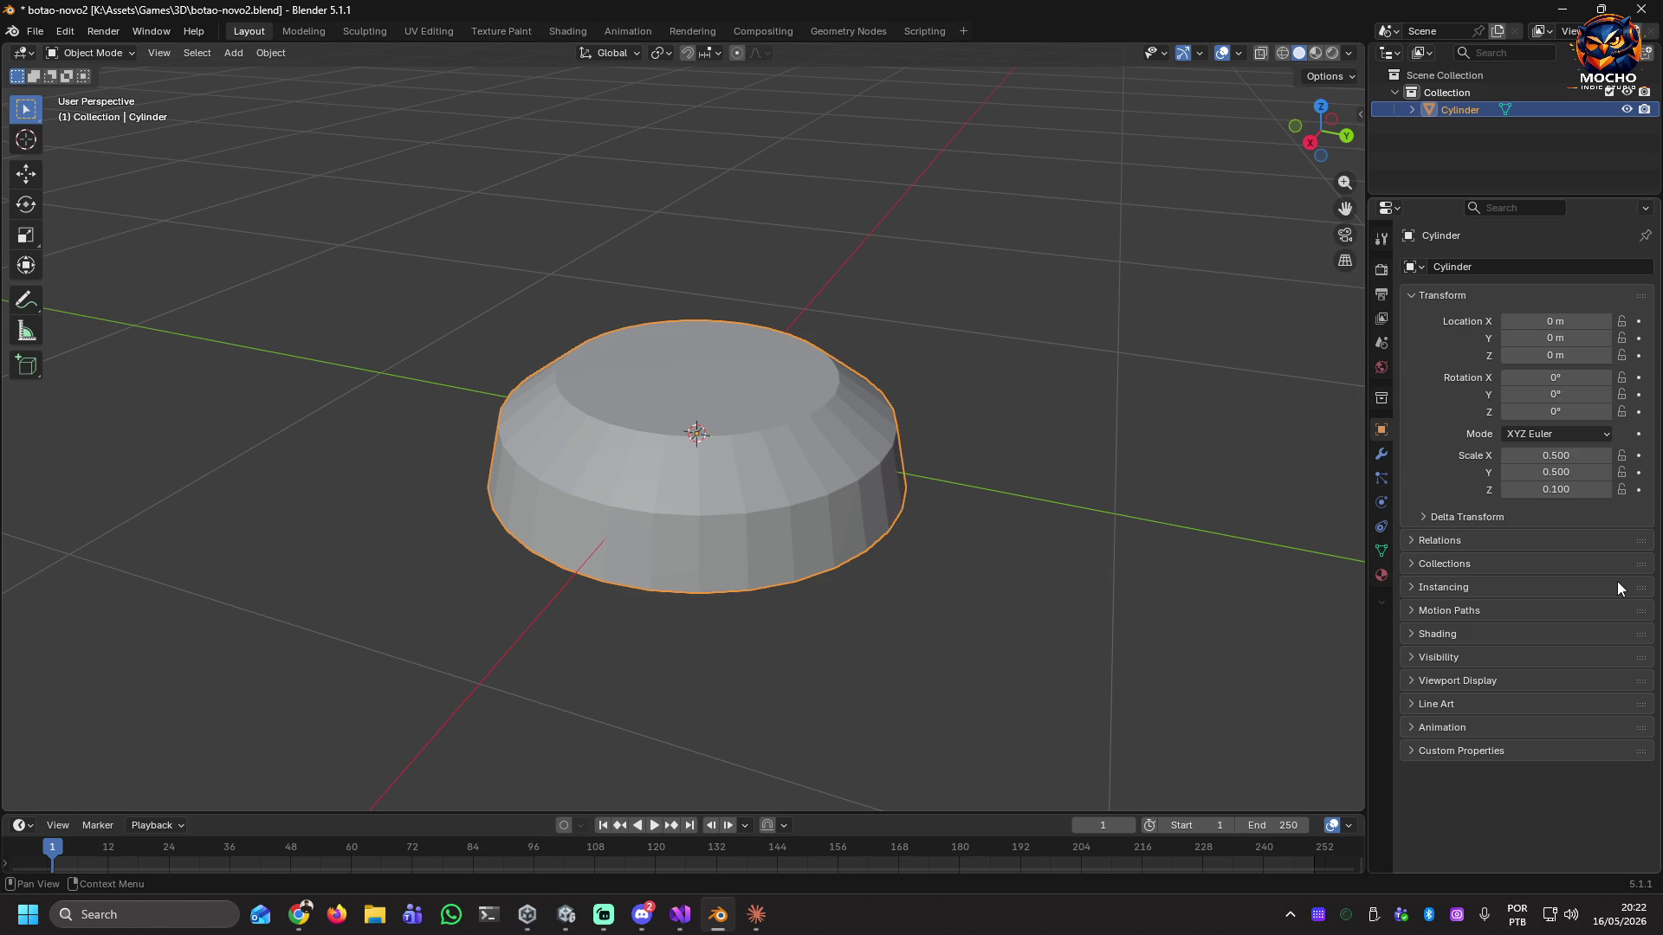
# Change the cylinder's Z scale from 0.1 to 0.05 in Object Properties.
pyautogui.rightClick(894, 533)
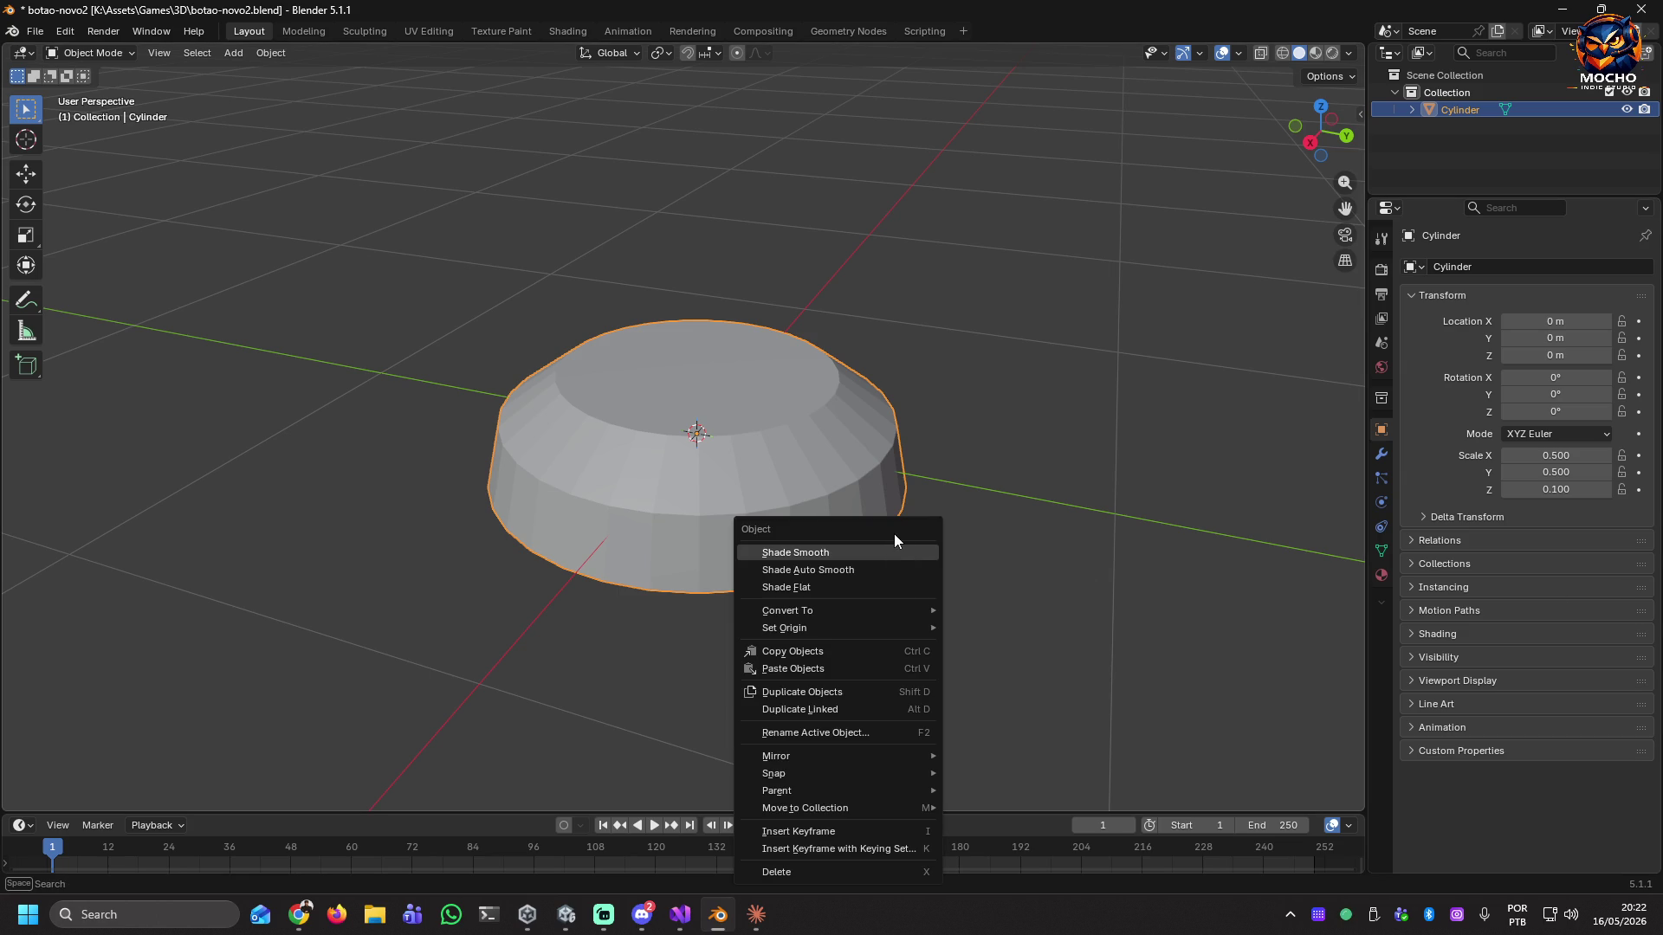
pyautogui.click(1105, 587)
pyautogui.moveTo(1070, 550); pyautogui.dragTo(1011, 523, button='middle')
pyautogui.moveTo(924, 422)
pyautogui.mouseDown(button='middle')
pyautogui.moveTo(884, 503)
pyautogui.moveTo(850, 523)
pyautogui.moveTo(746, 471)
pyautogui.moveTo(657, 548)
pyautogui.moveTo(642, 604)
pyautogui.moveTo(755, 600)
pyautogui.moveTo(812, 545)
pyautogui.moveTo(773, 515)
pyautogui.moveTo(763, 526)
pyautogui.mouseUp(button='middle')
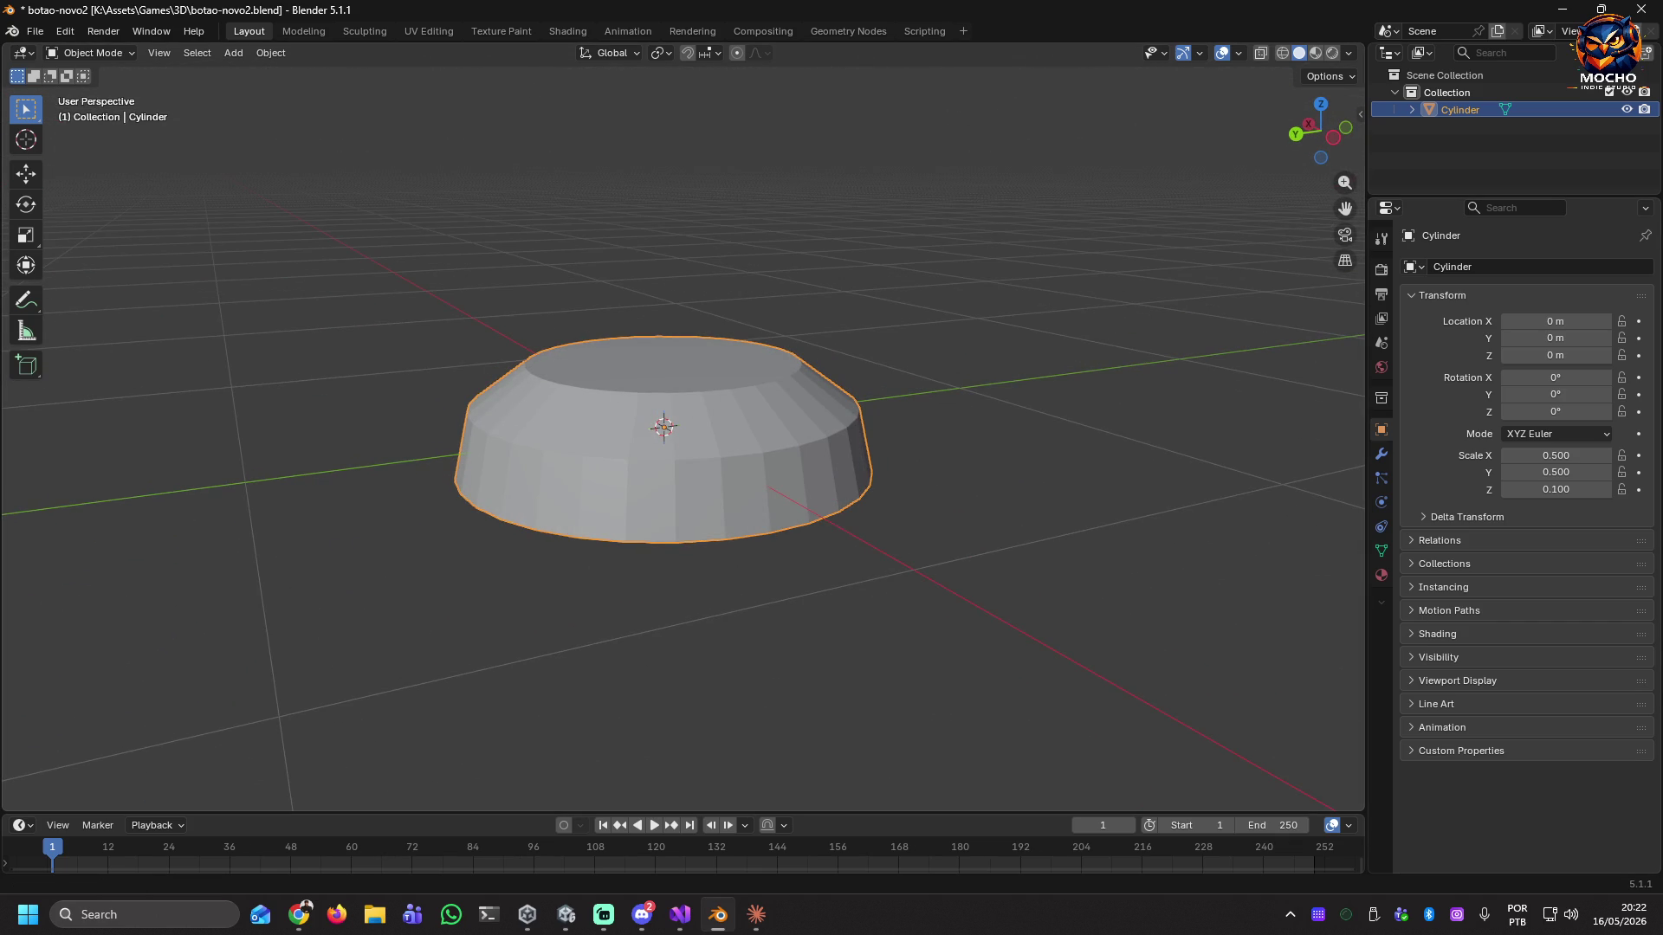
pyautogui.hotkey('alt', 'Tab')
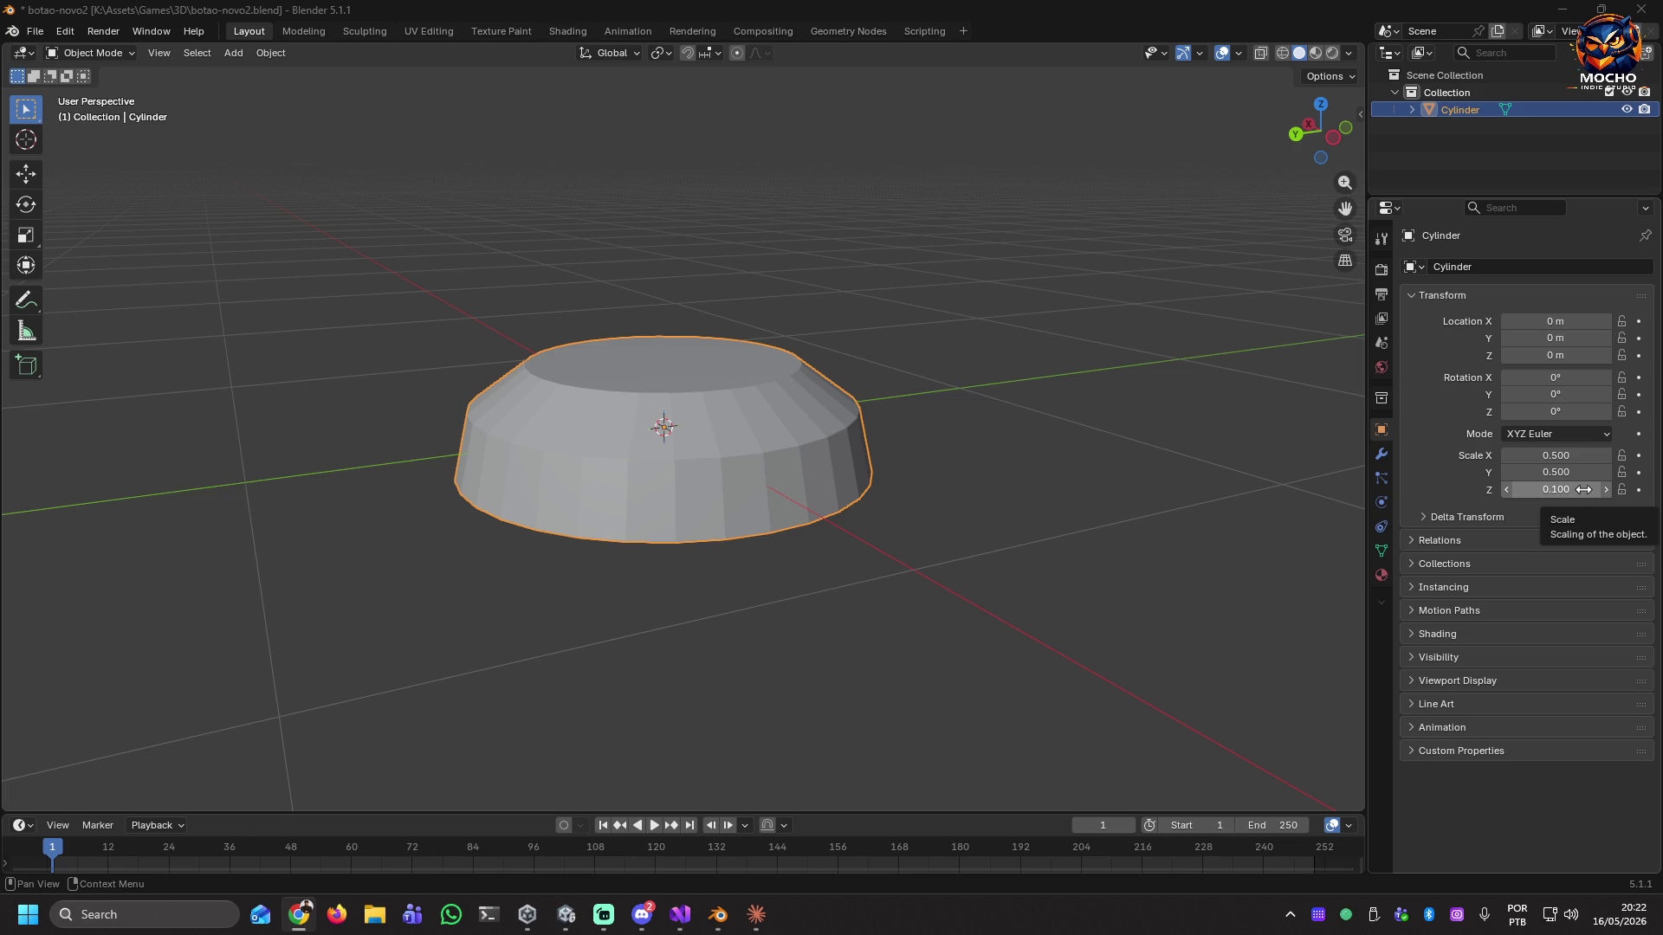
pyautogui.click(1583, 490)
pyautogui.click(1541, 489)
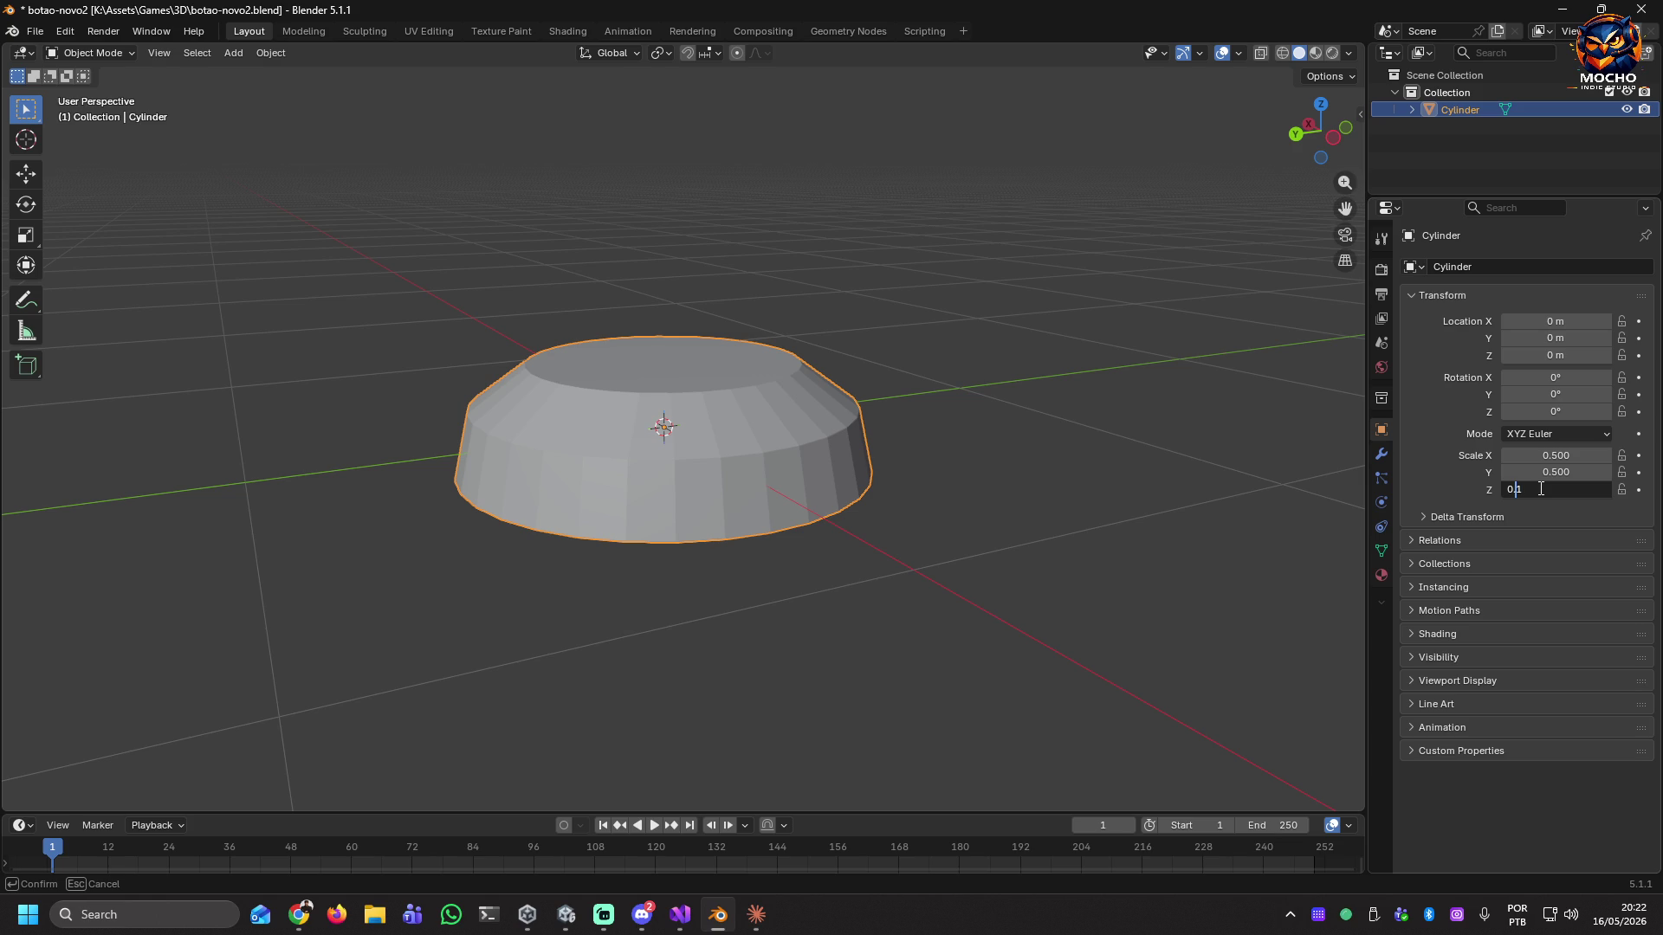
pyautogui.write('05')
pyautogui.press('Return')
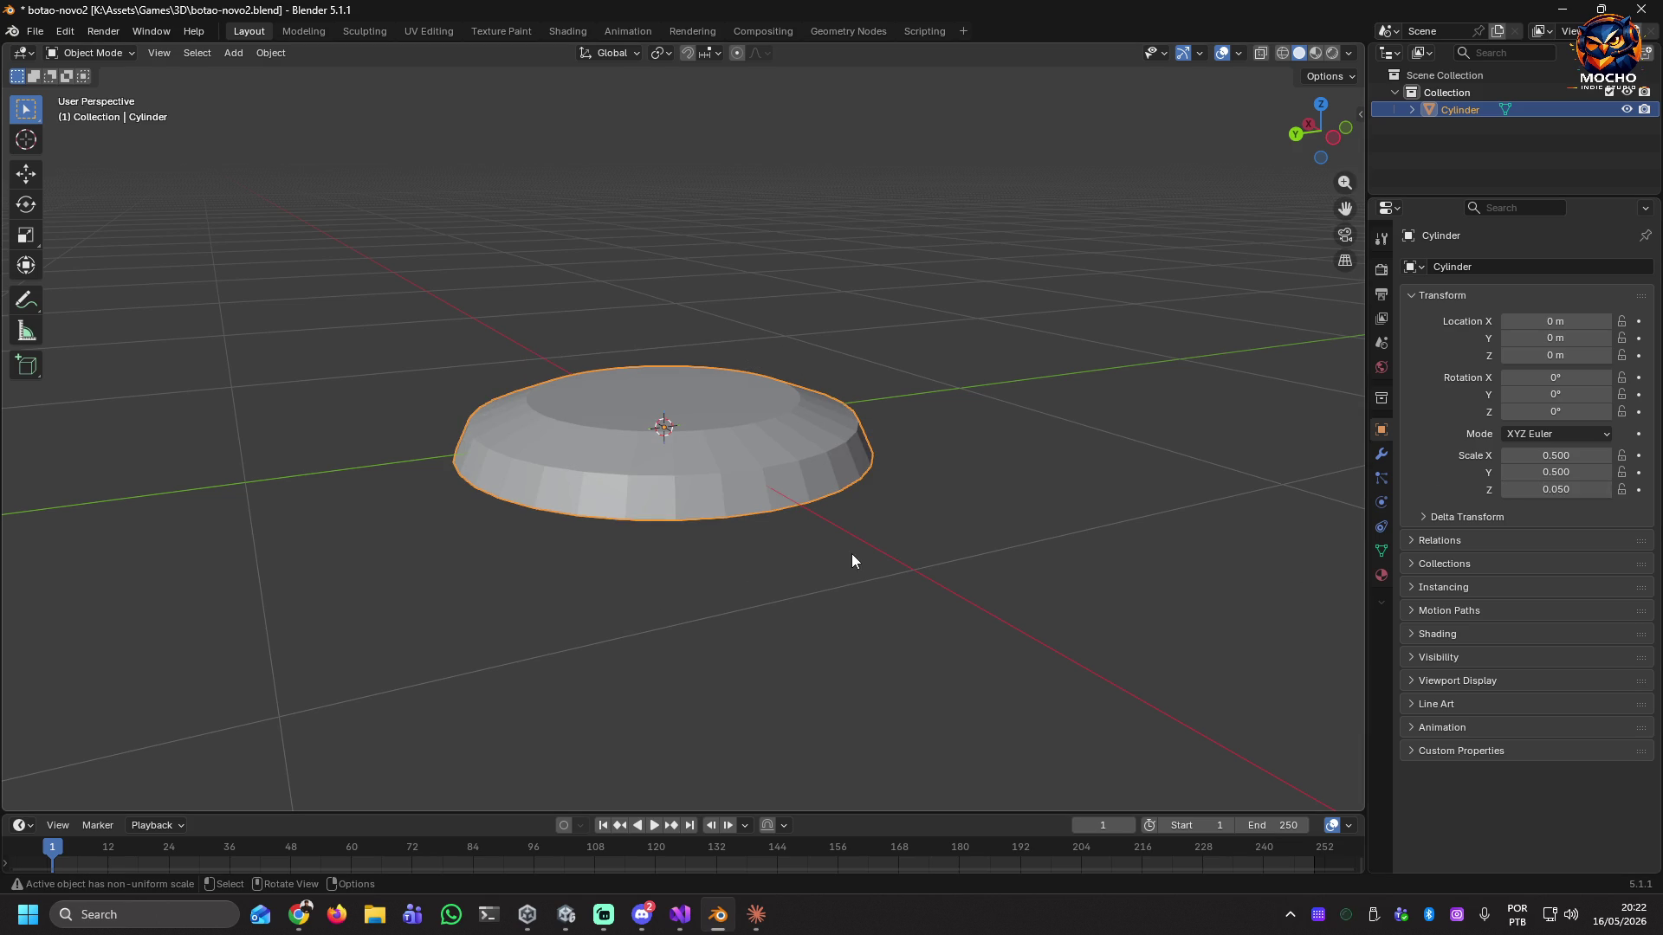
pyautogui.moveTo(602, 581)
pyautogui.mouseDown(button='middle')
pyautogui.moveTo(694, 523)
pyautogui.moveTo(698, 590)
pyautogui.mouseUp(button='middle')
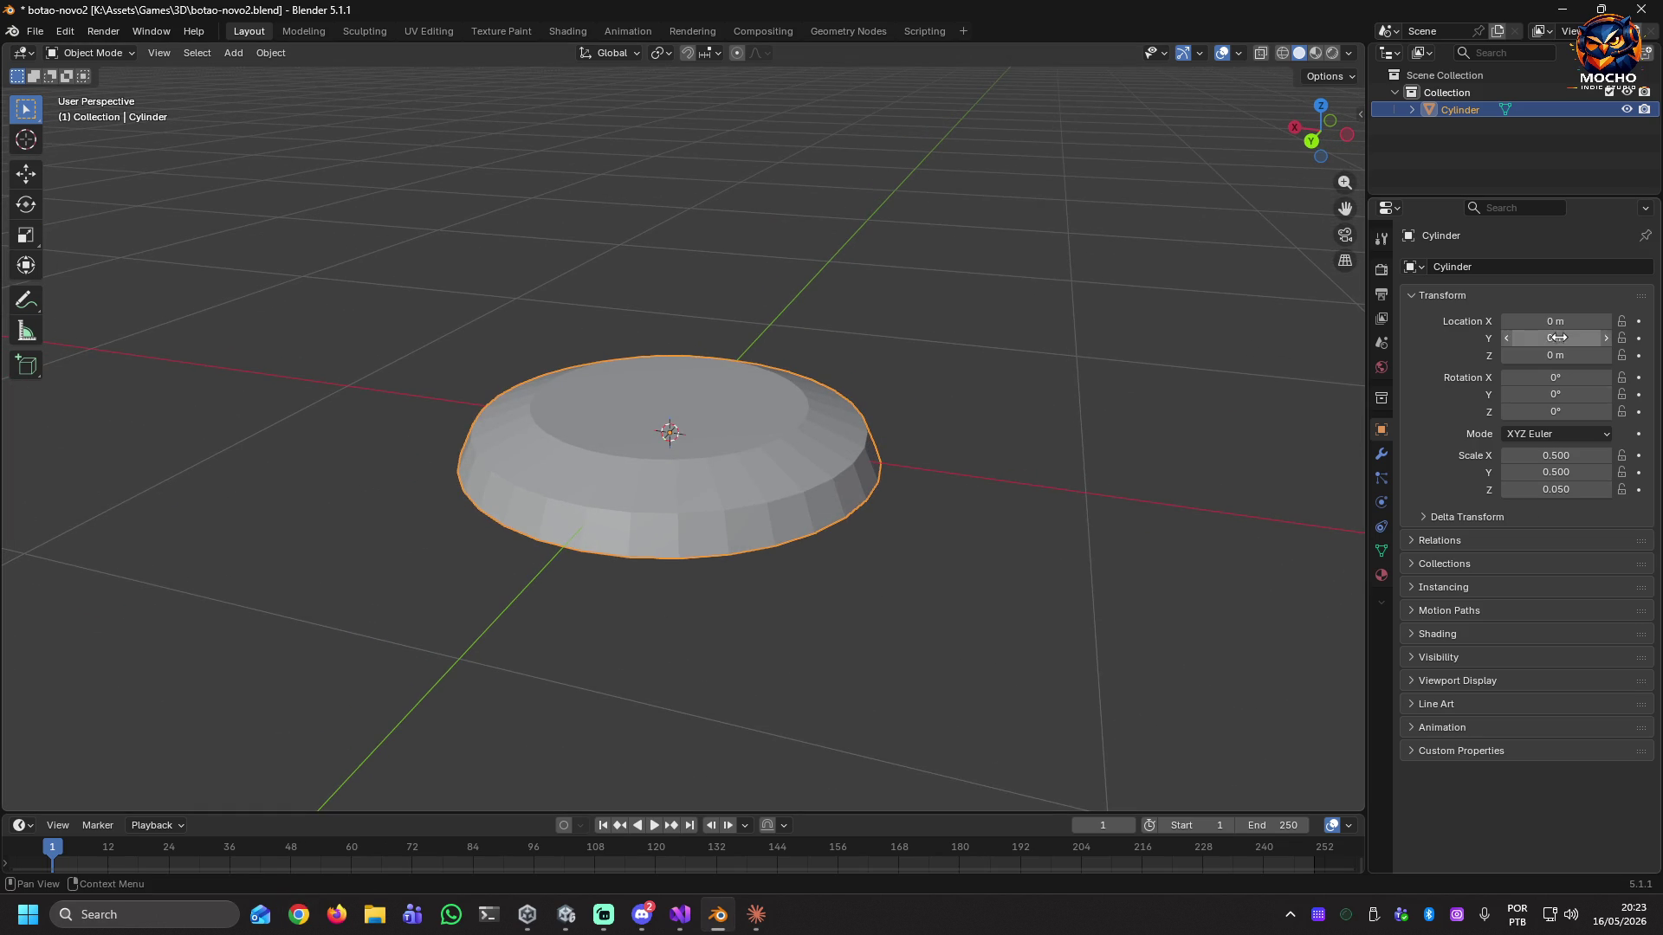
# Show the N-panel Item transforms and reset the cylinder's scale to 1, 1, 1.
pyautogui.click(1358, 114)
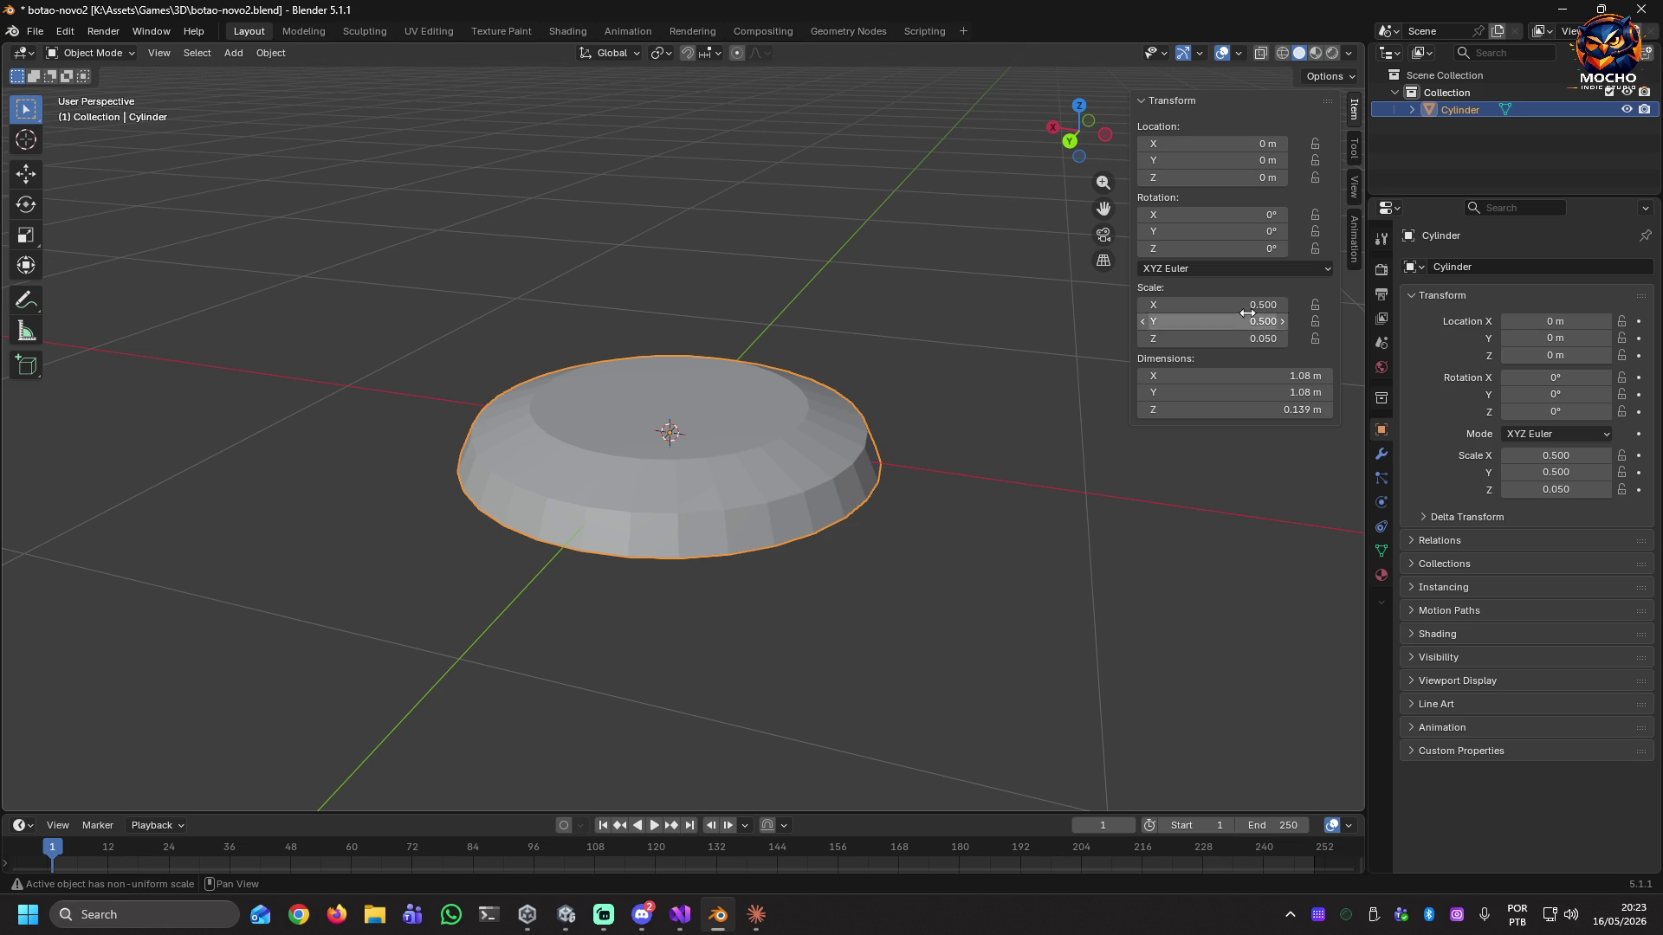
pyautogui.click(1222, 303)
pyautogui.write('1')
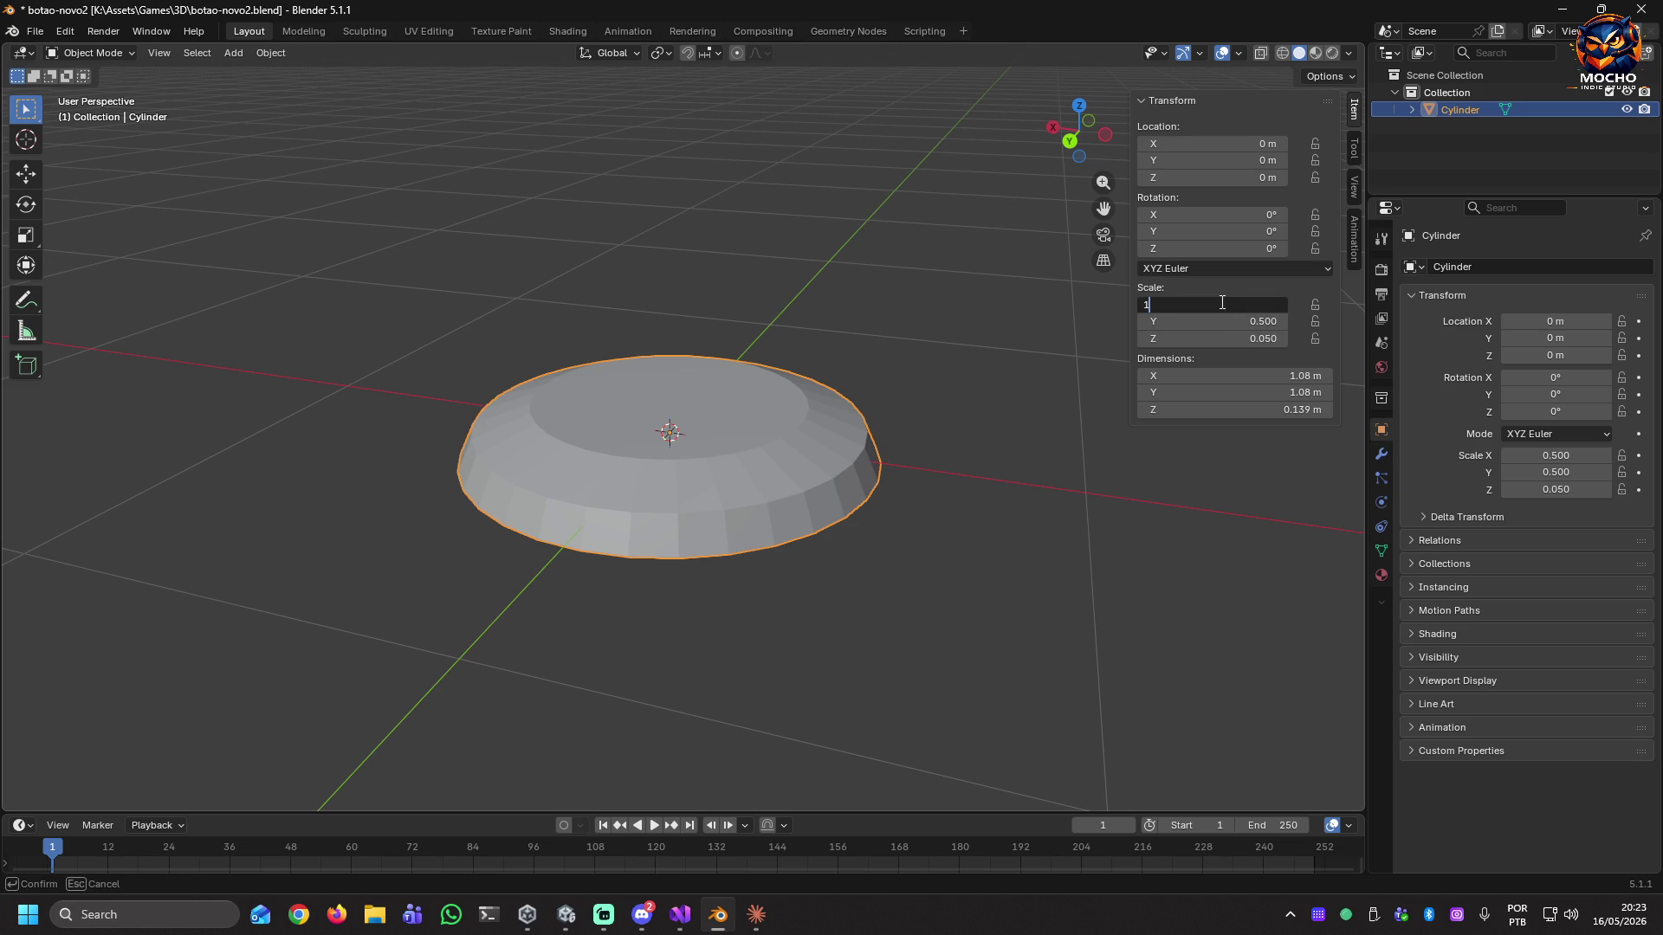
pyautogui.press('Tab')
pyautogui.write('1')
pyautogui.press('Tab')
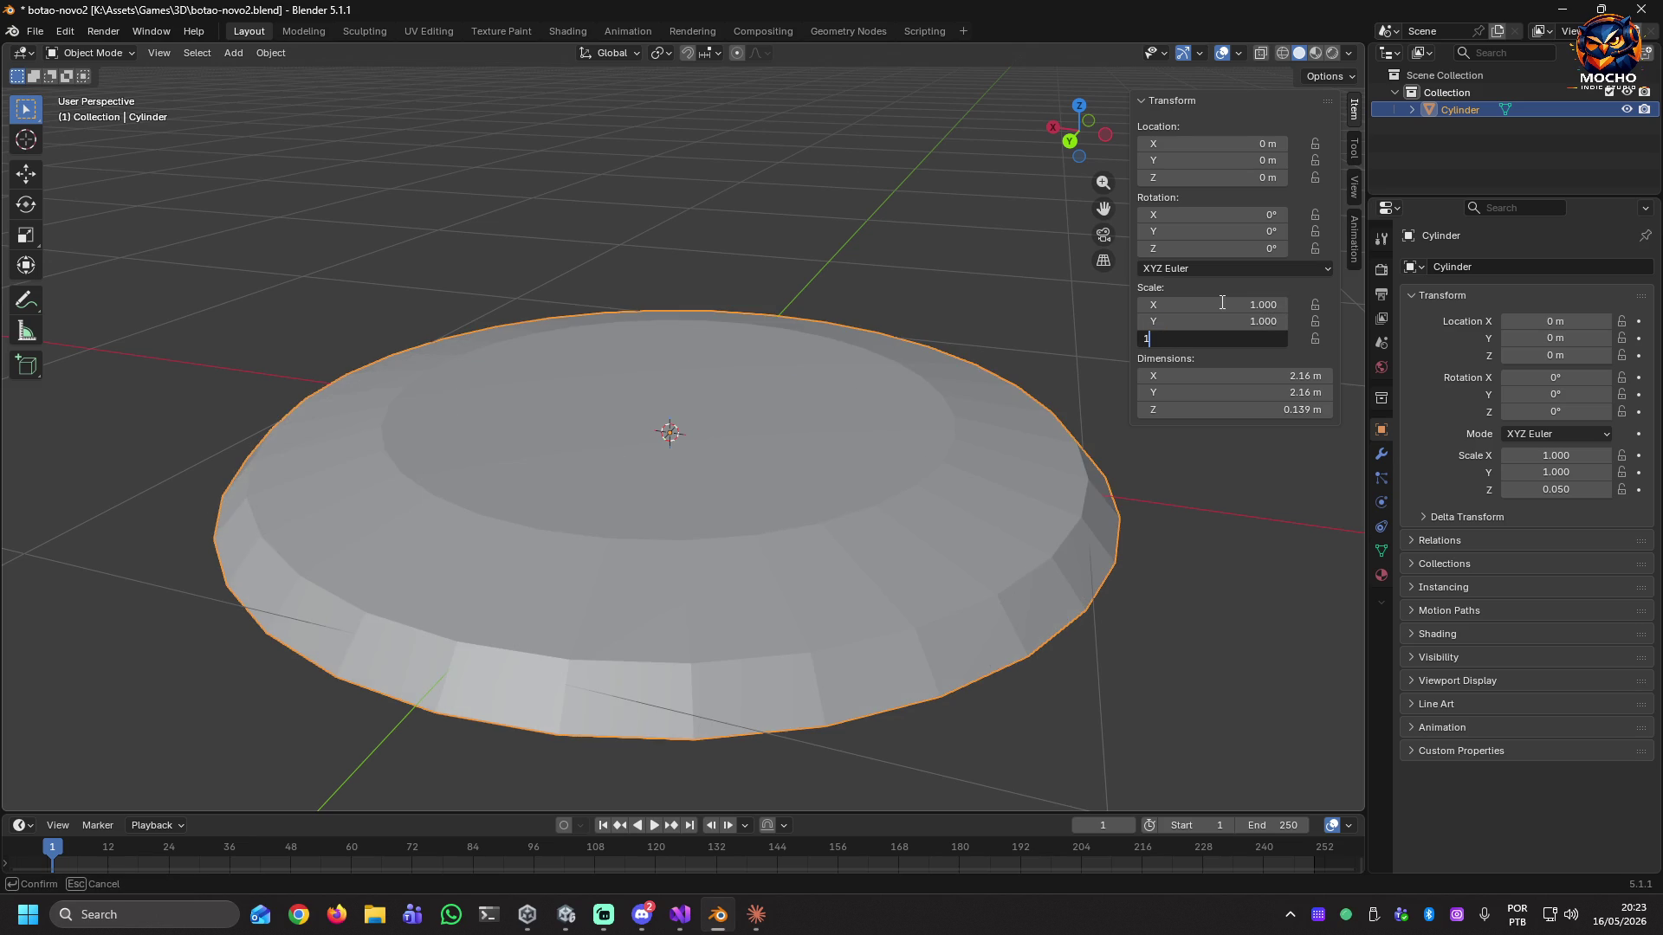
pyautogui.write('1')
pyautogui.press('Tab')
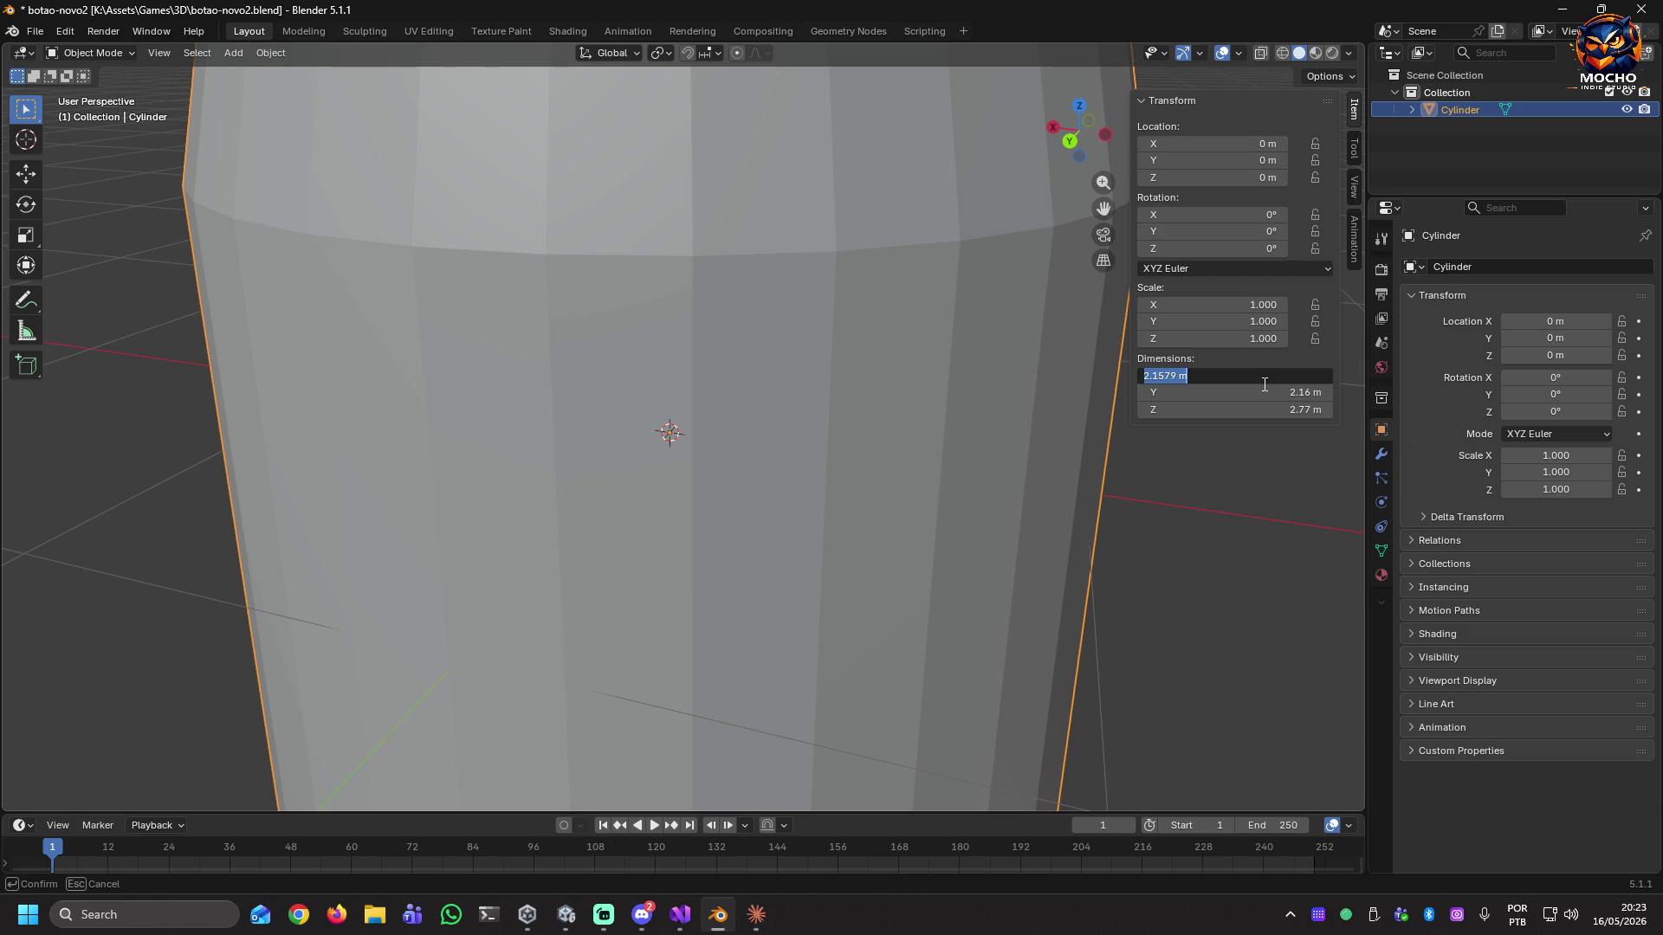
# Set the cylinder's dimensions to 0.05 × 0.05 × 0.005 m.
pyautogui.write('0.')
pyautogui.write('05')
pyautogui.press('Return')
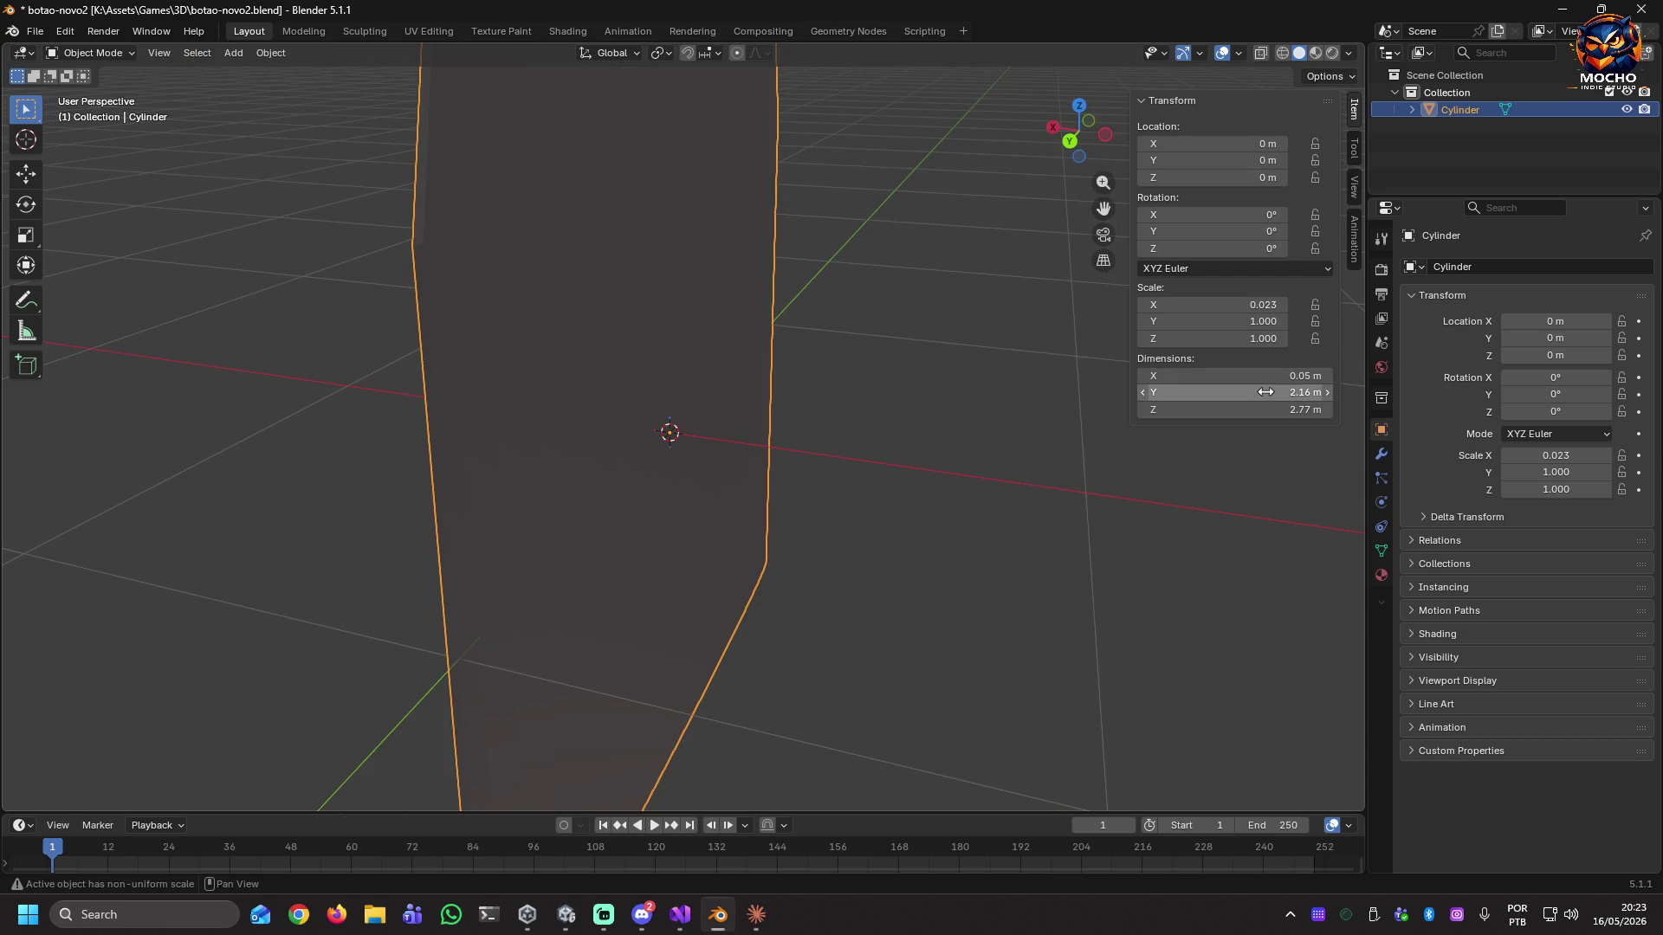
pyautogui.click(1265, 390)
pyautogui.write('0.05')
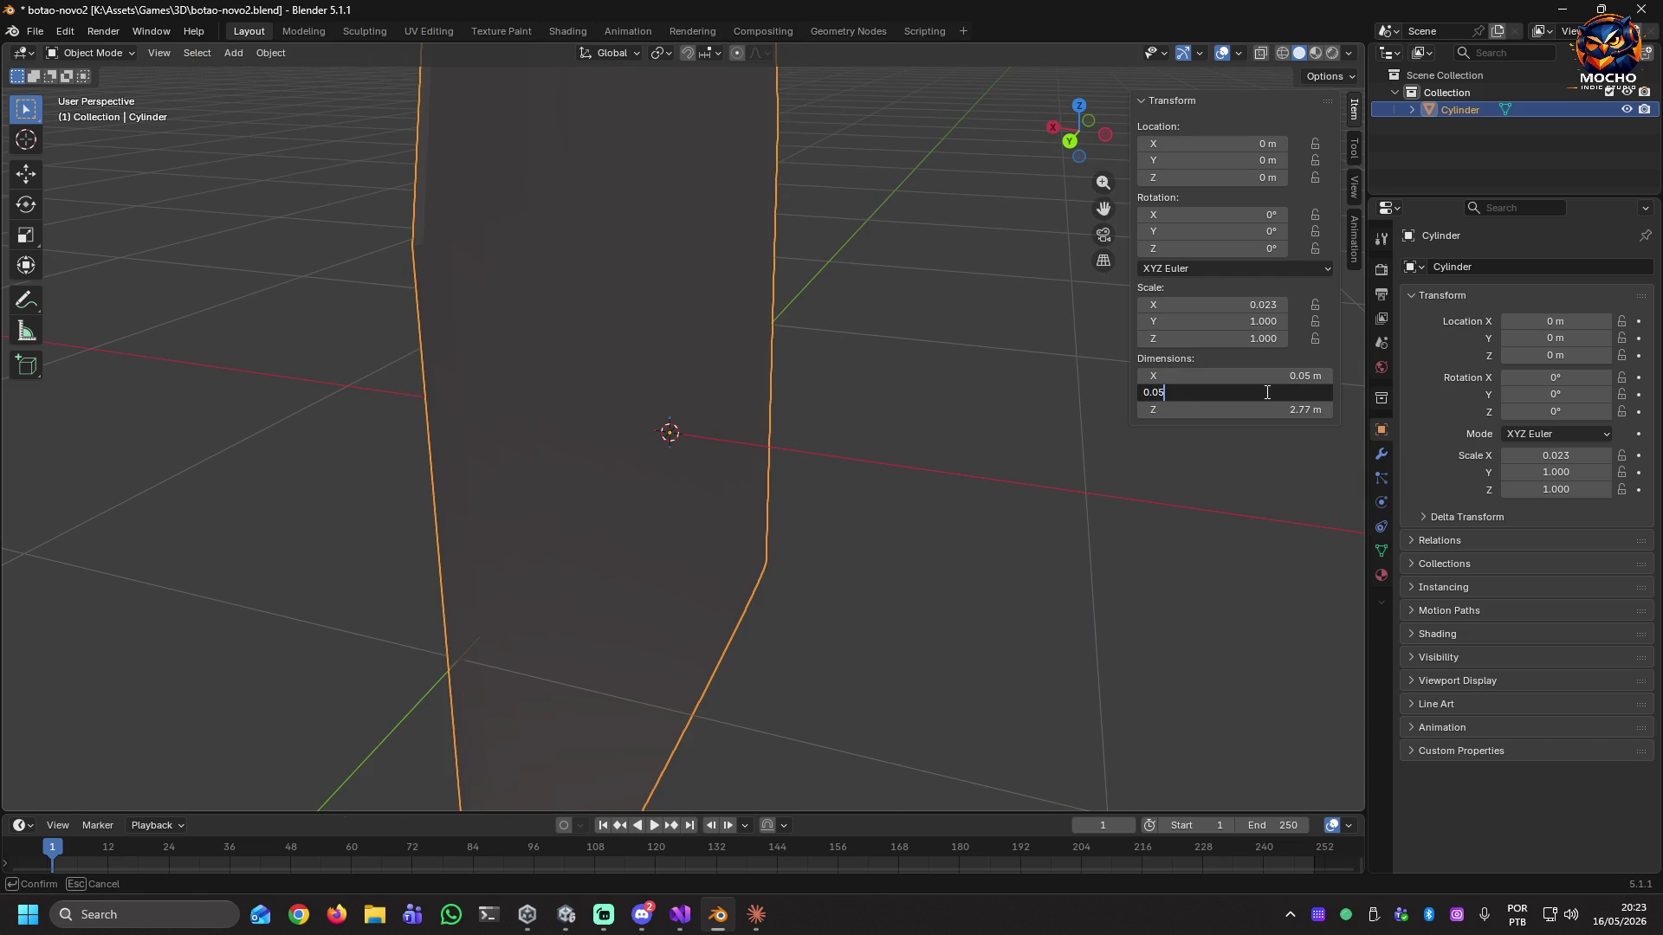
pyautogui.press('Return')
pyautogui.click(1274, 409)
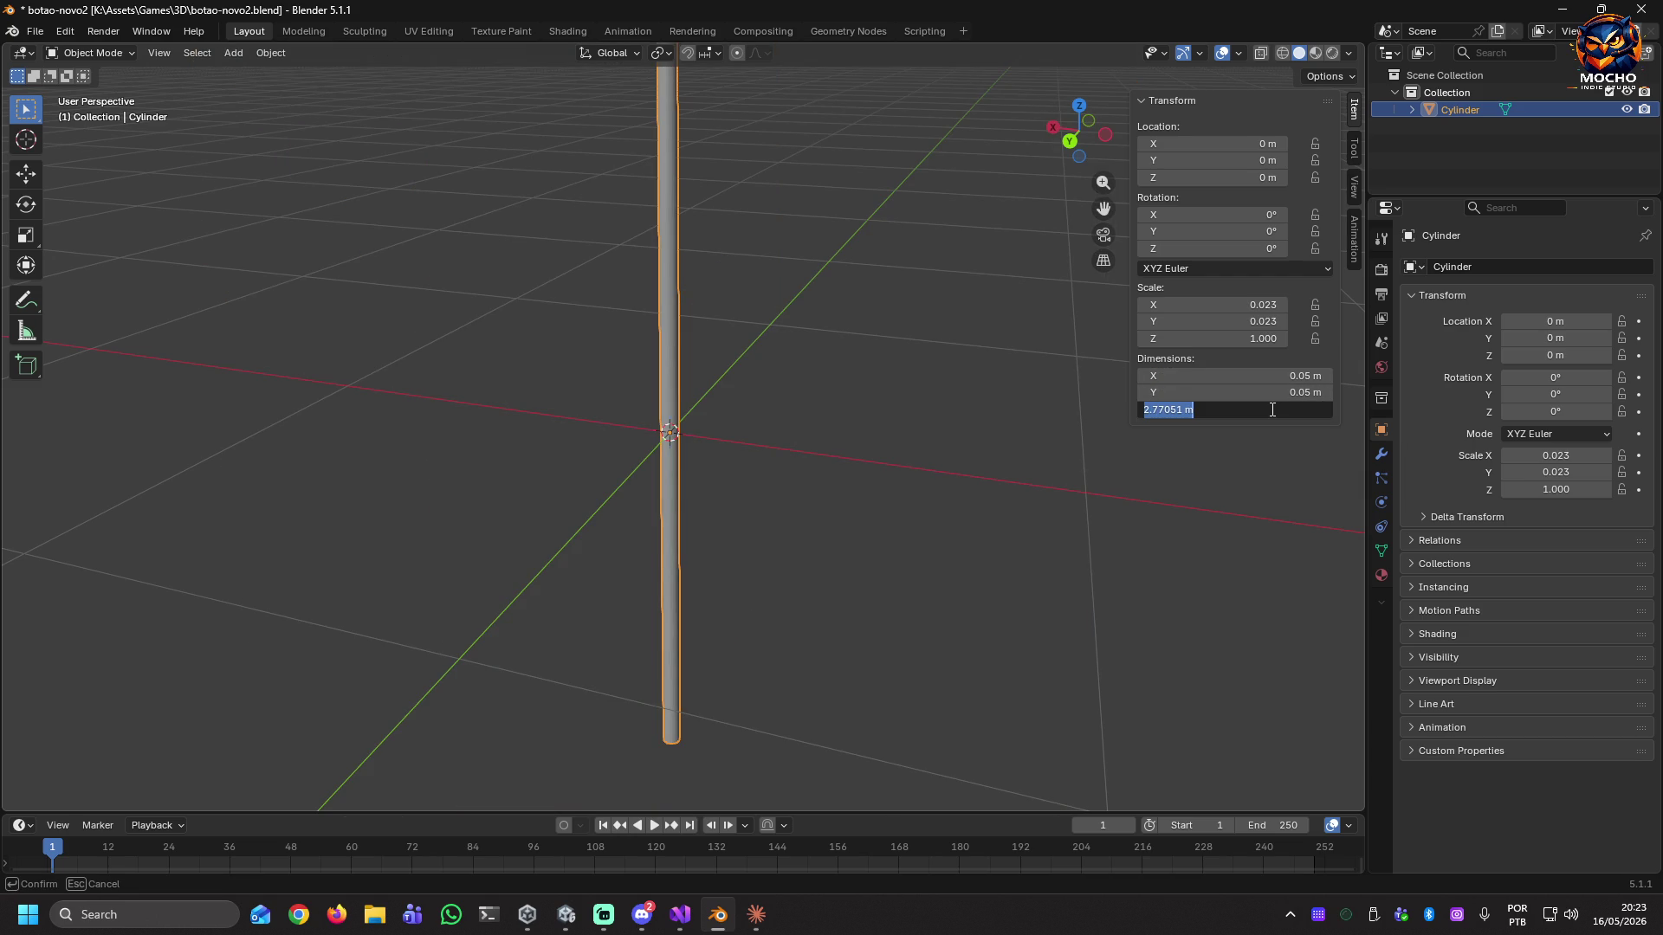
pyautogui.write('0.005')
pyautogui.press('Return')
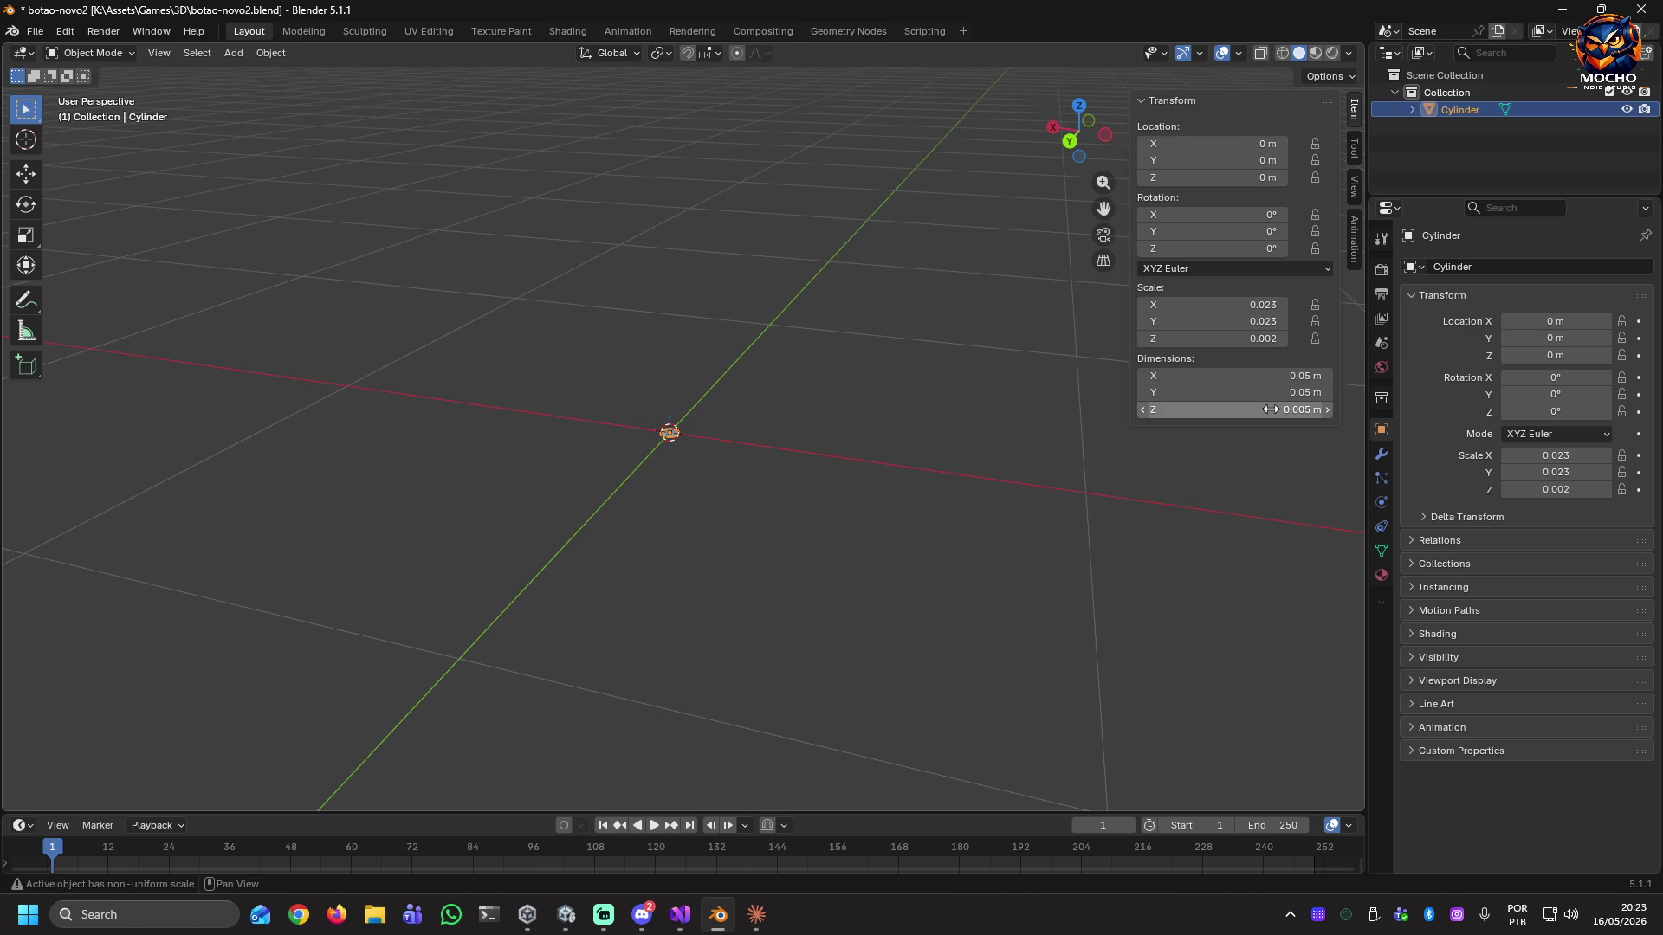
pyautogui.scroll(10, 625, 418)
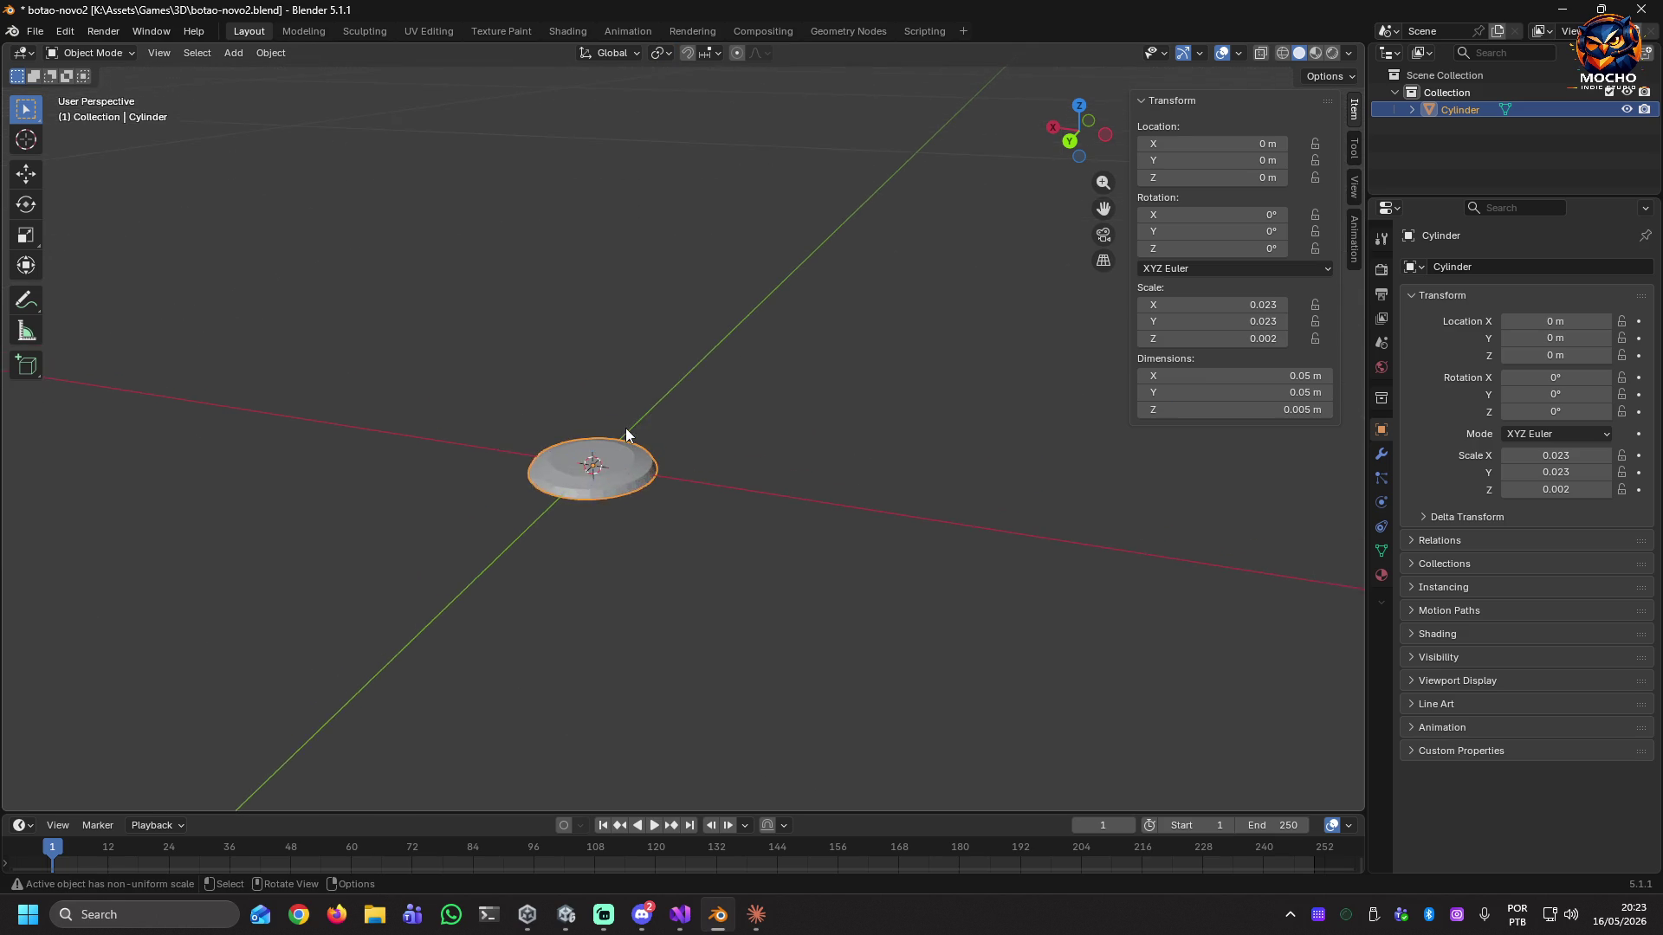
pyautogui.moveTo(608, 547)
pyautogui.mouseDown(button='middle')
pyautogui.moveTo(658, 546)
pyautogui.moveTo(688, 611)
pyautogui.moveTo(673, 548)
pyautogui.moveTo(657, 577)
pyautogui.mouseUp(button='middle')
pyautogui.scroll(4, 657, 554)
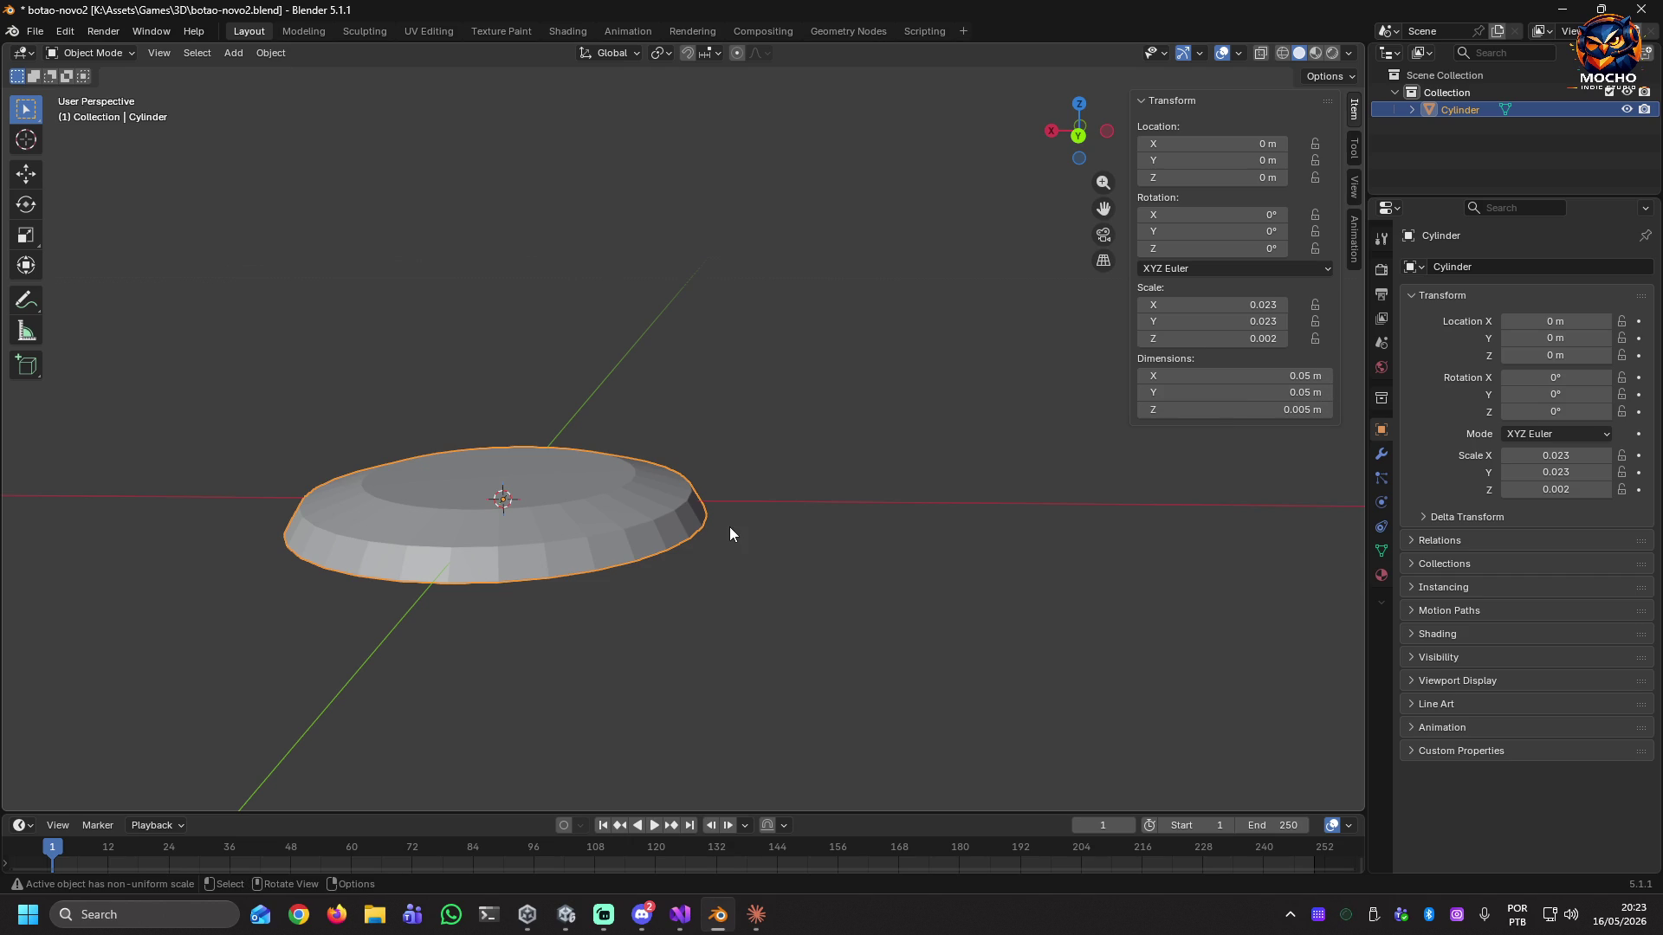
# Reselect the cylinder and apply its scale so it reads 1.000.
pyautogui.hotkey('shift', 'a')
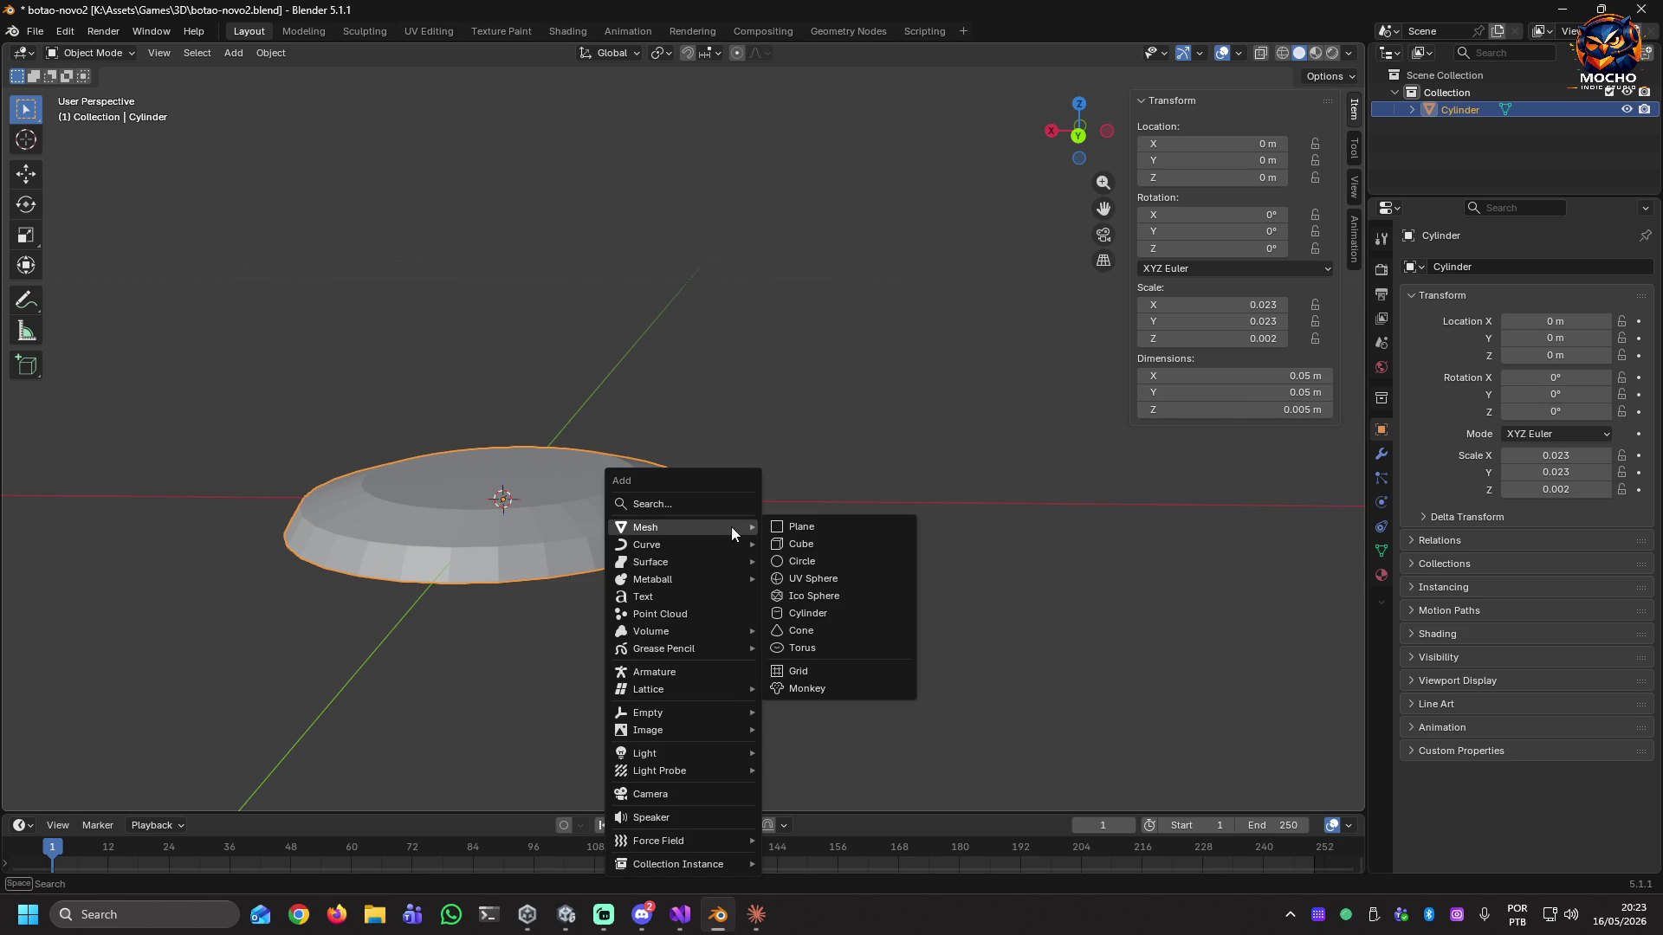
pyautogui.press('Escape')
pyautogui.hotkey('alt', 'a')
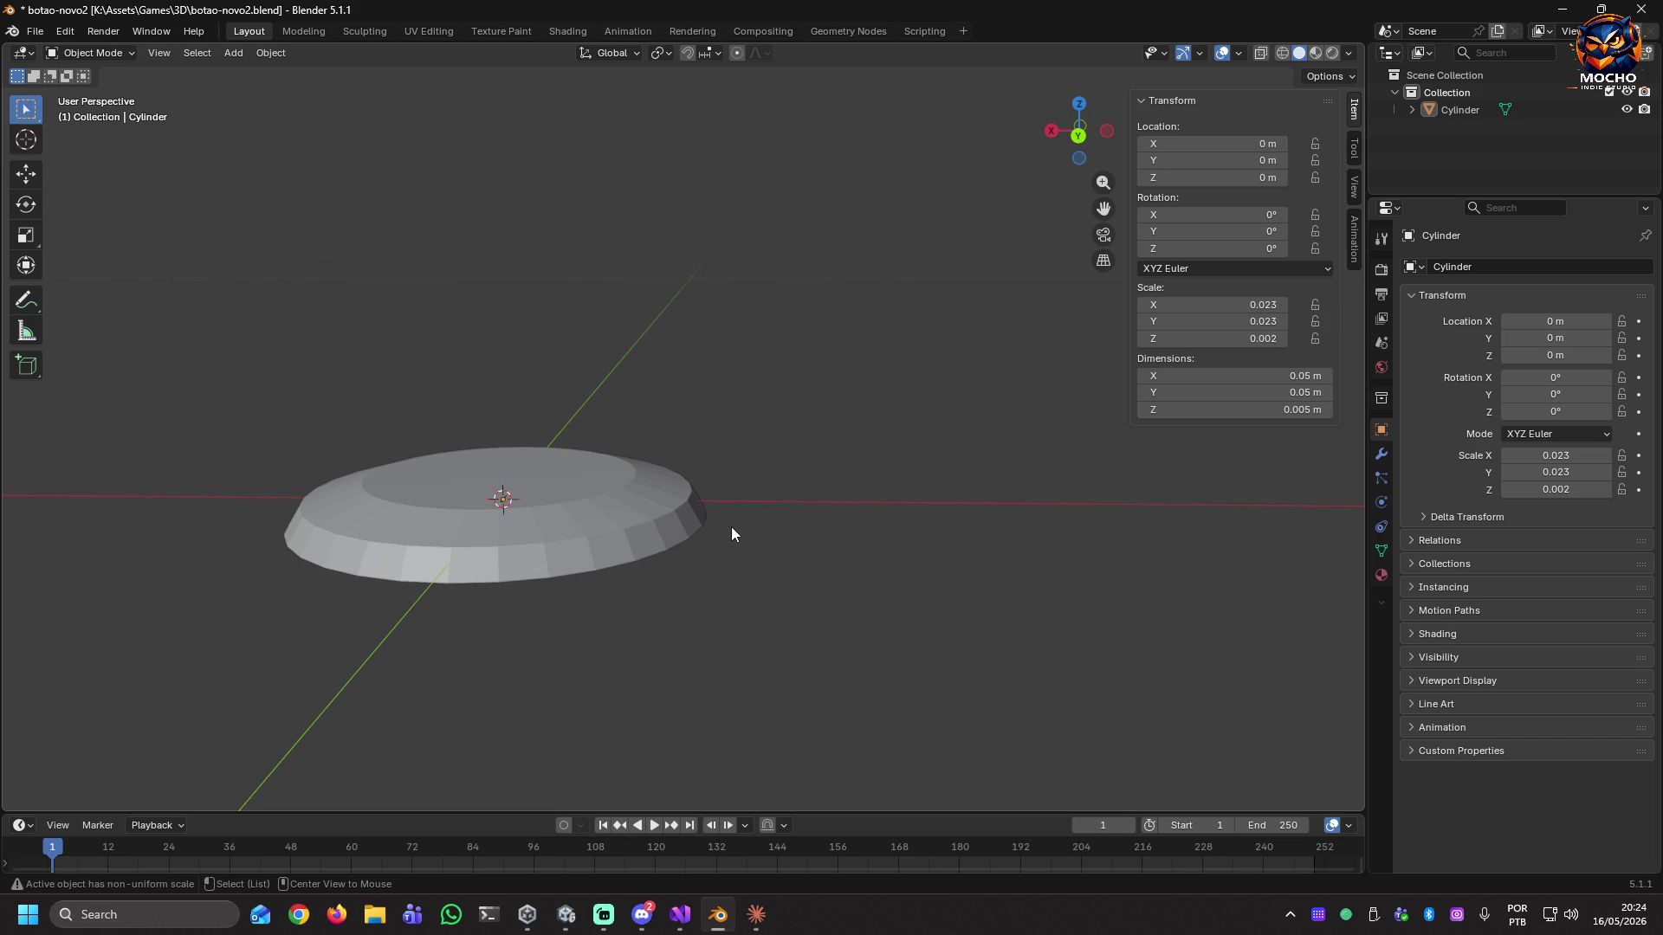
pyautogui.click(689, 521)
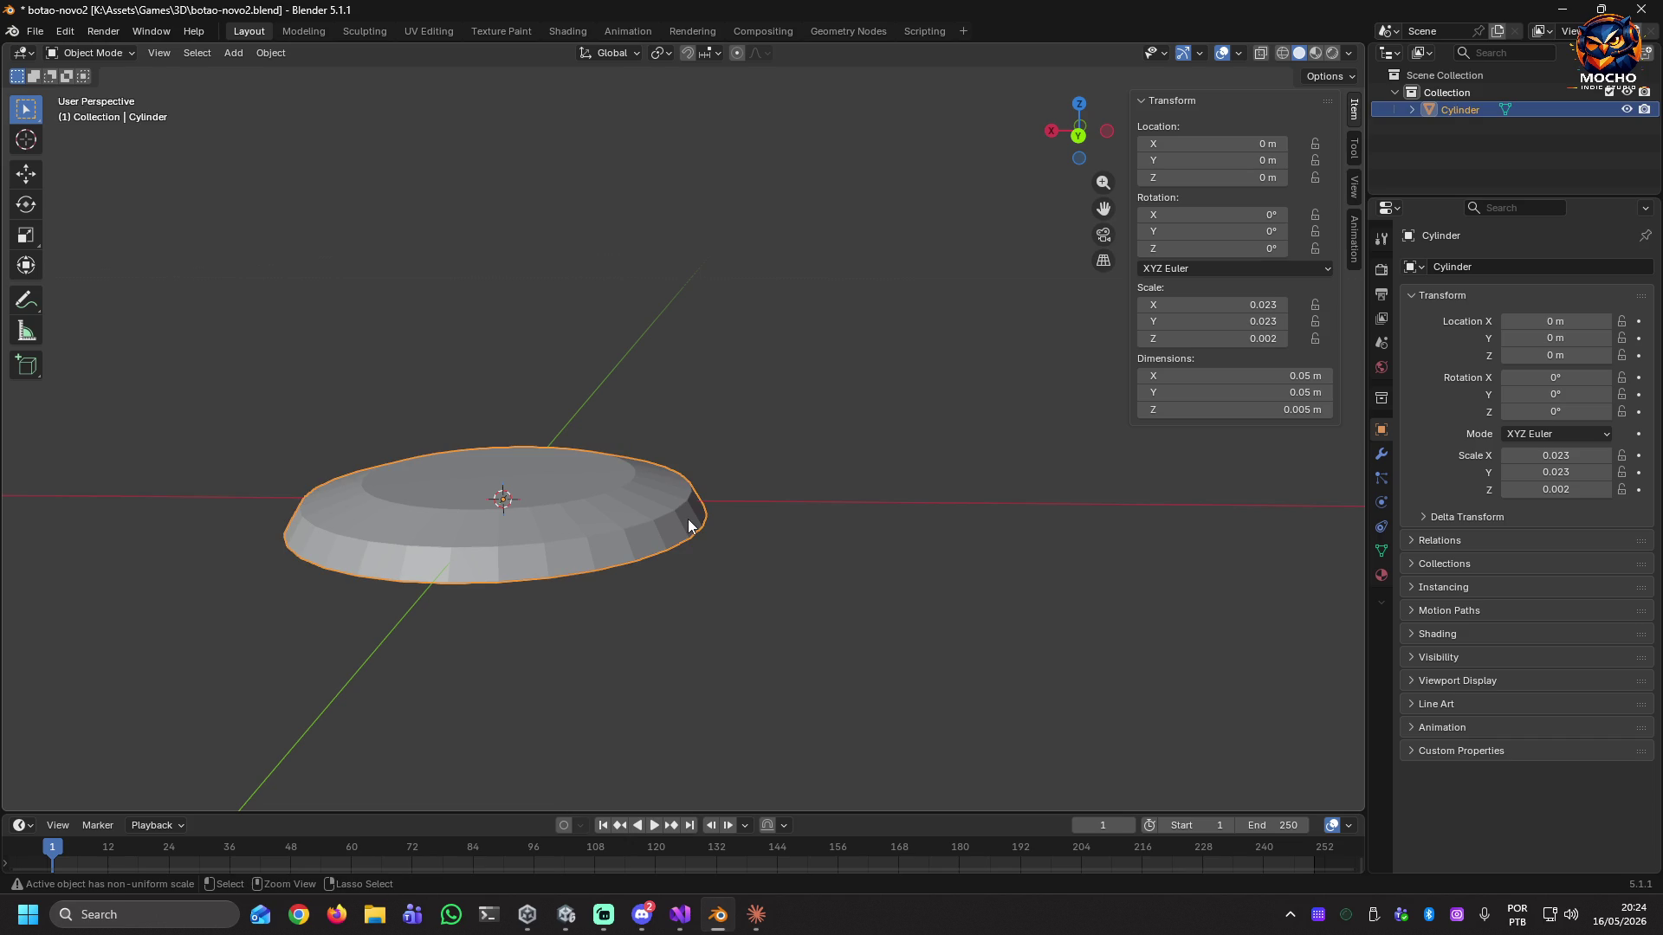
pyautogui.hotkey('ctrl', 'a')
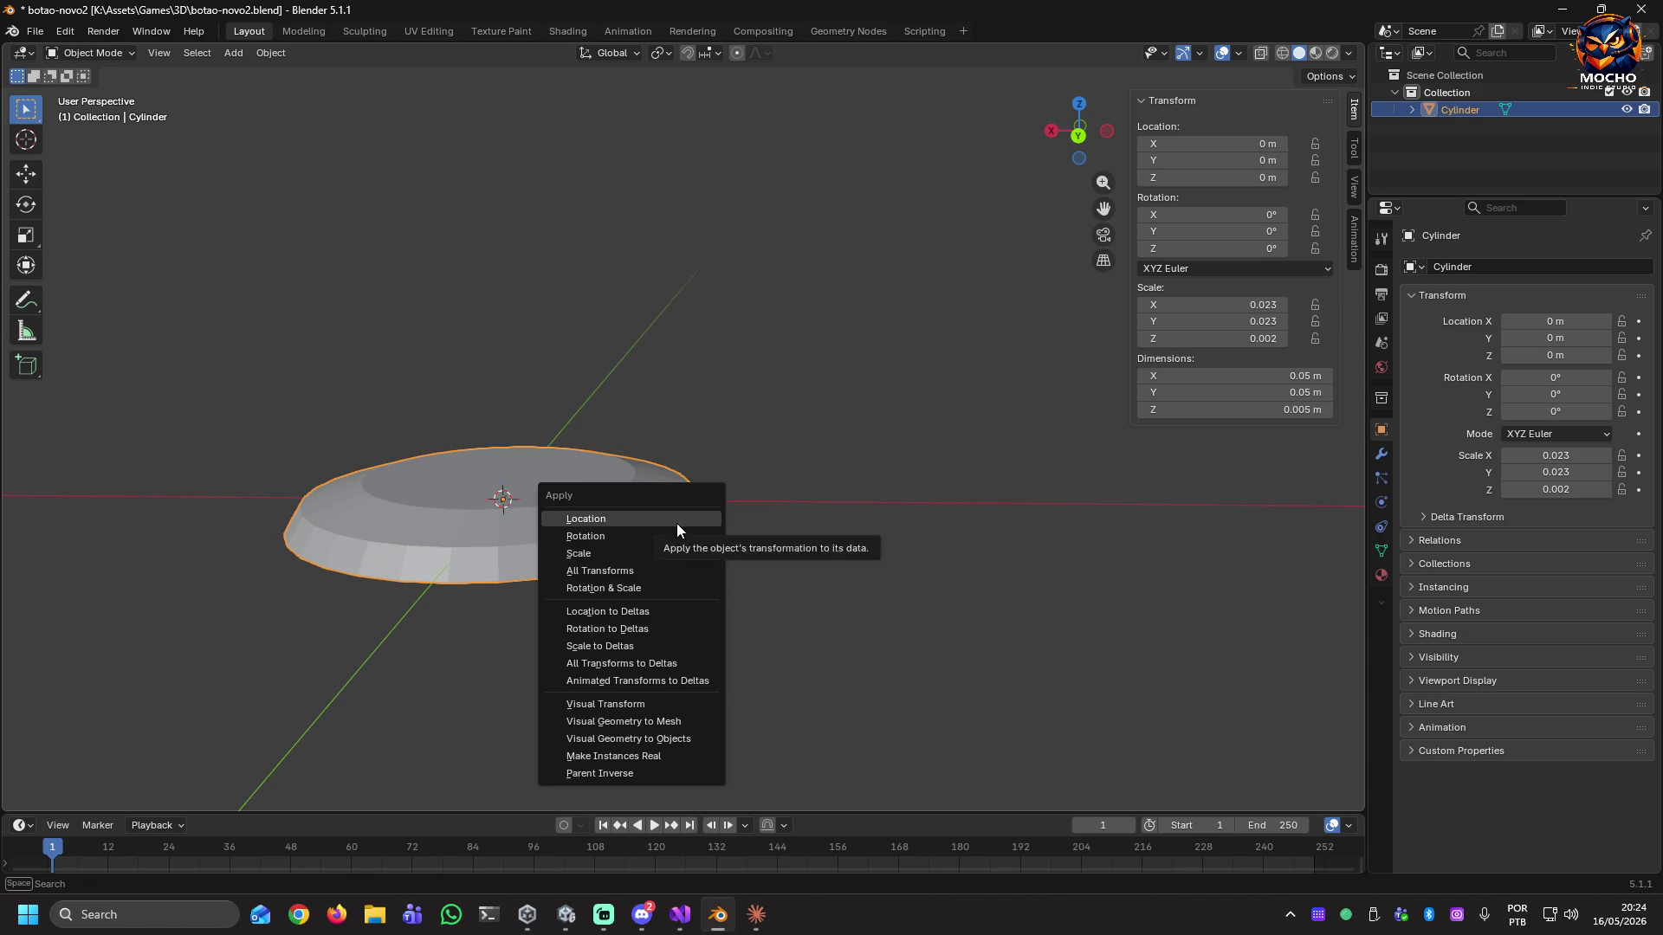
pyautogui.click(666, 571)
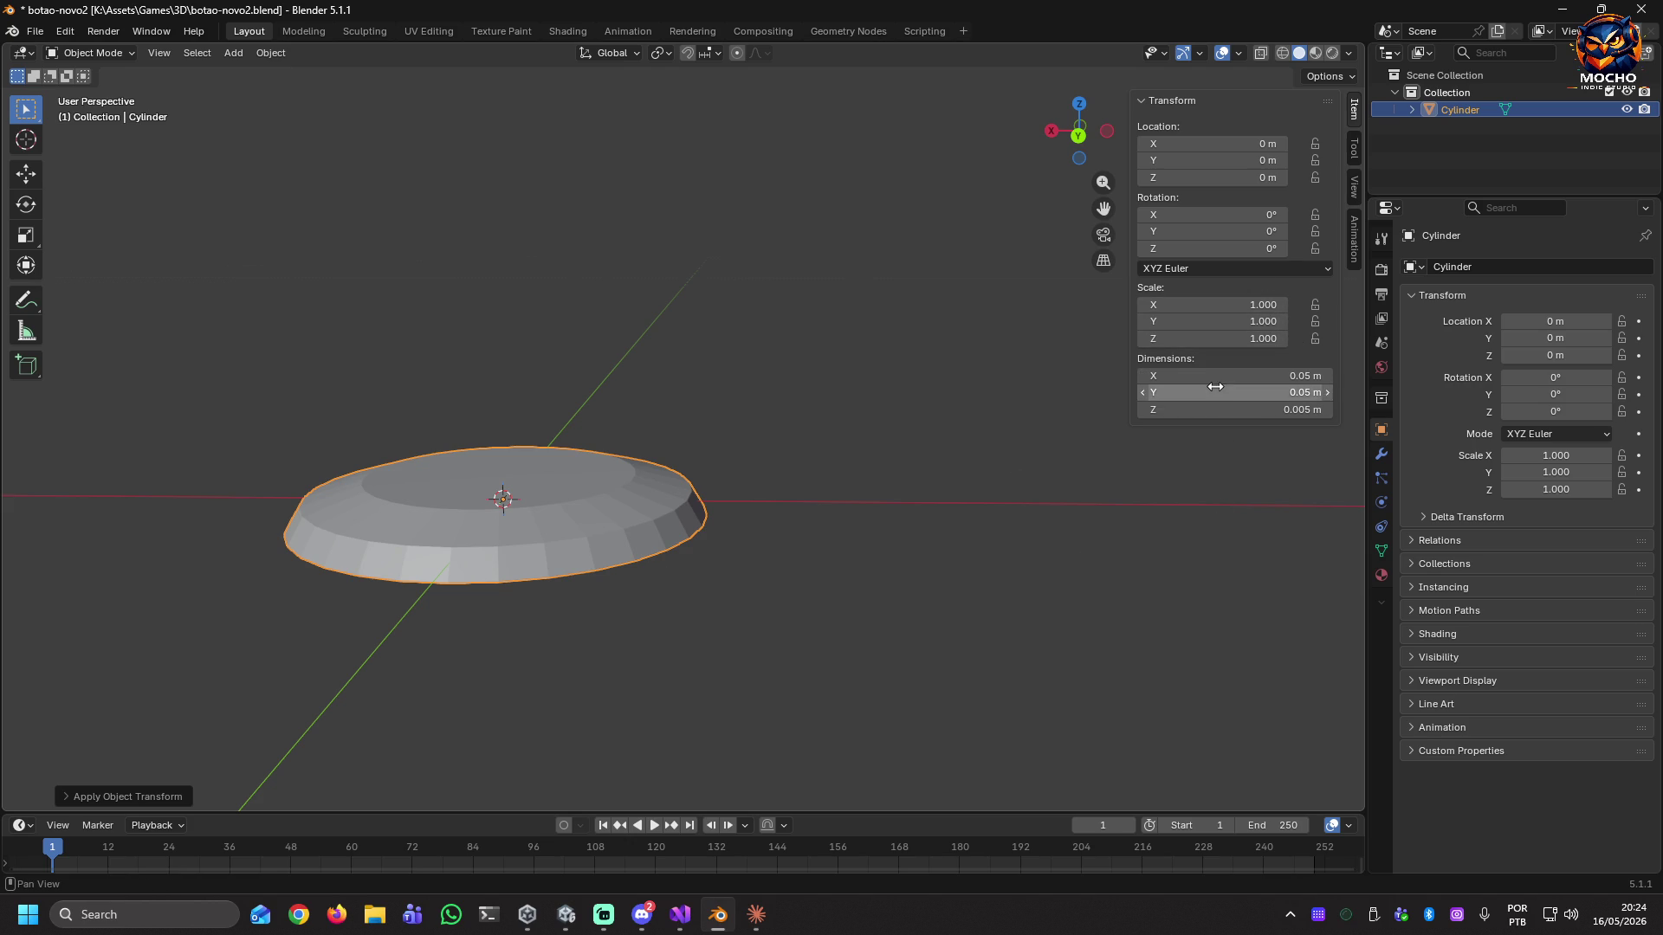
# Raise the puck to Z location 0.0025 m on the grid, then apply all transforms.
pyautogui.click(1218, 176)
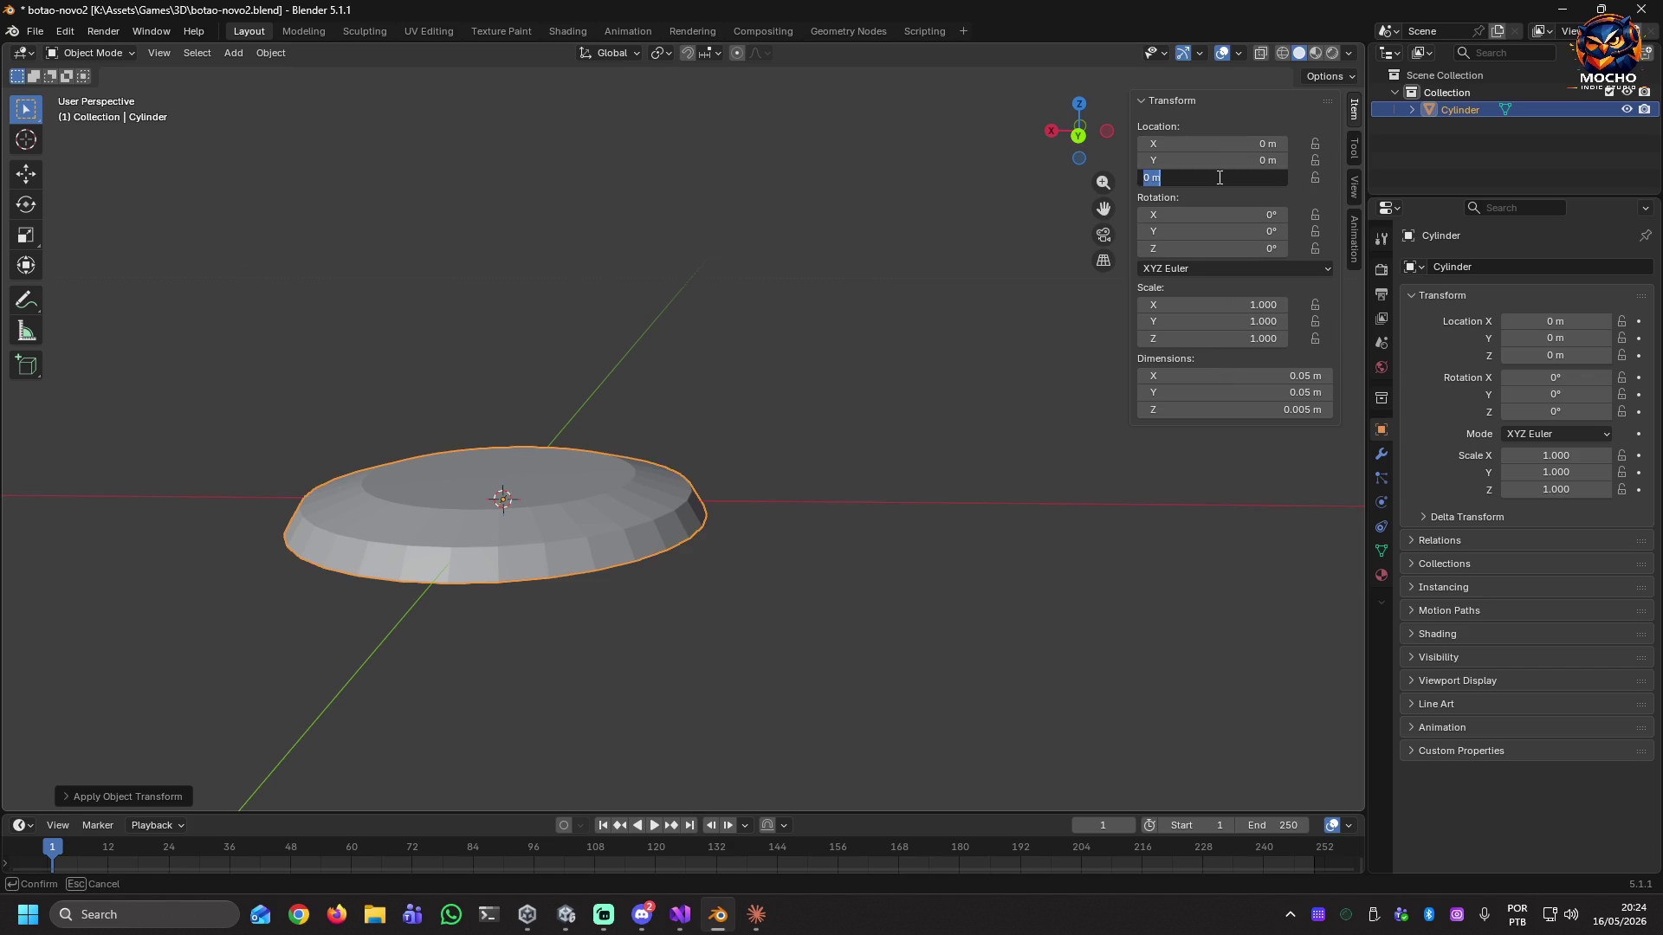
pyautogui.write('0')
pyautogui.write('.')
pyautogui.write('005')
pyautogui.press('Return')
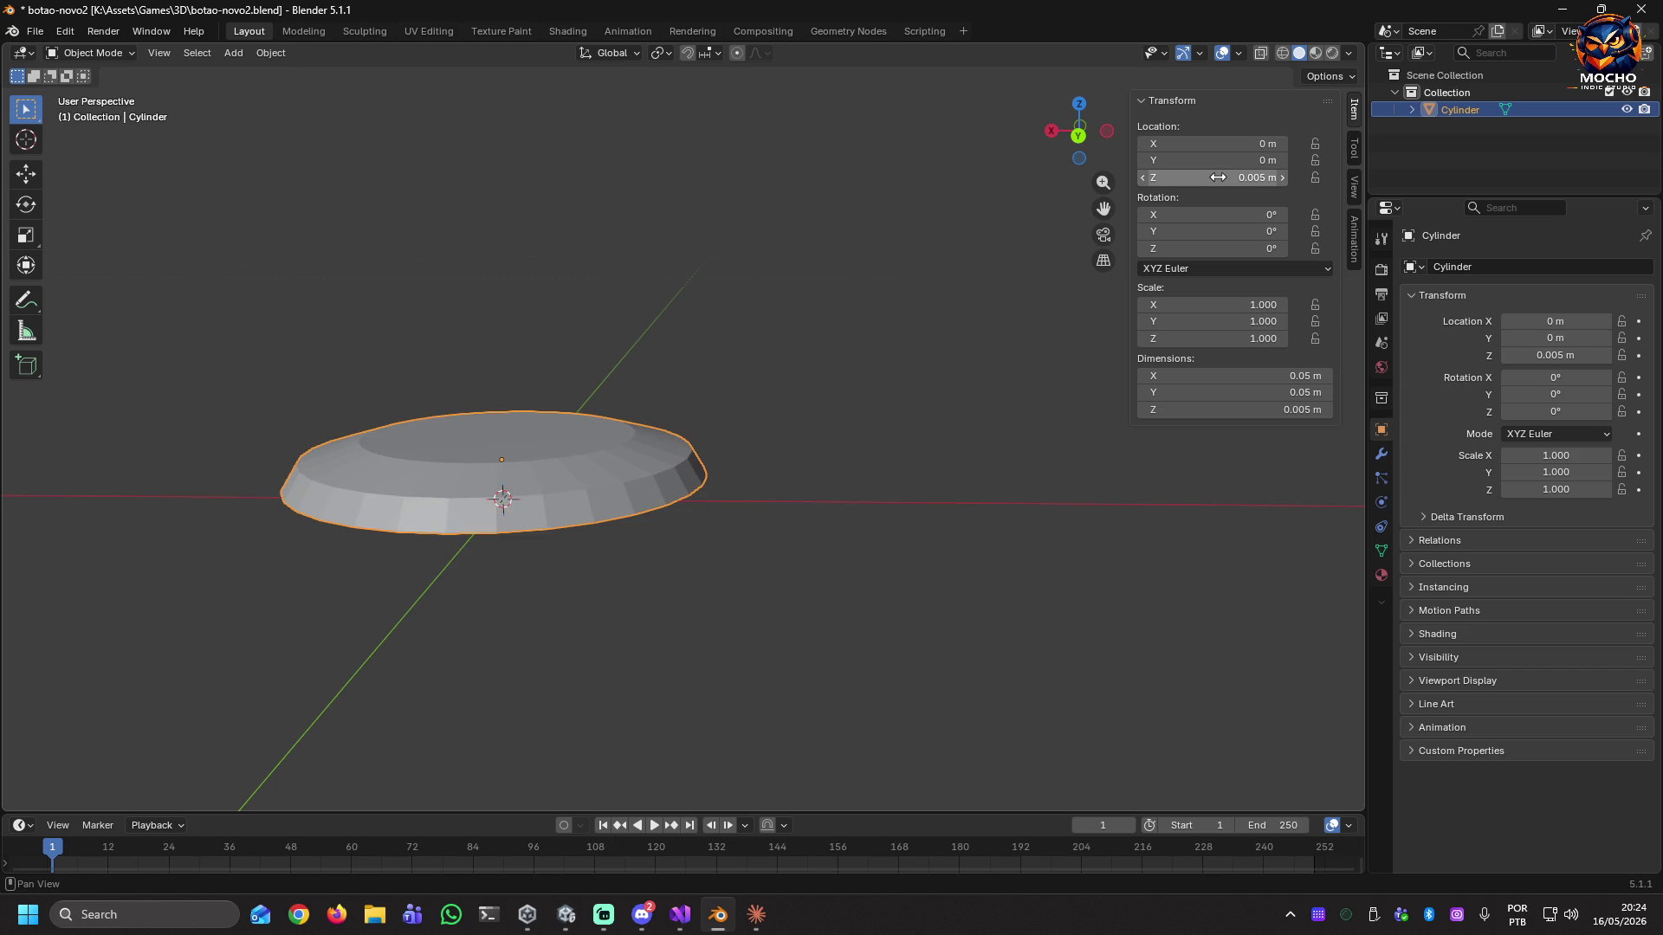
pyautogui.rightClick(821, 476)
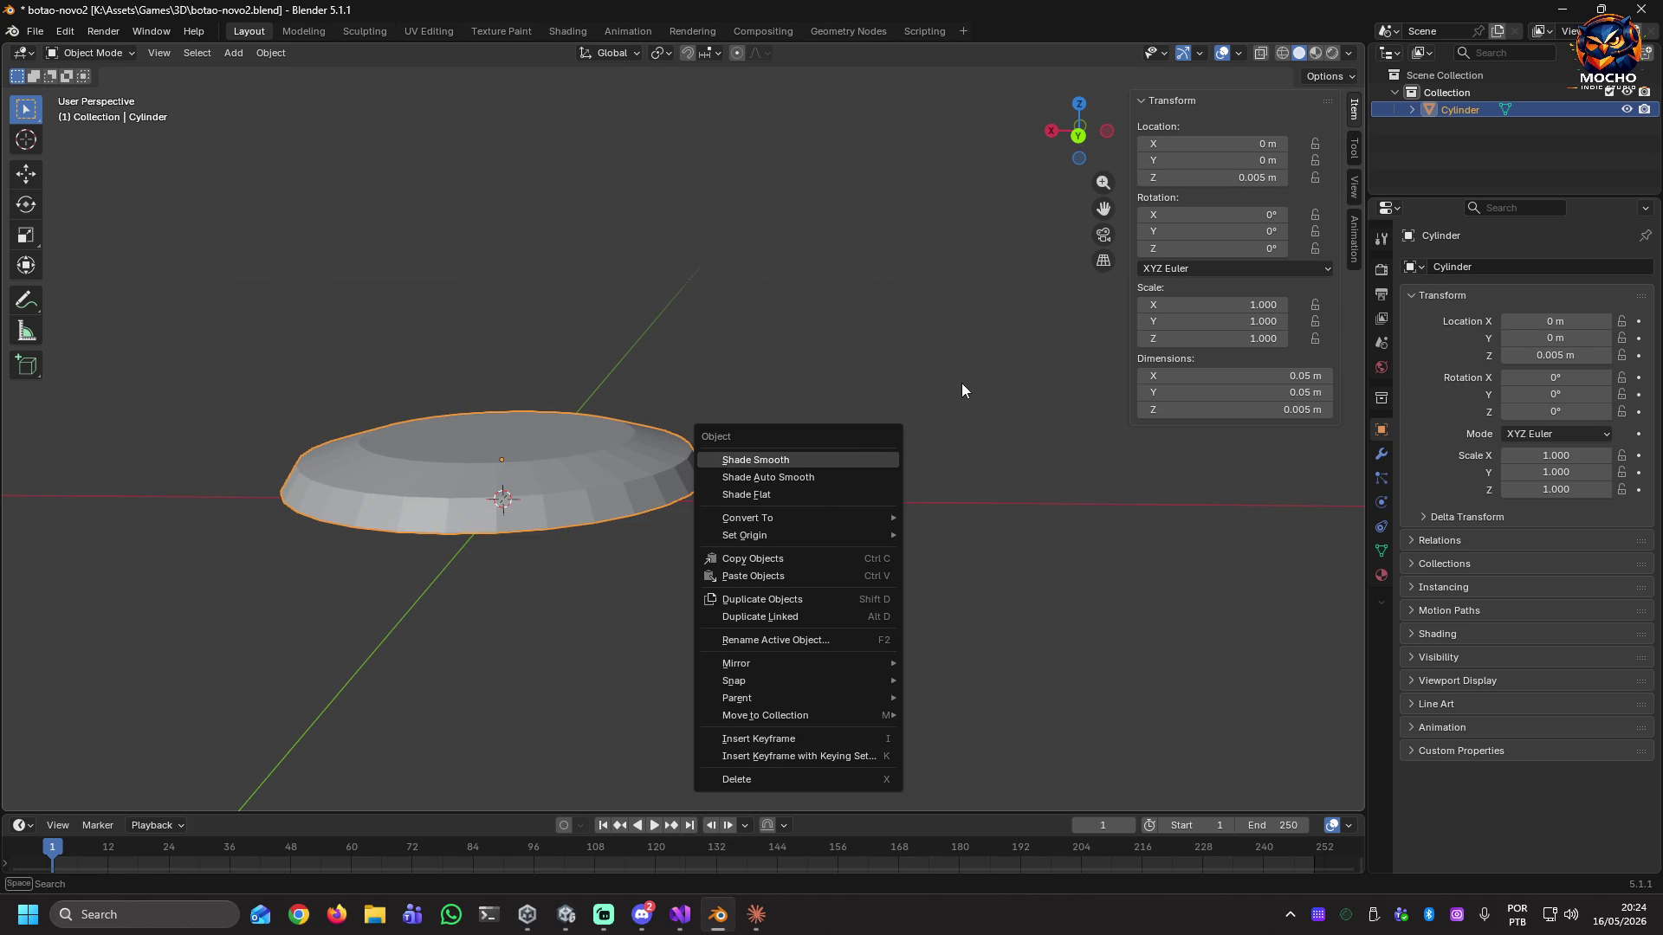
pyautogui.moveTo(751, 482)
pyautogui.mouseDown(button='middle')
pyautogui.moveTo(736, 485)
pyautogui.moveTo(750, 468)
pyautogui.mouseUp(button='middle')
pyautogui.click(1264, 179)
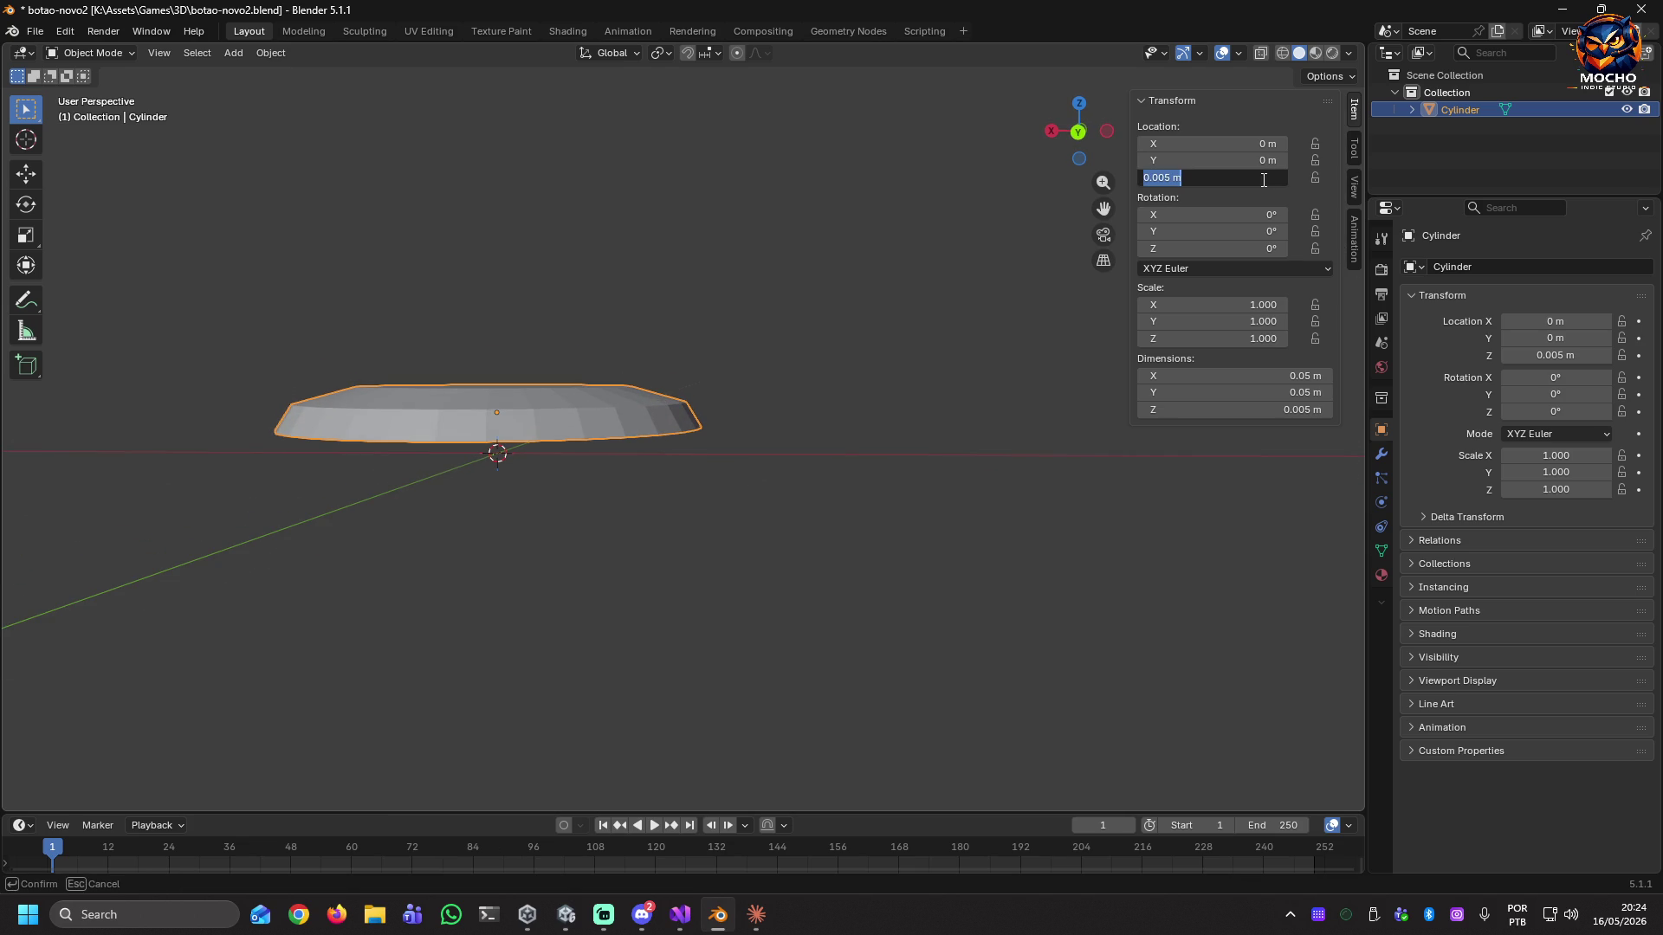
pyautogui.click(1164, 178)
pyautogui.write('2')
pyautogui.press('Return')
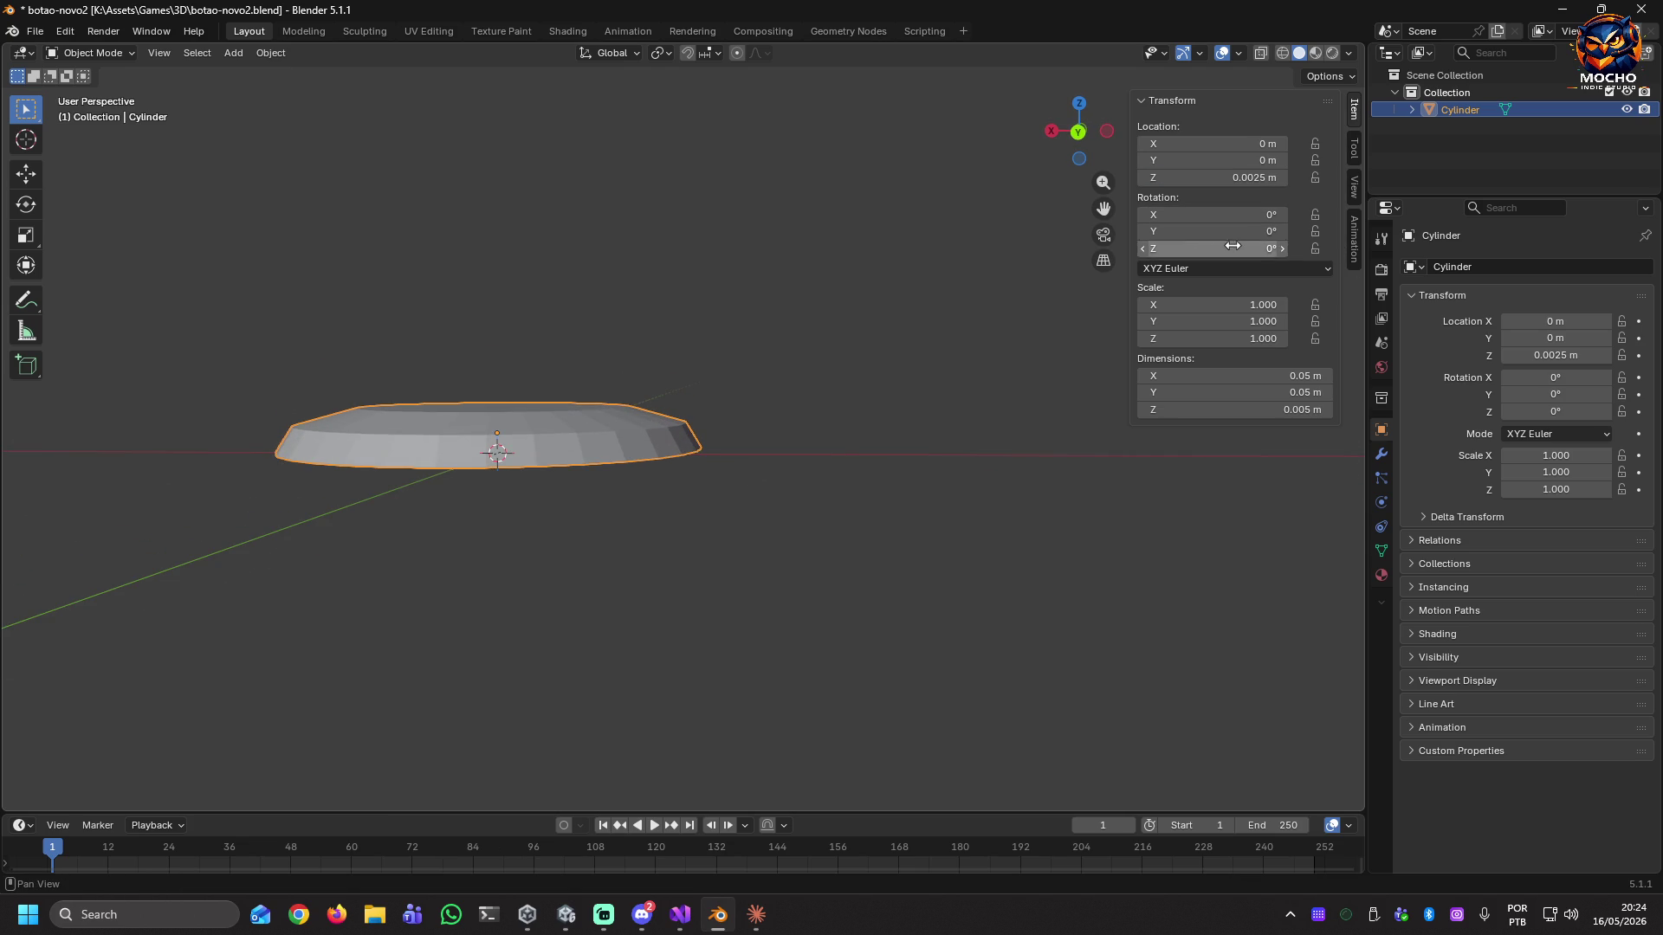
pyautogui.moveTo(532, 530)
pyautogui.mouseDown(button='middle')
pyautogui.moveTo(547, 493)
pyautogui.moveTo(594, 530)
pyautogui.moveTo(617, 524)
pyautogui.moveTo(617, 456)
pyautogui.moveTo(606, 518)
pyautogui.moveTo(571, 520)
pyautogui.mouseUp(button='middle')
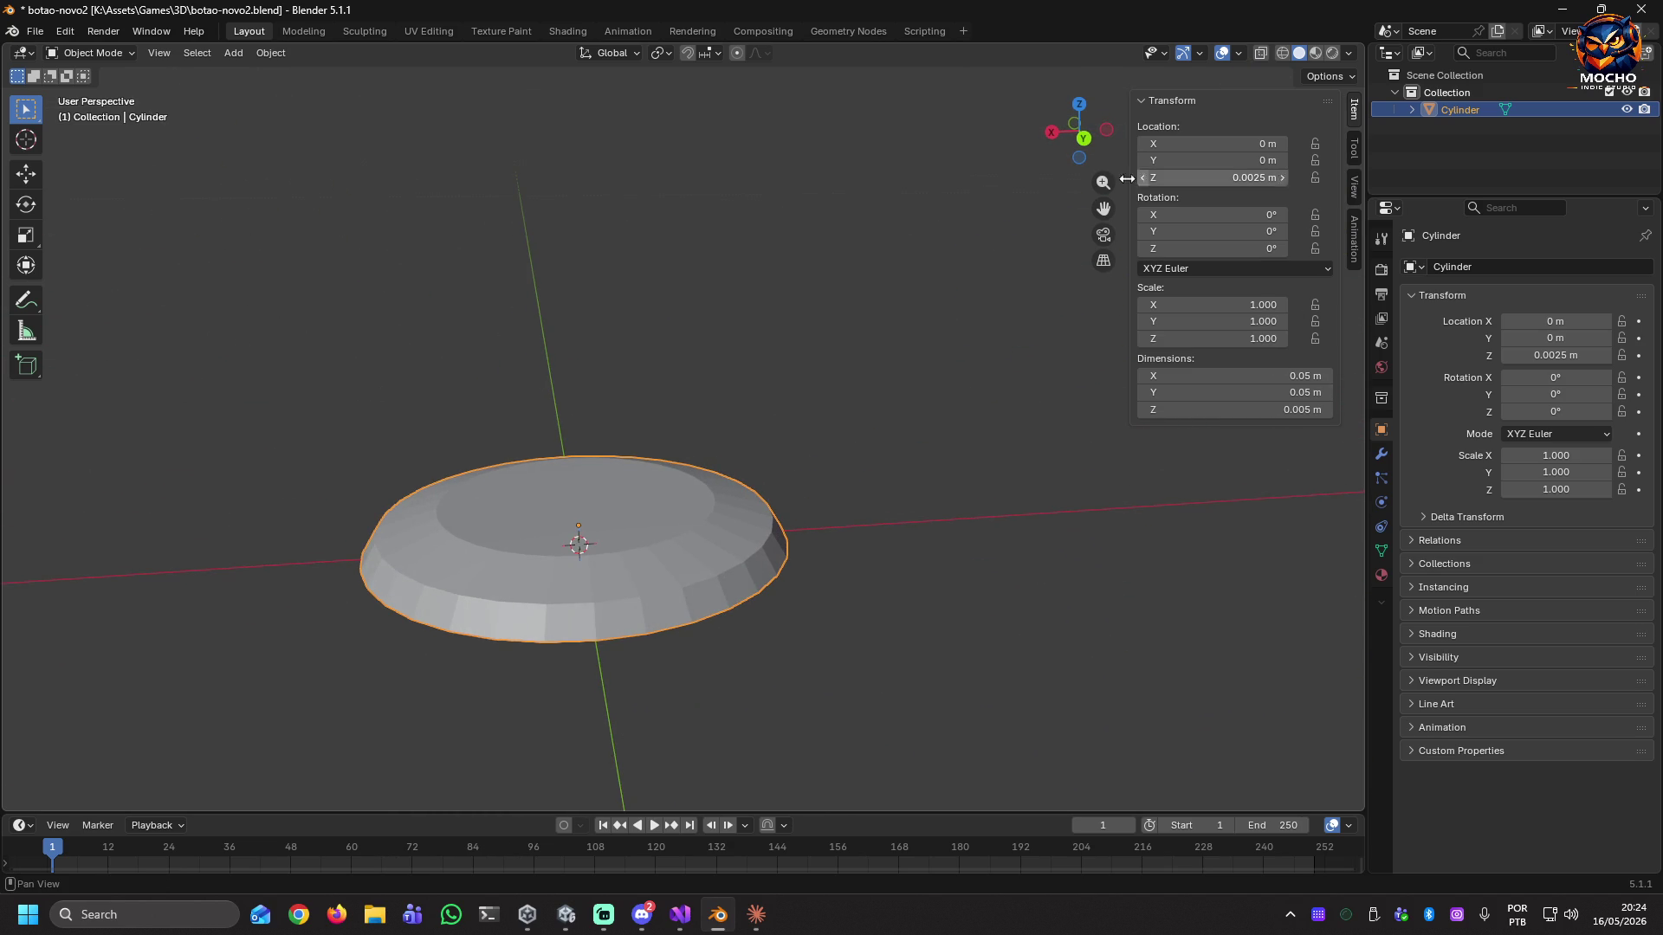
pyautogui.hotkey('ctrl', 'a')
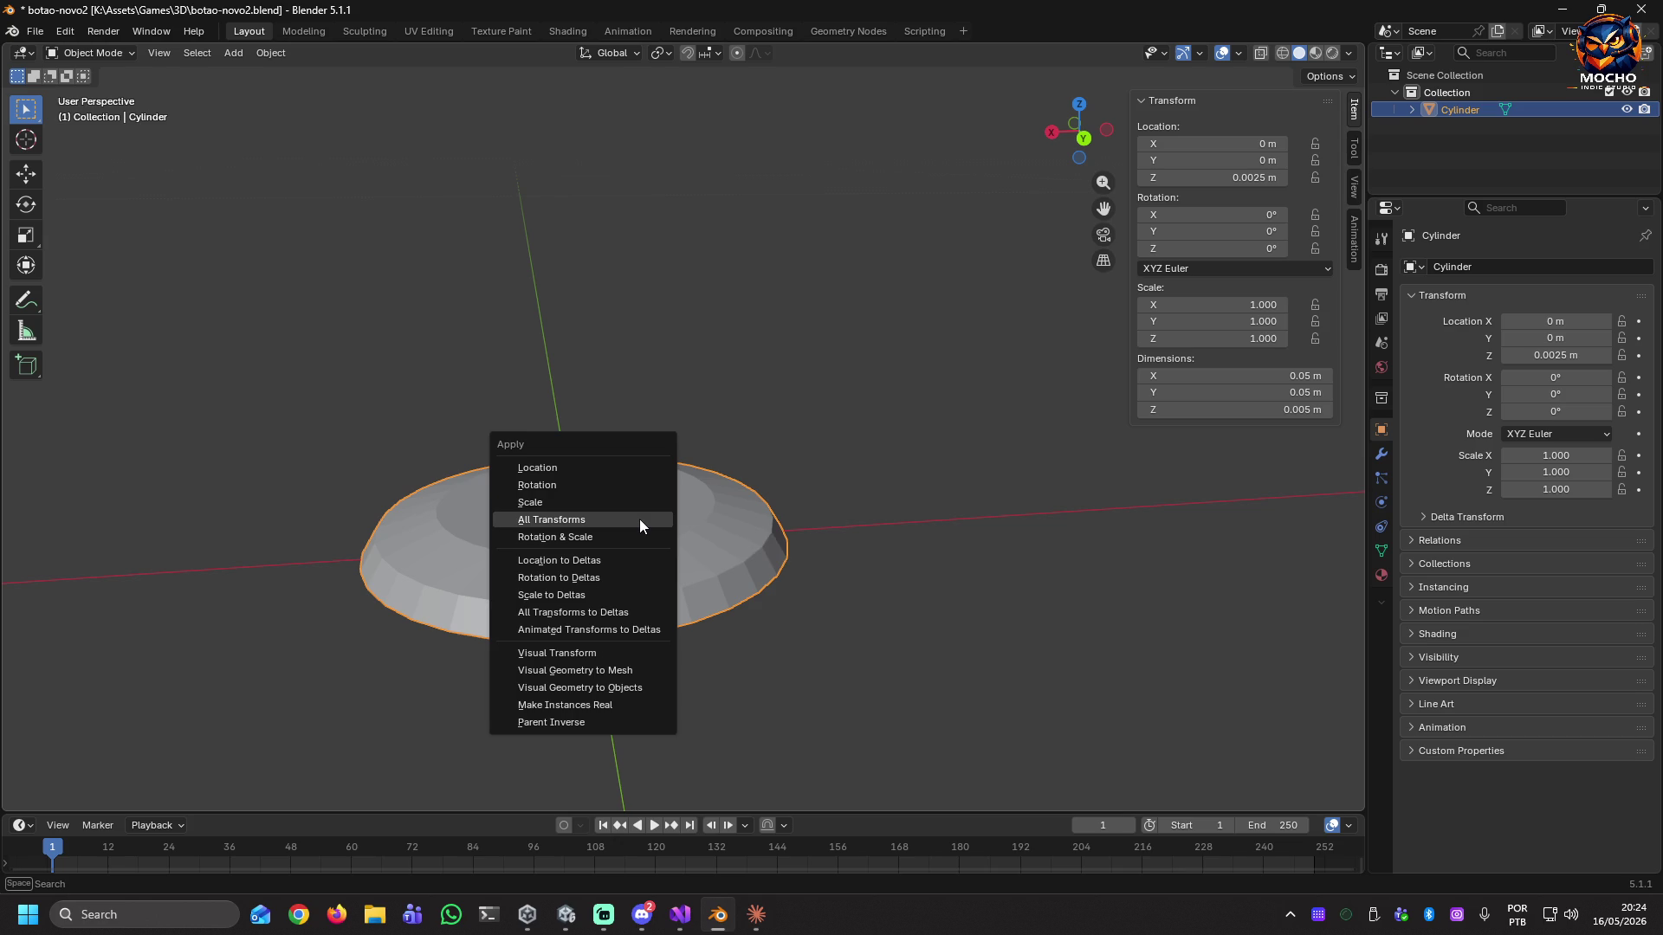
pyautogui.click(630, 519)
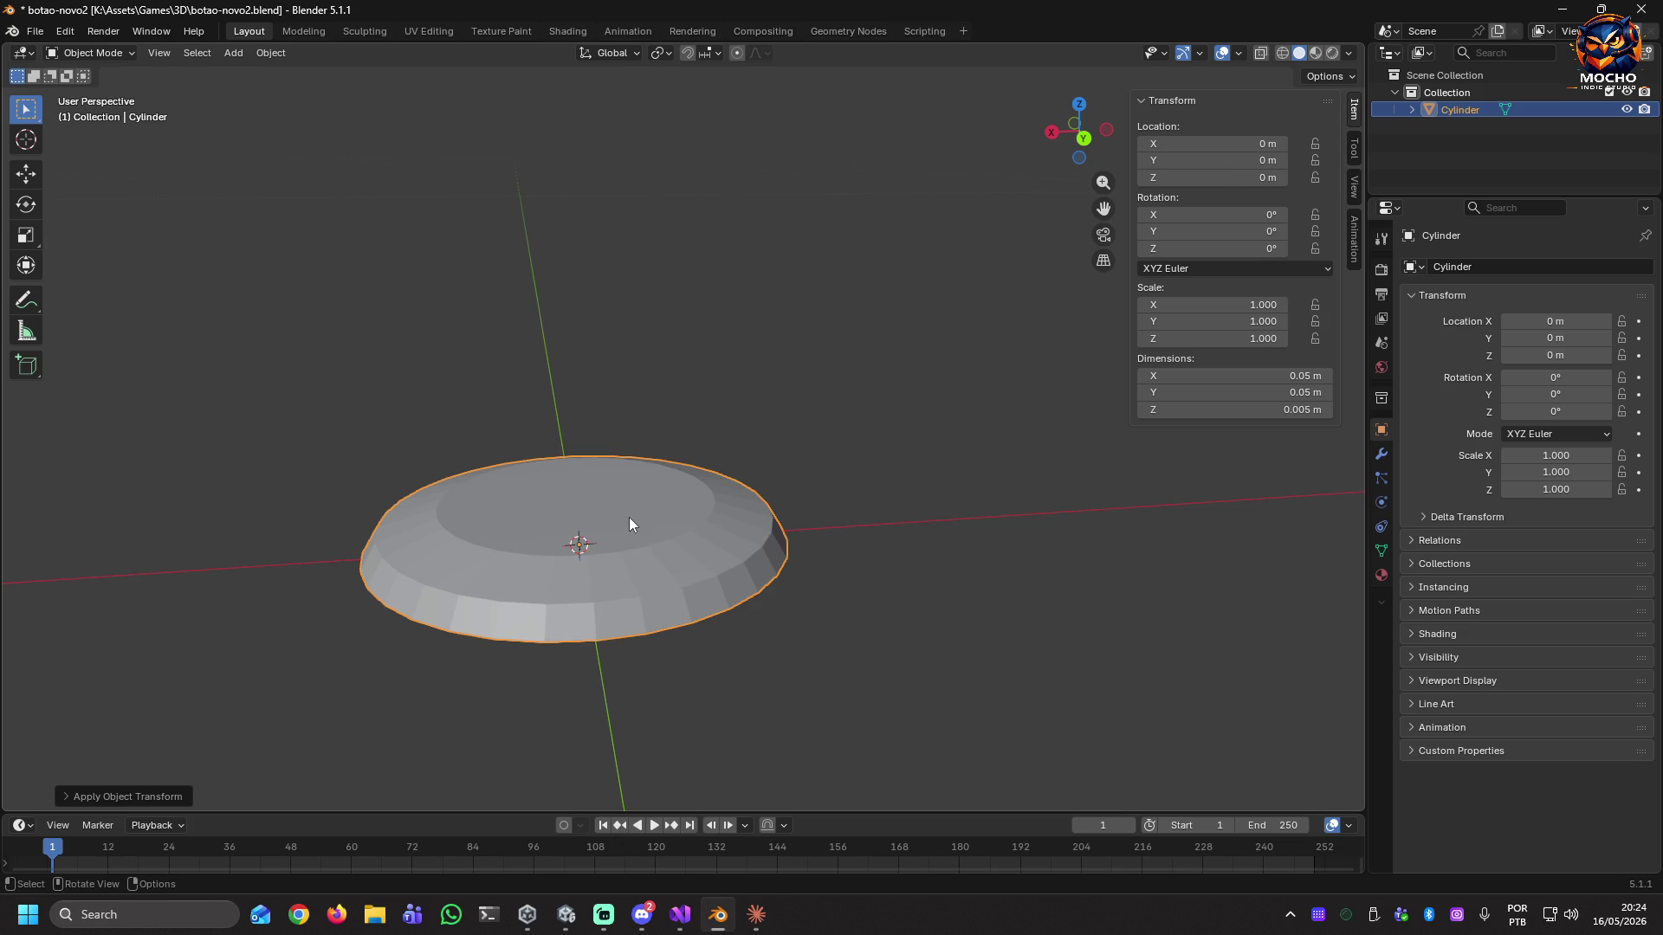
# Save botao-novo2.blend with Ctrl+S.
pyautogui.moveTo(743, 537); pyautogui.dragTo(807, 556, button='middle')
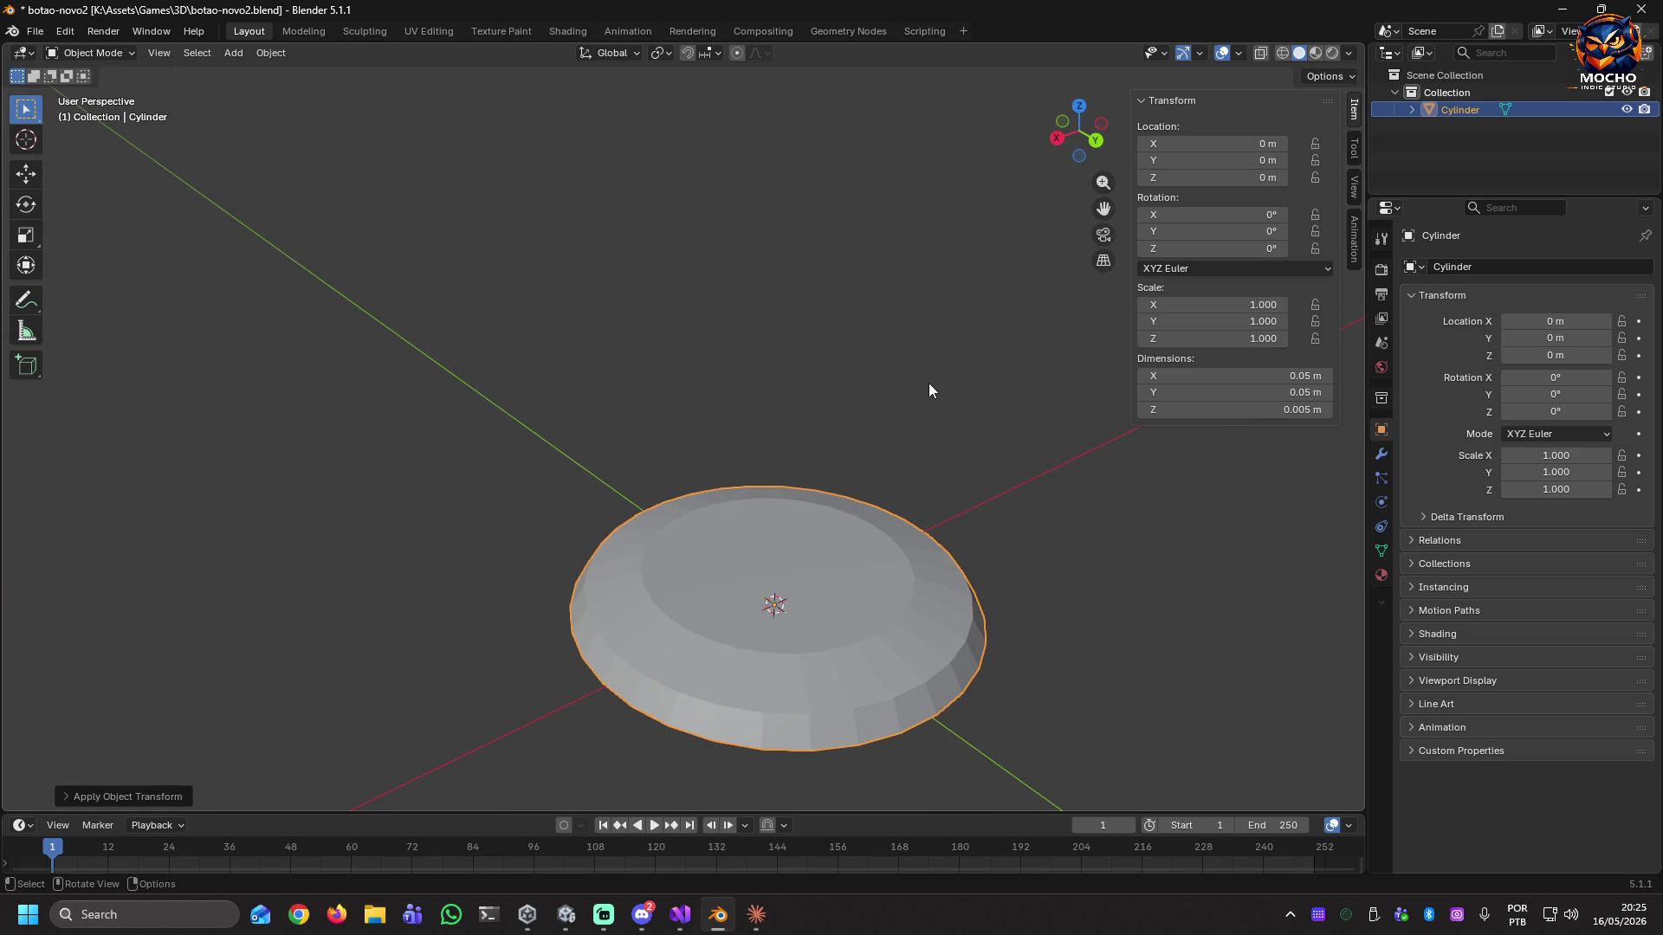
pyautogui.hotkey('ctrl', 's')
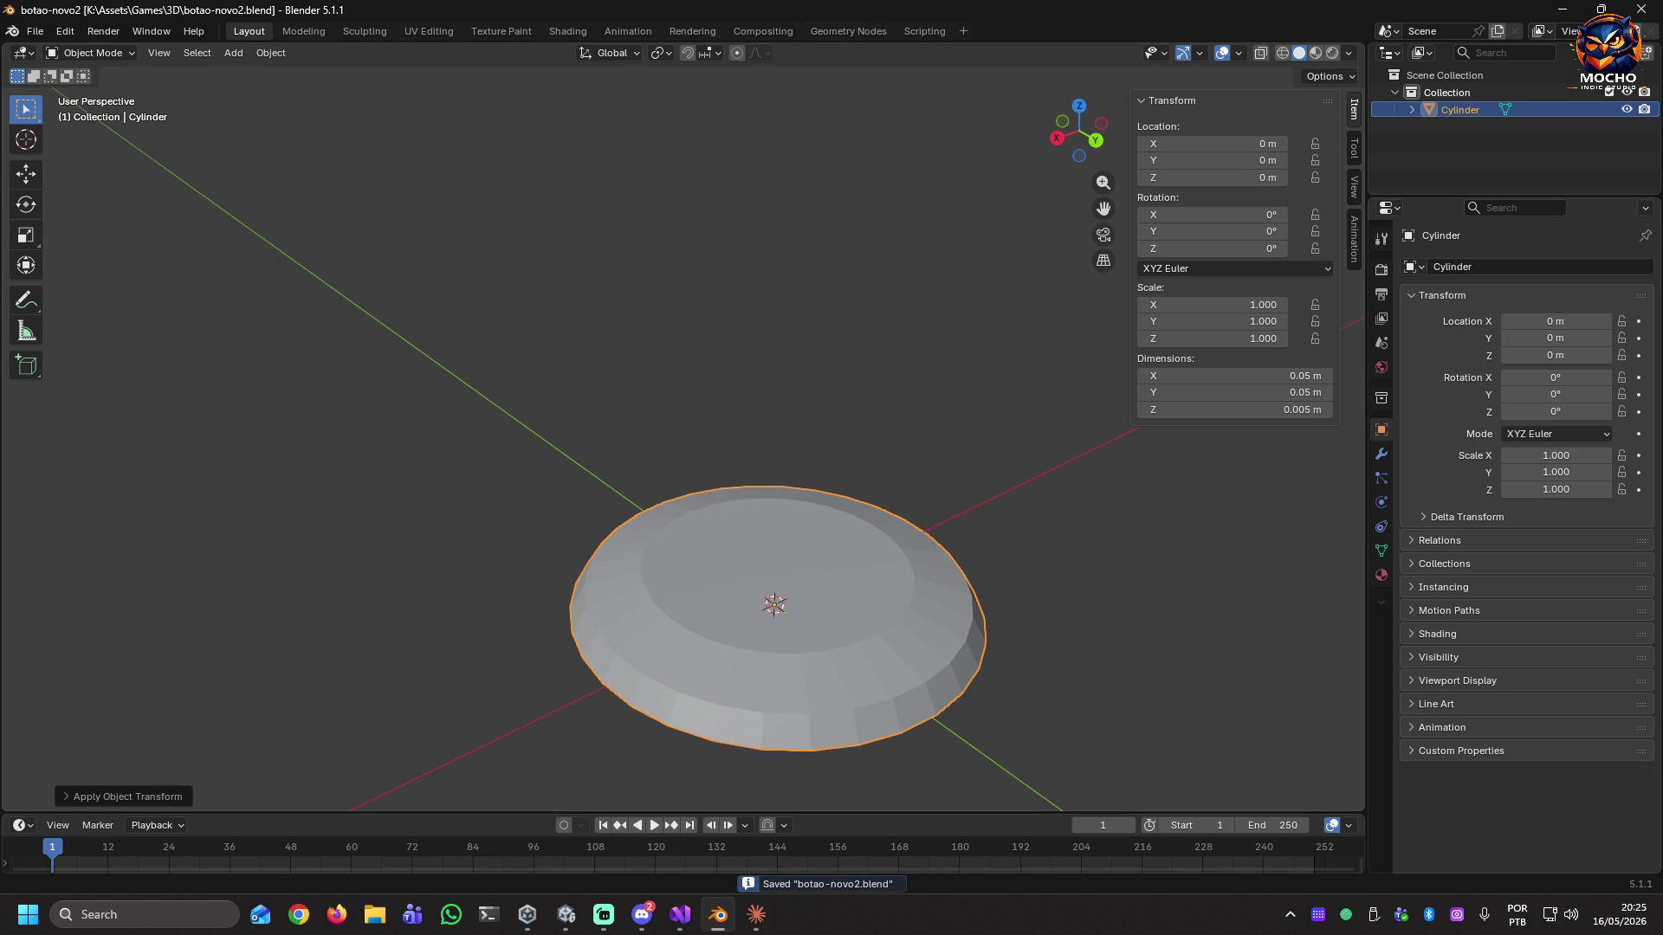
pyautogui.hotkey('alt', 'Tab')
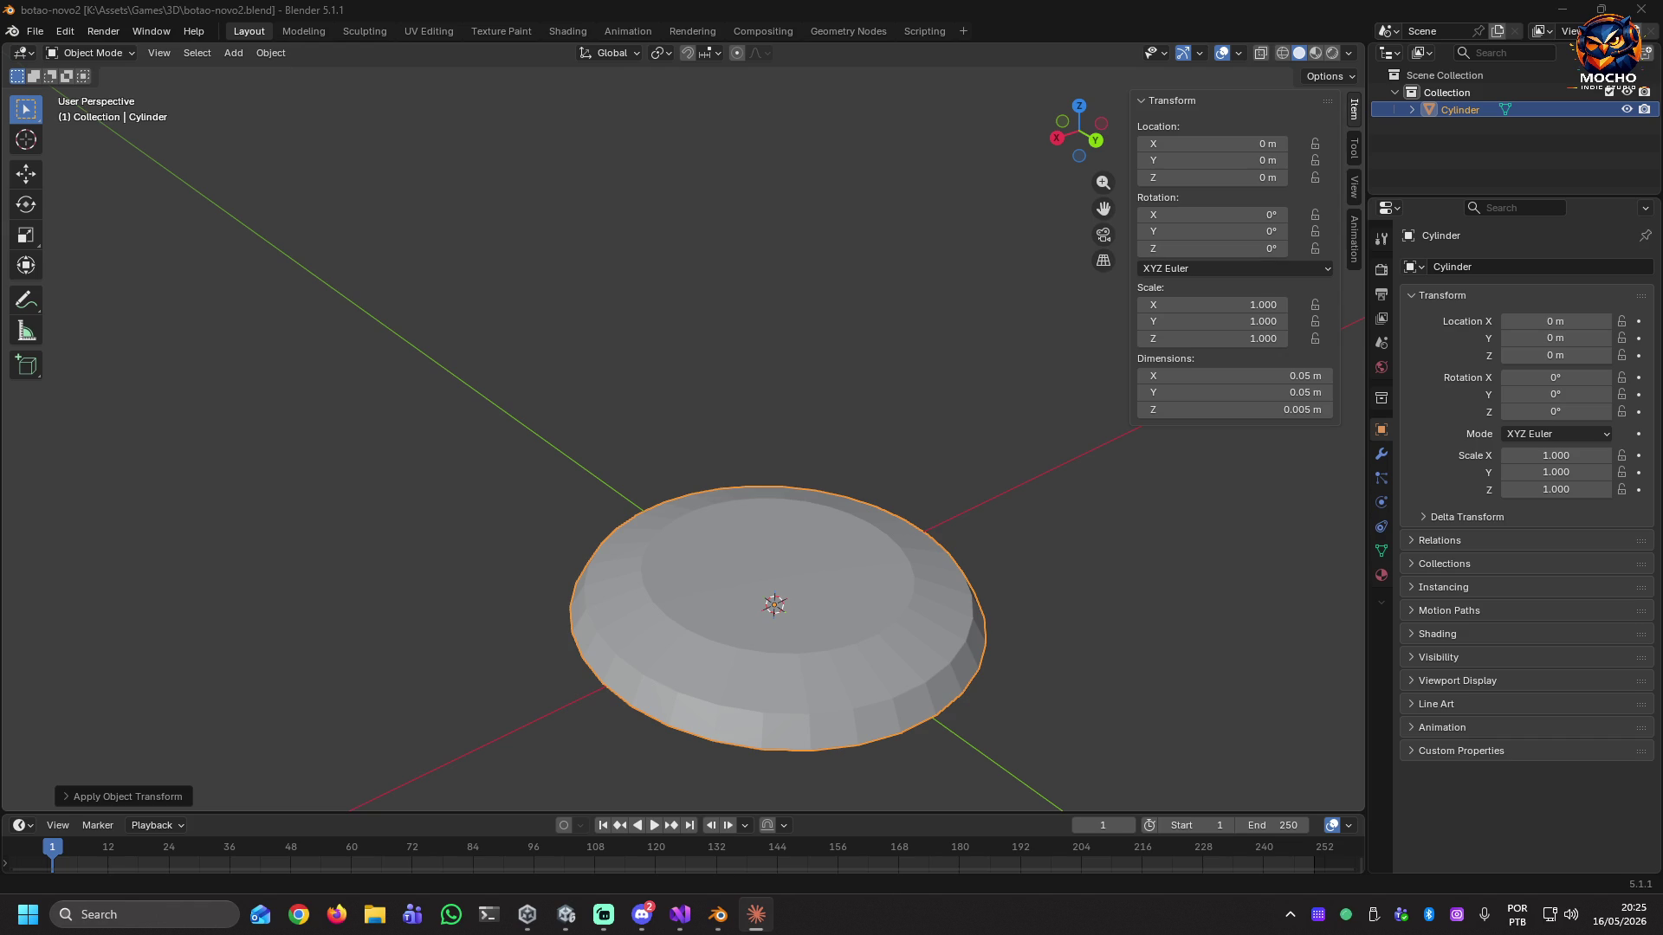
pyautogui.hotkey('alt', 'Tab')
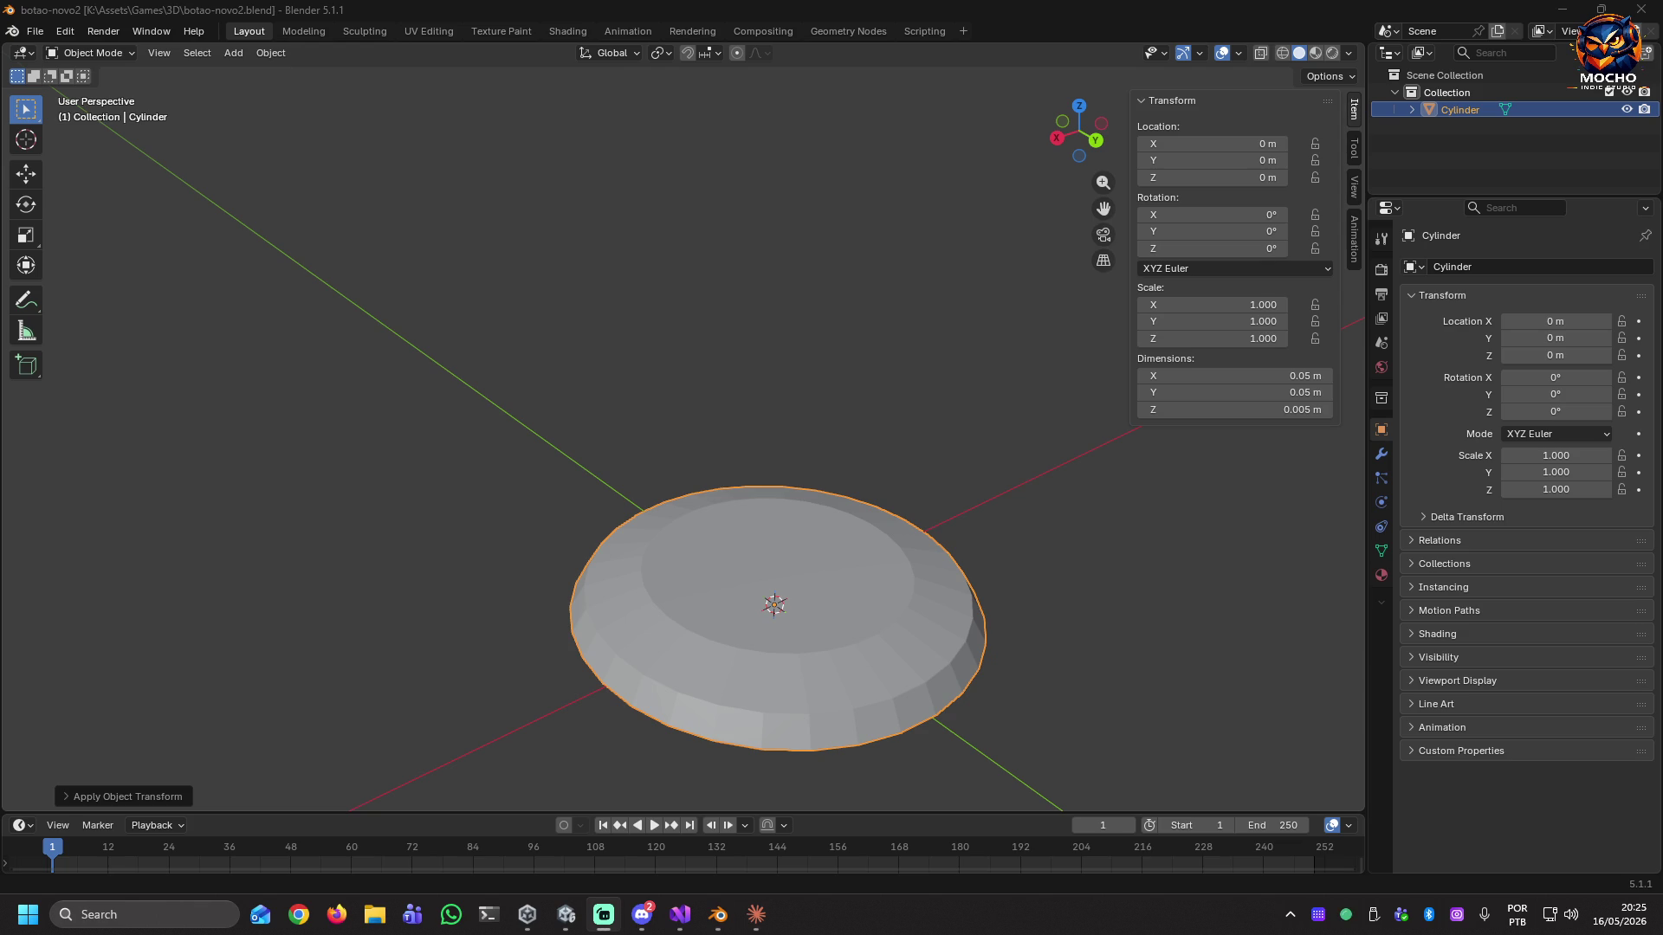
# Orbit around the finished puck and switch the viewport to Material Preview shading.
pyautogui.moveTo(814, 573)
pyautogui.mouseDown(button='middle')
pyautogui.moveTo(803, 516)
pyautogui.moveTo(772, 558)
pyautogui.moveTo(679, 587)
pyautogui.moveTo(673, 575)
pyautogui.mouseUp(button='middle')
pyautogui.rightClick(668, 570)
pyautogui.moveTo(790, 595)
pyautogui.mouseDown(button='middle')
pyautogui.moveTo(781, 582)
pyautogui.moveTo(771, 601)
pyautogui.mouseUp(button='middle')
pyautogui.moveTo(795, 486)
pyautogui.mouseDown(button='middle')
pyautogui.moveTo(779, 597)
pyautogui.moveTo(791, 479)
pyautogui.moveTo(794, 549)
pyautogui.moveTo(721, 564)
pyautogui.mouseUp(button='middle')
pyautogui.moveTo(705, 642); pyautogui.dragTo(704, 650, button='middle')
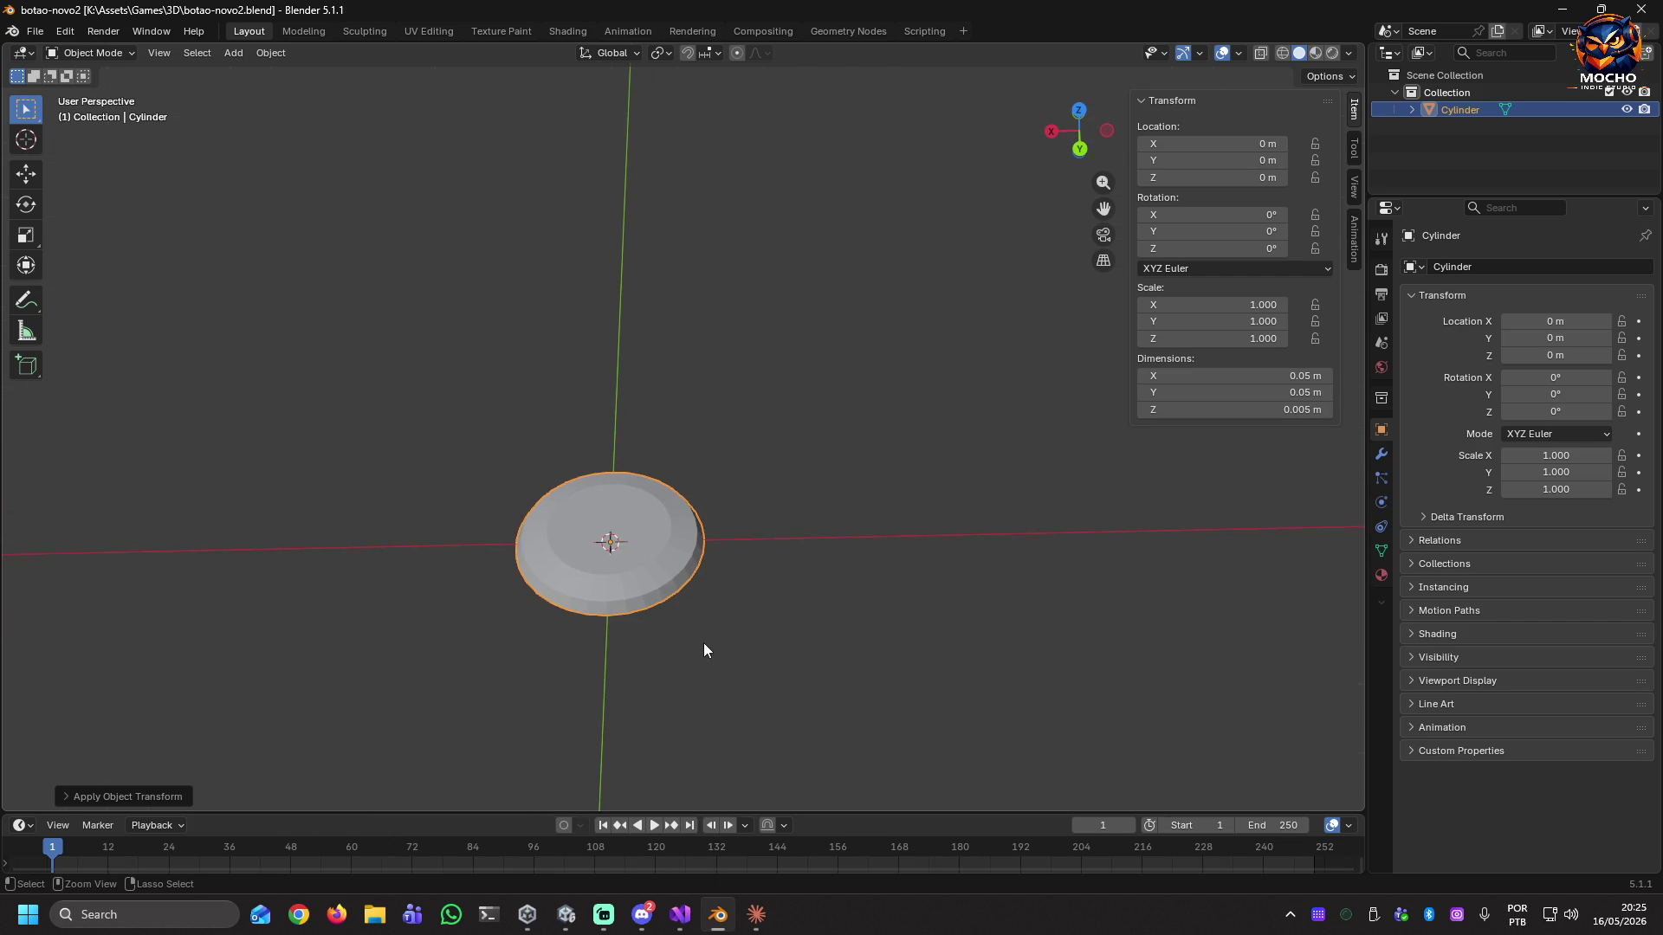
pyautogui.moveTo(698, 646)
pyautogui.keyDown('ctrl'); pyautogui.mouseDown(button='right')
pyautogui.moveTo(742, 578)
pyautogui.moveTo(840, 693)
pyautogui.mouseUp(button='right'); pyautogui.keyUp('ctrl')
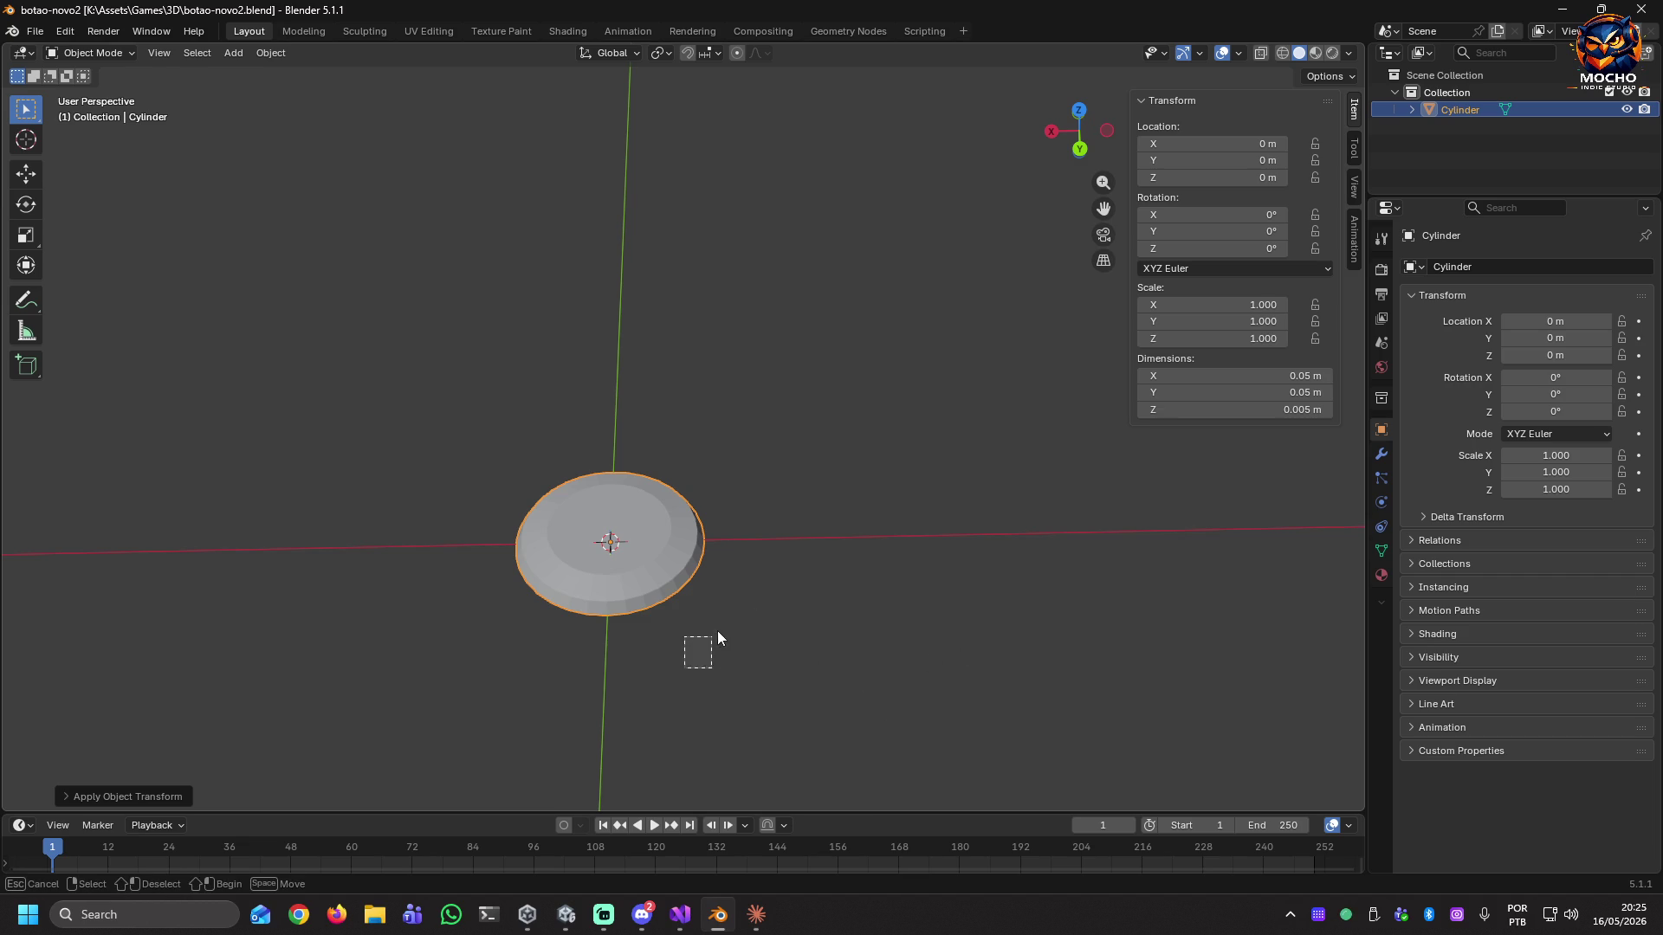
pyautogui.moveTo(686, 648)
pyautogui.mouseDown(button='middle')
pyautogui.moveTo(740, 534)
pyautogui.moveTo(719, 585)
pyautogui.mouseUp(button='middle')
pyautogui.scroll(3, 698, 490)
pyautogui.moveTo(698, 490)
pyautogui.mouseDown(button='middle')
pyautogui.moveTo(735, 571)
pyautogui.moveTo(779, 543)
pyautogui.moveTo(756, 553)
pyautogui.mouseUp(button='middle')
pyautogui.scroll(5, 756, 552)
pyautogui.scroll(-3, 756, 552)
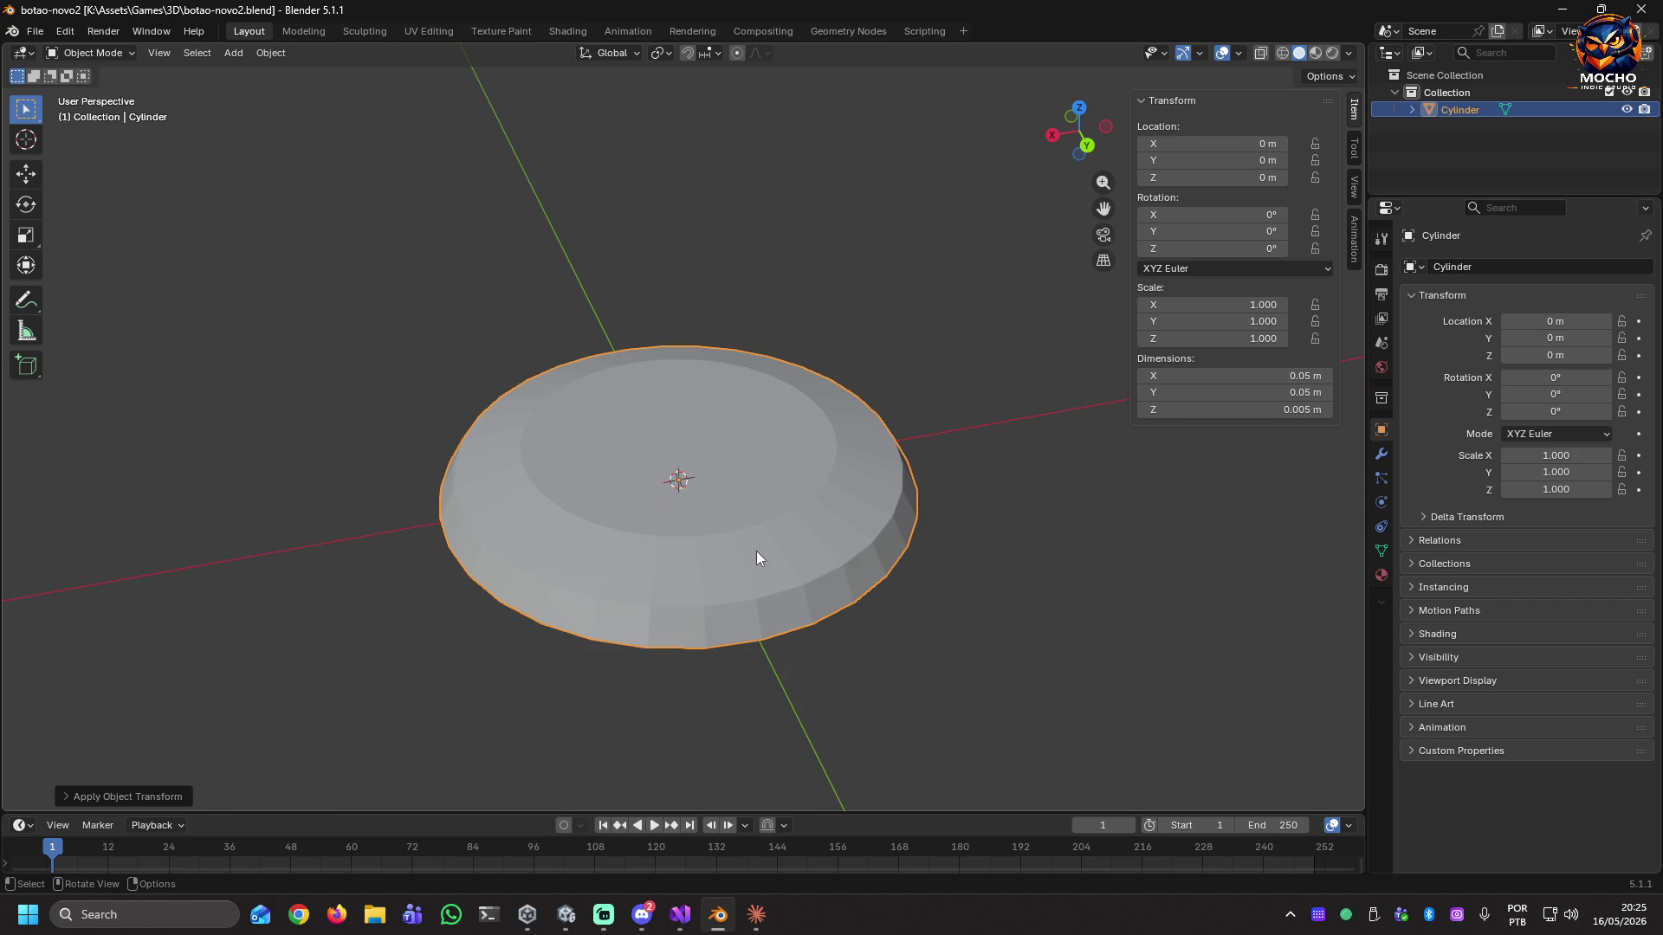
pyautogui.hotkey('alt', 'Tab')
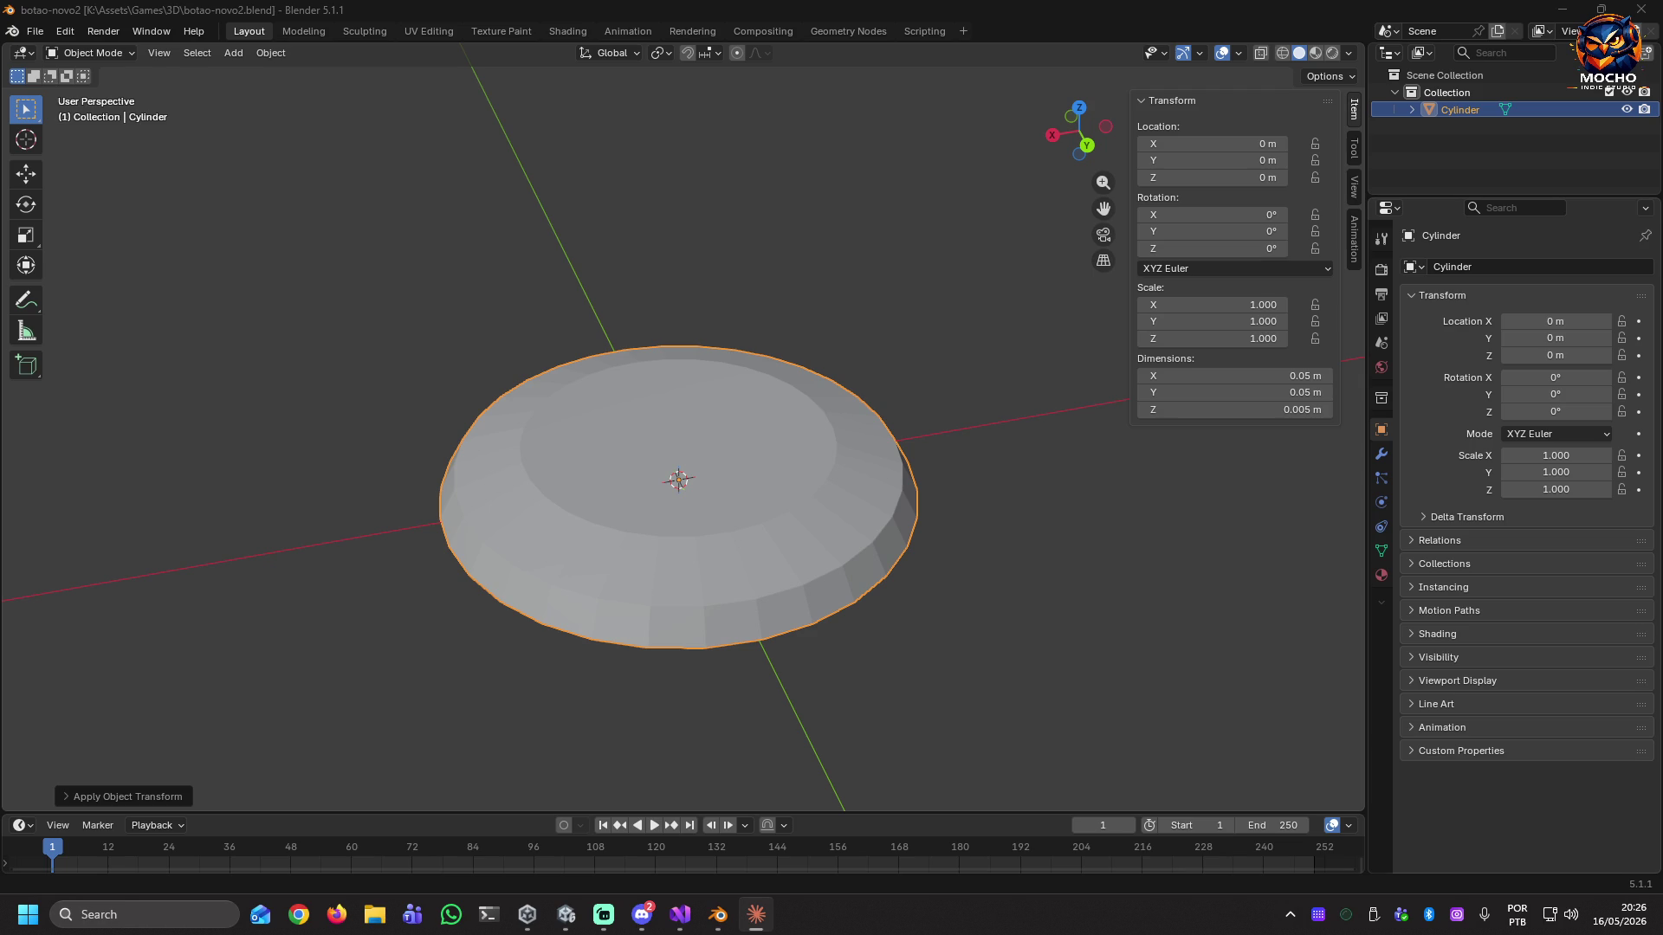
pyautogui.click(1317, 52)
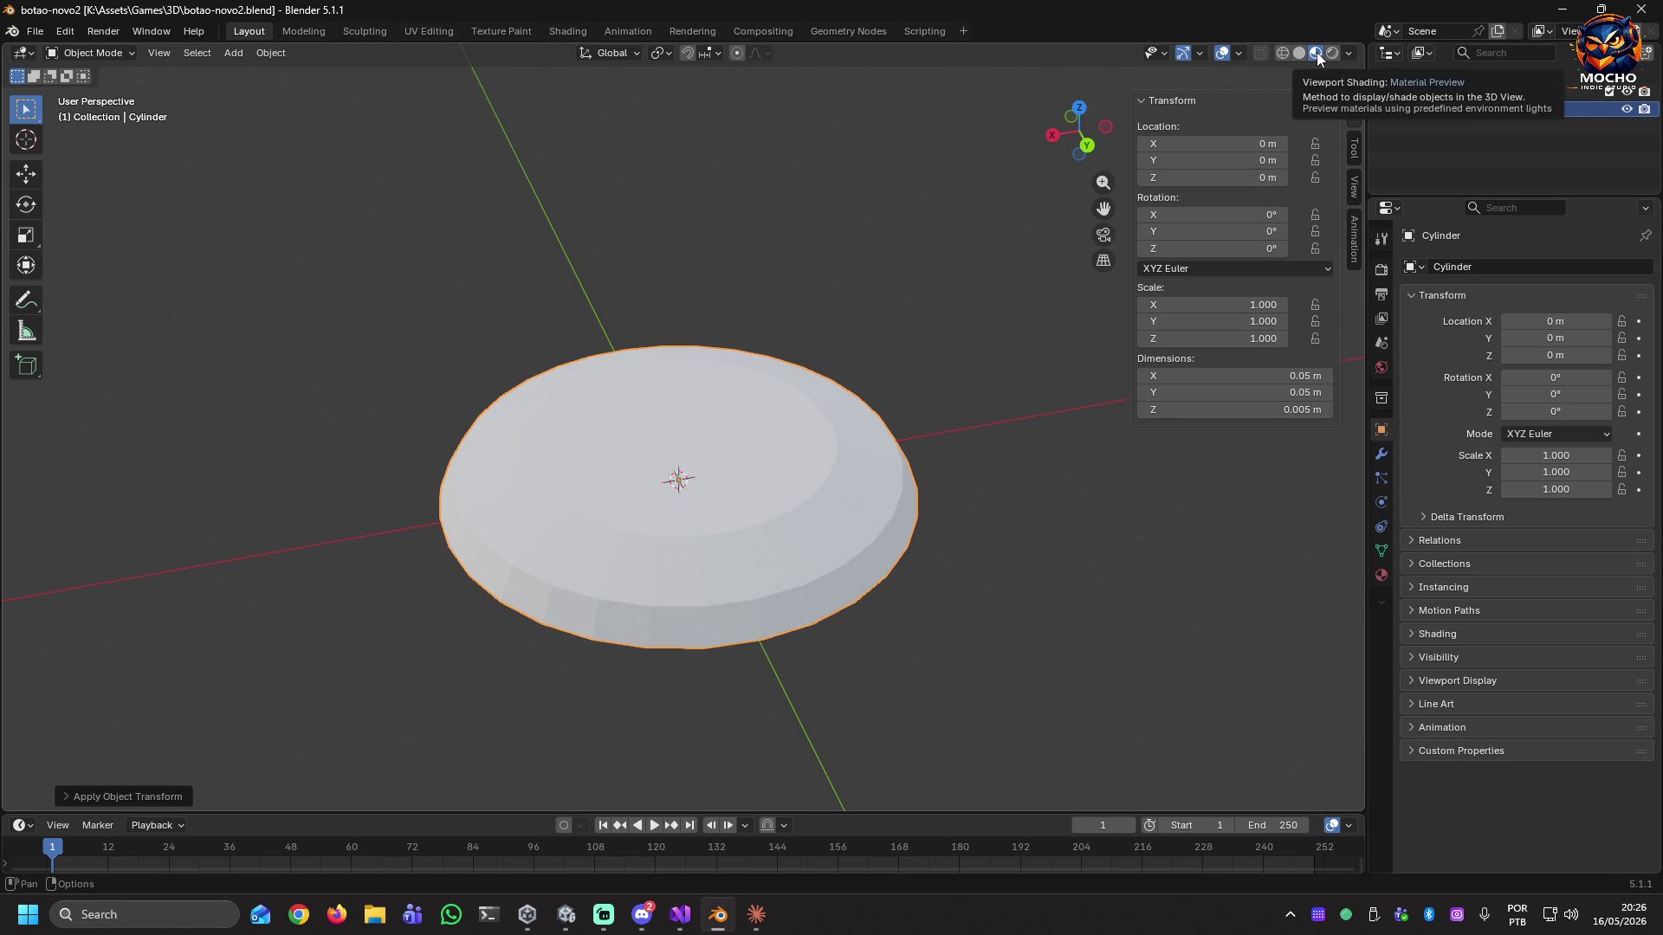